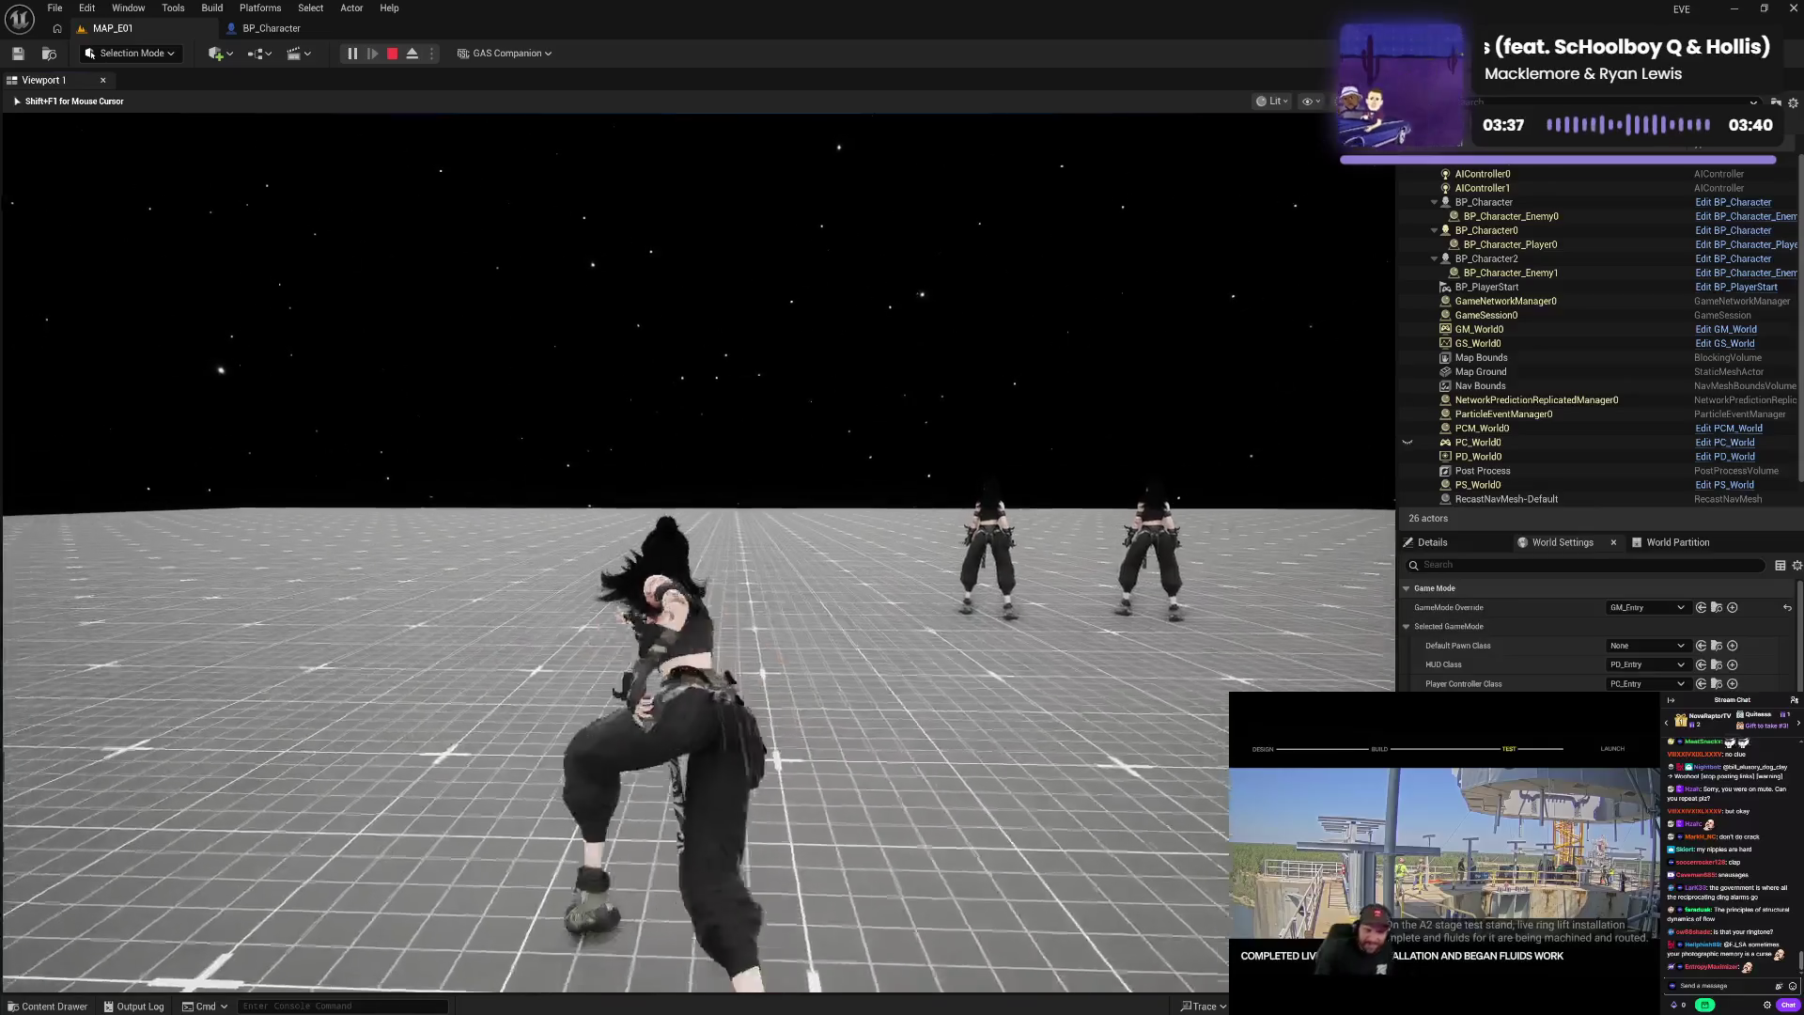
- Run the character forward through MAP_E01 toward the two distant enemies
{"action": "key", "text": "w"}
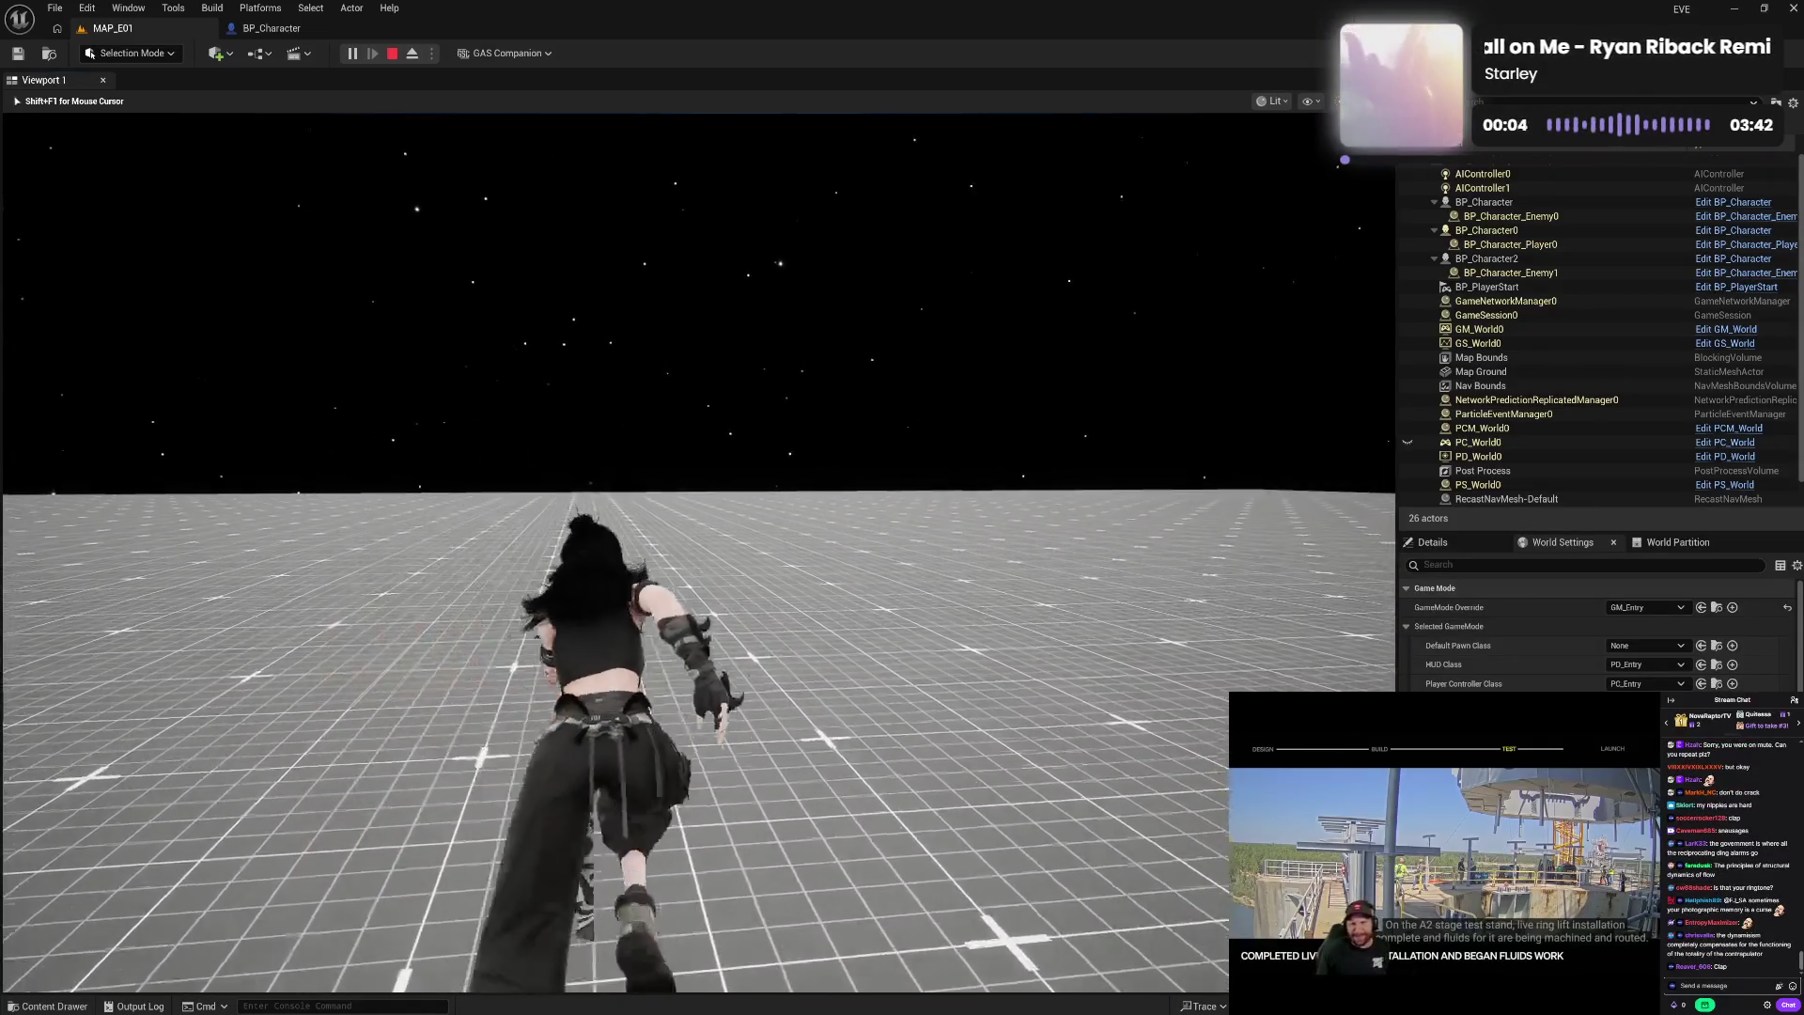
{"action": "key", "text": "w"}
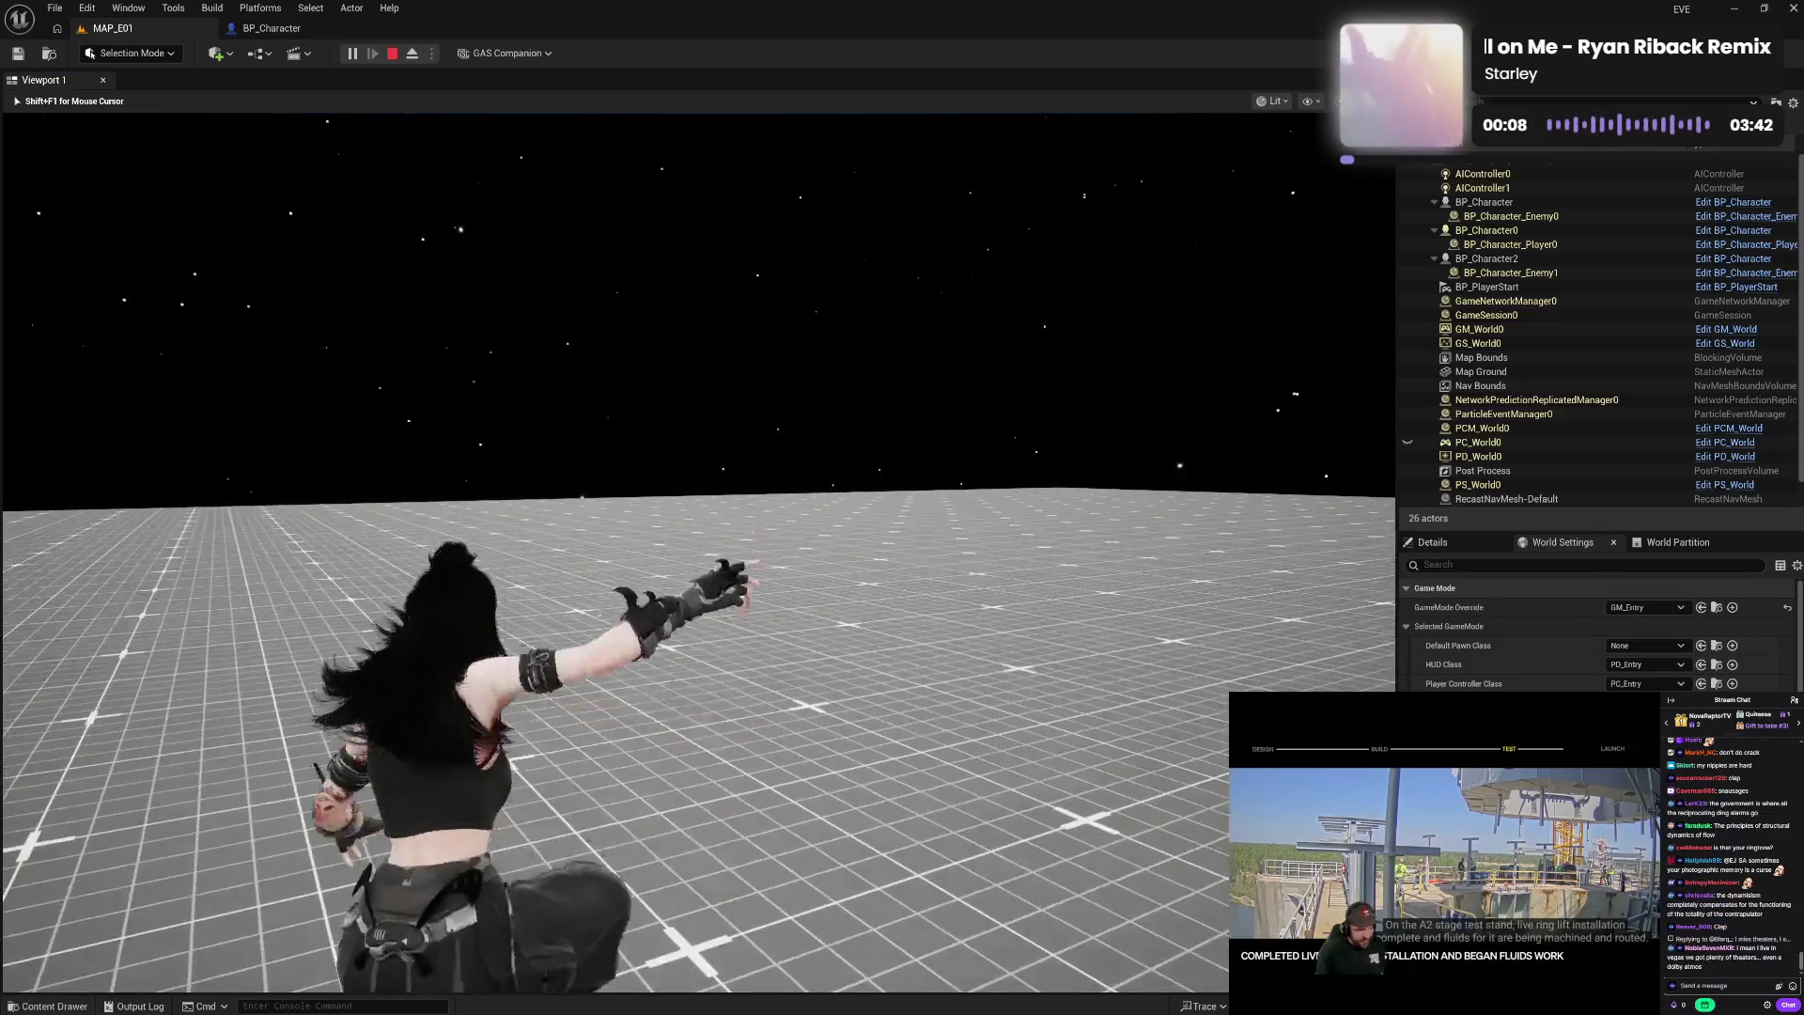
{"action": "key", "text": "w"}
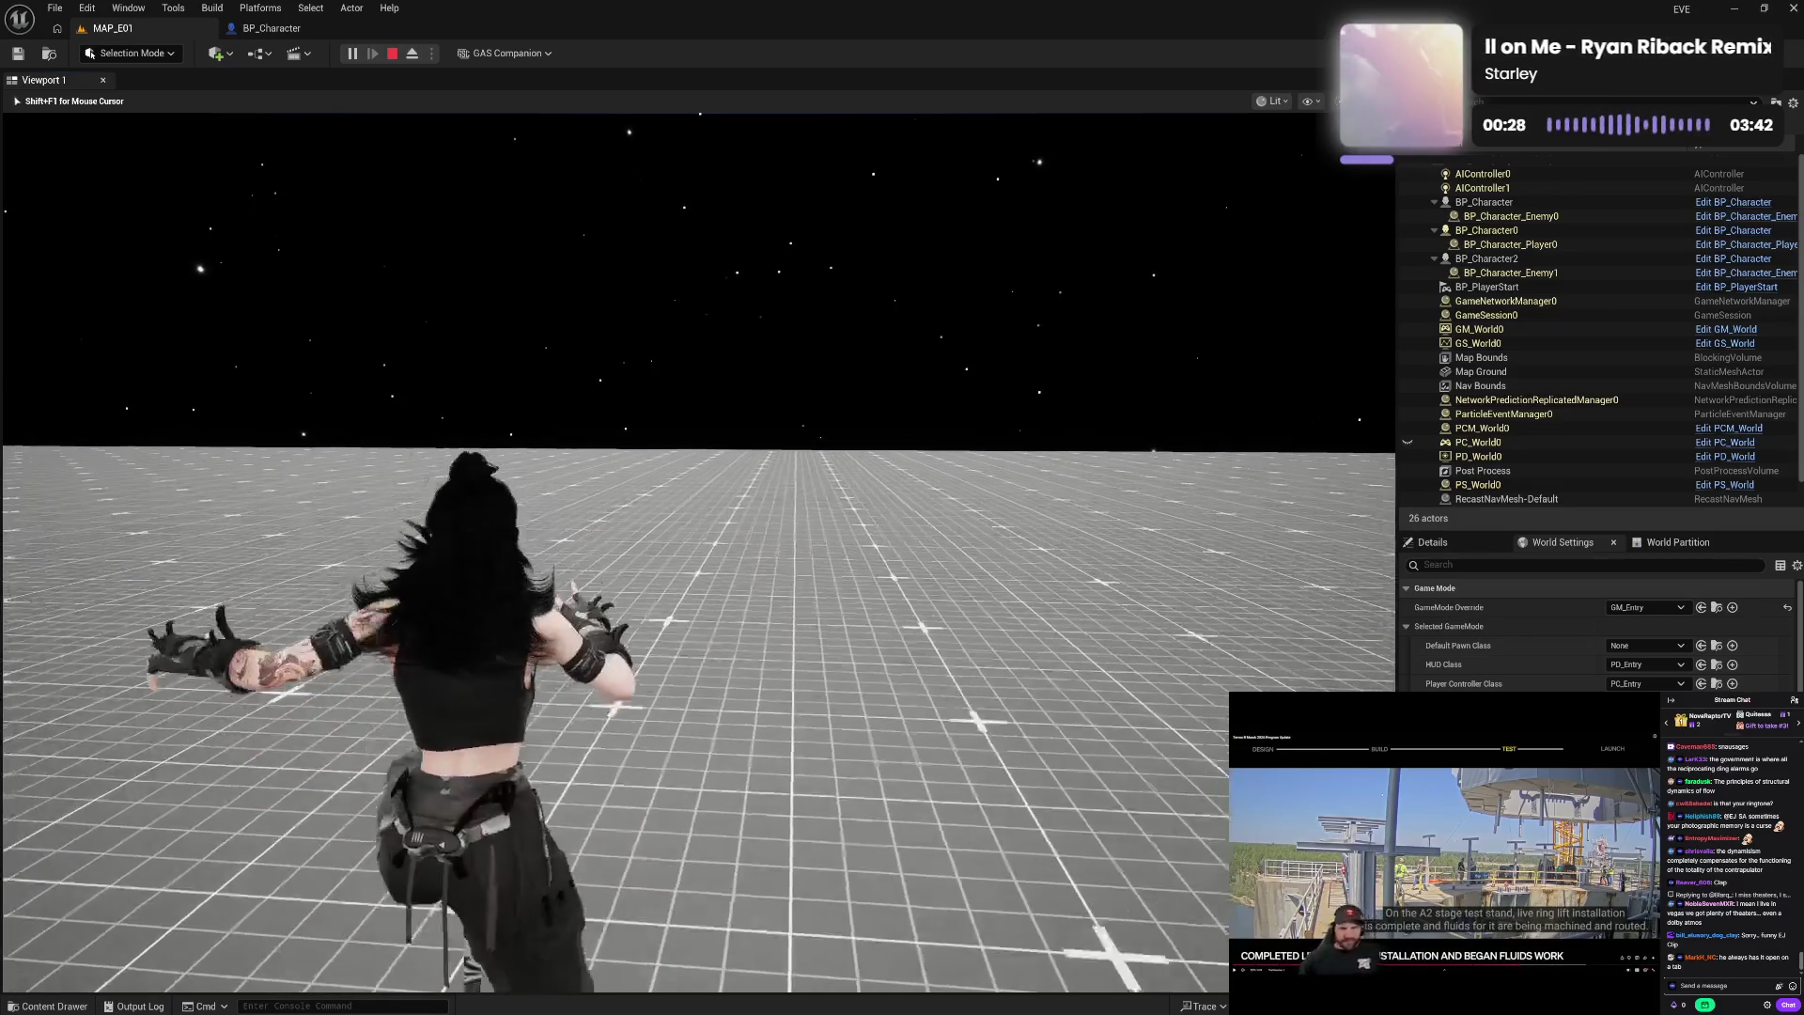
{"action": "key", "text": "w"}
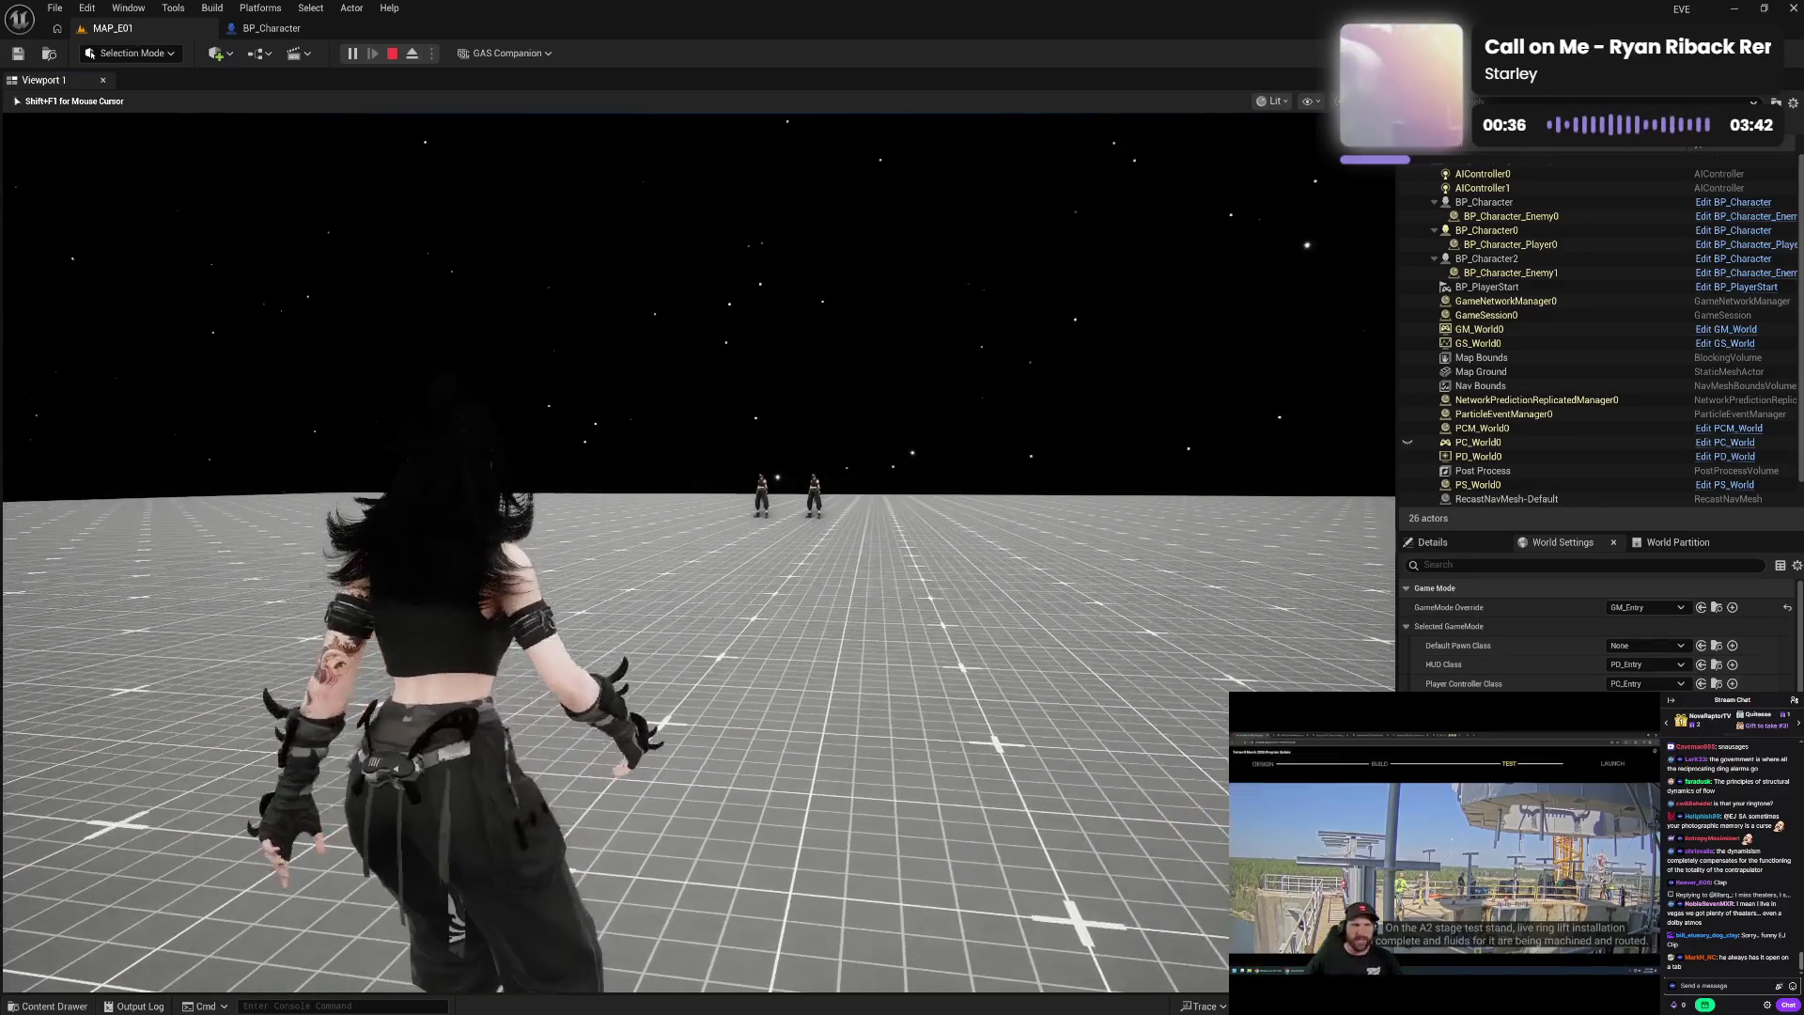
{"action": "key", "text": "w"}
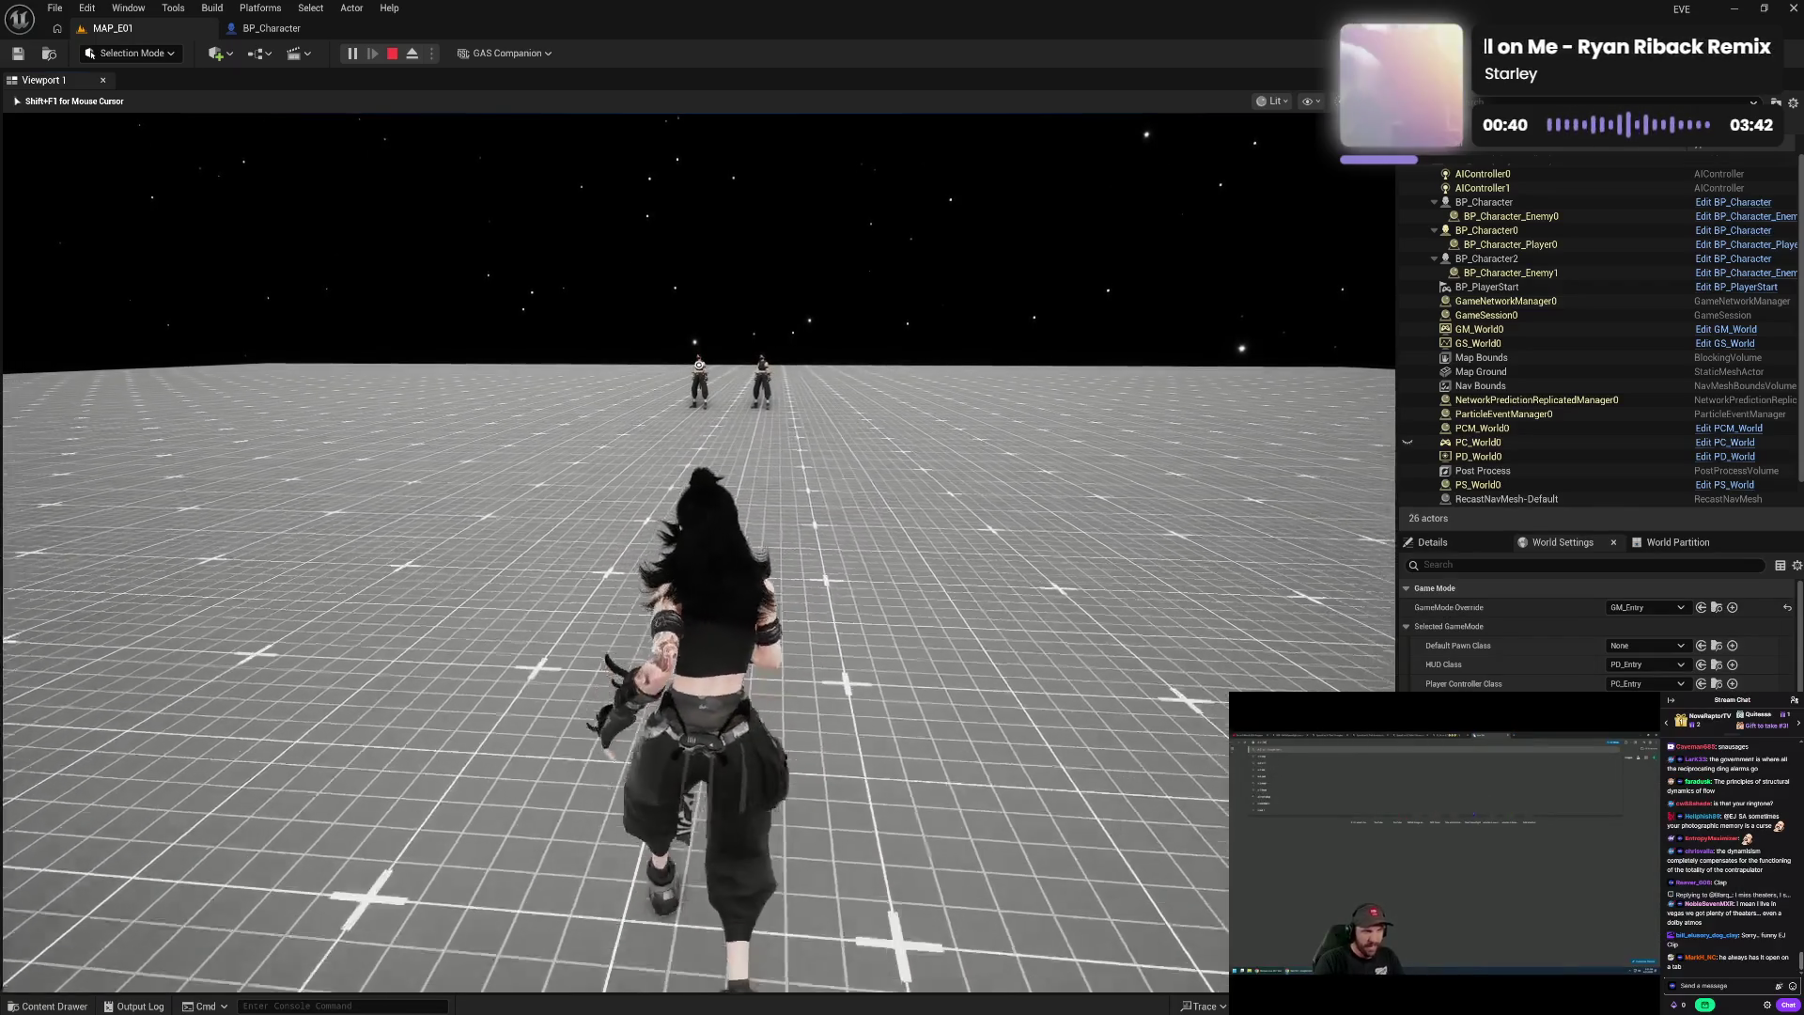
- Lunge at the enemies with attack key 1, turn and run, then stop the play session
{"action": "key", "text": "1"}
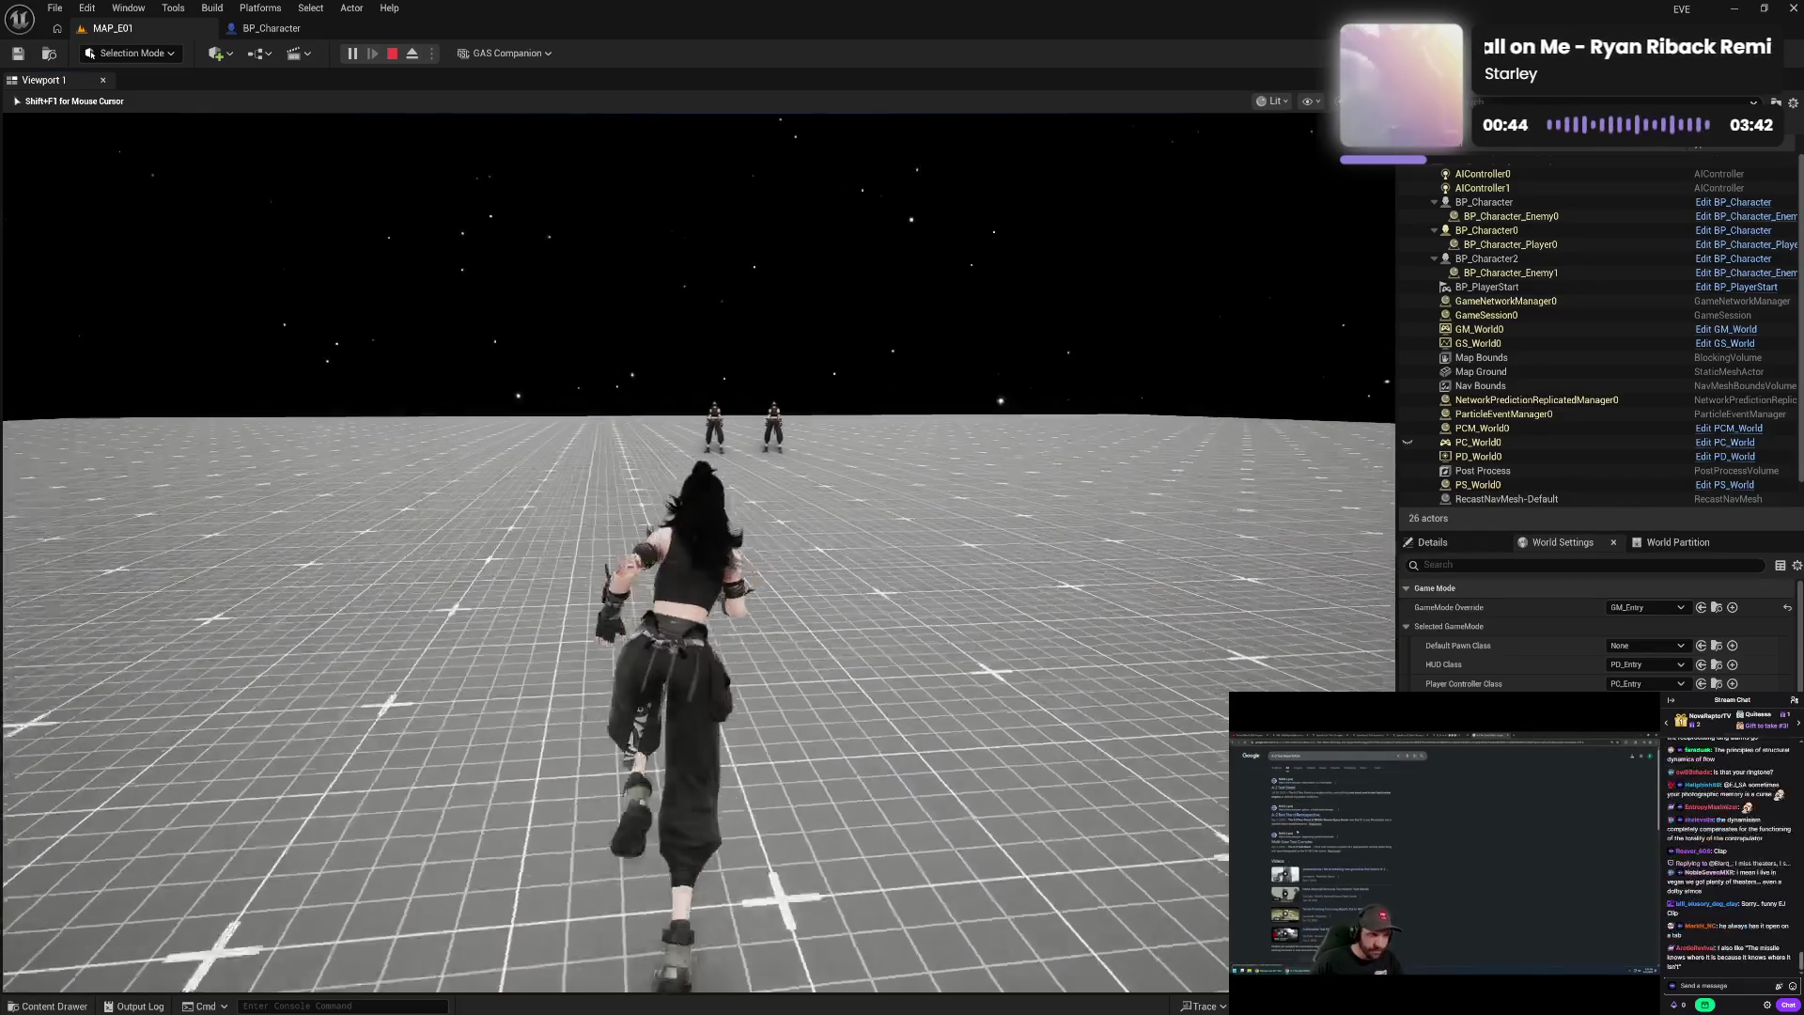
{"action": "key", "text": "1"}
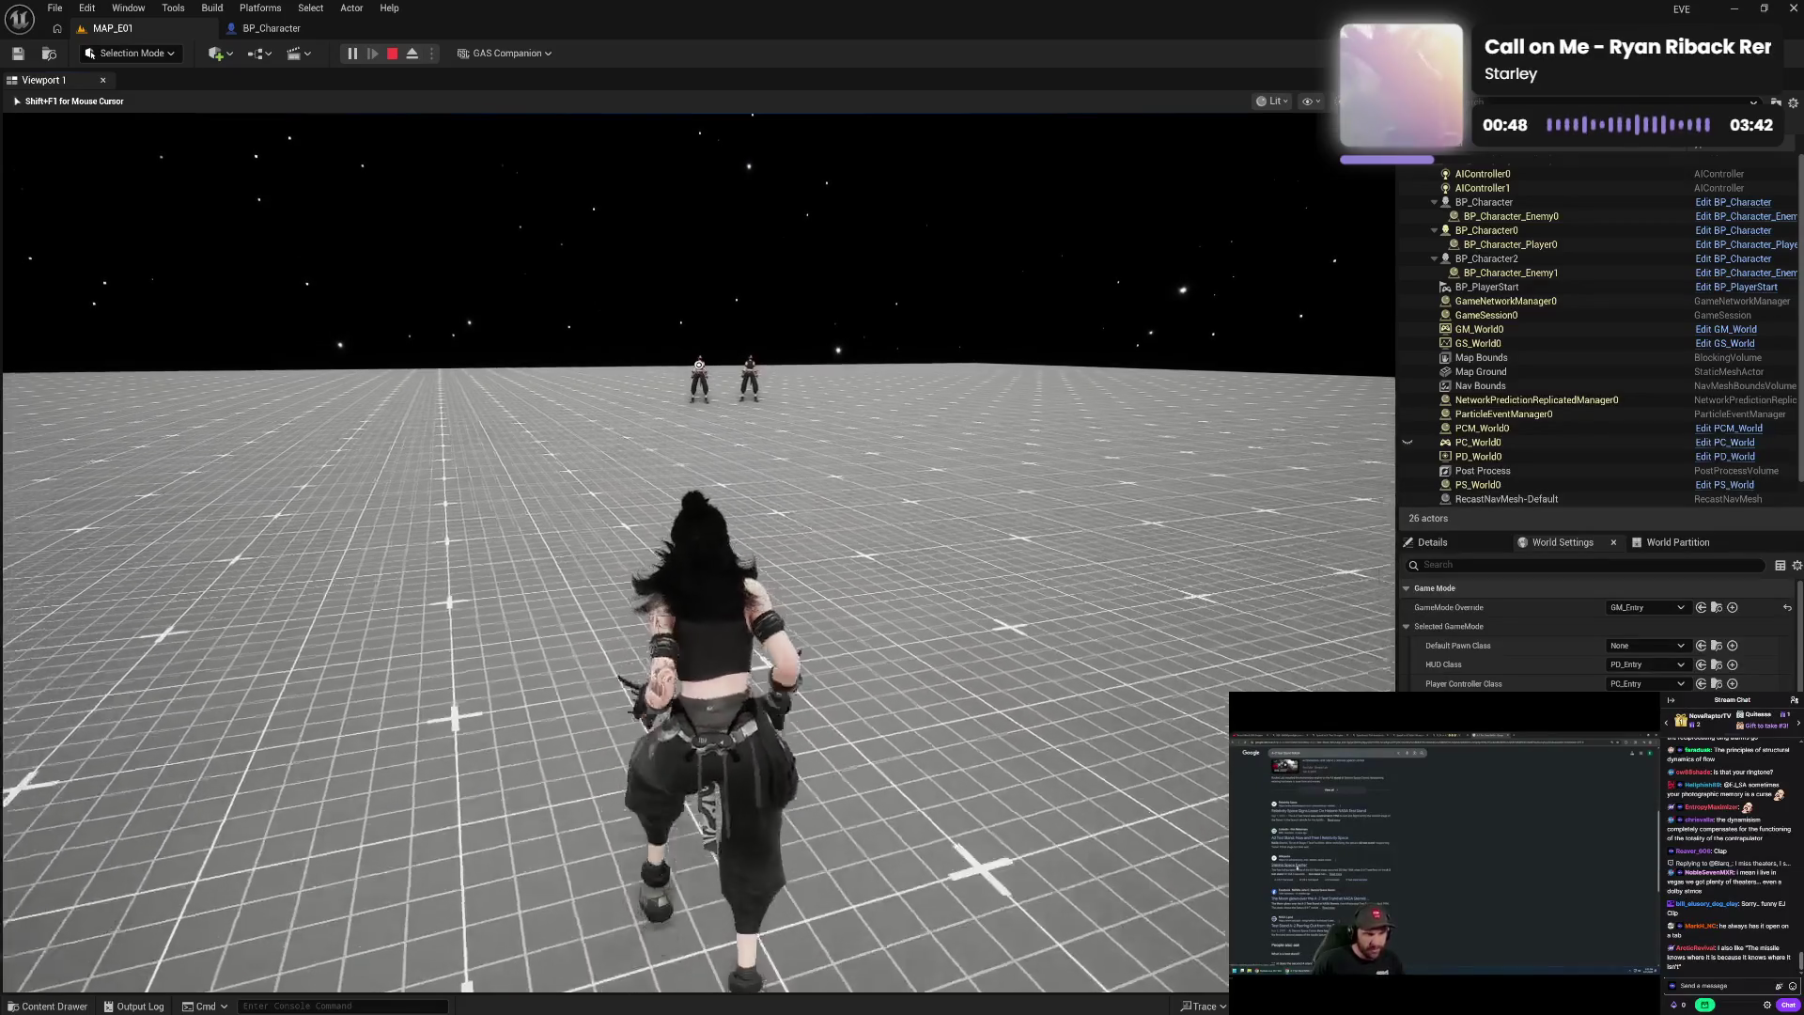
{"action": "key", "text": "space"}
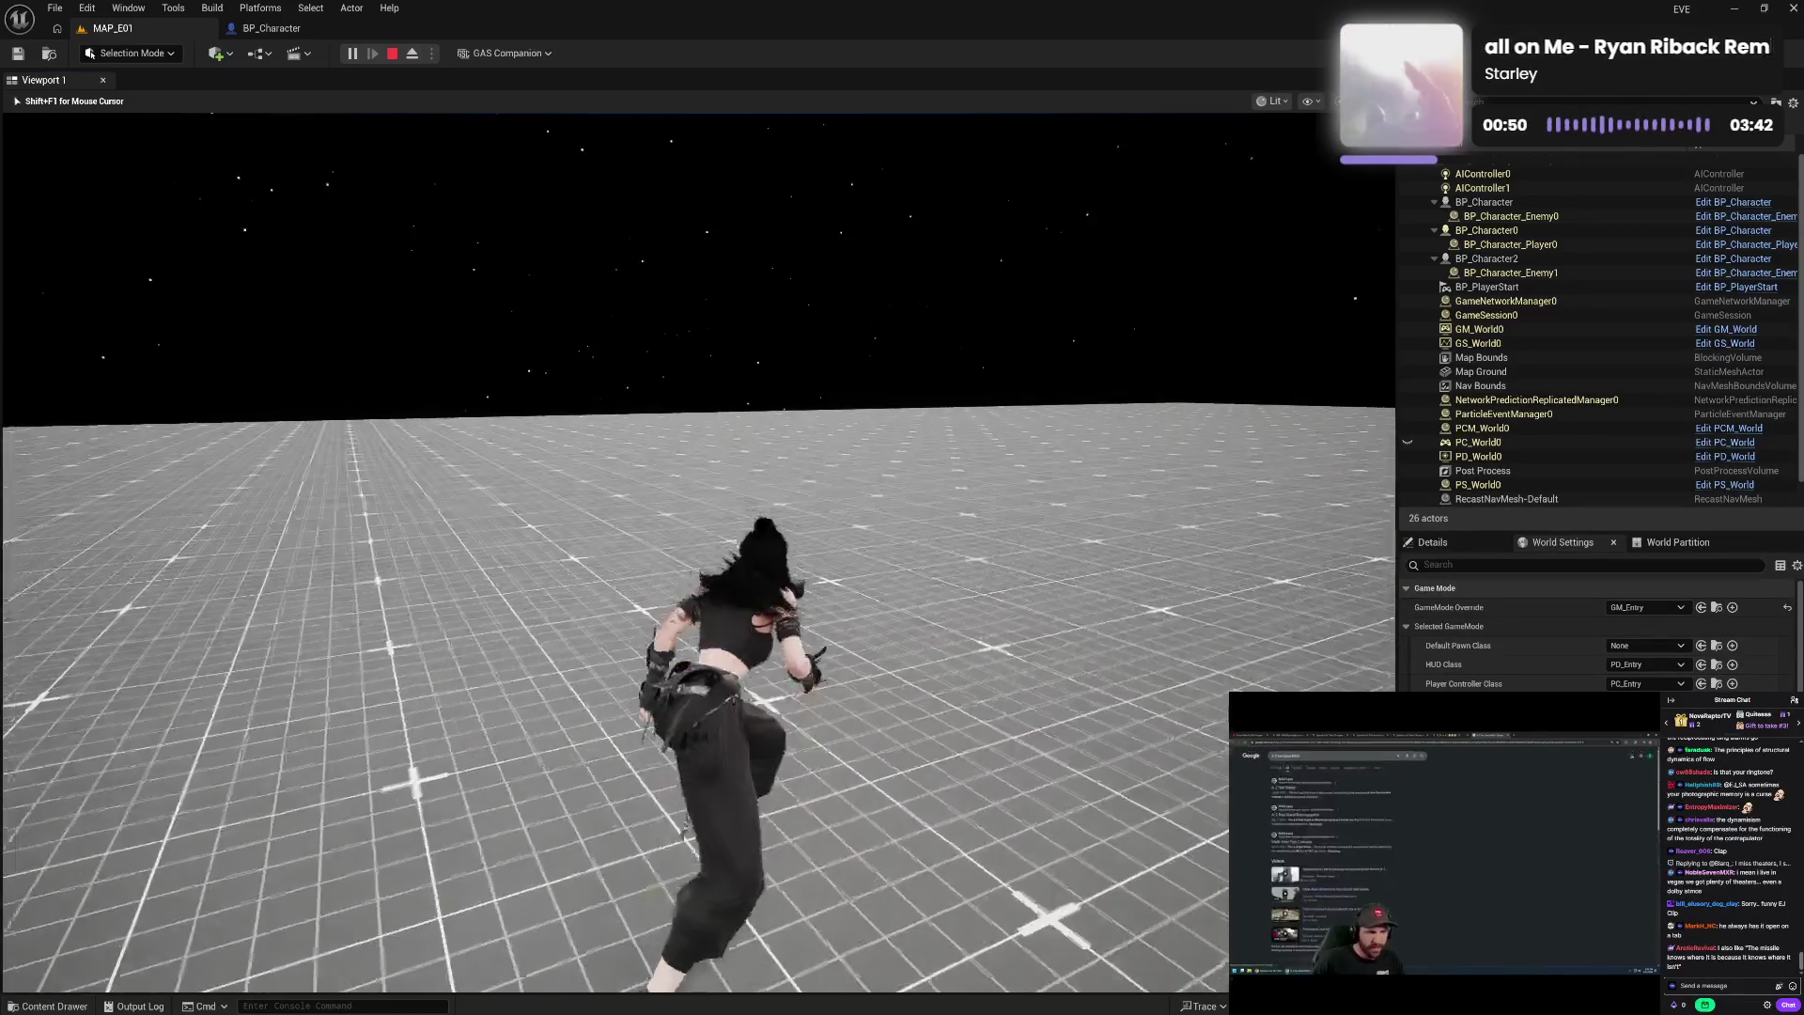
{"action": "key", "text": "a"}
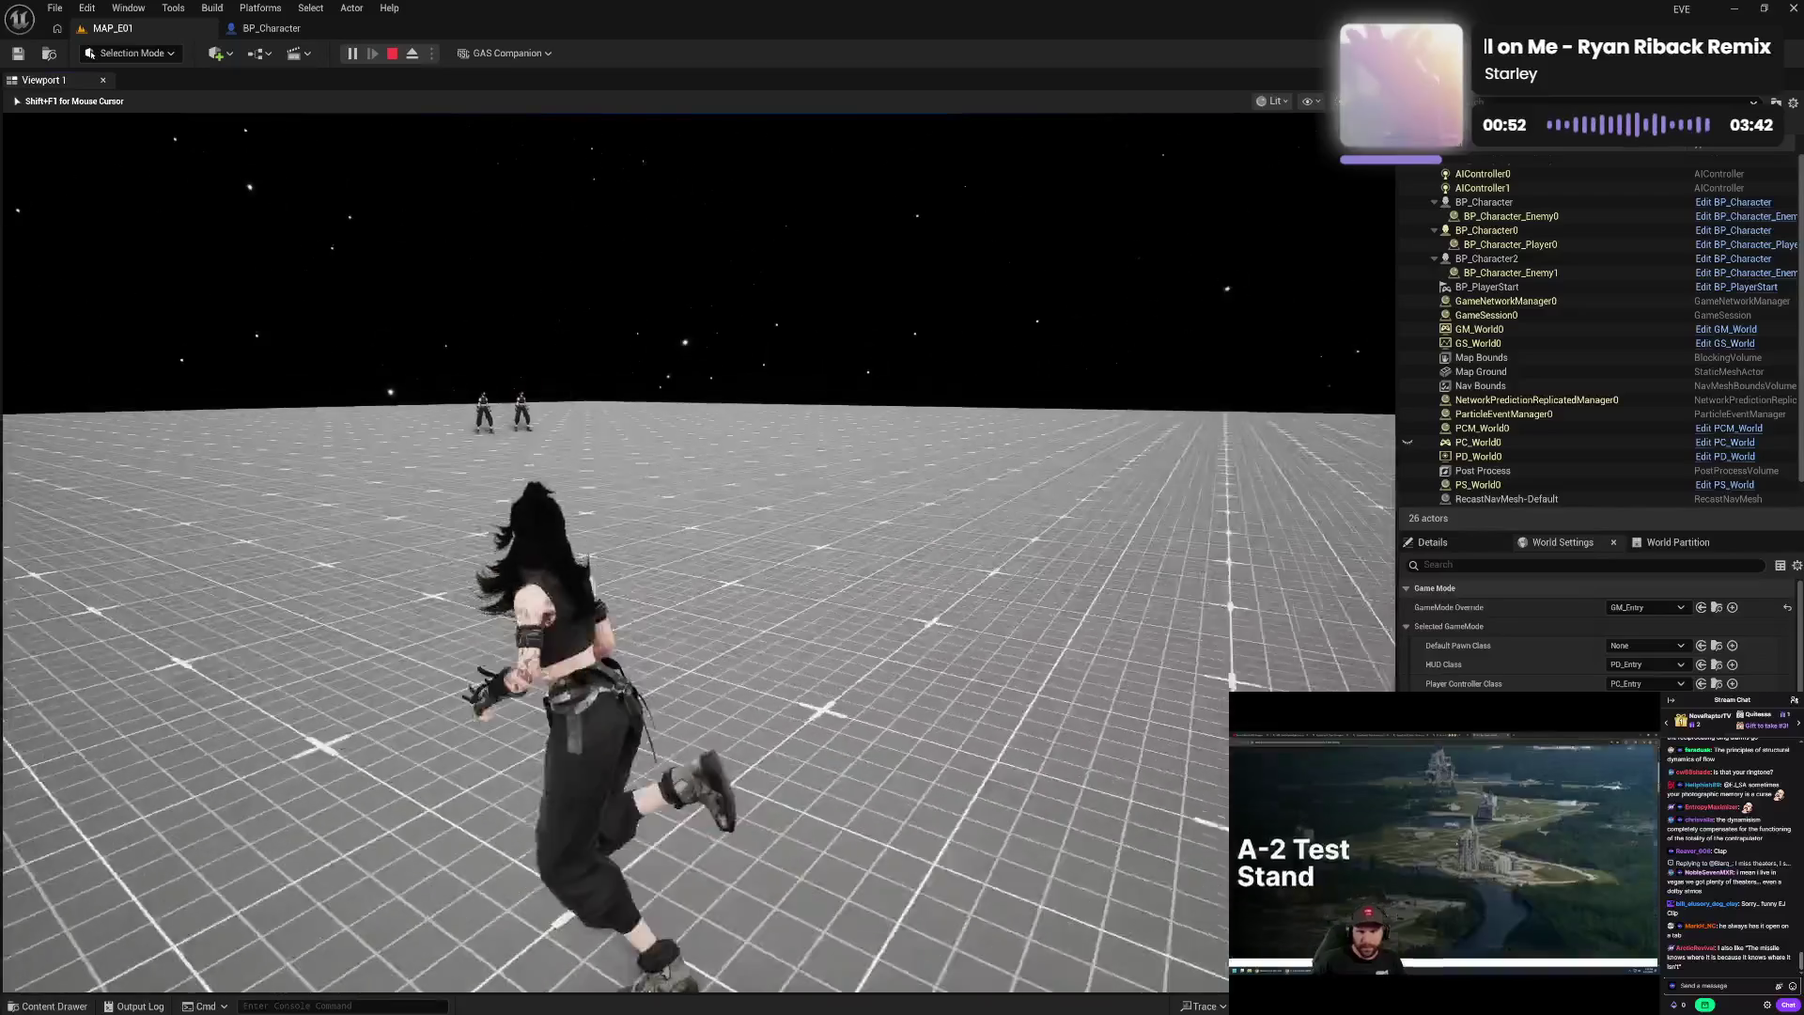
{"action": "key", "text": "w"}
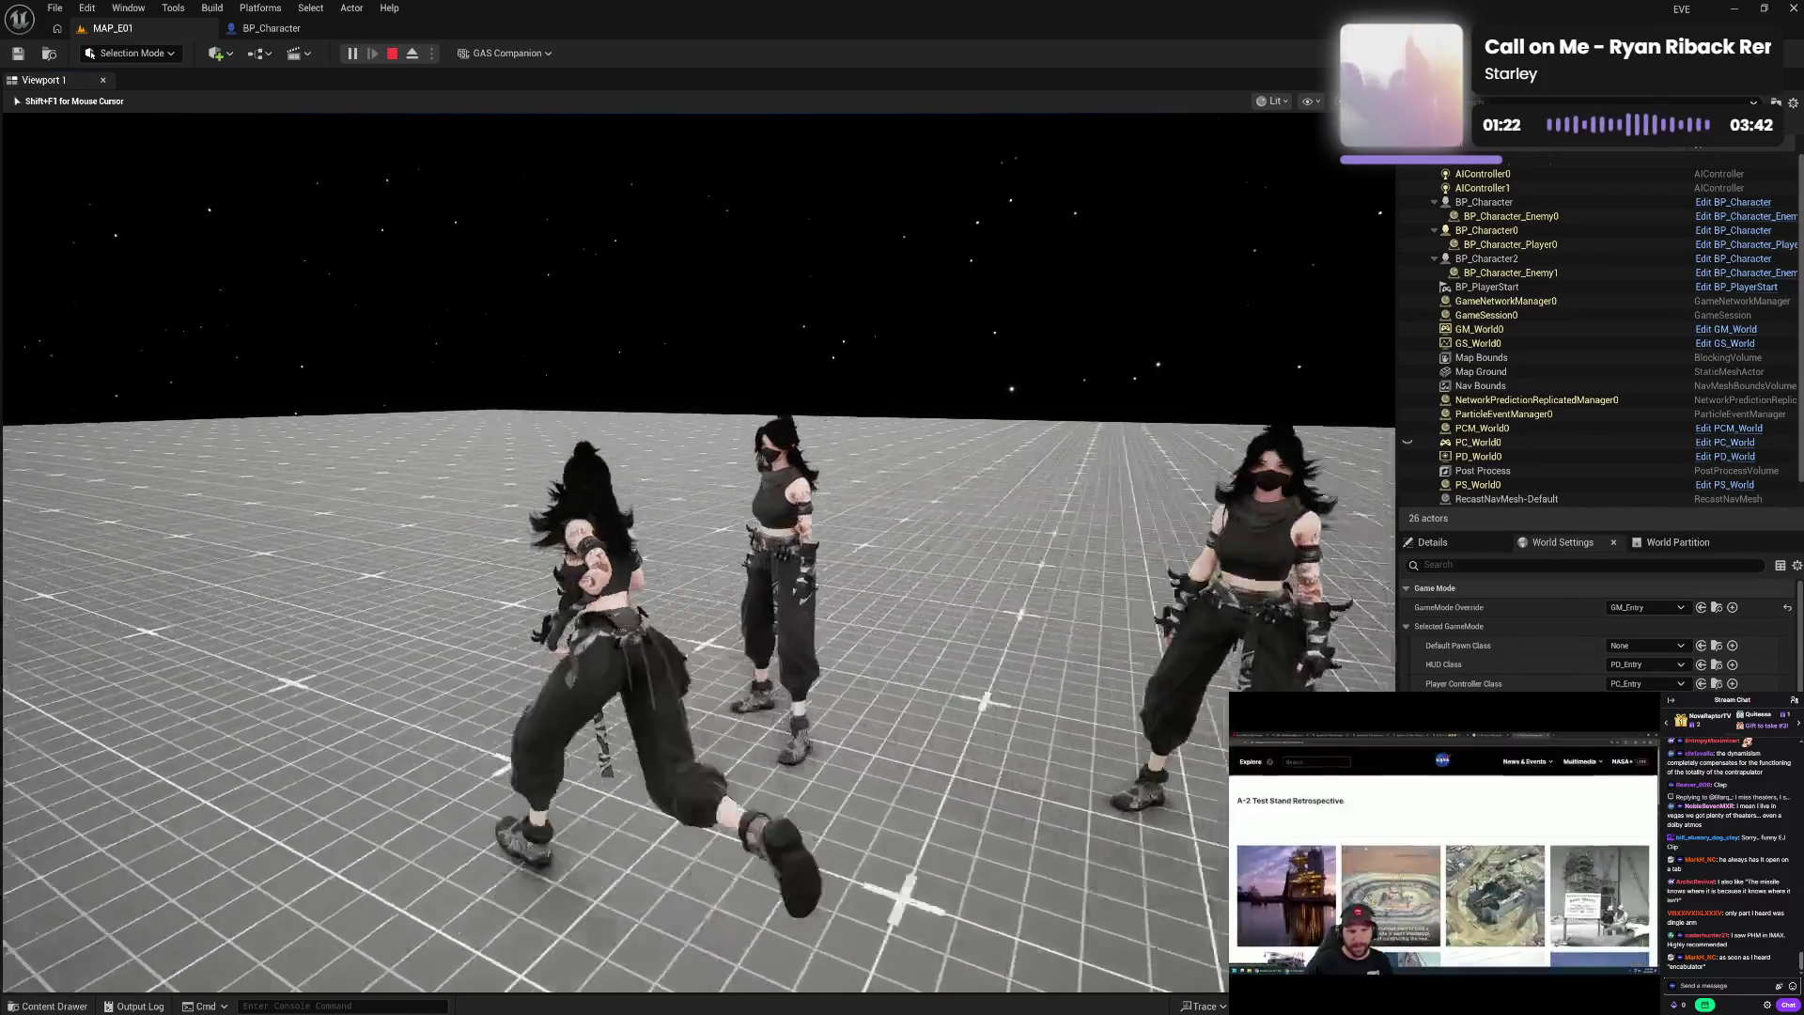
{"action": "key", "text": "Escape"}
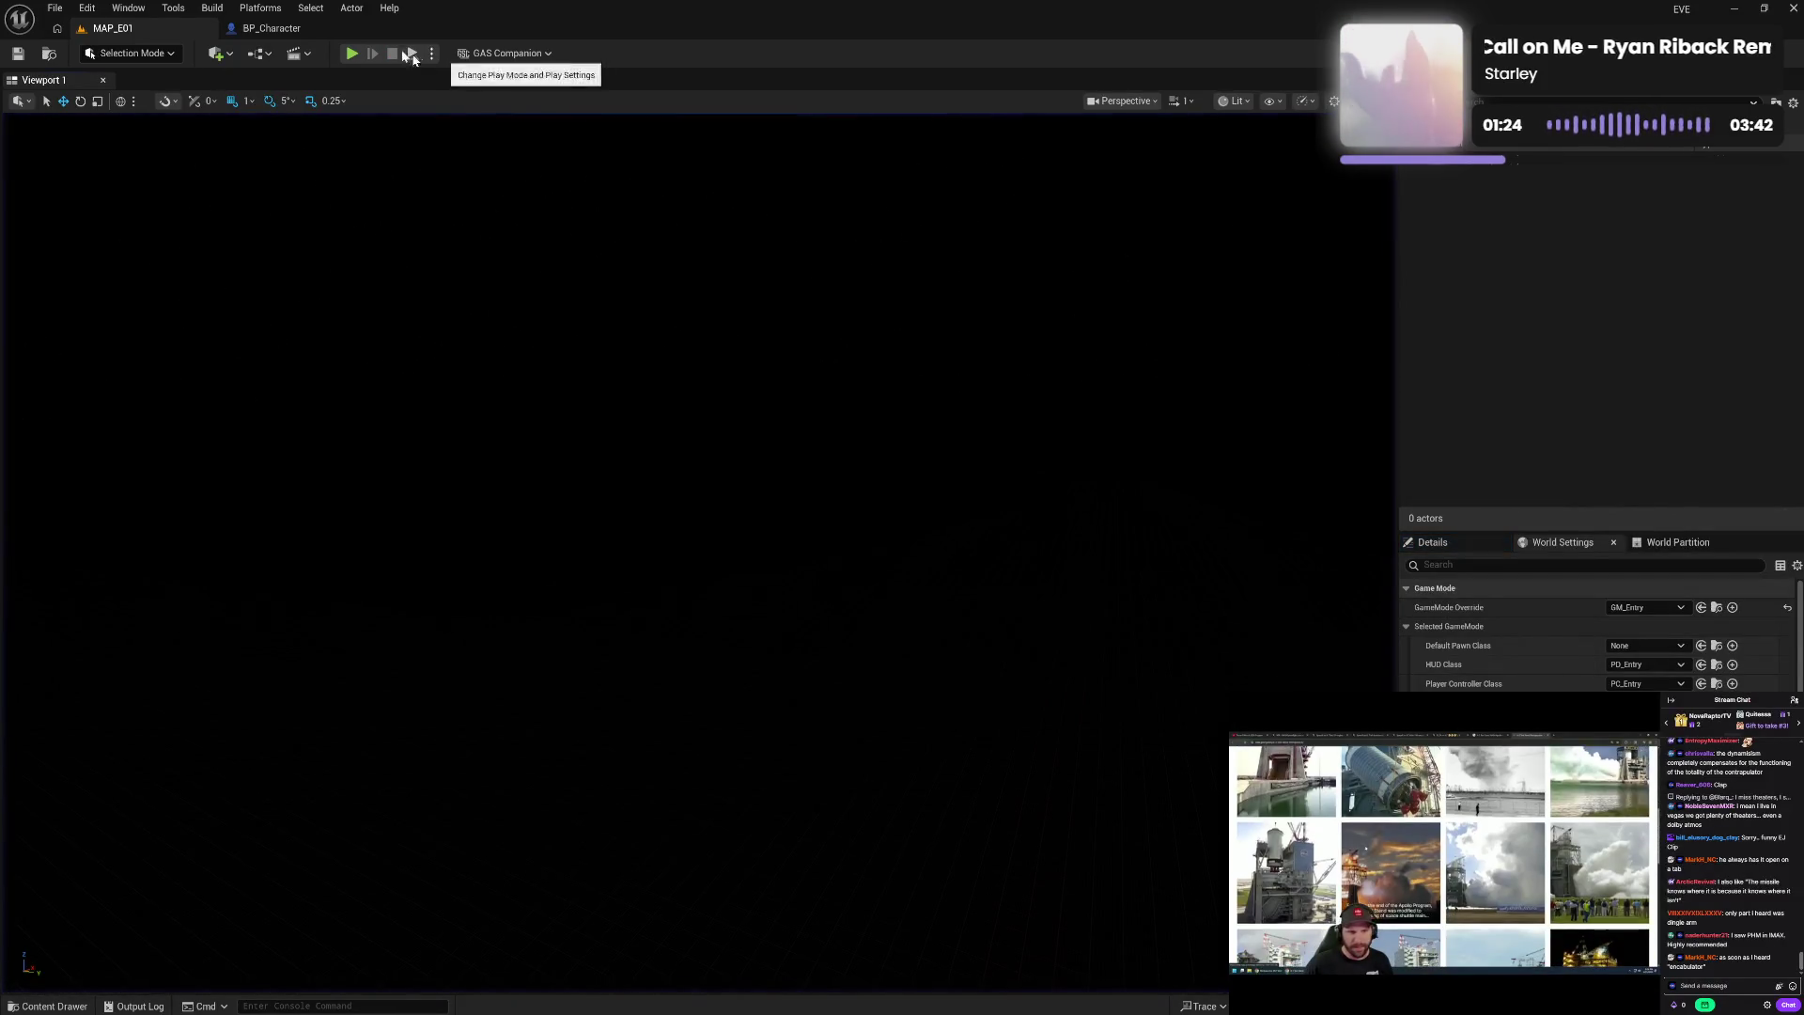
- Switch to the BP_Character blueprint tab
{"action": "left_click", "coordinate": [268, 28]}
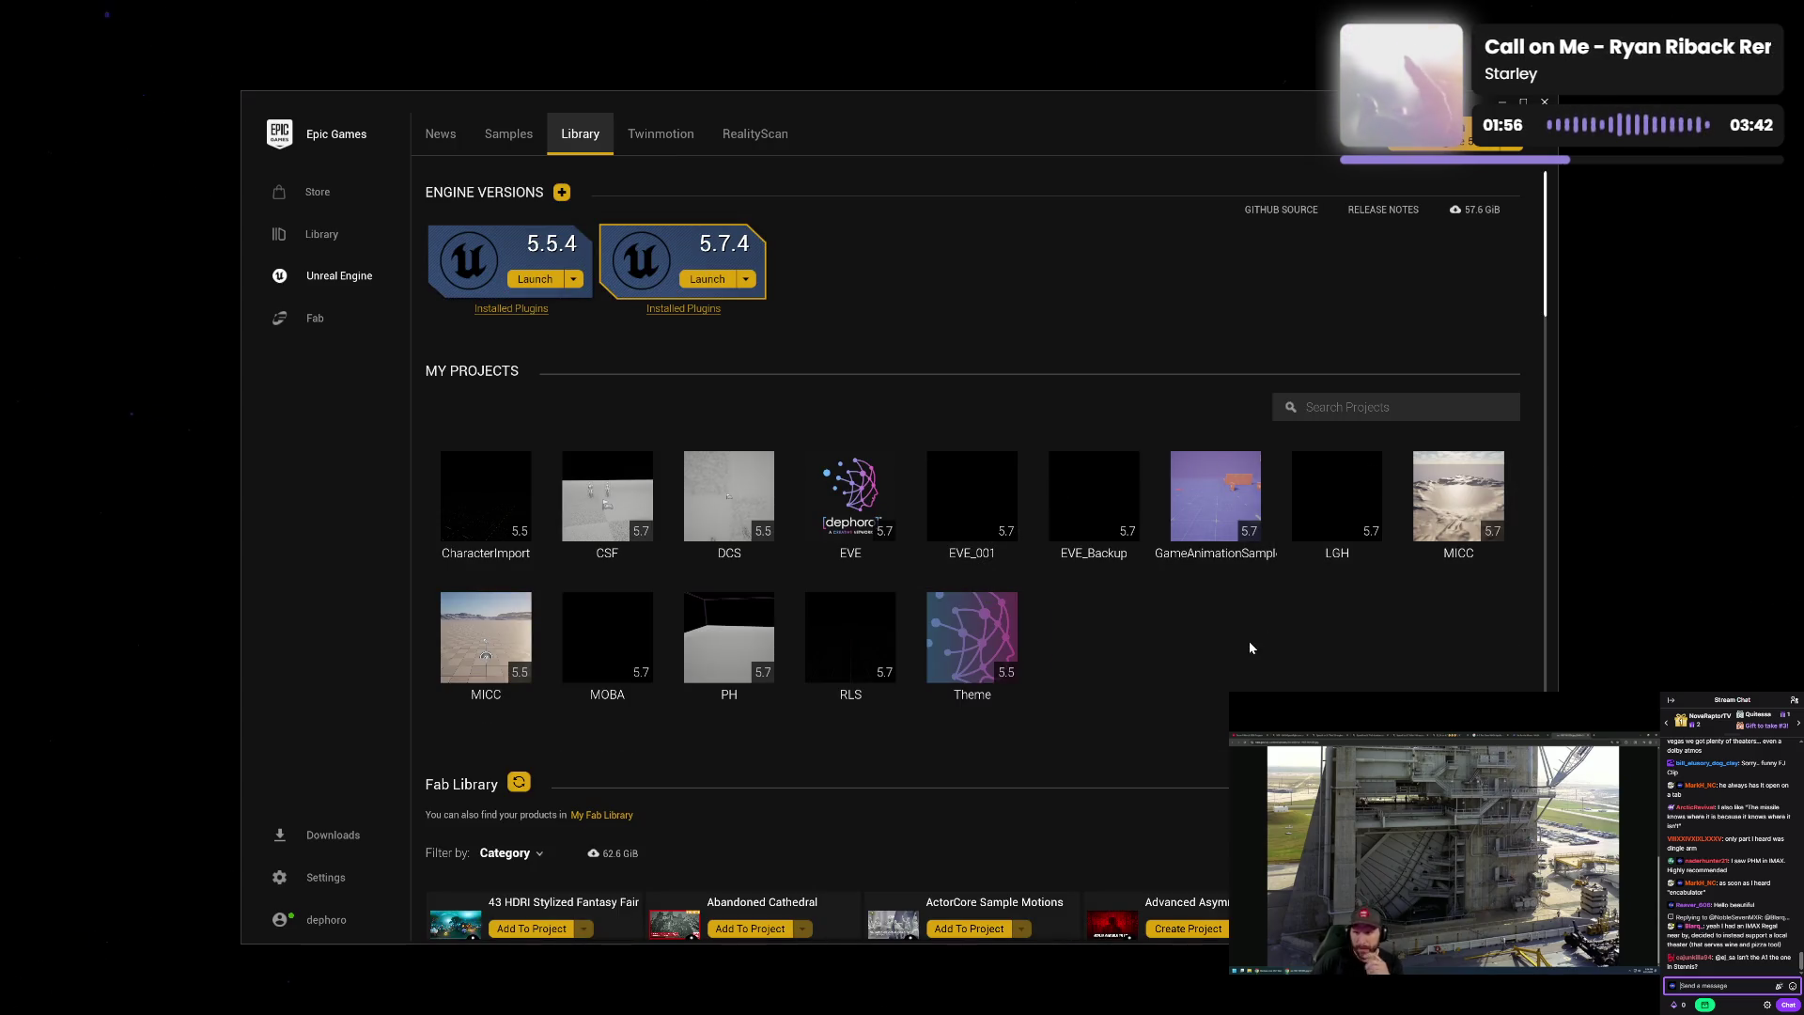
- Clone the EVE project as EVE_BACKUP and confirm the renaming warning
{"action": "right_click", "coordinate": [1061, 477]}
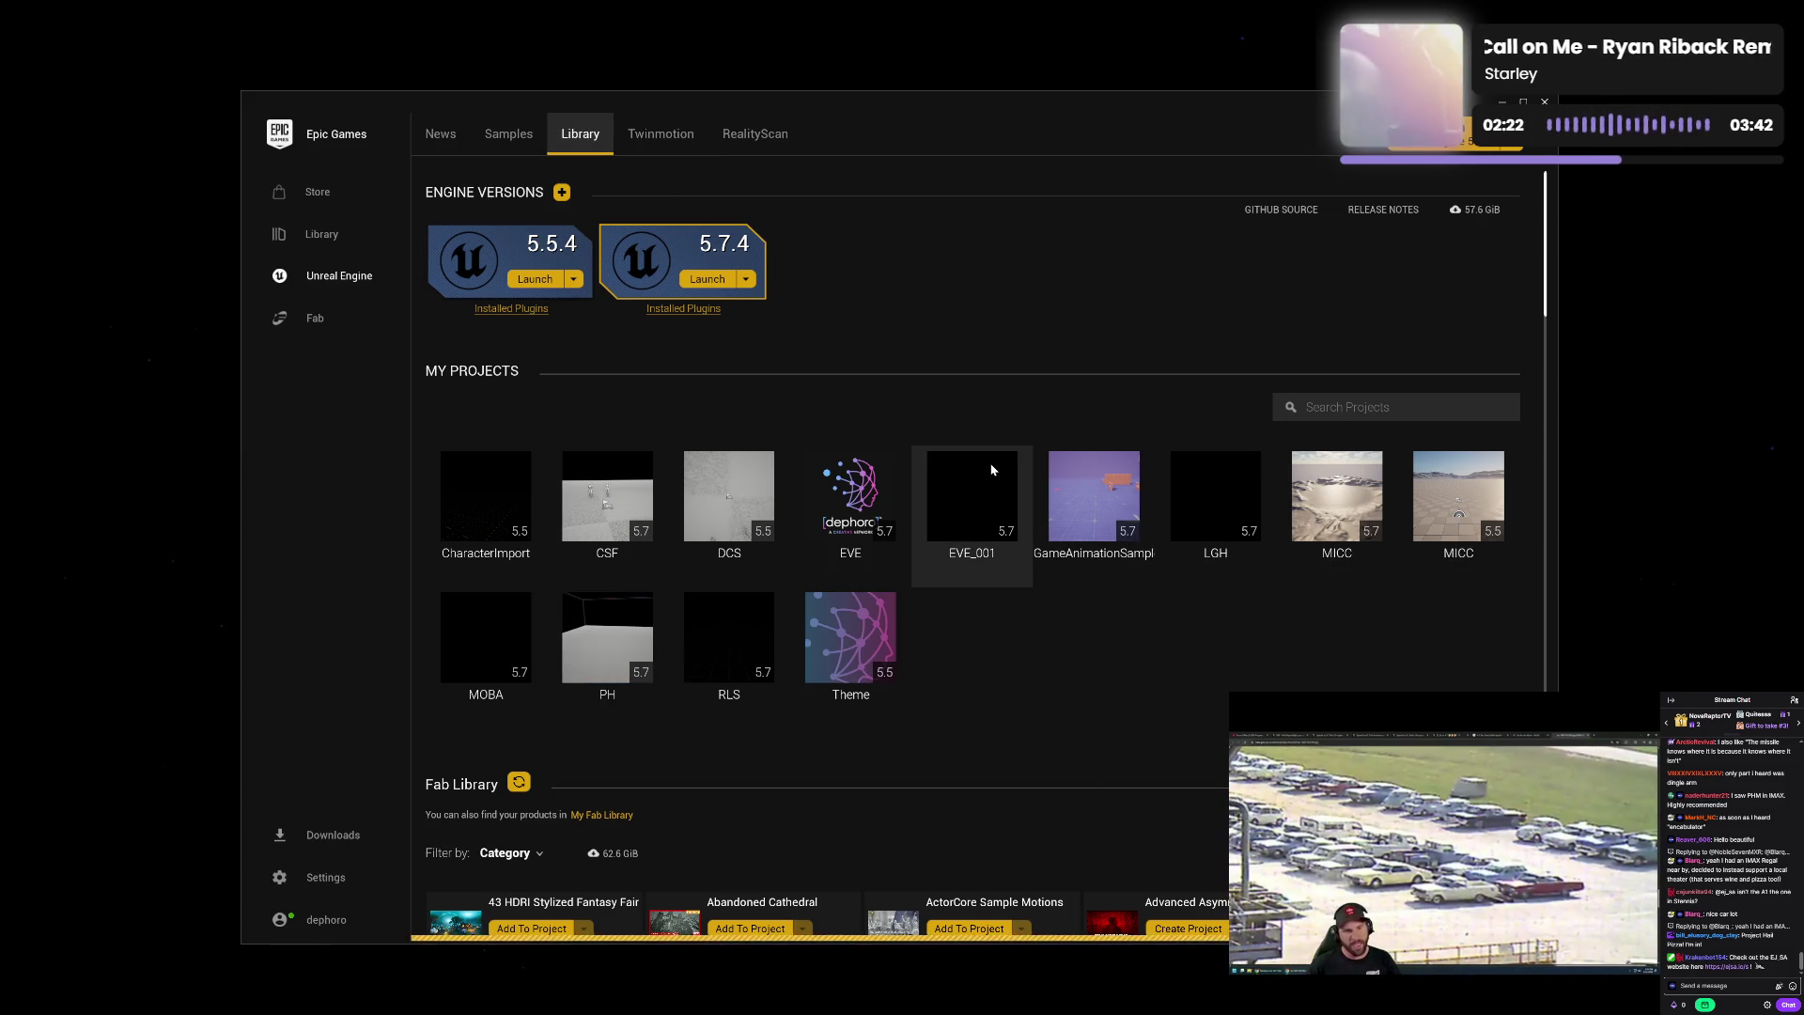
{"action": "right_click", "coordinate": [856, 515]}
{"action": "left_click", "coordinate": [968, 582]}
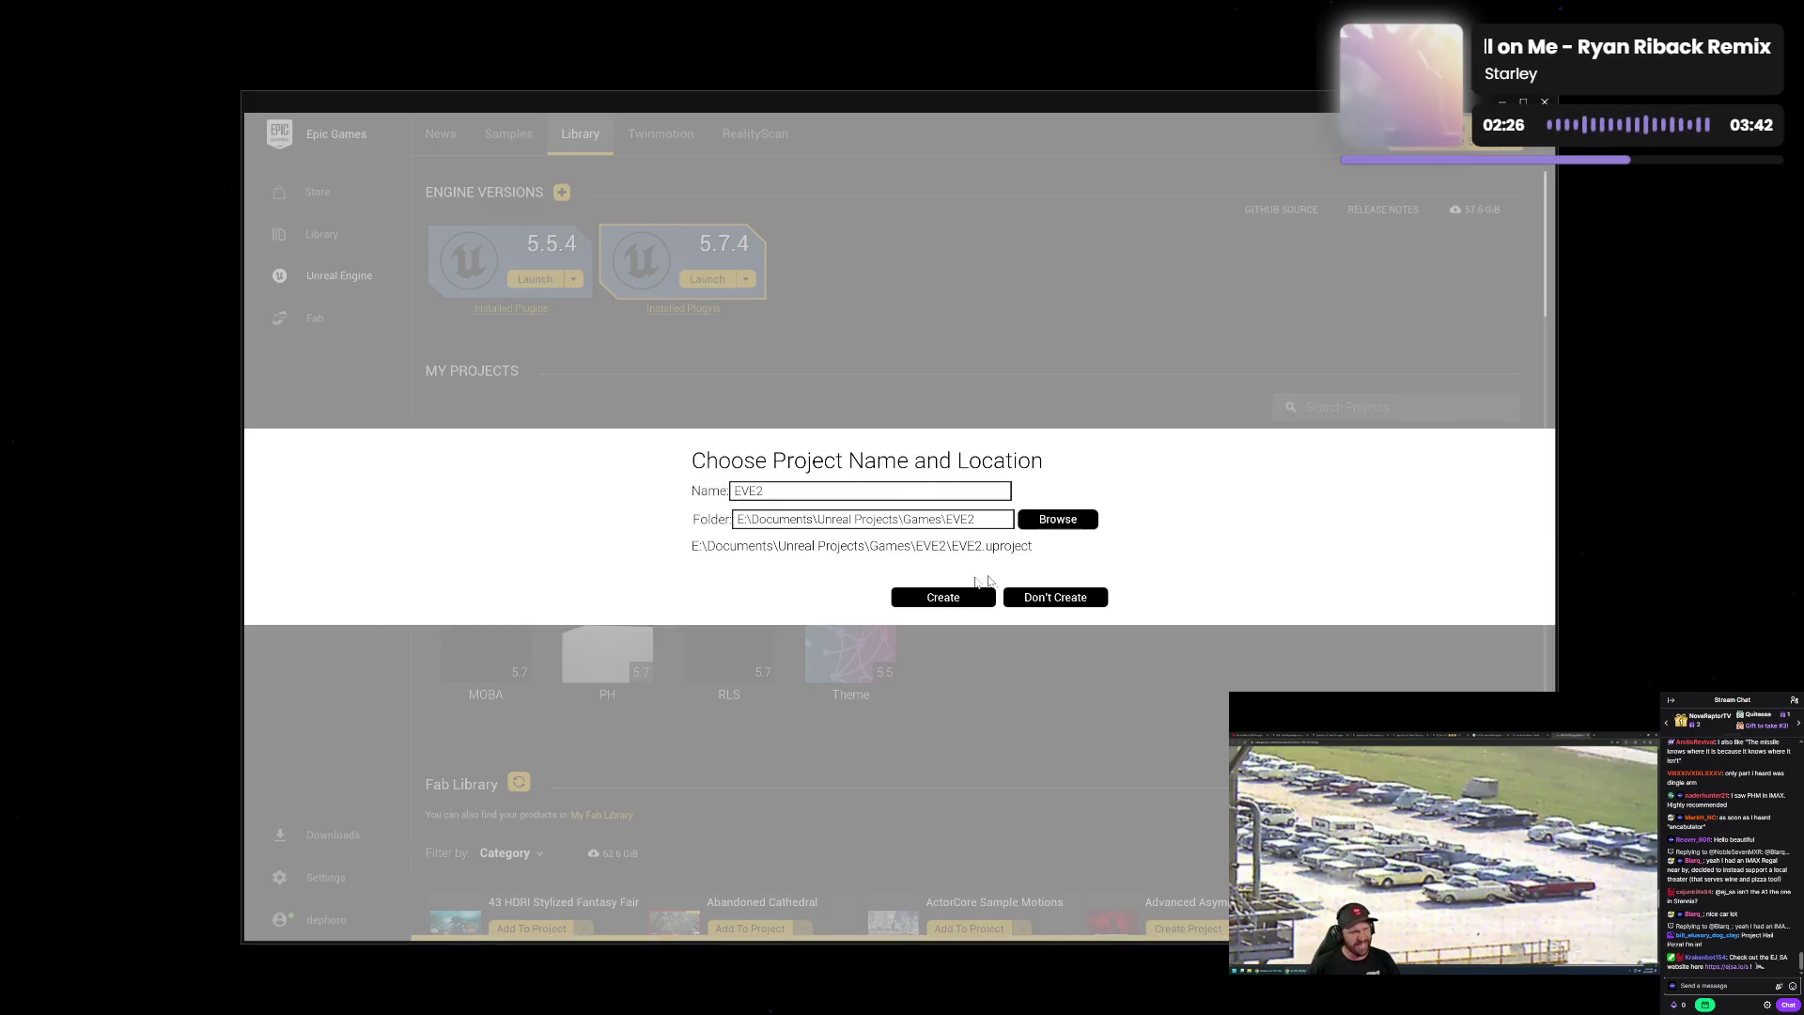
{"action": "key", "text": "BackSpace"}
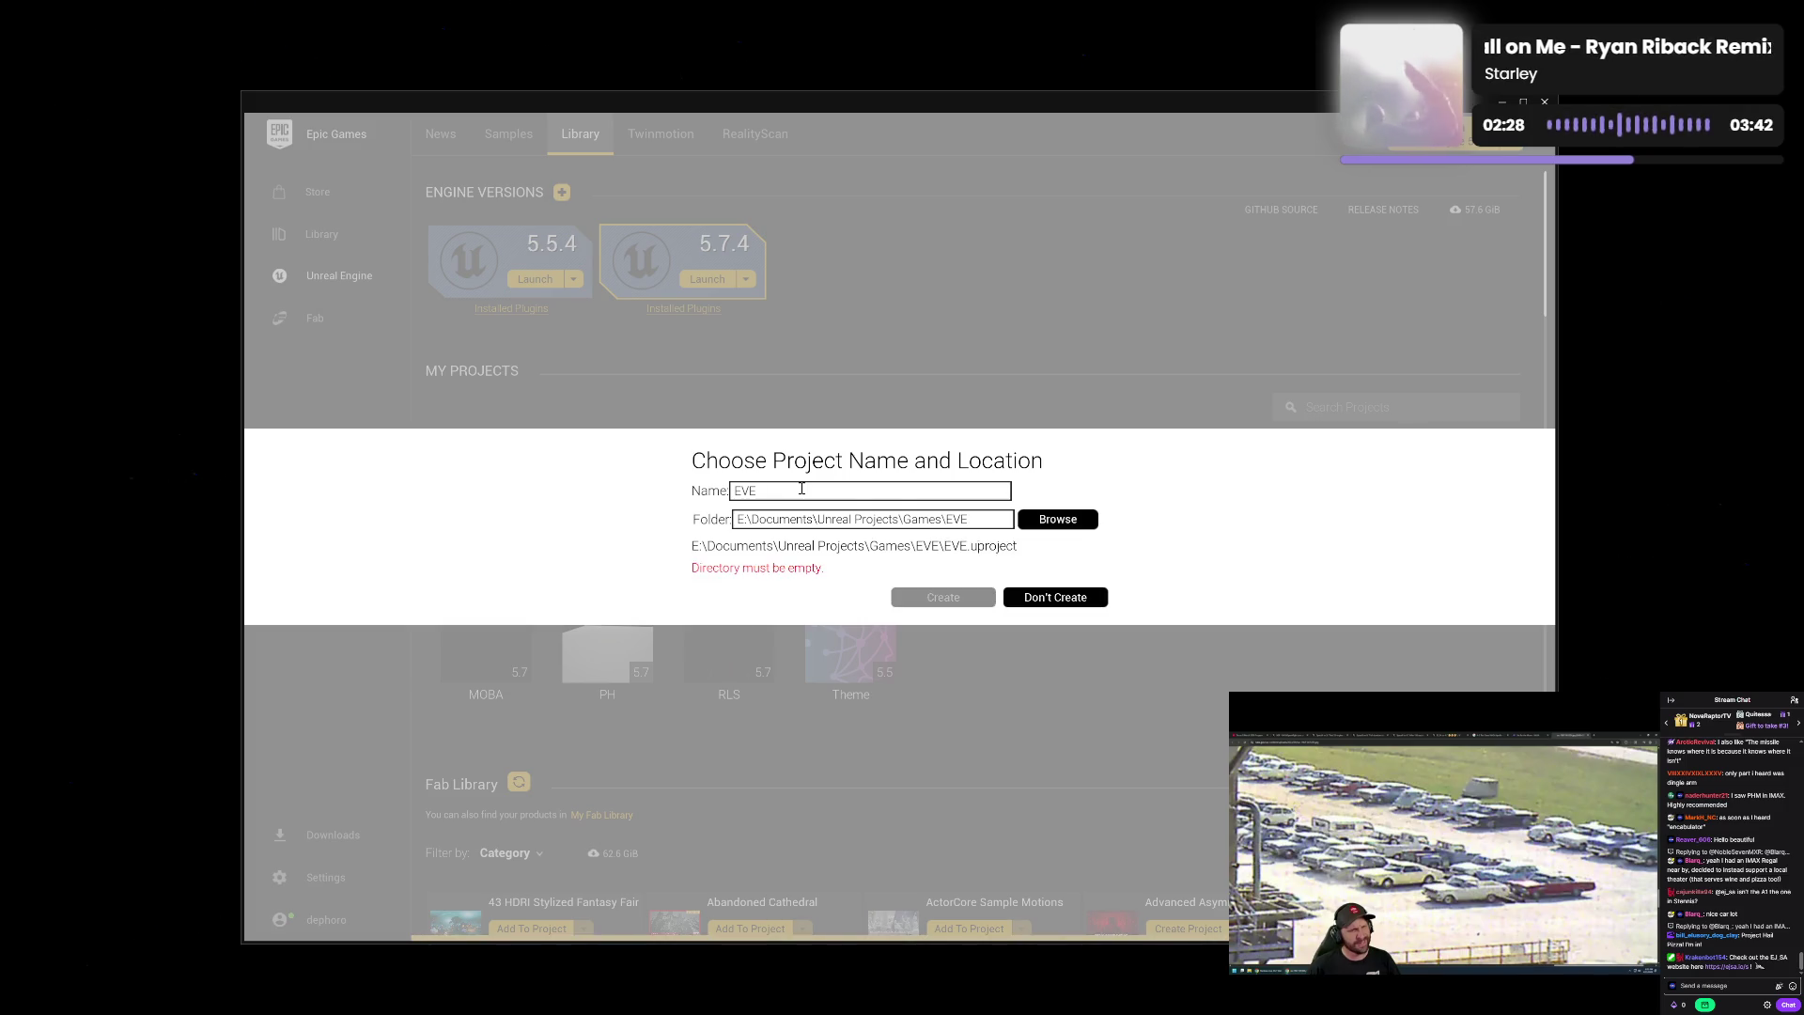
{"action": "type", "text": "_BACKUP"}
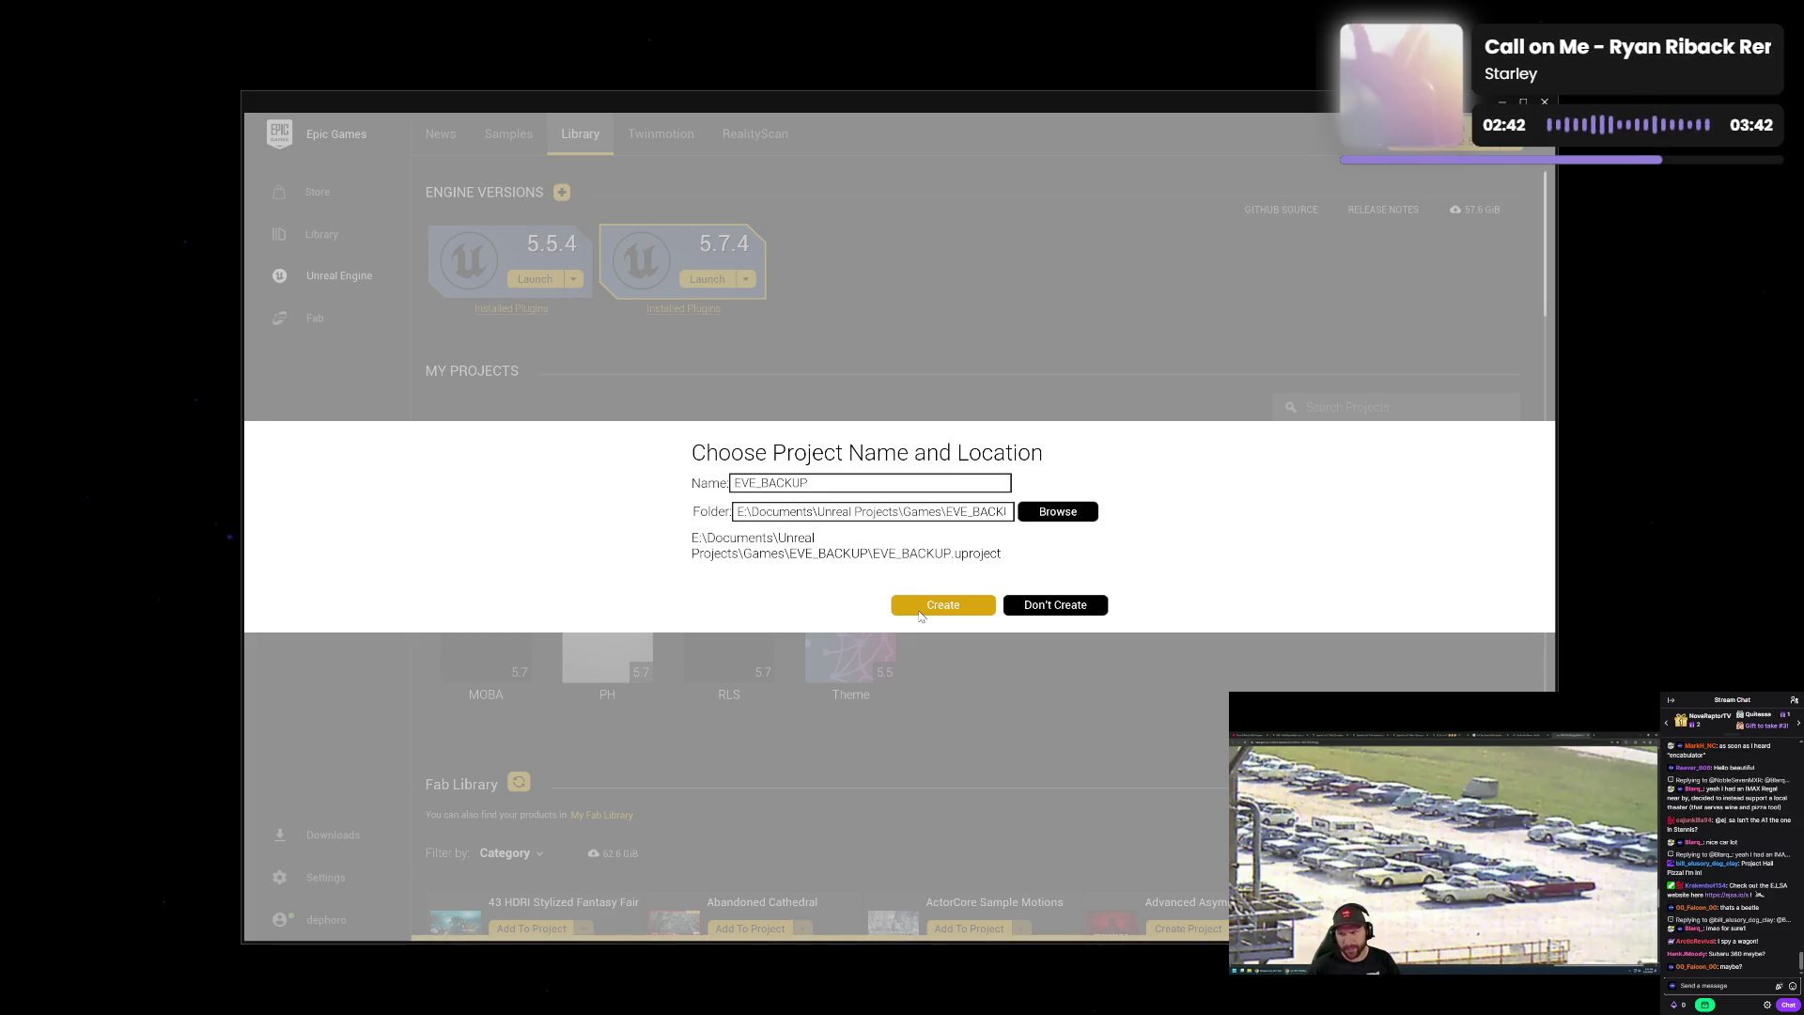
{"action": "left_click", "coordinate": [919, 616]}
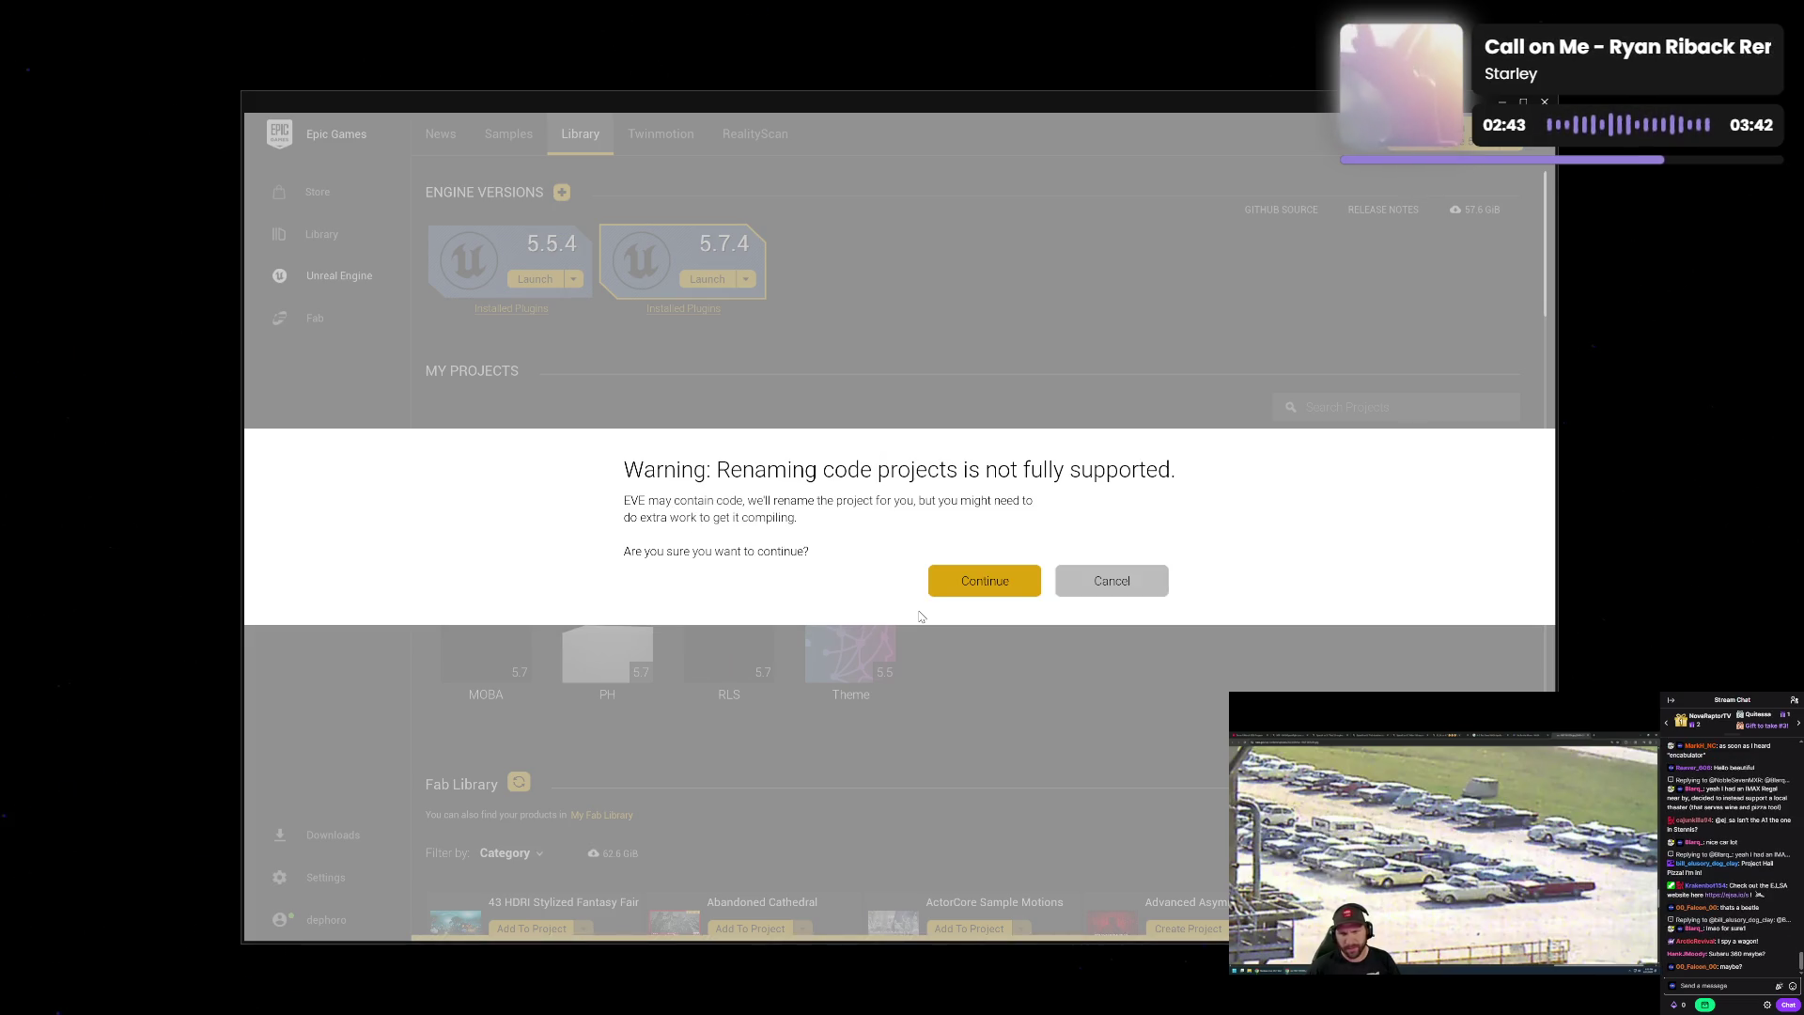
{"action": "left_click", "coordinate": [970, 582]}
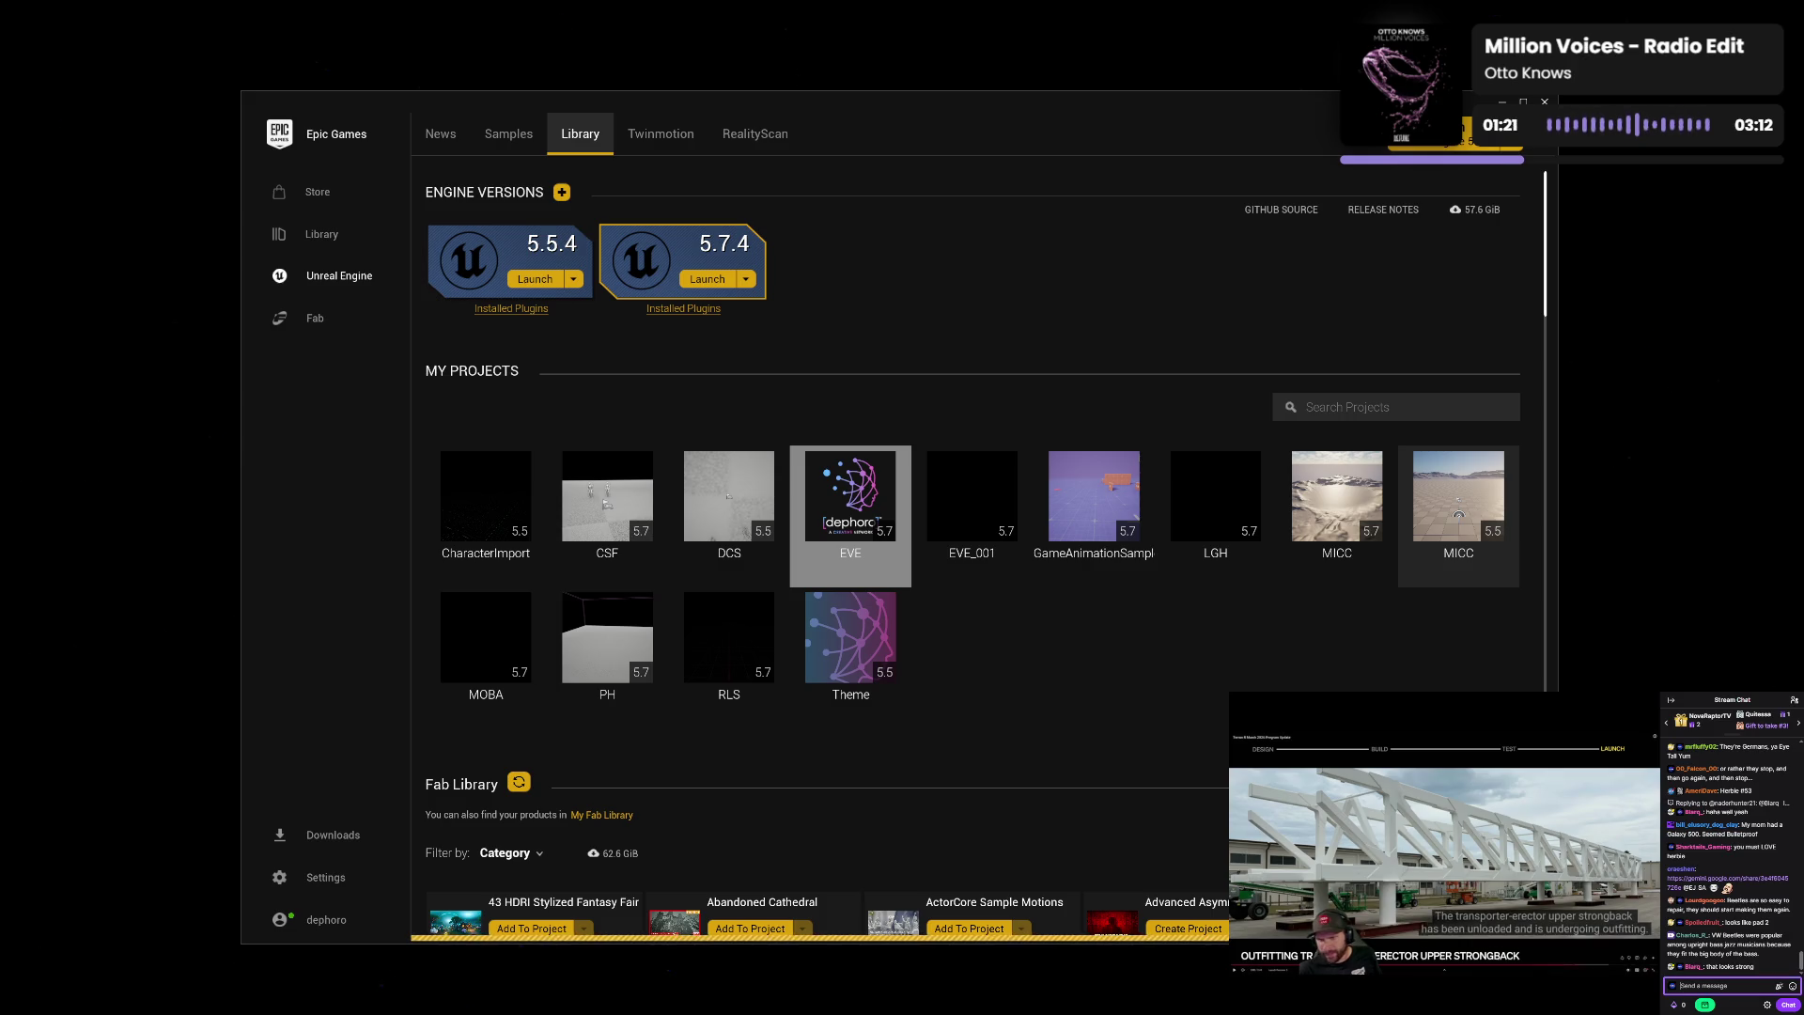
- Refresh the Library by visiting Samples, then launch the new EVE_BACKUP project
{"action": "left_click", "coordinate": [977, 543]}
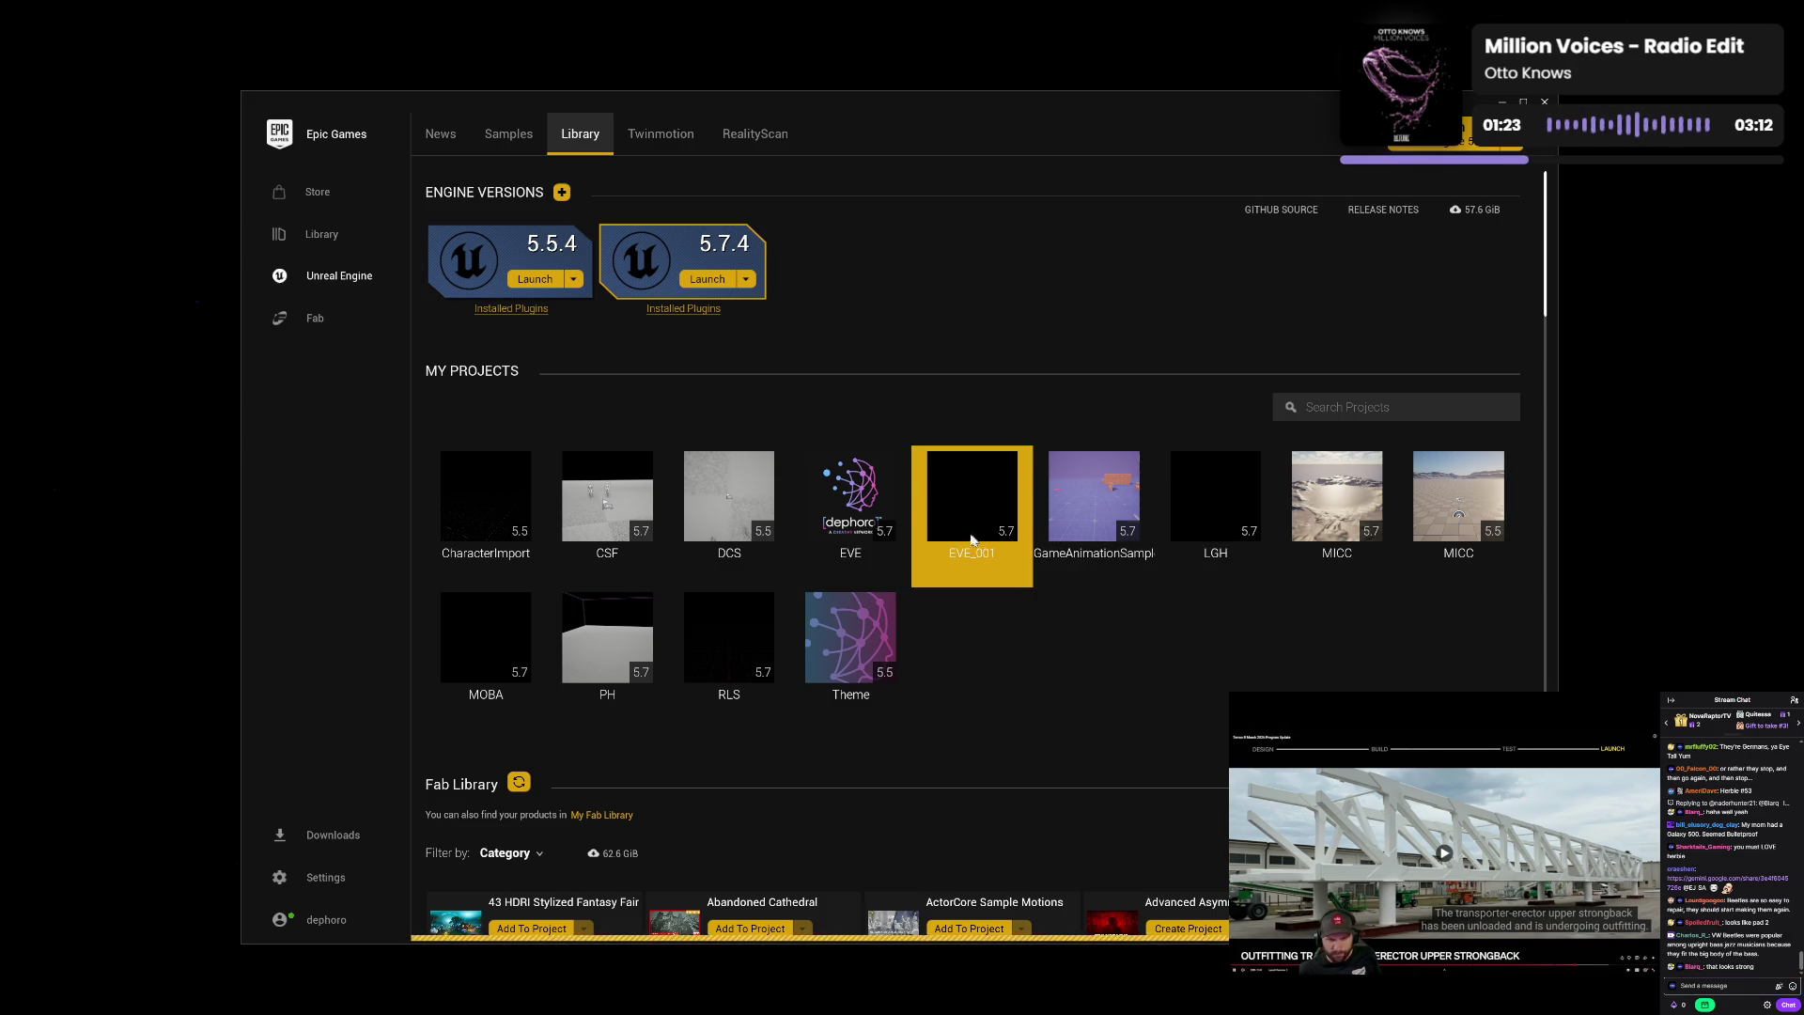
{"action": "left_click", "coordinate": [508, 134]}
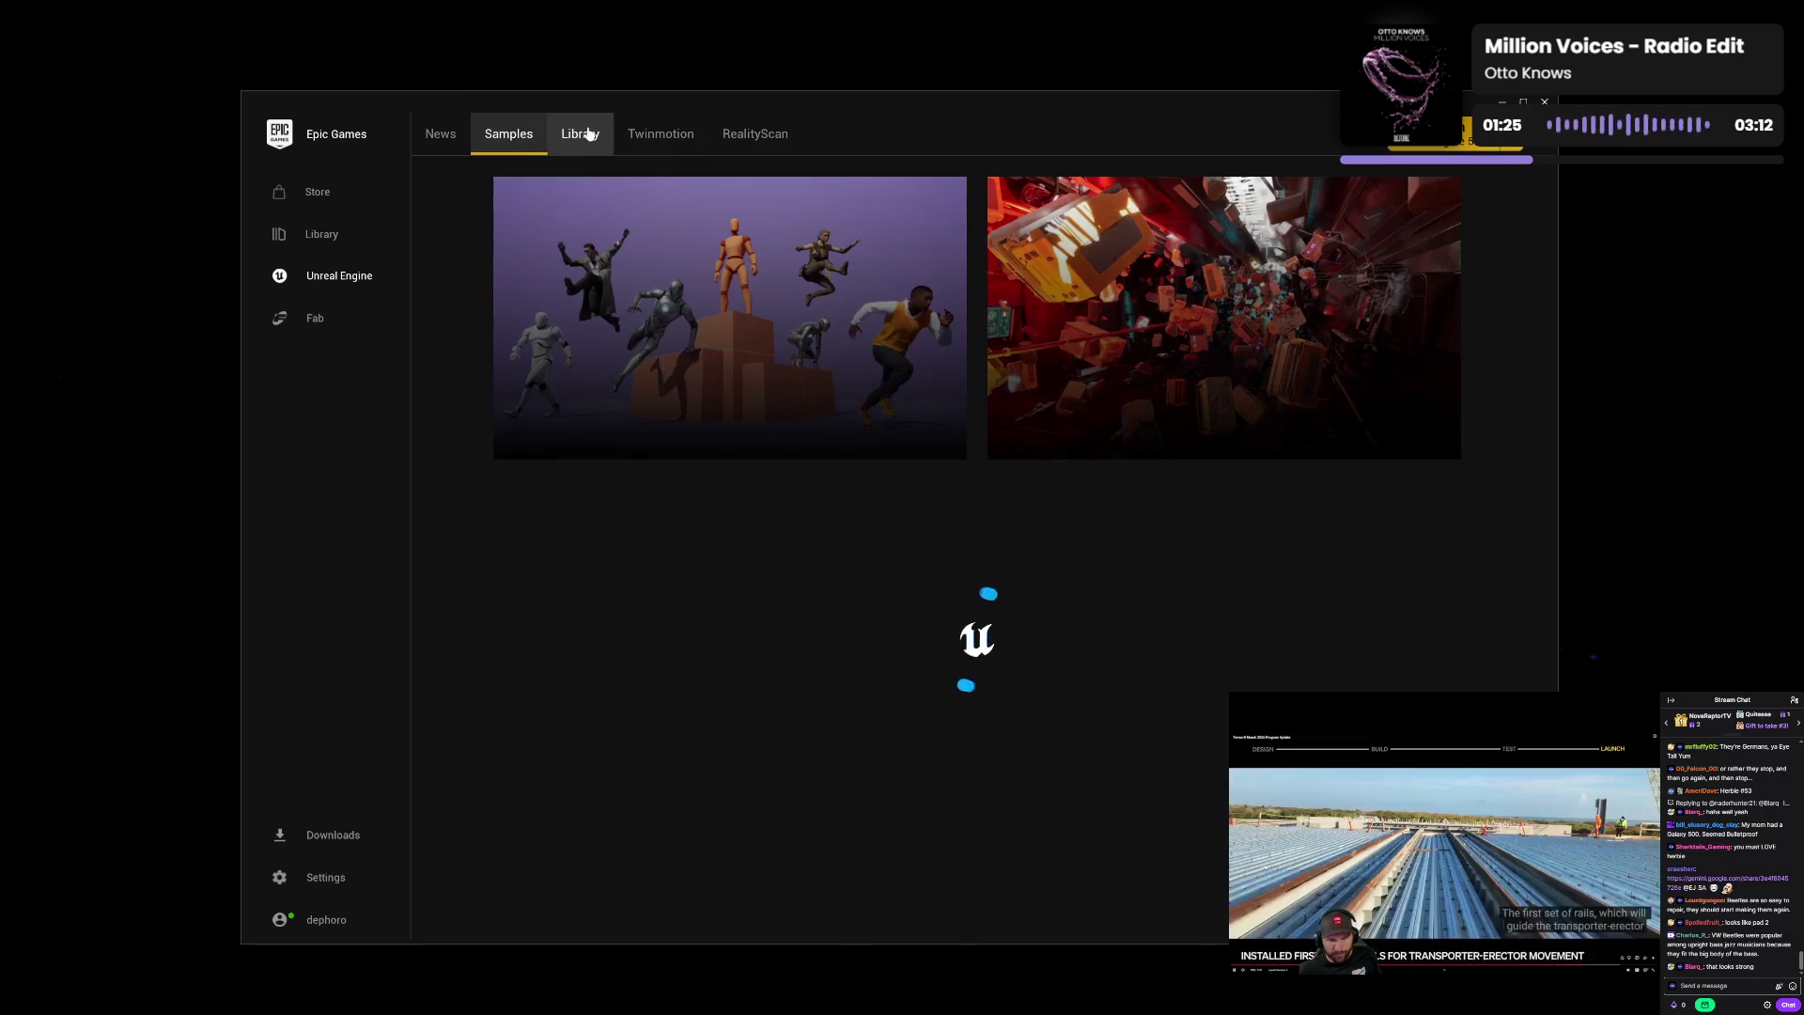
{"action": "left_click", "coordinate": [609, 136]}
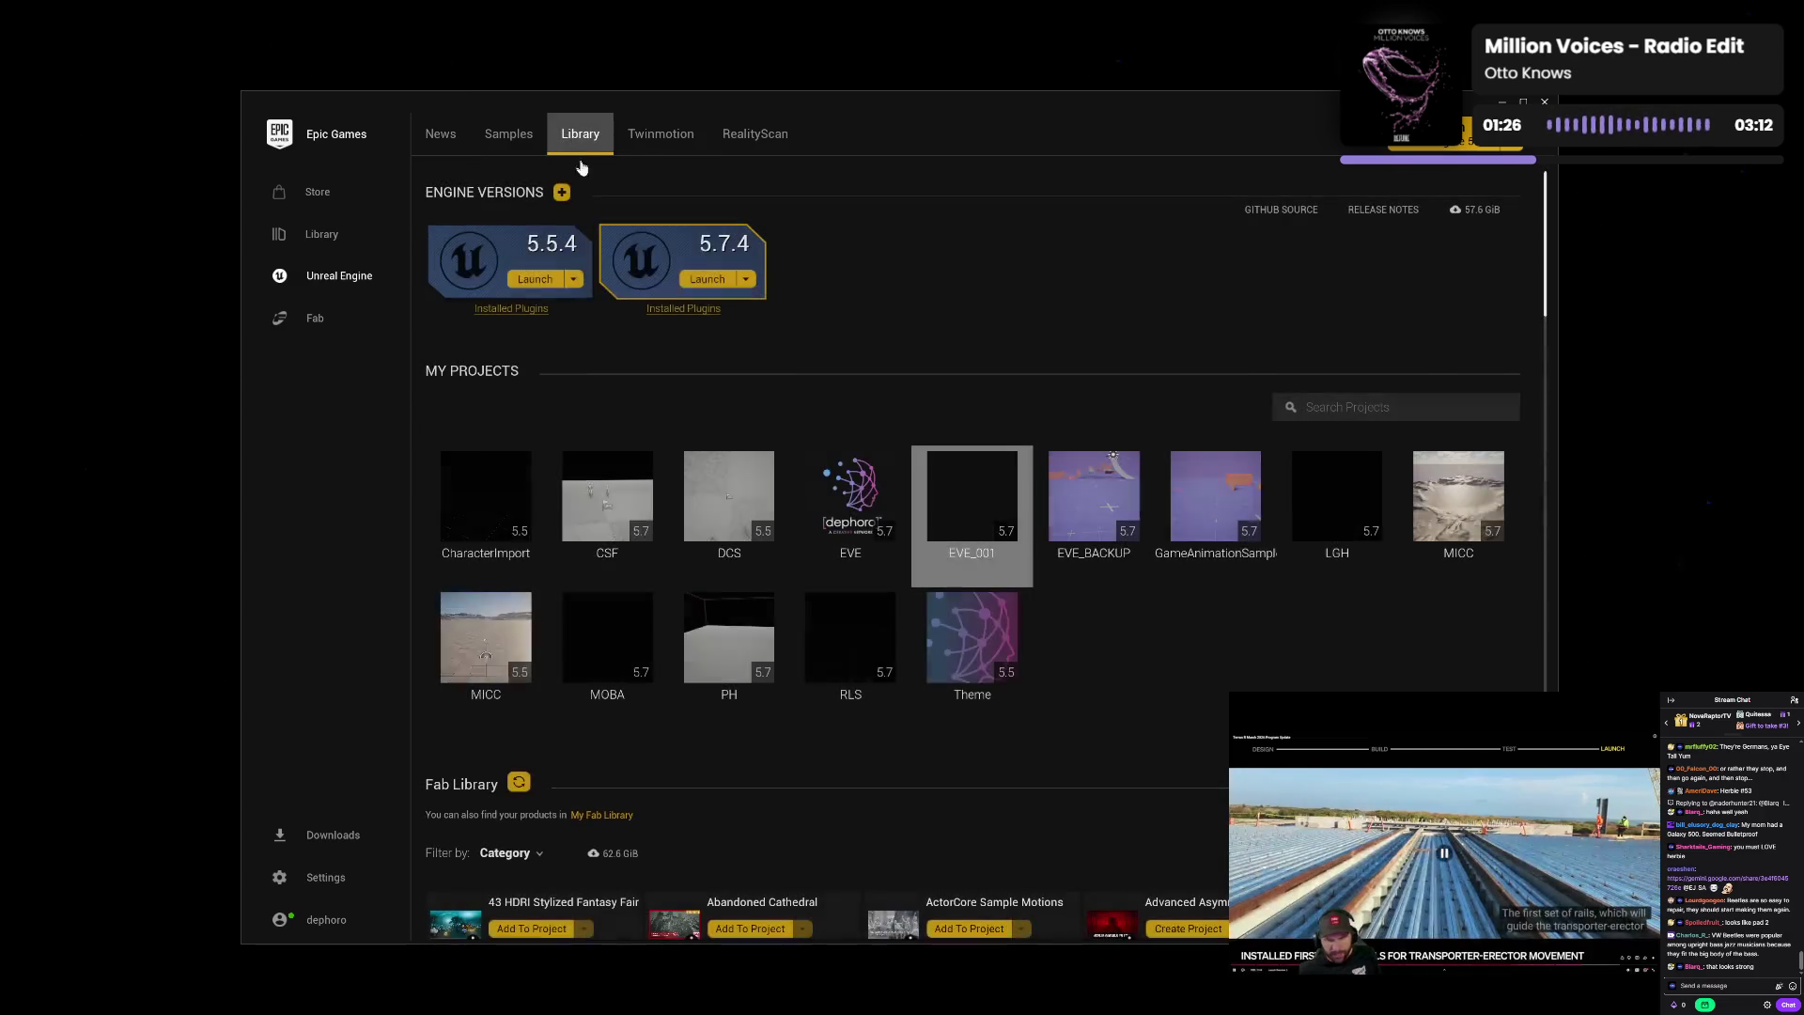
{"action": "left_click", "coordinate": [1100, 516]}
{"action": "double_click", "coordinate": [1109, 522]}
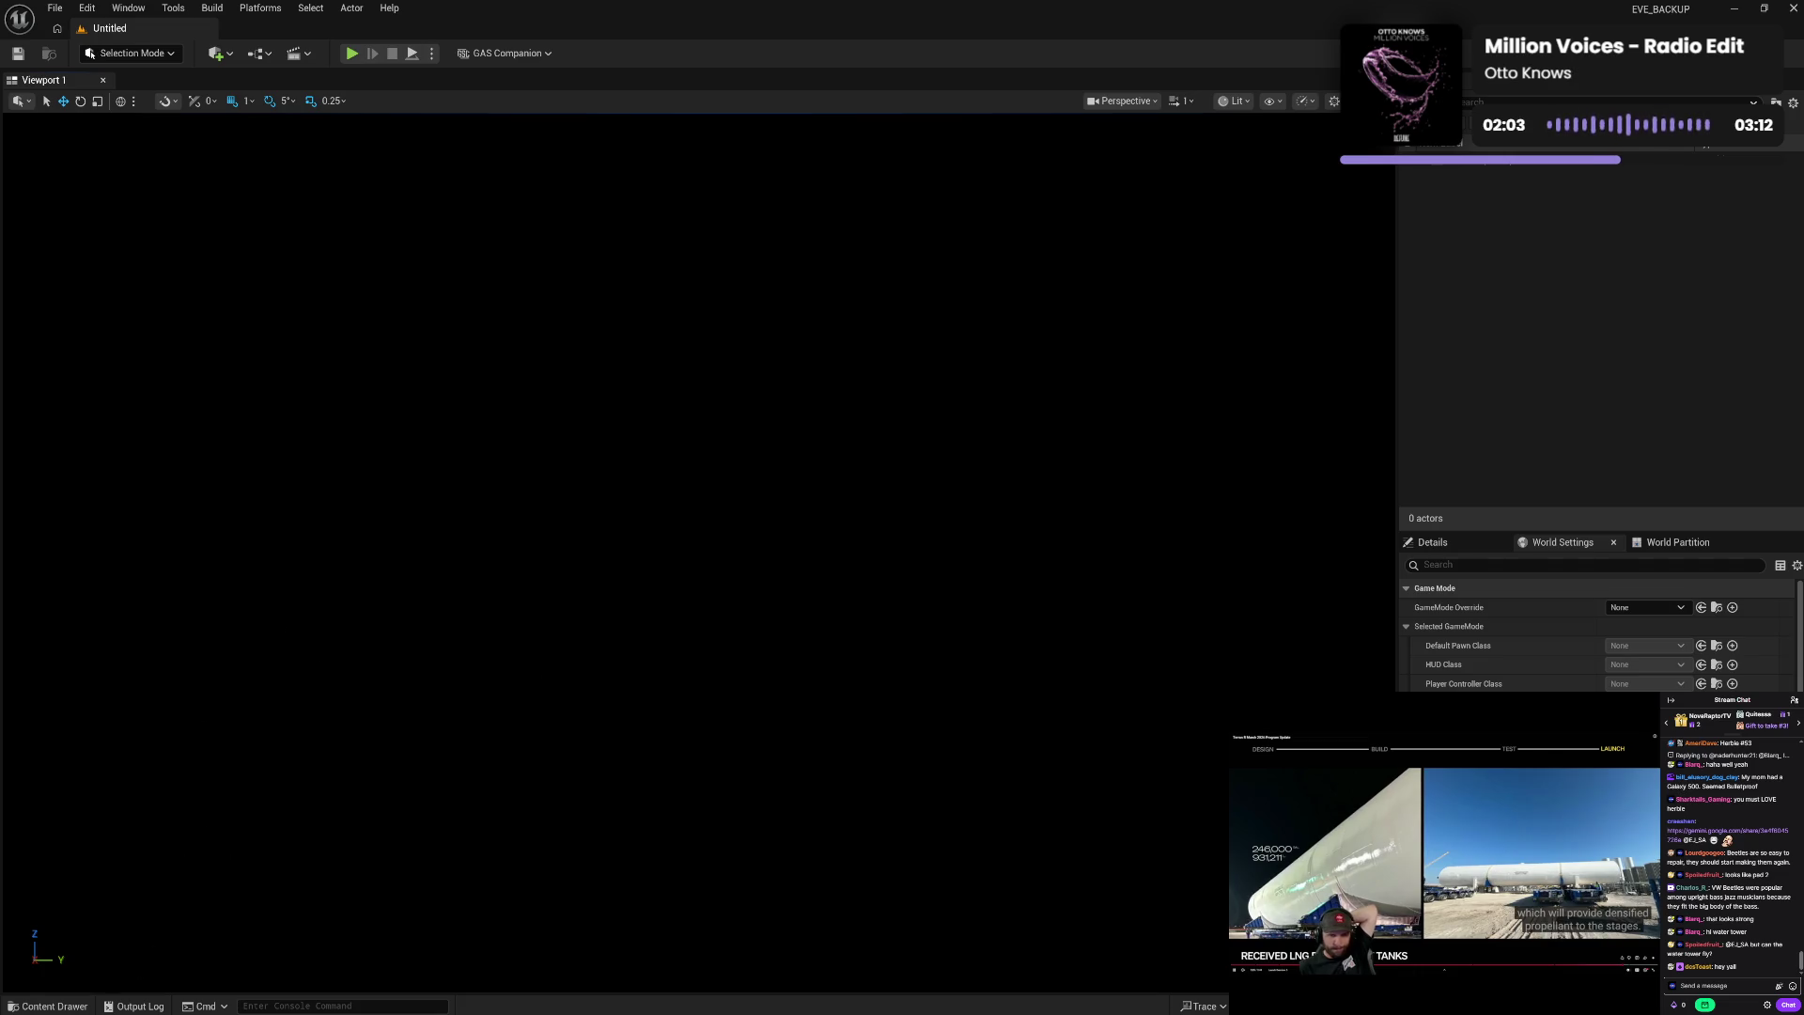
- Browse the Character > Master > Blueprint folders in the Content Browser drawer
{"action": "left_click", "coordinate": [75, 1007]}
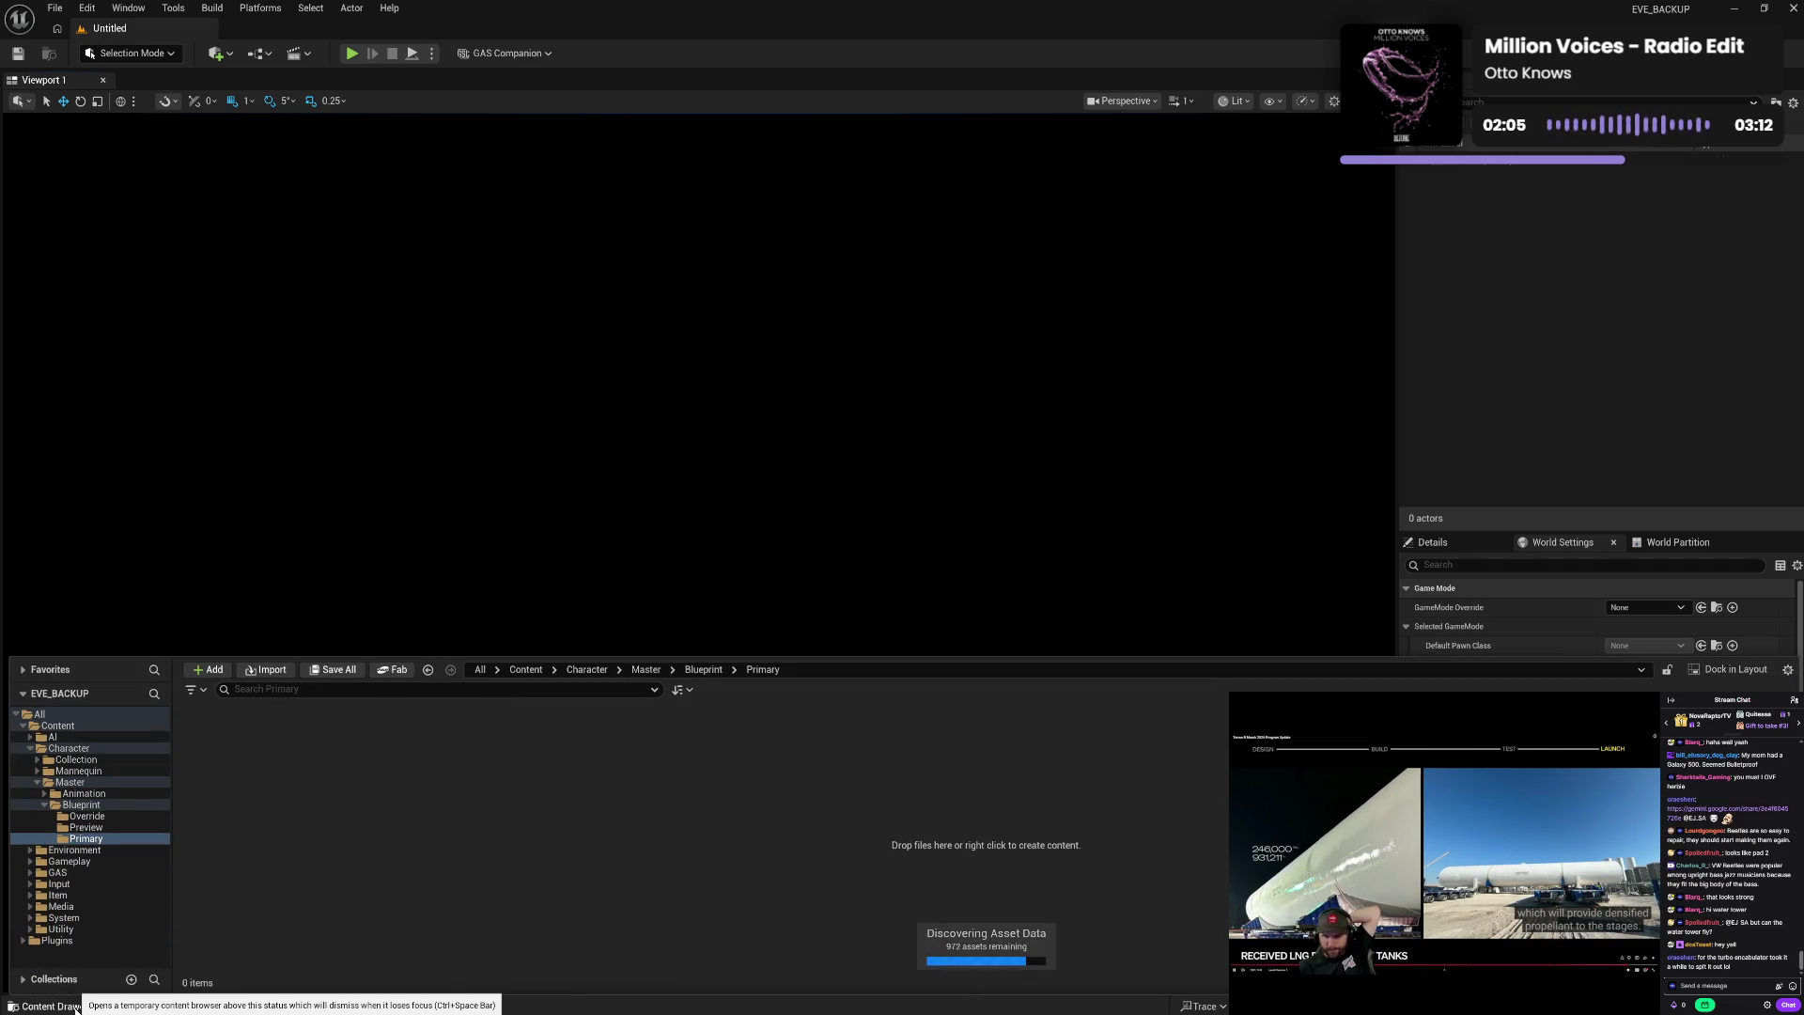
{"action": "left_click", "coordinate": [75, 1007]}
{"action": "left_click", "coordinate": [75, 1007]}
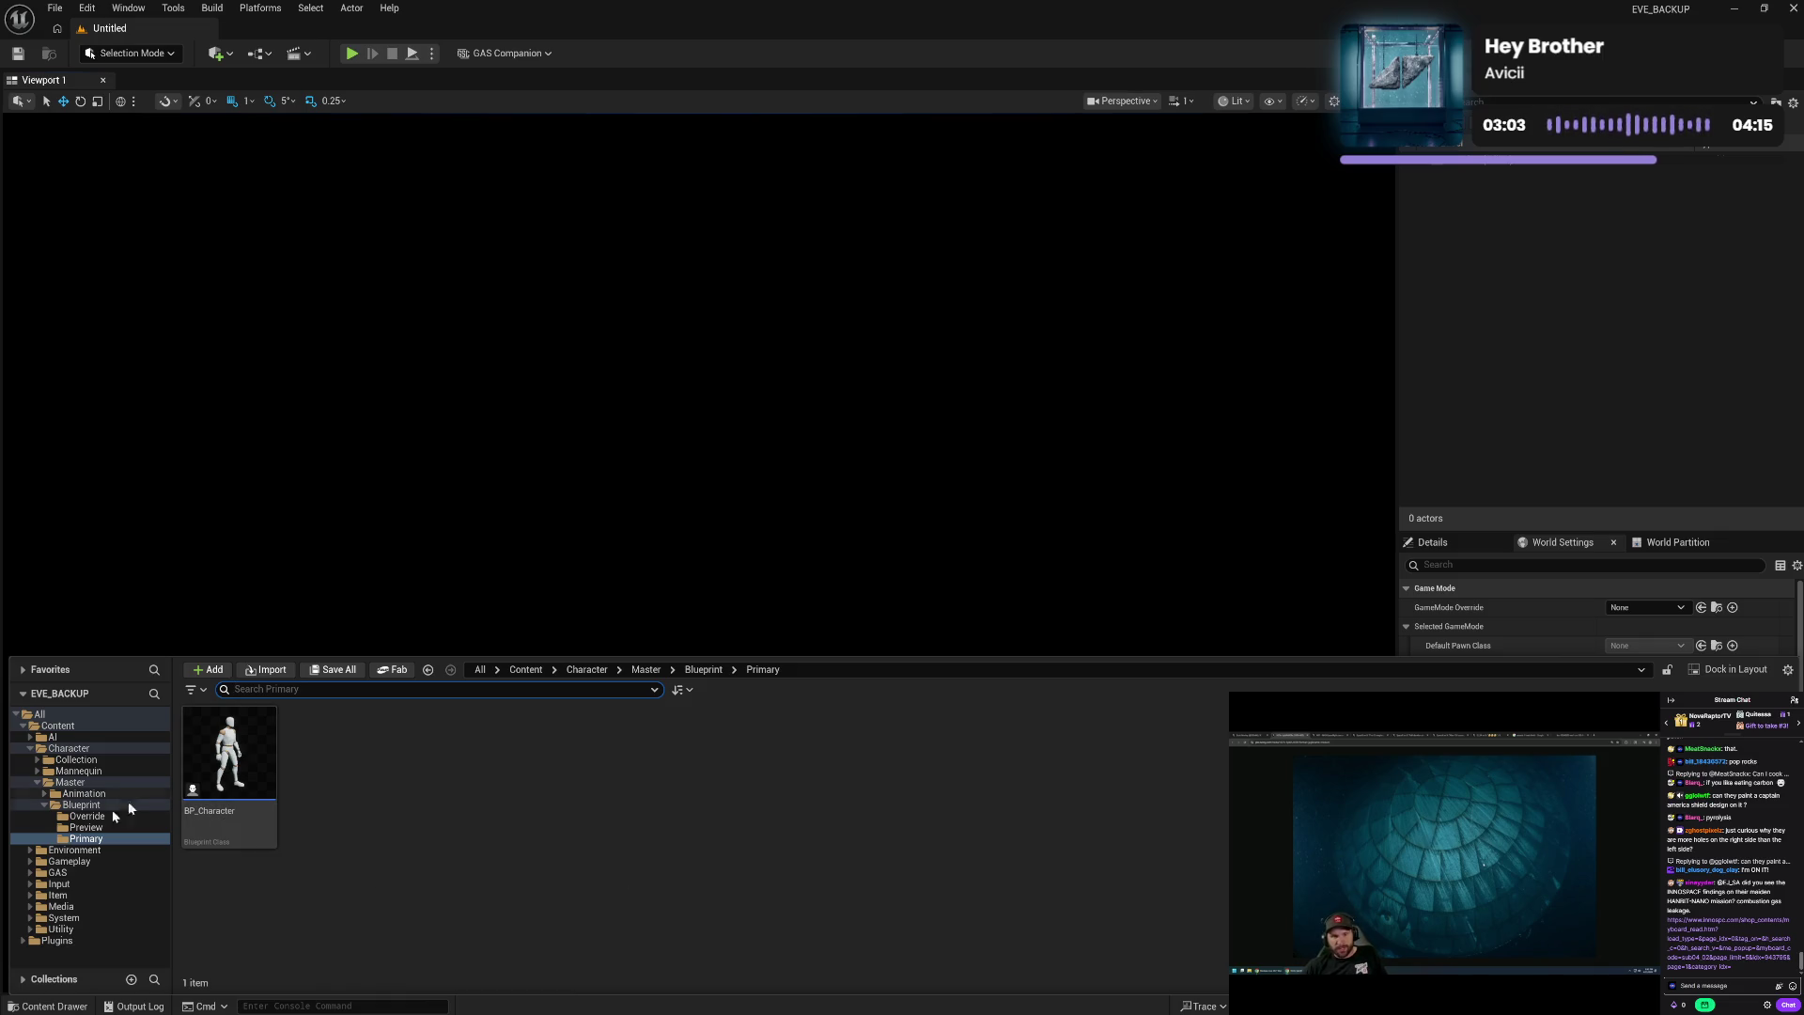
{"action": "left_click", "coordinate": [86, 816]}
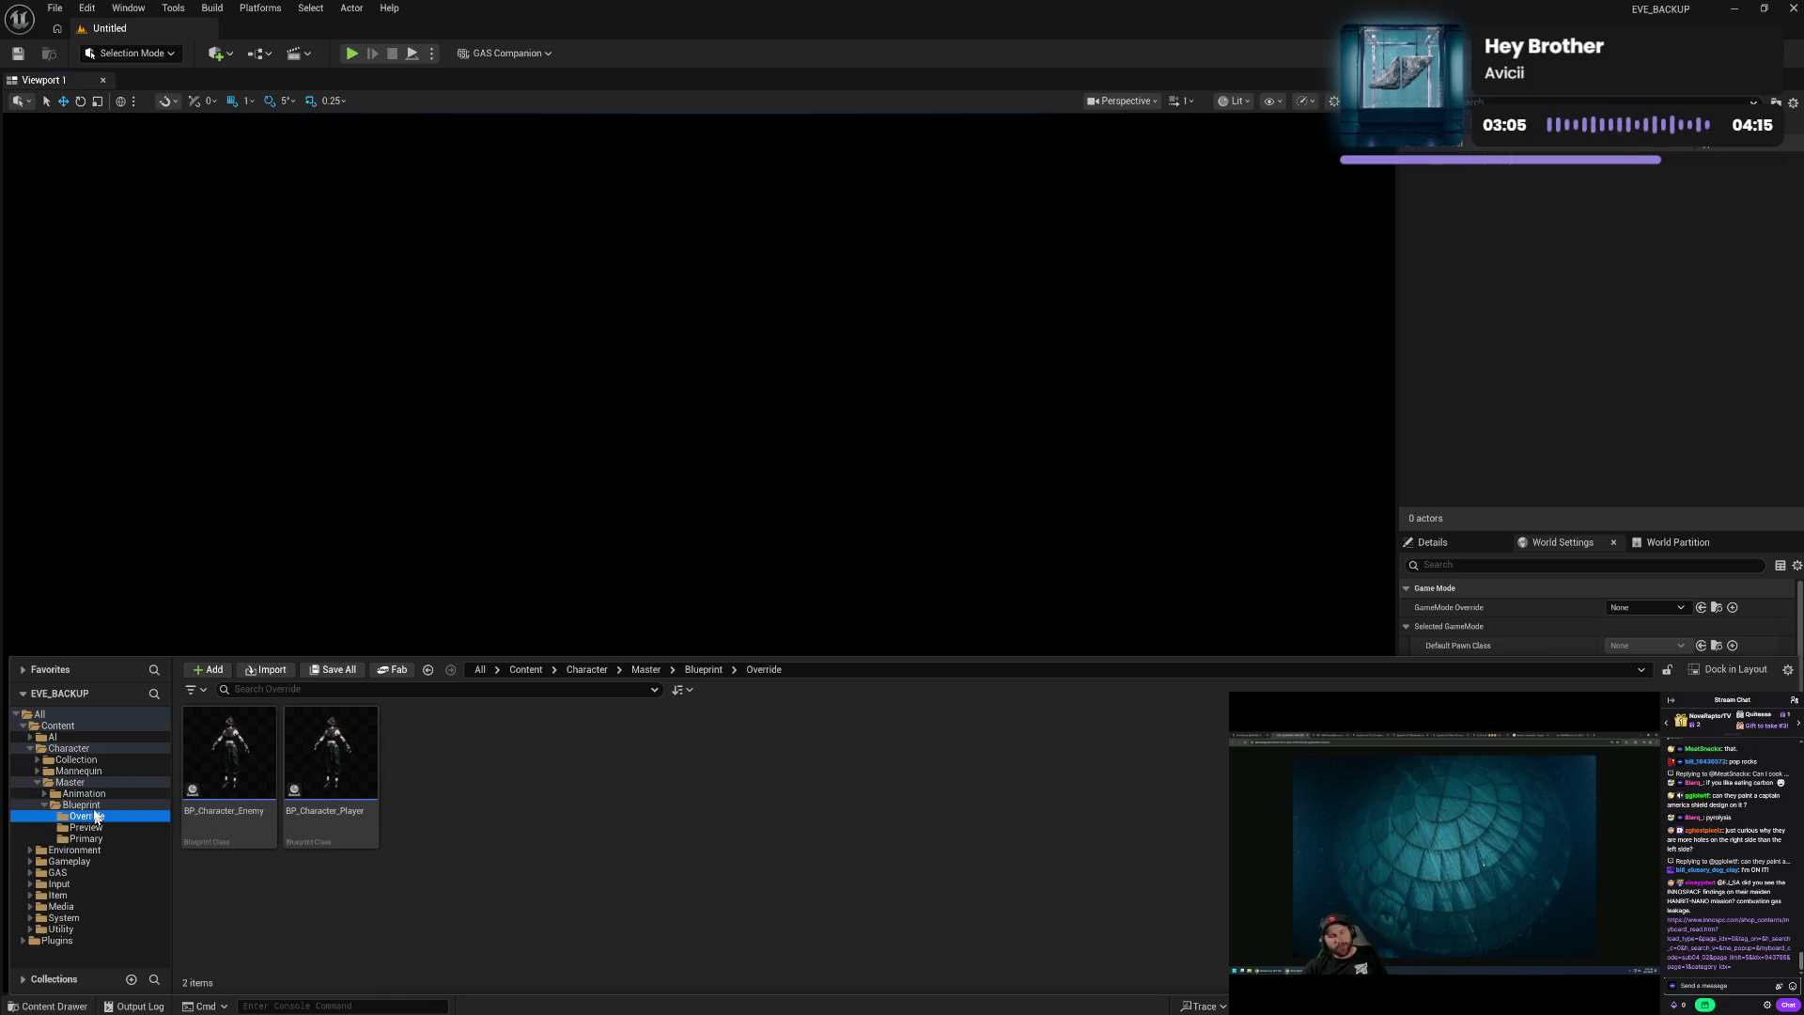
{"action": "left_click", "coordinate": [52, 804]}
{"action": "left_click", "coordinate": [44, 804]}
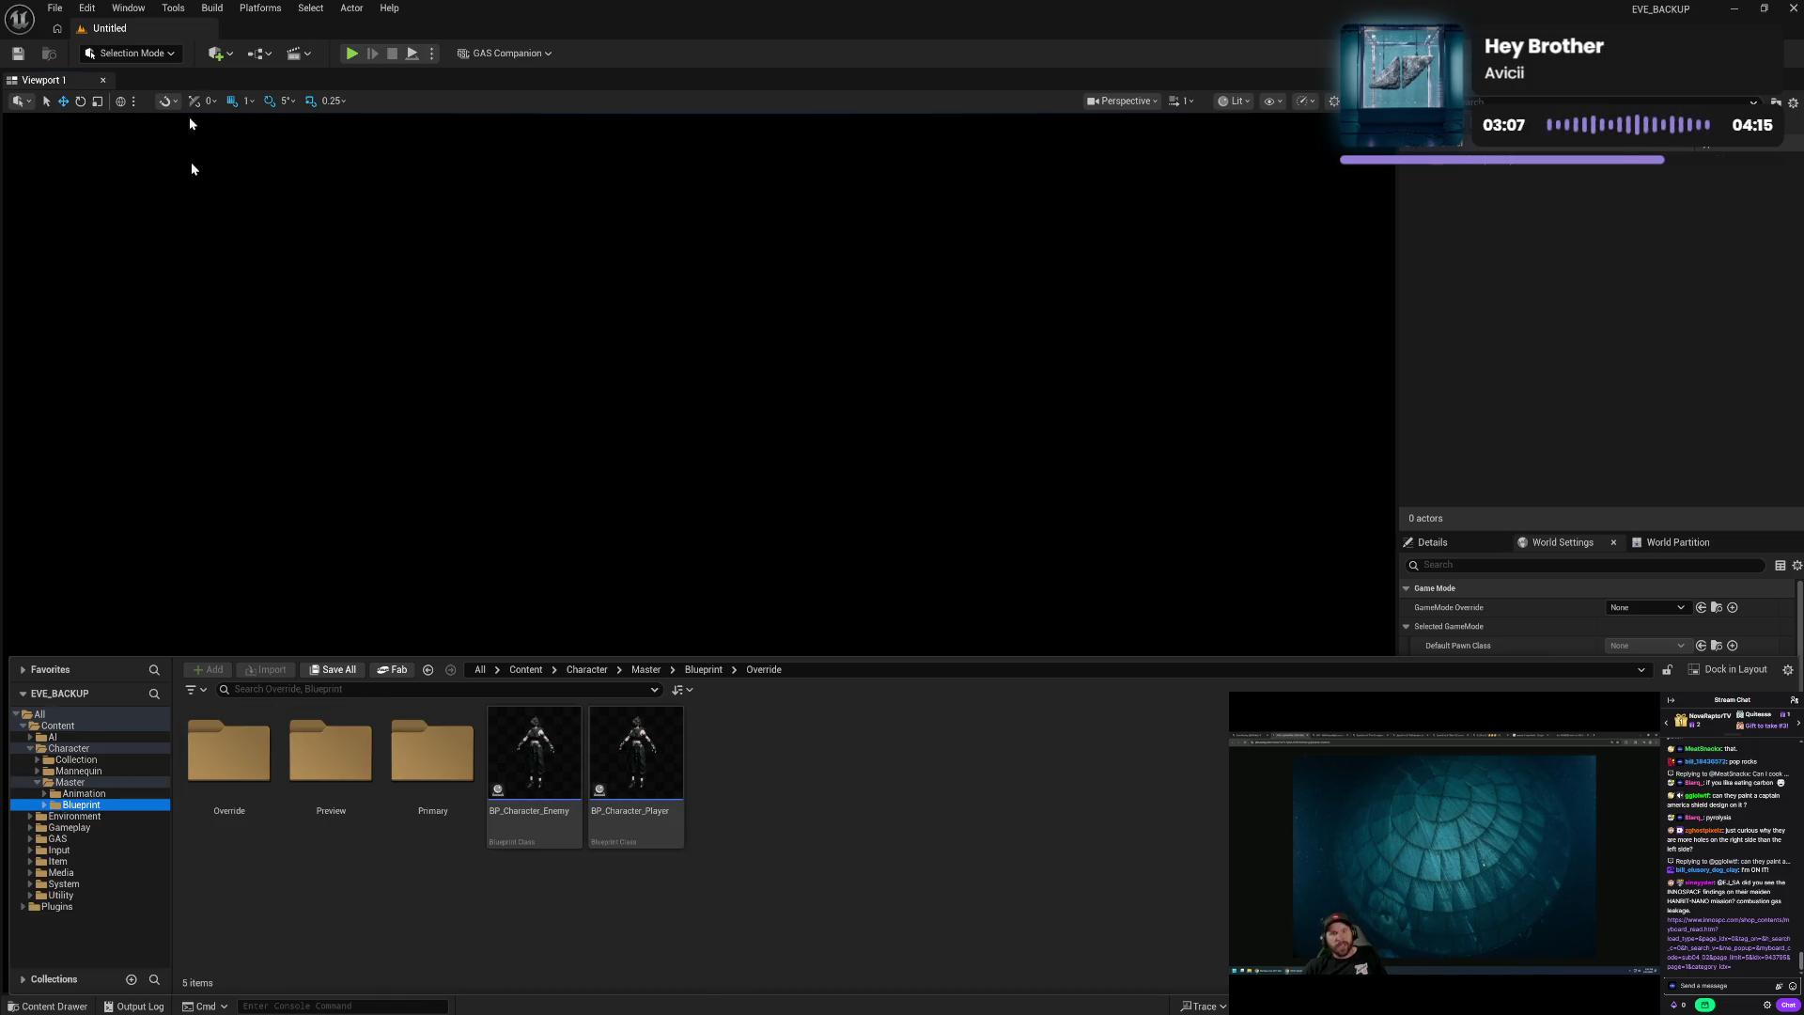
- Open MAP_E01 from File > Recent Levels and start playing it in the editor
{"action": "left_click", "coordinate": [44, 8]}
{"action": "mouse_move", "coordinate": [139, 94]}
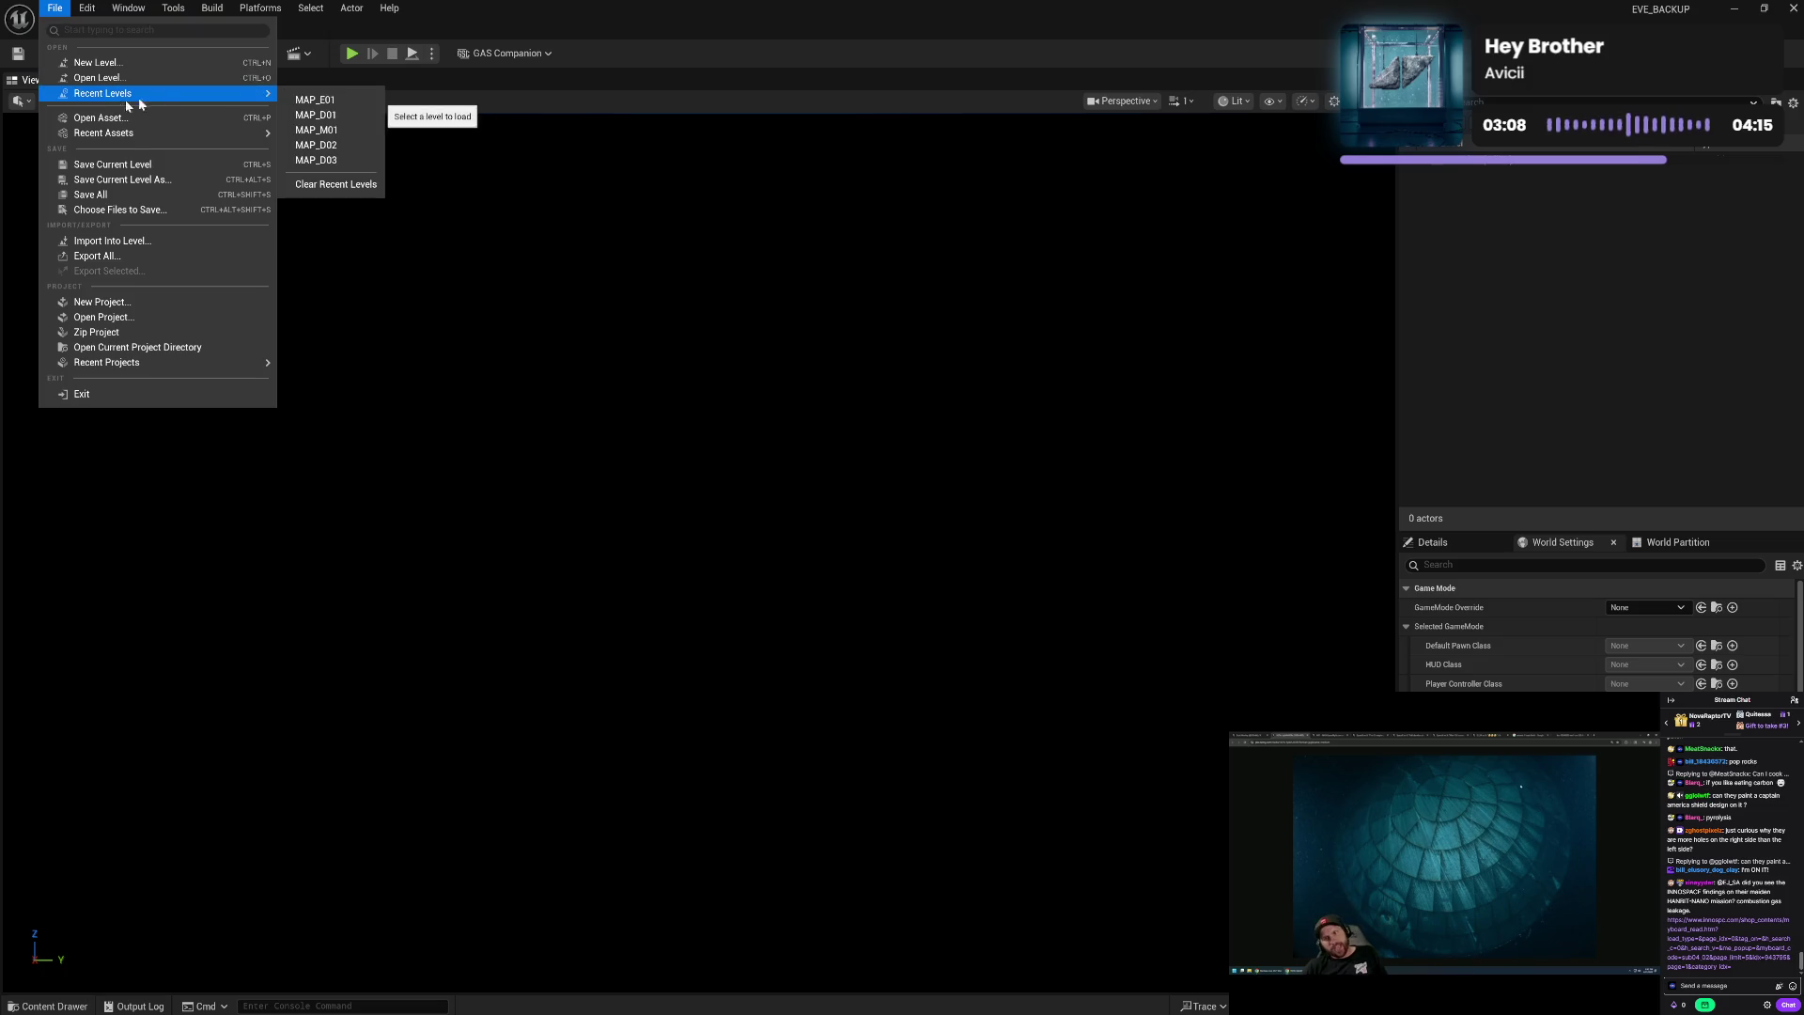
{"action": "left_click", "coordinate": [349, 99]}
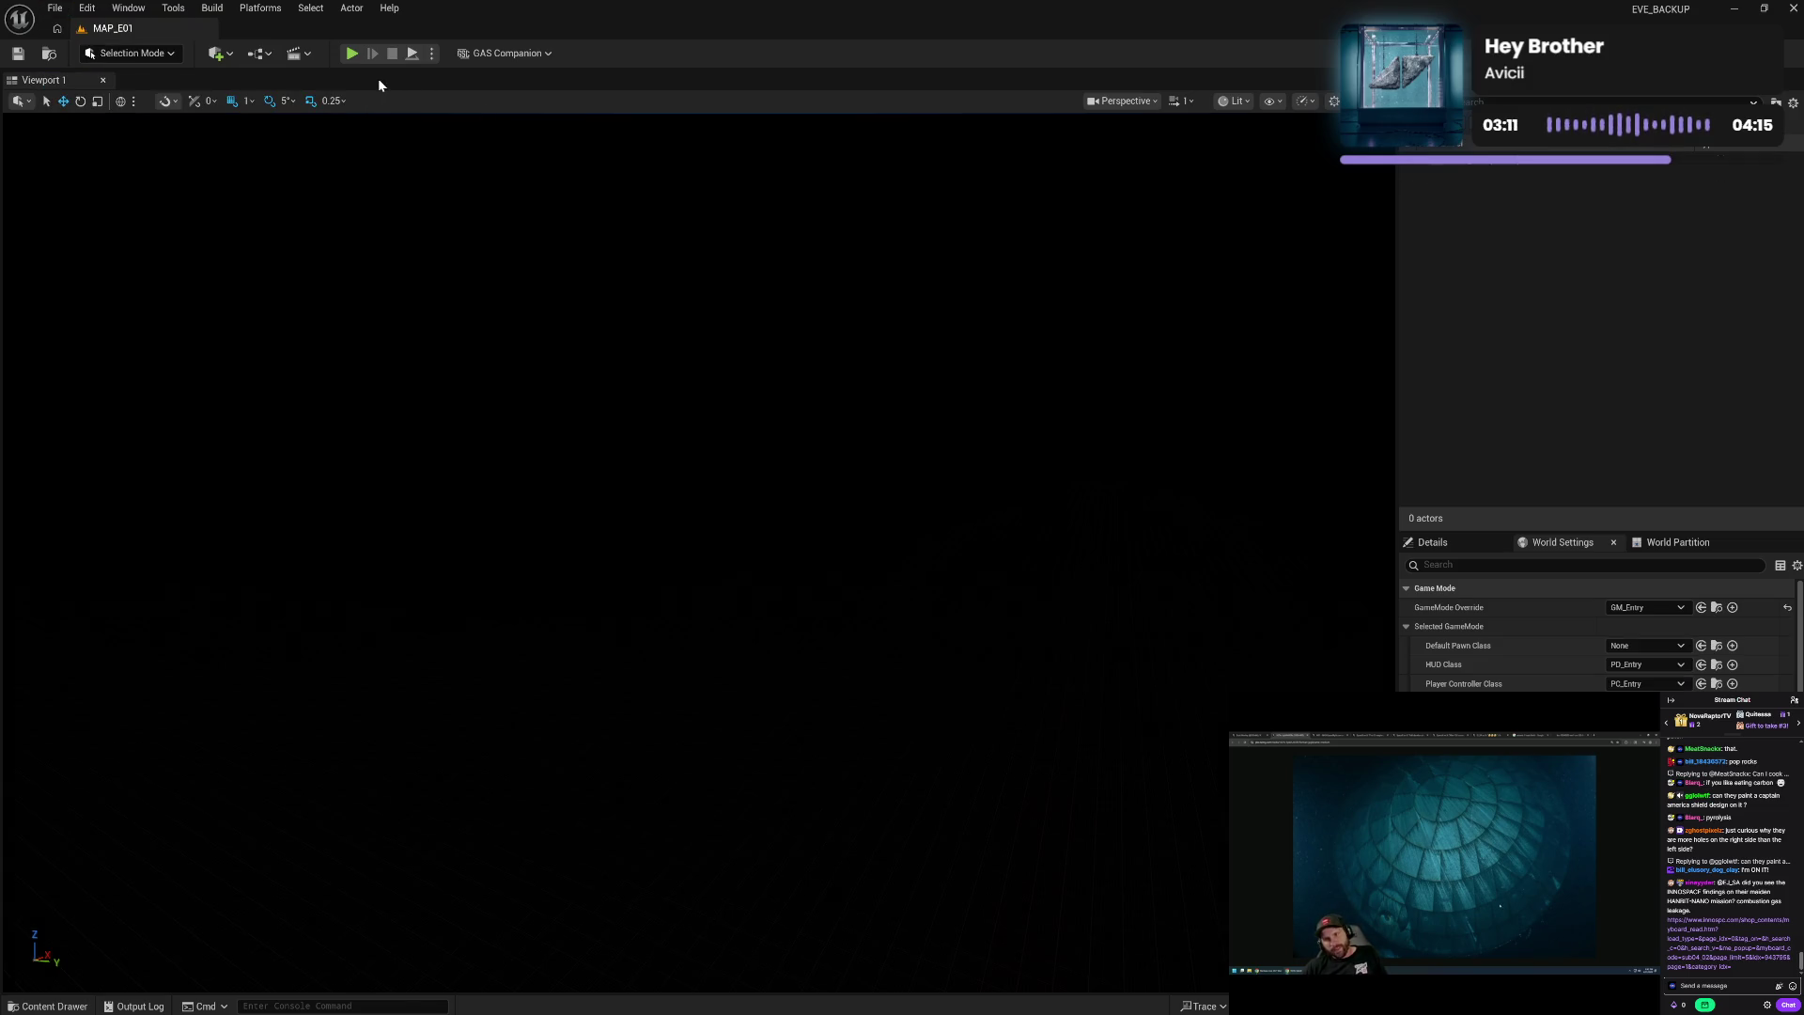
{"action": "left_click", "coordinate": [350, 56]}
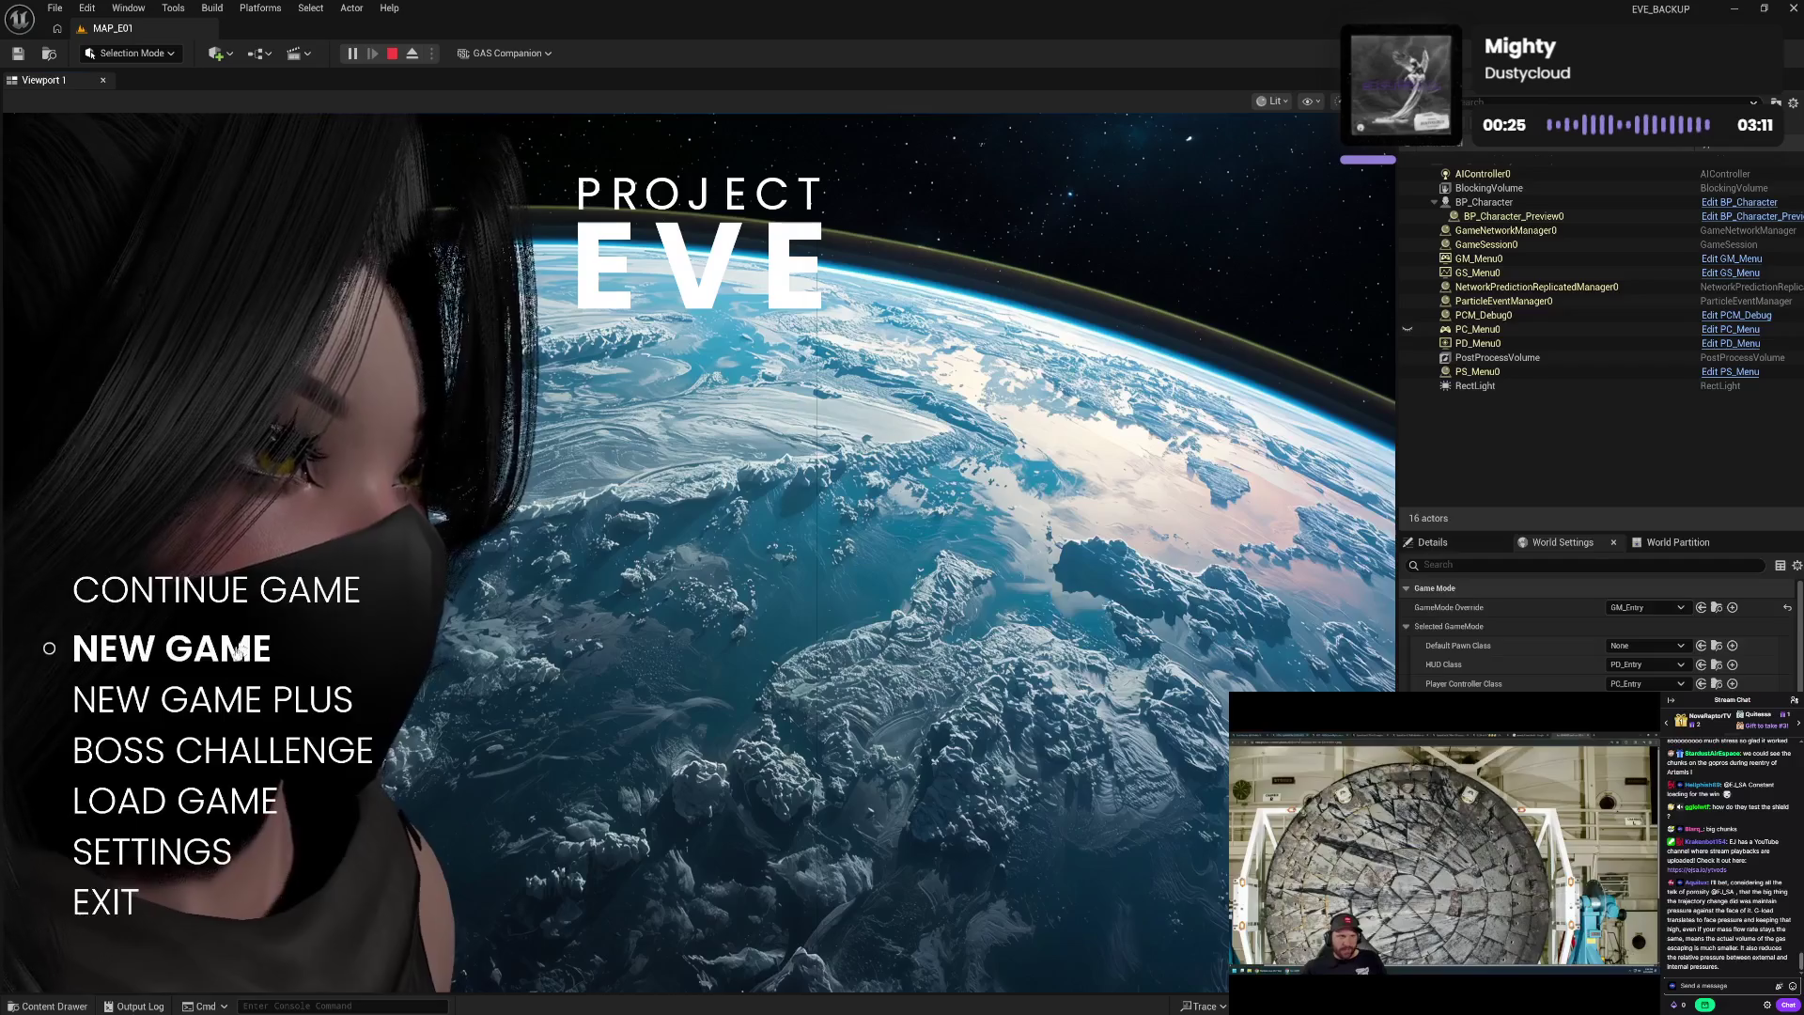
- Preview the Boss Challenge and New Game Plus menu screens, backing out each time
{"action": "left_click", "coordinate": [166, 757]}
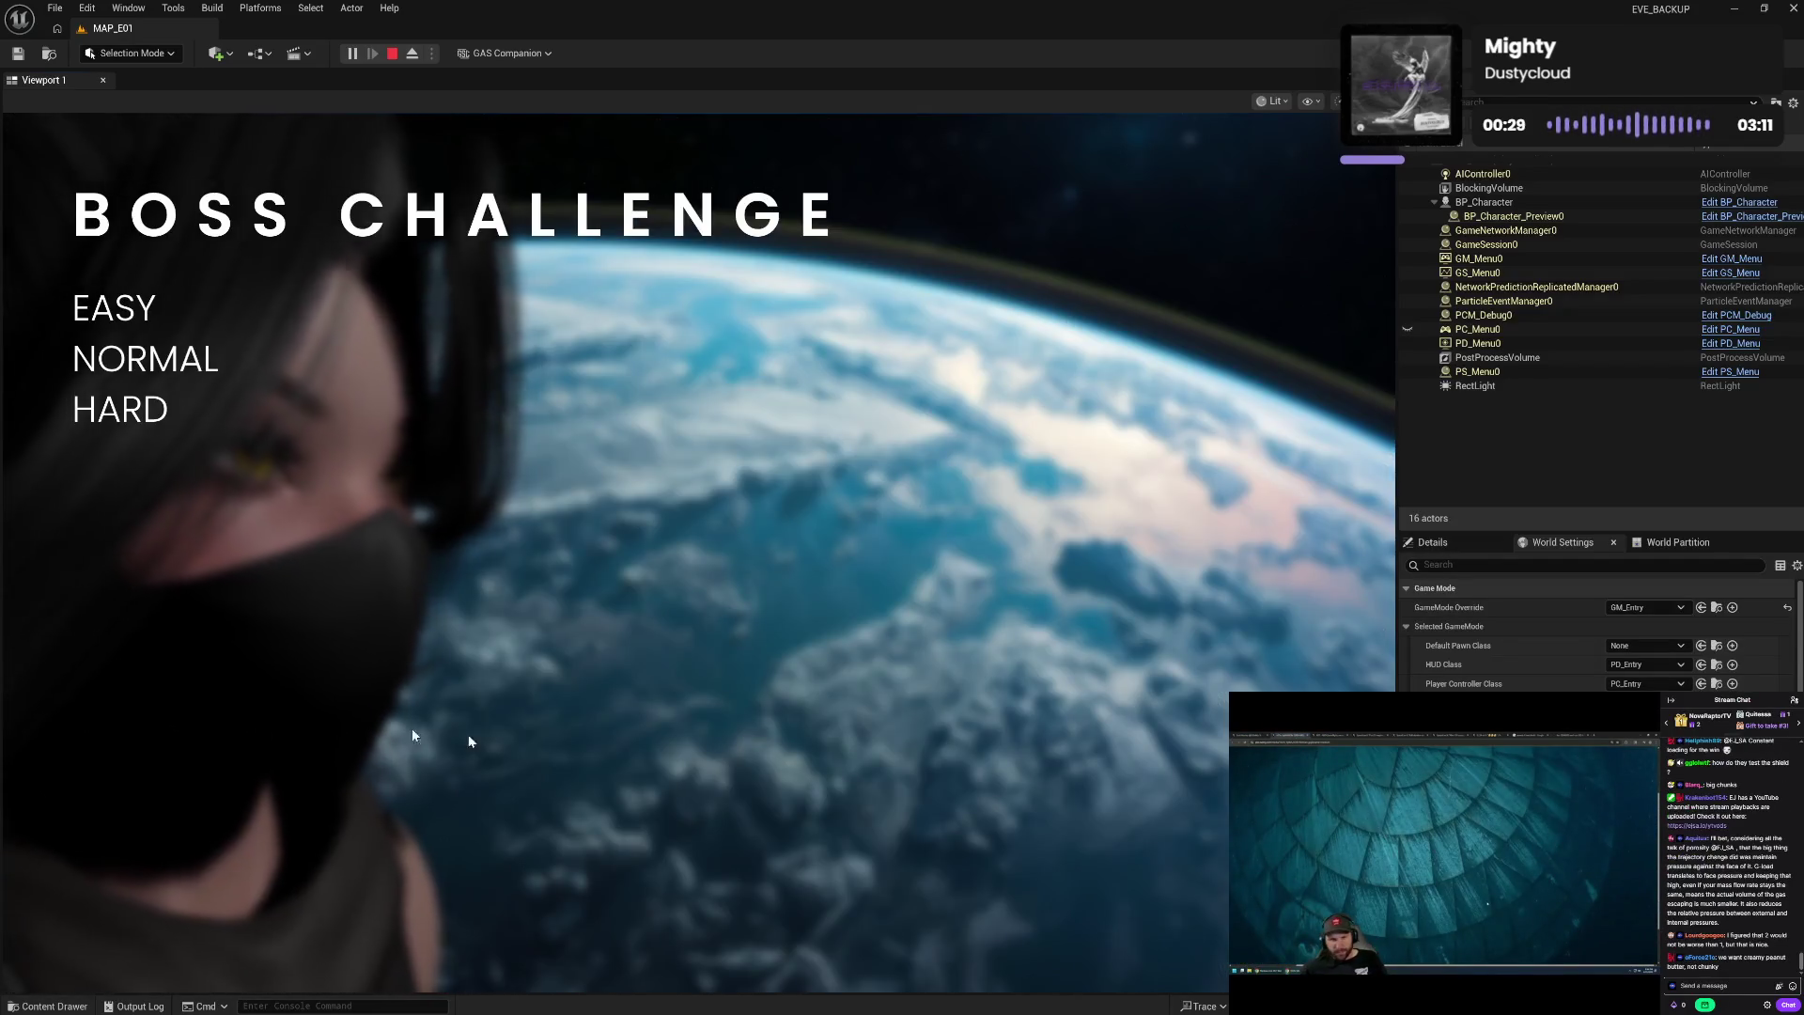
{"action": "key", "text": "Escape"}
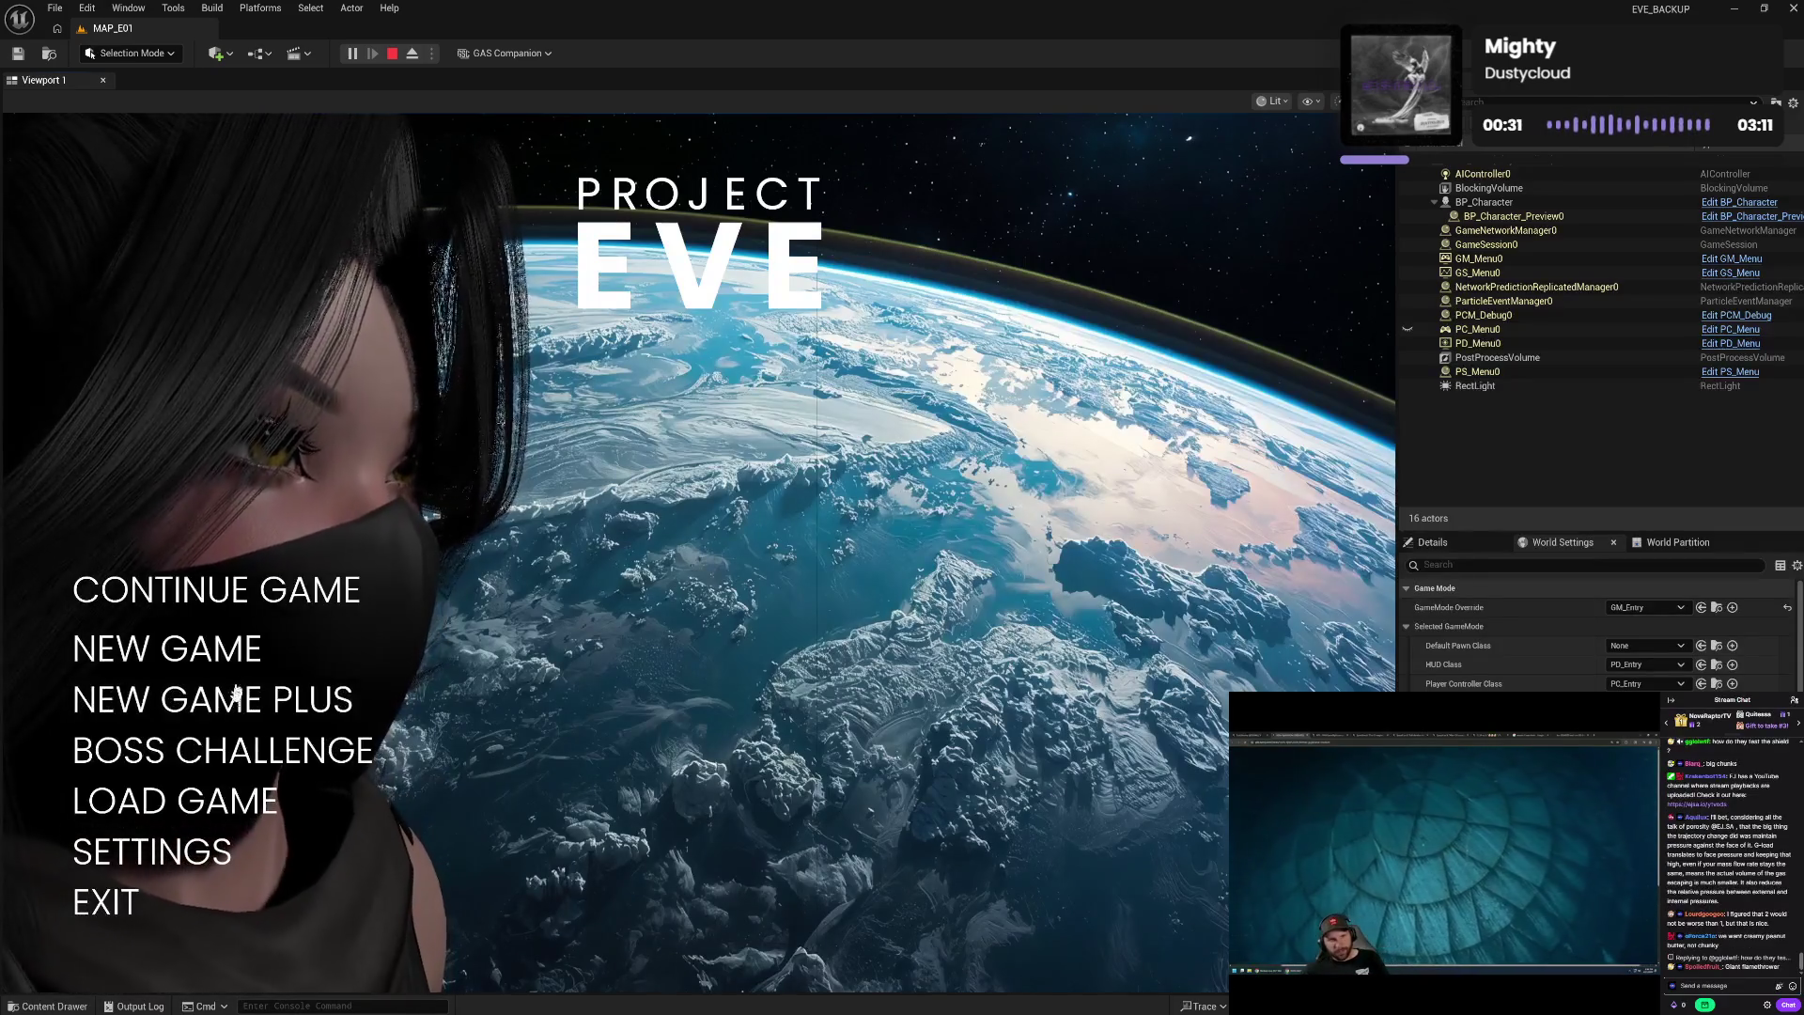
{"action": "left_click", "coordinate": [228, 717]}
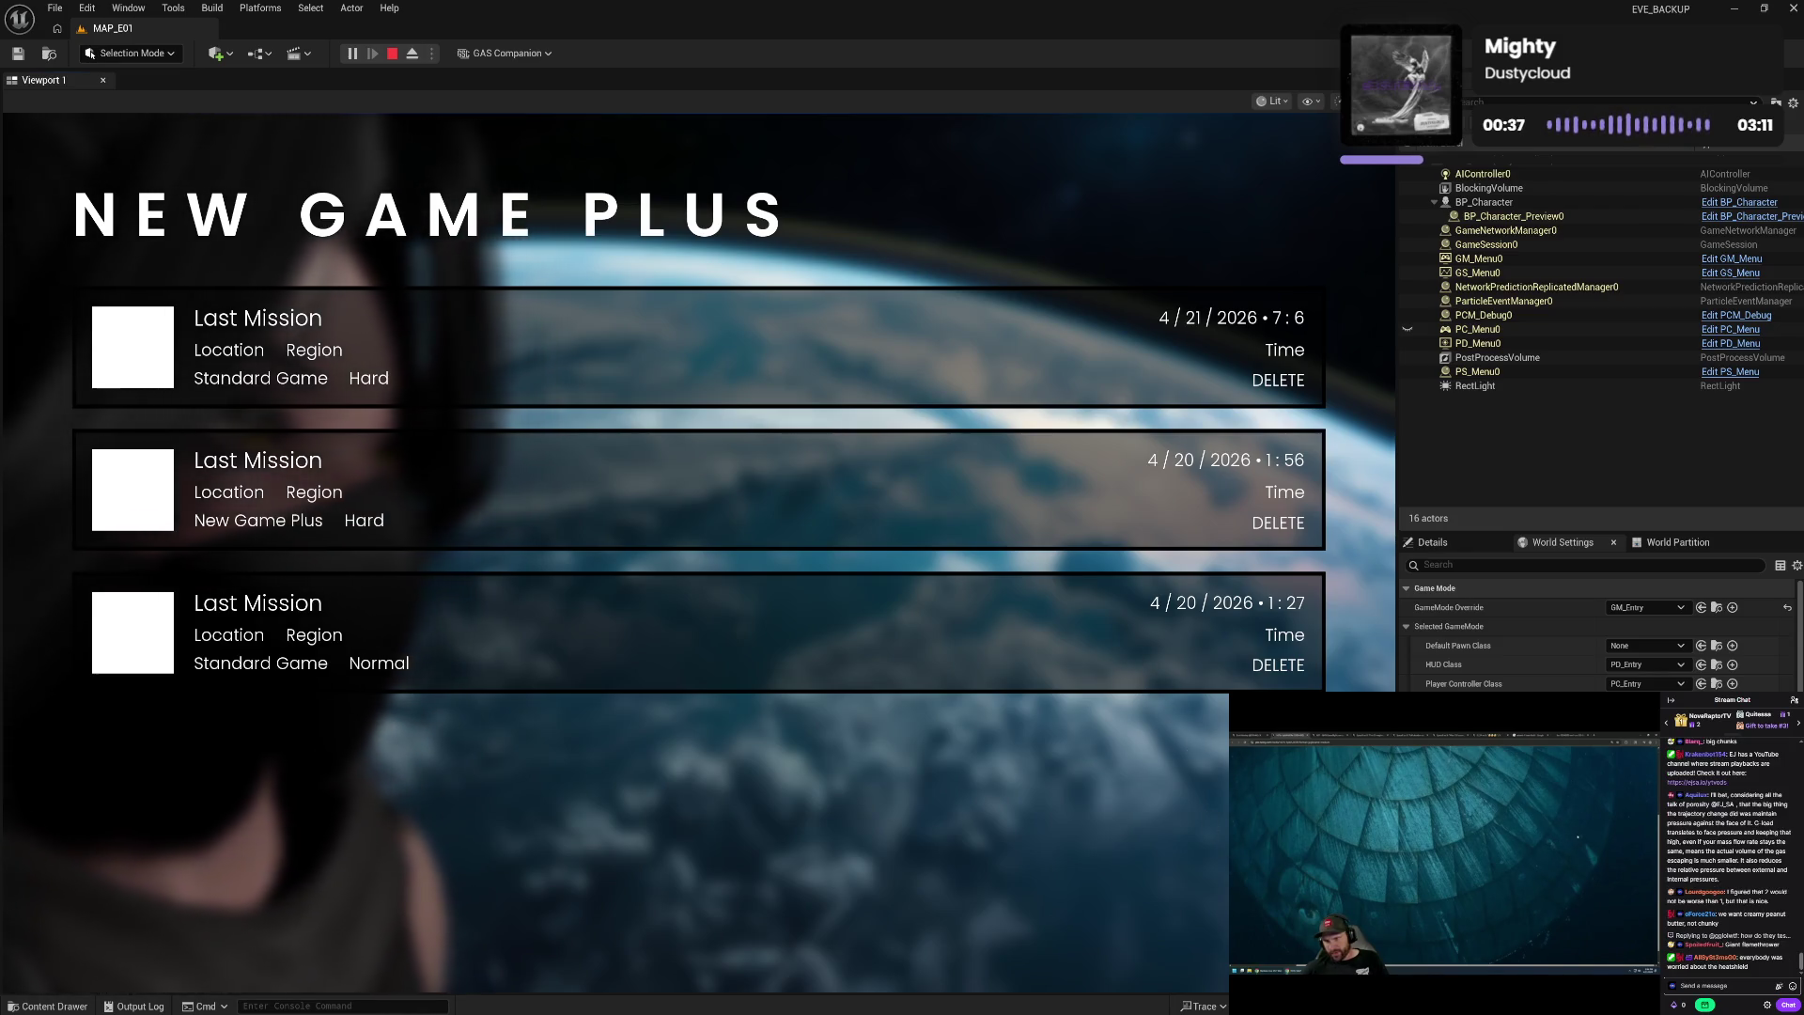
{"action": "key", "text": "Escape"}
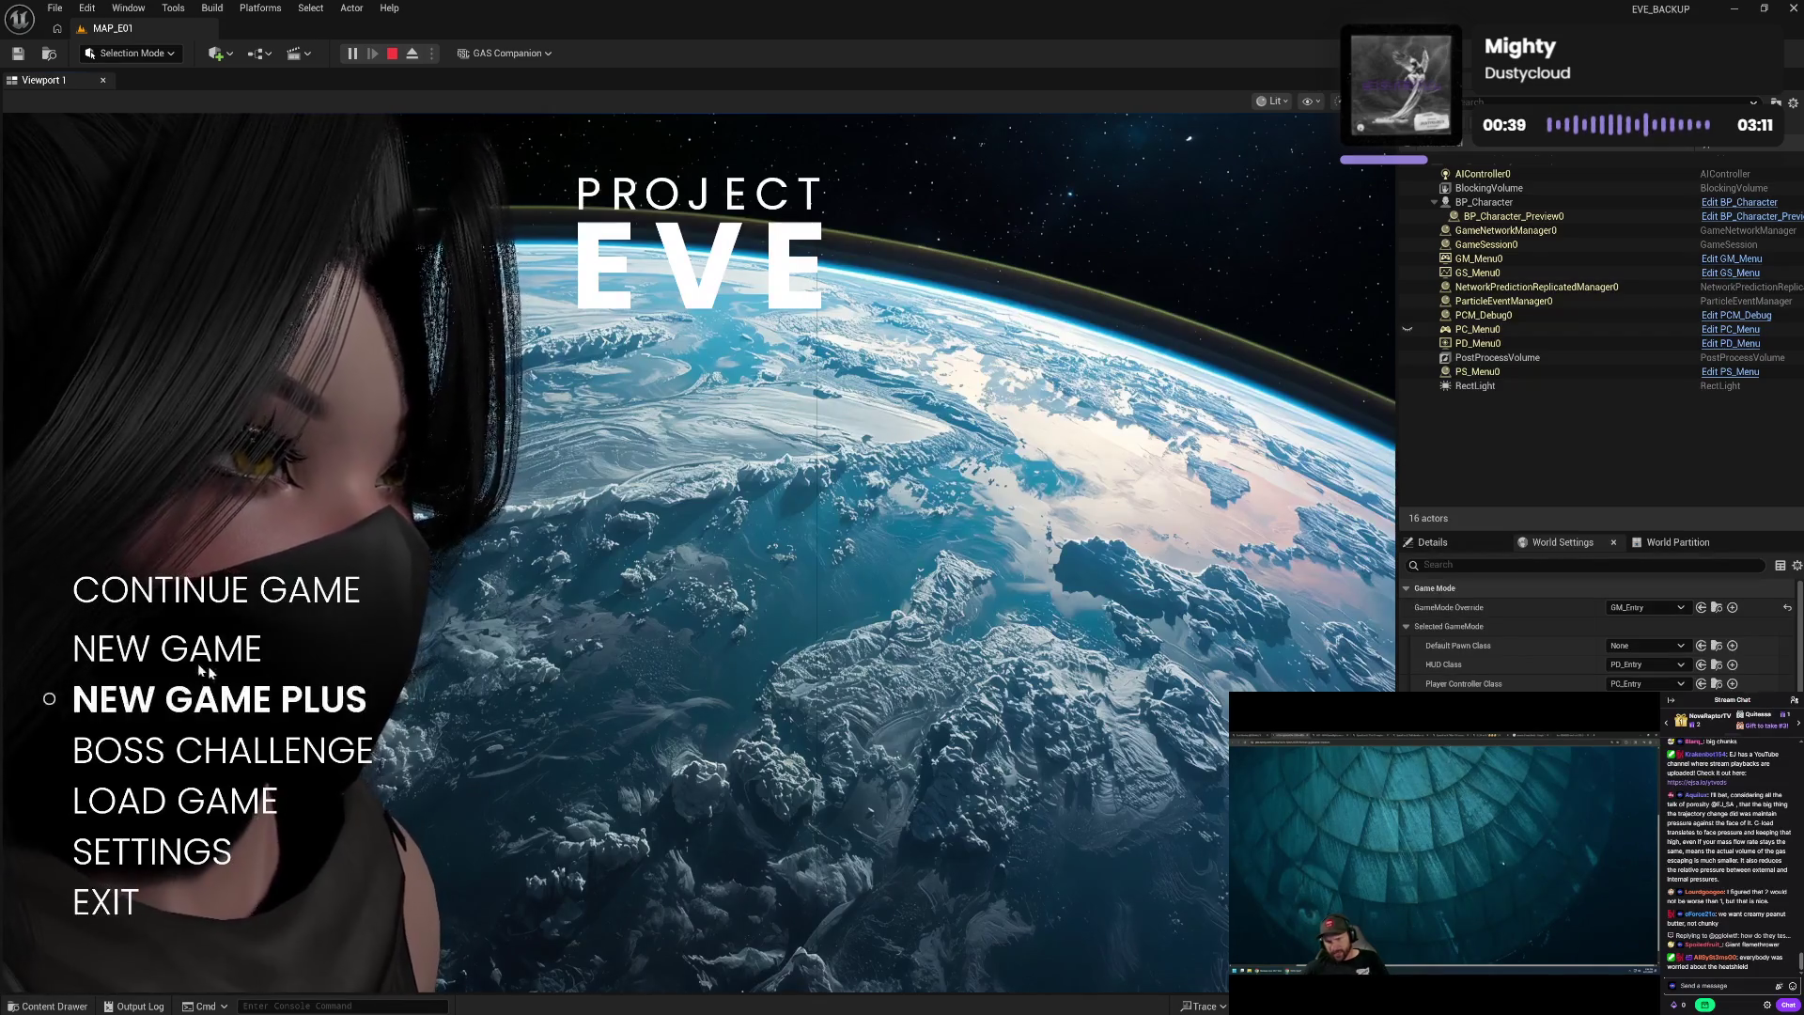
- Load the most recent save, run the character forward, then stop the play session
{"action": "left_click", "coordinate": [215, 814]}
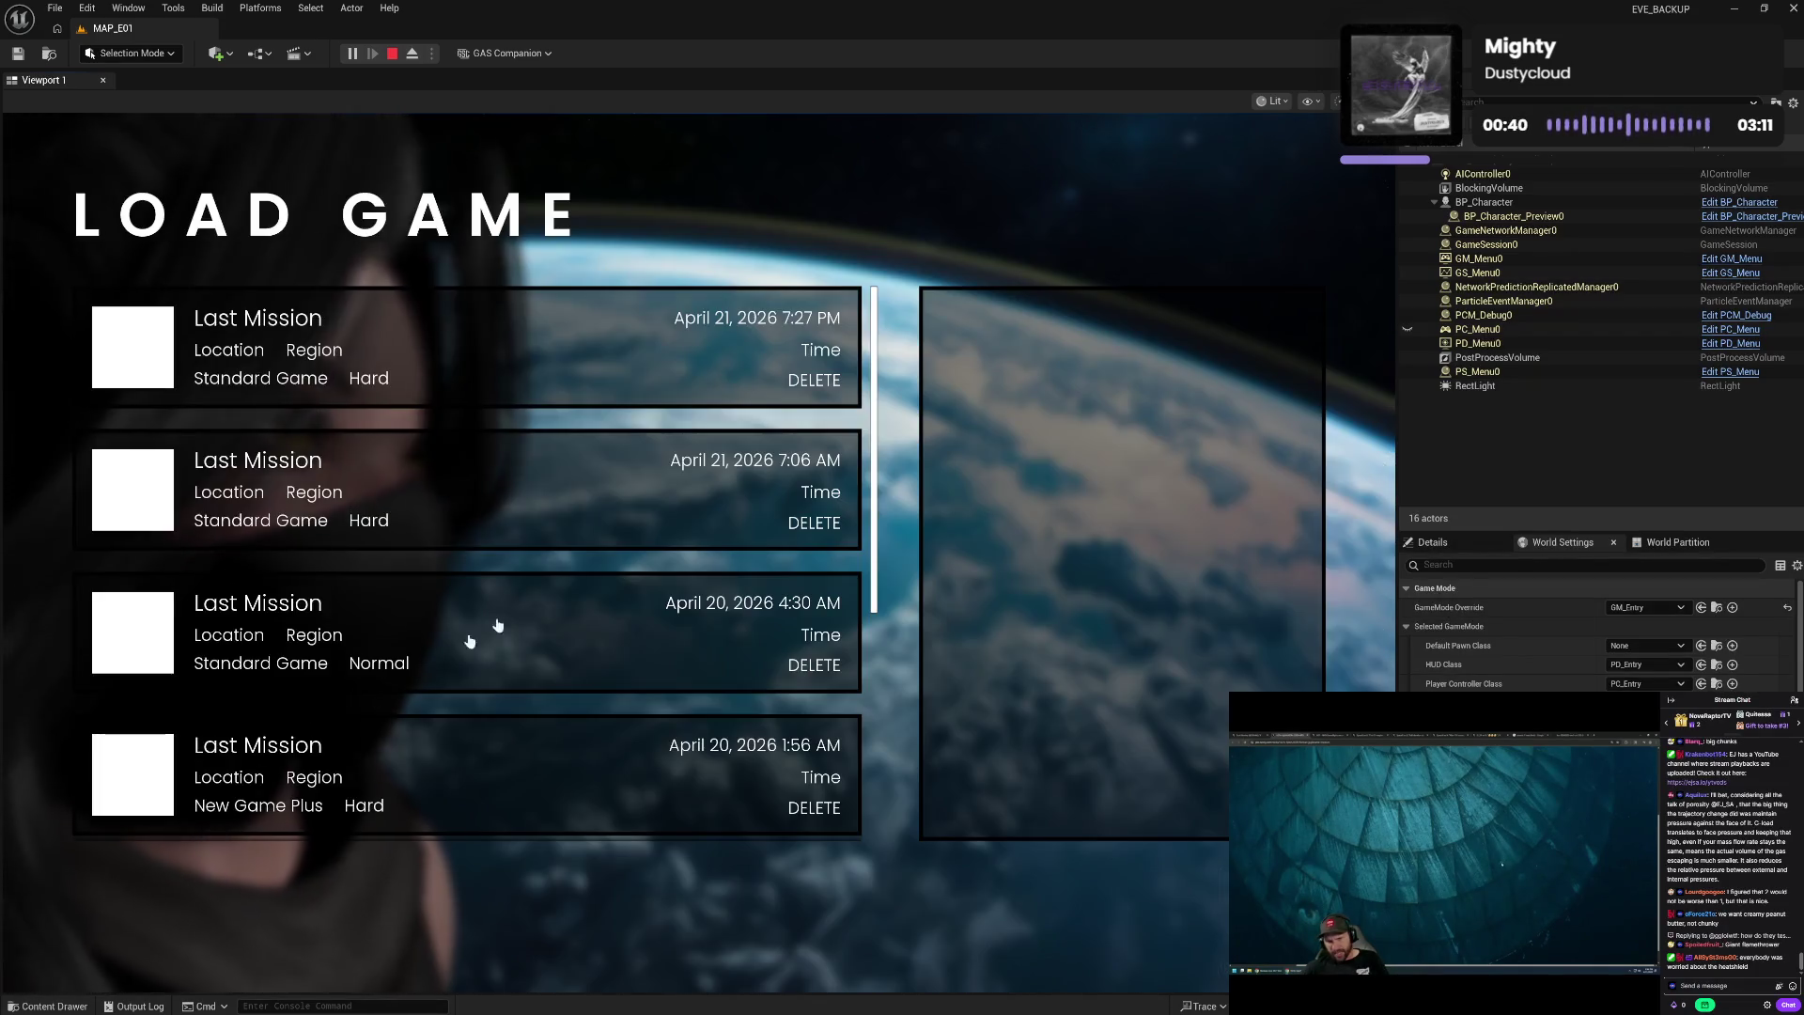
{"action": "left_click", "coordinate": [667, 359]}
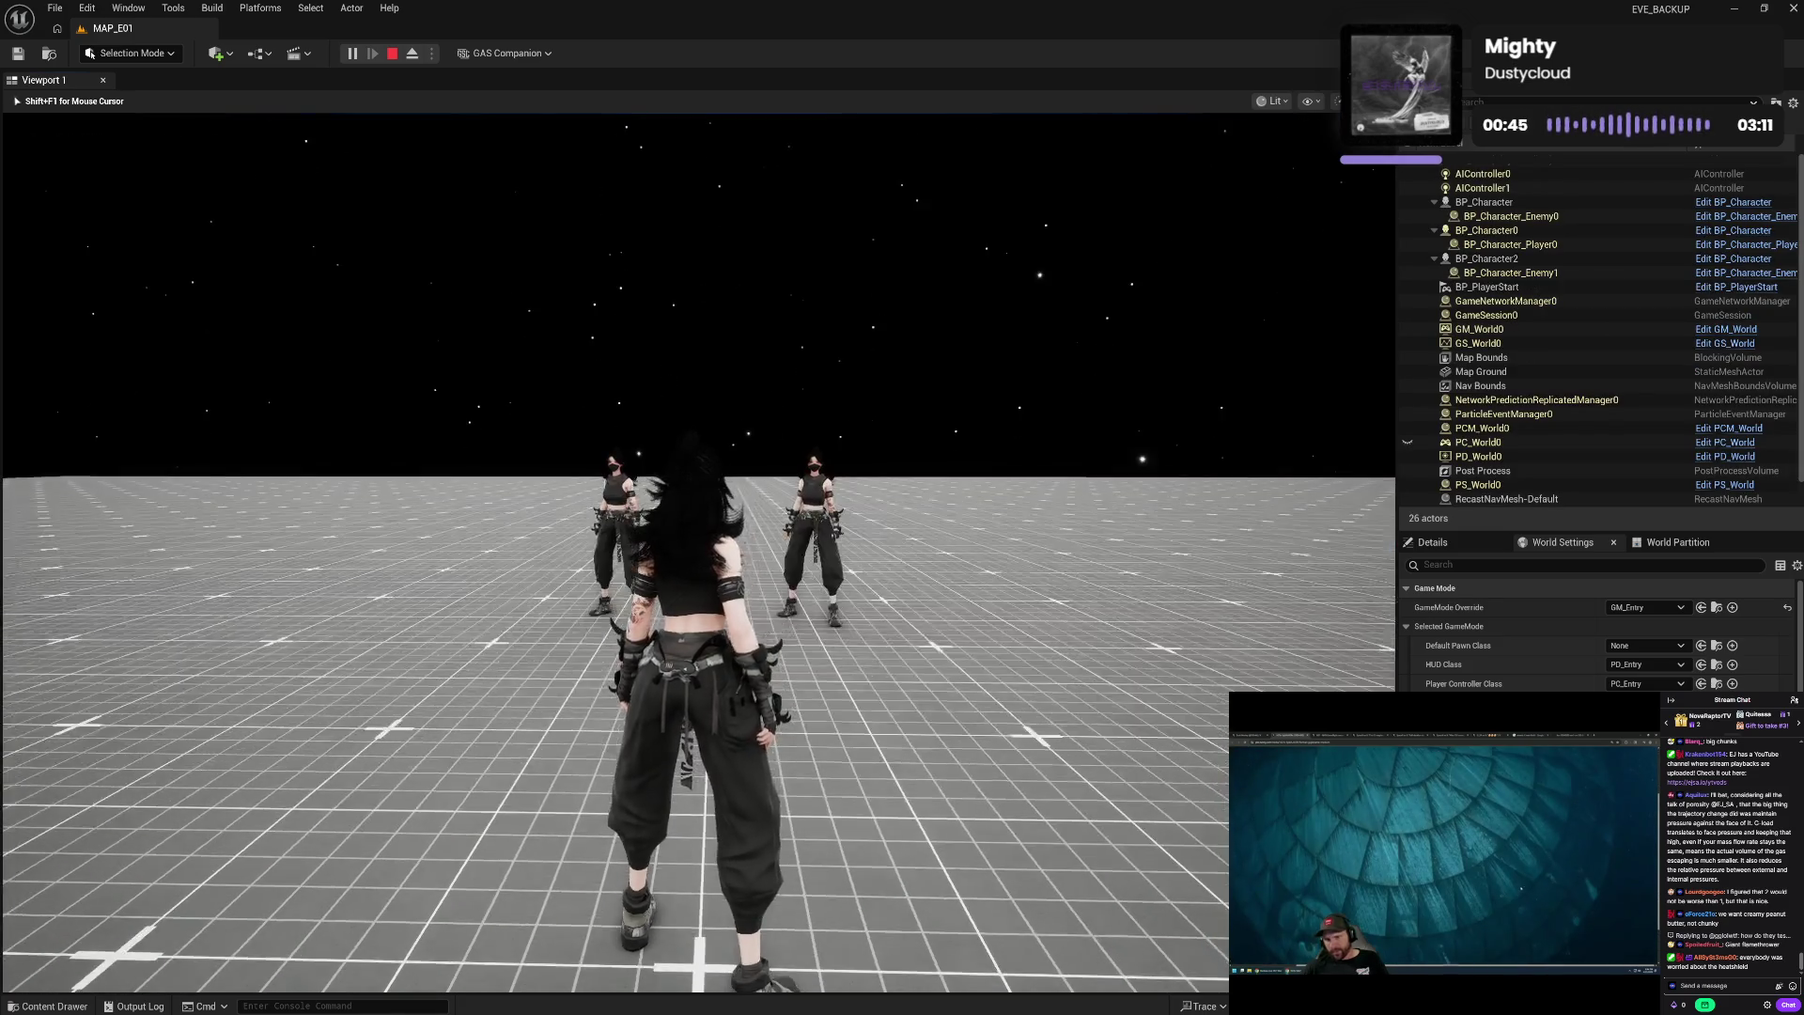
{"action": "key", "text": "w"}
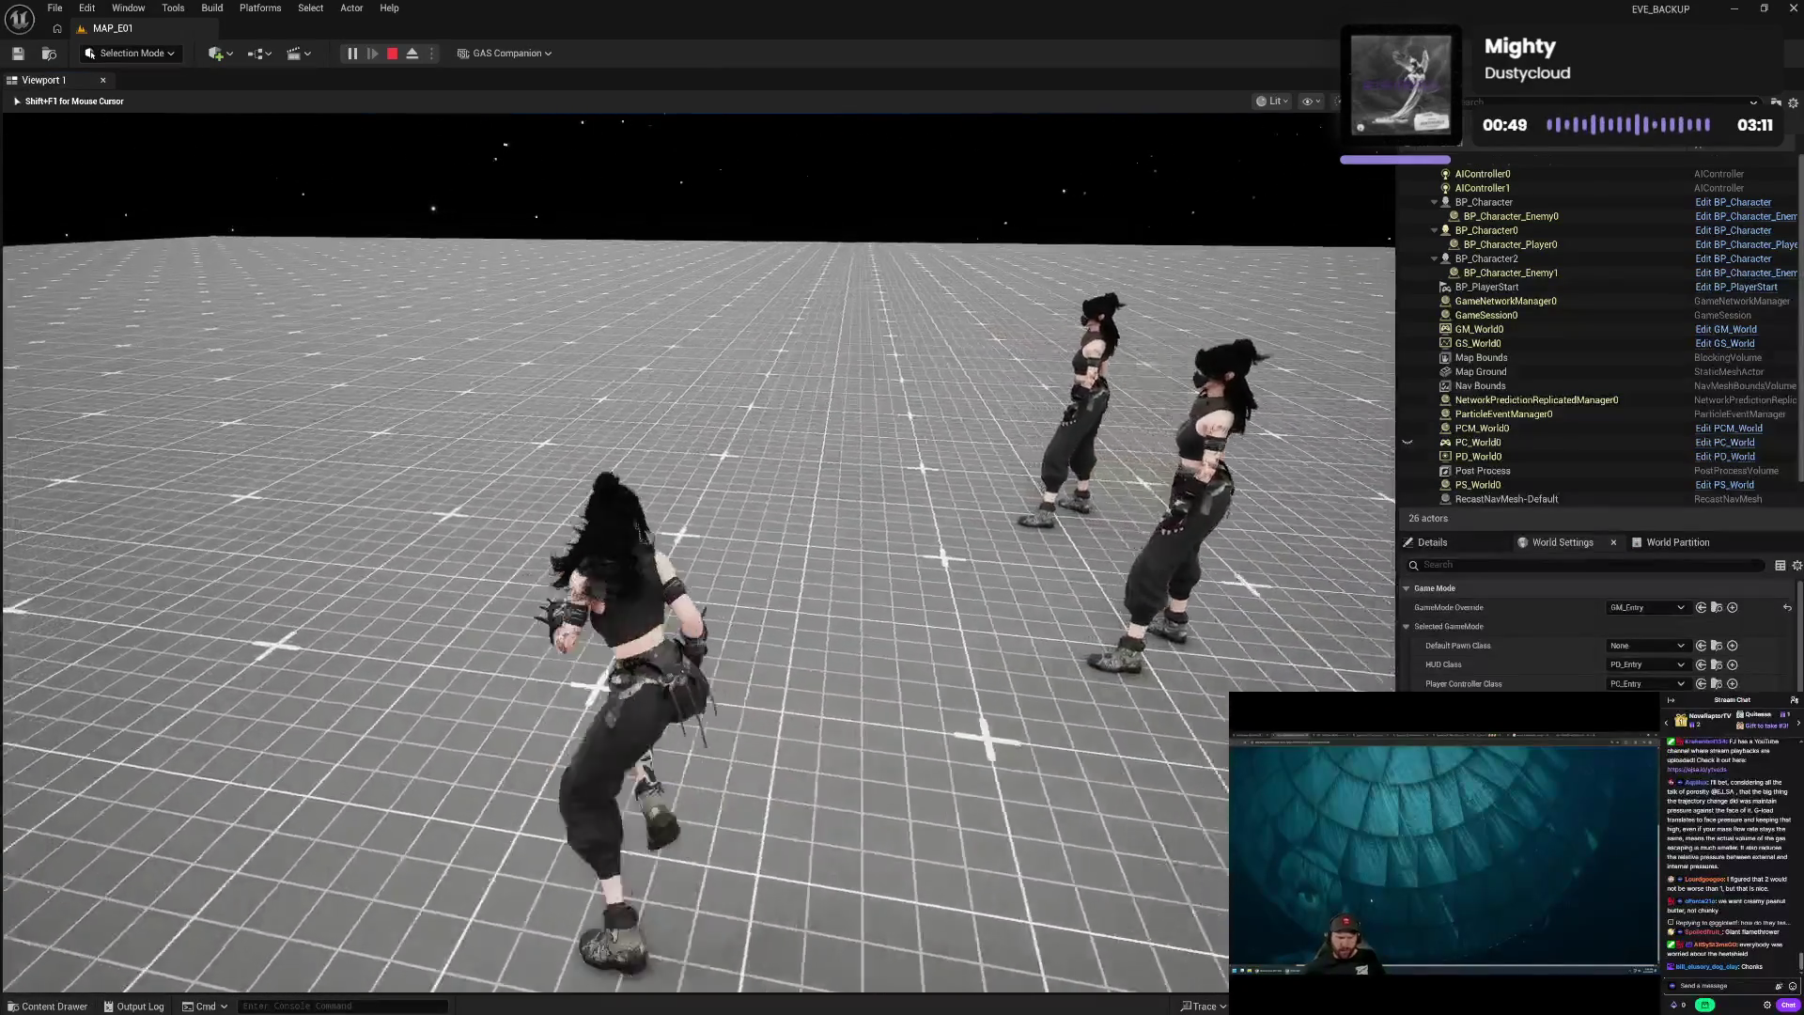
{"action": "key", "text": "w"}
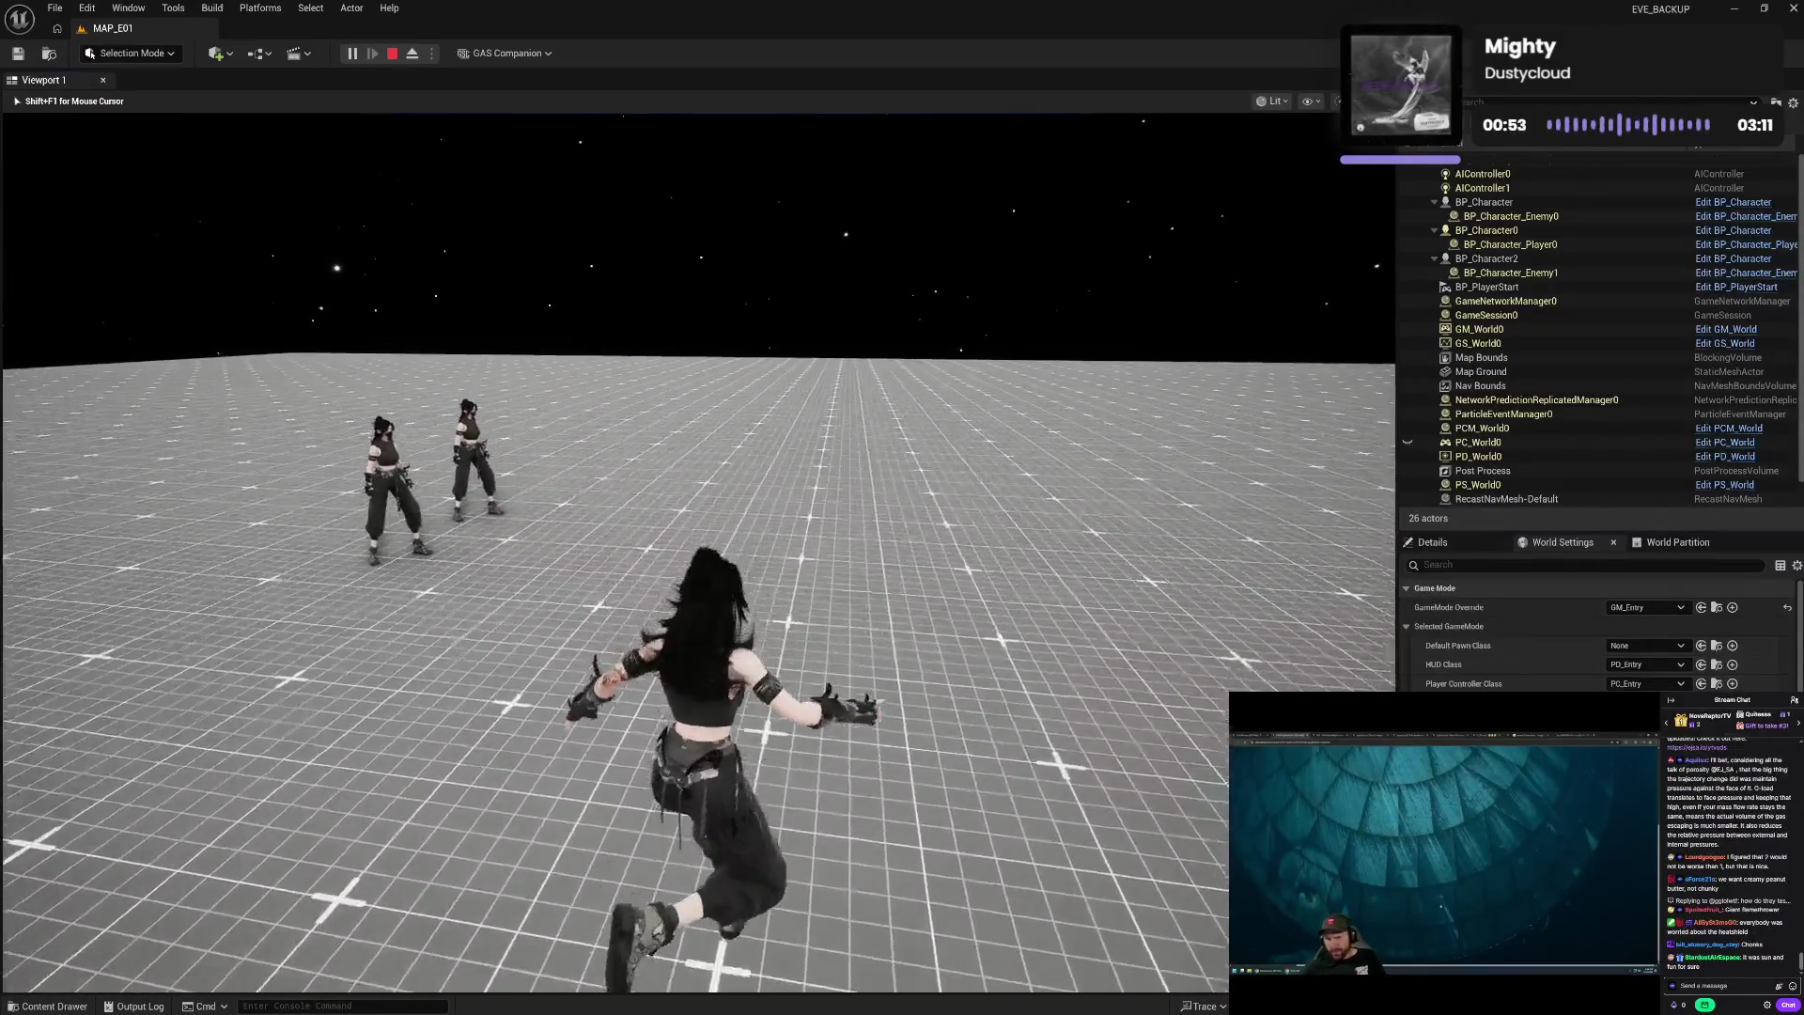
{"action": "key", "text": "shift+F1"}
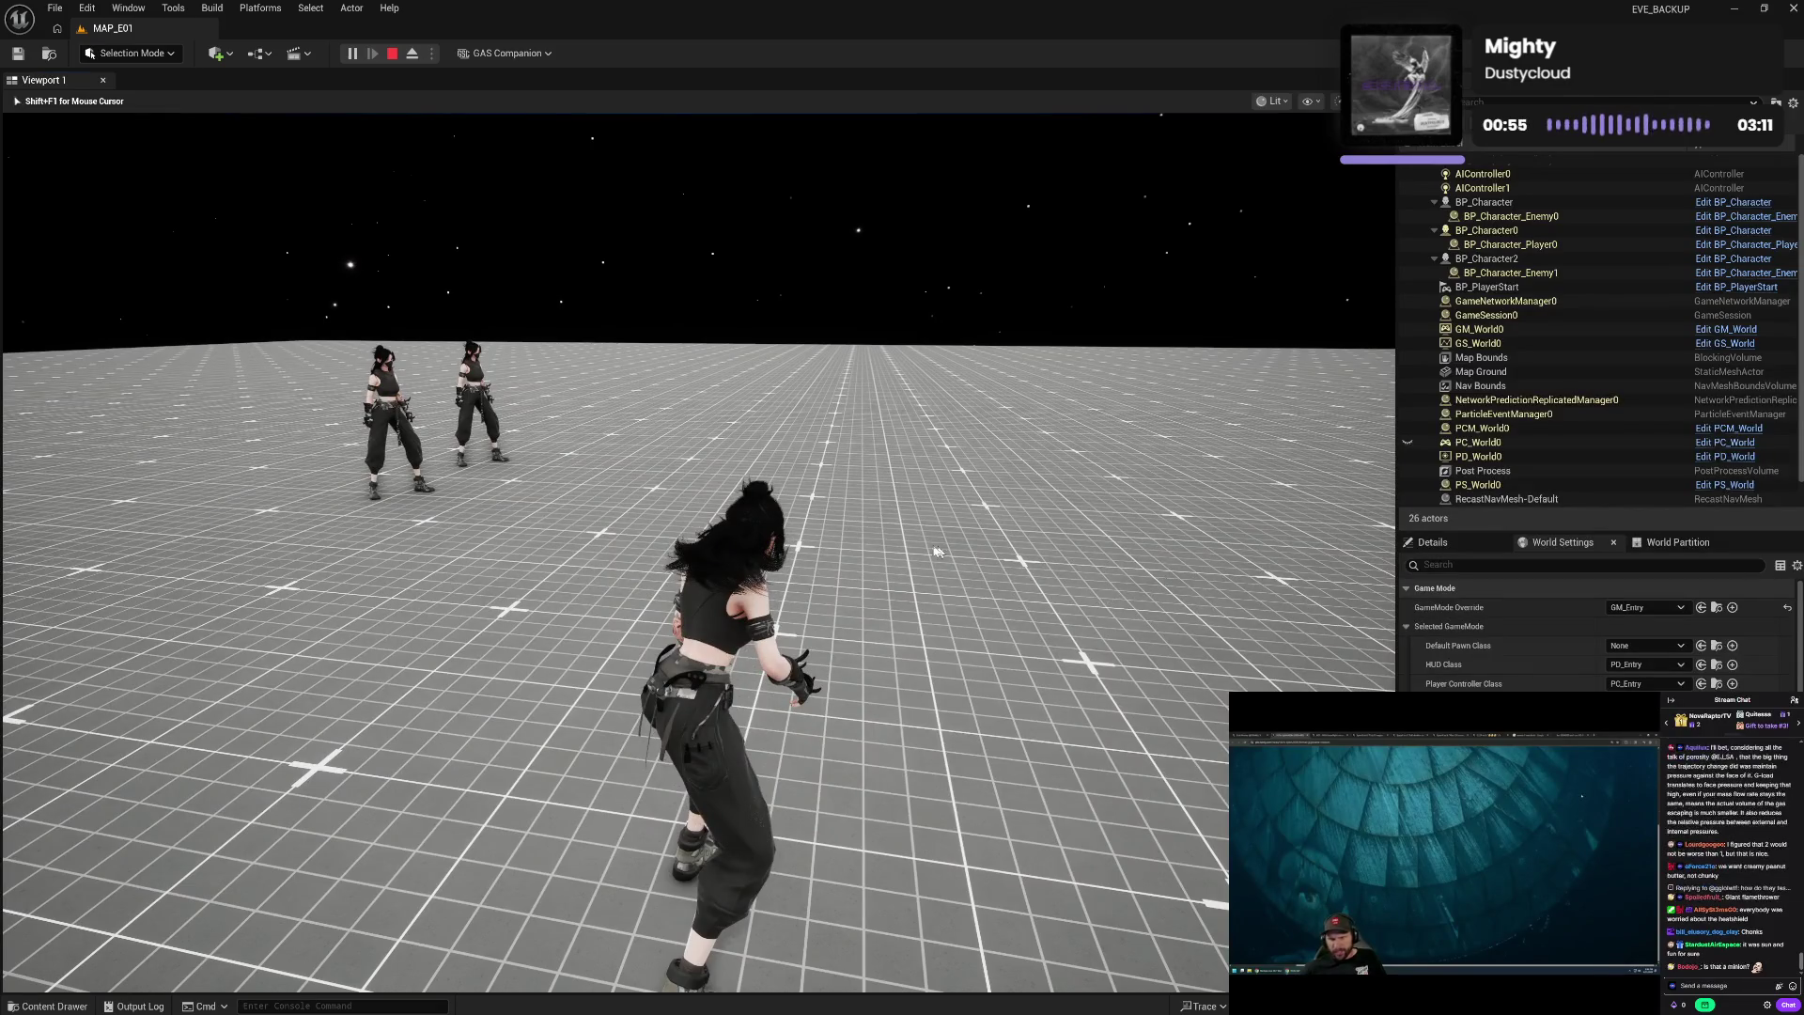
{"action": "key", "text": "Escape"}
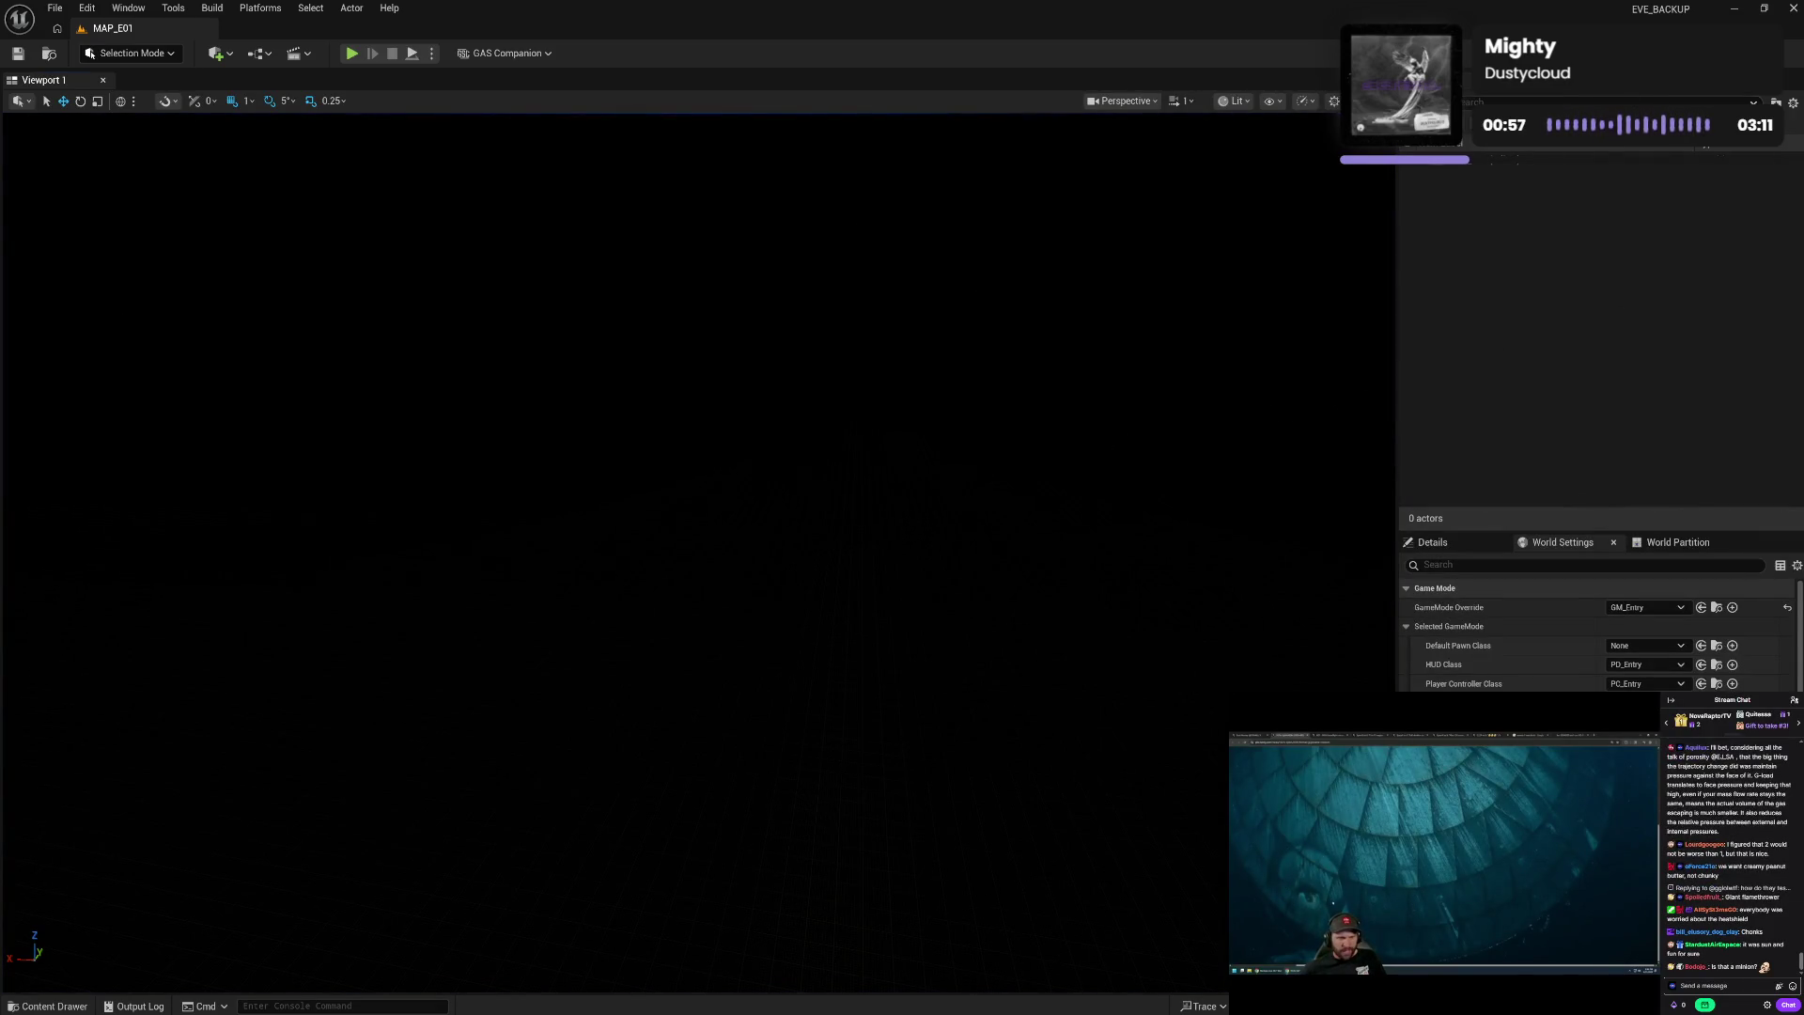
- Close the Unreal Editor window with its title-bar X
{"action": "left_click", "coordinate": [1794, 12]}
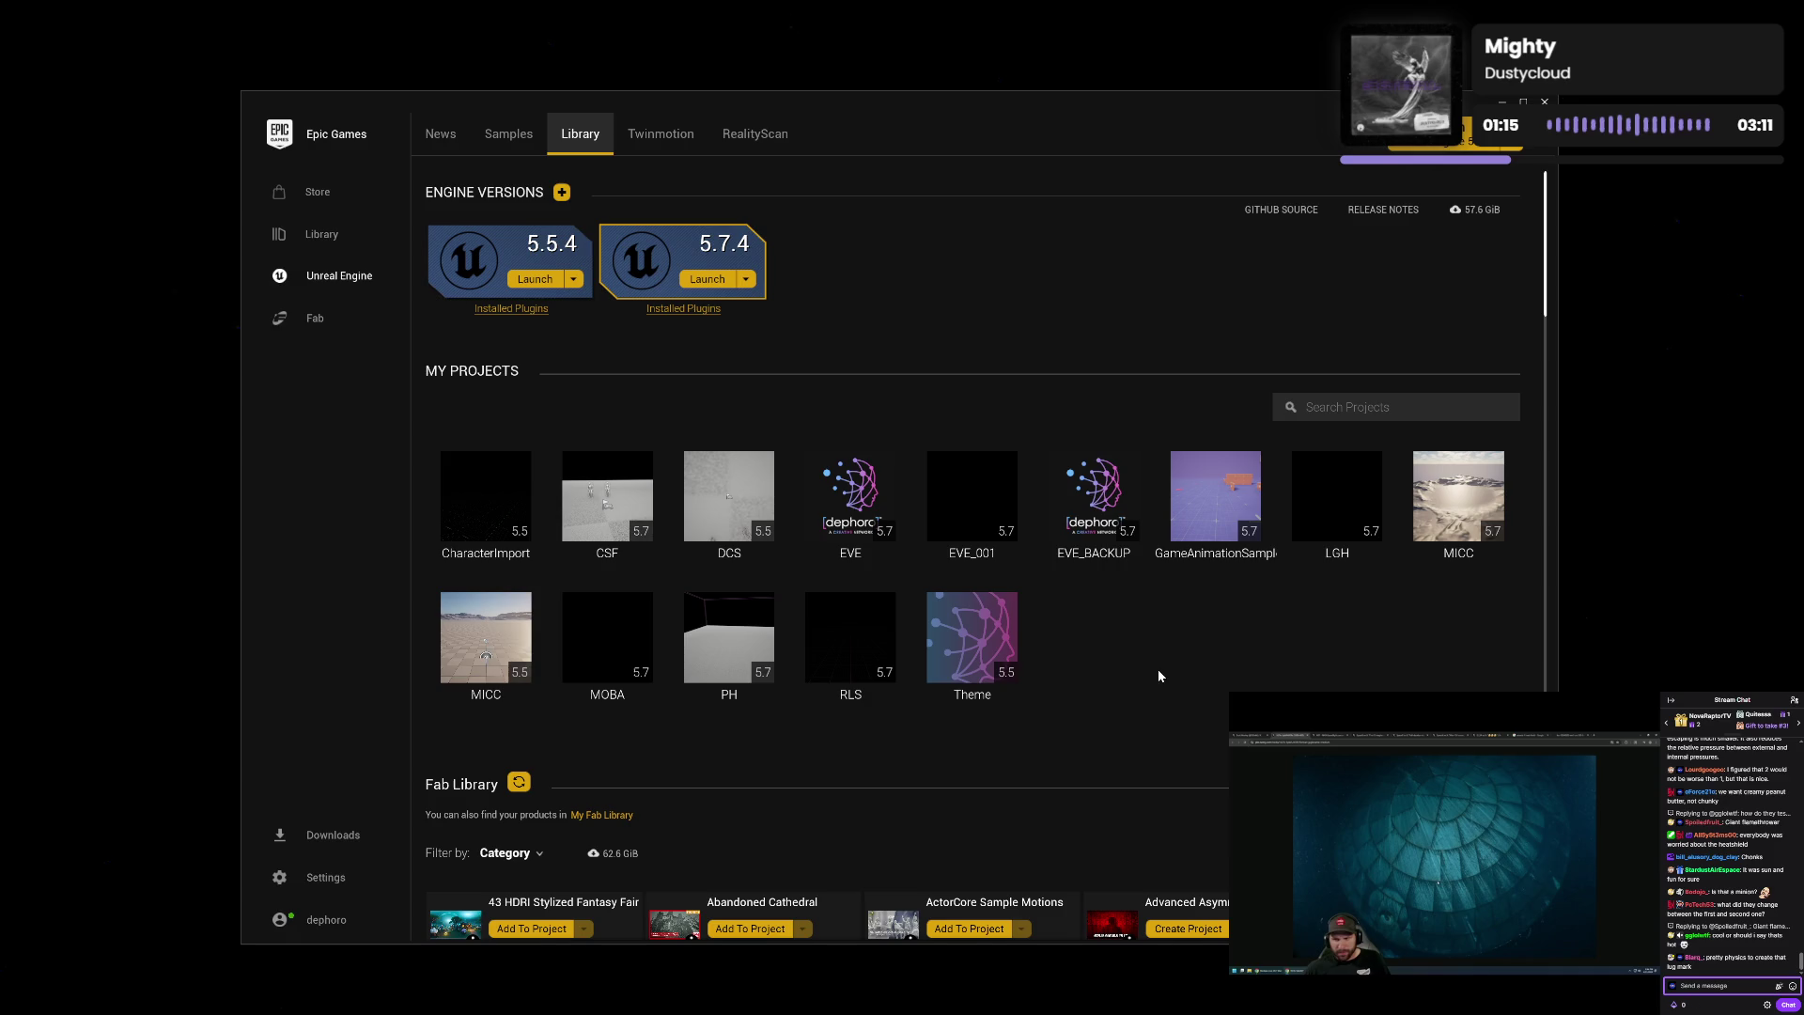
- Select the EVE tile under My Projects and launch it
{"action": "left_click", "coordinate": [889, 490]}
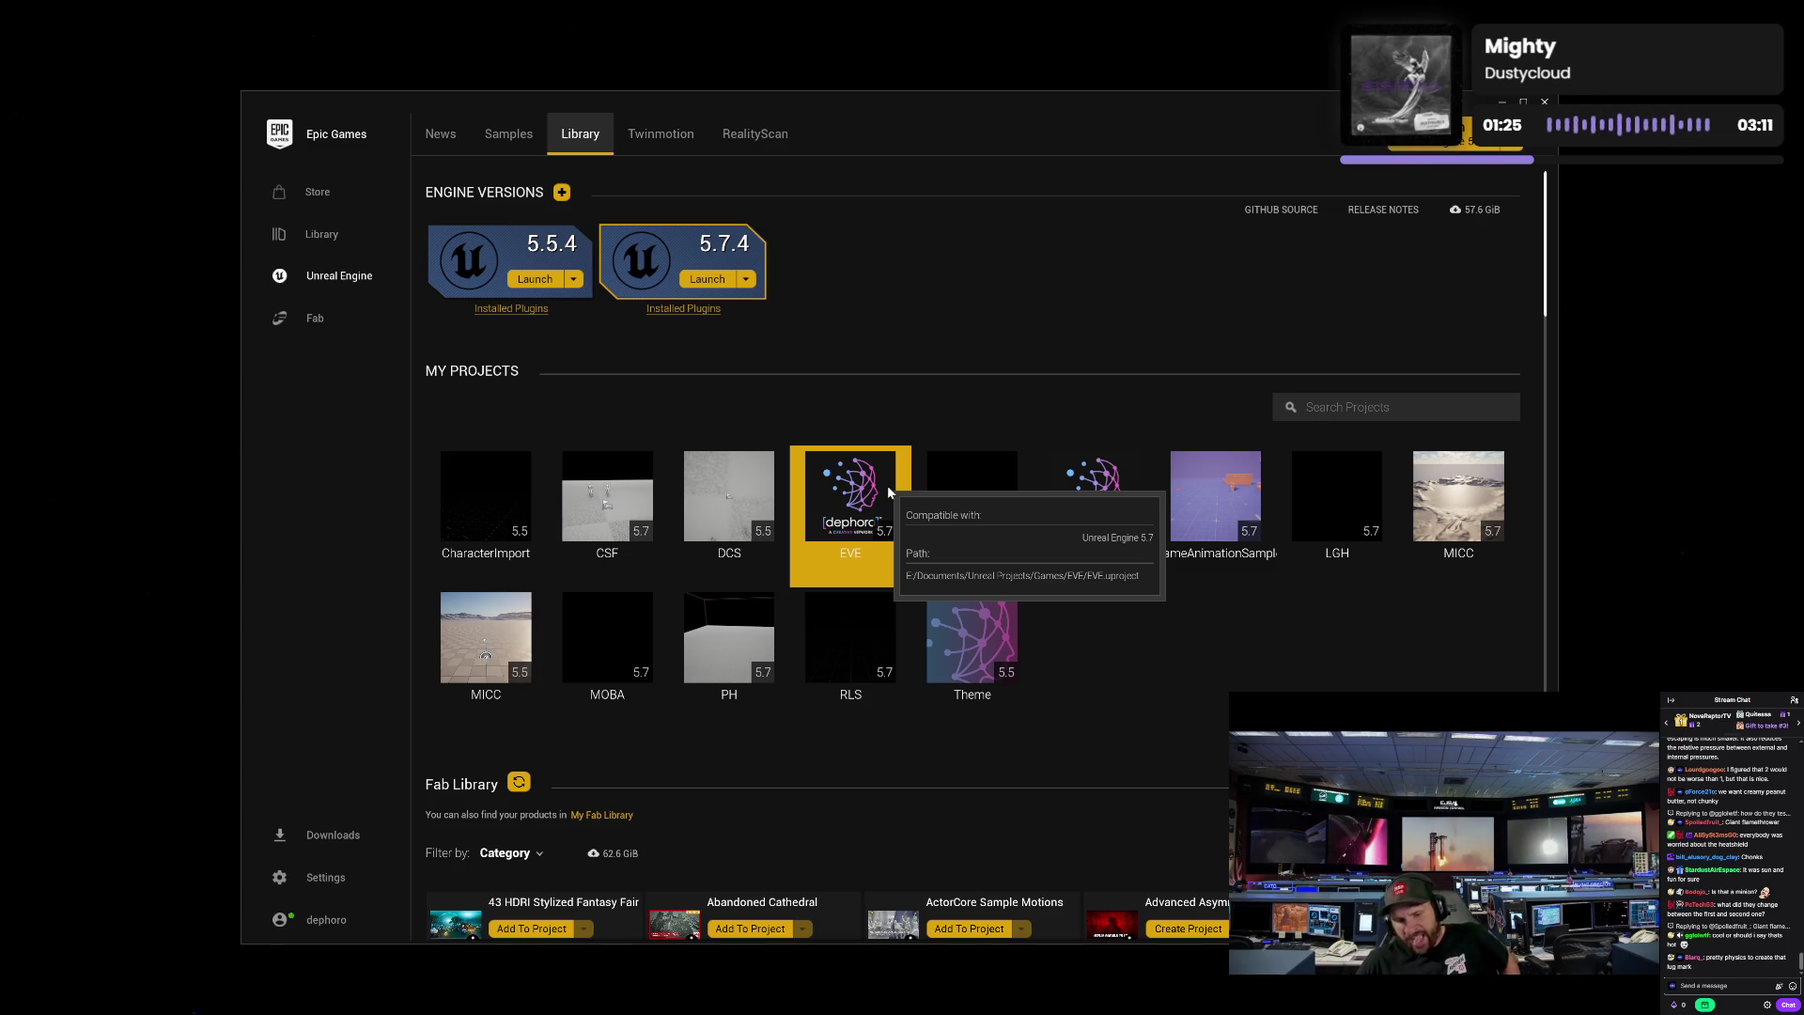
{"action": "double_click", "coordinate": [889, 488]}
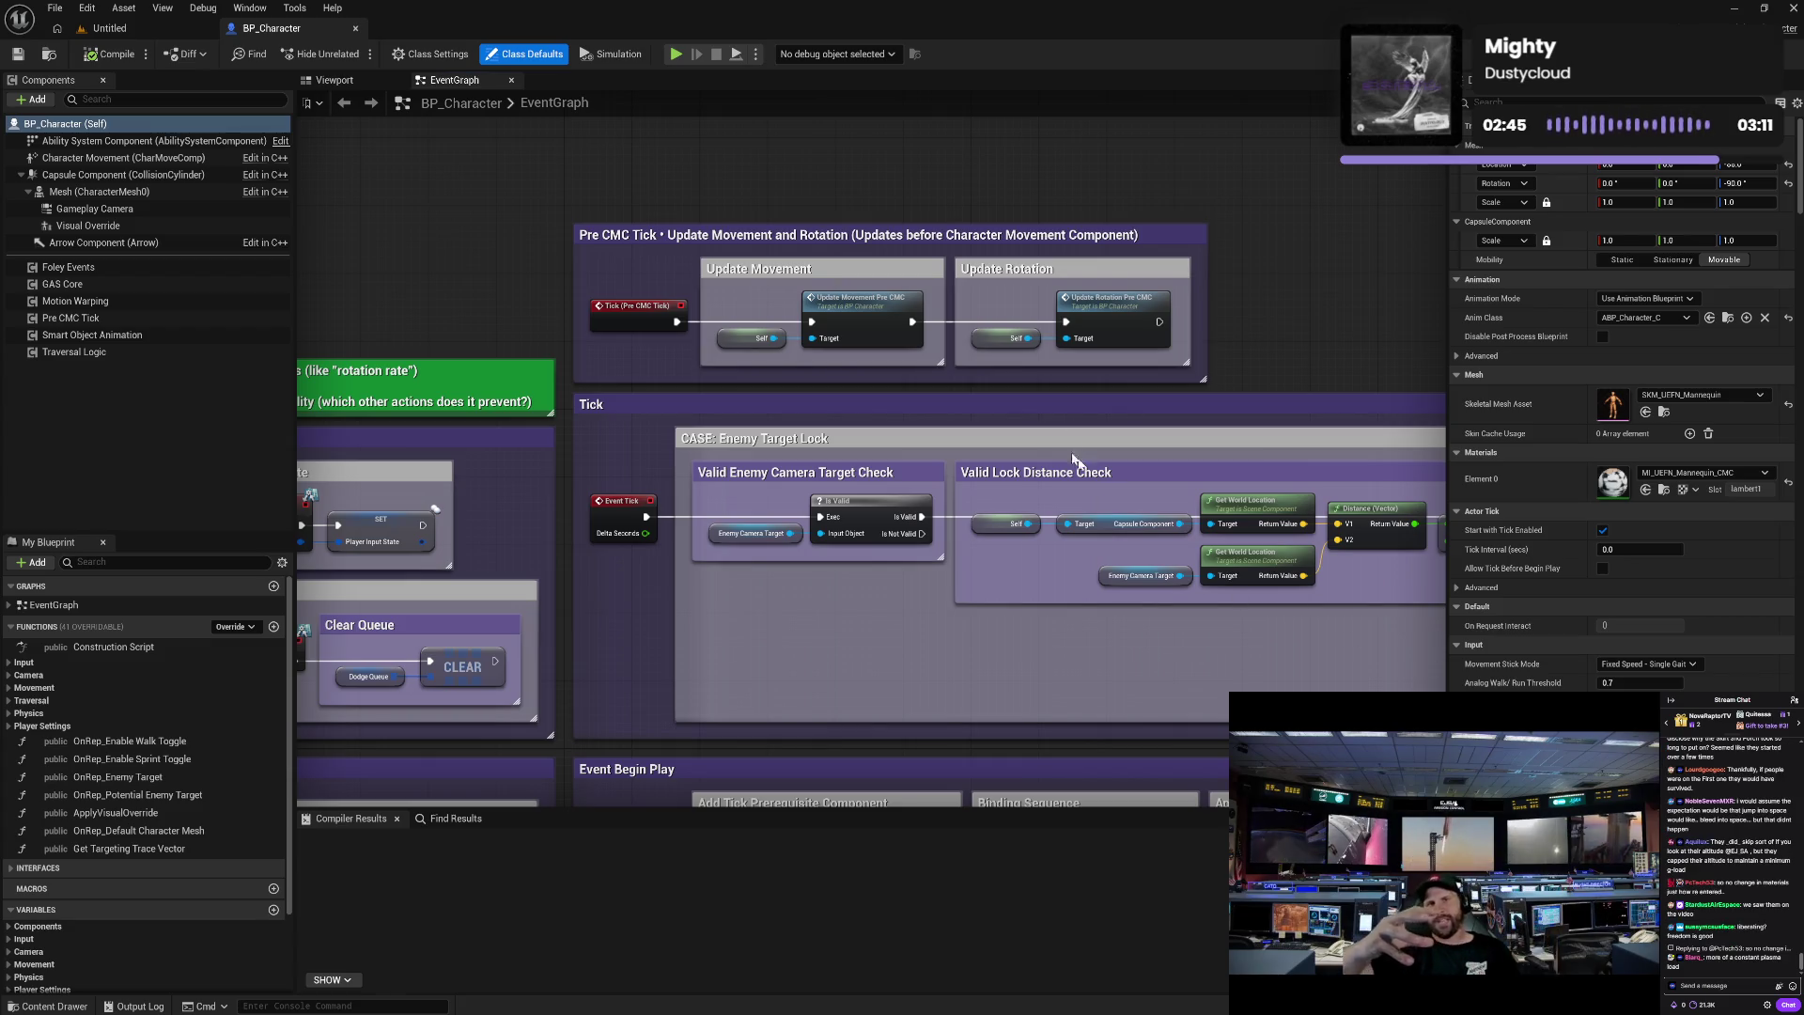
- Close the BP_Character blueprint tab, leaving the empty Untitled level
{"action": "left_click", "coordinate": [356, 29]}
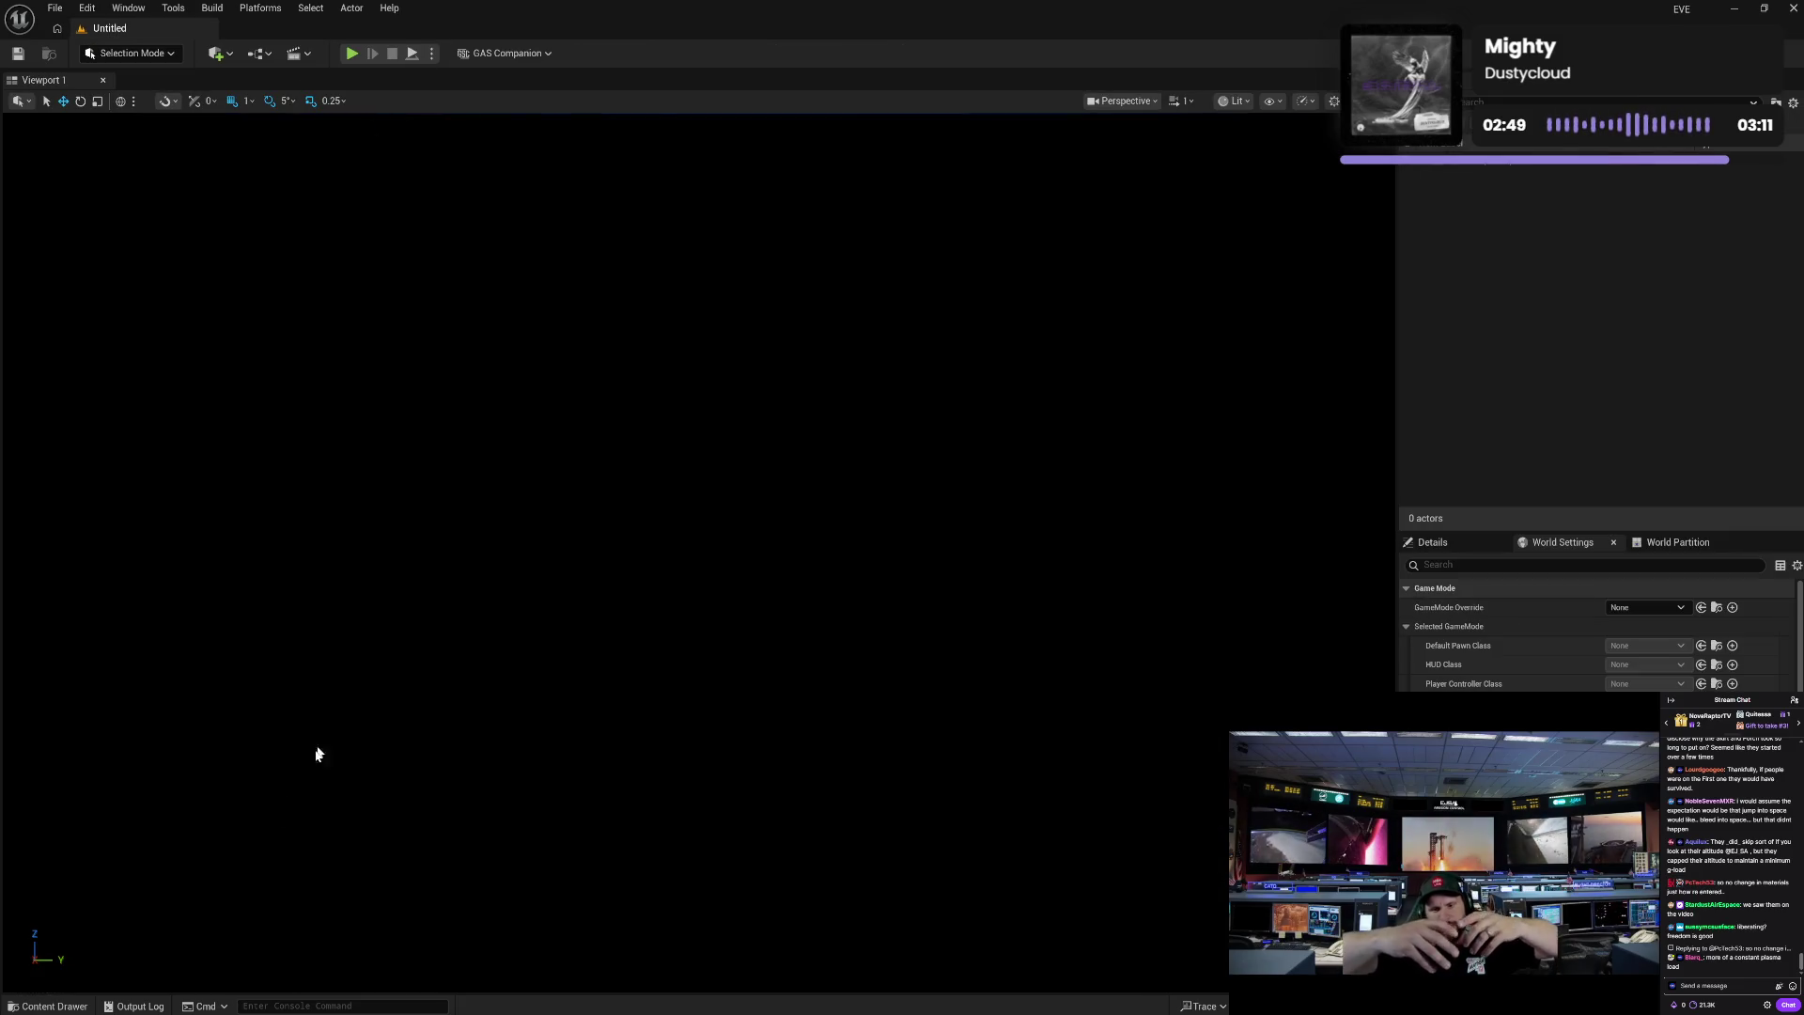
- Open the Content Browser drawer and browse the Override, Blueprint, Animation, Gameplay, Input, Item, Utility and Media folders
{"action": "left_click", "coordinate": [44, 1006]}
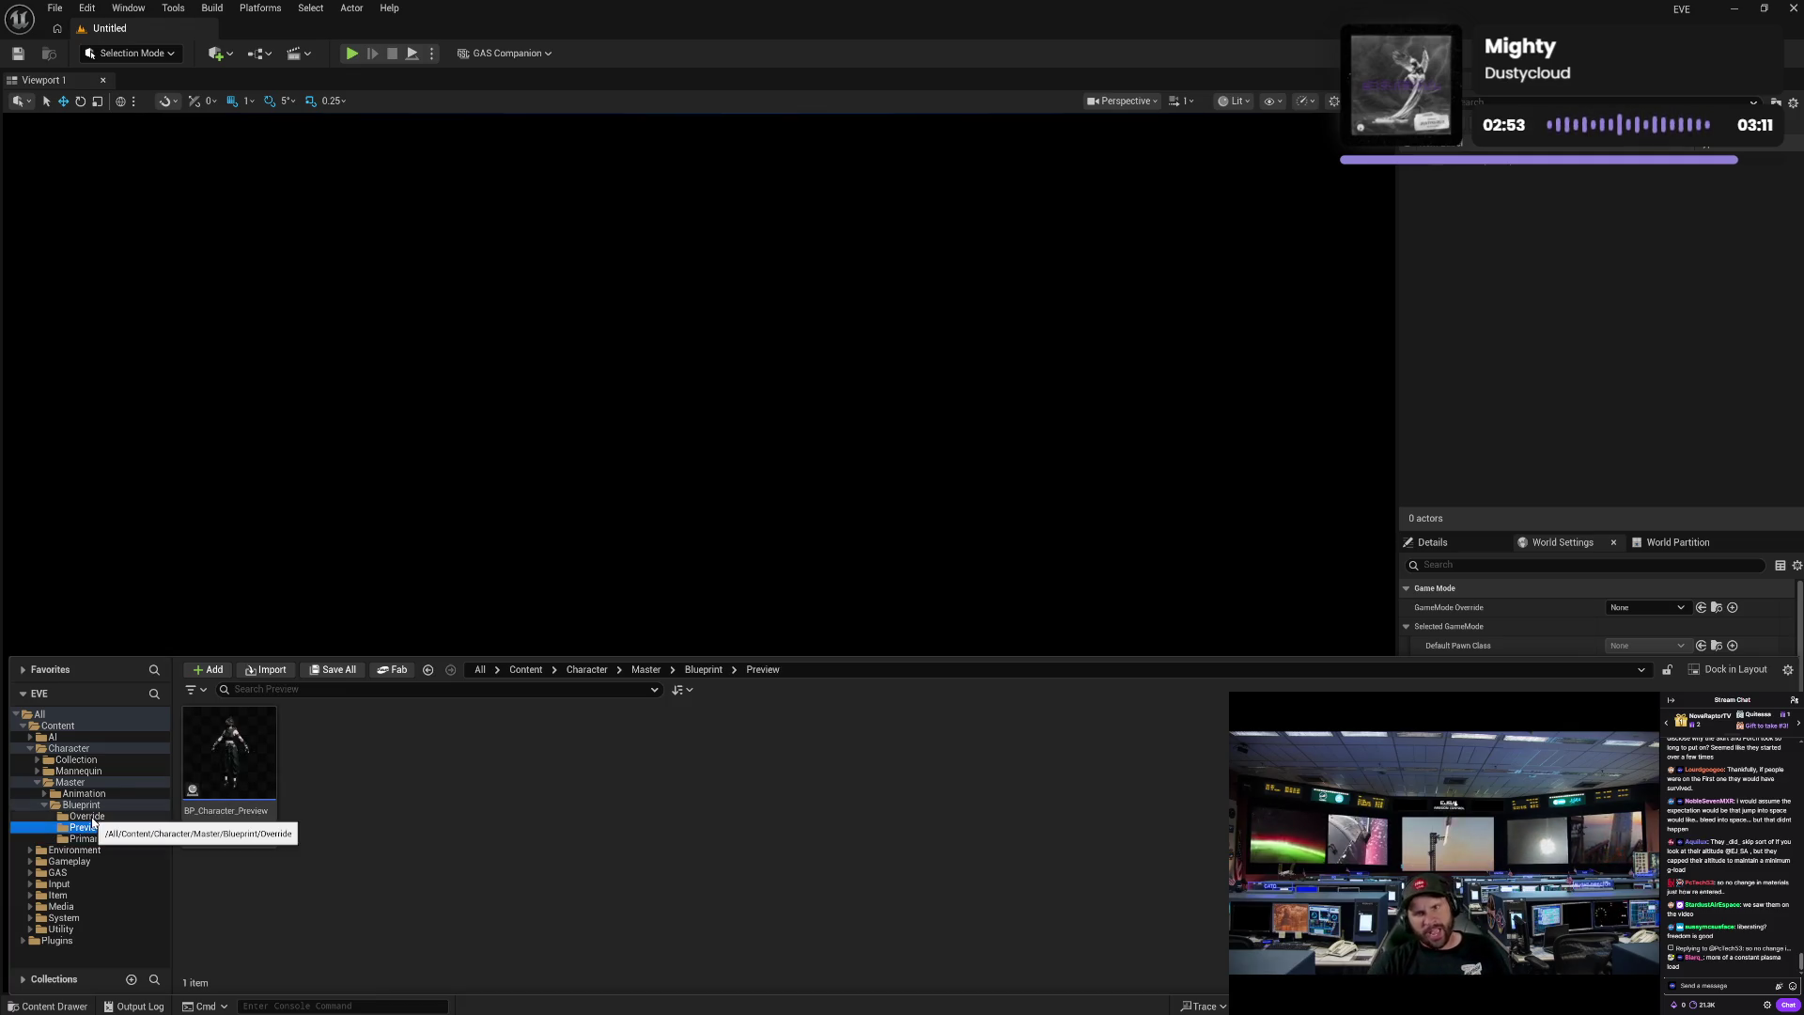
{"action": "left_click", "coordinate": [51, 815]}
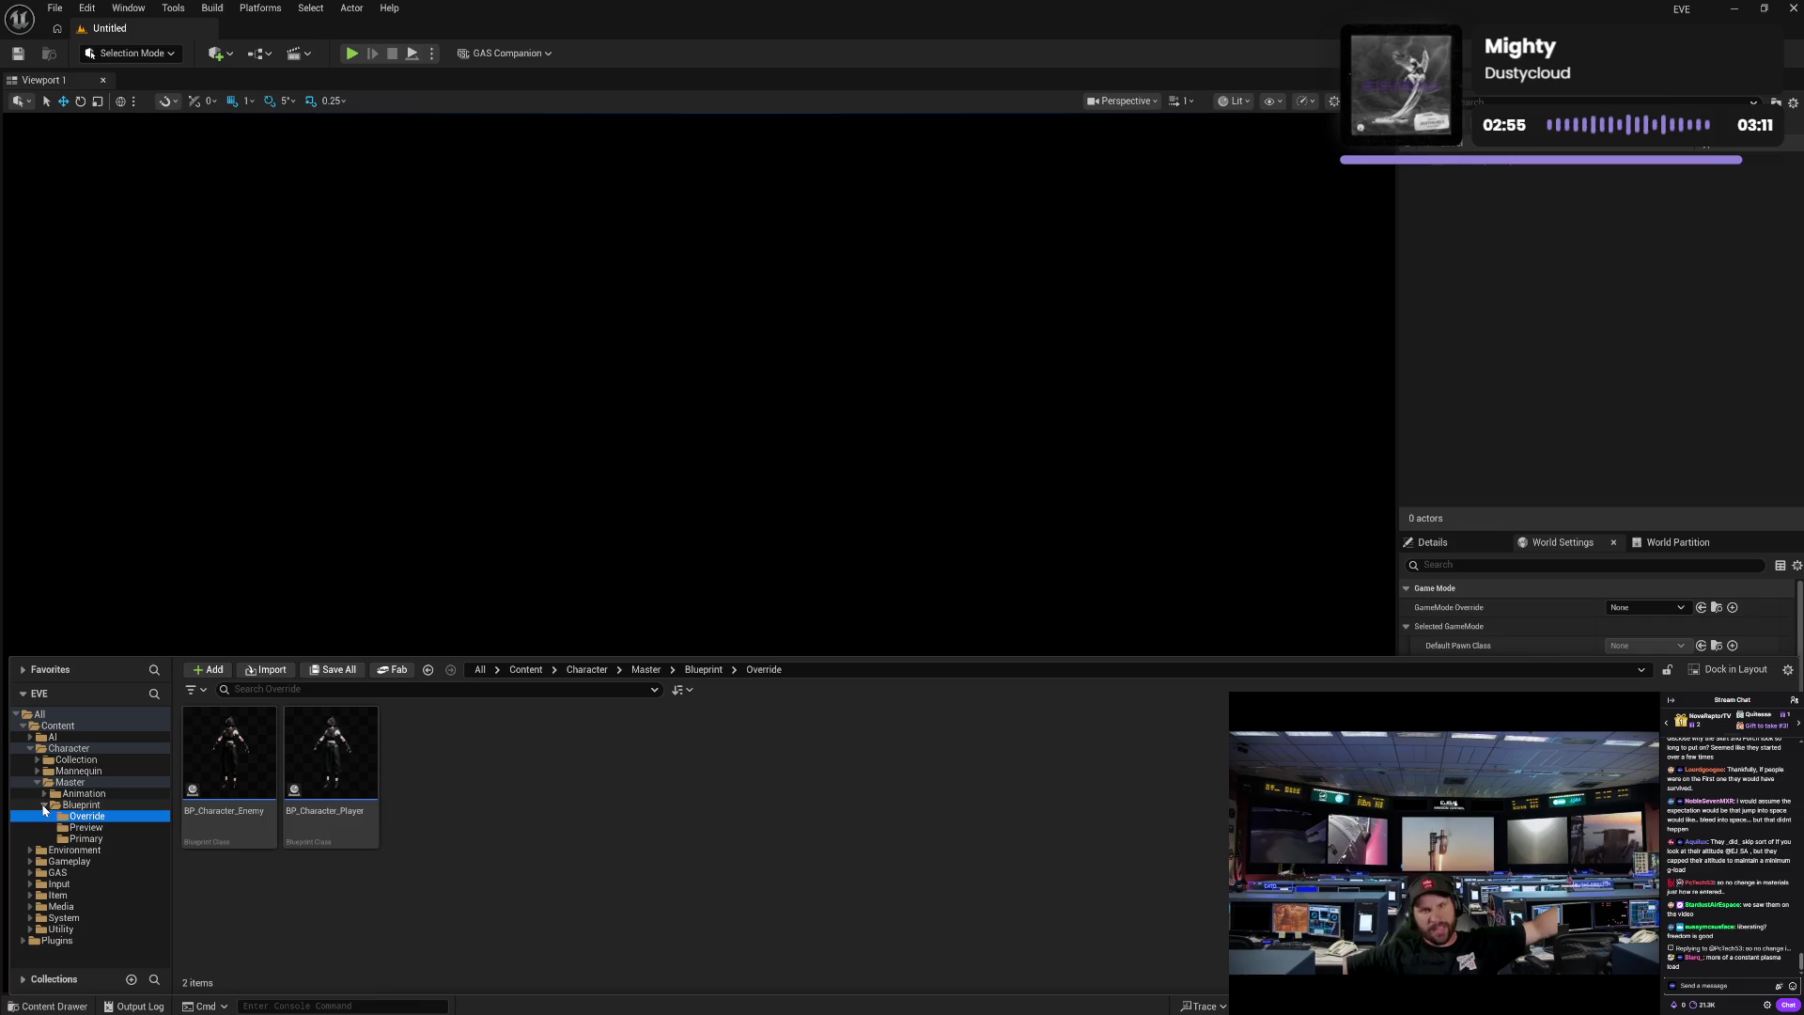
{"action": "left_click", "coordinate": [43, 803]}
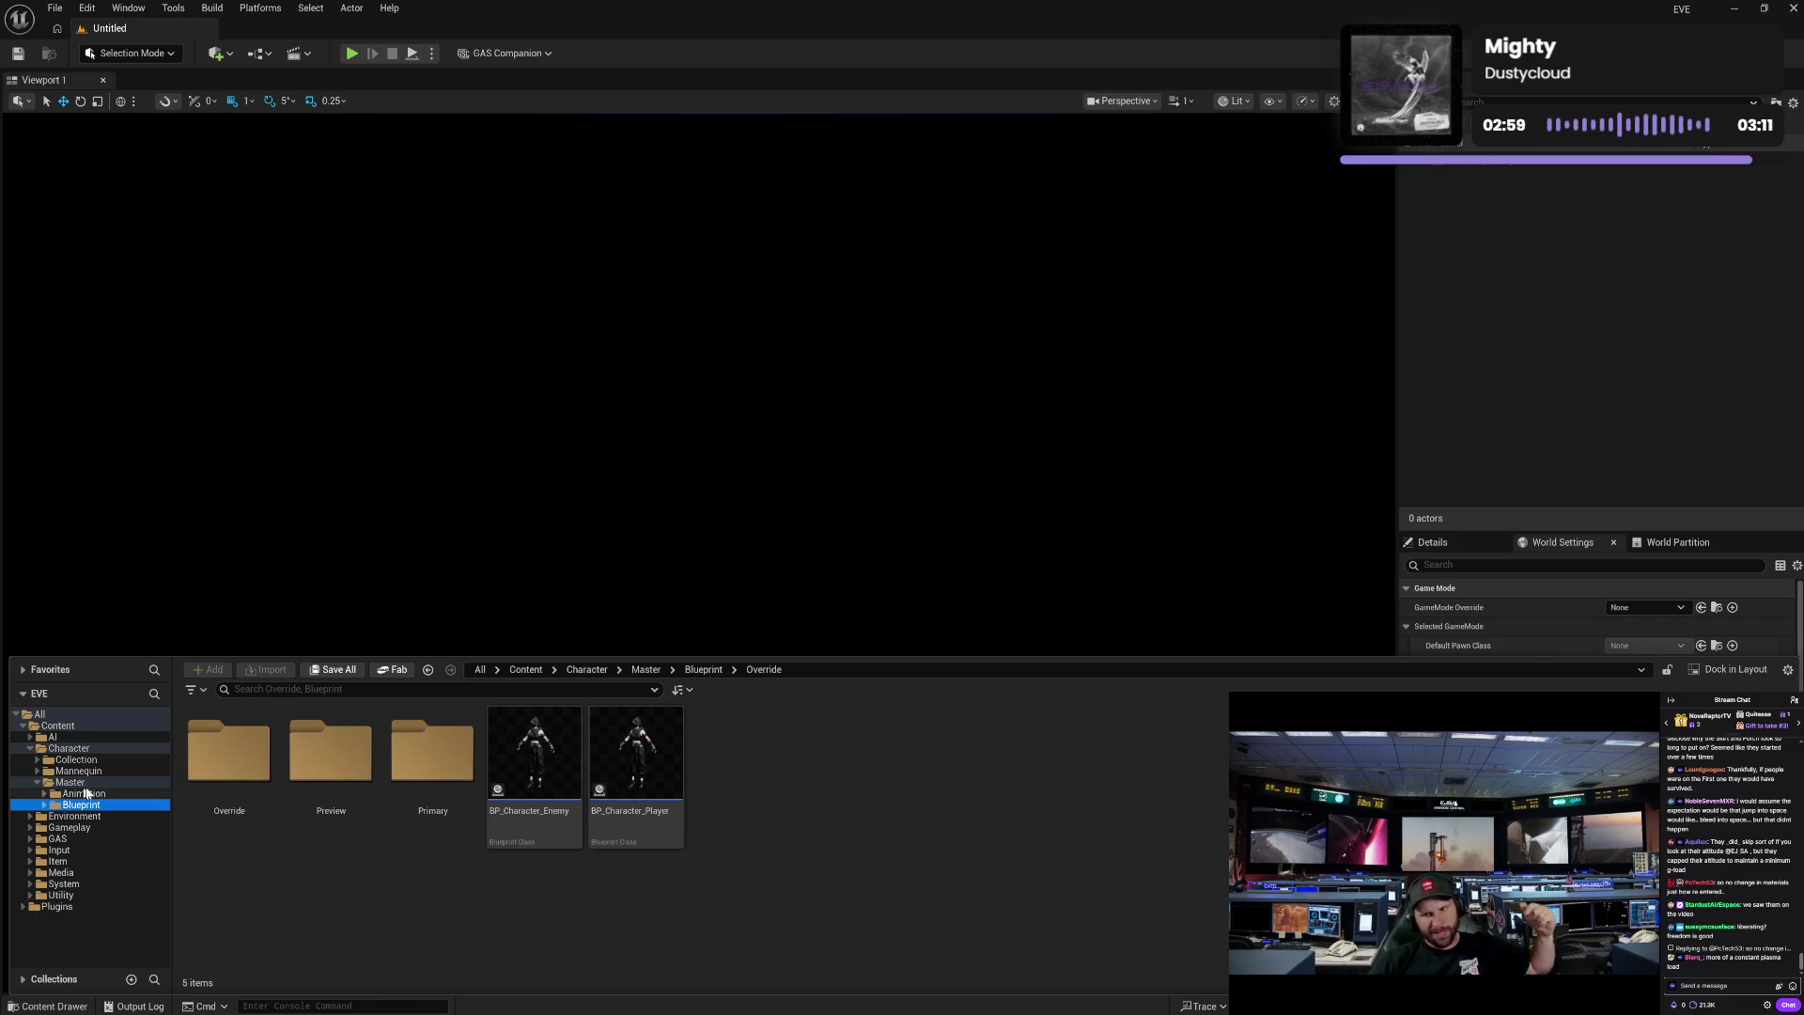
{"action": "left_click", "coordinate": [84, 794]}
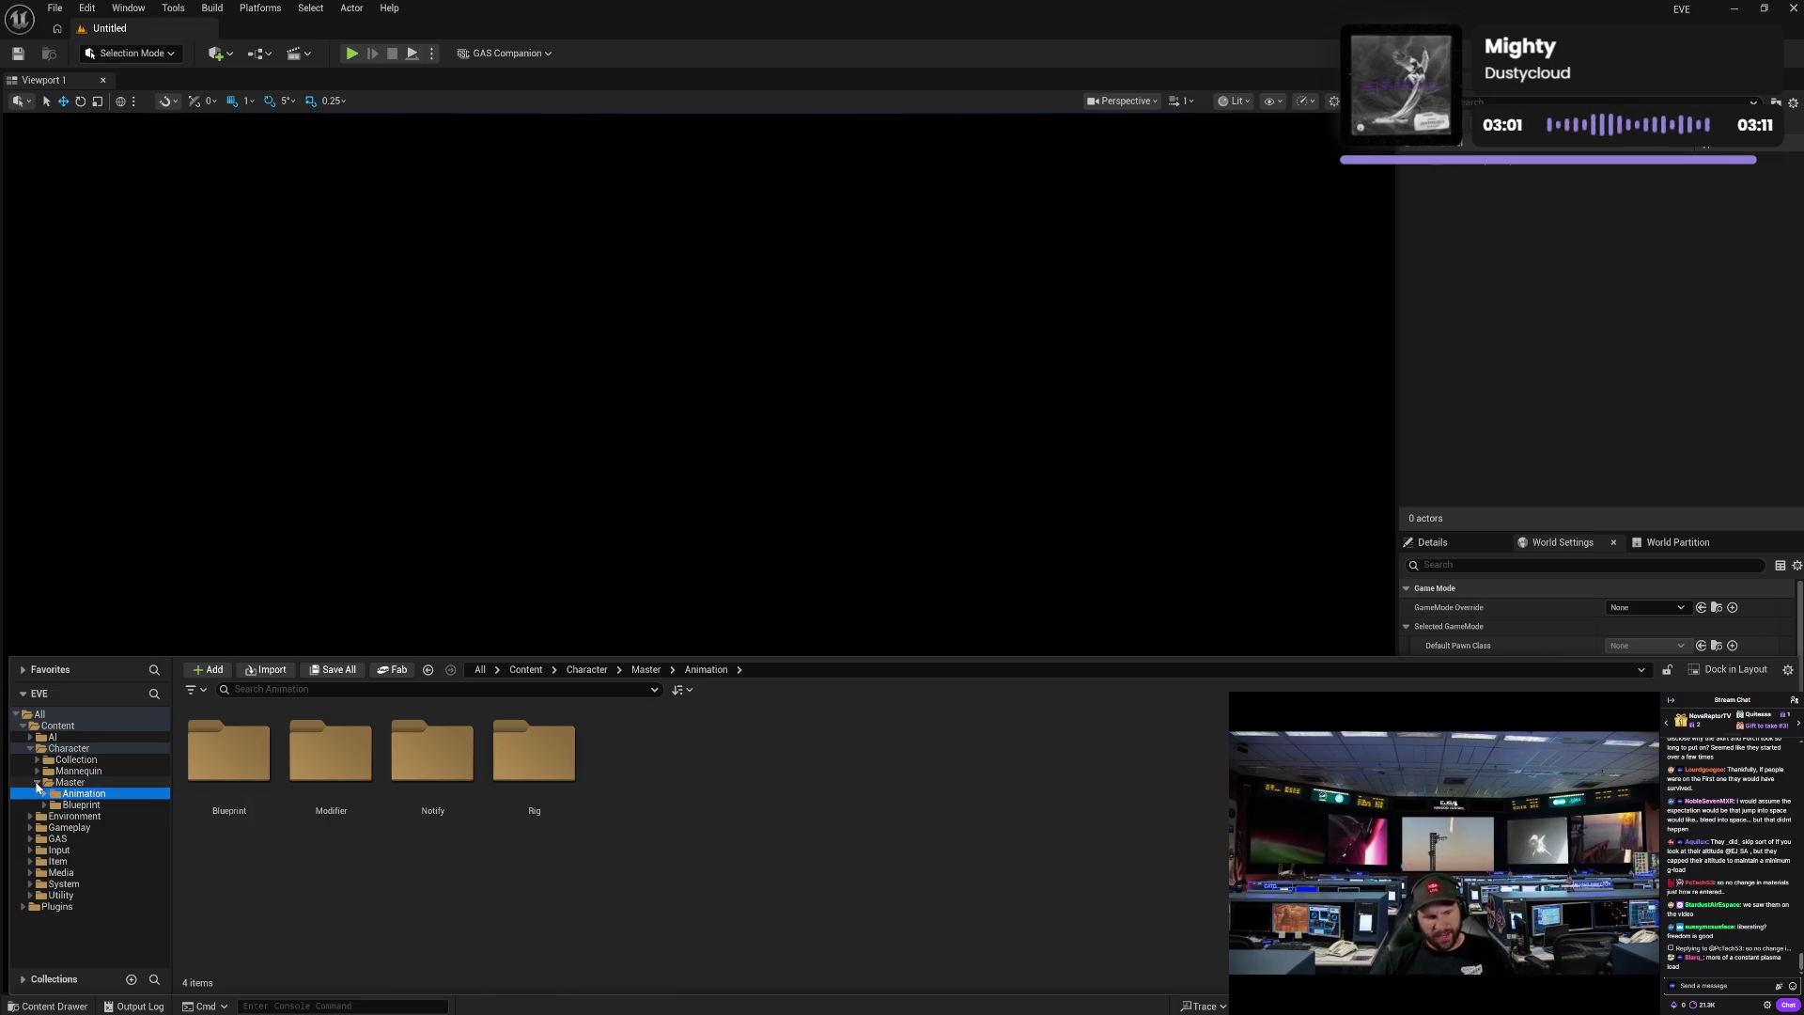
{"action": "left_click", "coordinate": [70, 782], "text": "ctrl"}
{"action": "left_click", "coordinate": [68, 748], "text": "ctrl"}
{"action": "left_click", "coordinate": [29, 748]}
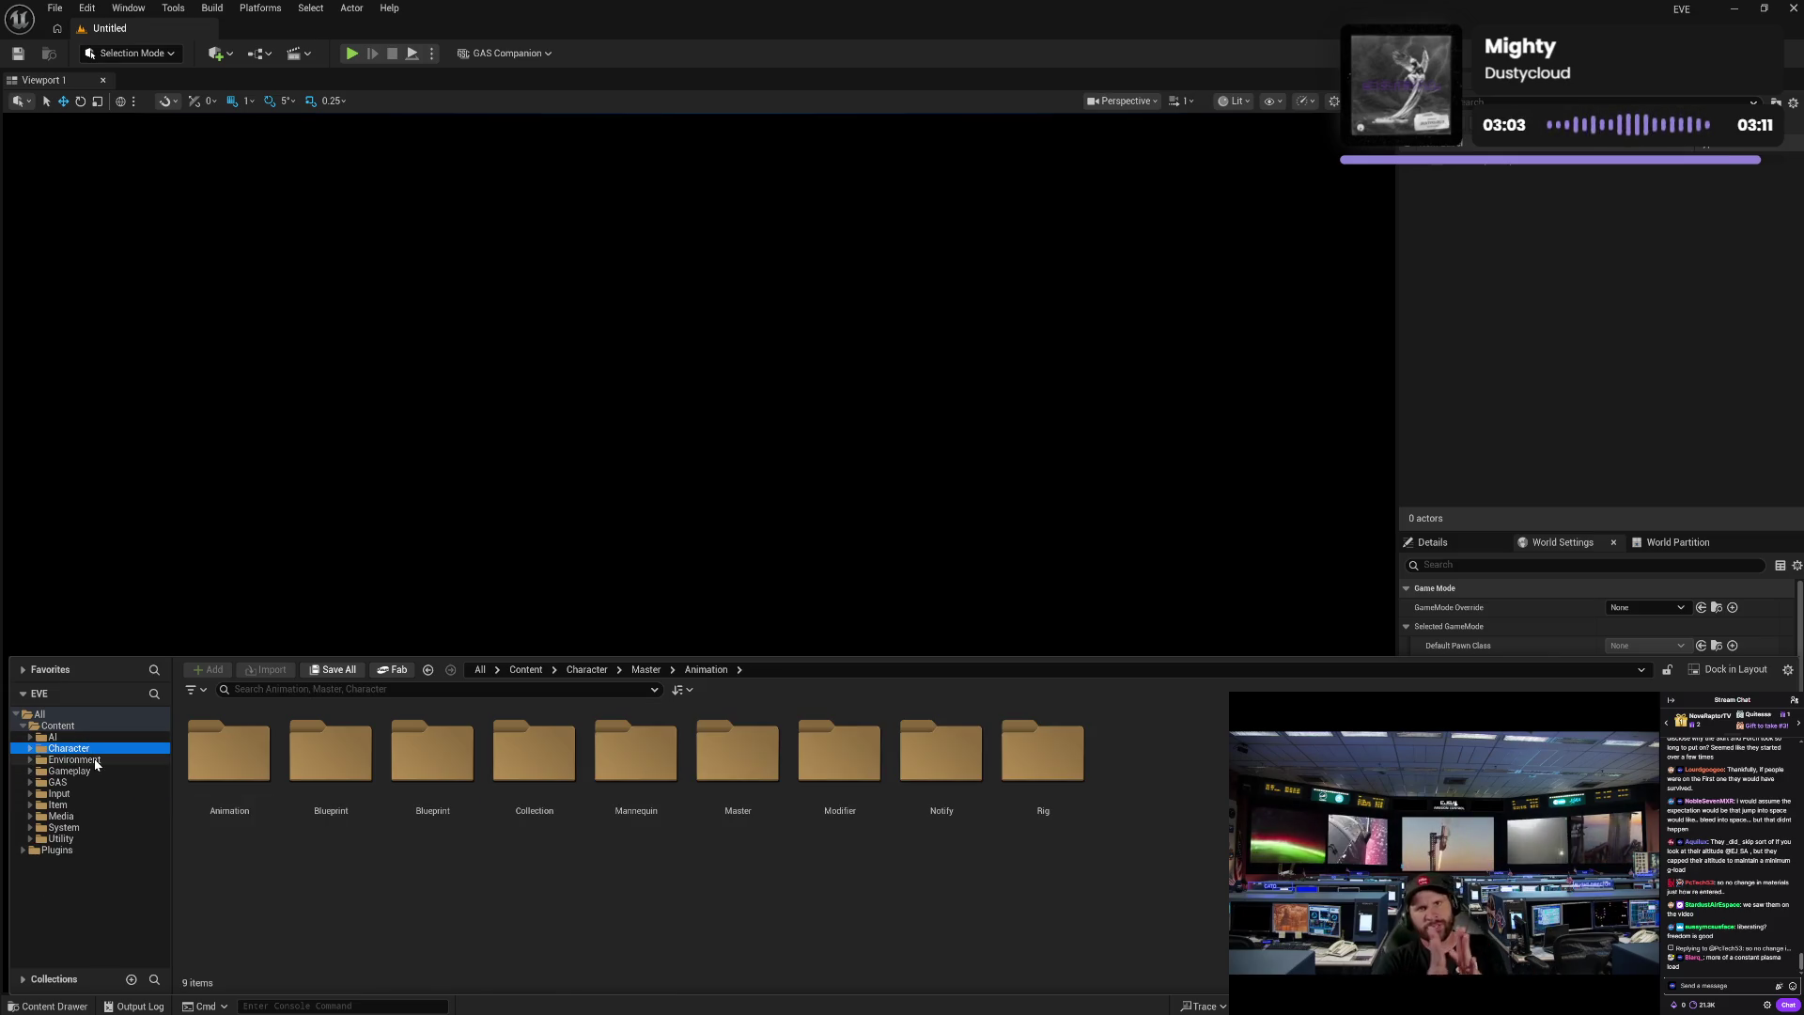
{"action": "left_click", "coordinate": [83, 773]}
{"action": "left_click", "coordinate": [69, 759]}
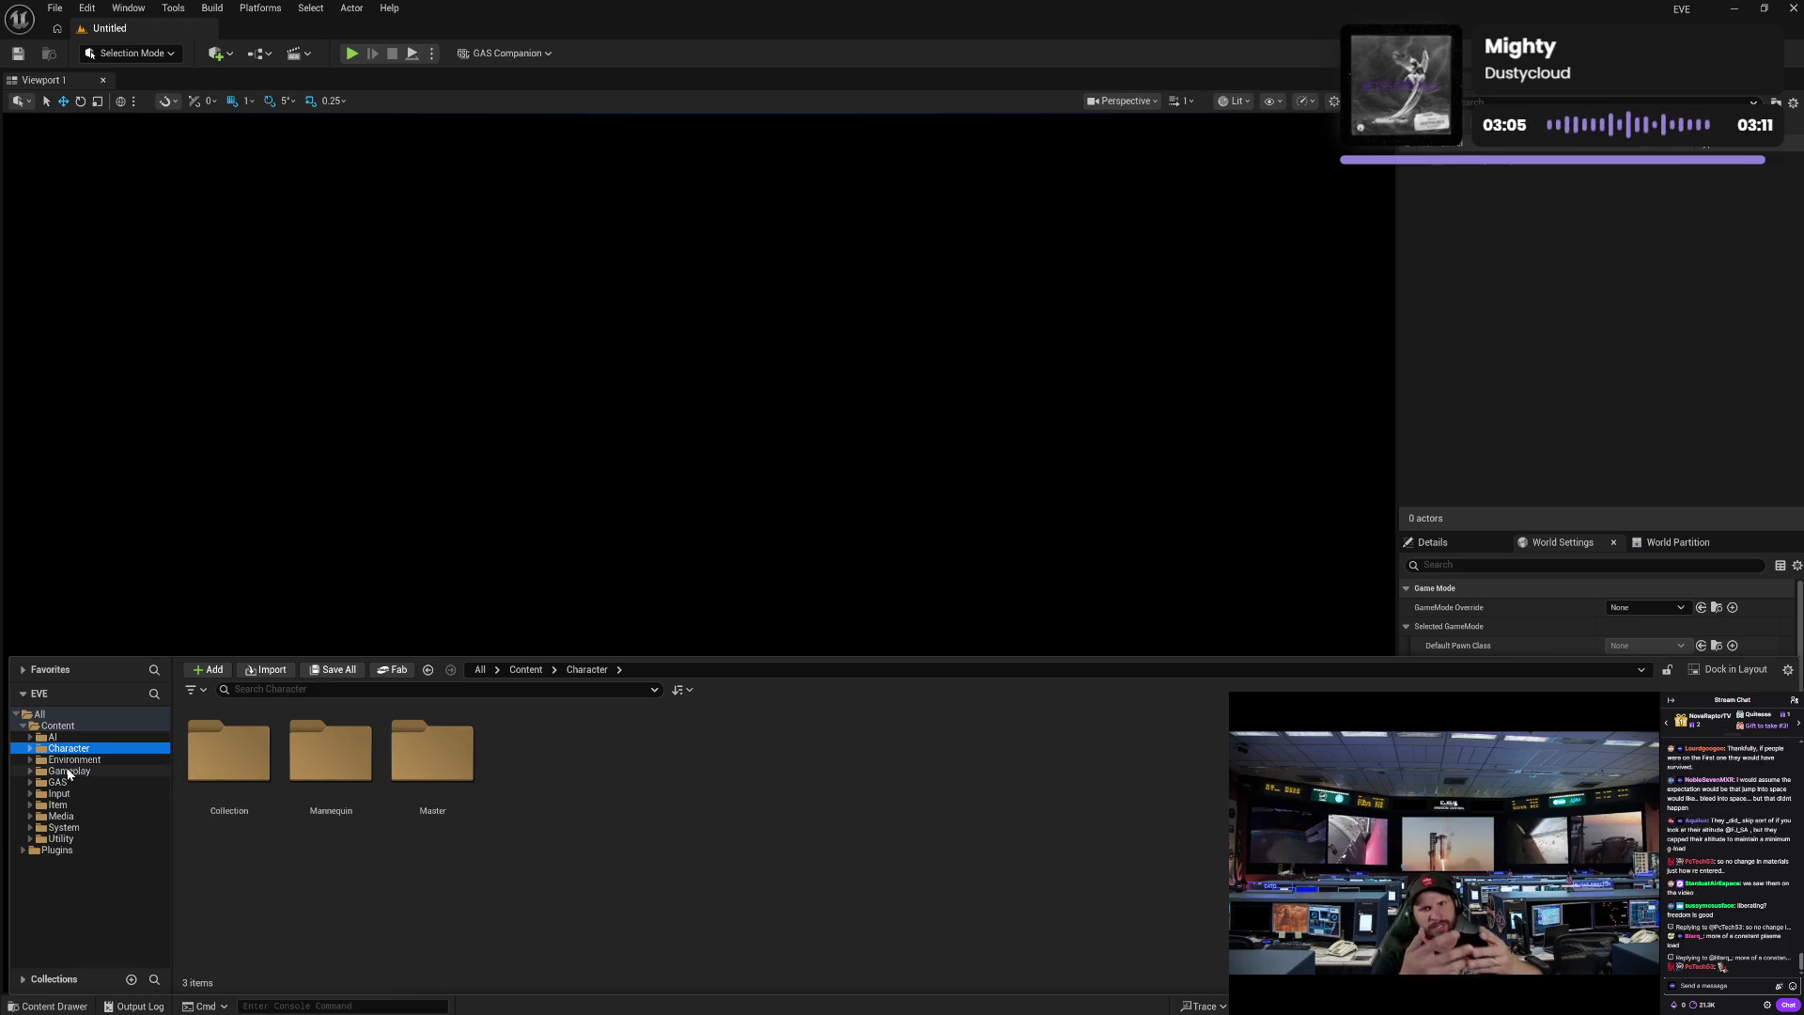
{"action": "left_click", "coordinate": [68, 771]}
{"action": "left_click", "coordinate": [64, 795]}
{"action": "left_click", "coordinate": [62, 805]}
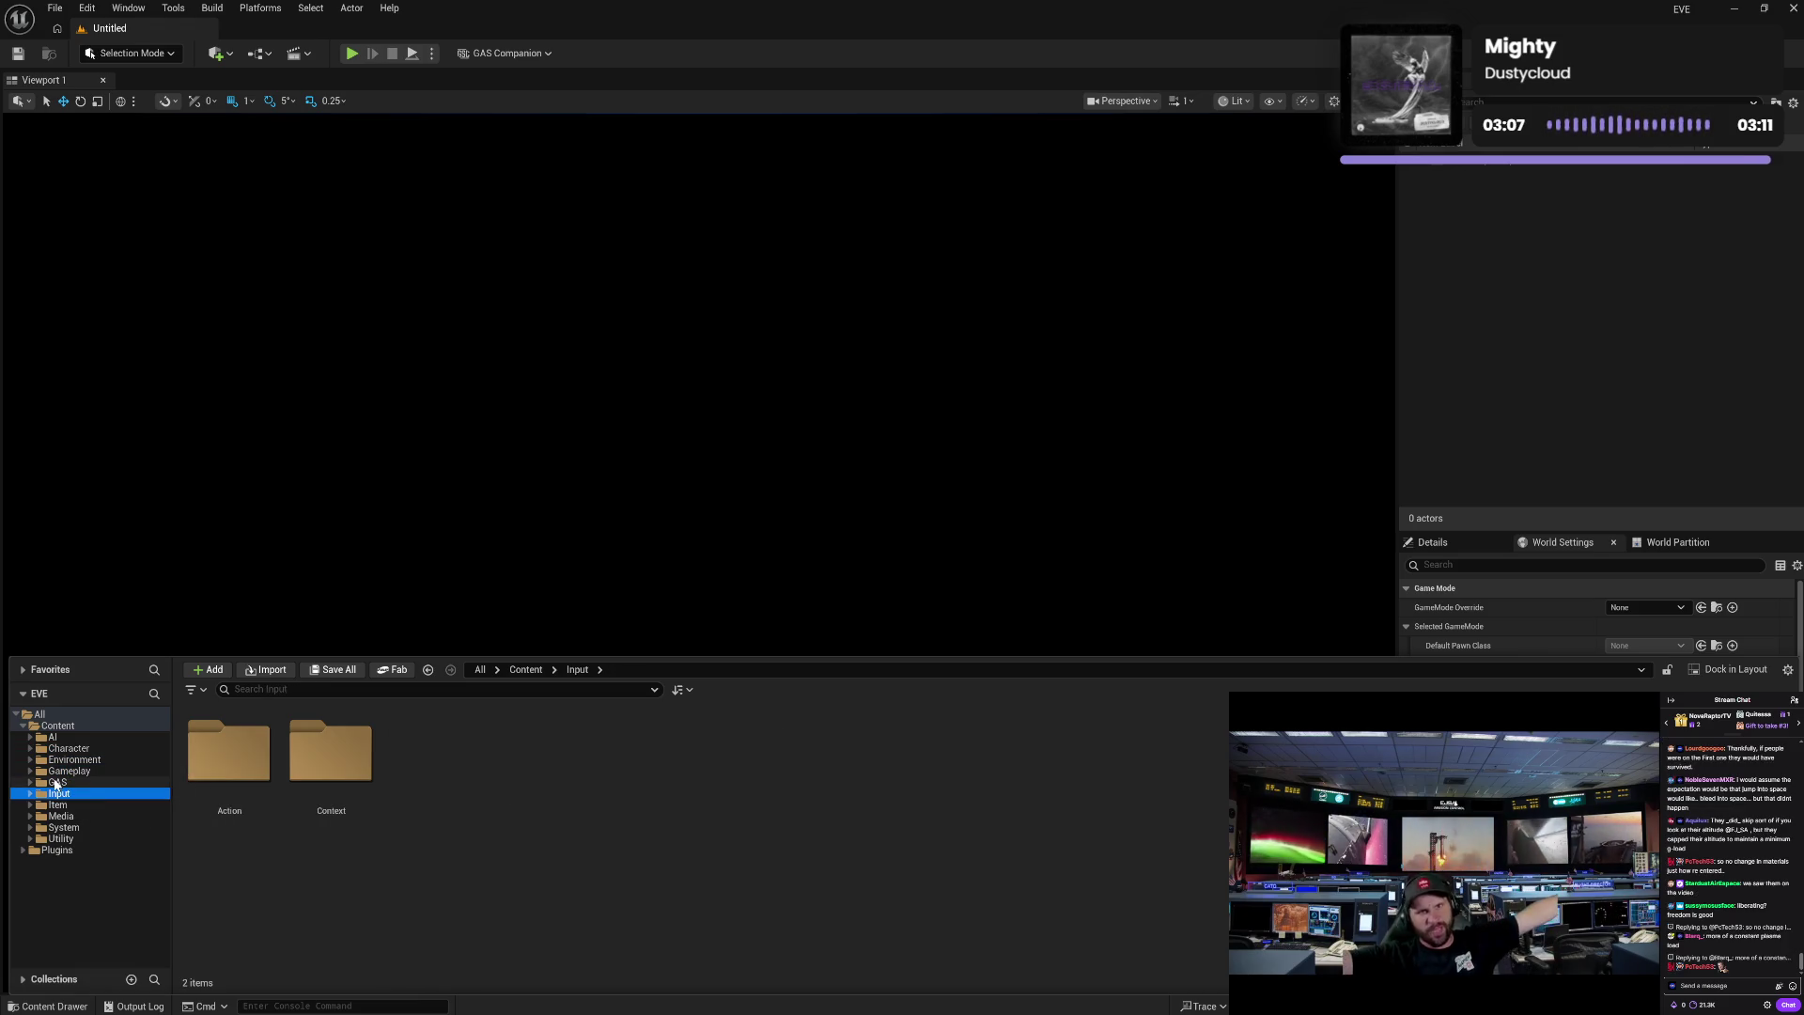
{"action": "left_click", "coordinate": [65, 826]}
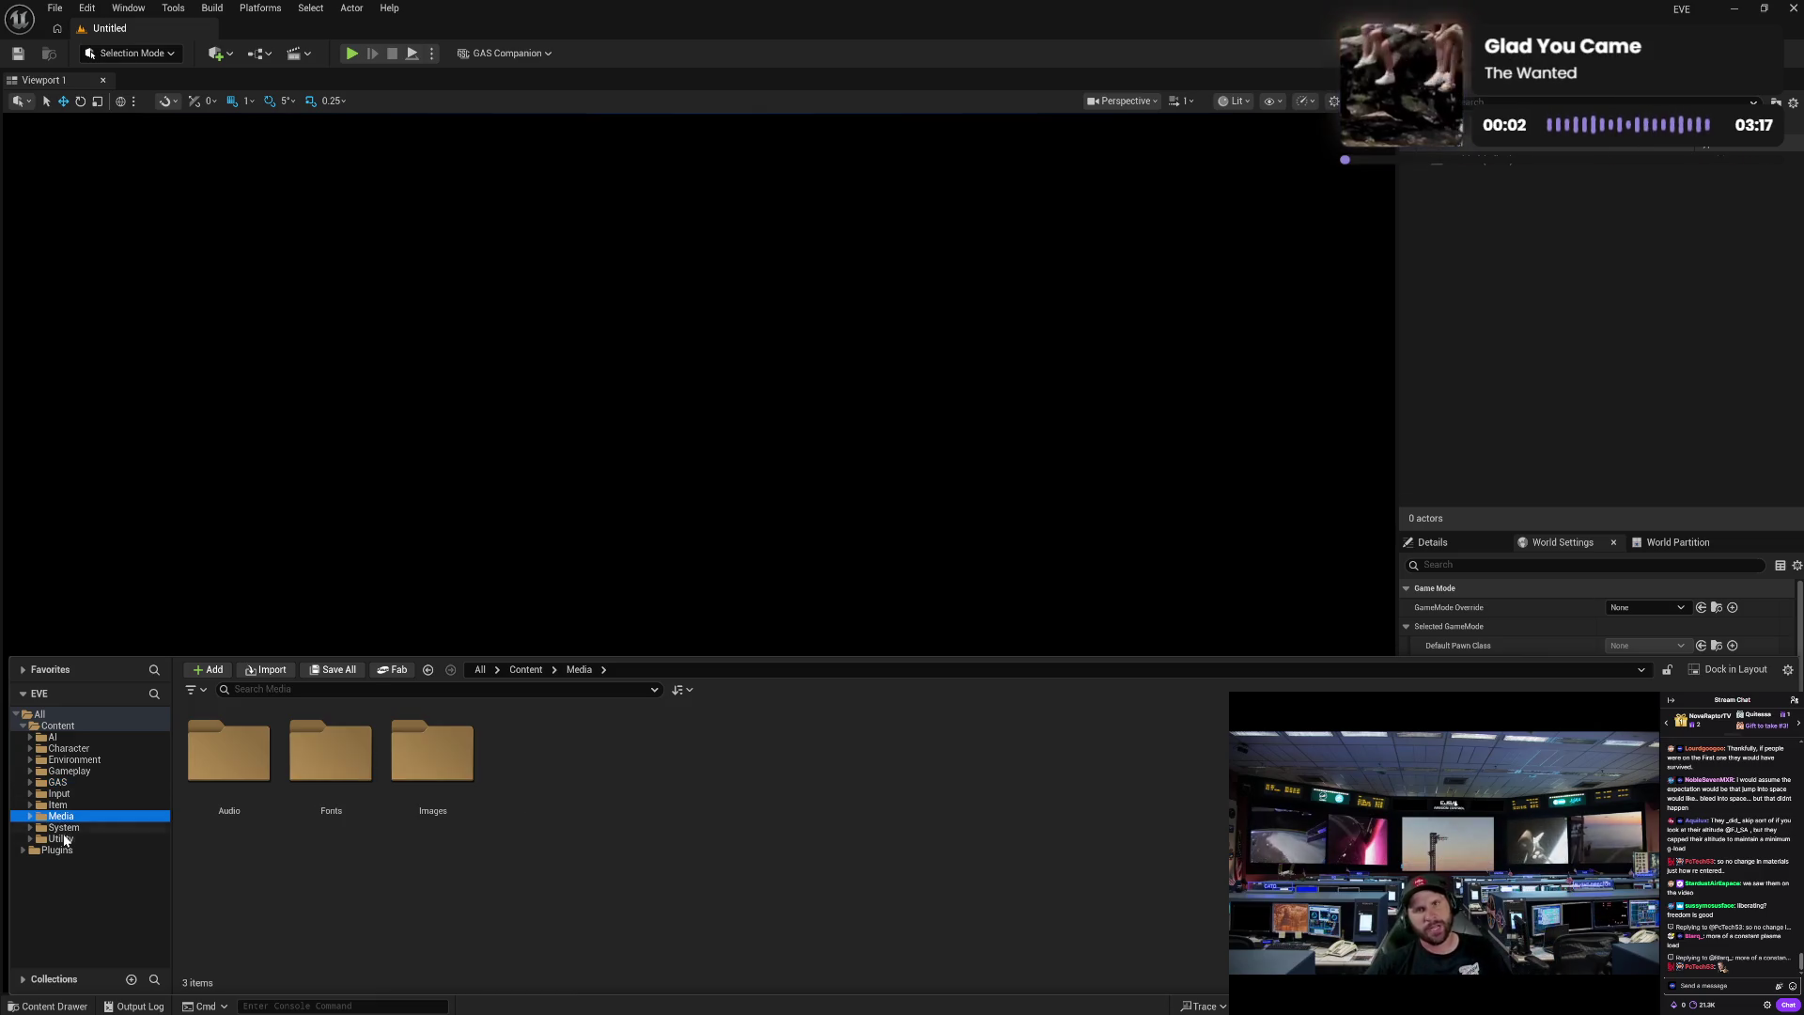
{"action": "left_click", "coordinate": [64, 838]}
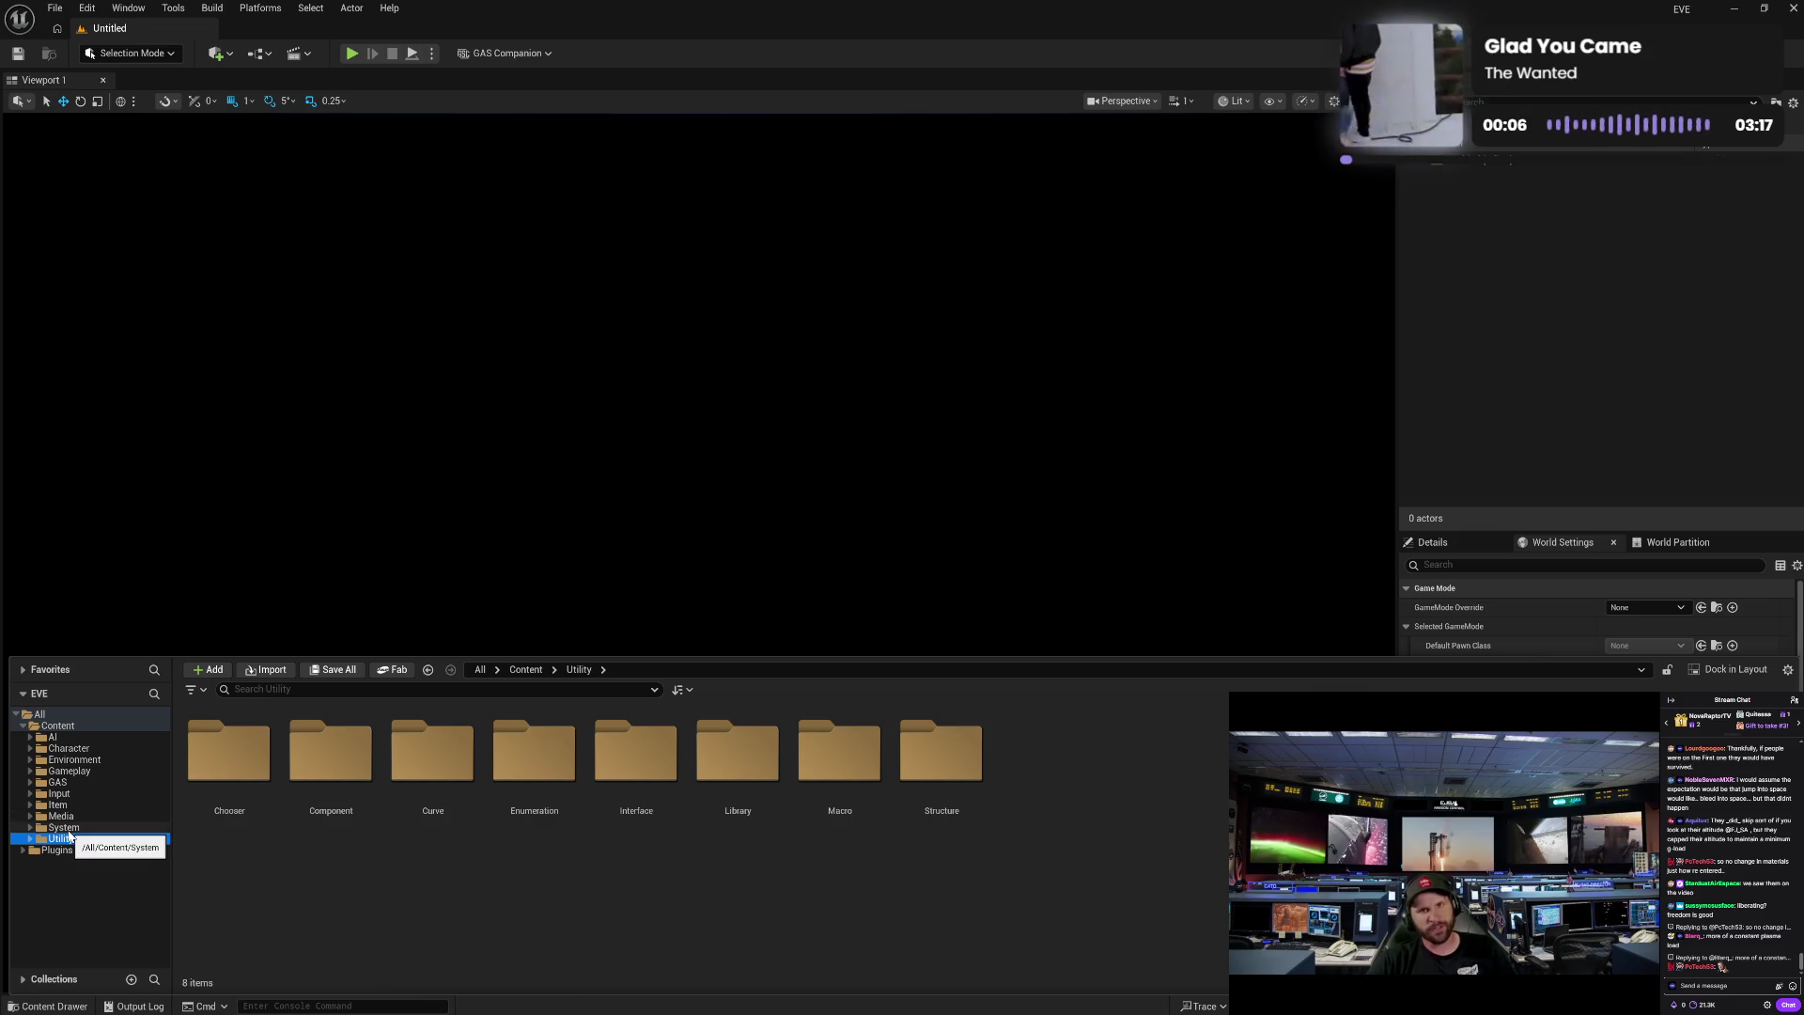
{"action": "left_click", "coordinate": [65, 826]}
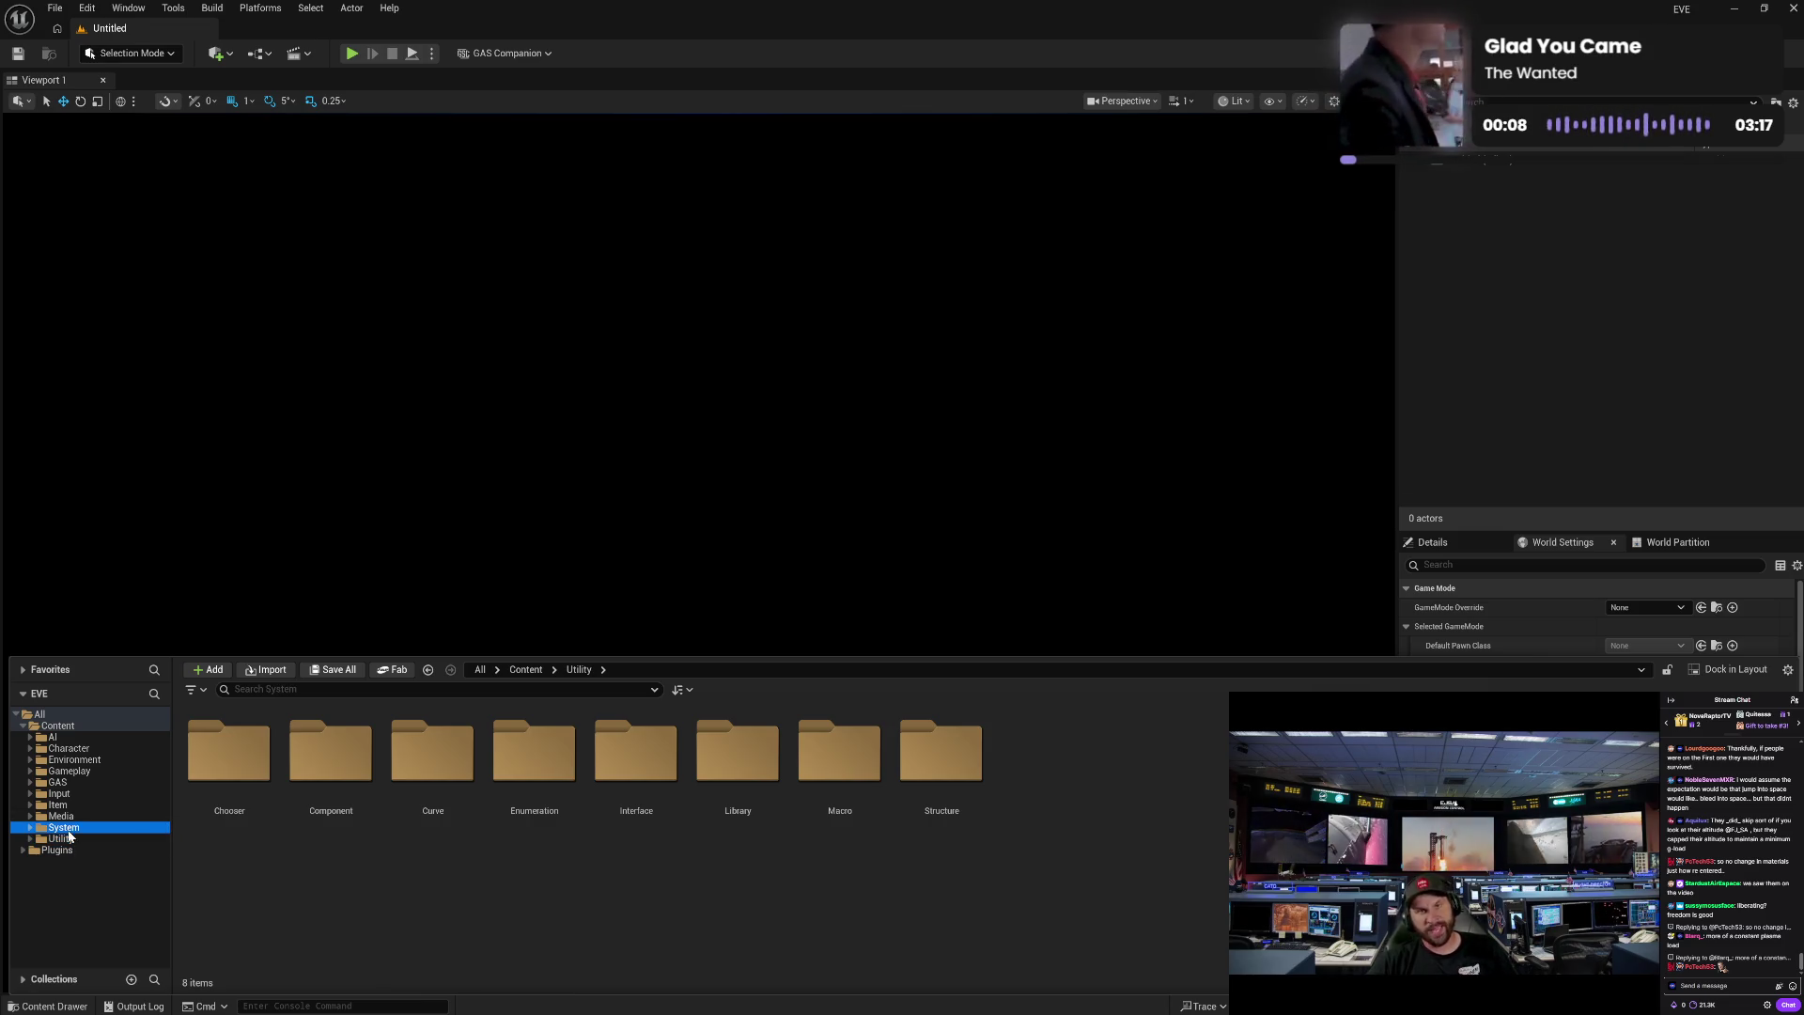
{"action": "left_click", "coordinate": [68, 816]}
{"action": "left_click", "coordinate": [58, 804]}
{"action": "left_click", "coordinate": [61, 793]}
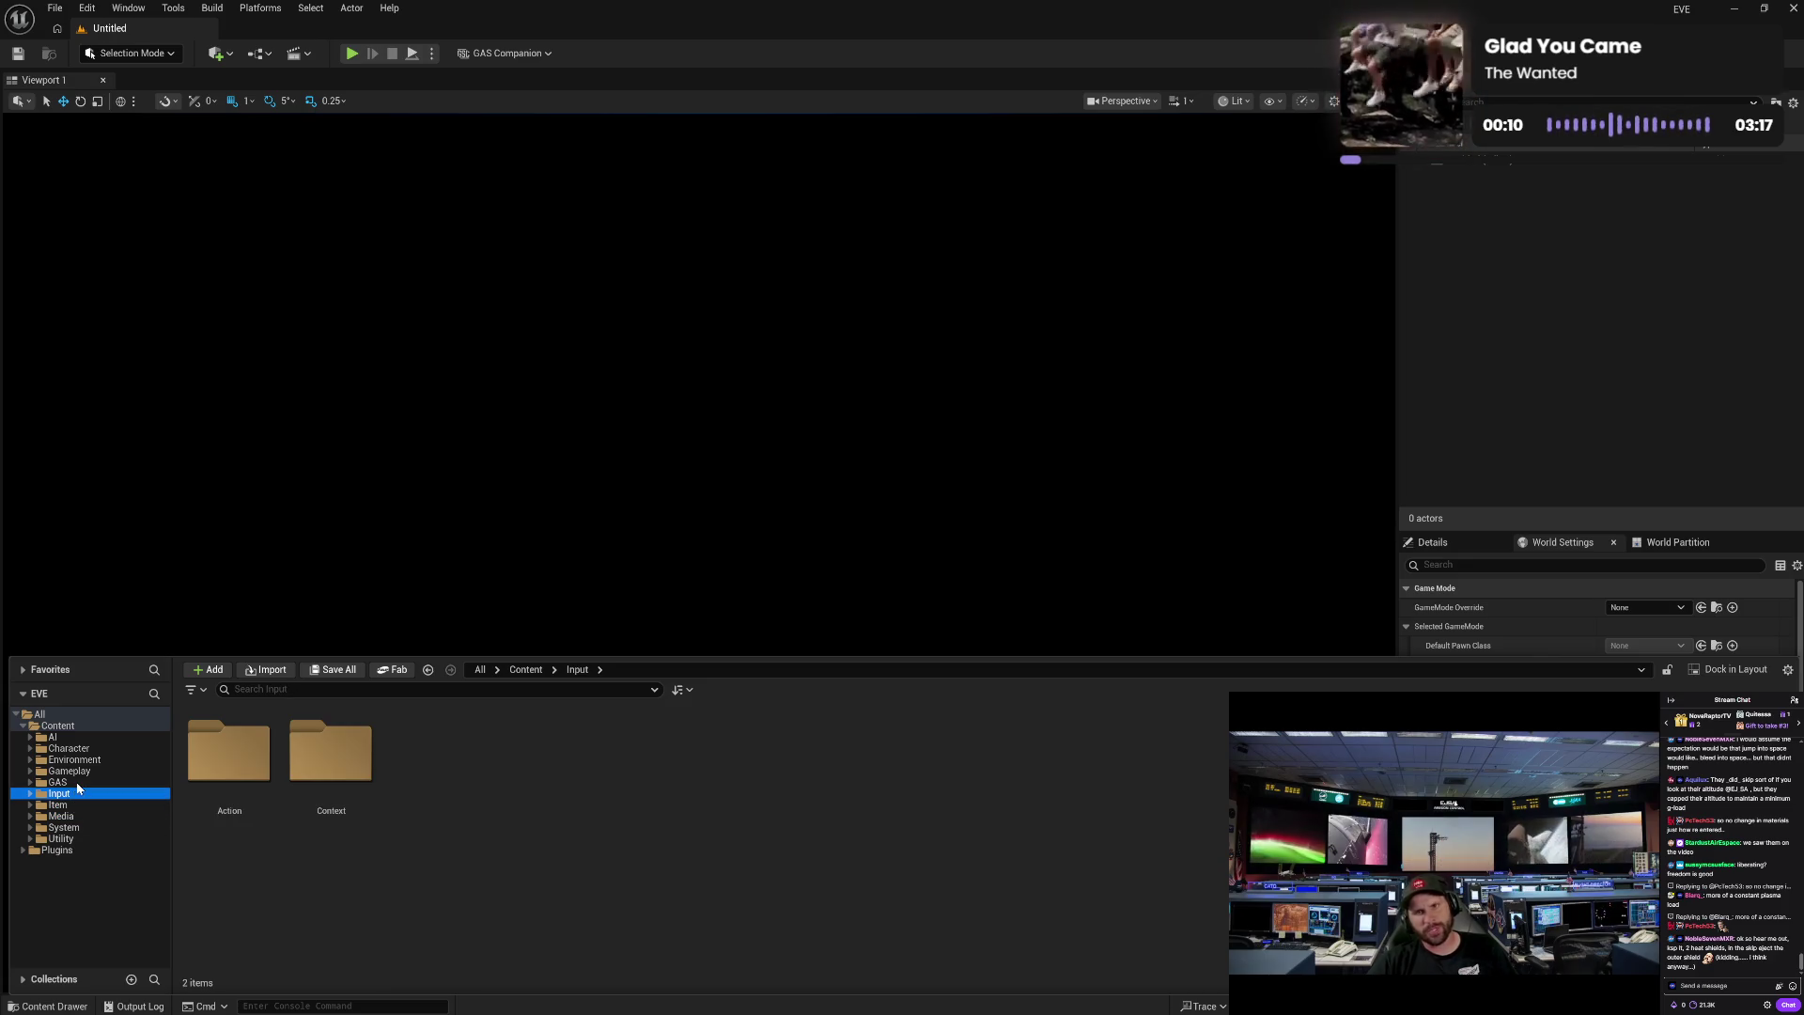
{"action": "left_click", "coordinate": [84, 770]}
- Look through the Character, Environment, GAS, Input, Media and Utility folder contents
{"action": "left_click", "coordinate": [98, 759]}
{"action": "left_click", "coordinate": [105, 748]}
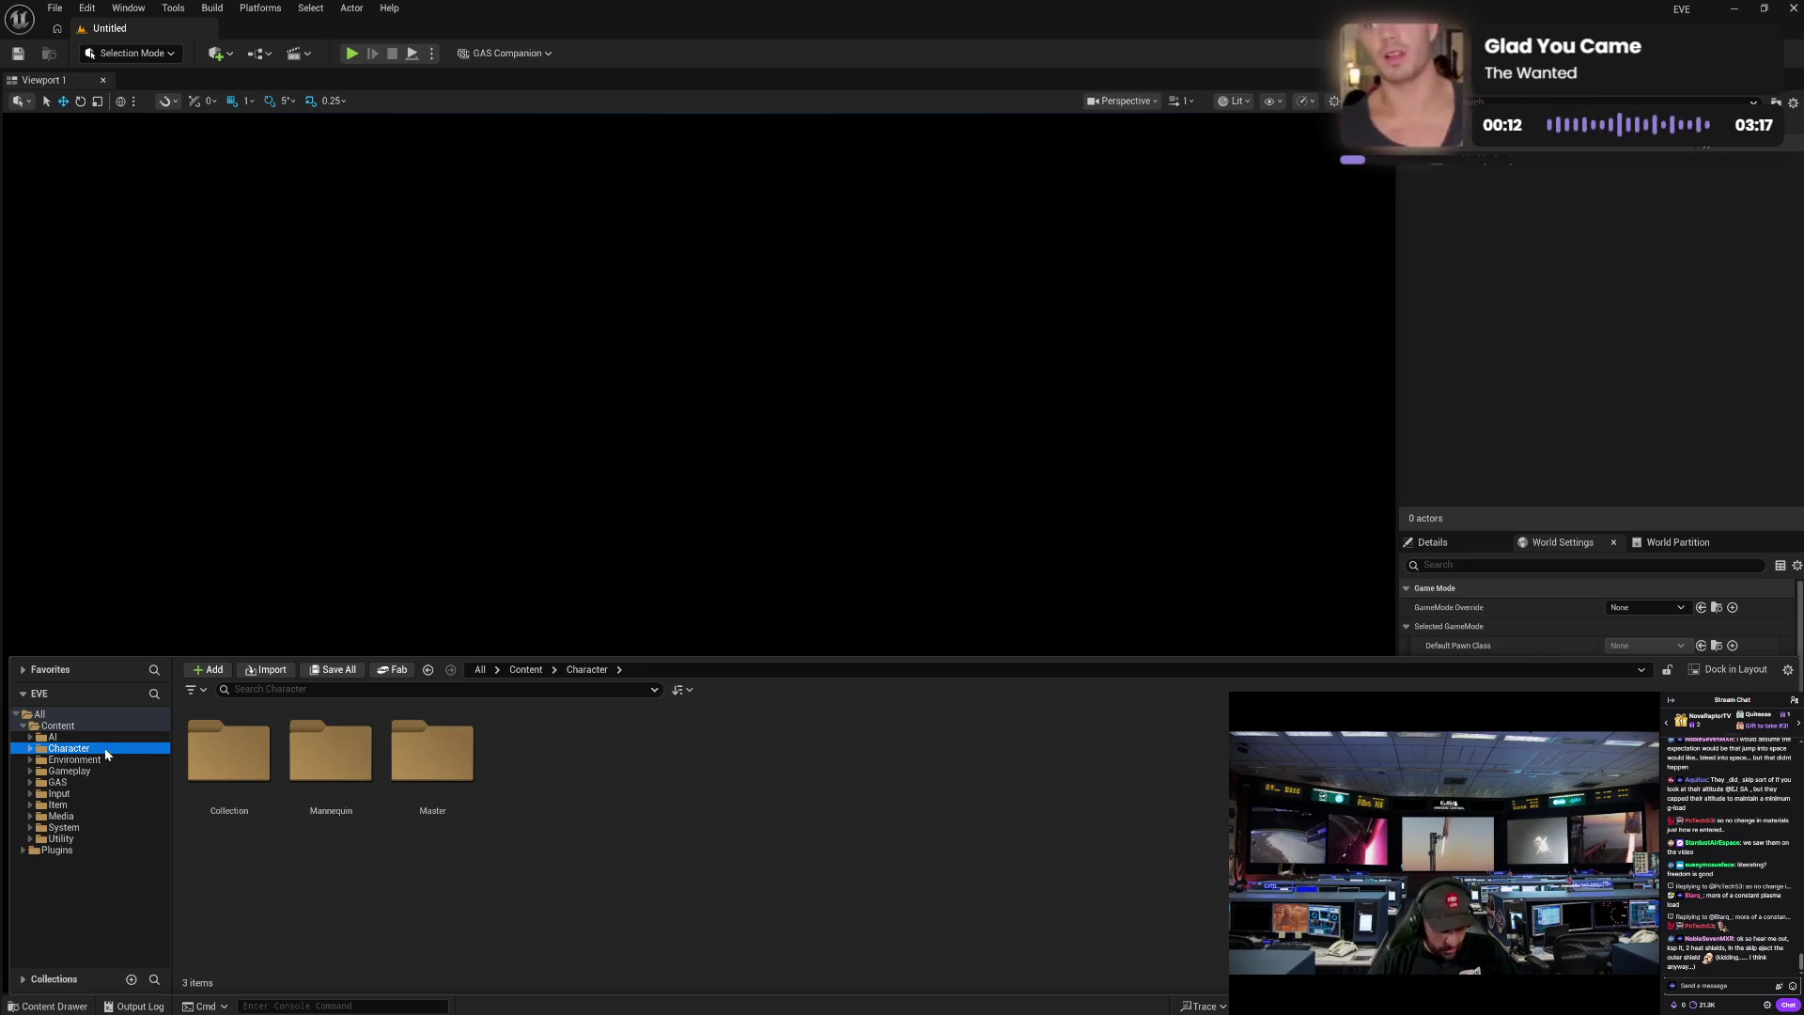
{"action": "left_click", "coordinate": [111, 737]}
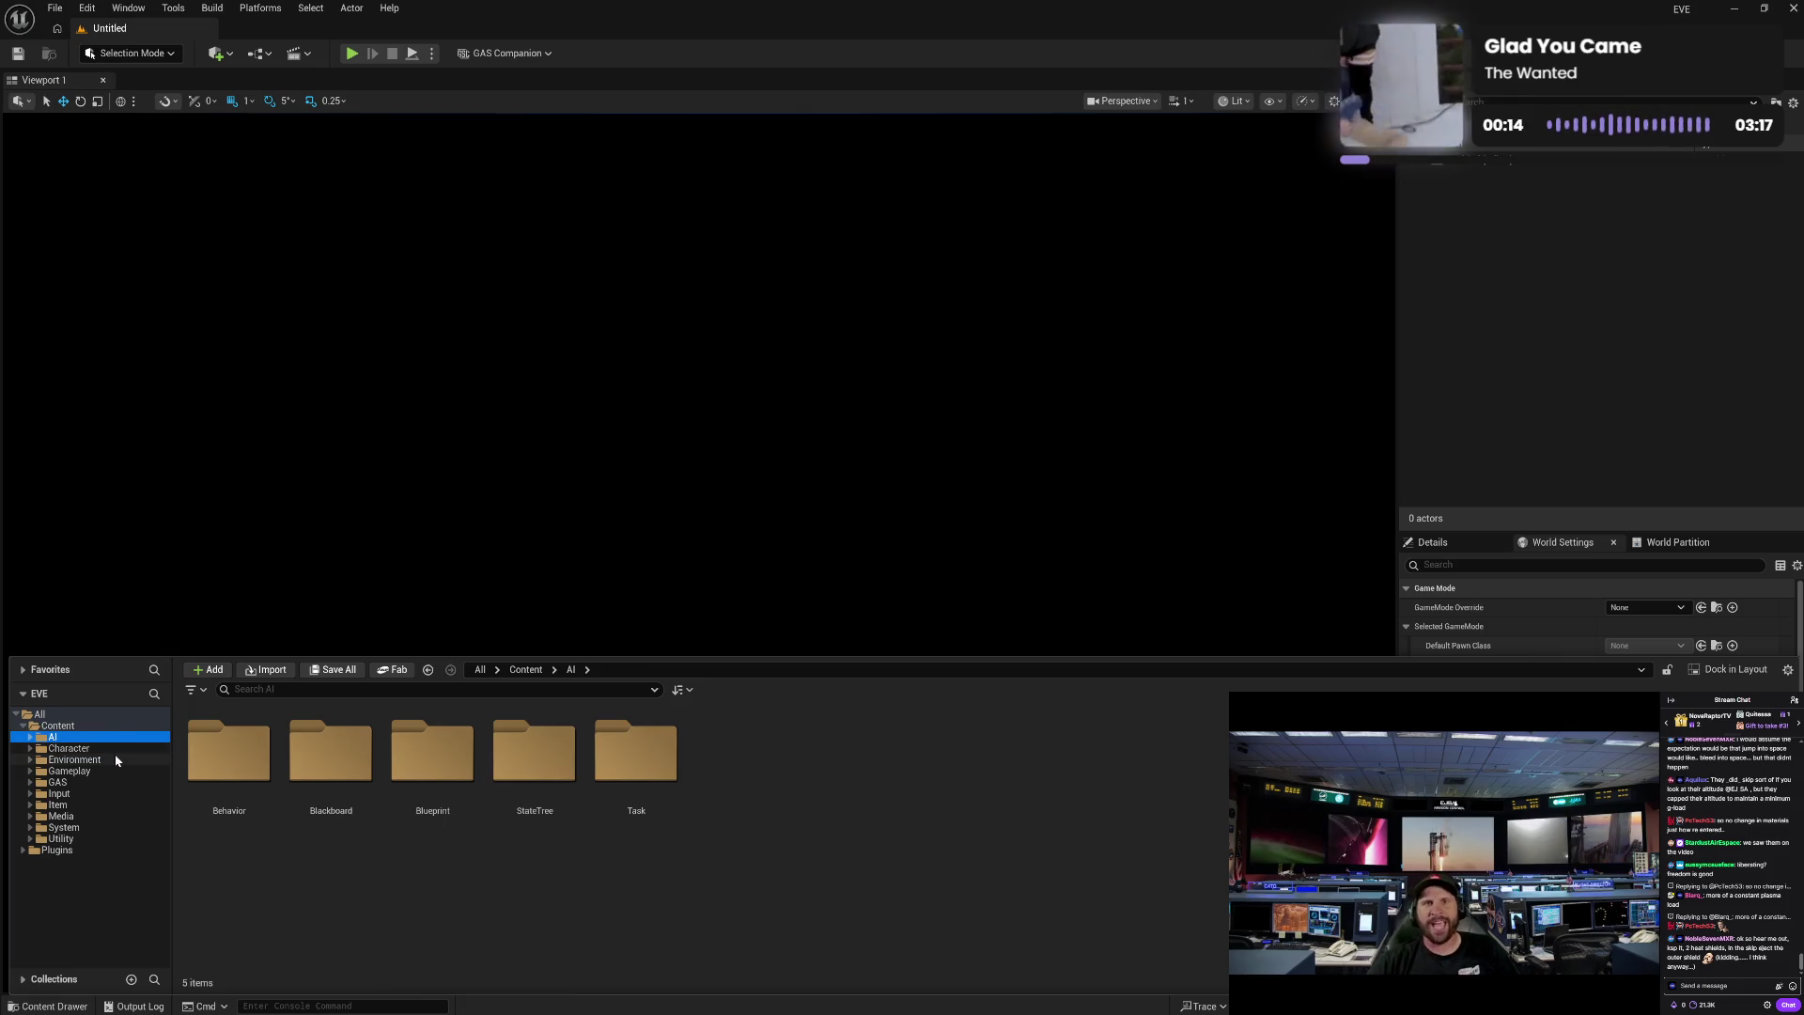
{"action": "left_click", "coordinate": [111, 759]}
{"action": "left_click", "coordinate": [112, 772]}
{"action": "left_click", "coordinate": [112, 782]}
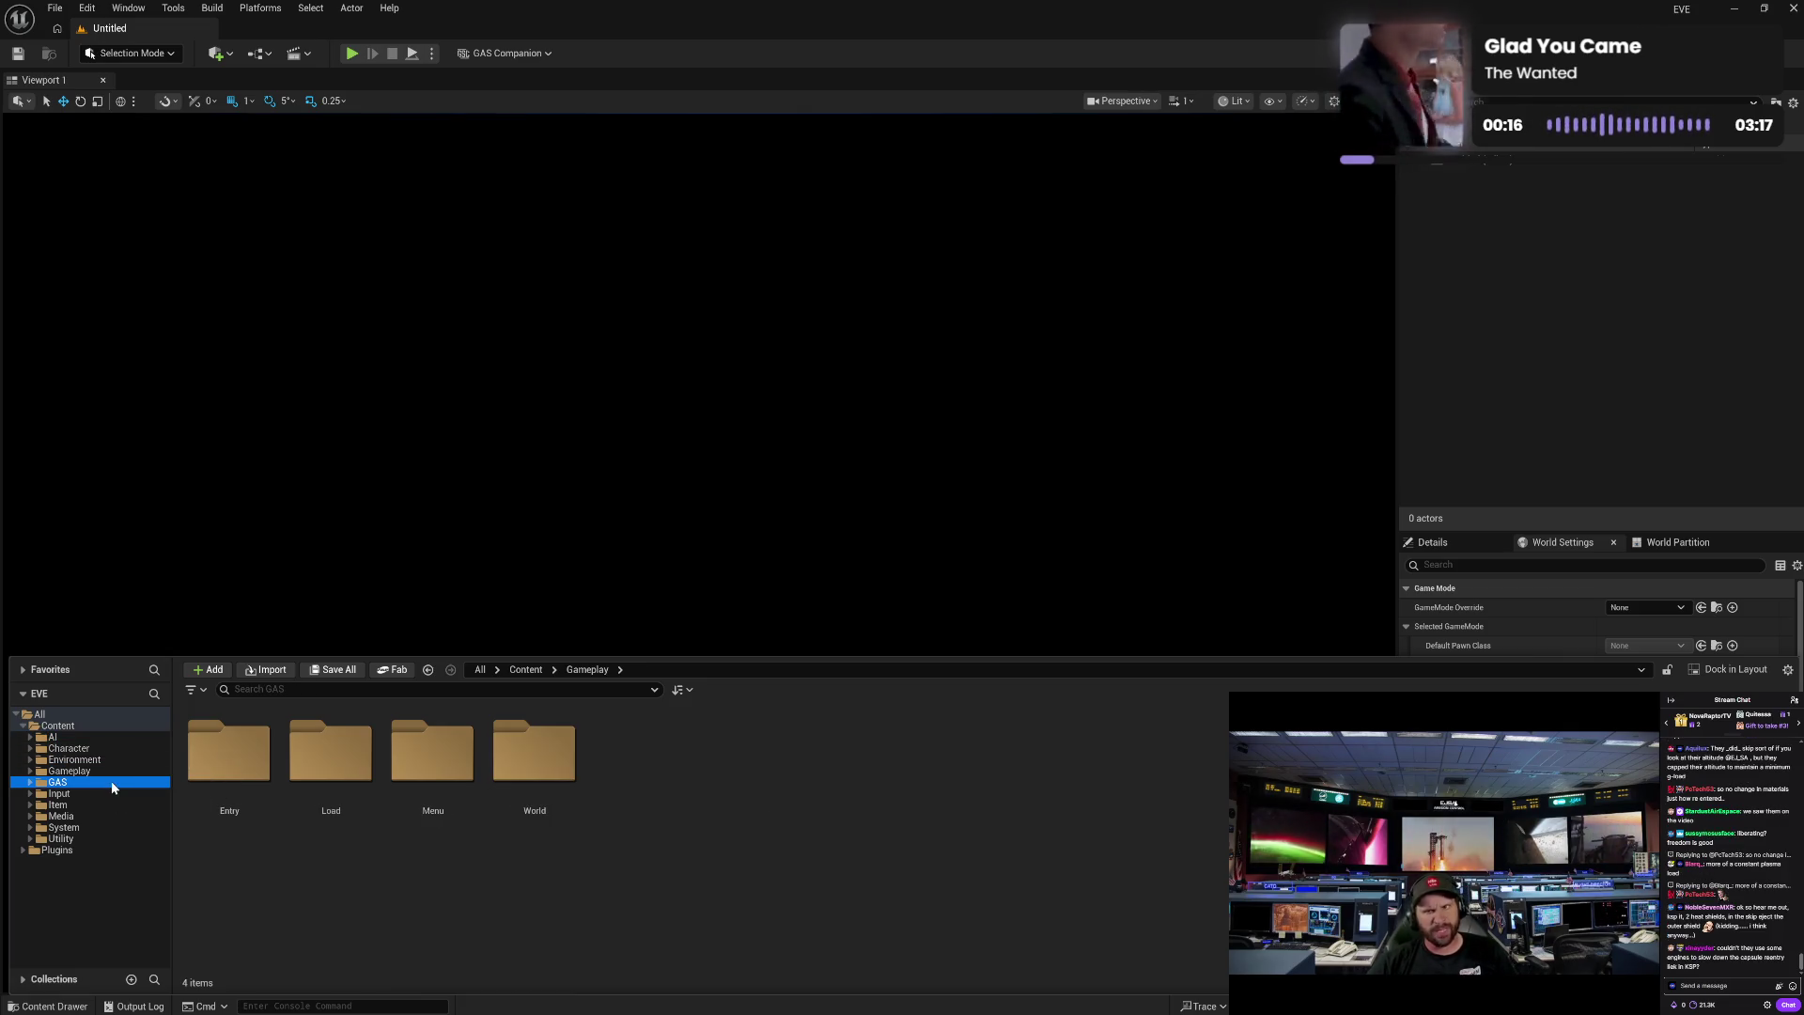
{"action": "left_click", "coordinate": [110, 795]}
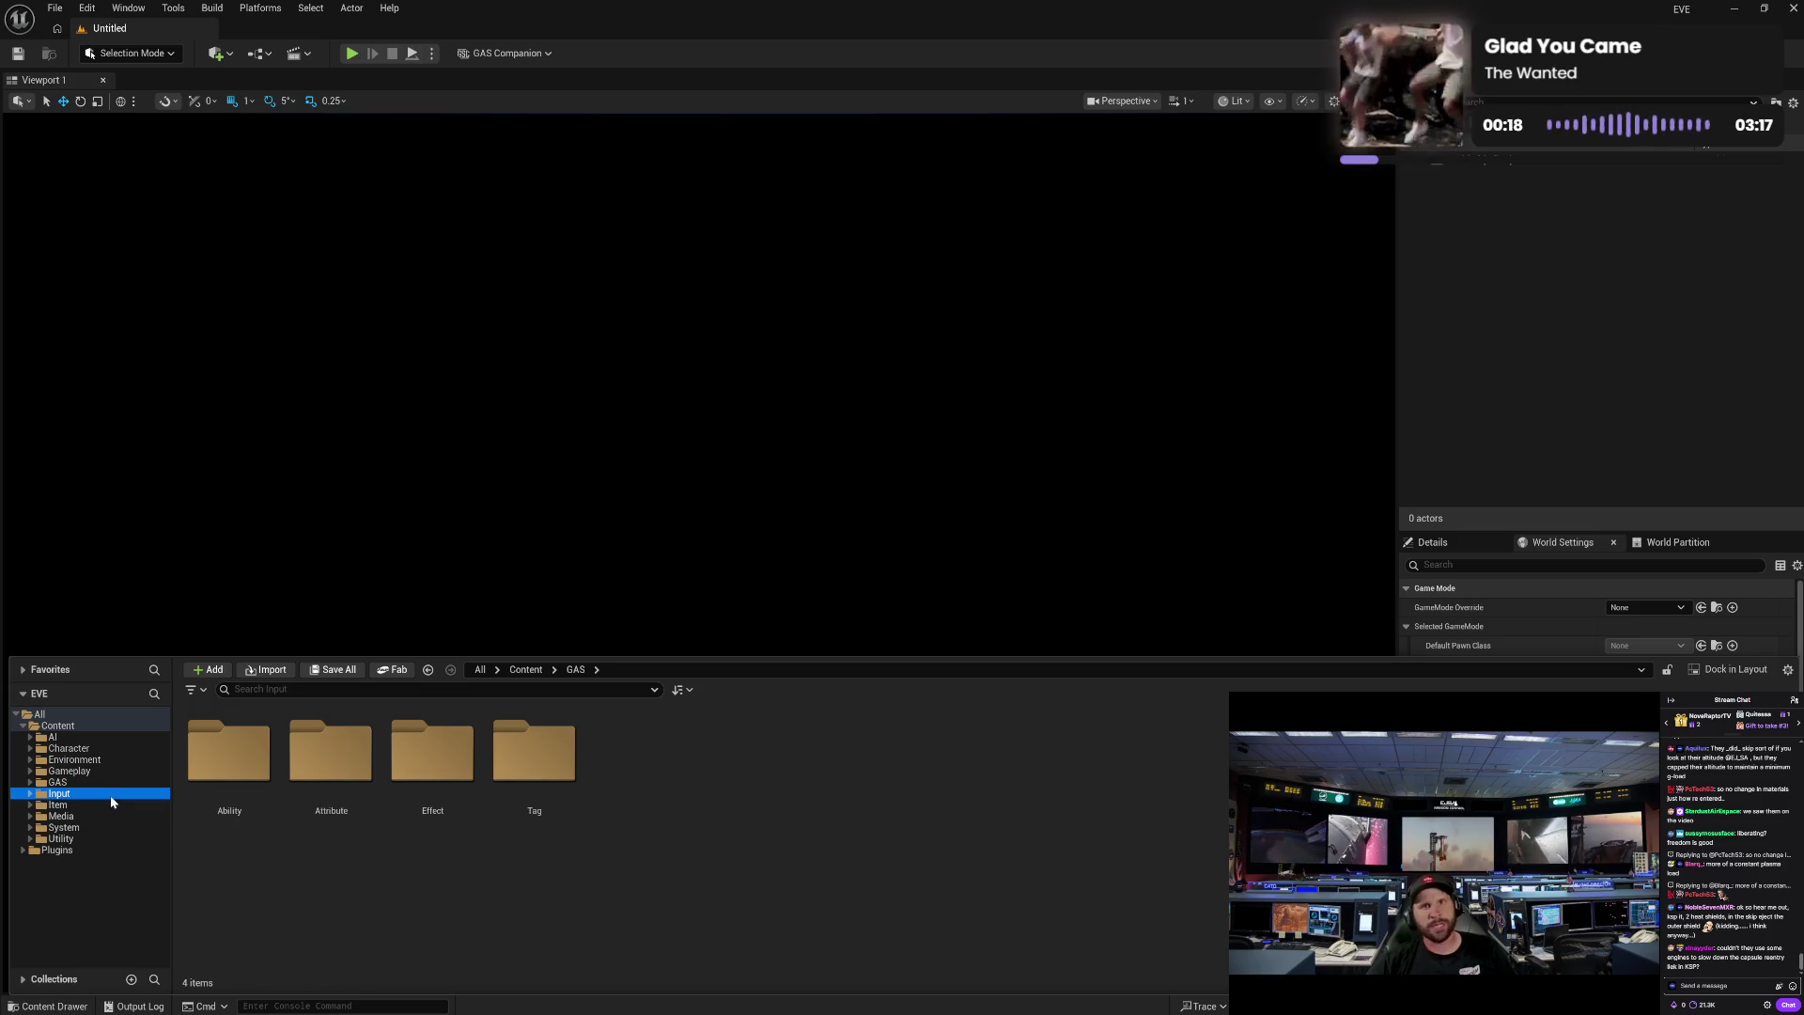
{"action": "left_click", "coordinate": [109, 806]}
{"action": "left_click", "coordinate": [110, 816]}
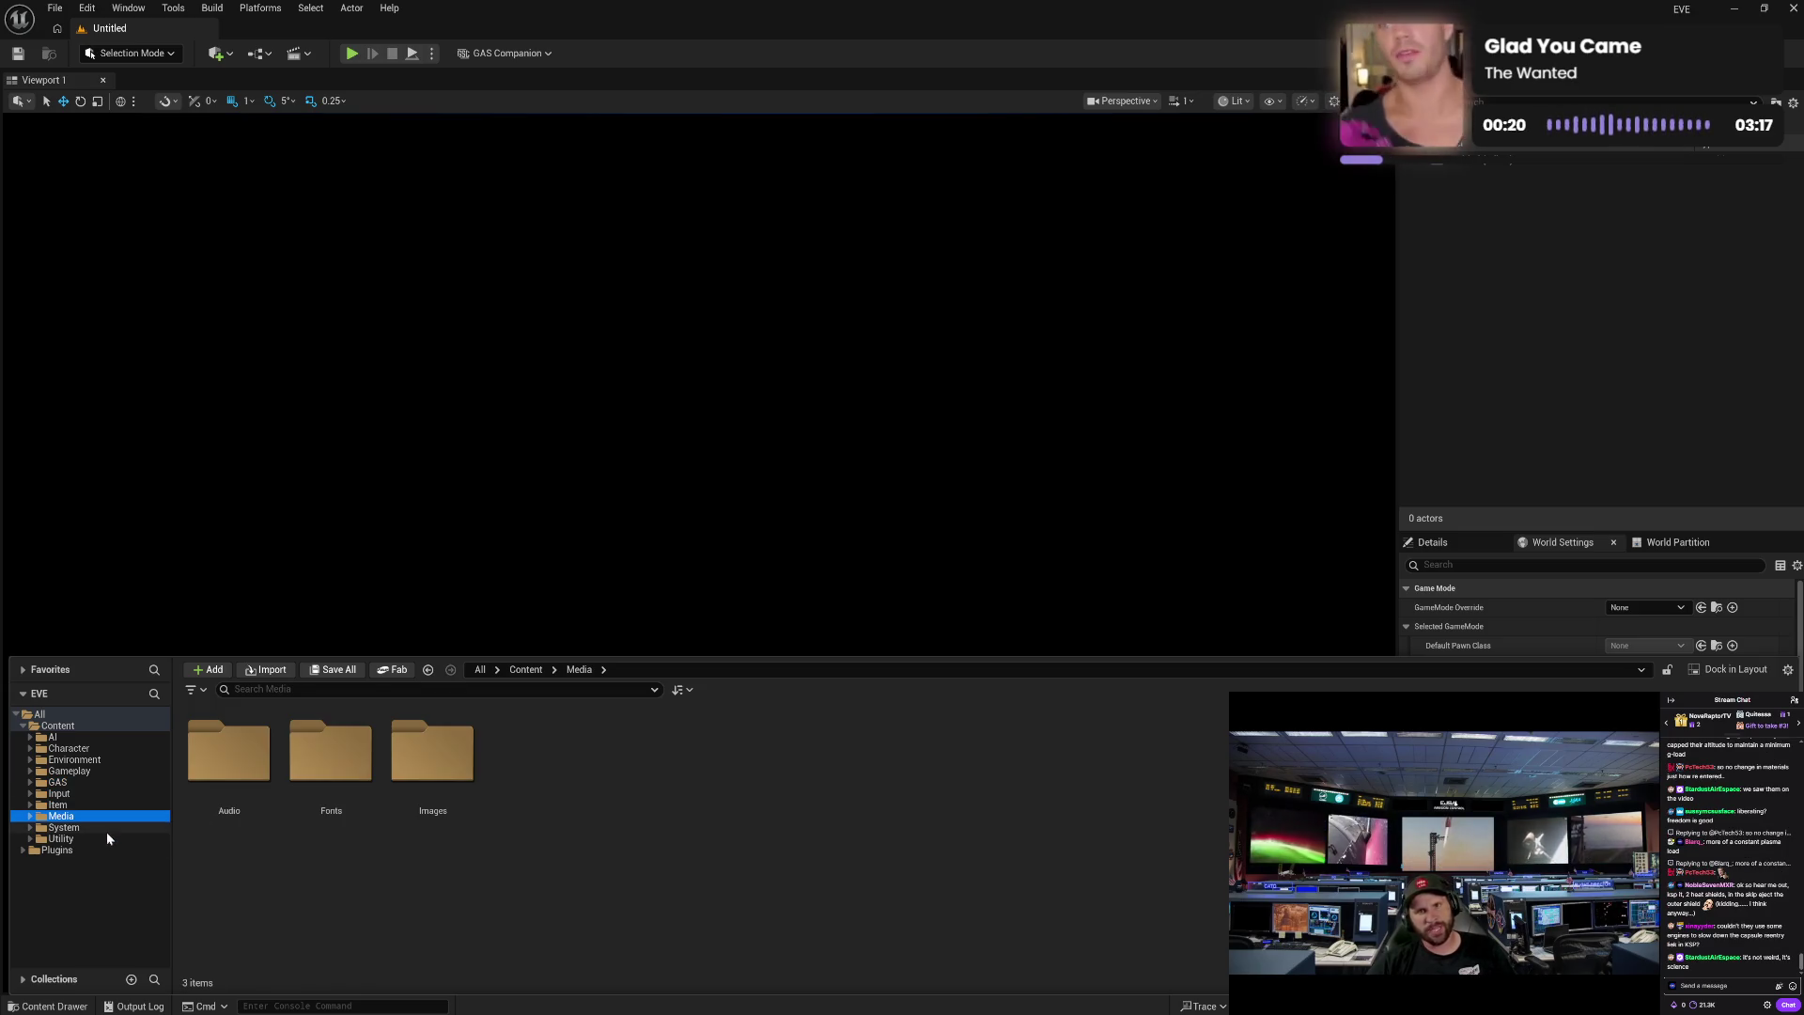
{"action": "left_click", "coordinate": [106, 829]}
{"action": "left_click", "coordinate": [103, 838]}
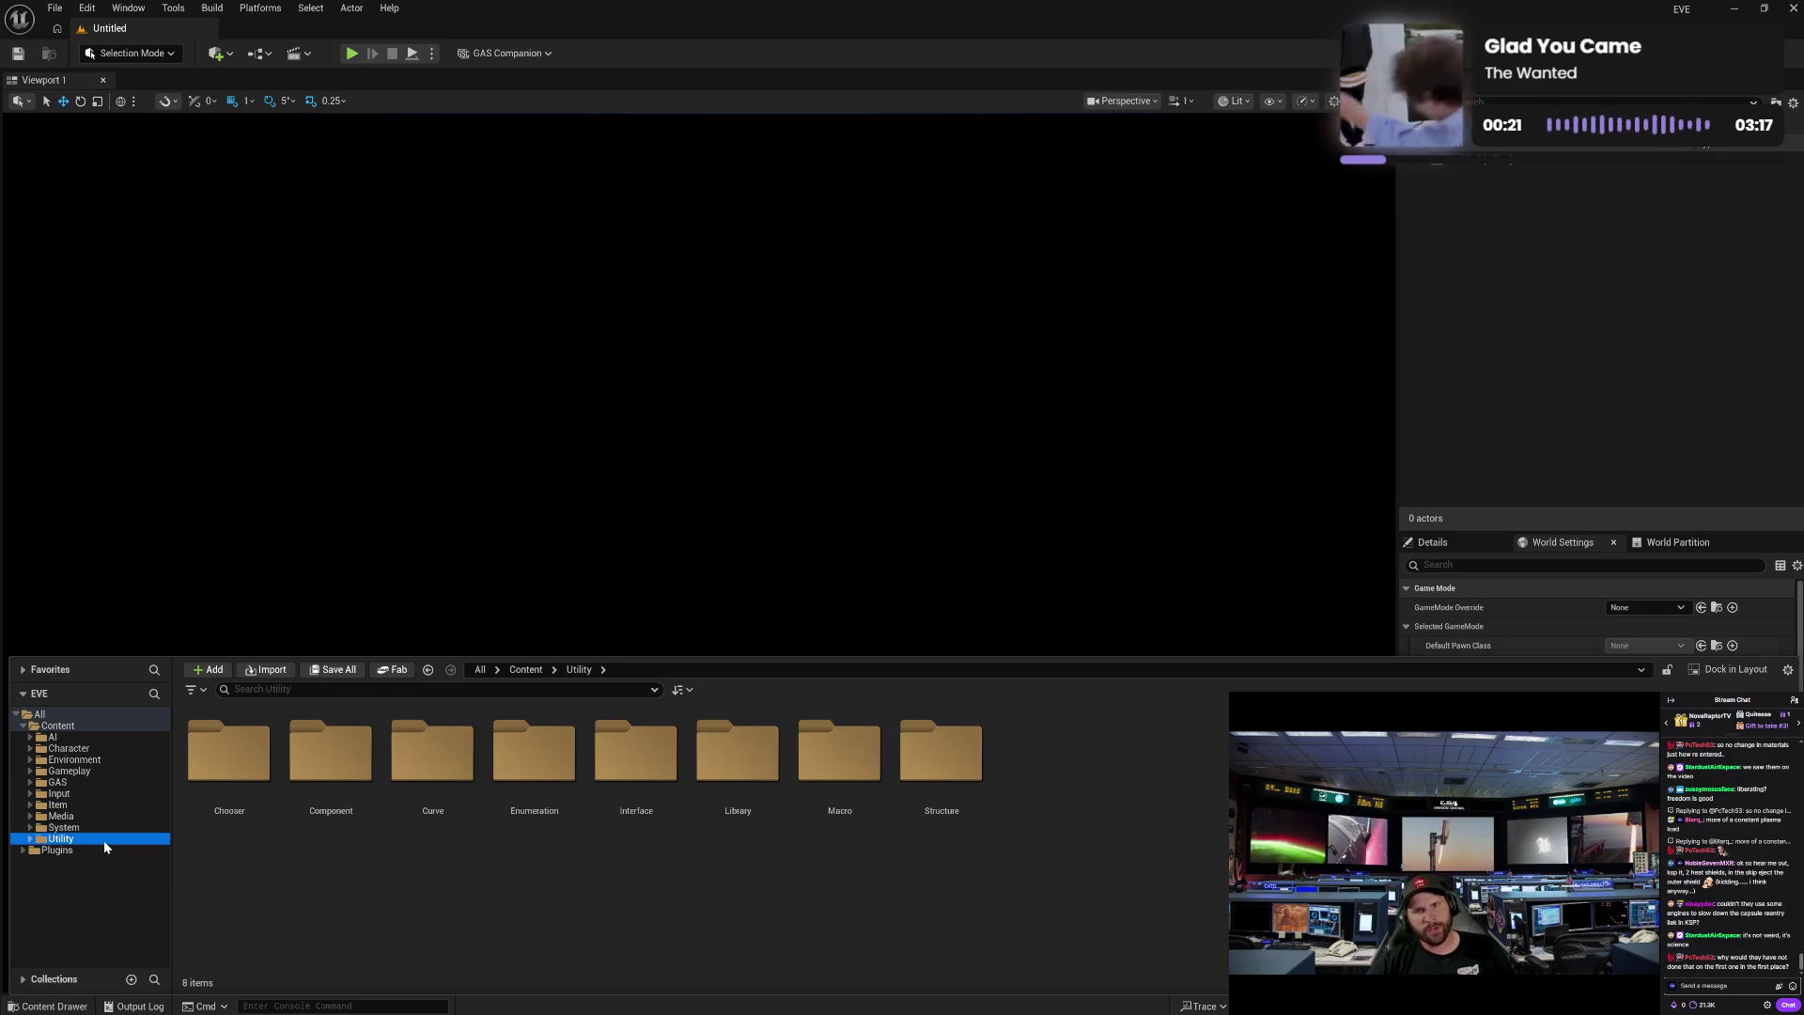
{"action": "left_click", "coordinate": [110, 741]}
{"action": "left_click", "coordinate": [115, 747]}
{"action": "left_click", "coordinate": [115, 758]}
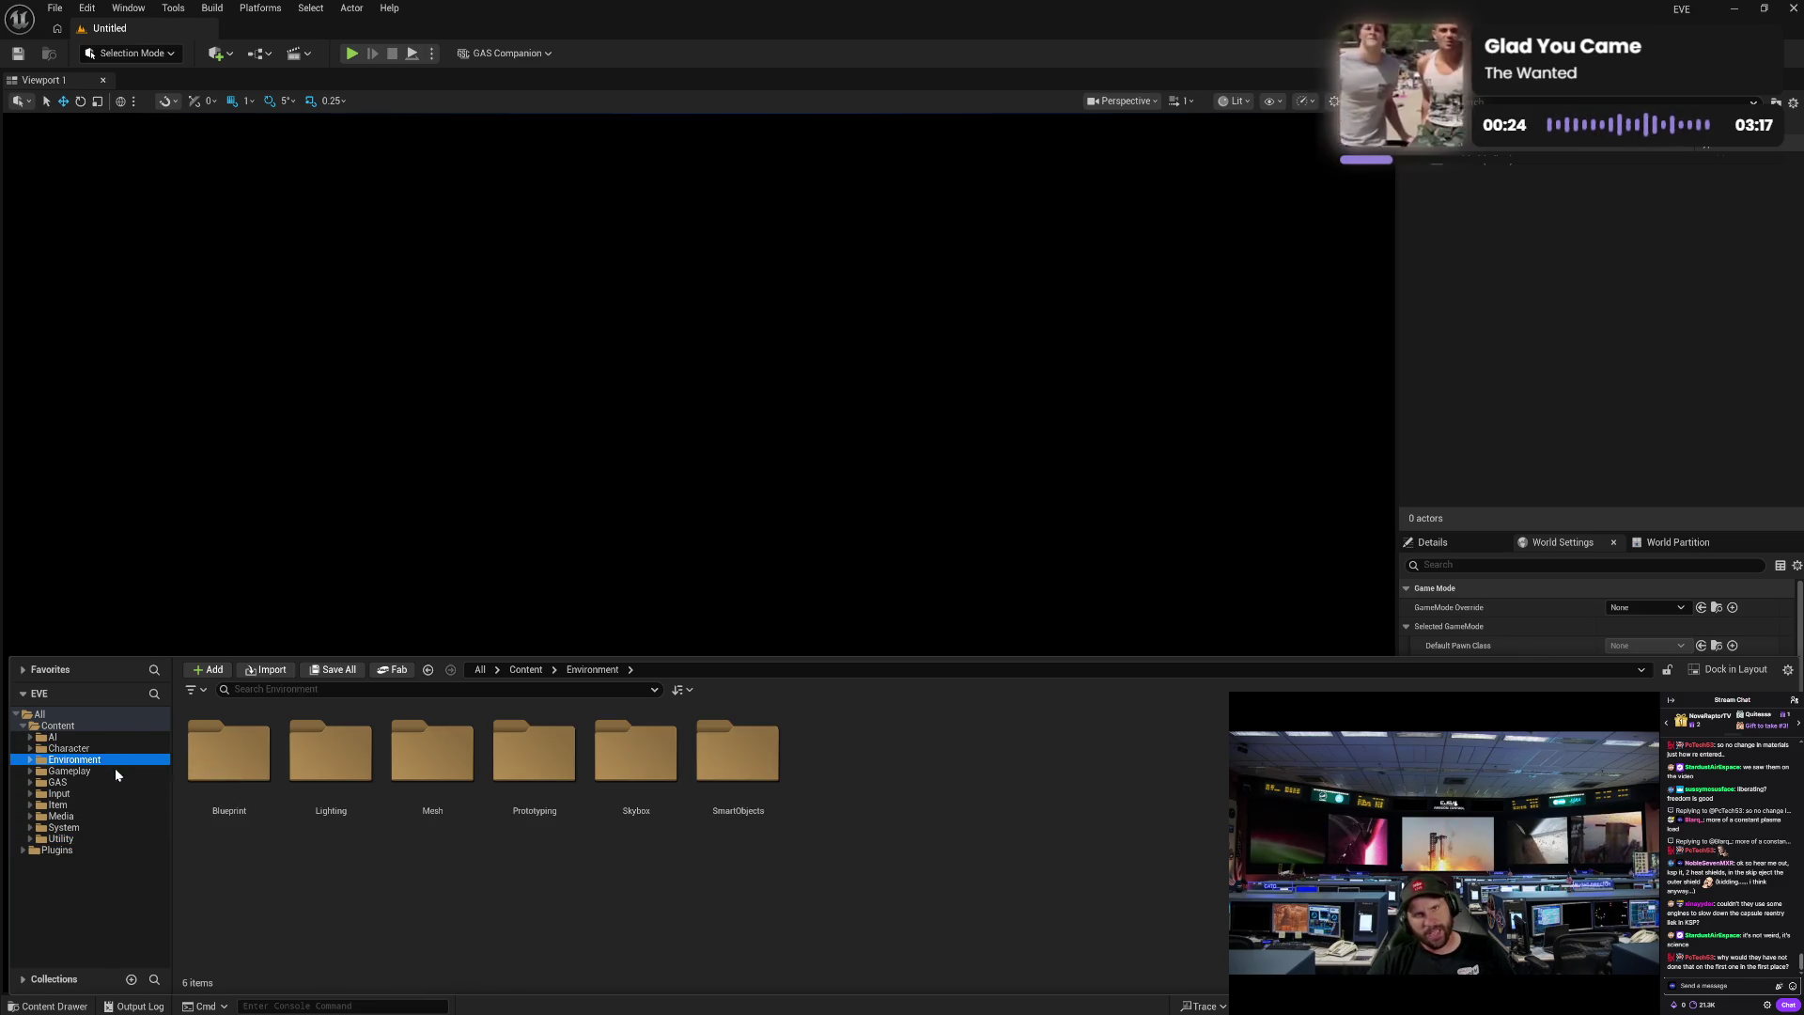
{"action": "left_click", "coordinate": [114, 769]}
{"action": "left_click", "coordinate": [116, 781]}
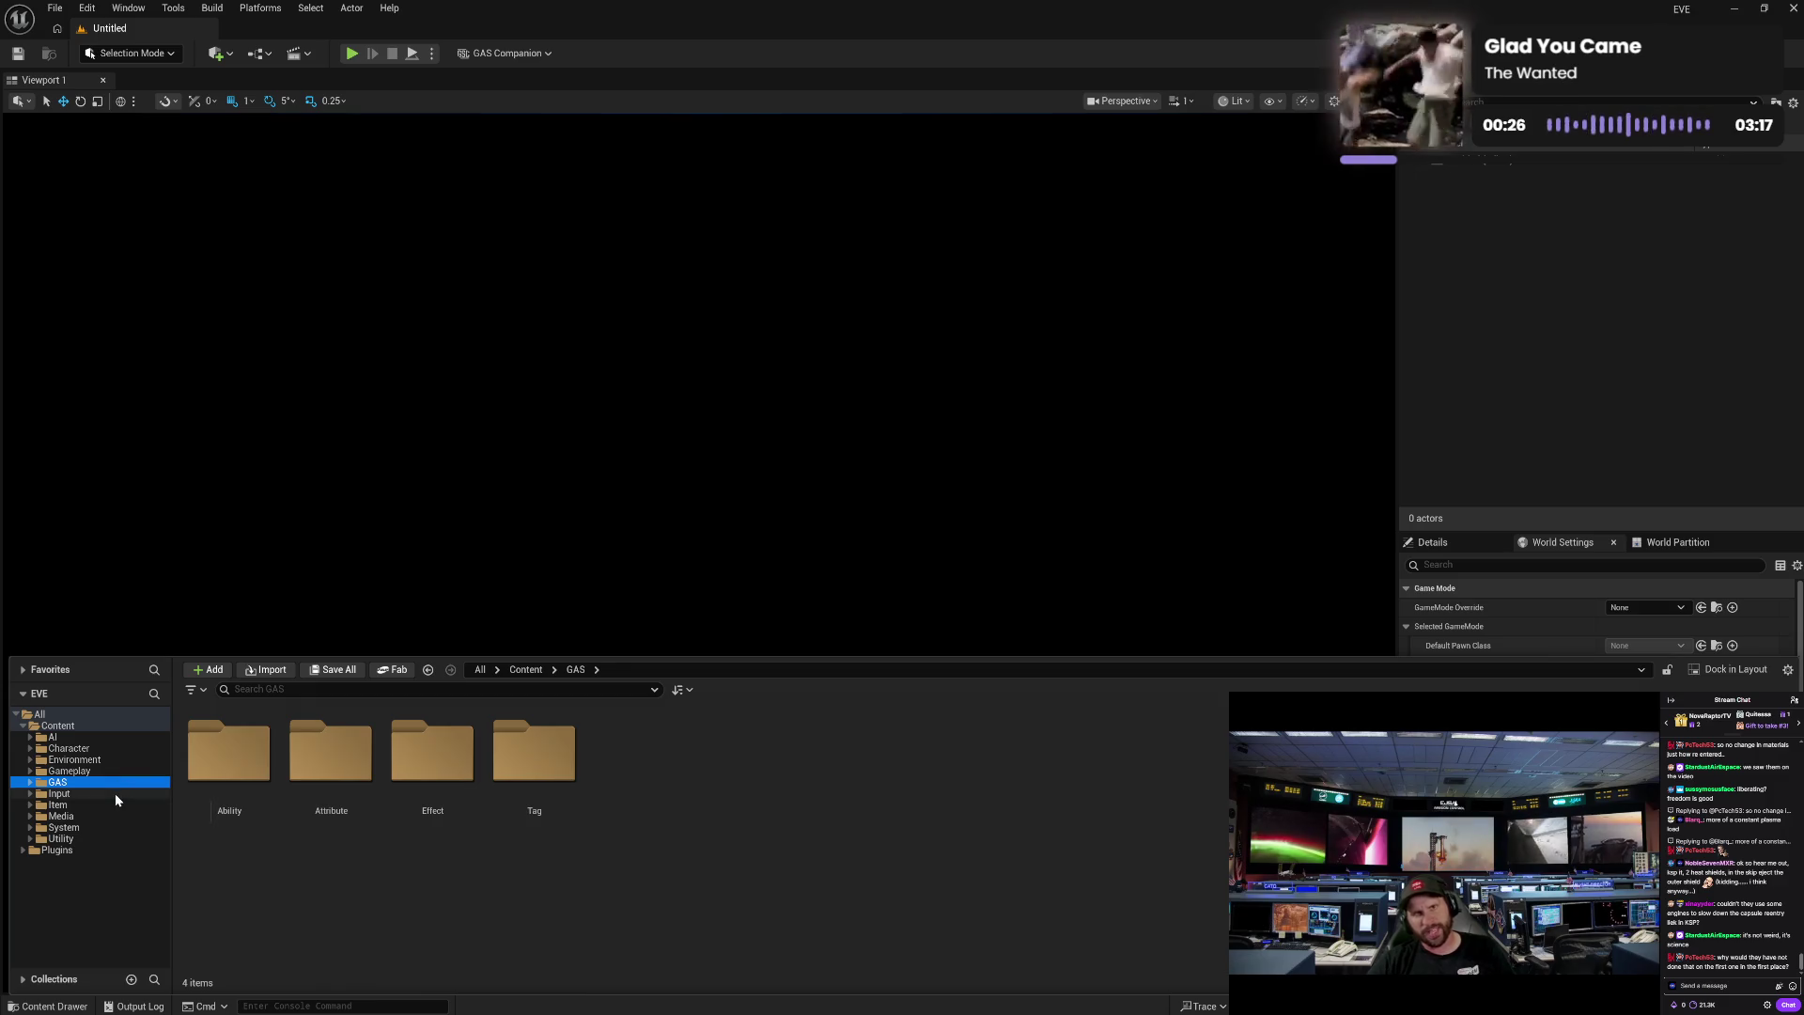
{"action": "left_click", "coordinate": [115, 793]}
{"action": "left_click", "coordinate": [117, 805]}
{"action": "left_click", "coordinate": [119, 816]}
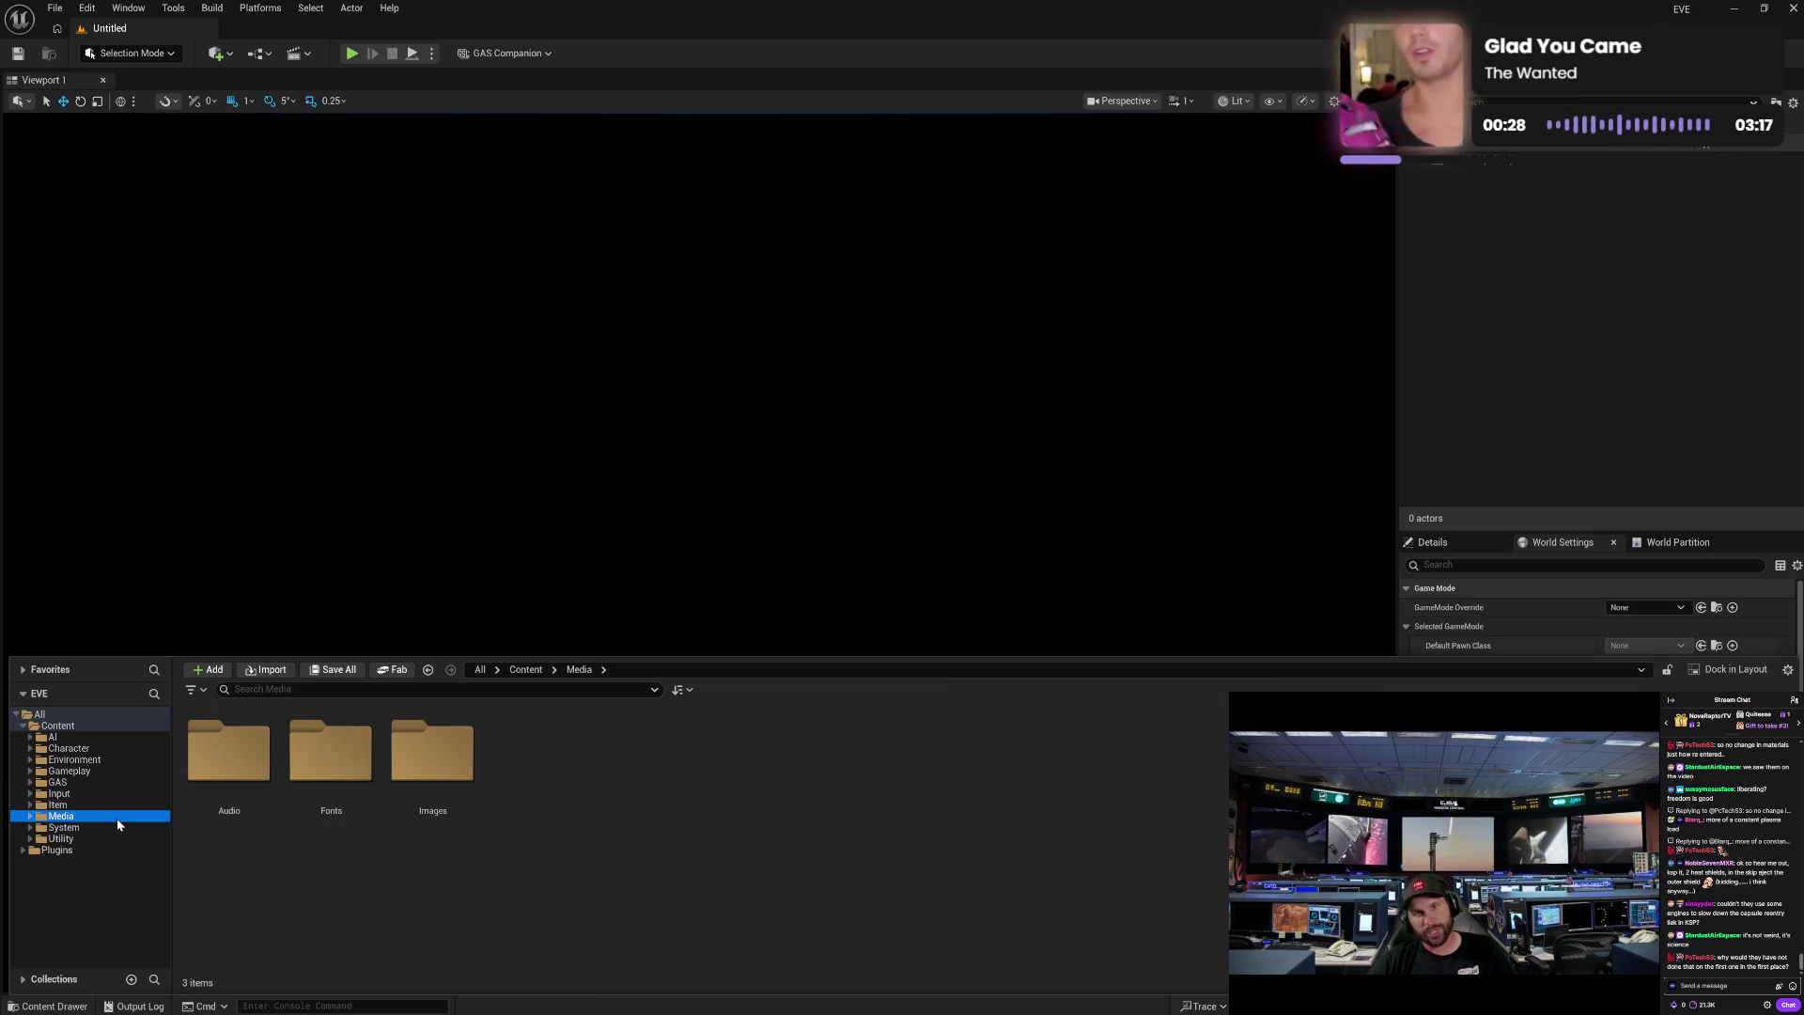
{"action": "left_click", "coordinate": [114, 827]}
{"action": "left_click", "coordinate": [113, 838]}
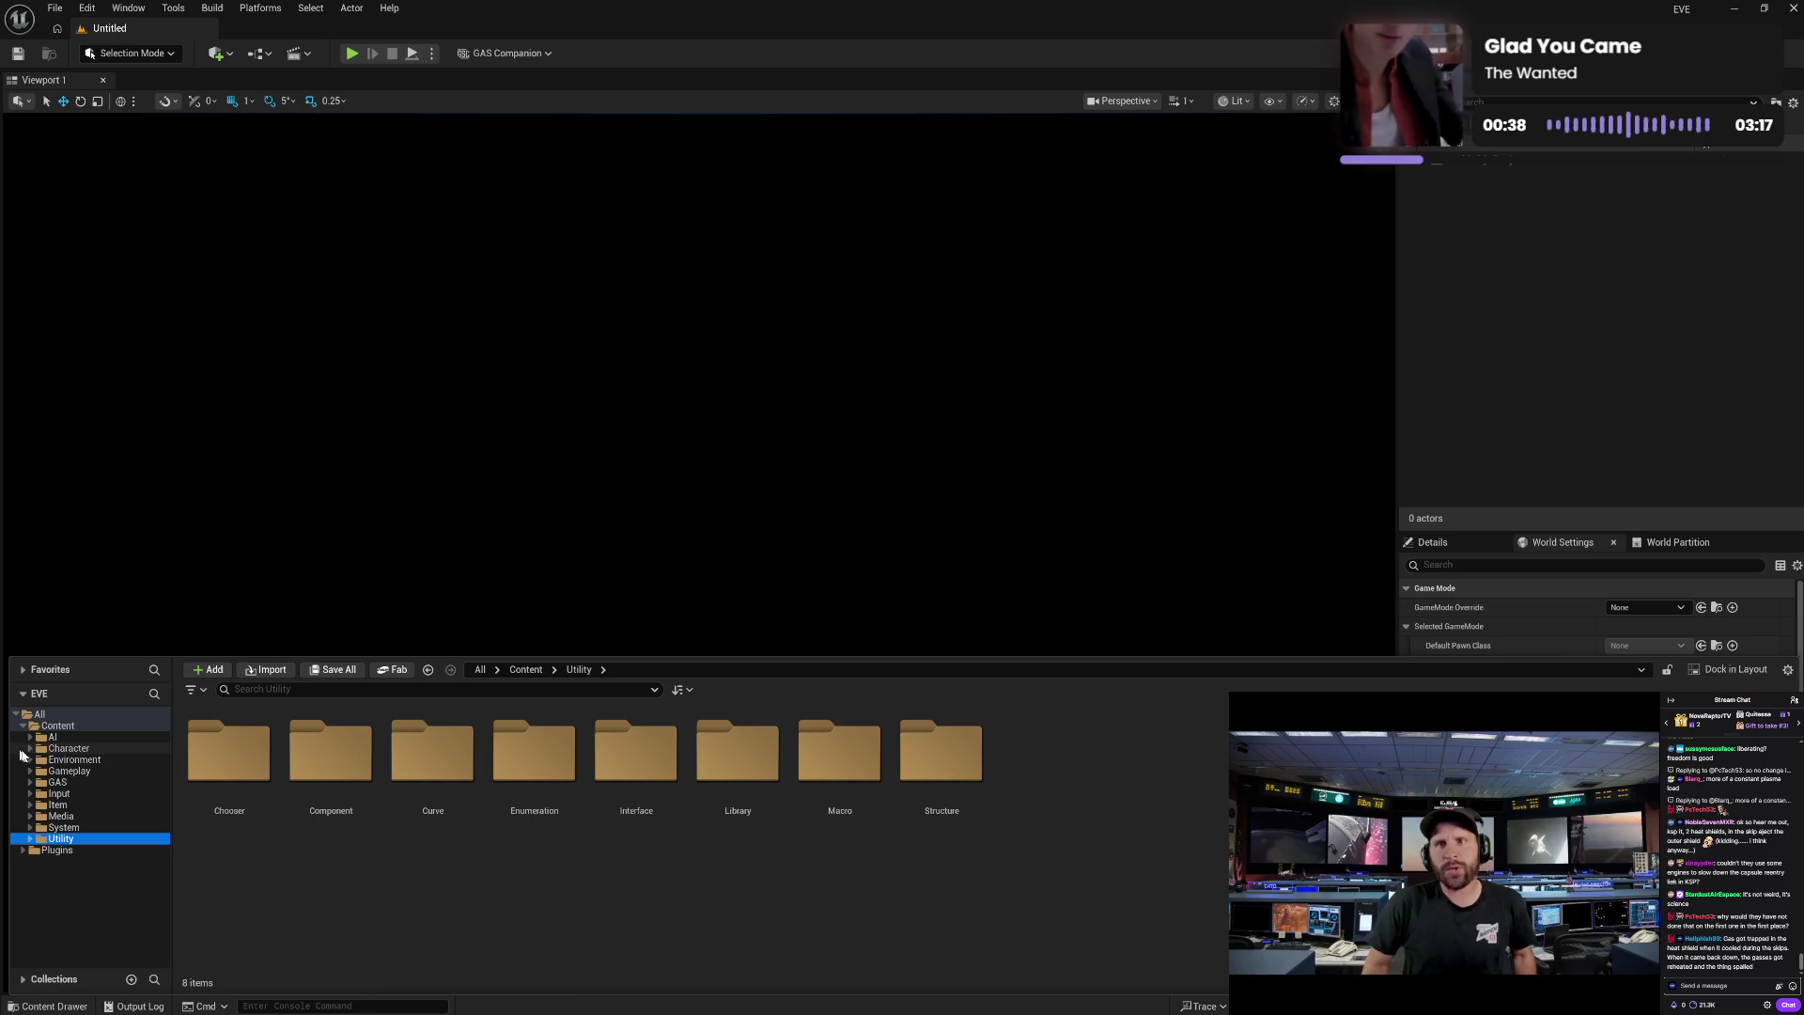
- Expand Character > Master > Blueprint, select Primary and open BP_Character
{"action": "left_click", "coordinate": [30, 749]}
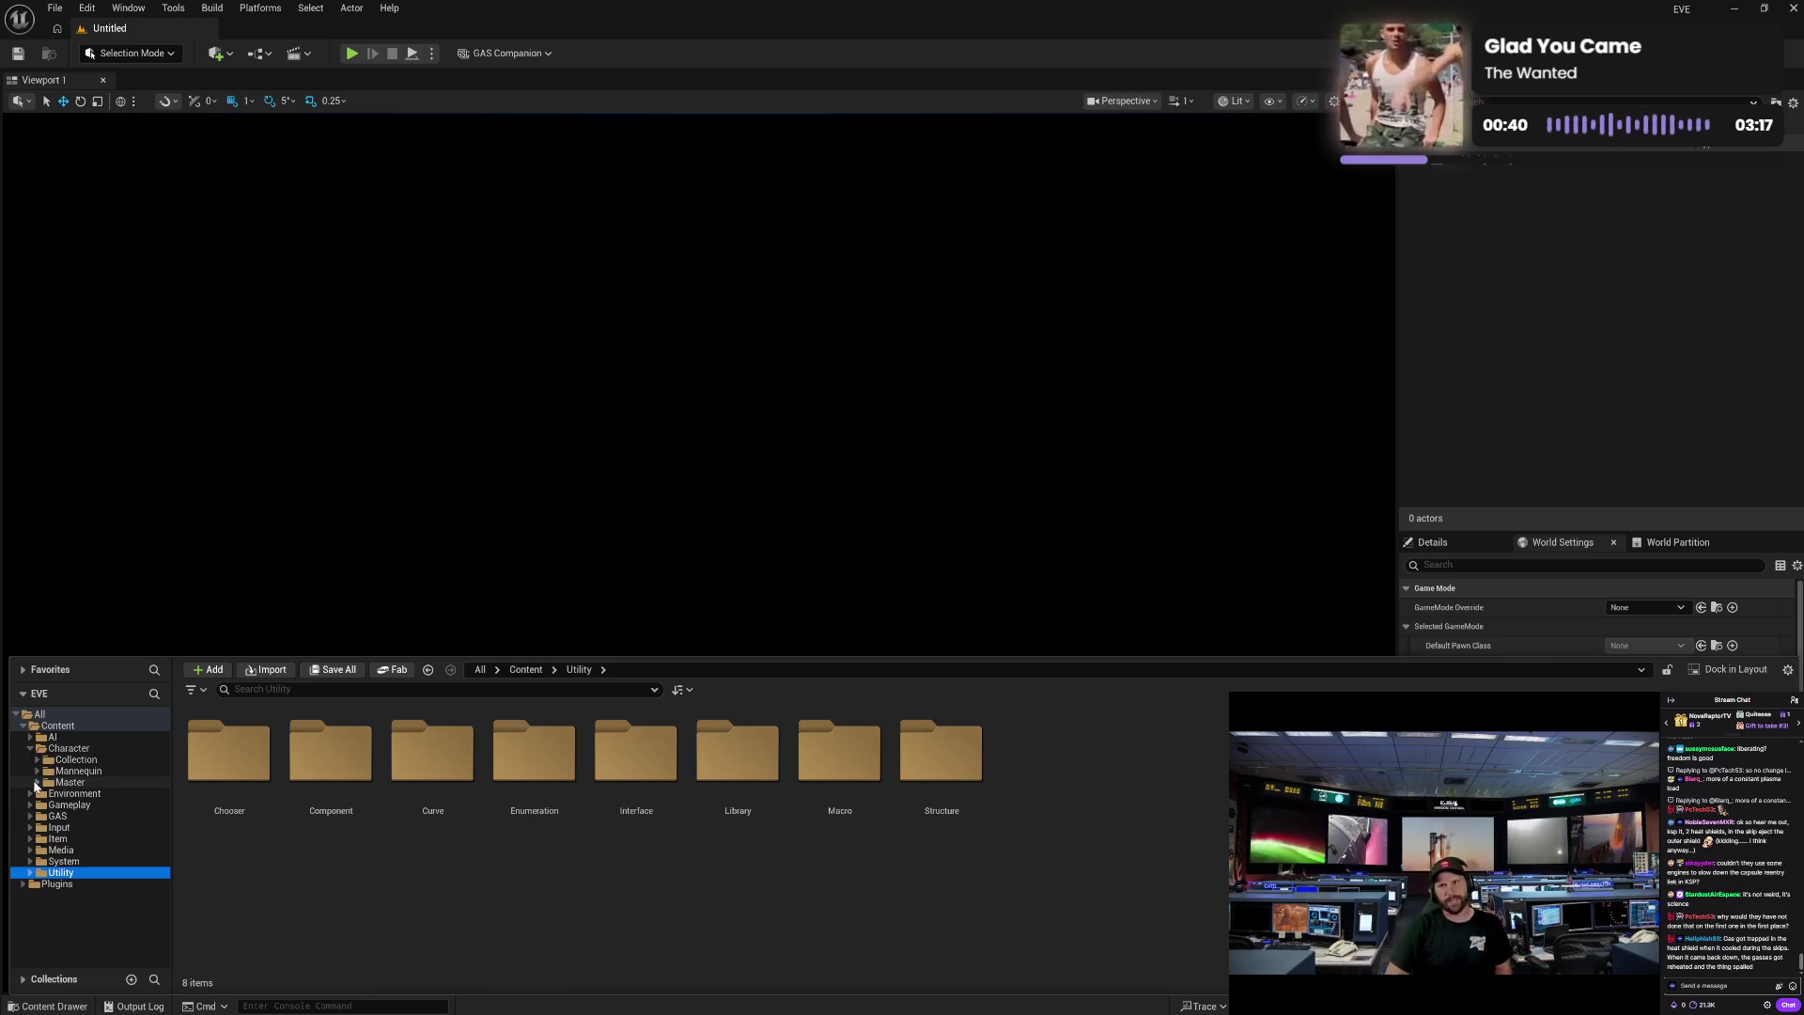
{"action": "left_click", "coordinate": [38, 782]}
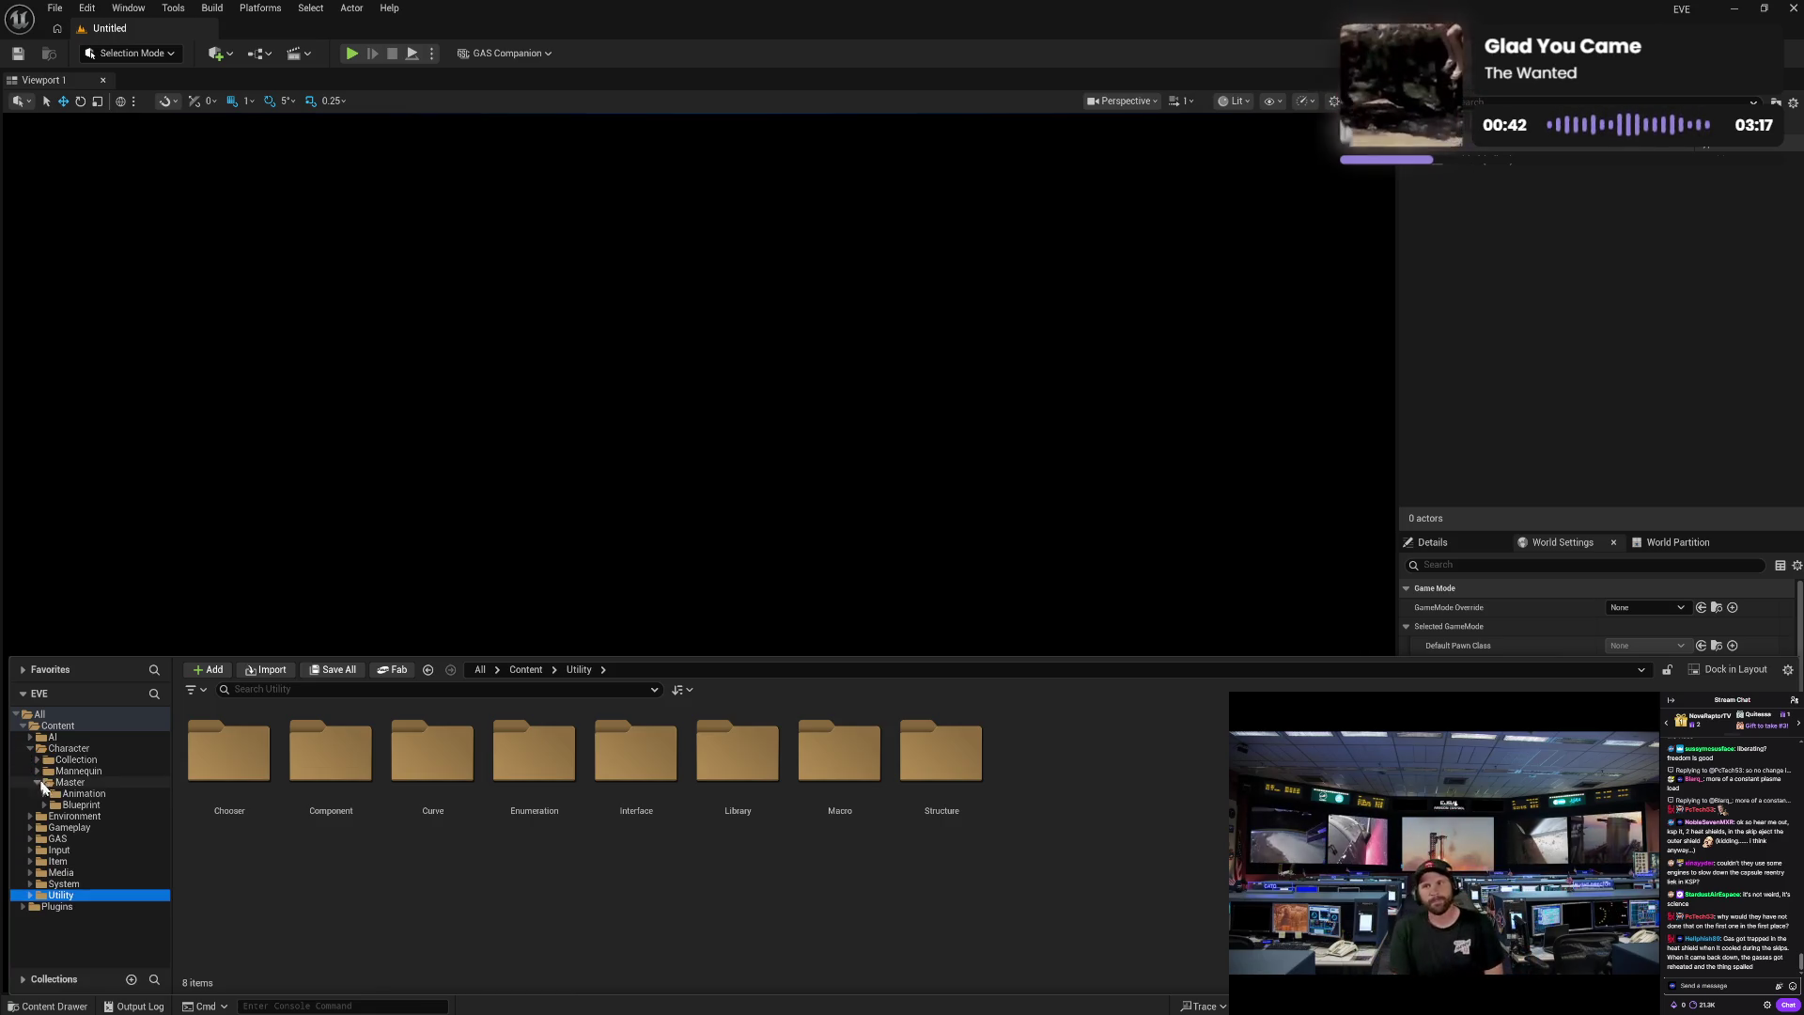
{"action": "left_click", "coordinate": [44, 806]}
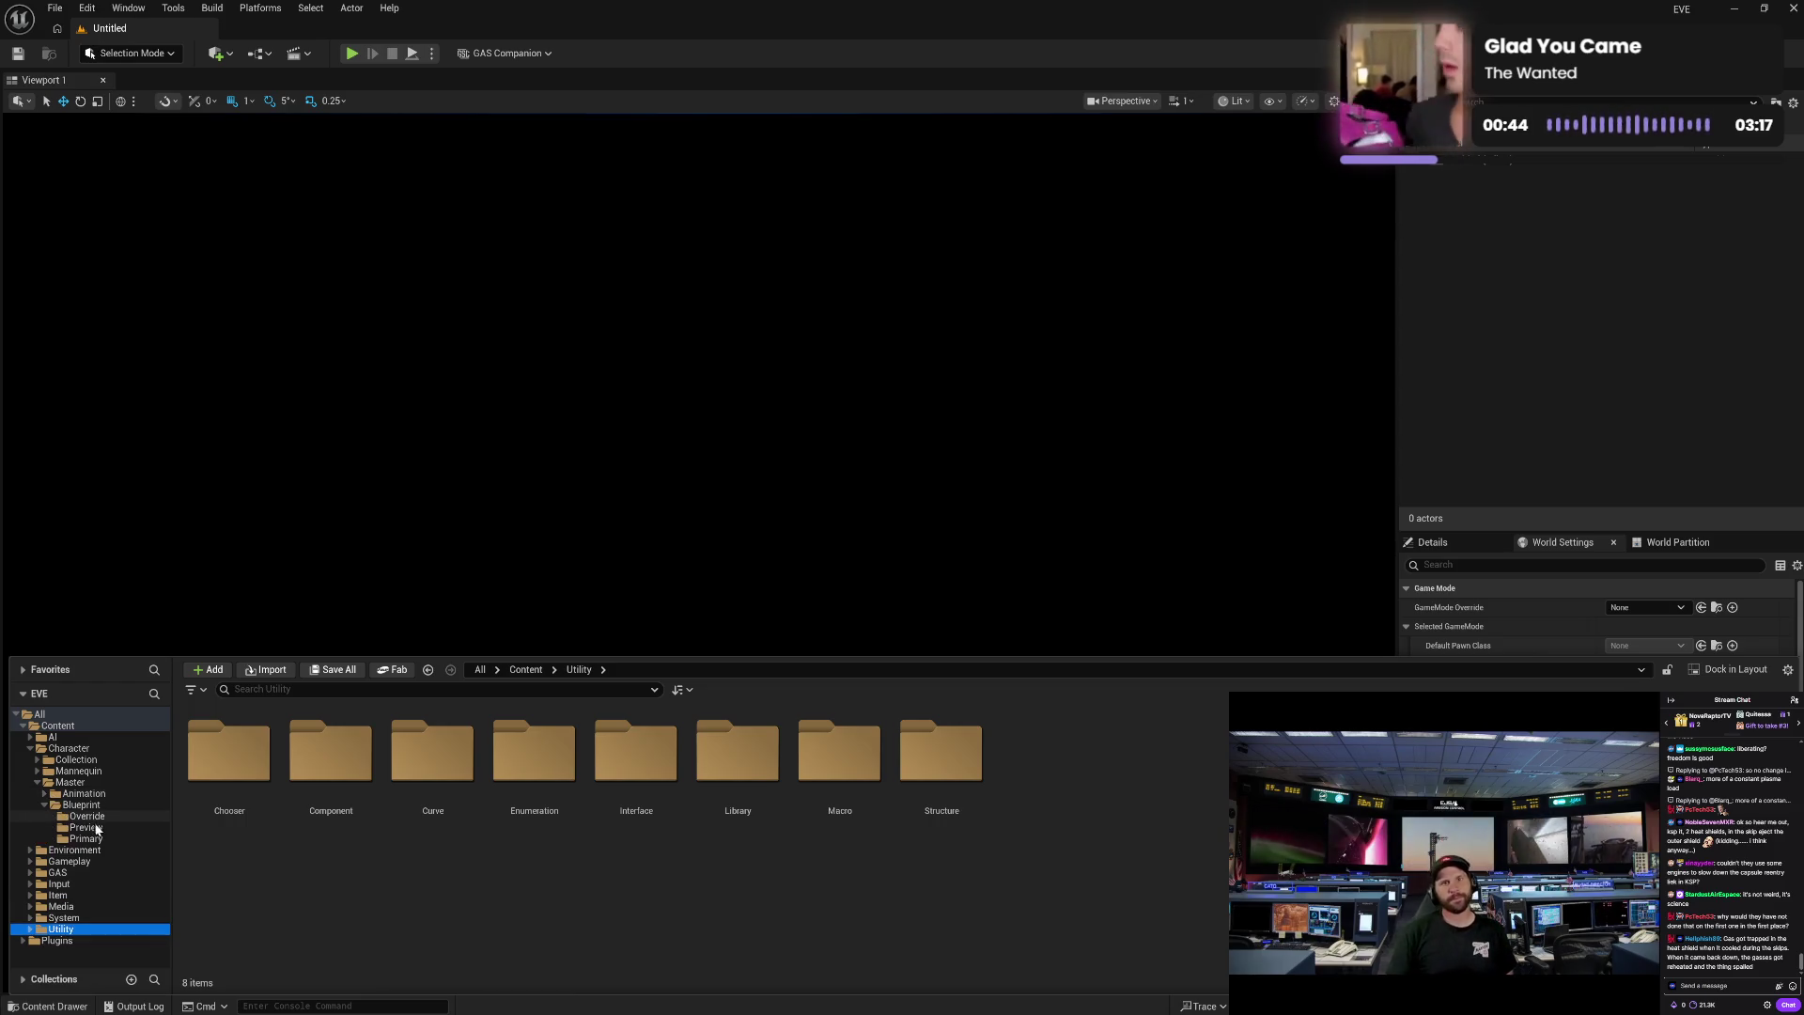
{"action": "left_click", "coordinate": [84, 838]}
{"action": "double_click", "coordinate": [264, 817]}
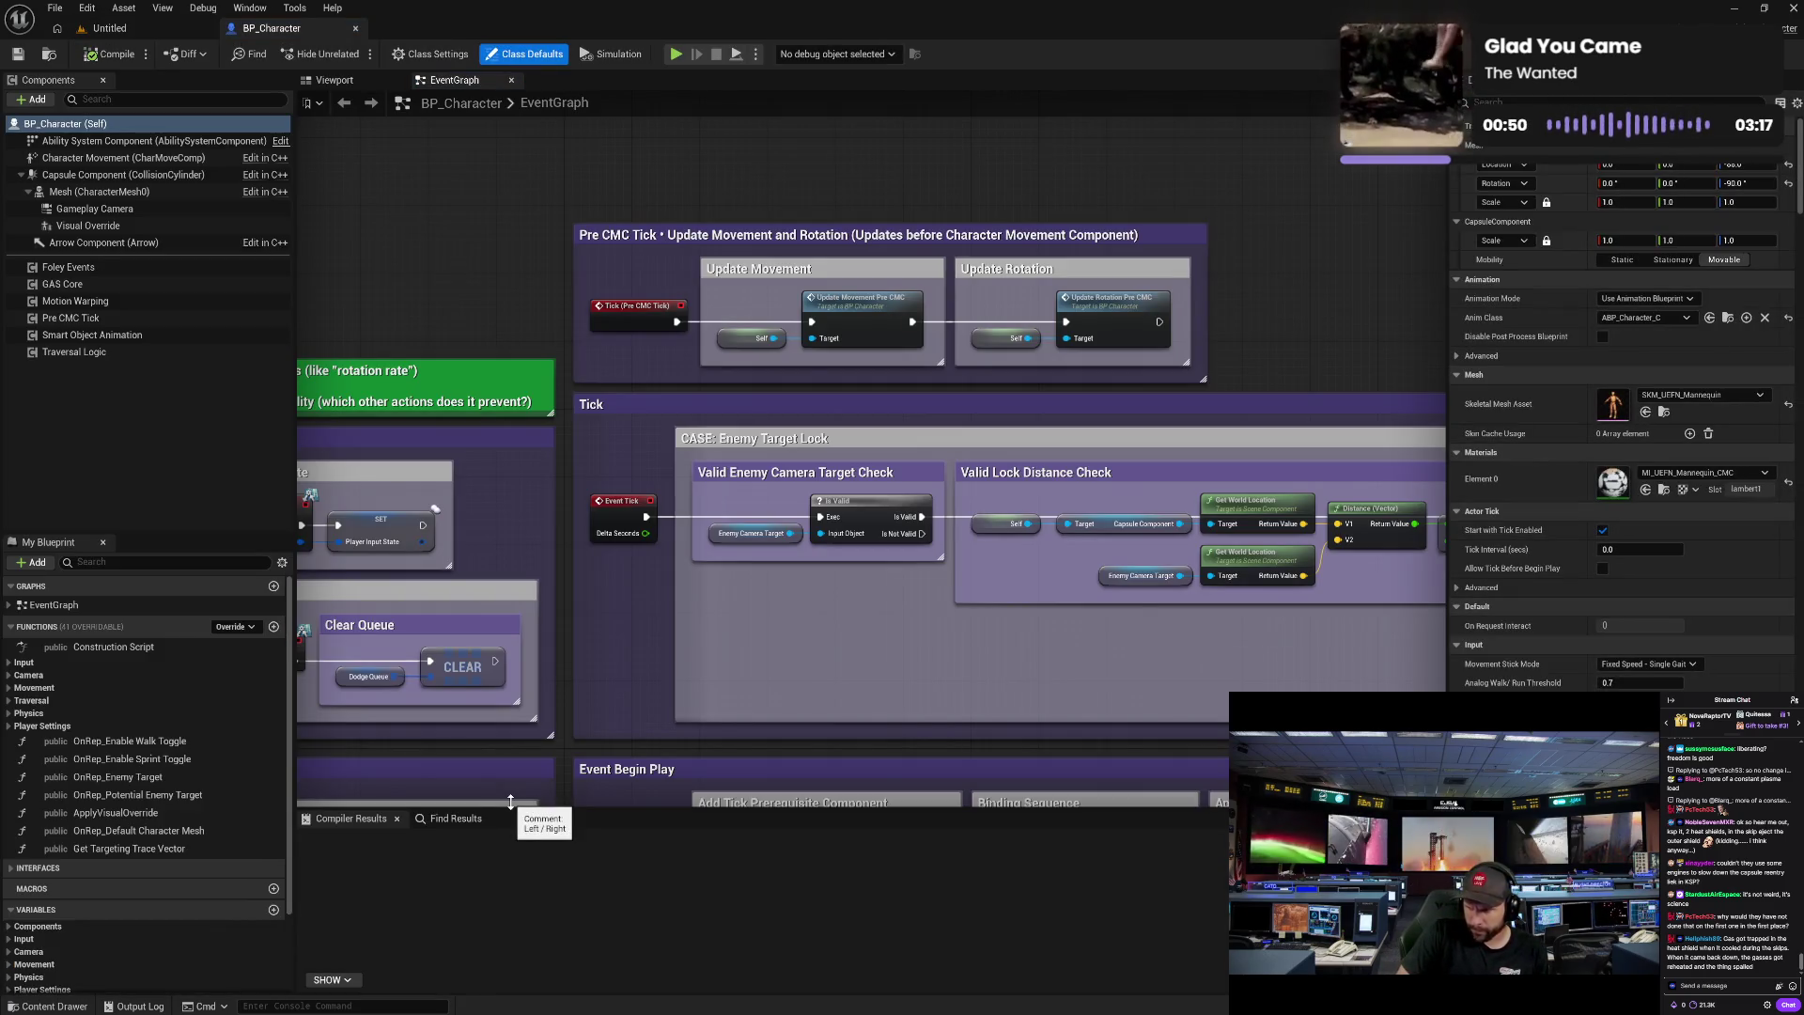
- Open the AC_PreCMCTick blueprint from the Pre CMC Tick component's context menu in BP_Character
{"action": "right_click", "coordinate": [139, 304]}
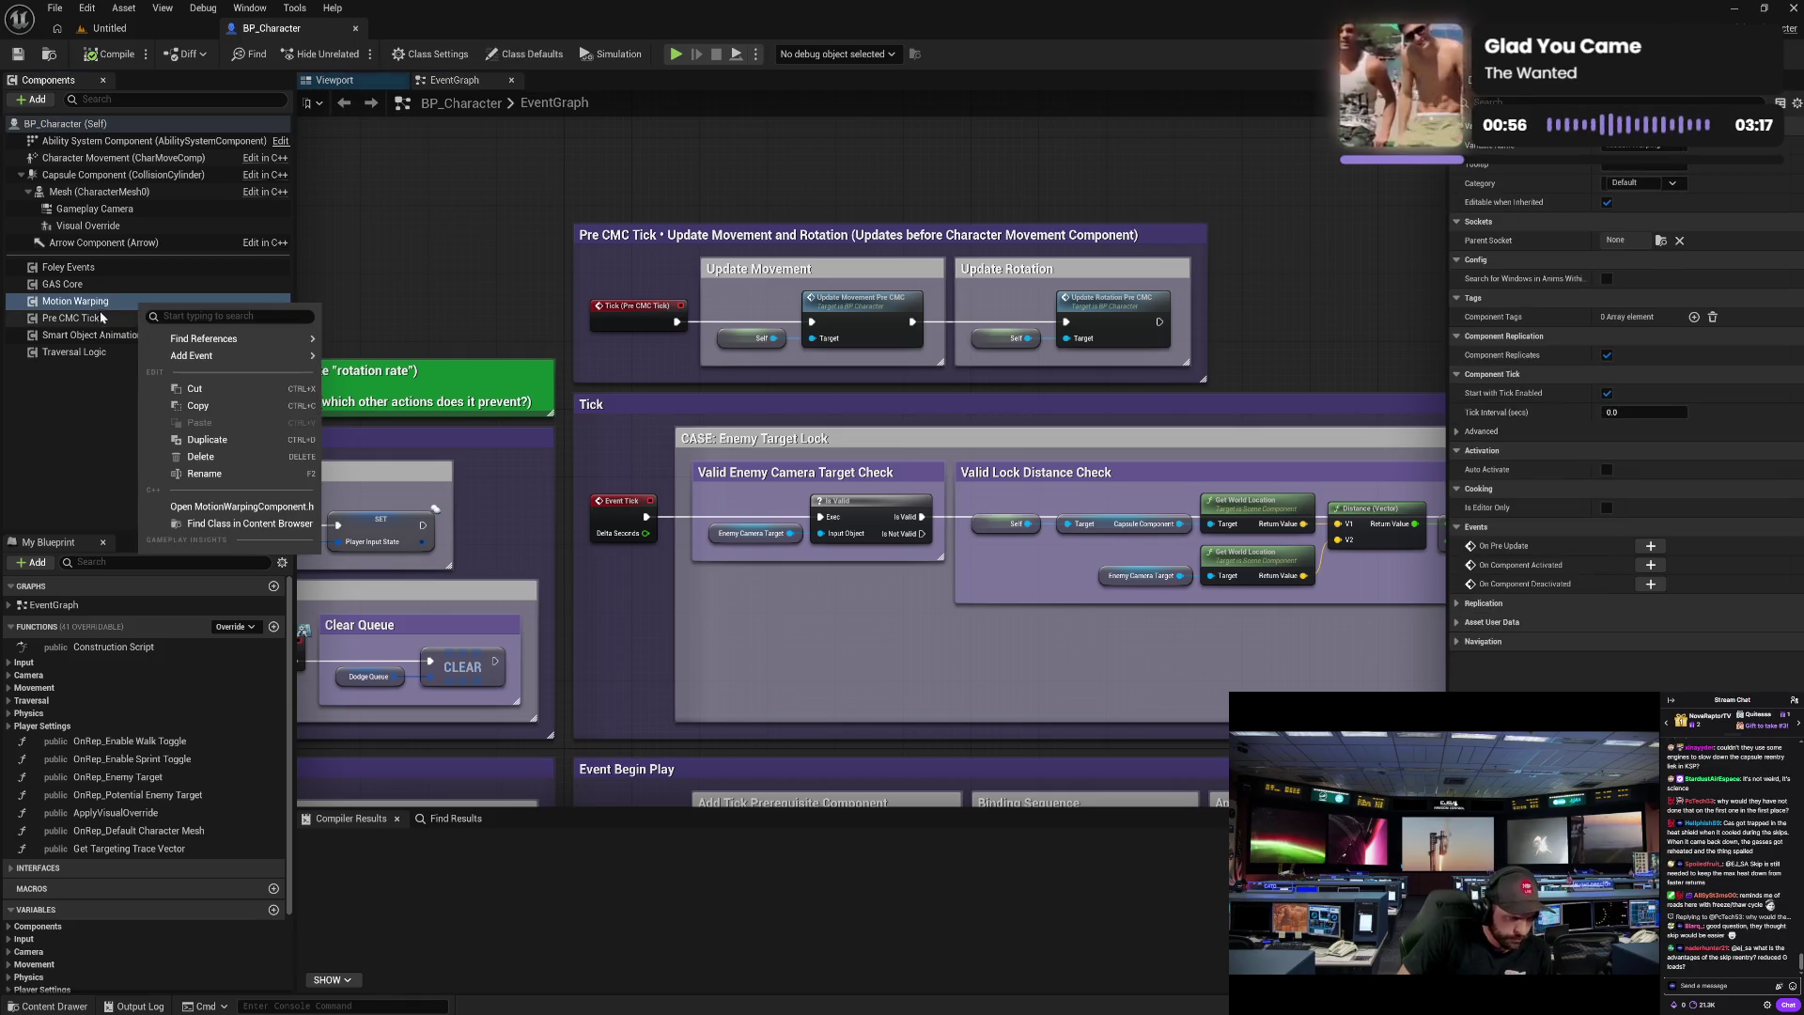
{"action": "right_click", "coordinate": [112, 319]}
{"action": "mouse_move", "coordinate": [159, 370]}
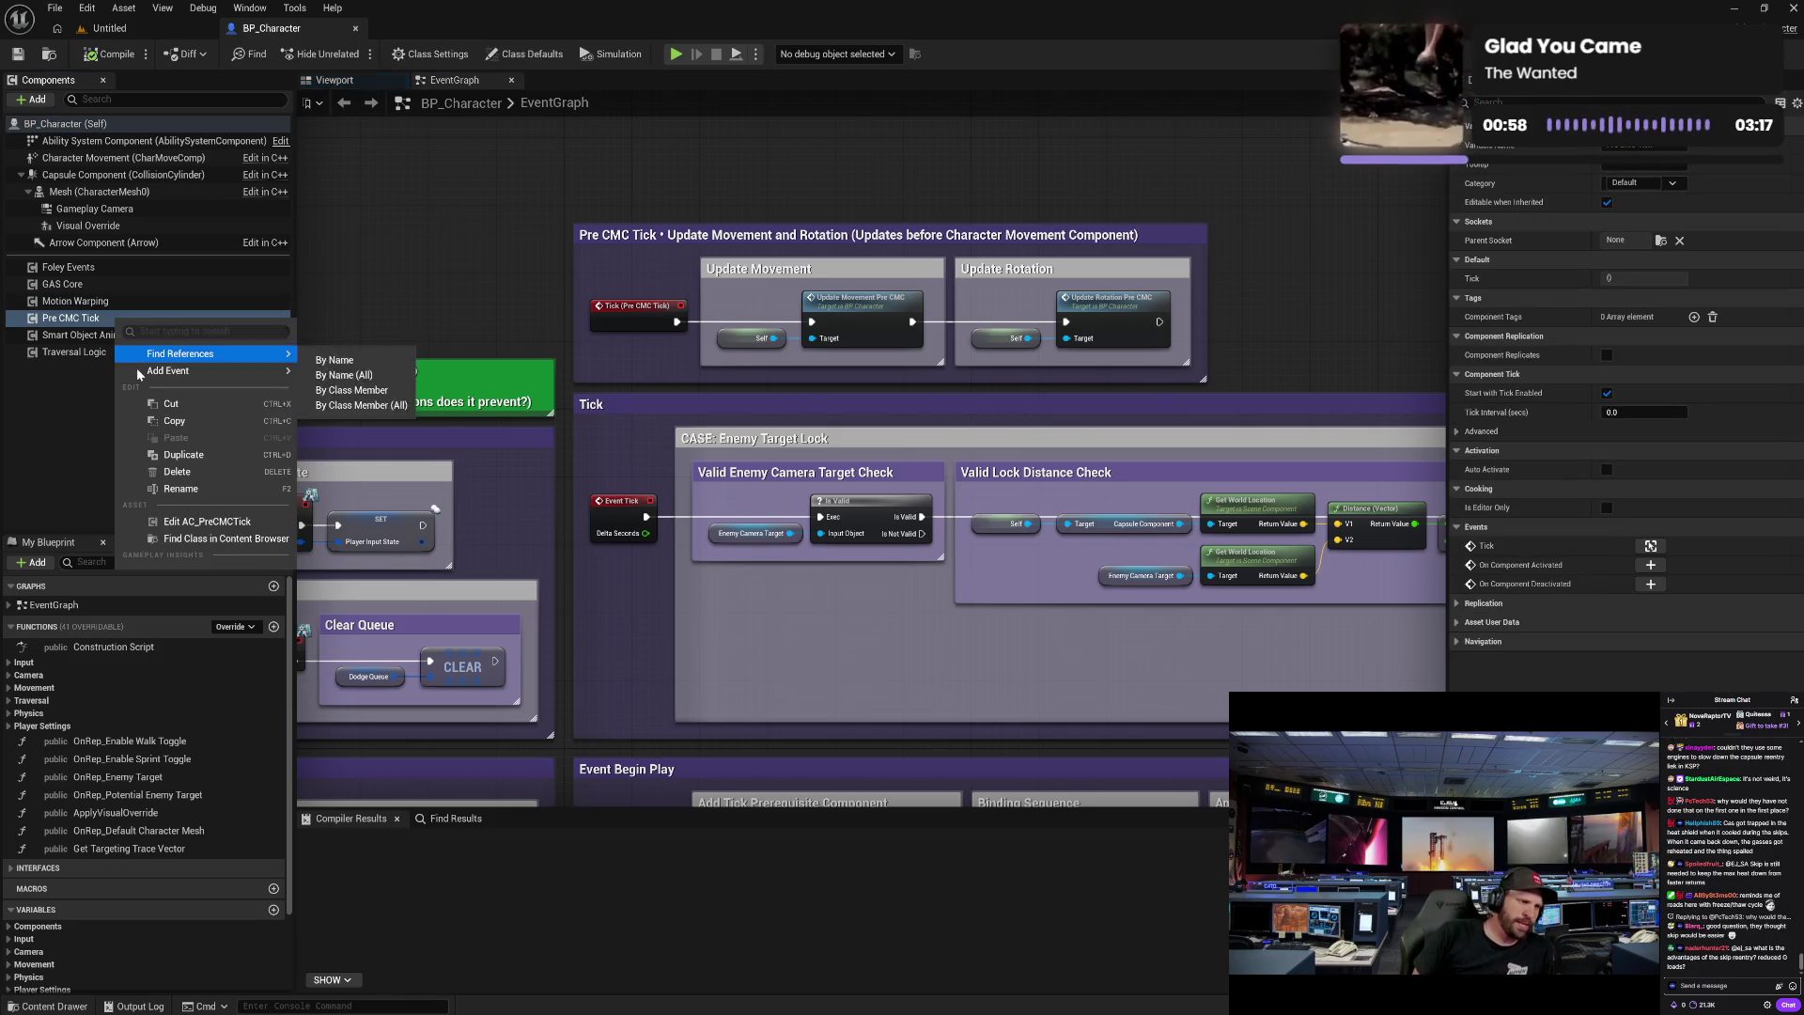
{"action": "right_click", "coordinate": [84, 336]}
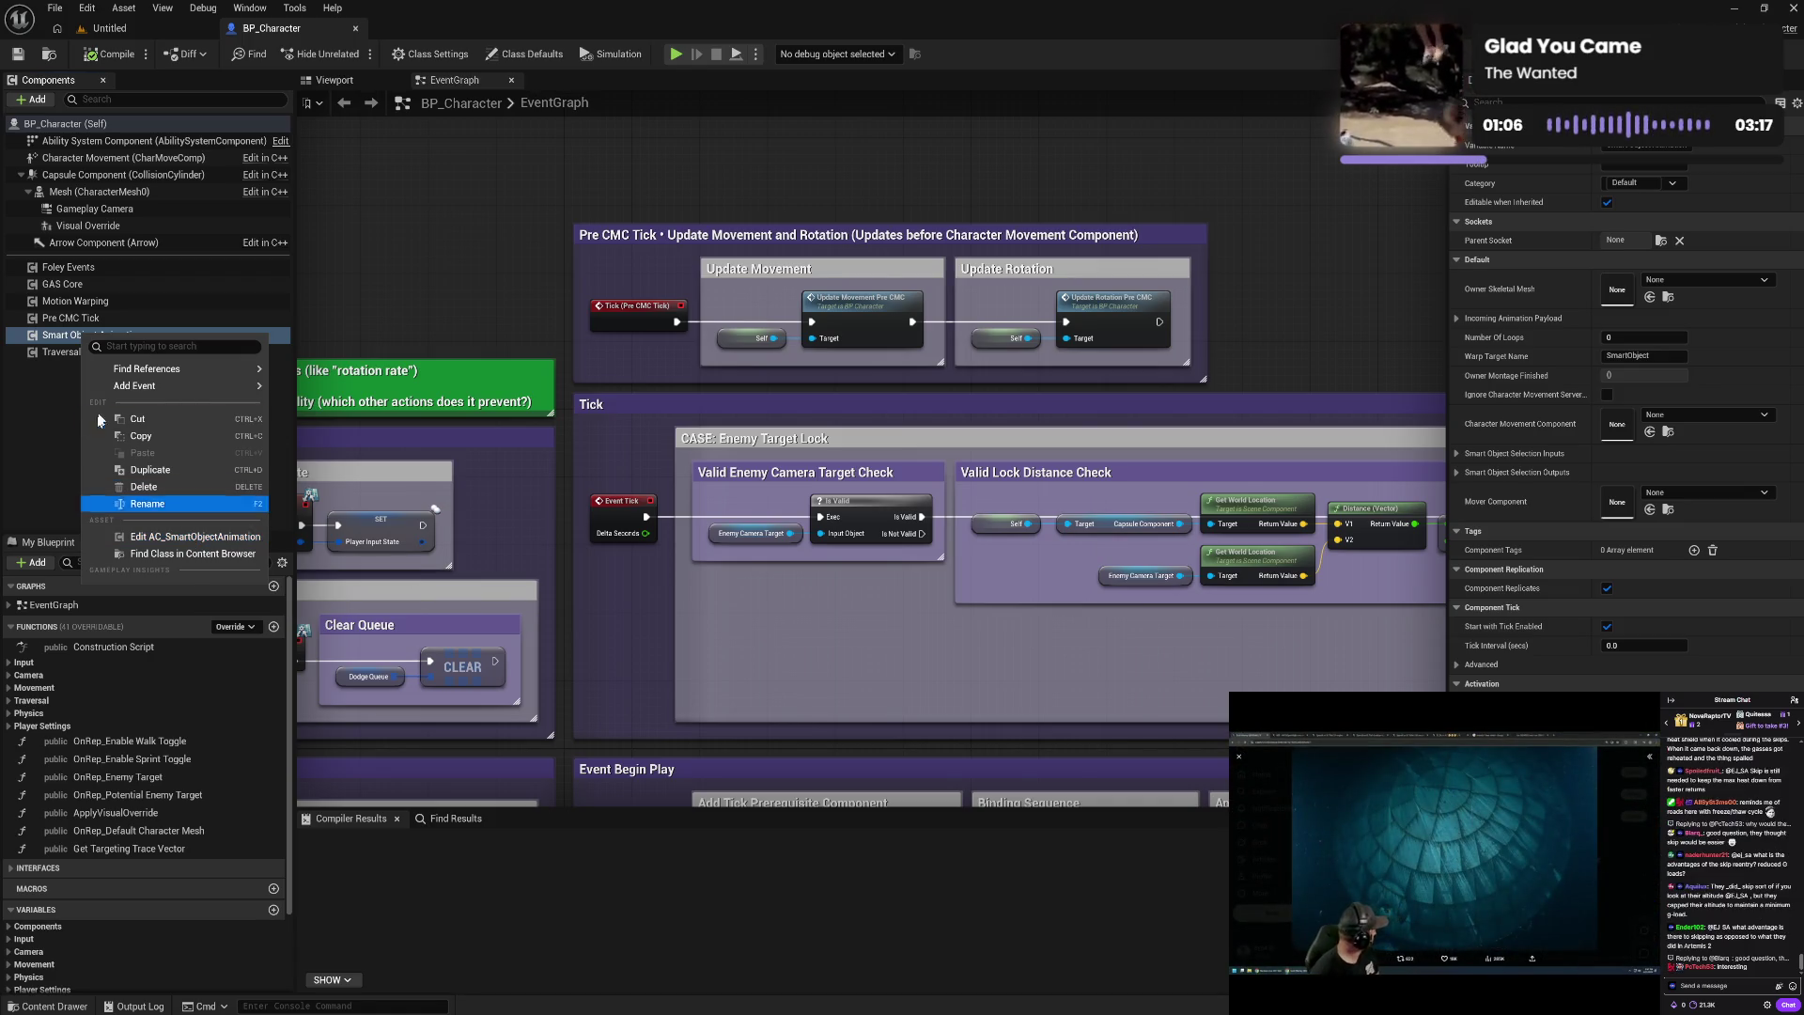
{"action": "right_click", "coordinate": [64, 318]}
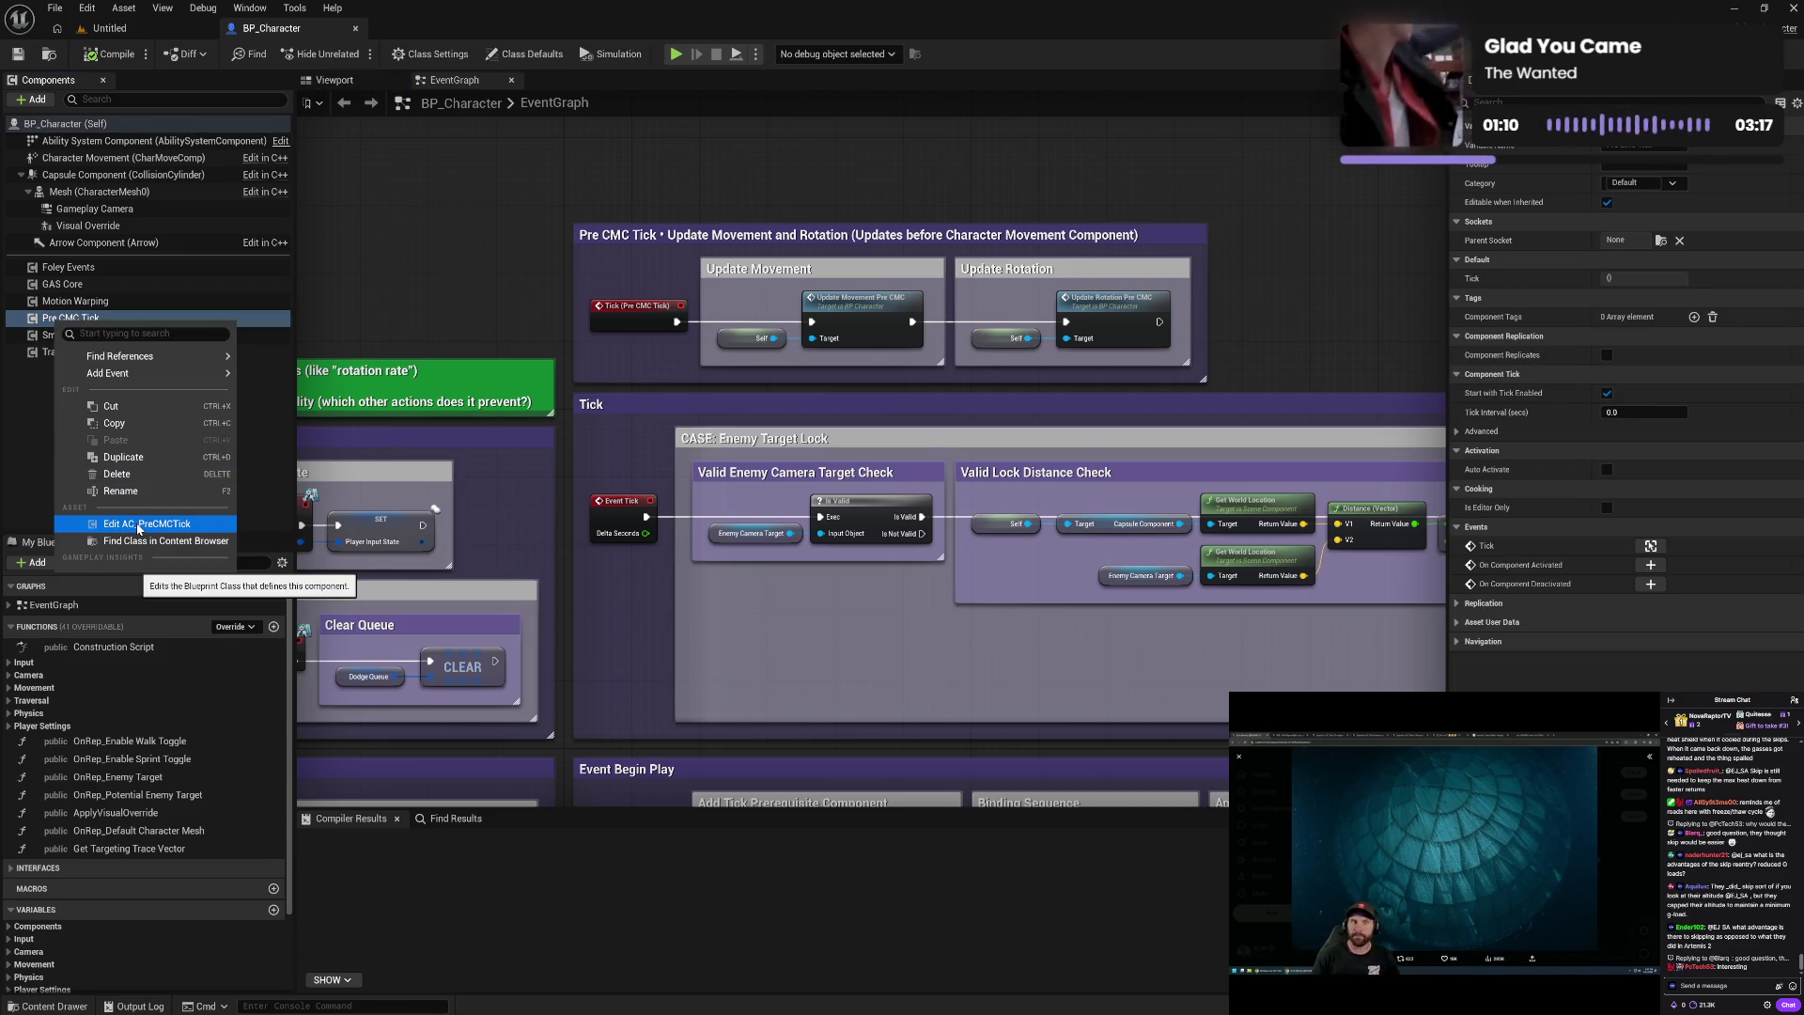
{"action": "left_click", "coordinate": [139, 525]}
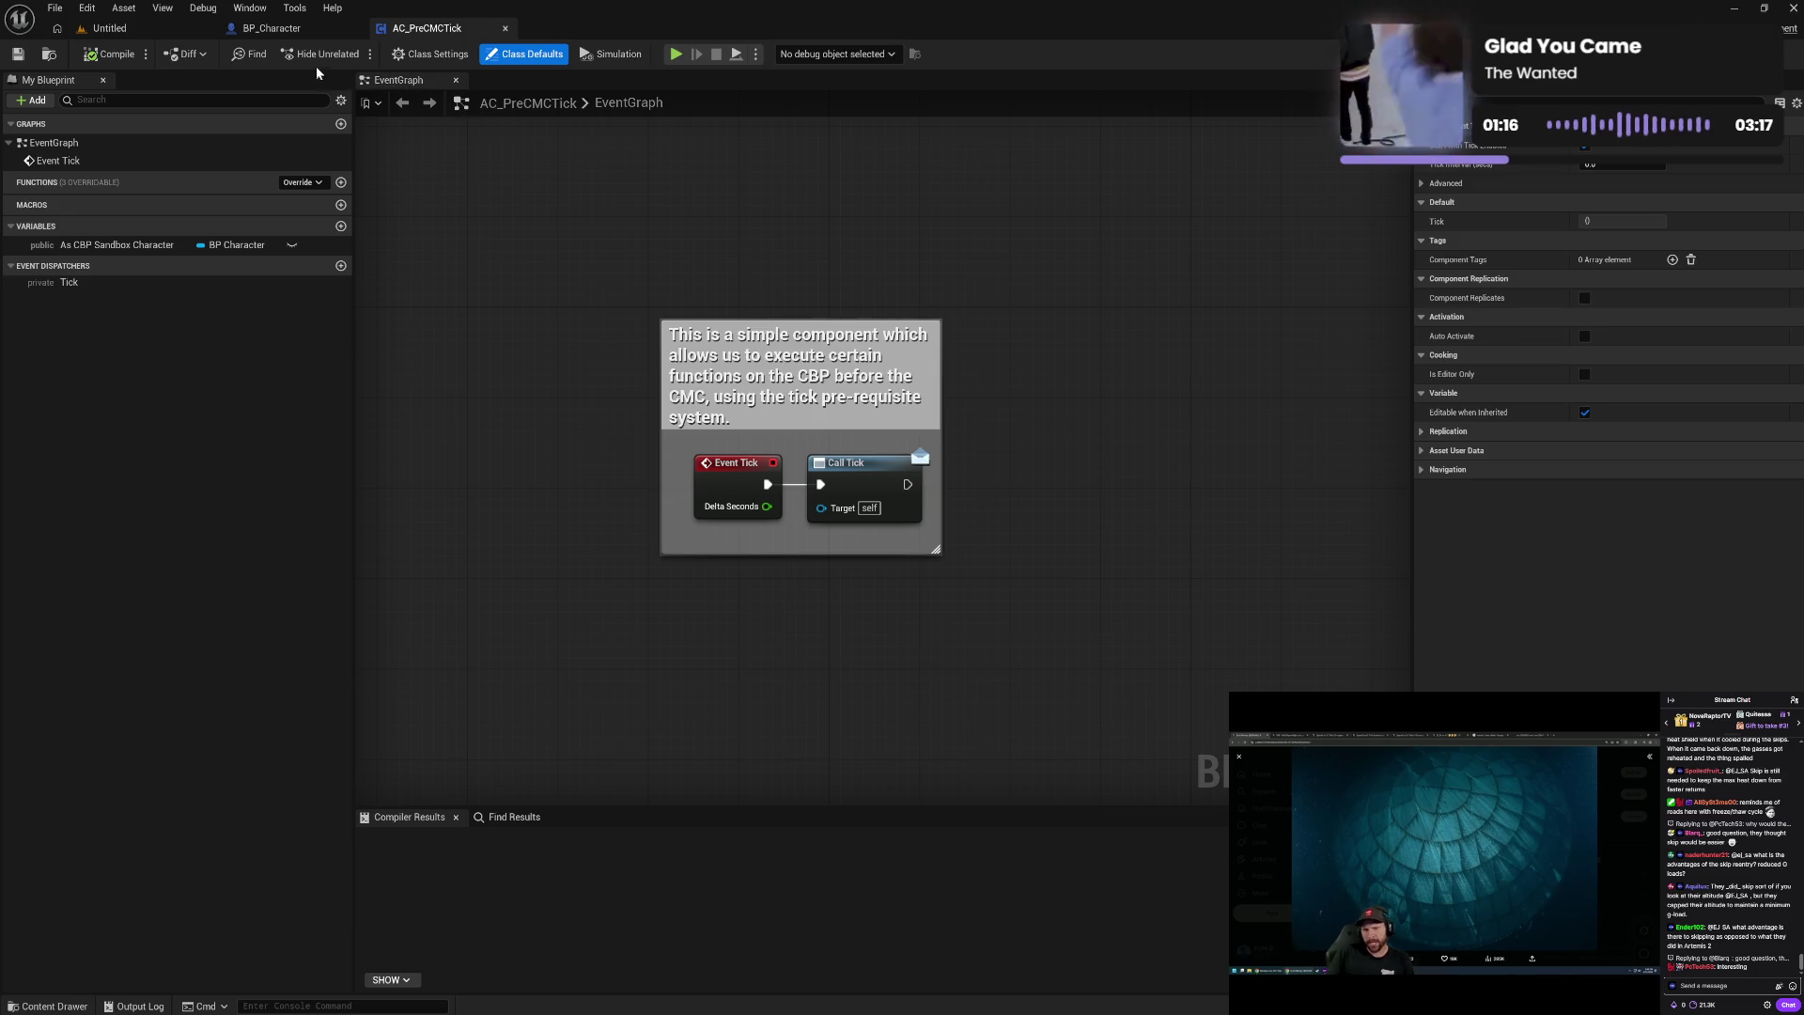
- Switch back to BP_Character and select the Add Tick Prerequisite Component node under Event Begin Play
{"action": "left_click", "coordinate": [271, 28]}
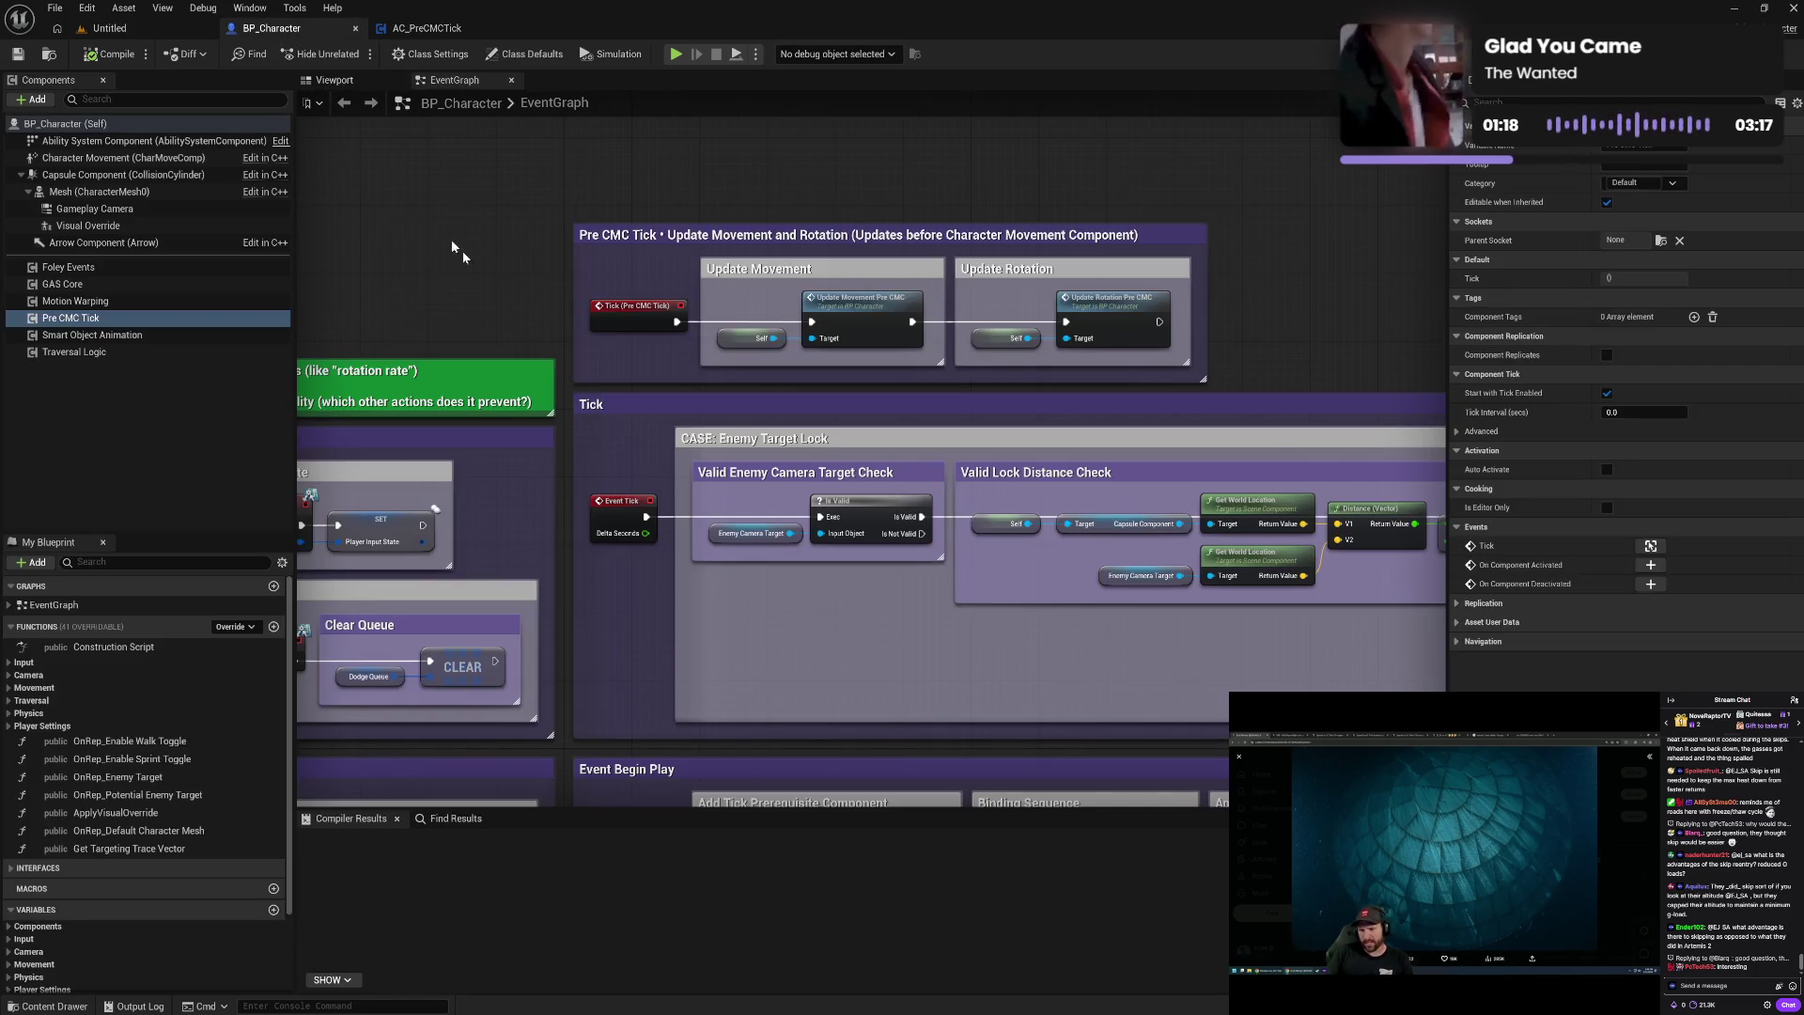
{"action": "left_click_drag", "start_coordinate": [763, 612], "coordinate": [675, 612]}
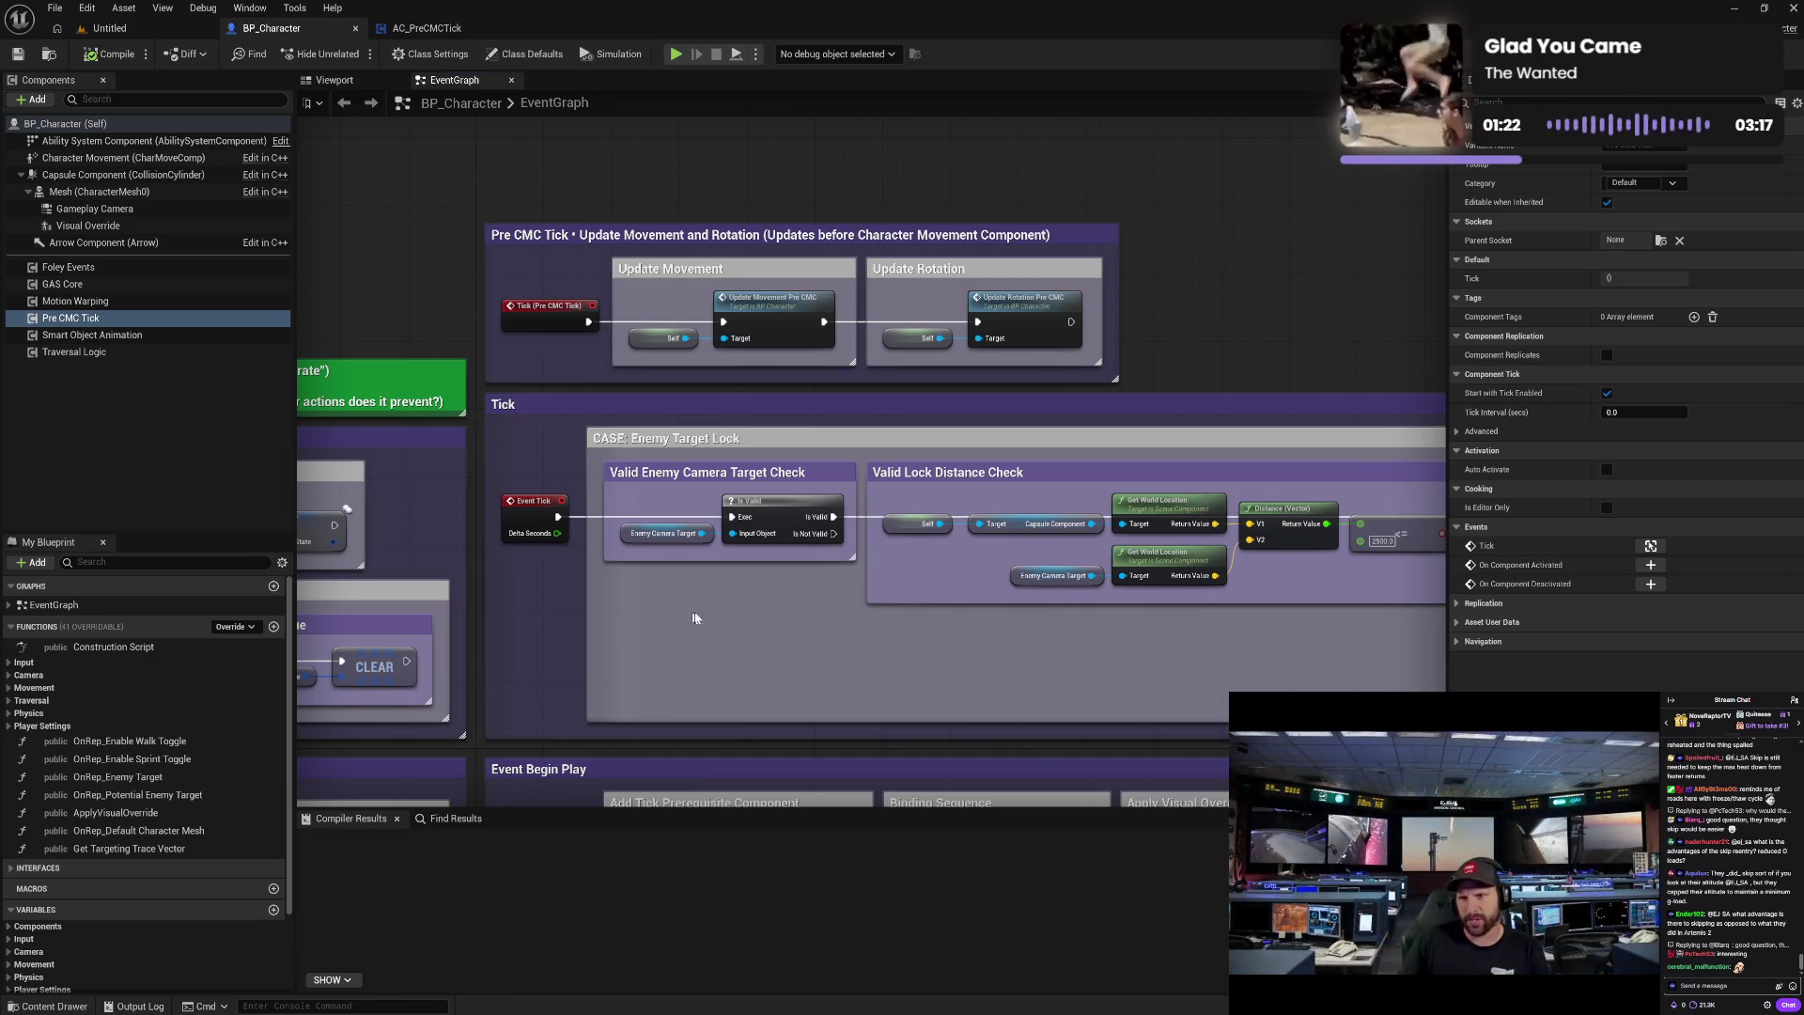
{"action": "mouse_move", "coordinate": [805, 636]}
{"action": "left_mouse_down"}
{"action": "mouse_move", "coordinate": [705, 508]}
{"action": "mouse_move", "coordinate": [706, 324]}
{"action": "mouse_move", "coordinate": [537, 327]}
{"action": "left_mouse_up"}
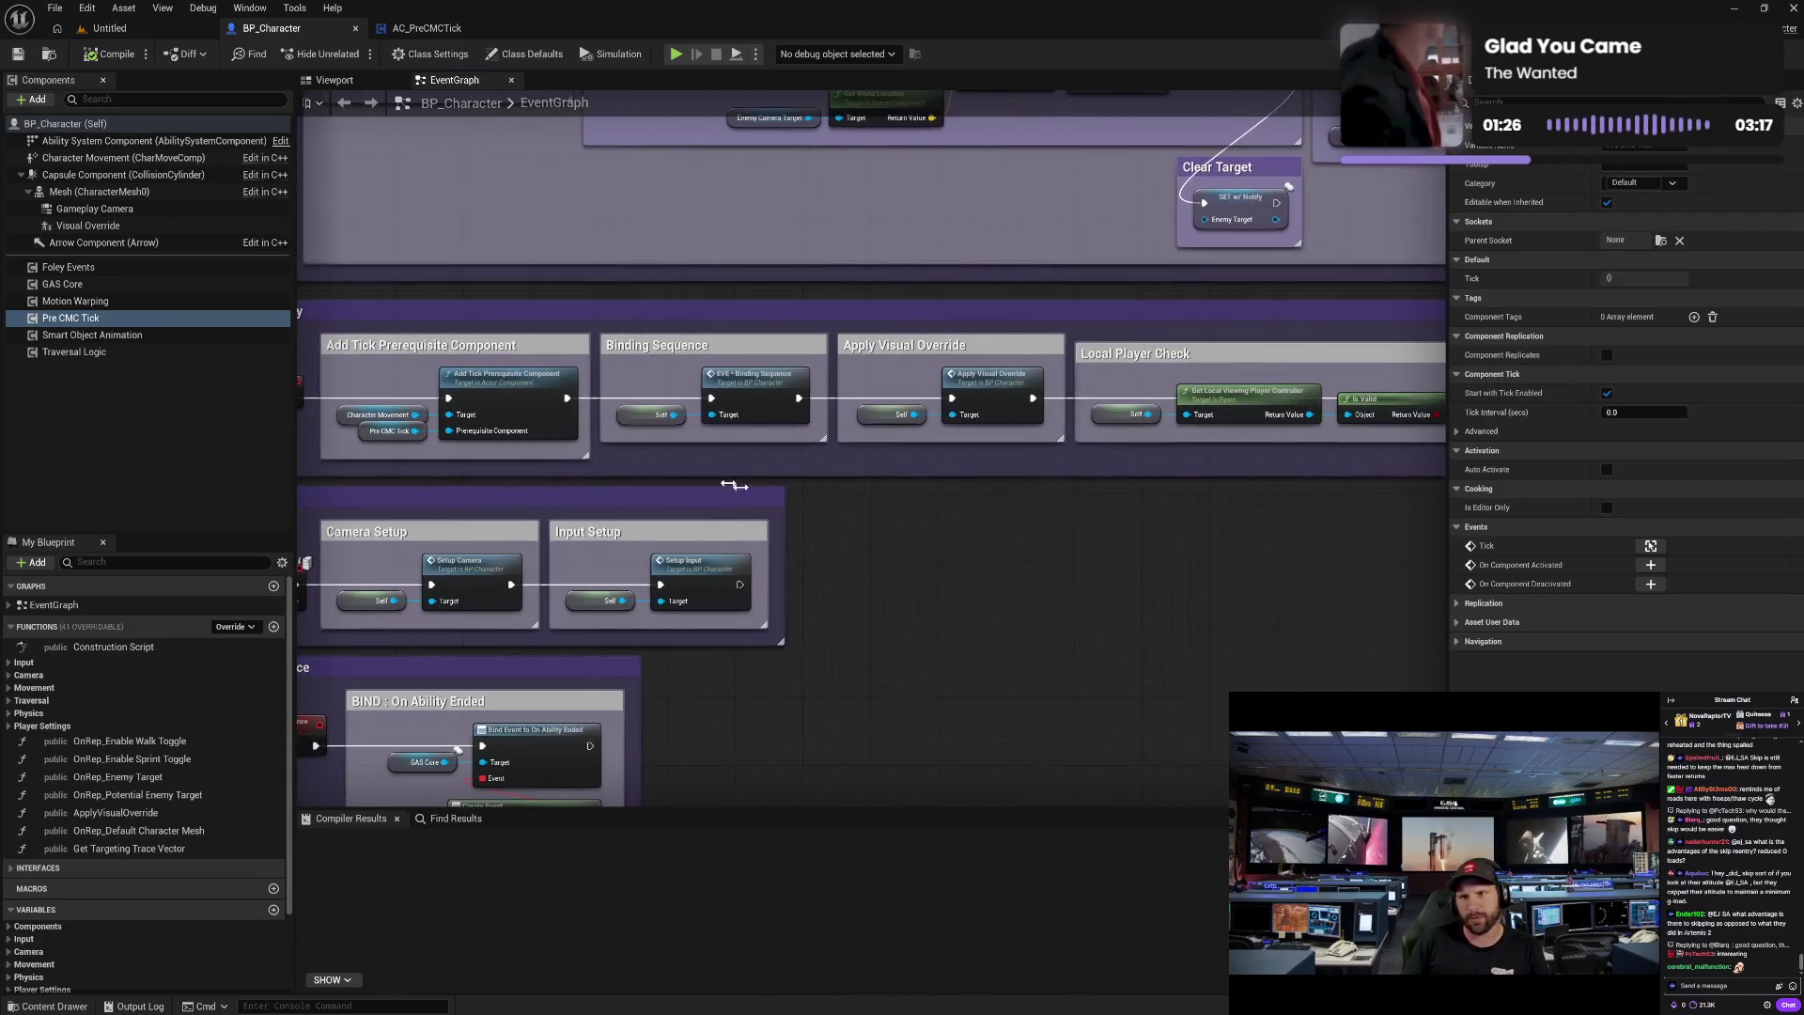
{"action": "left_click_drag", "start_coordinate": [585, 477], "coordinate": [657, 478]}
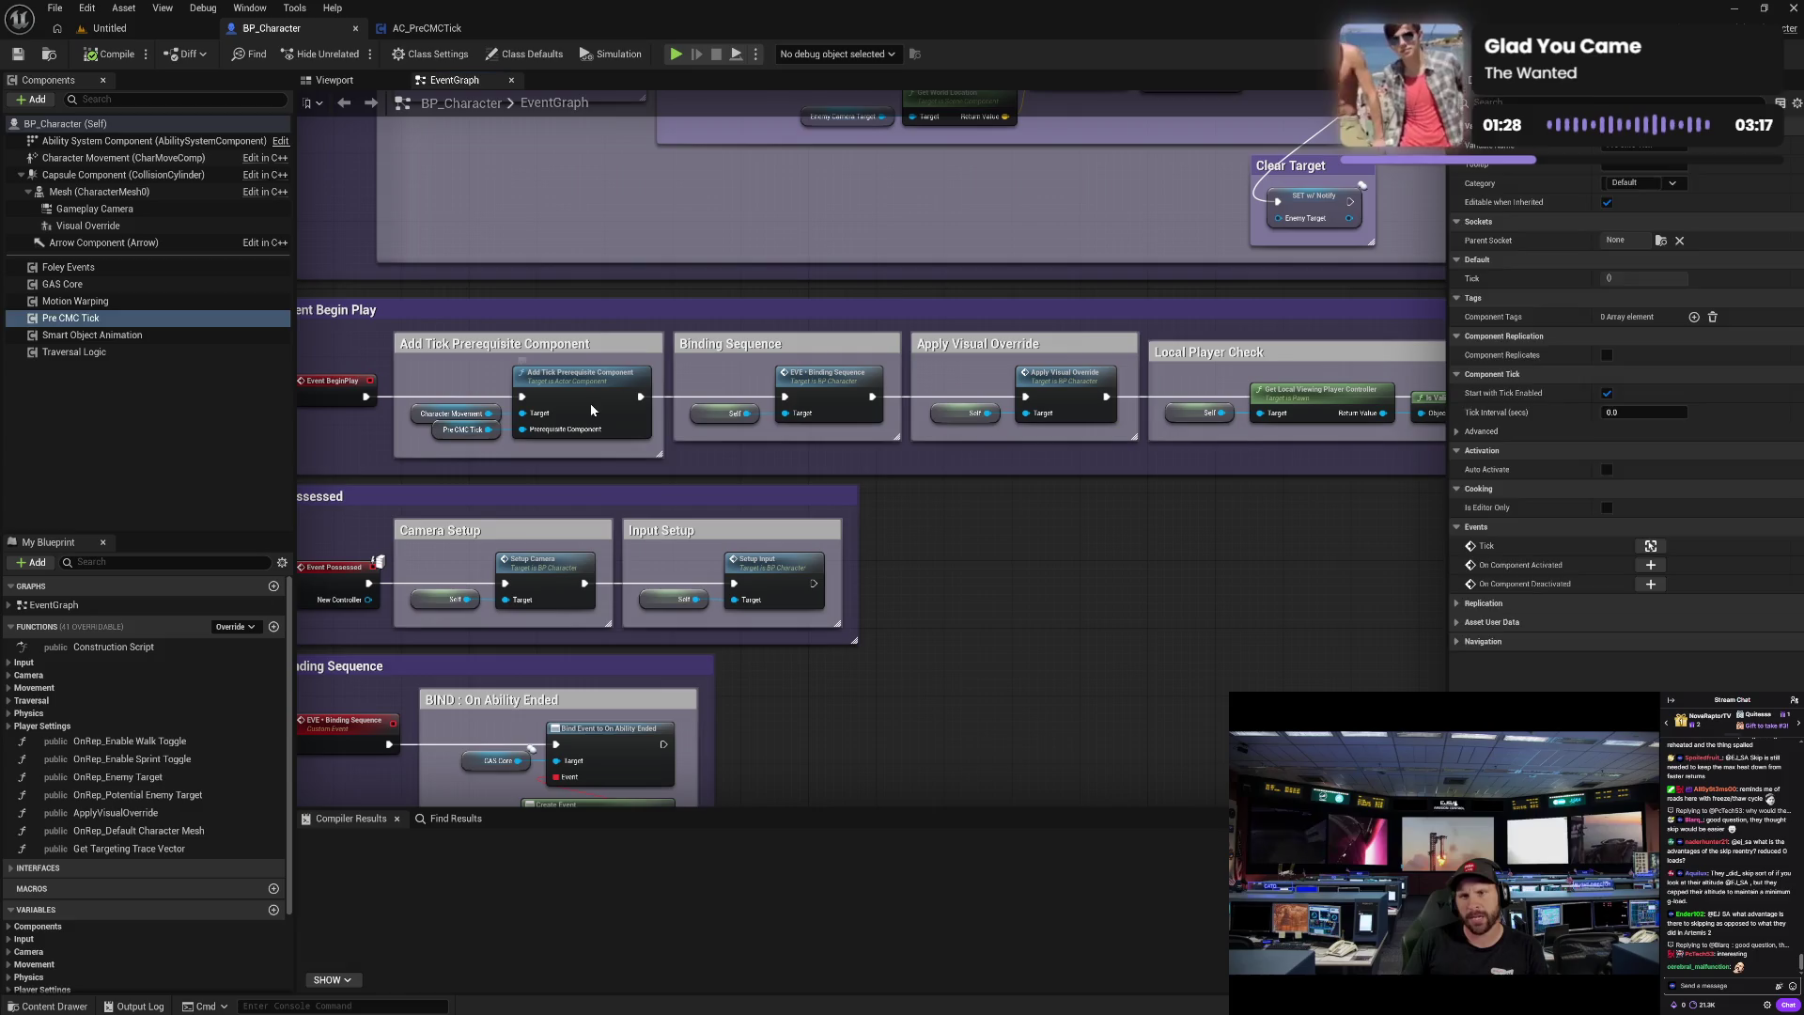
{"action": "left_click", "coordinate": [590, 409]}
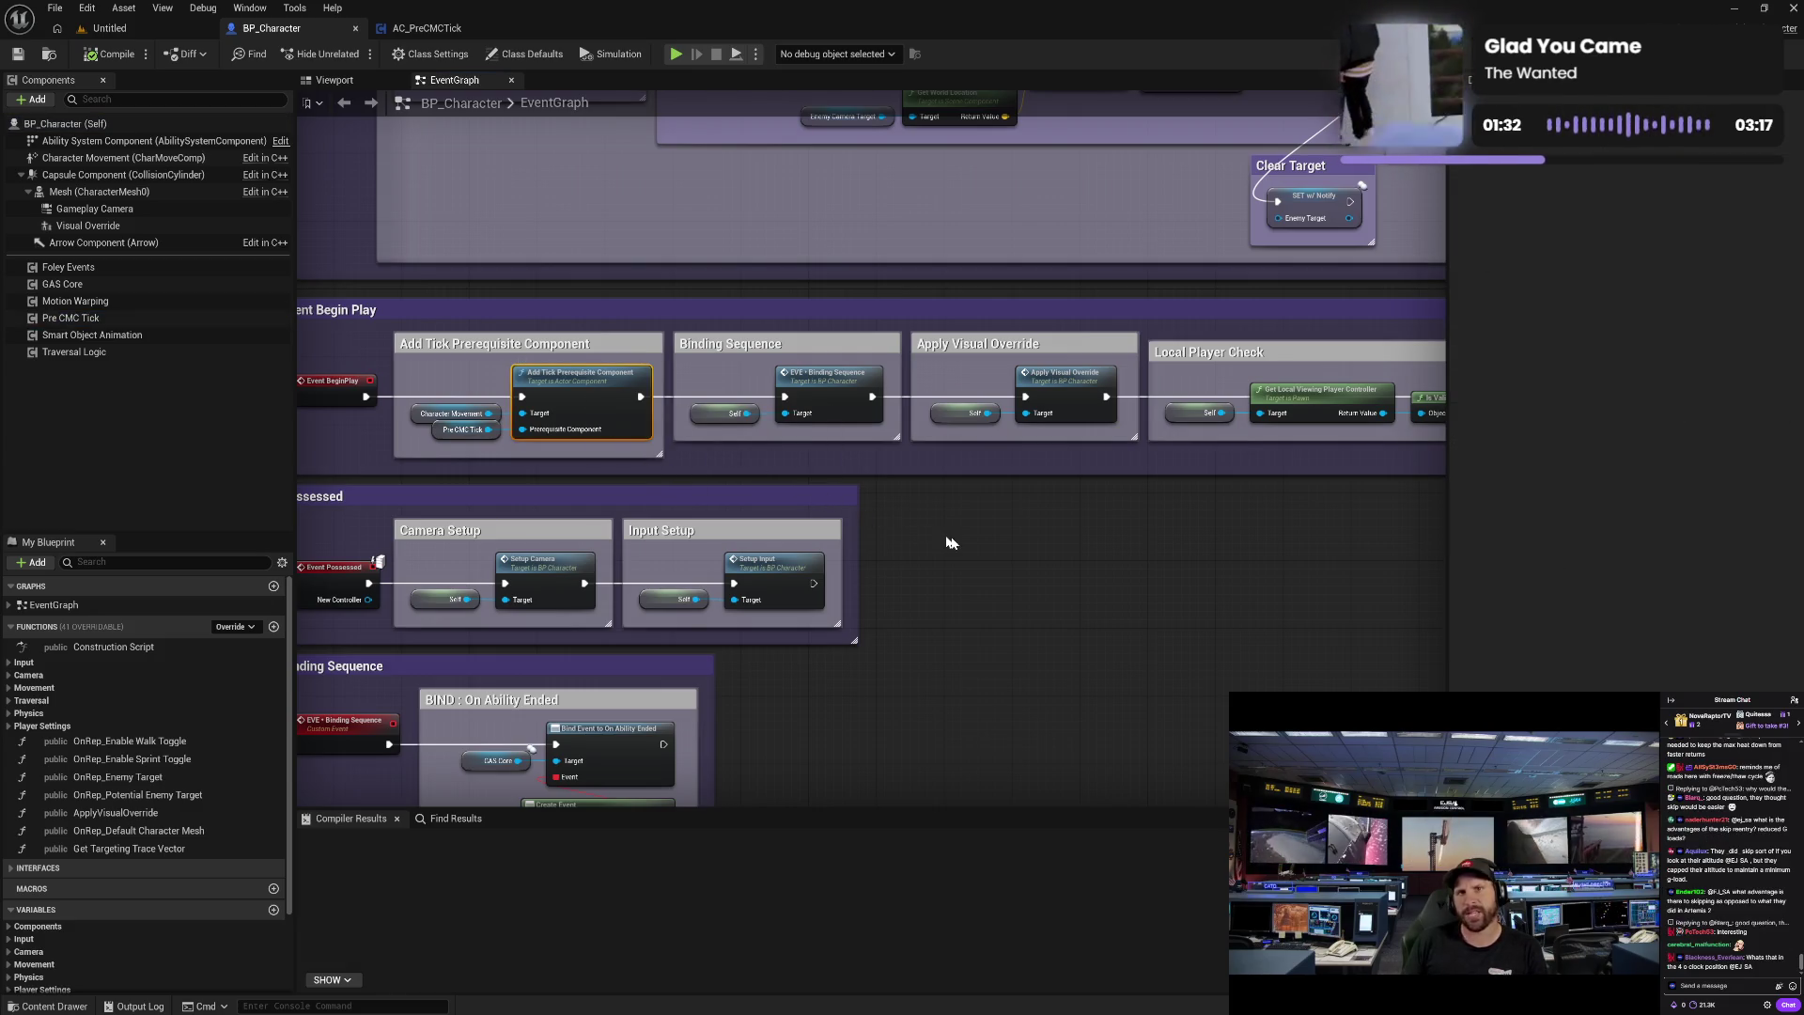
- Select the Character Movement getter node that feeds the tick prerequisite
{"action": "left_click_drag", "start_coordinate": [925, 519], "coordinate": [781, 508]}
{"action": "mouse_move", "coordinate": [967, 520]}
{"action": "left_mouse_down"}
{"action": "mouse_move", "coordinate": [303, 481]}
{"action": "mouse_move", "coordinate": [1202, 465]}
{"action": "left_mouse_up"}
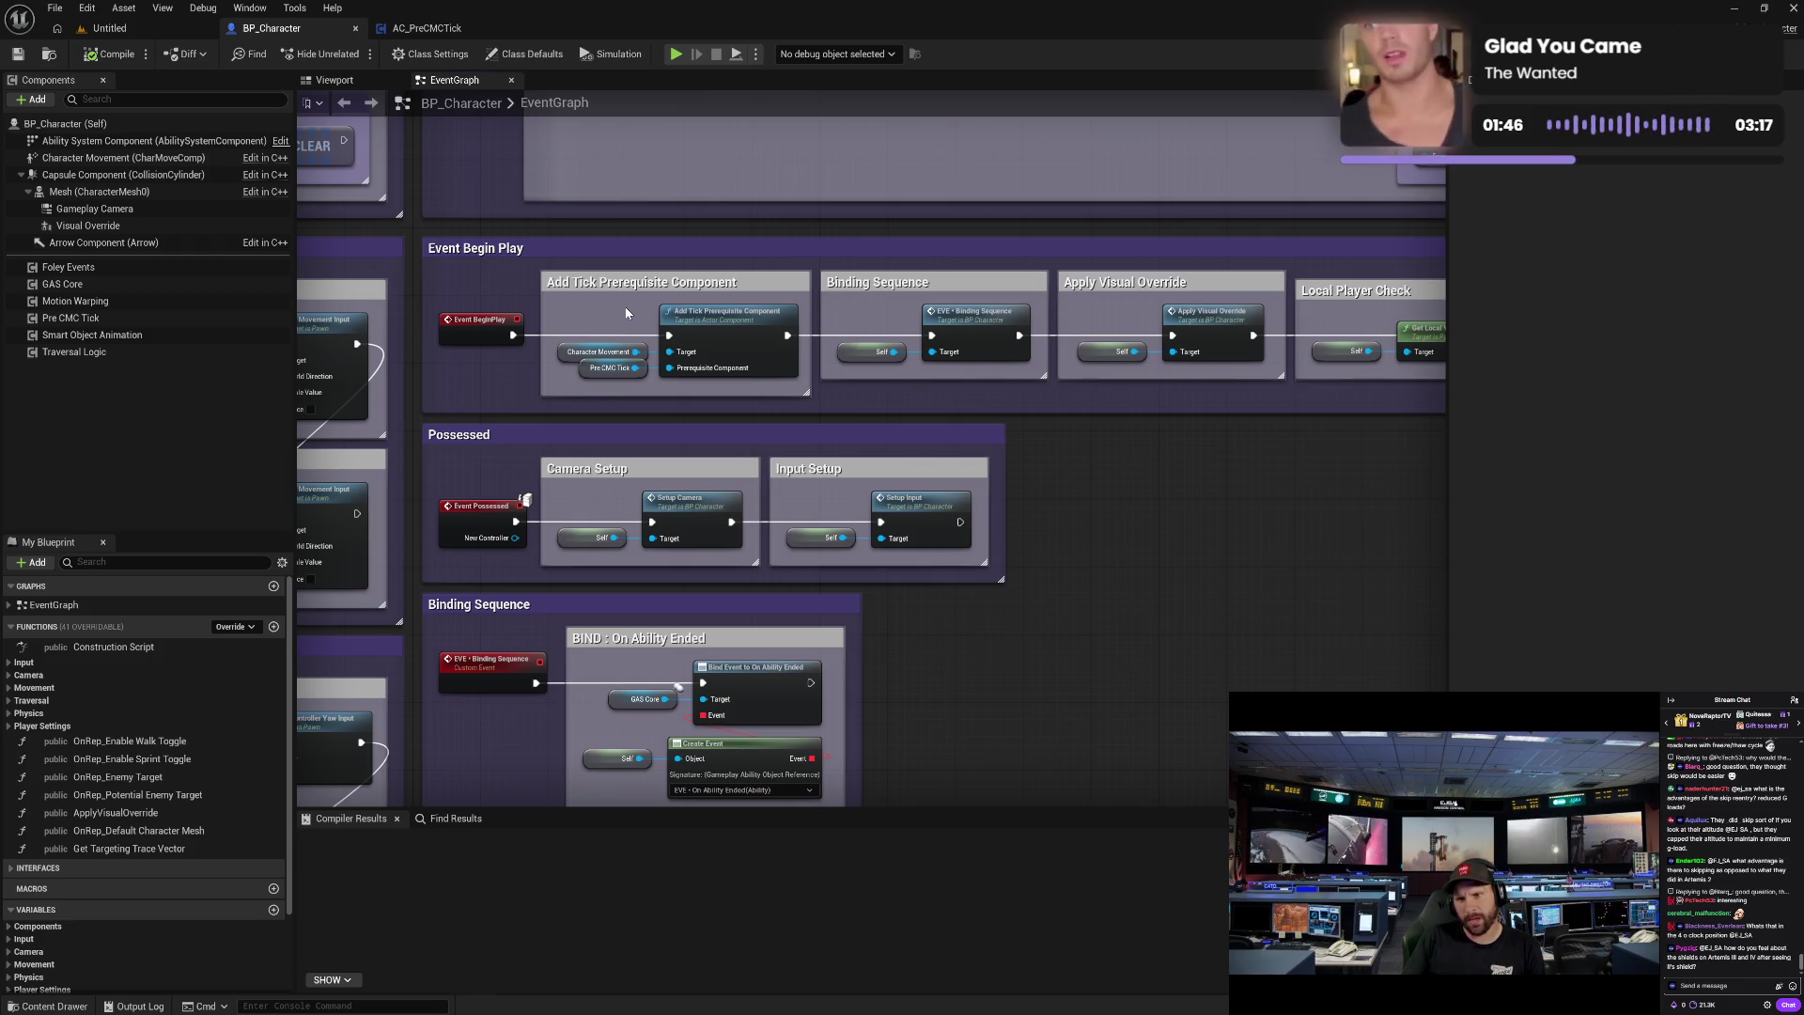
{"action": "left_click", "coordinate": [610, 351]}
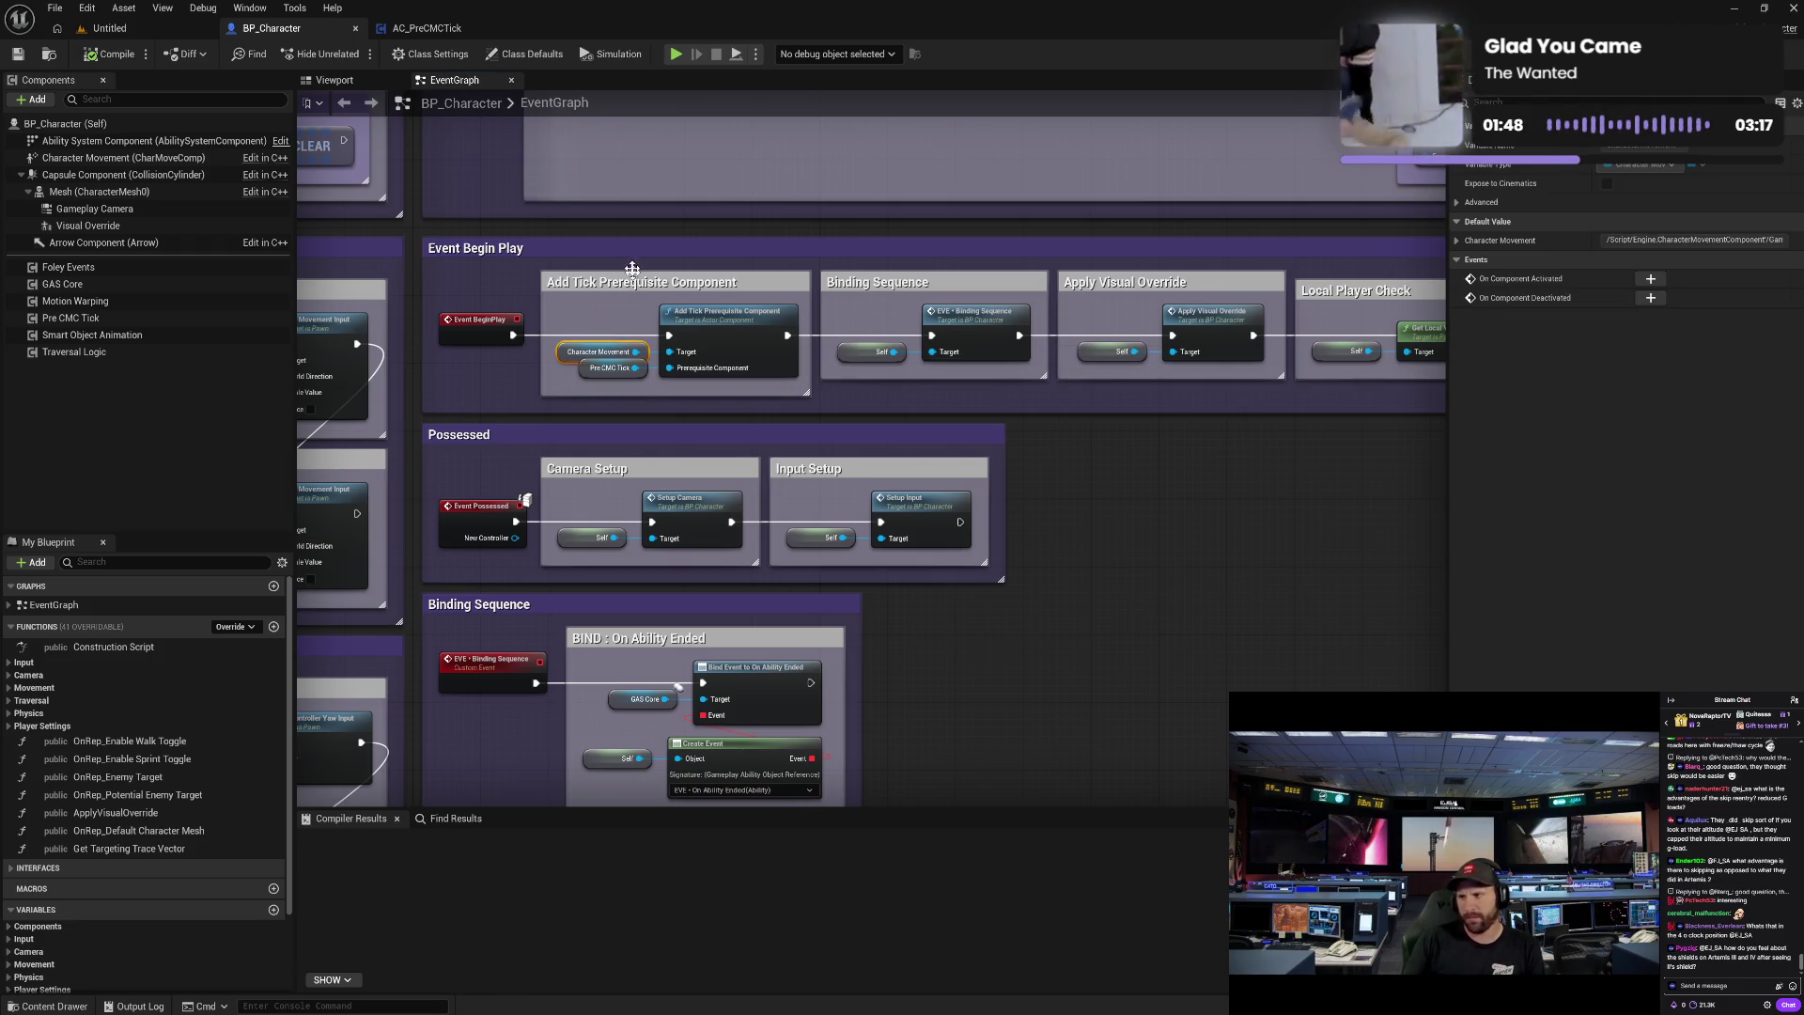
{"action": "scroll", "coordinate": [564, 282], "scroll_direction": "up", "scroll_amount": 10}
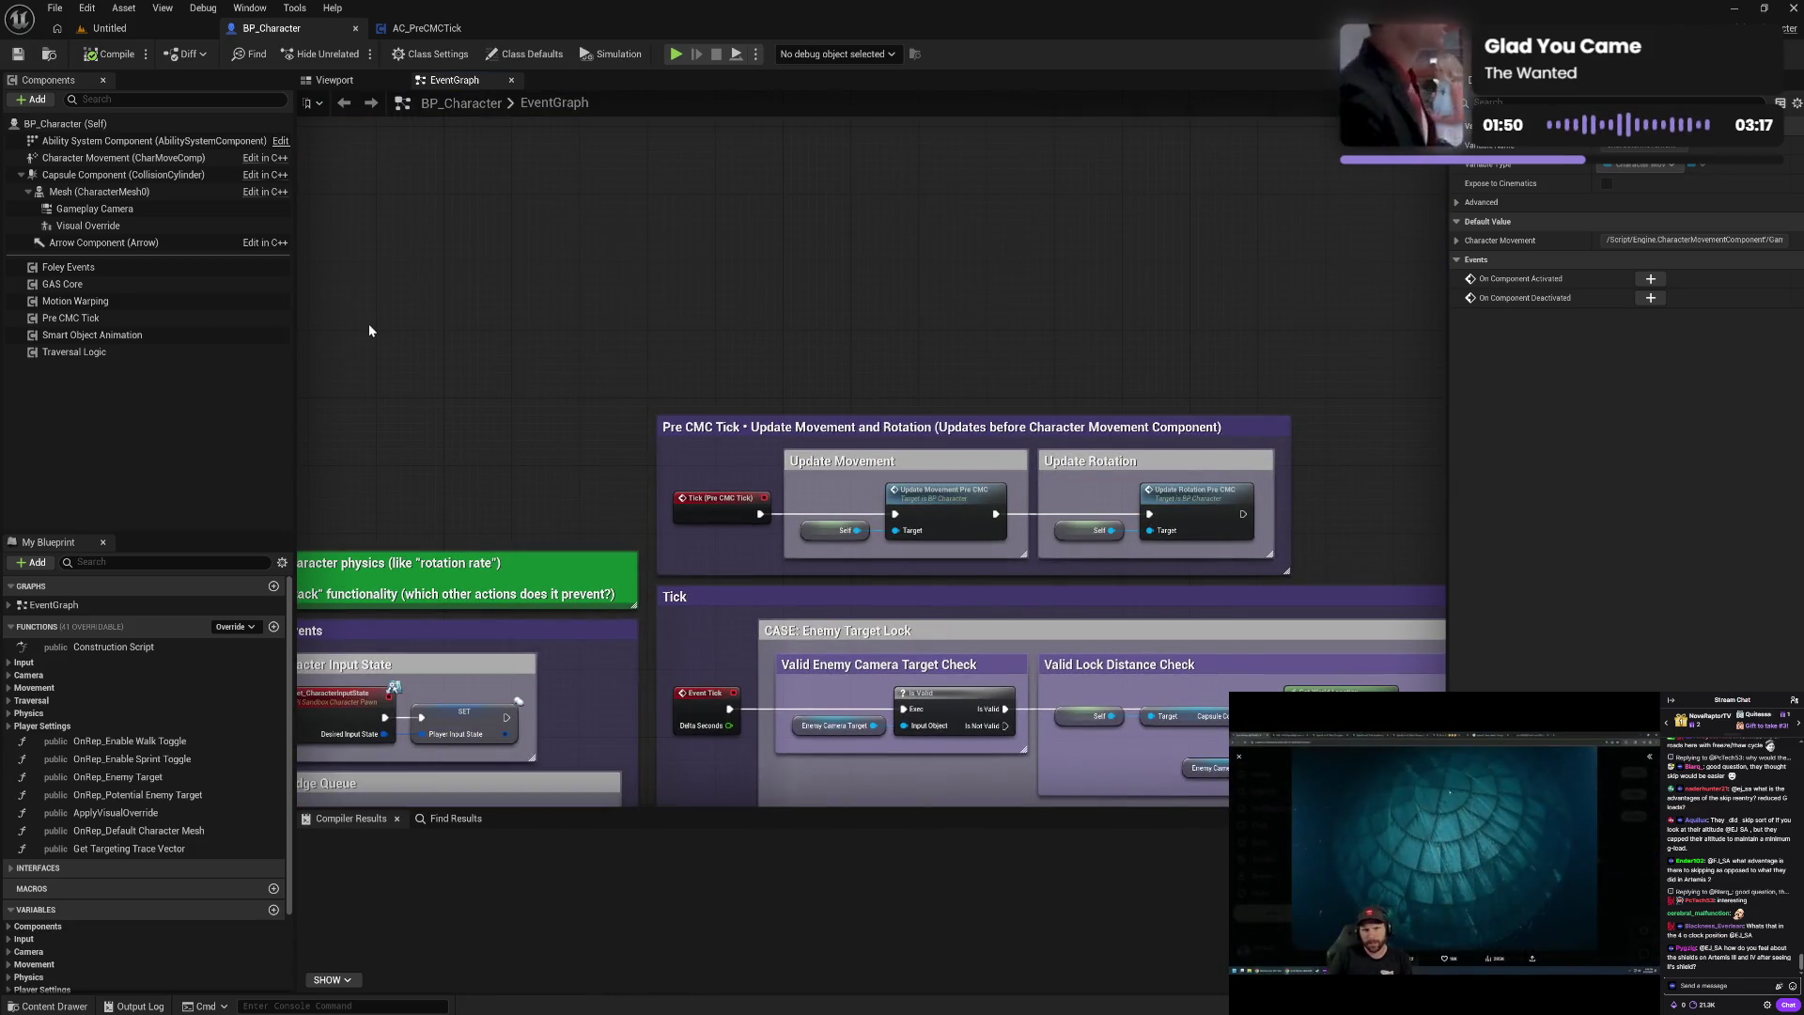
- Paste a Character Movement getter and add an Add Tick Prerequisite Actor node from it
{"action": "key", "text": "ctrl+v"}
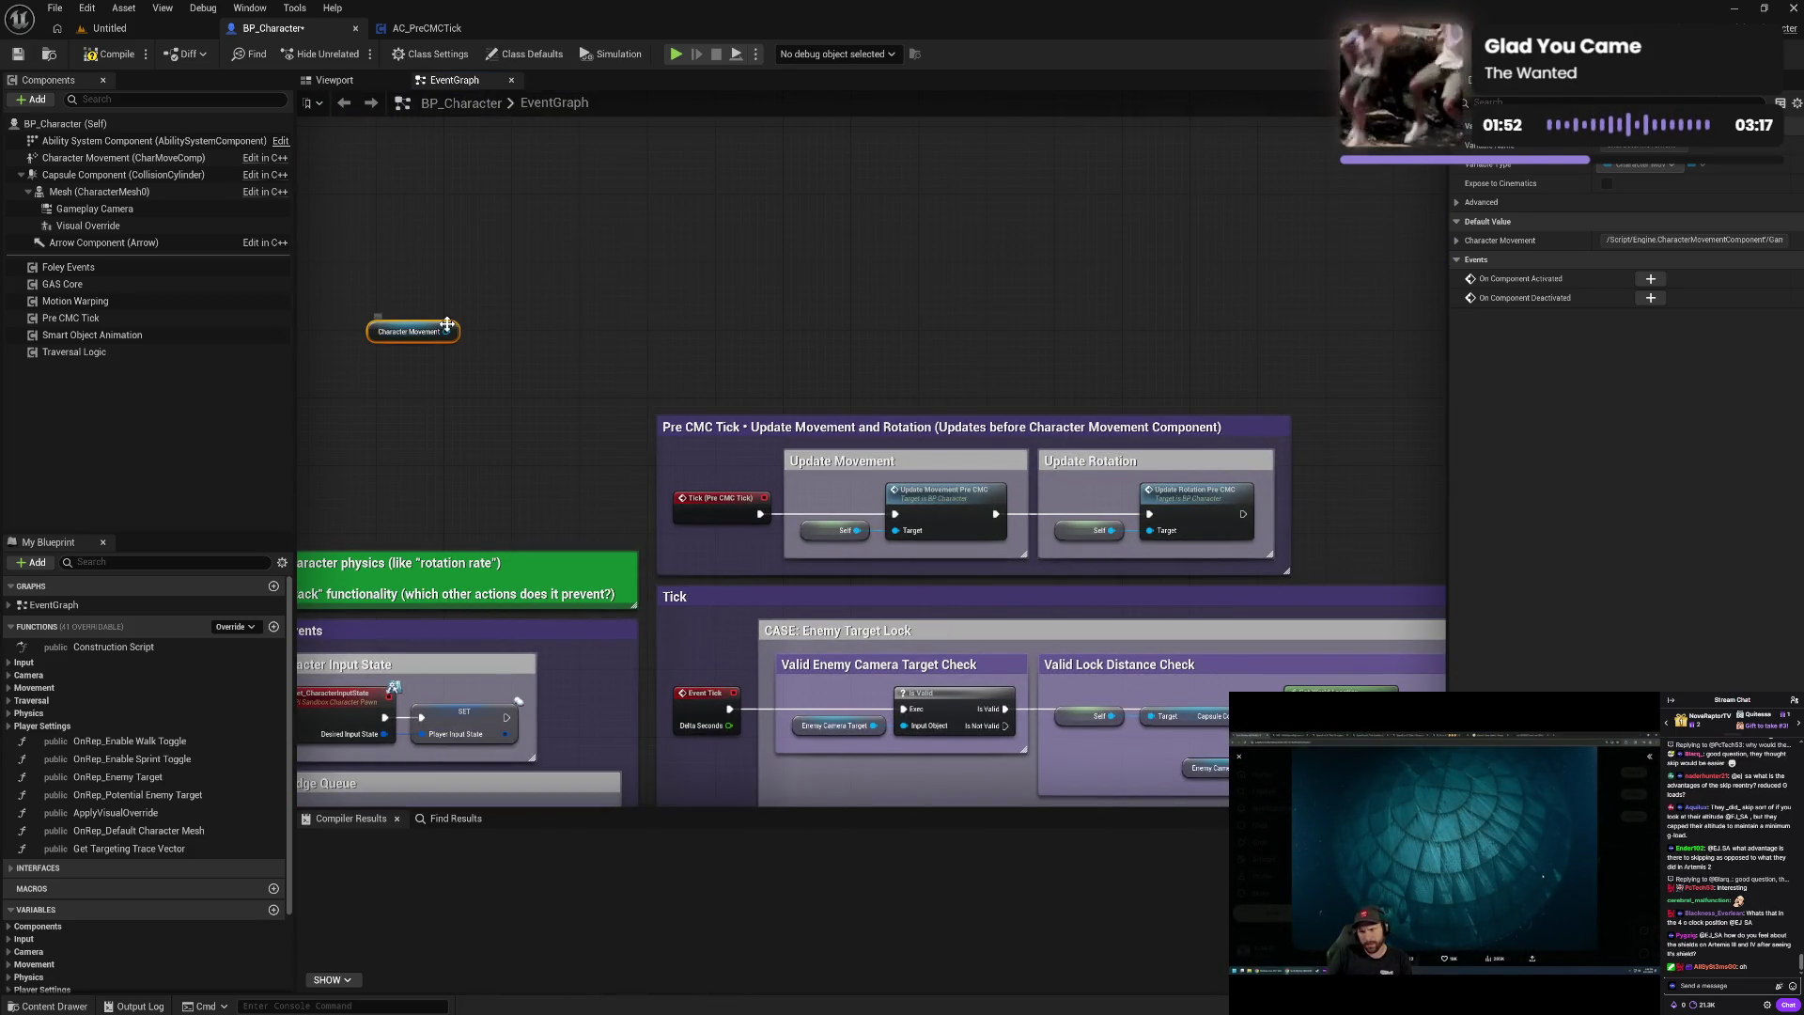
{"action": "left_click_drag", "start_coordinate": [450, 332], "coordinate": [497, 340]}
{"action": "type", "text": "prere"}
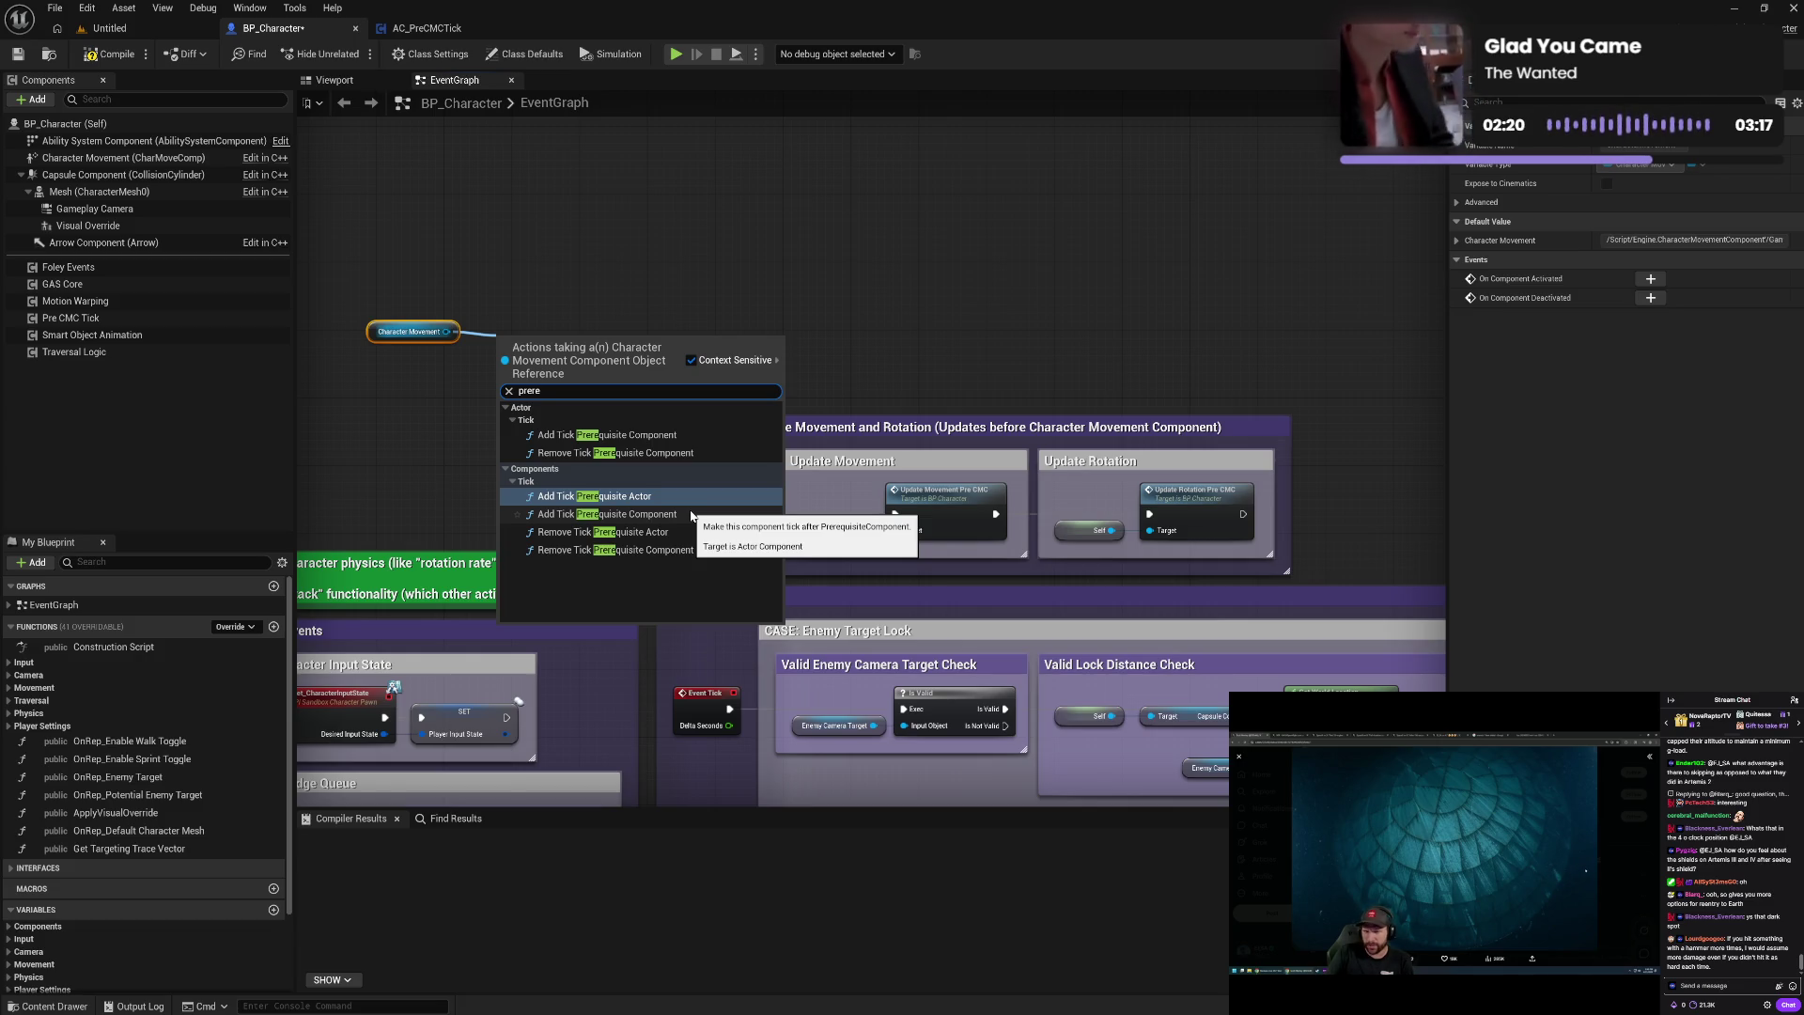
{"action": "left_click", "coordinate": [669, 496]}
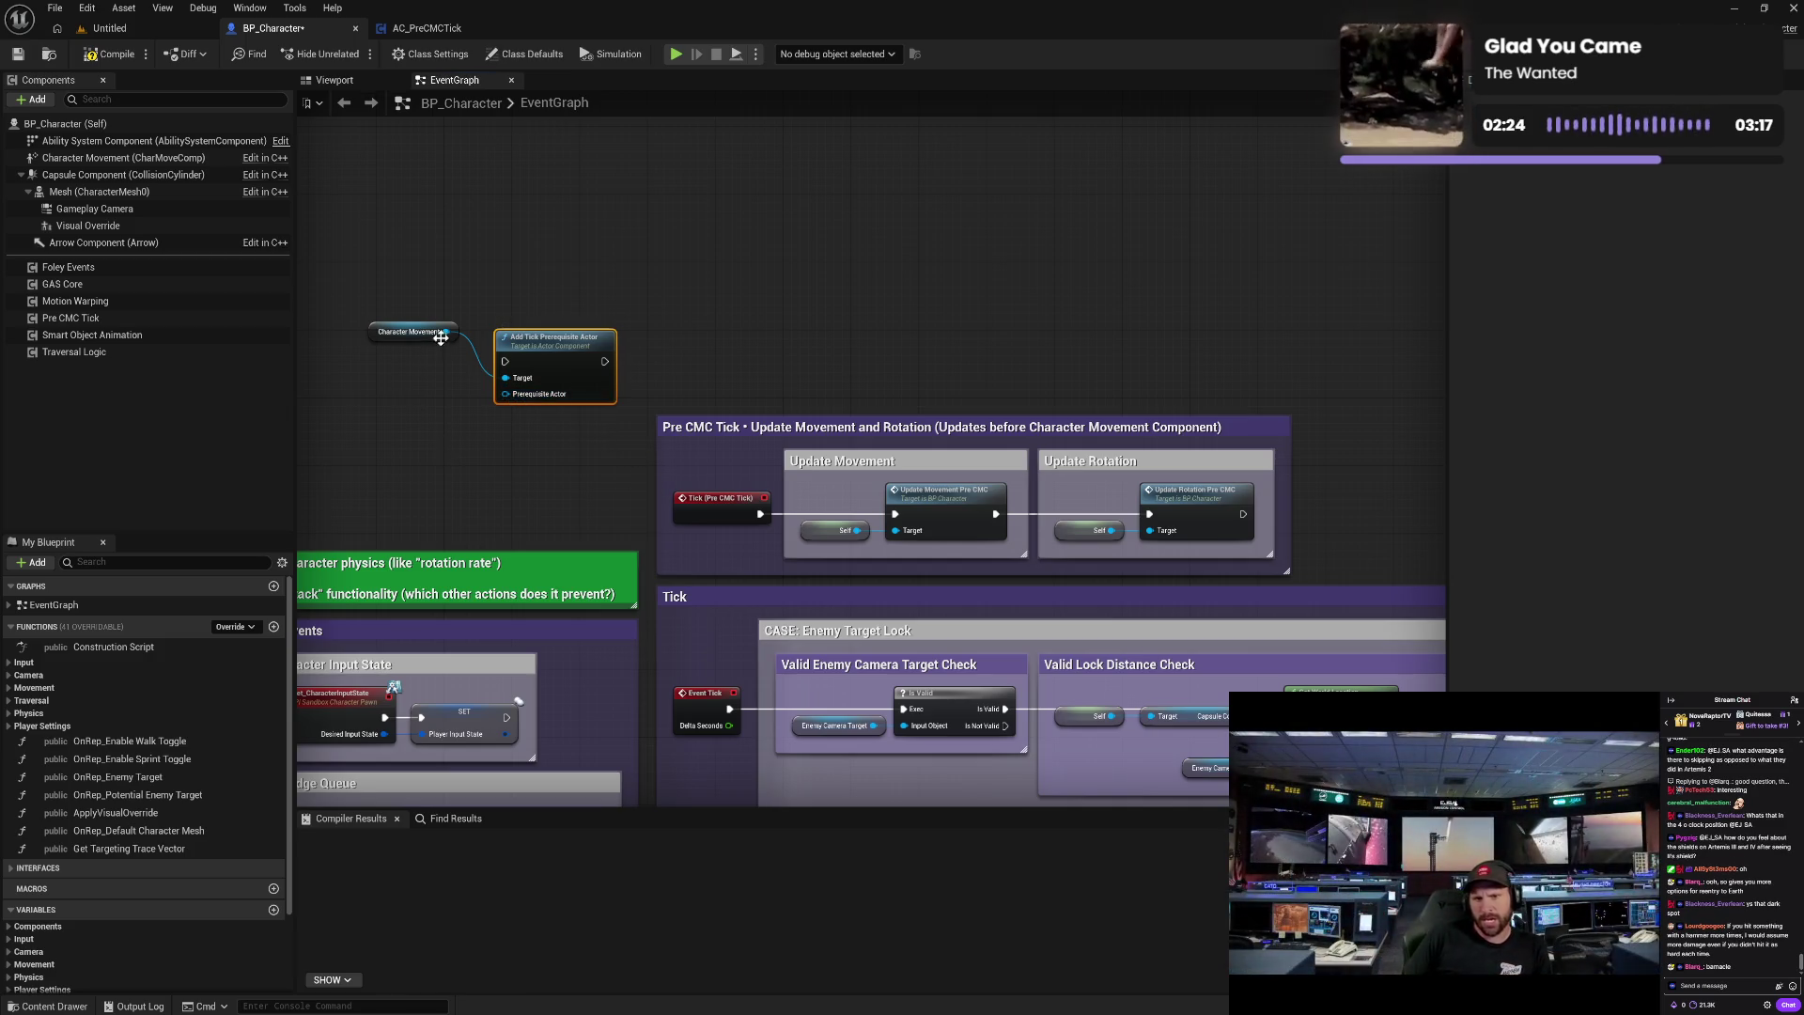
- Delete the stray Character Movement and Add Tick Prerequisite Actor nodes, then compile BP_Character
{"action": "mouse_move", "coordinate": [498, 513]}
{"action": "left_mouse_down"}
{"action": "mouse_move", "coordinate": [657, 595]}
{"action": "mouse_move", "coordinate": [689, 392]}
{"action": "left_mouse_up"}
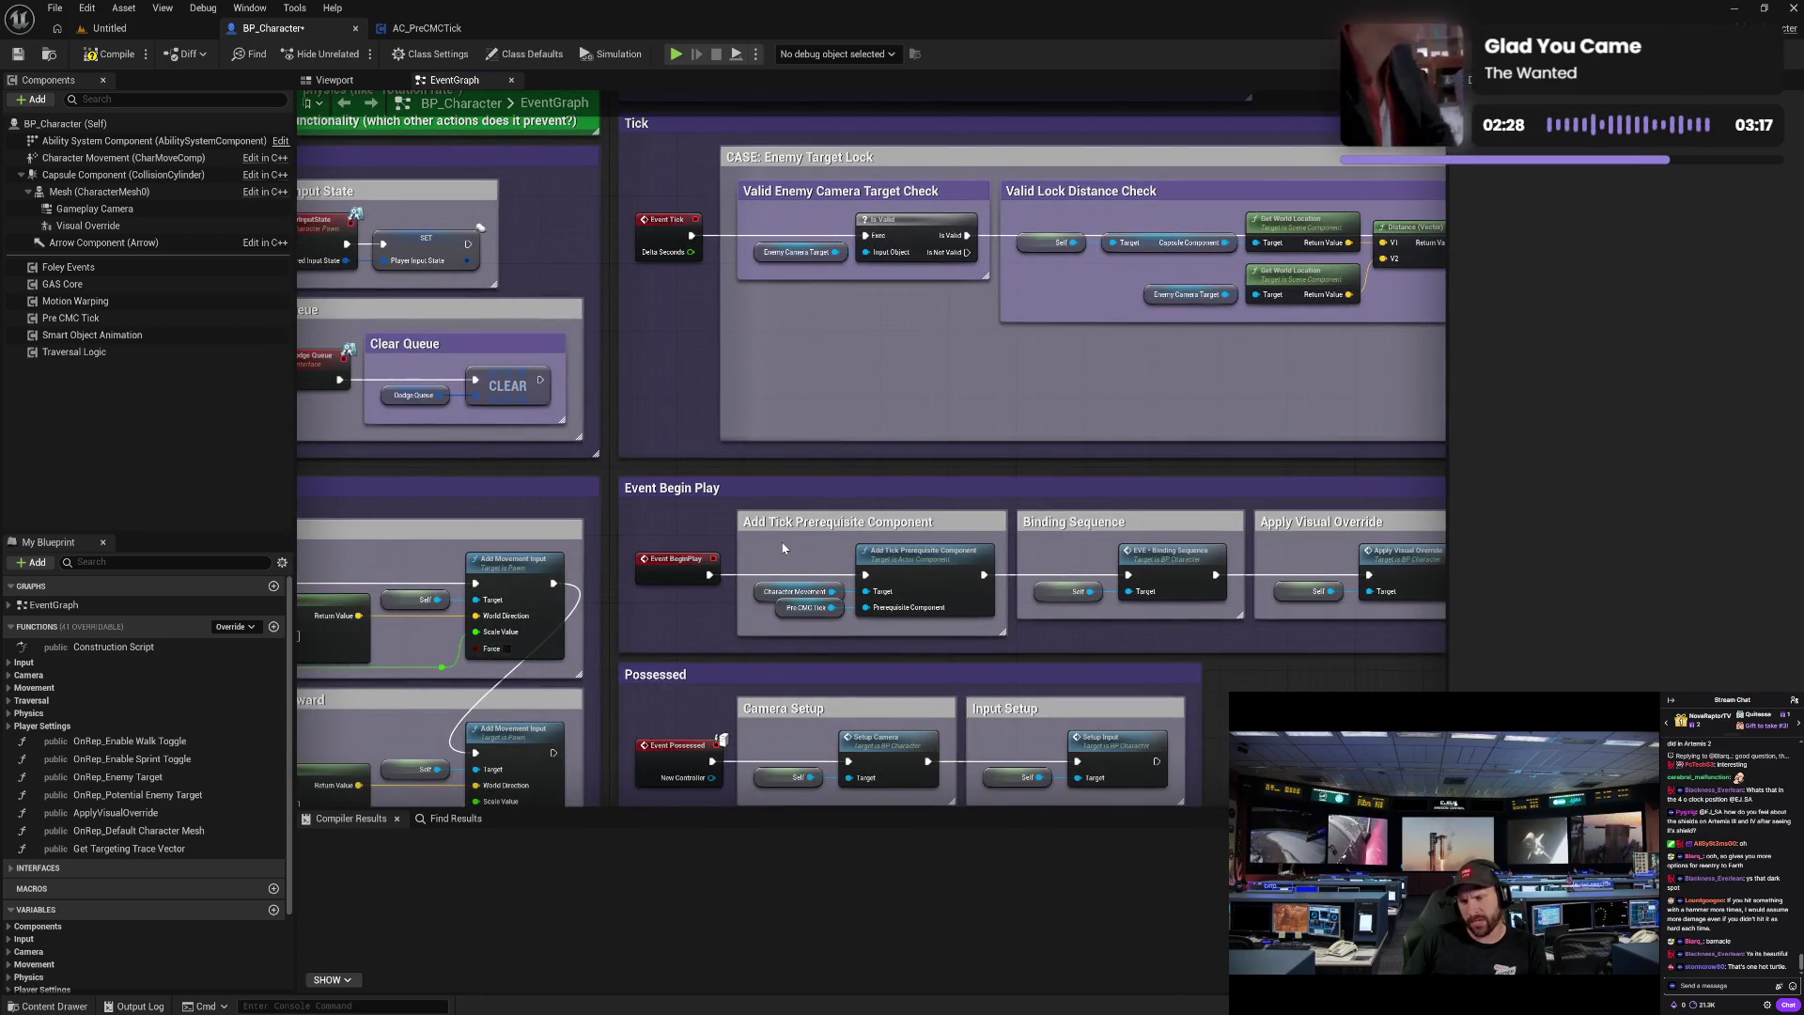
{"action": "left_click_drag", "start_coordinate": [783, 547], "coordinate": [760, 501]}
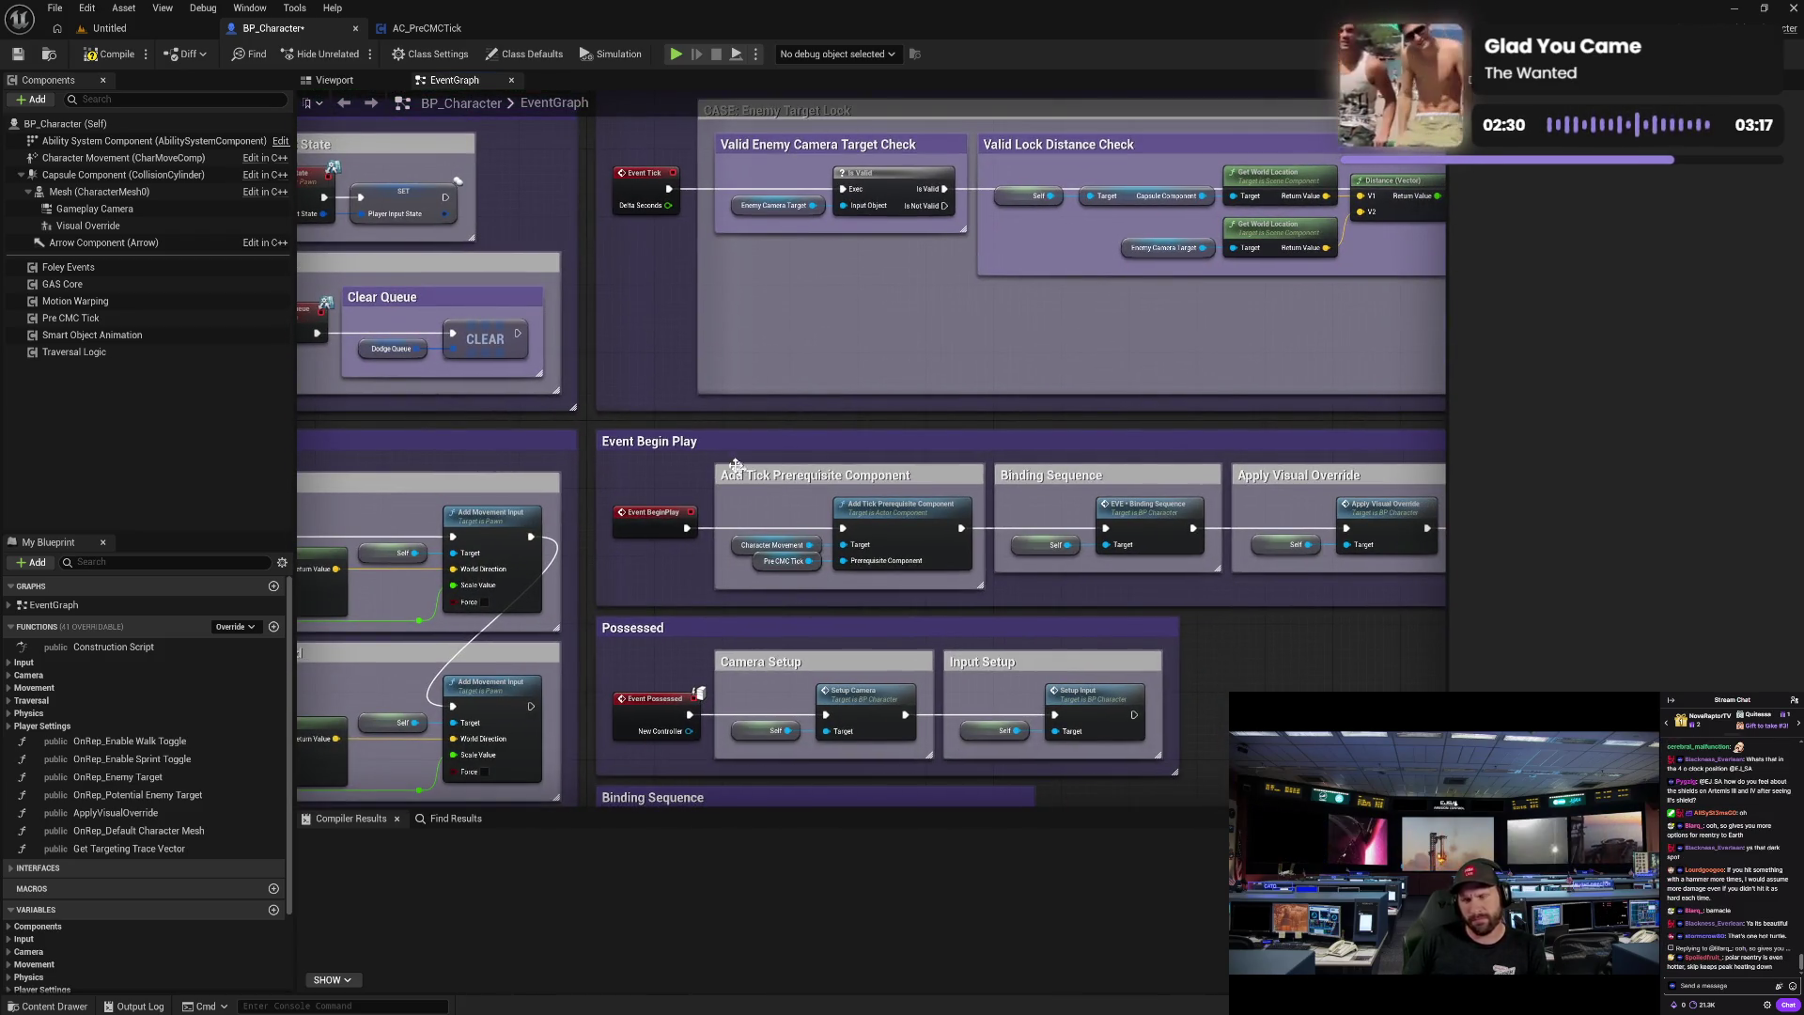
{"action": "left_click_drag", "start_coordinate": [661, 346], "coordinate": [879, 744]}
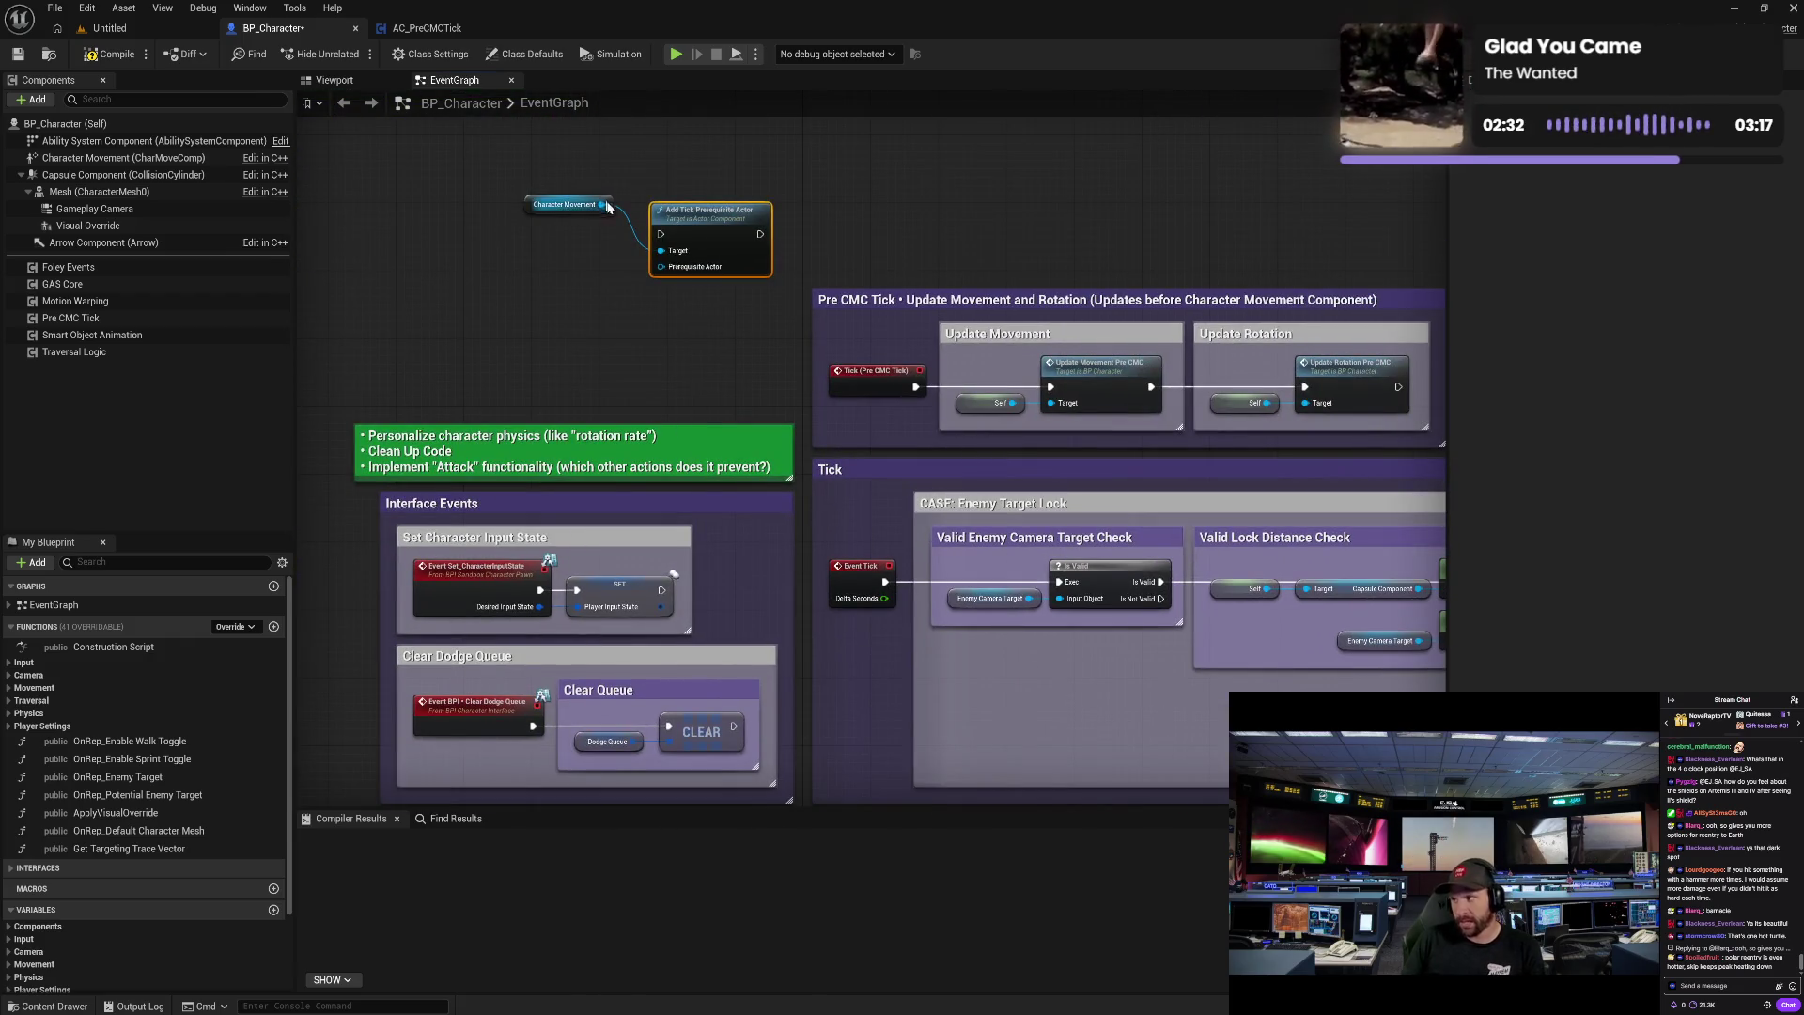
{"action": "mouse_move", "coordinate": [698, 232]}
{"action": "left_mouse_down"}
{"action": "mouse_move", "coordinate": [671, 198]}
{"action": "mouse_move", "coordinate": [721, 265]}
{"action": "left_mouse_up"}
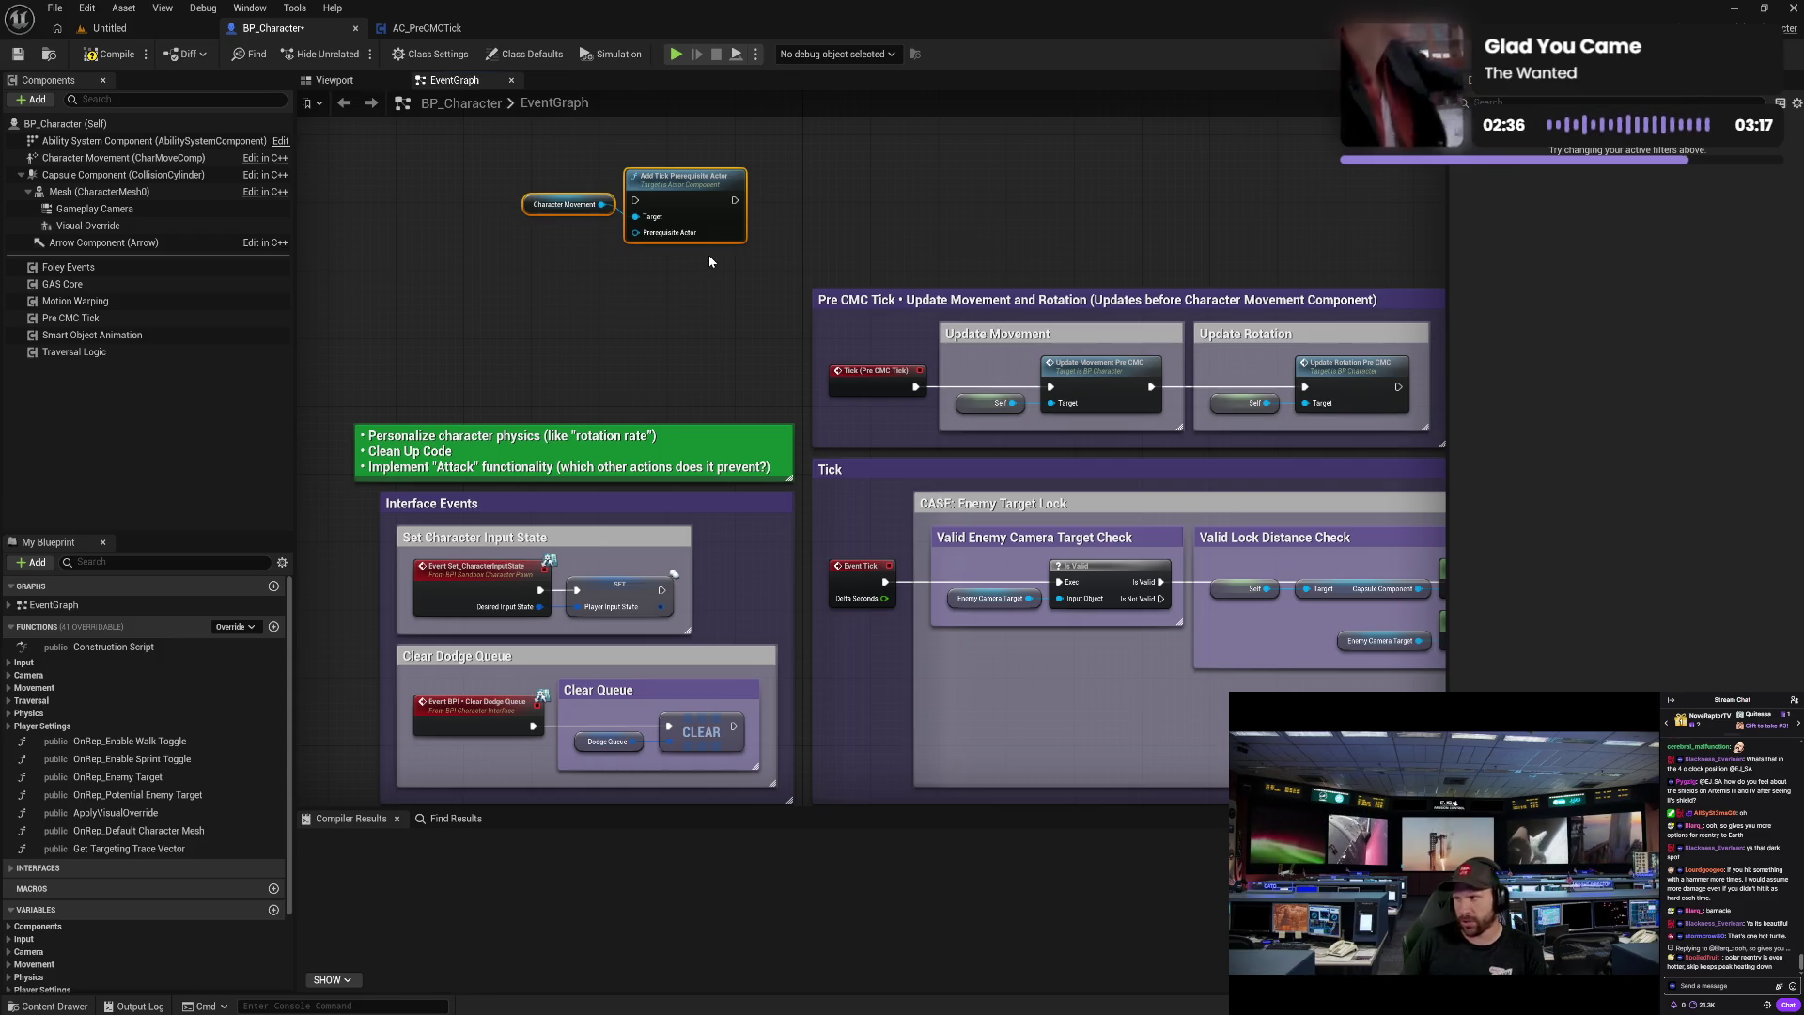
{"action": "key", "text": "Delete"}
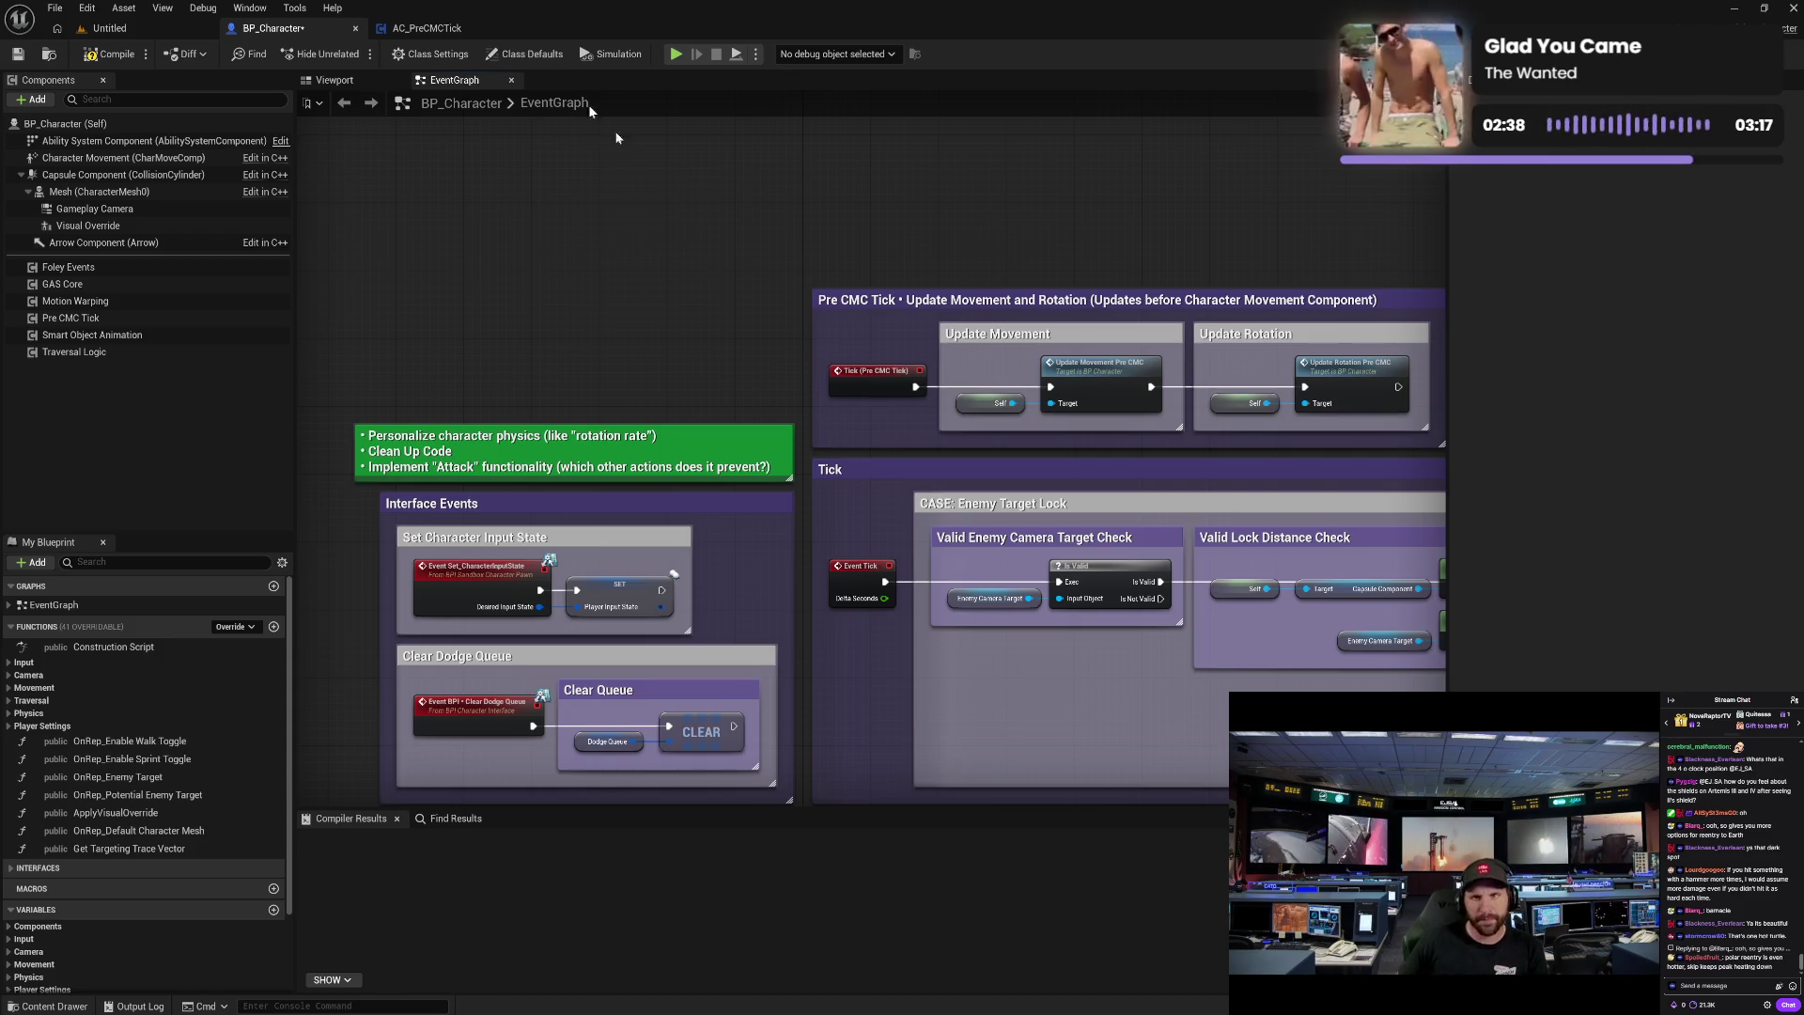
{"action": "left_click", "coordinate": [103, 54]}
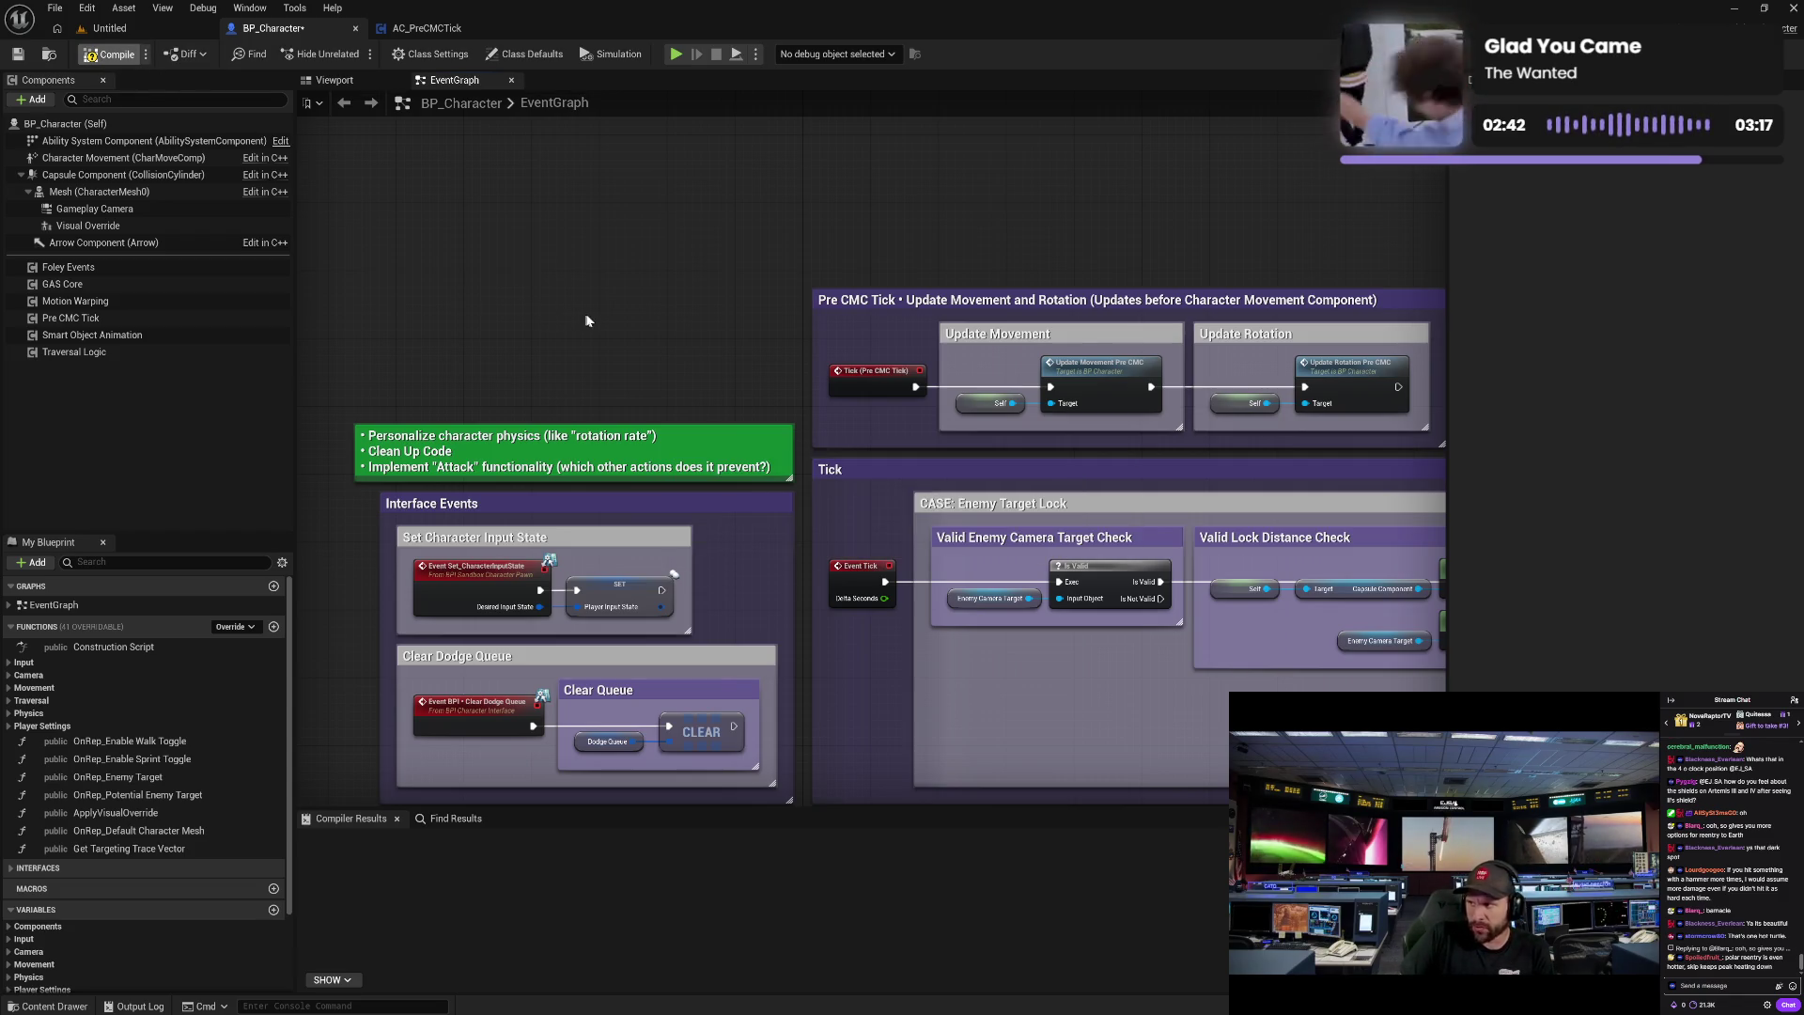
- Pan through the Begin Play, Possessed, Add Movement Input and Local Player Check sections, then return to AC_PreCMCTick
{"action": "left_click_drag", "start_coordinate": [734, 376], "coordinate": [537, 354]}
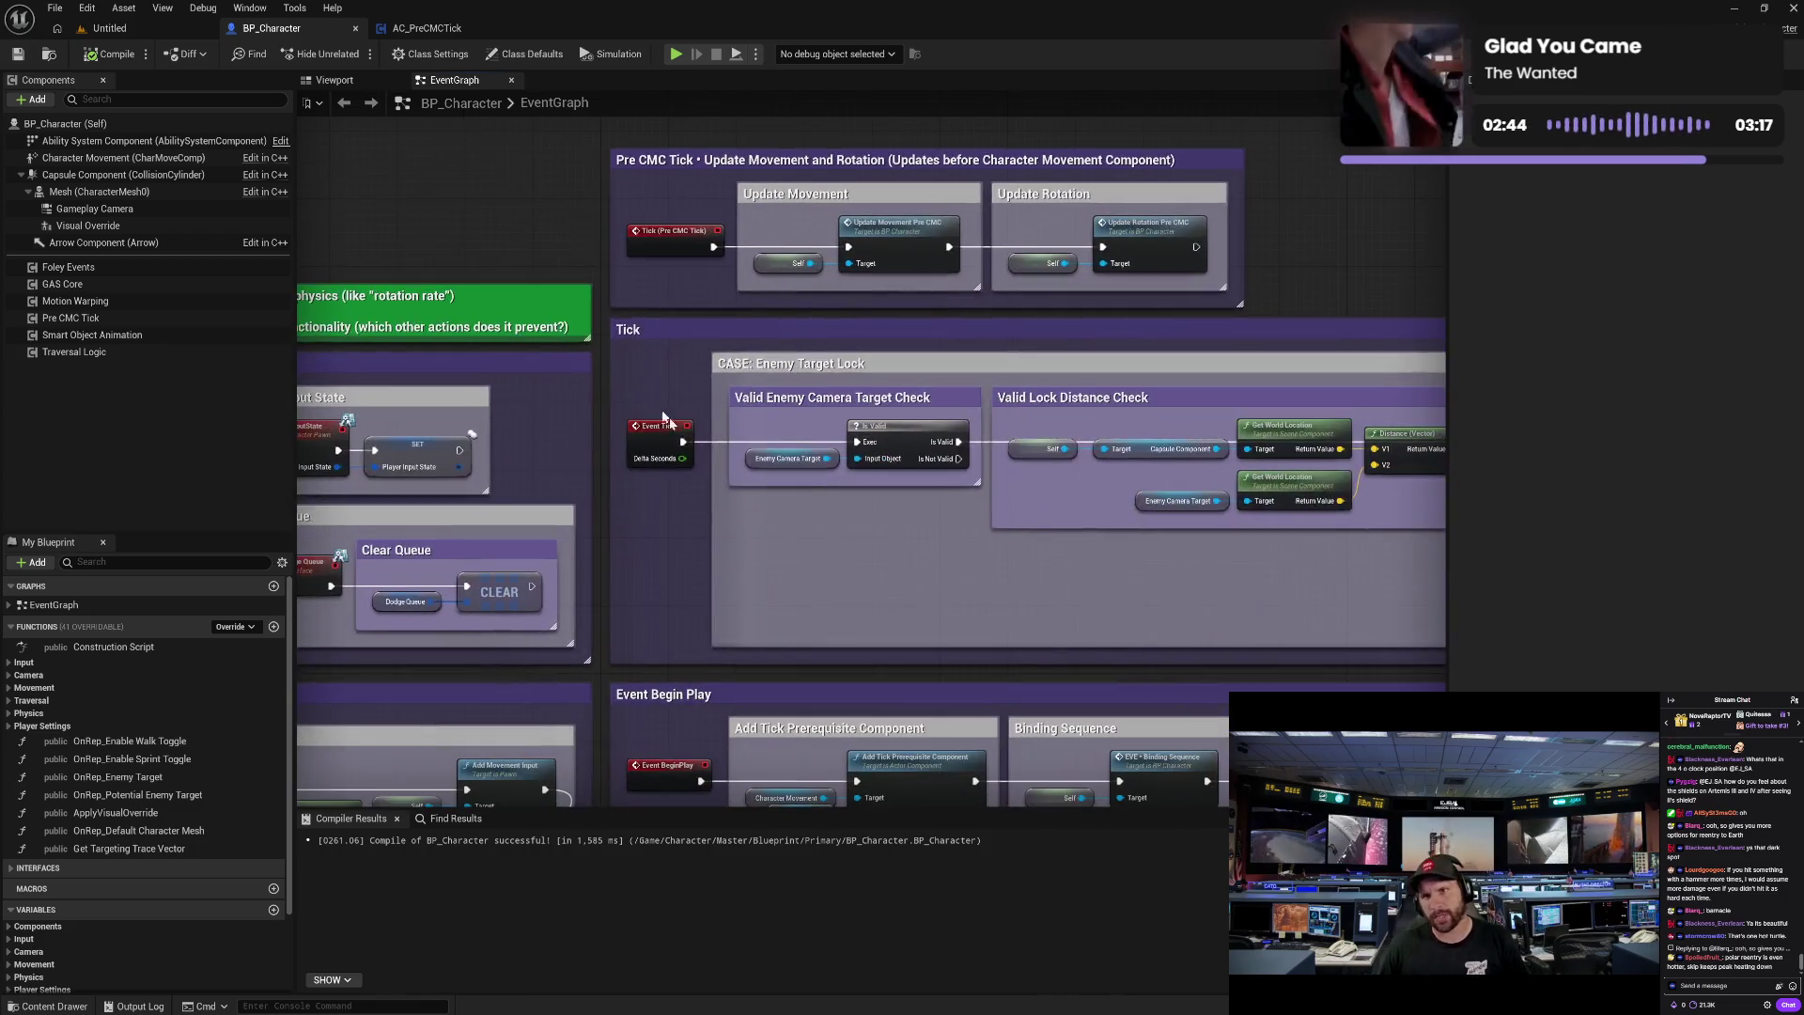
{"action": "left_click_drag", "start_coordinate": [828, 561], "coordinate": [652, 353]}
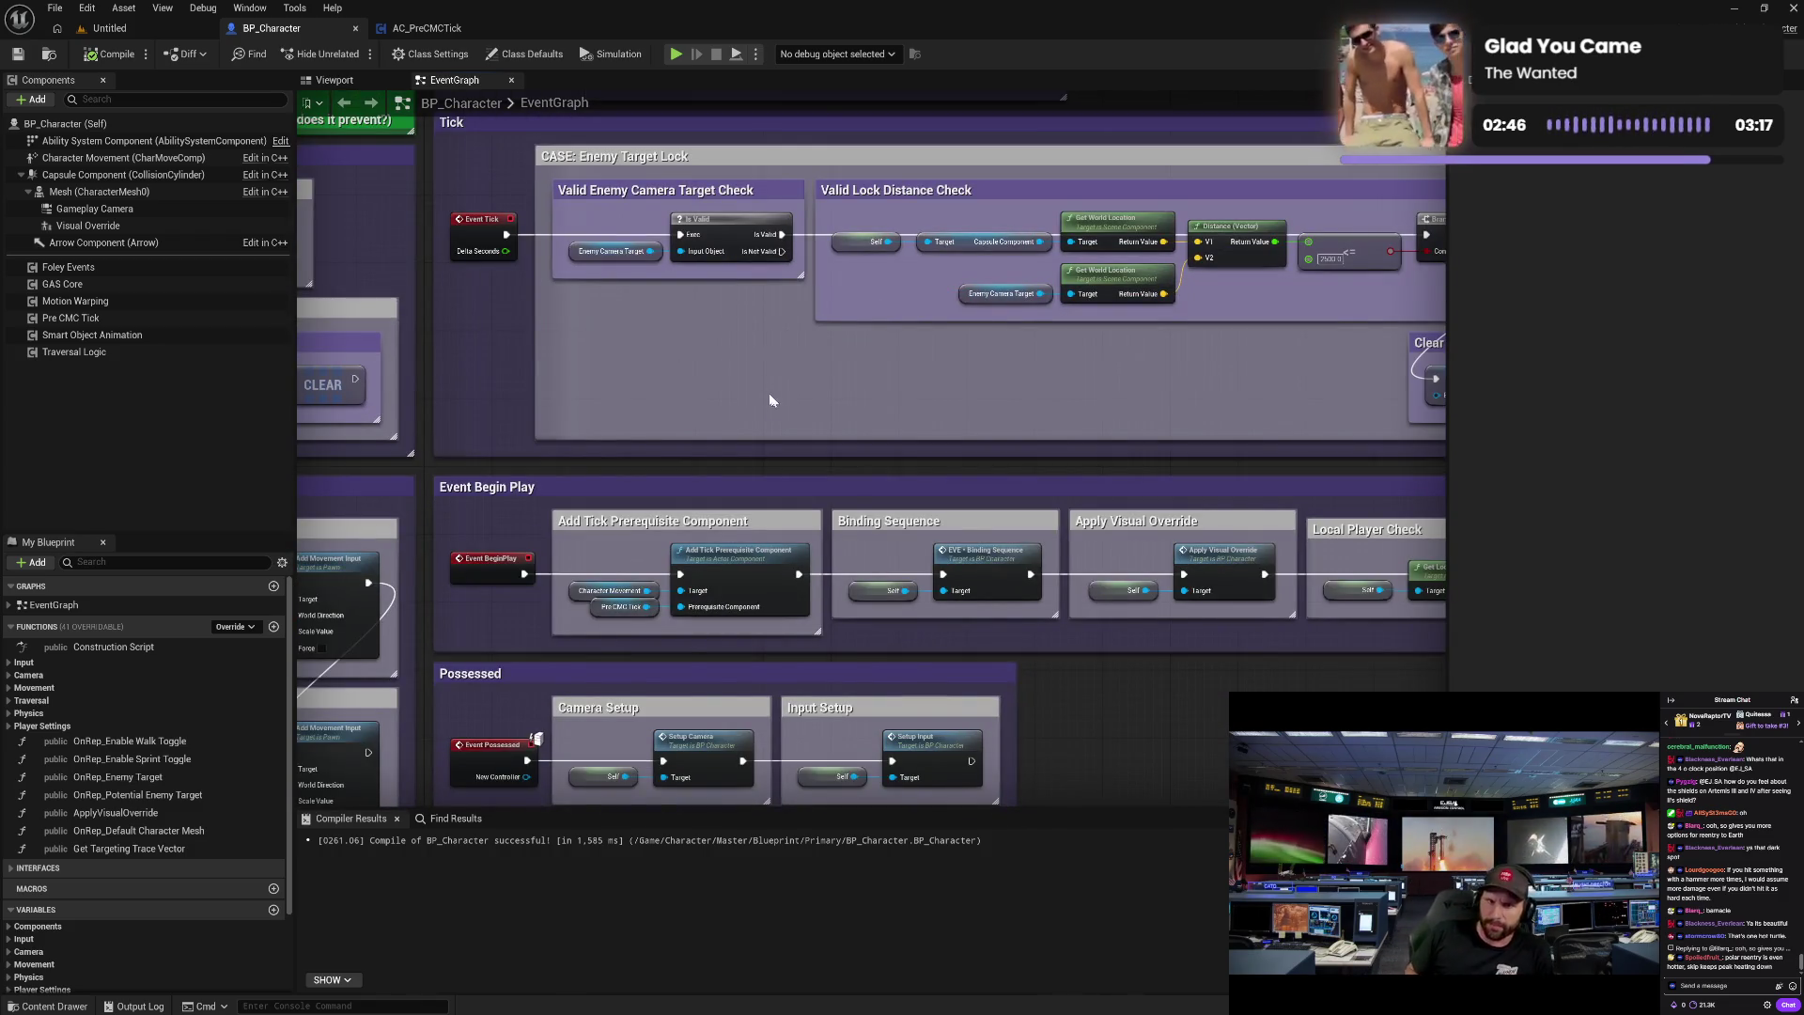
{"action": "left_click_drag", "start_coordinate": [923, 583], "coordinate": [843, 472]}
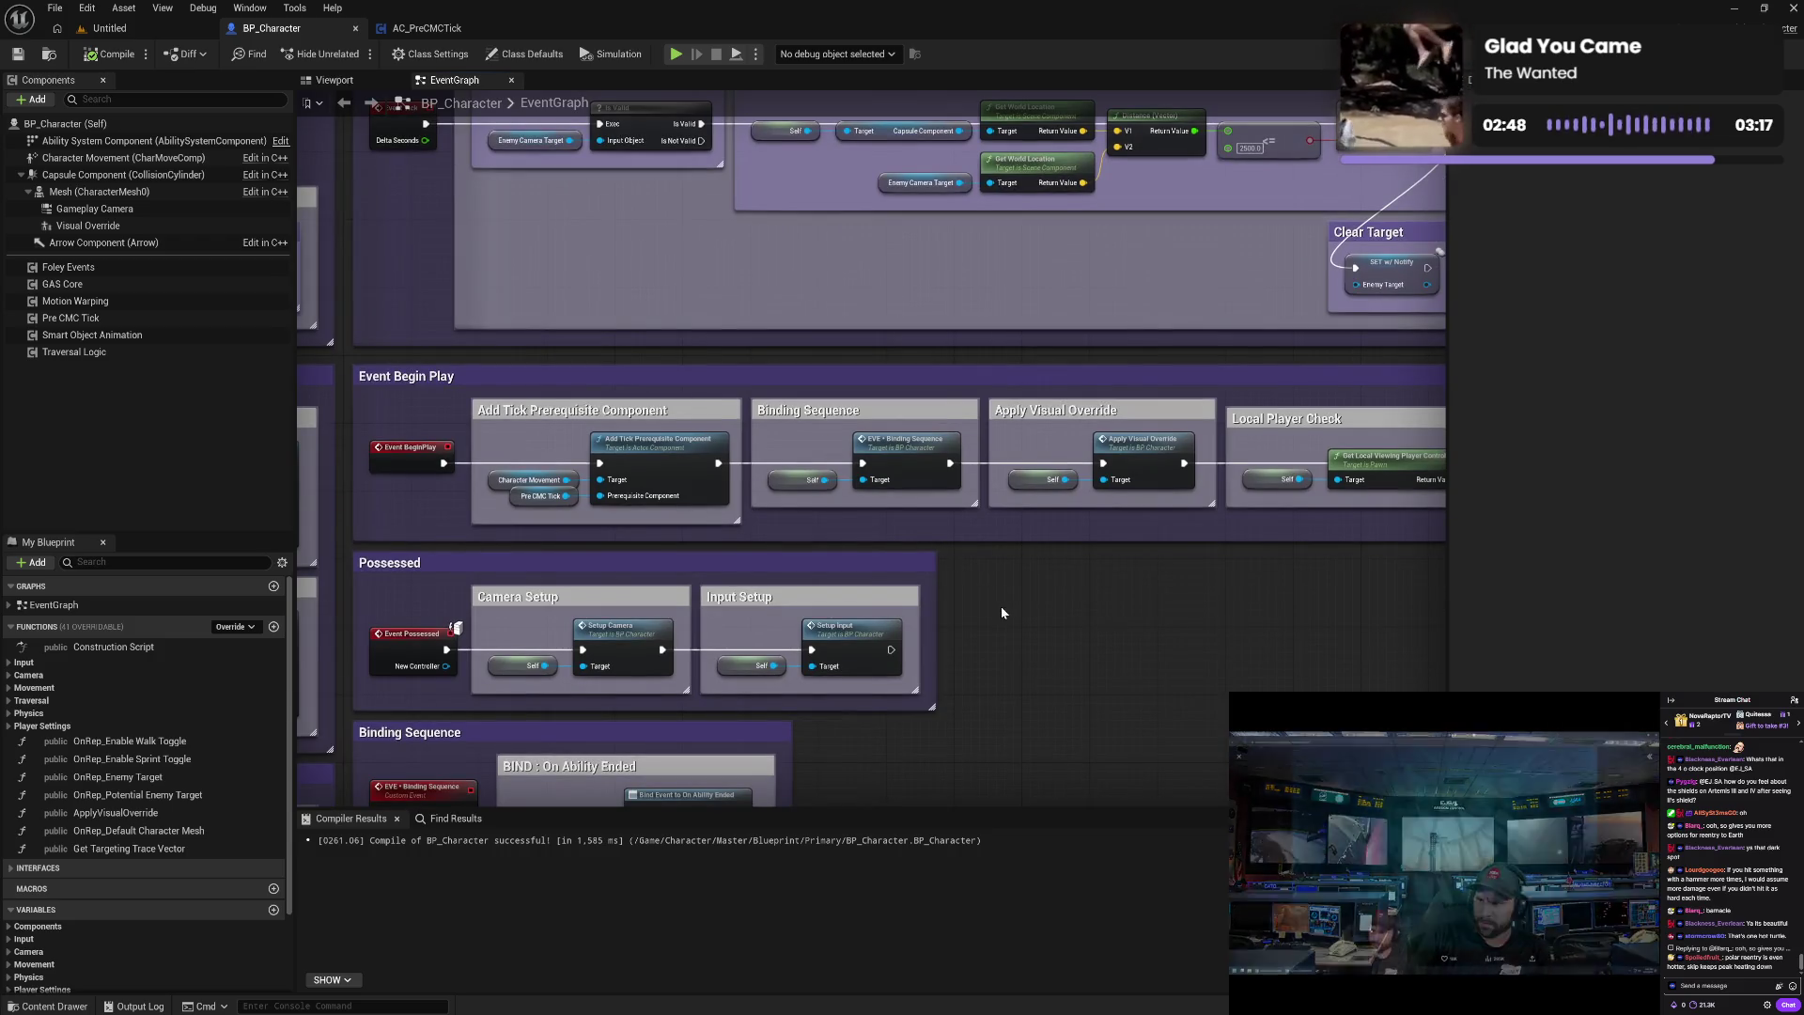
{"action": "left_click_drag", "start_coordinate": [1001, 606], "coordinate": [1203, 496]}
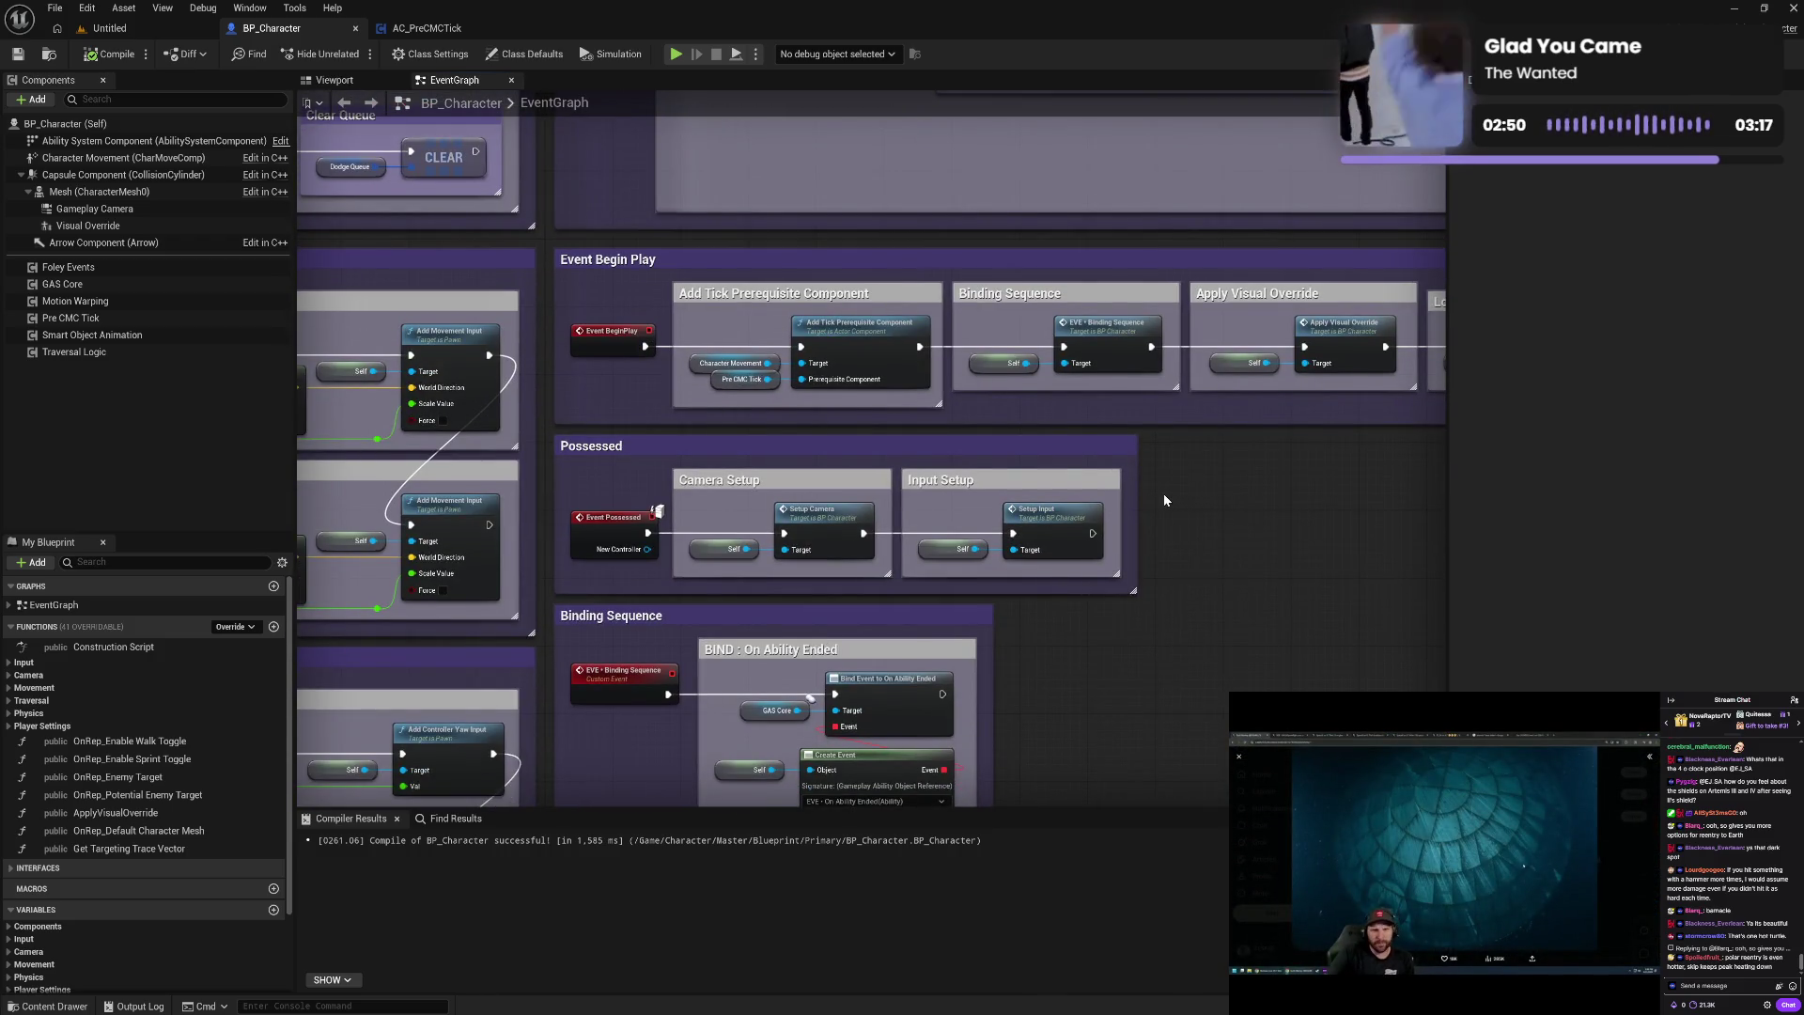
{"action": "left_click_drag", "start_coordinate": [1288, 488], "coordinate": [1142, 493]}
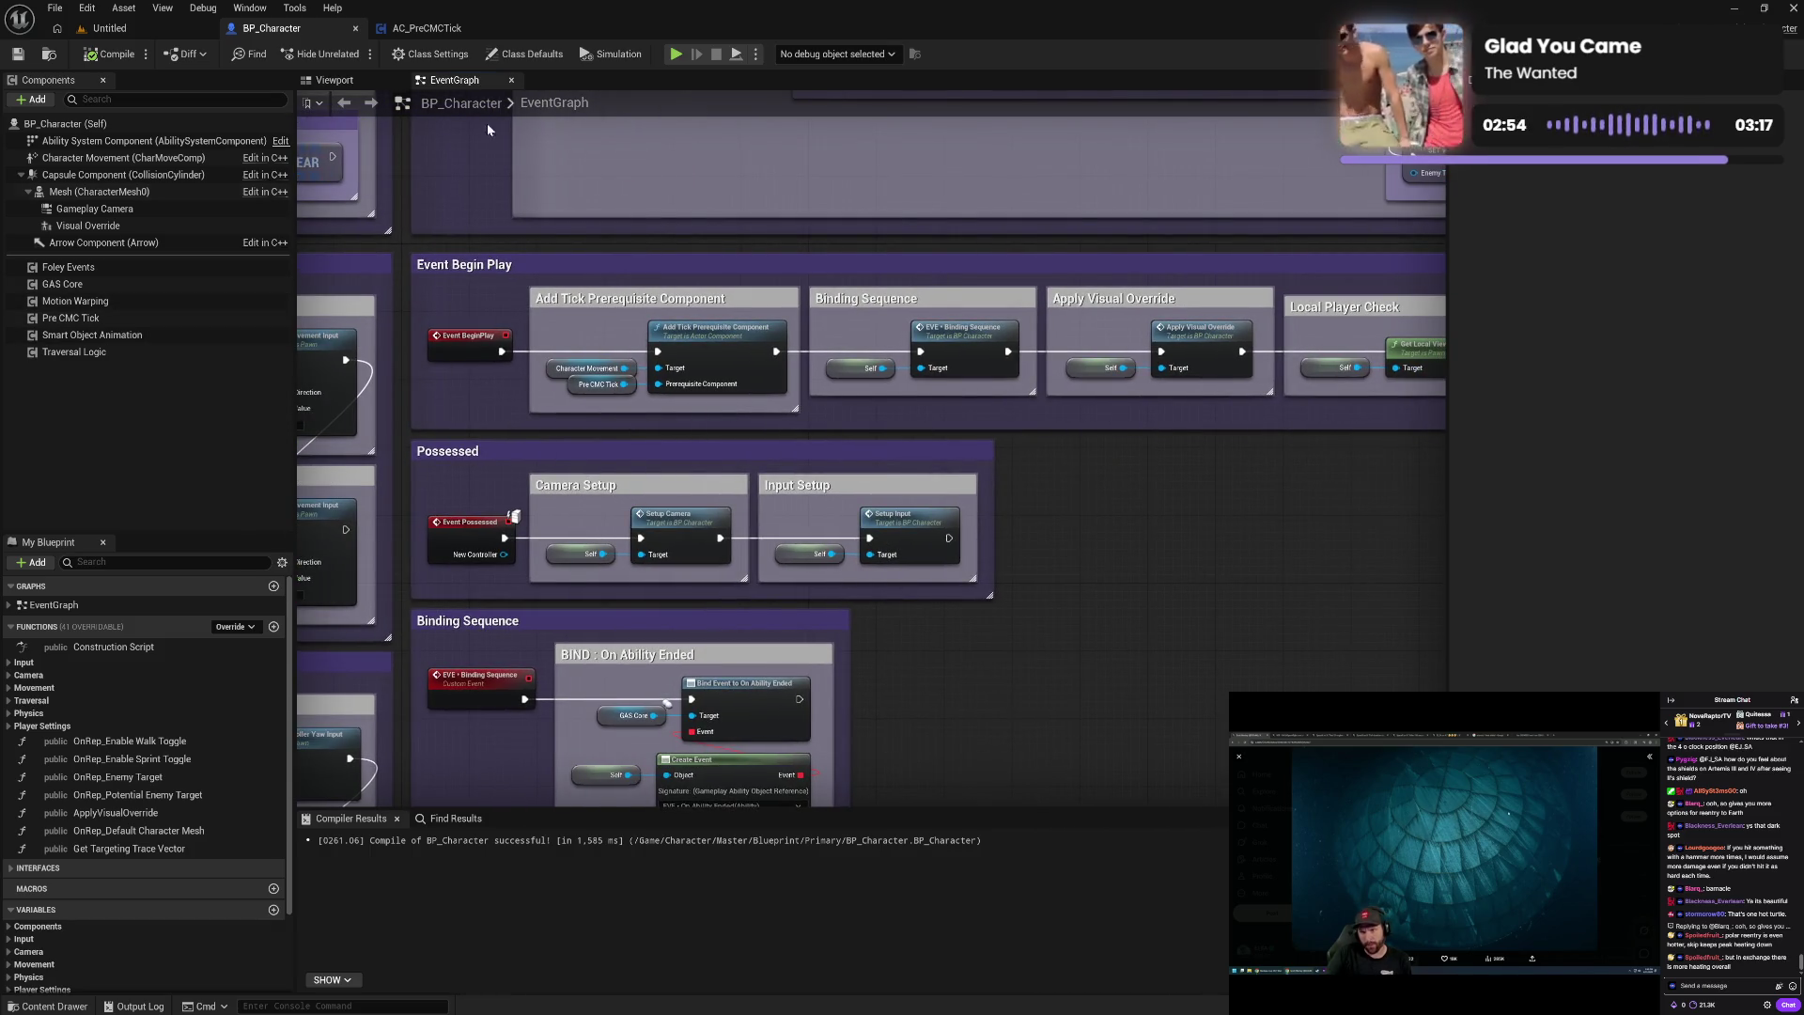
{"action": "left_click", "coordinate": [439, 30]}
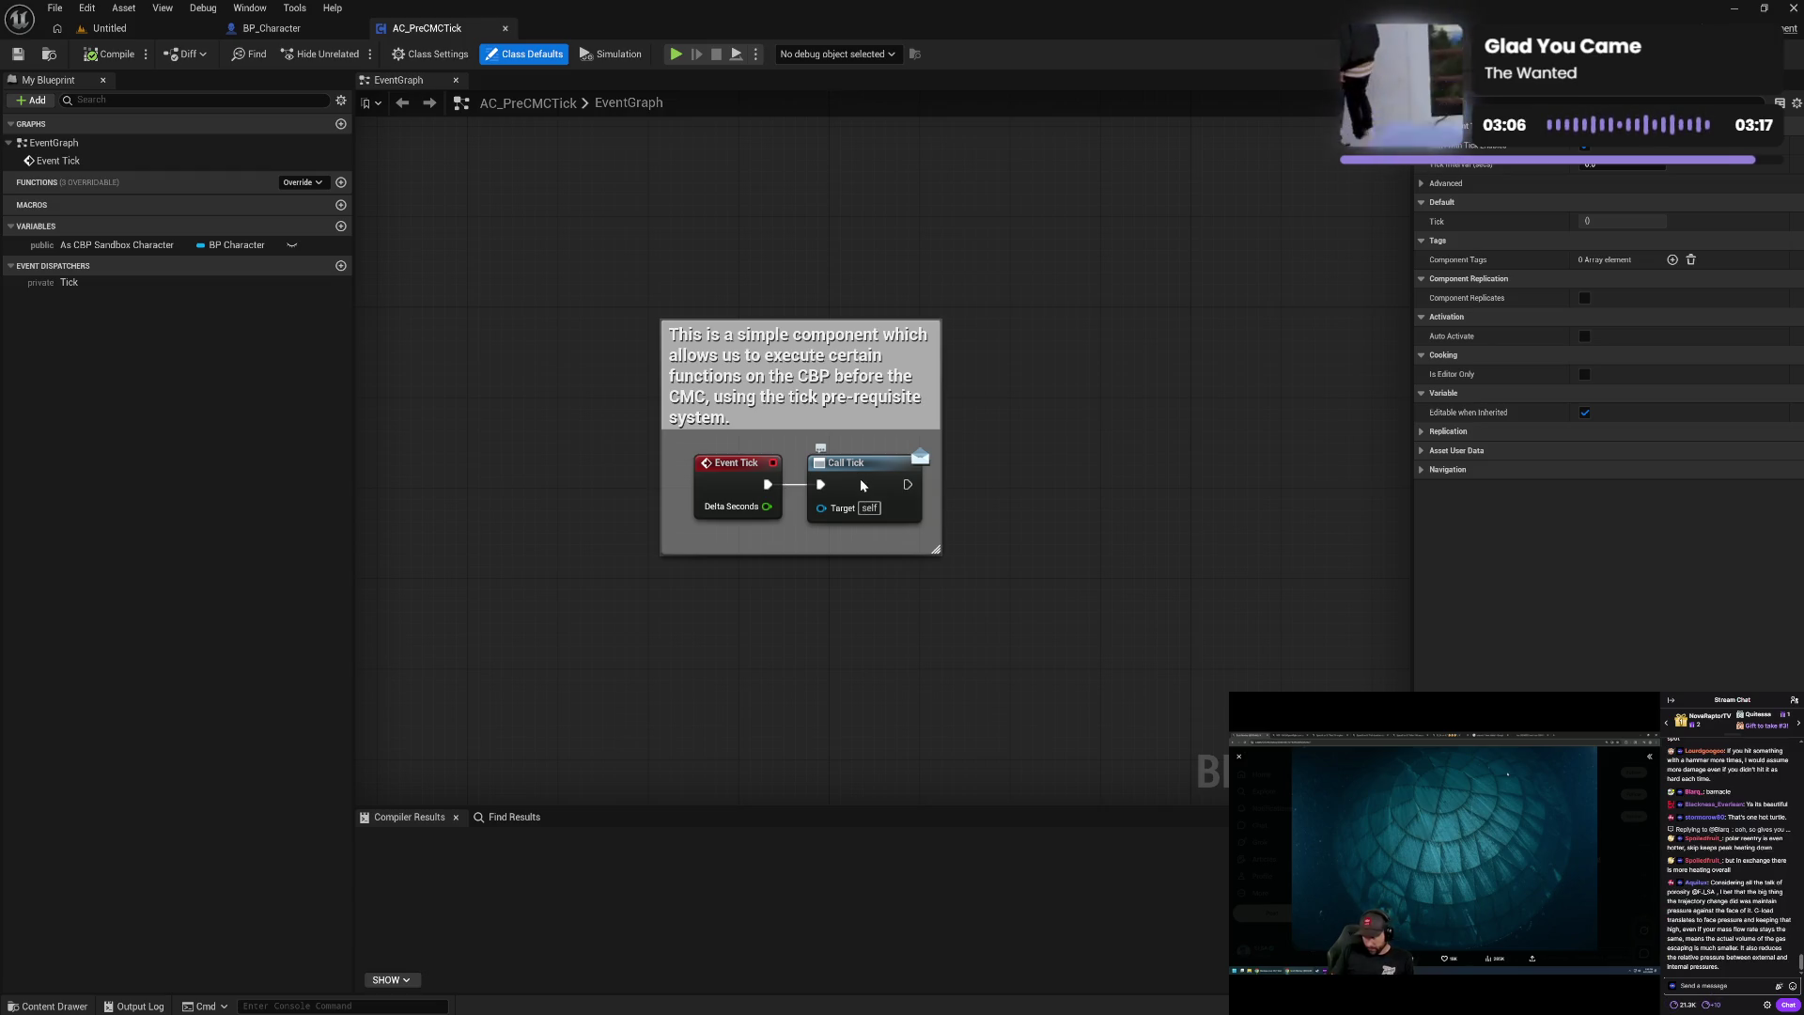
- Wire a Self node into Call Tick's Target pin and align it
{"action": "mouse_move", "coordinate": [860, 477]}
{"action": "left_mouse_down"}
{"action": "mouse_move", "coordinate": [1083, 476]}
{"action": "mouse_move", "coordinate": [982, 555]}
{"action": "left_mouse_up"}
{"action": "type", "text": "se"}
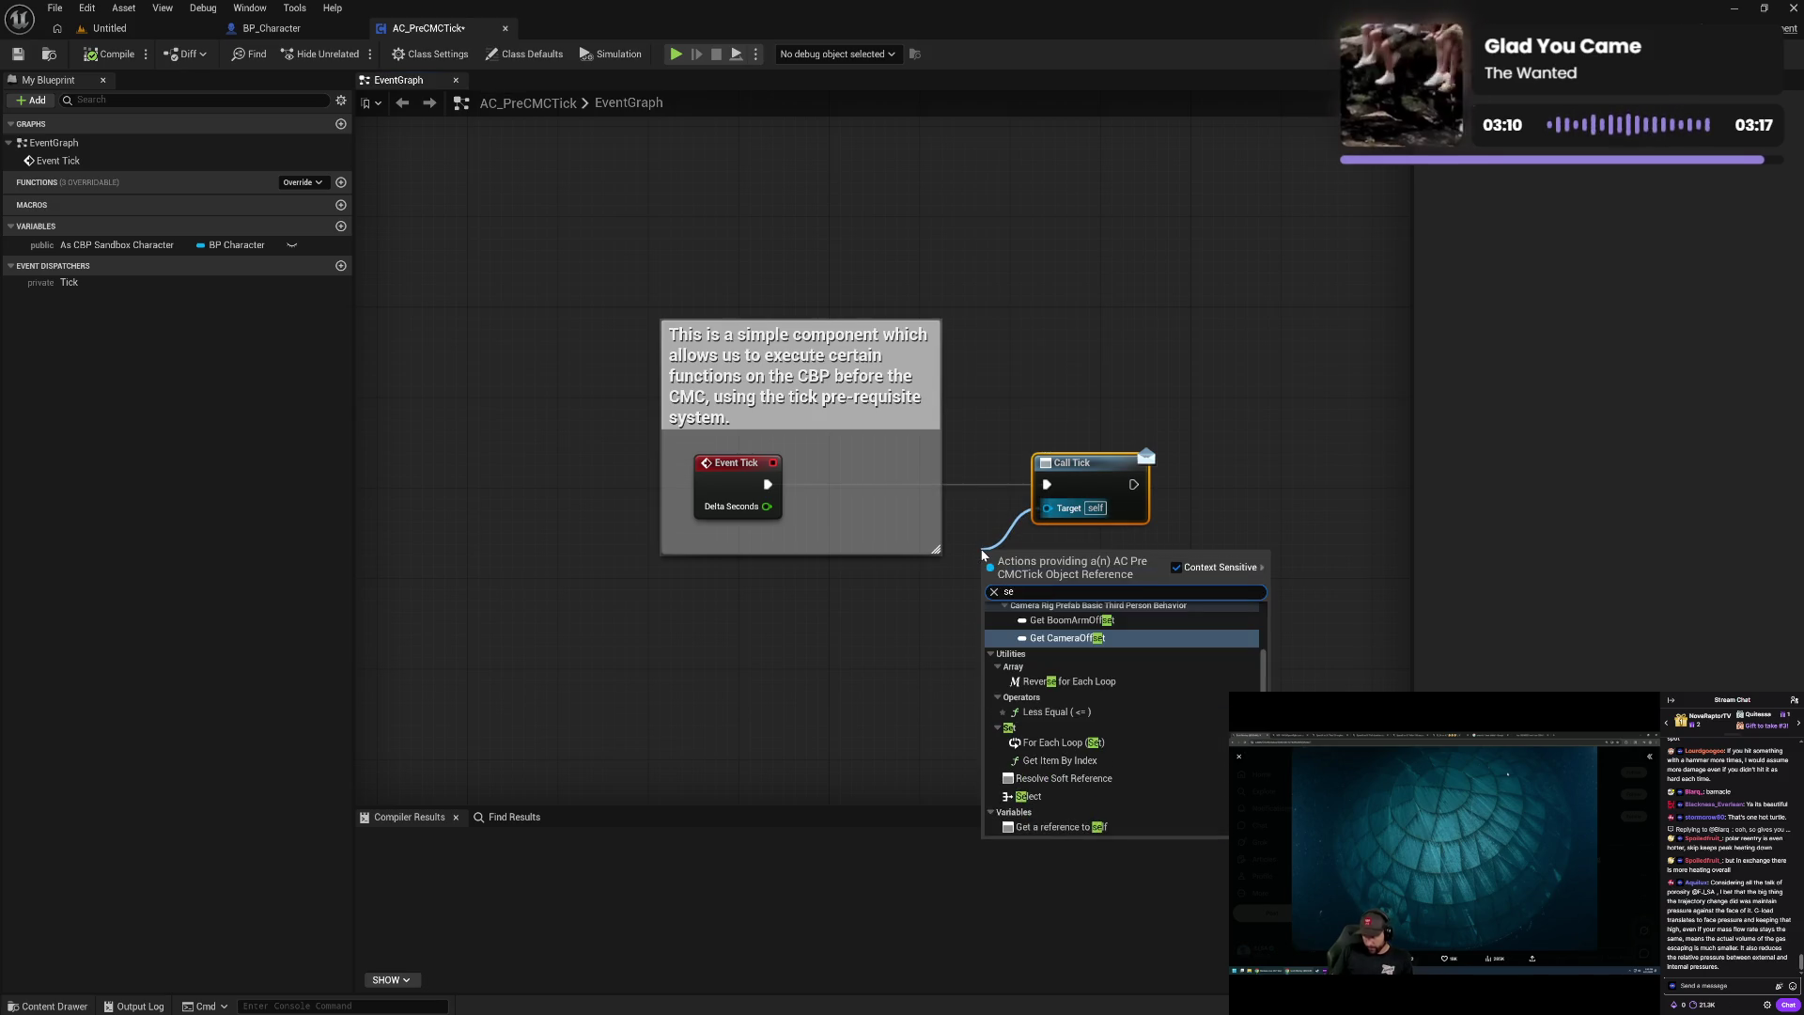
{"action": "type", "text": "lf"}
{"action": "left_click", "coordinate": [1092, 630]}
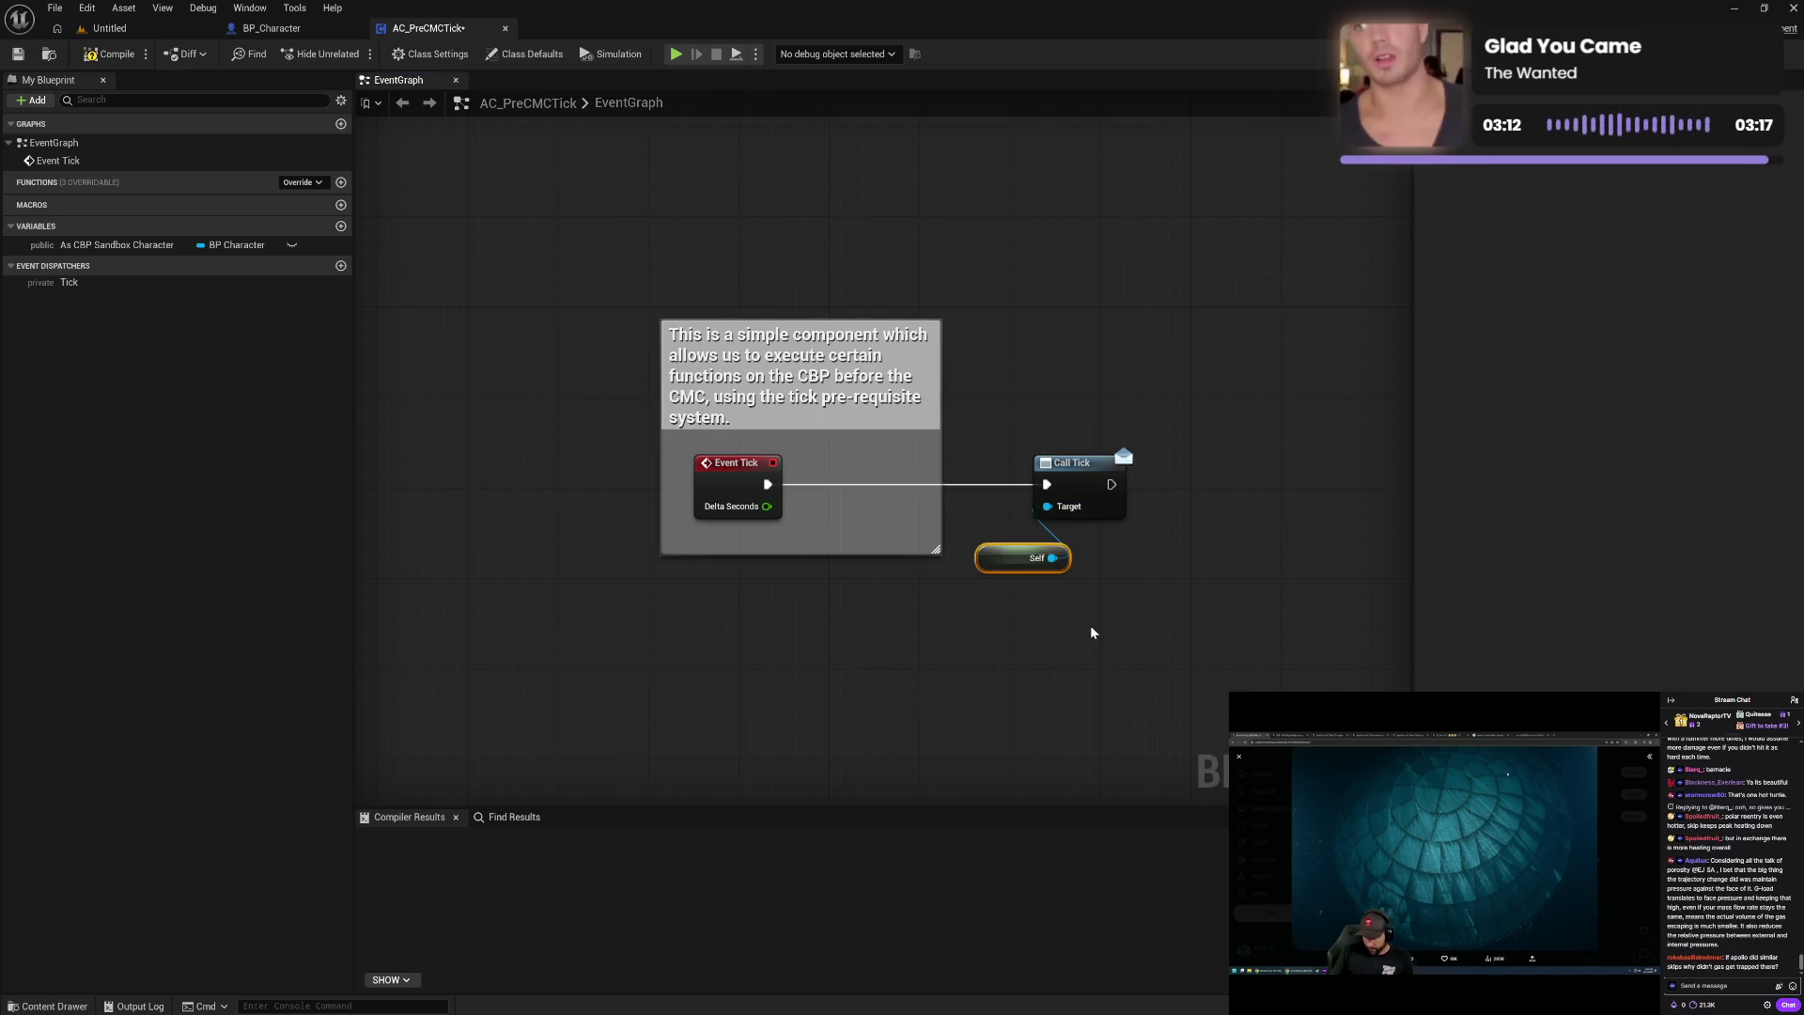
{"action": "mouse_move", "coordinate": [988, 556]}
{"action": "left_mouse_down"}
{"action": "mouse_move", "coordinate": [933, 508]}
{"action": "mouse_move", "coordinate": [1106, 539]}
{"action": "left_mouse_up"}
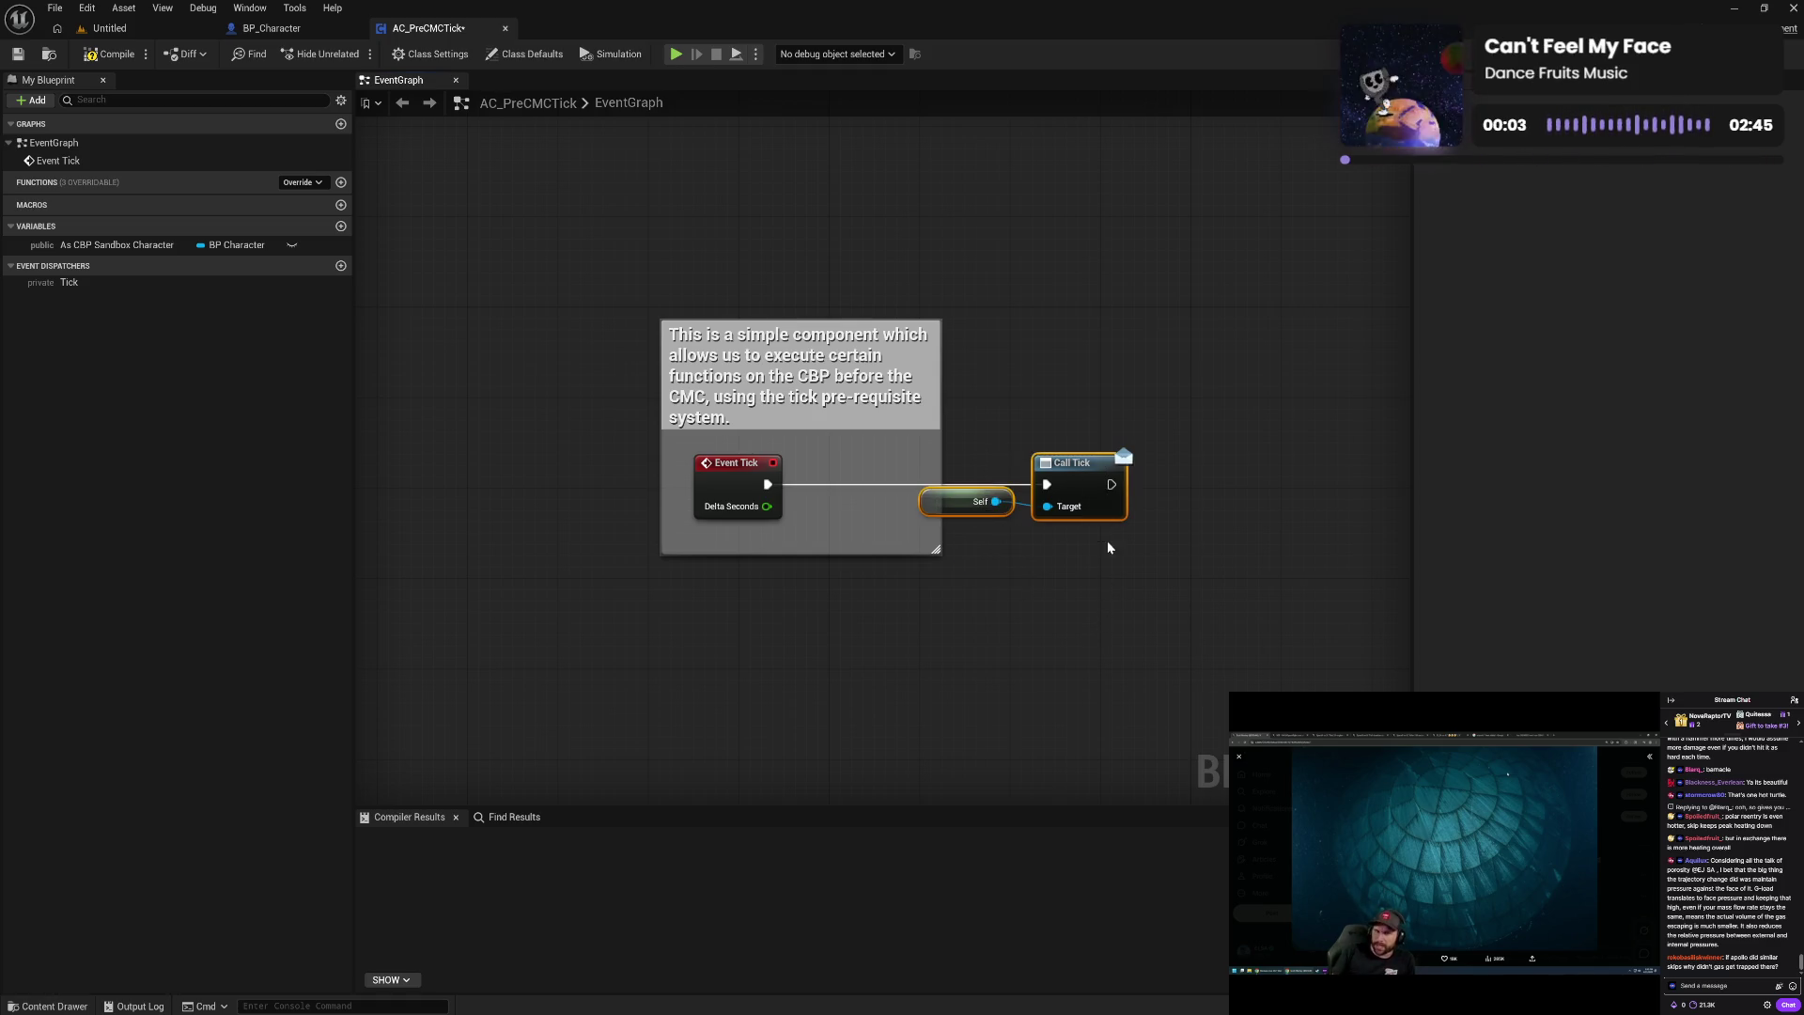
{"action": "key", "text": "q"}
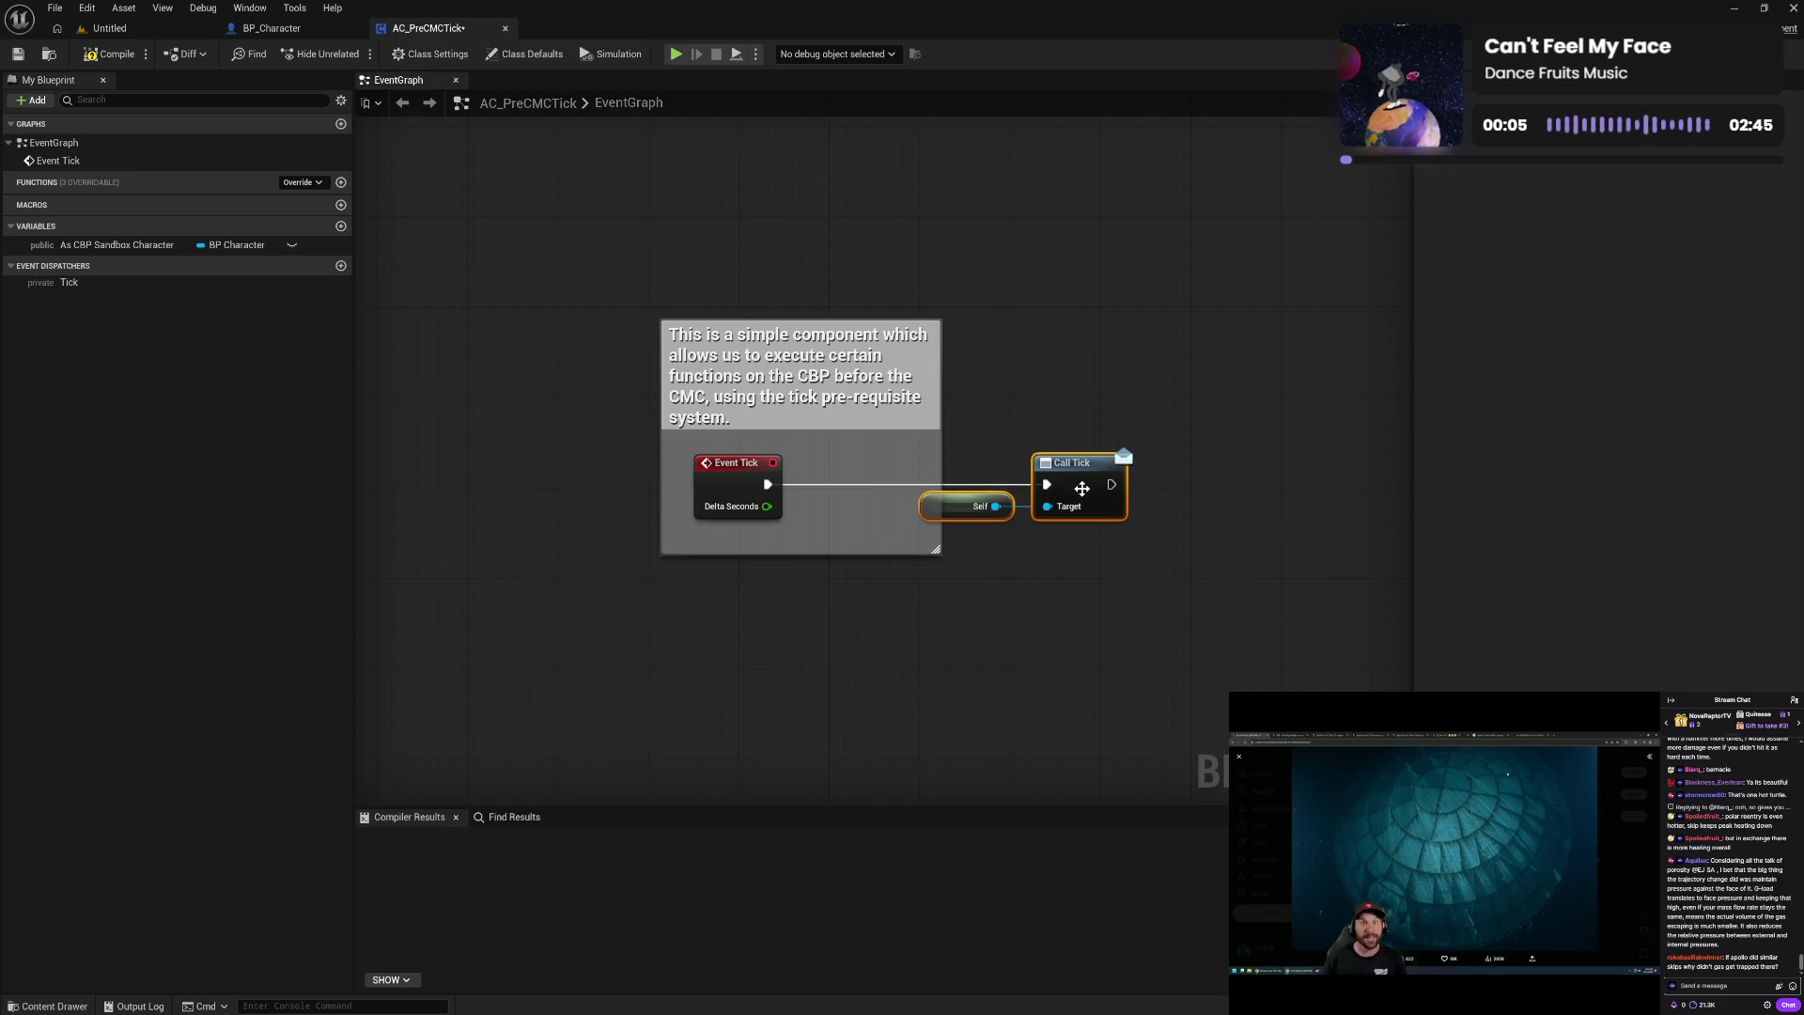
- Wrap Call Tick in a 'Call Tick Dispatcher' comment and widen the outer comment to fit its text
{"action": "type", "text": "cCall"}
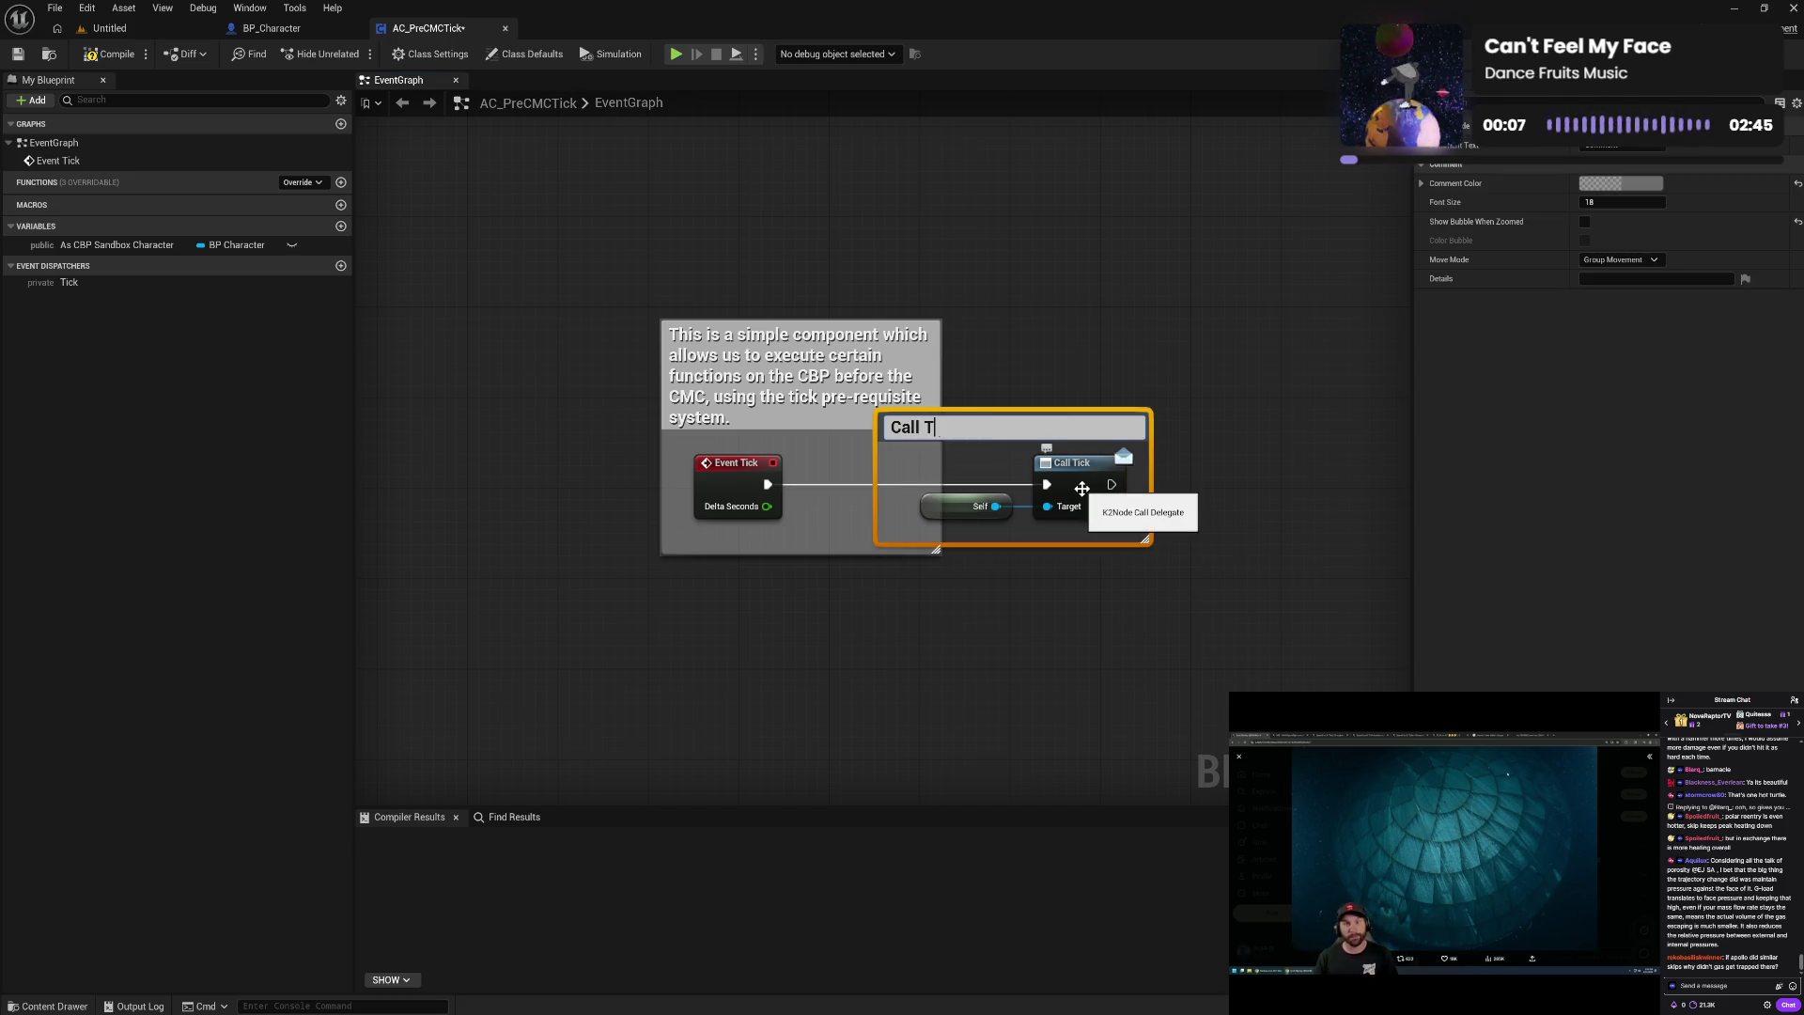
{"action": "type", "text": "ick Dispatc"}
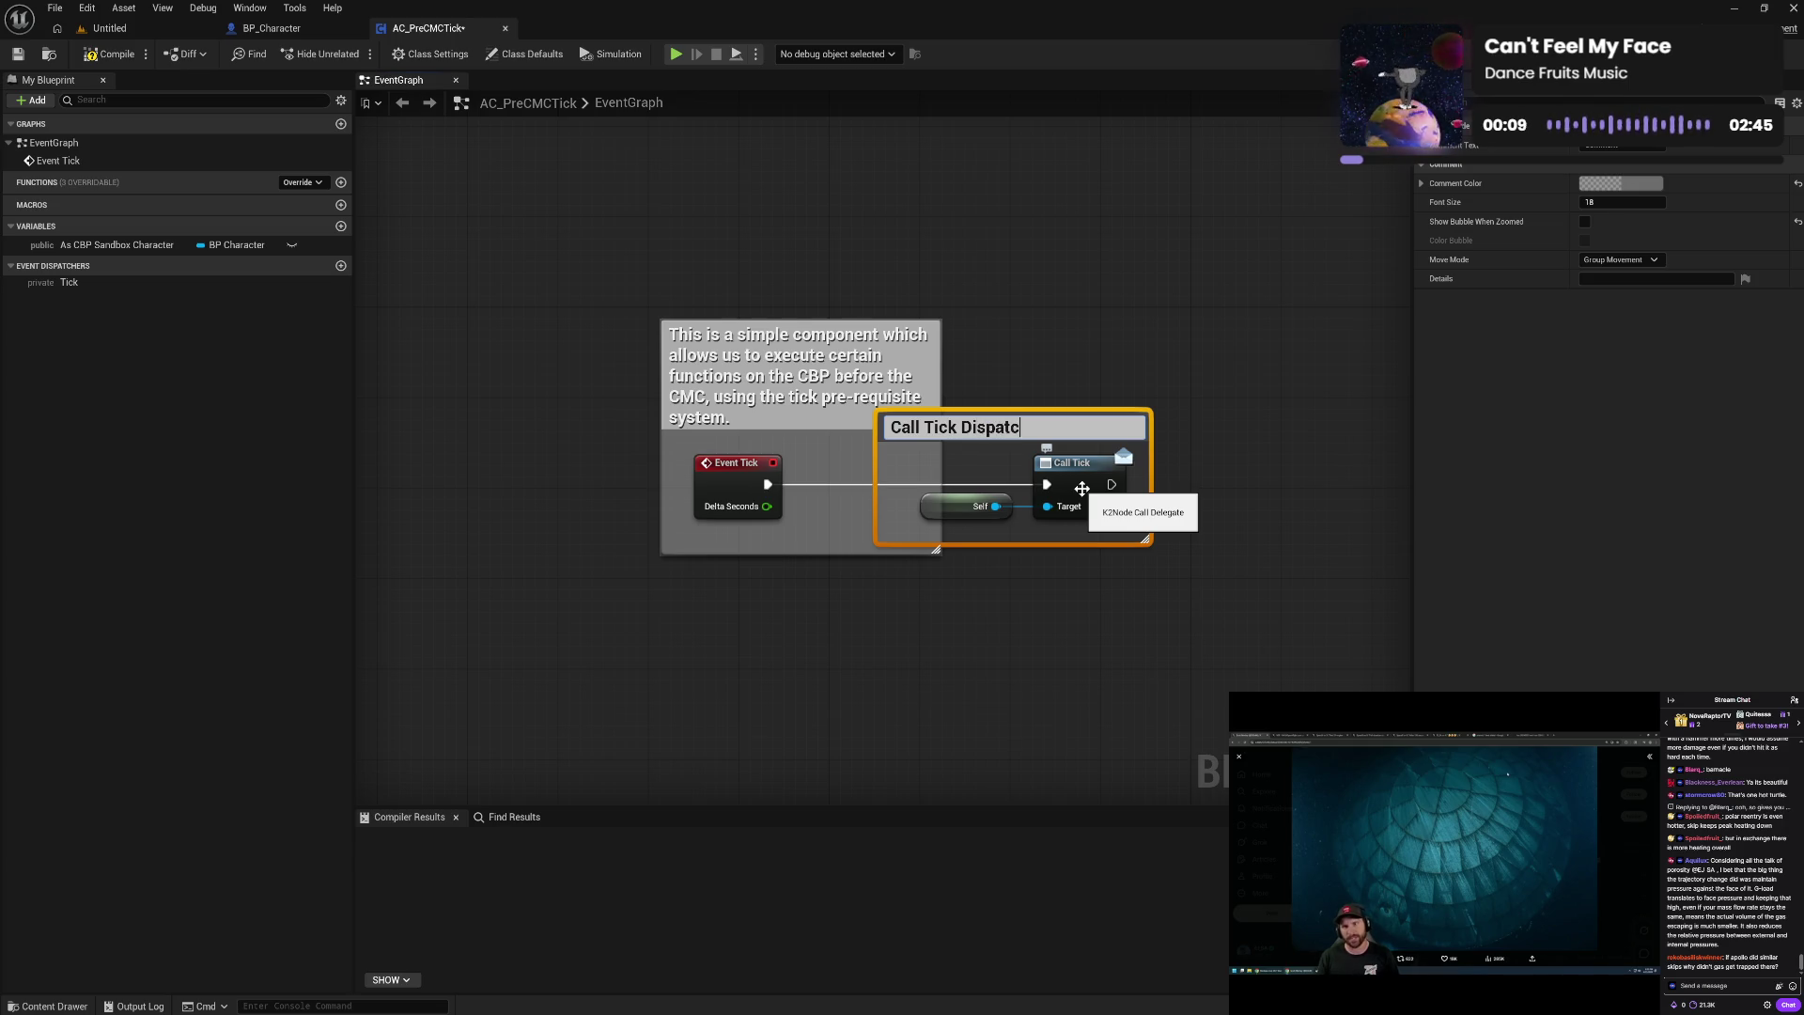
{"action": "type", "text": "her"}
{"action": "key", "text": "Return"}
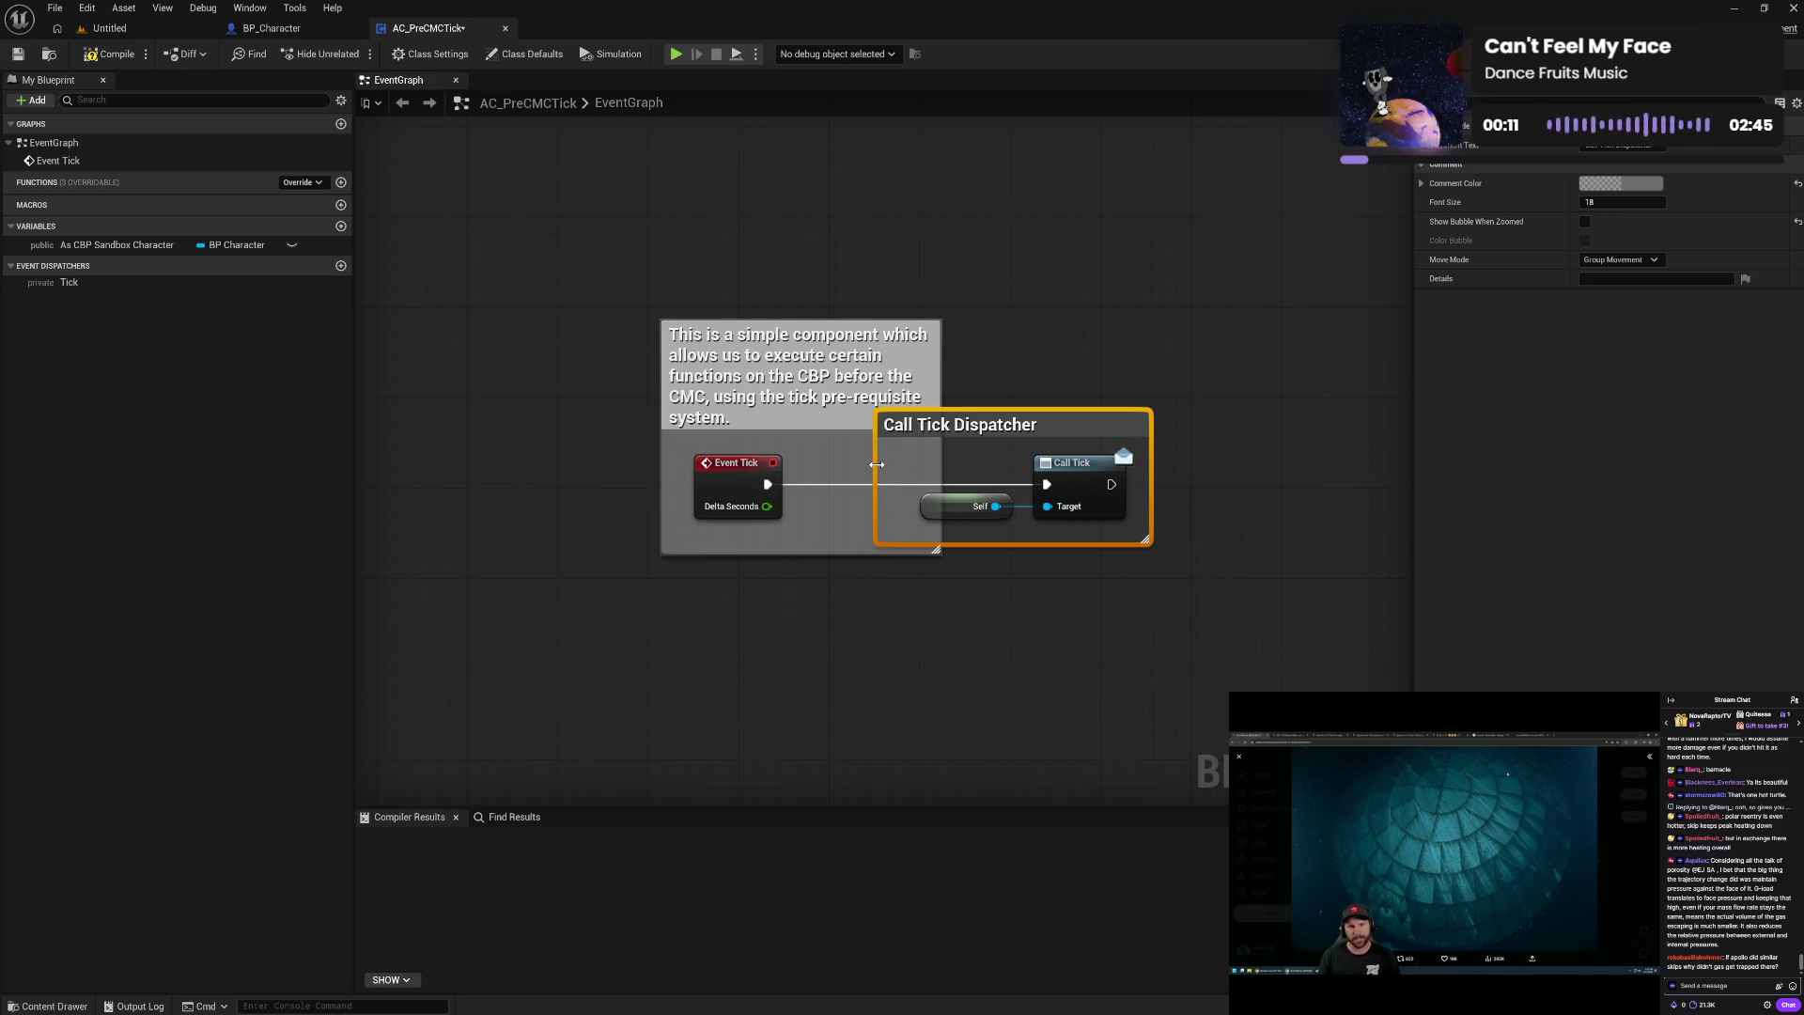
{"action": "mouse_move", "coordinate": [875, 464]}
{"action": "left_mouse_down"}
{"action": "mouse_move", "coordinate": [983, 438]}
{"action": "mouse_move", "coordinate": [899, 426]}
{"action": "mouse_move", "coordinate": [925, 423]}
{"action": "mouse_move", "coordinate": [914, 434]}
{"action": "left_mouse_up"}
{"action": "left_click_drag", "start_coordinate": [831, 528], "coordinate": [975, 465]}
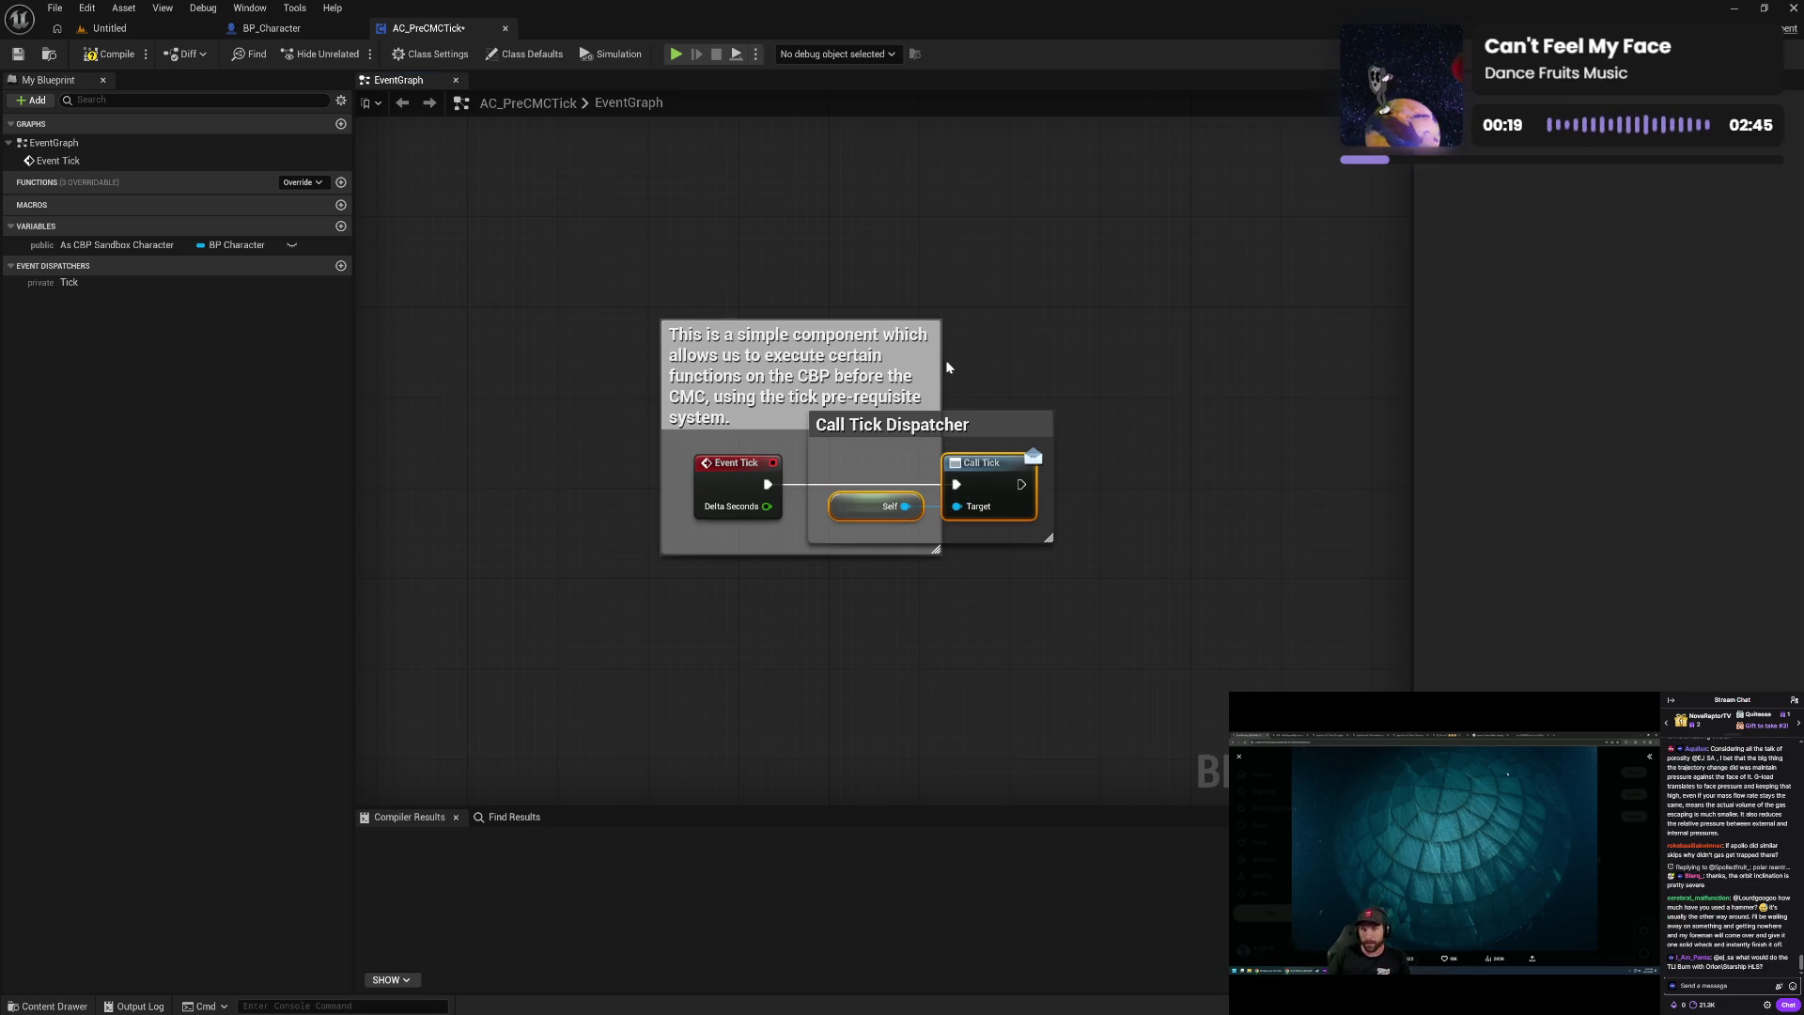
{"action": "left_click_drag", "start_coordinate": [938, 373], "coordinate": [1071, 386]}
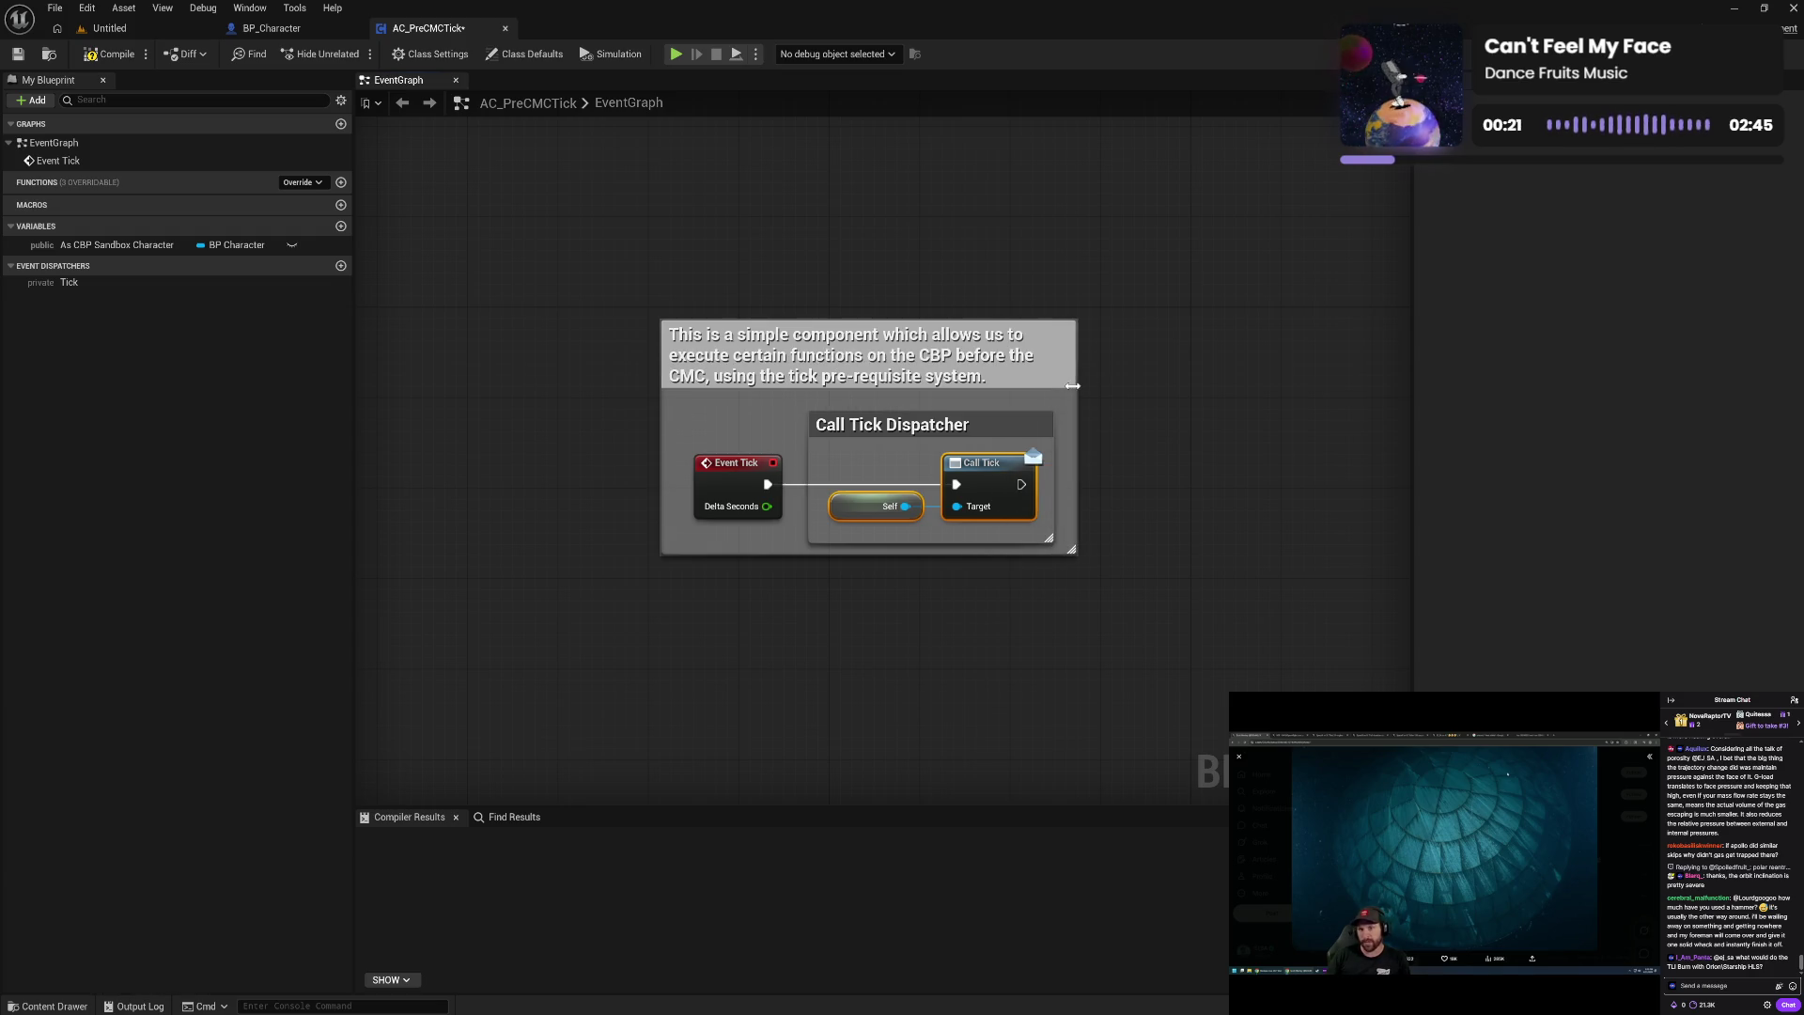
{"action": "left_click_drag", "start_coordinate": [977, 554], "coordinate": [981, 566]}
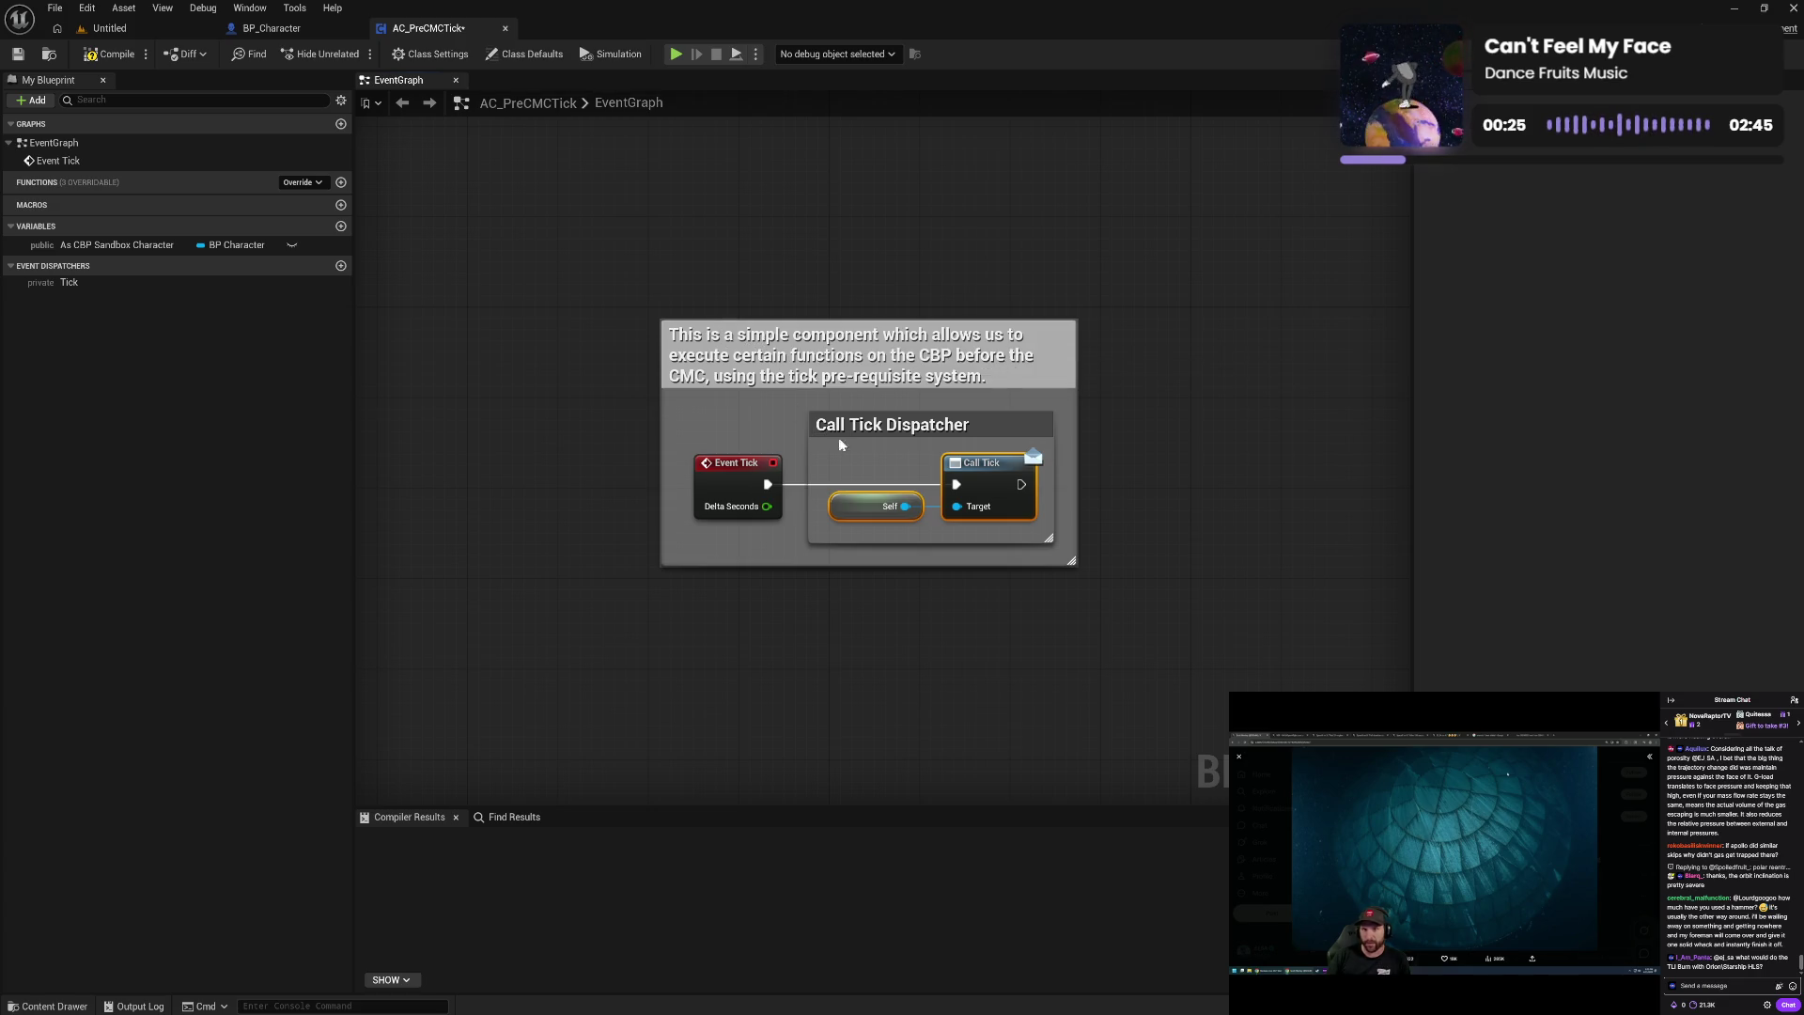
{"action": "left_click", "coordinate": [861, 364]}
- Make the outer explanatory comment purple
{"action": "left_click", "coordinate": [1620, 197]}
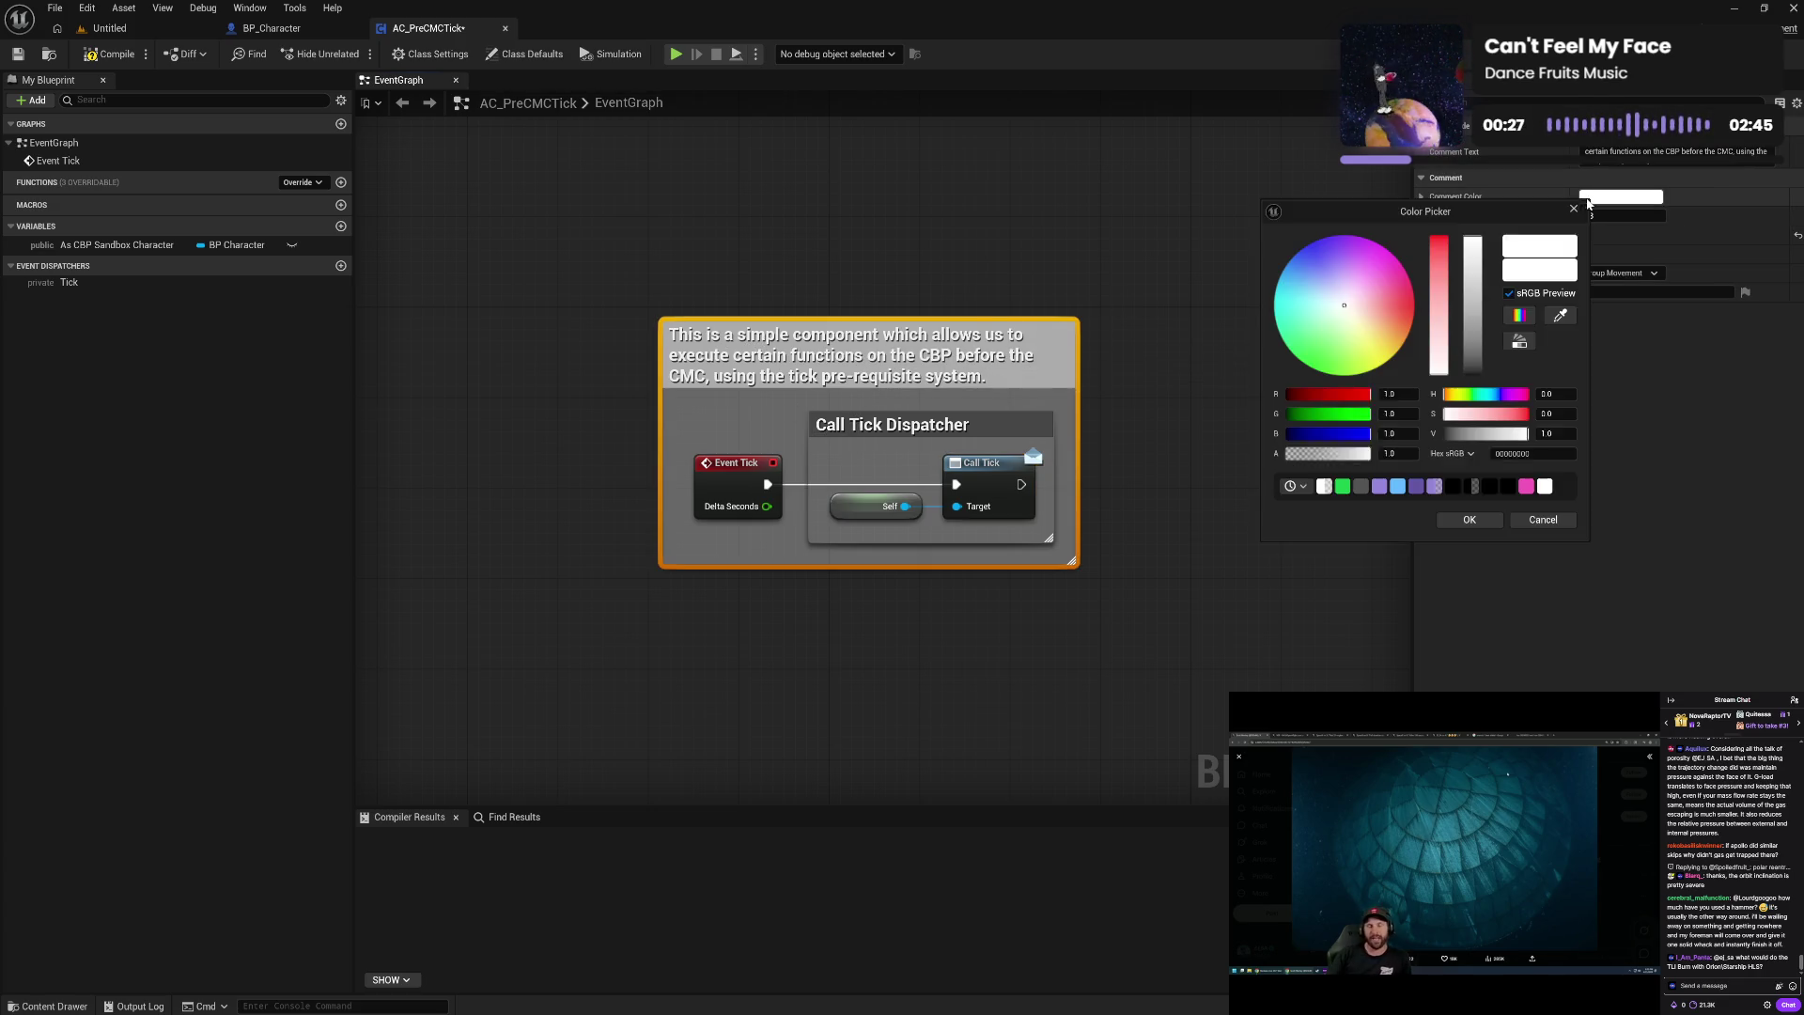
{"action": "left_click", "coordinate": [1415, 487]}
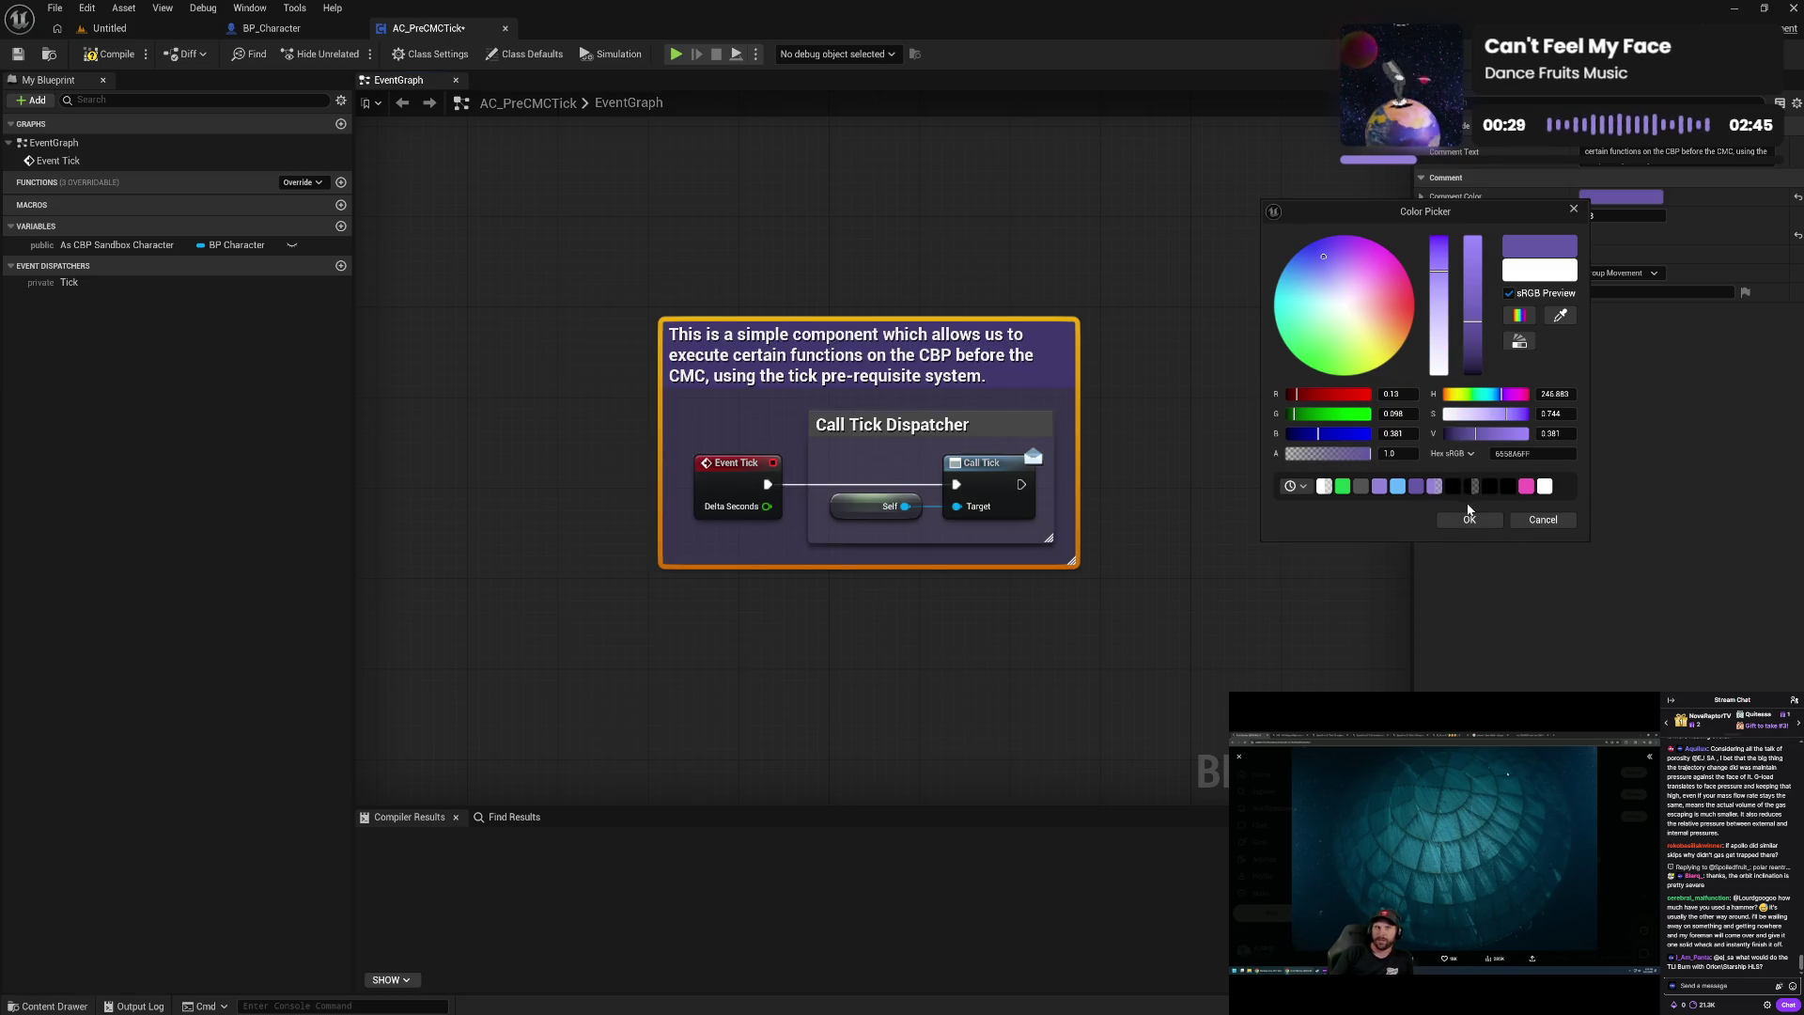
{"action": "left_click", "coordinate": [1465, 519]}
- Color the Call Tick Dispatcher comment white from the Brand theme, then compile AC_PreCMCTick
{"action": "left_click", "coordinate": [973, 425]}
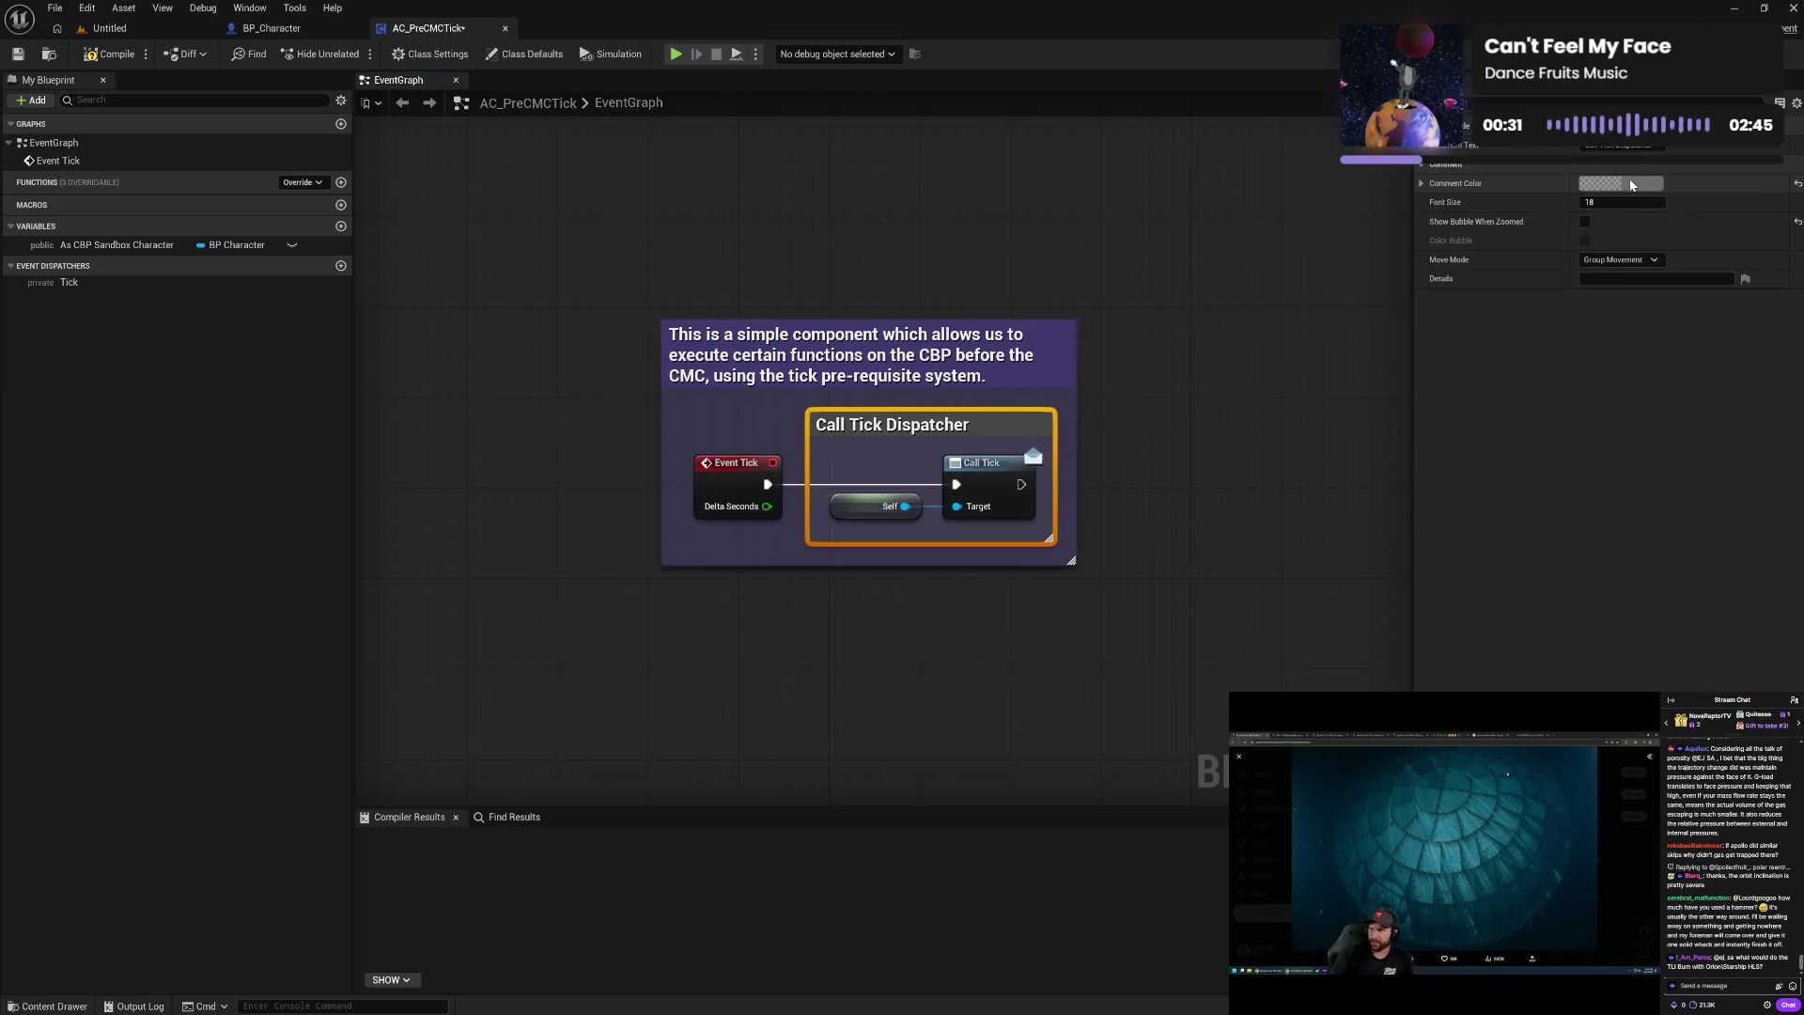
{"action": "left_click", "coordinate": [1602, 186]}
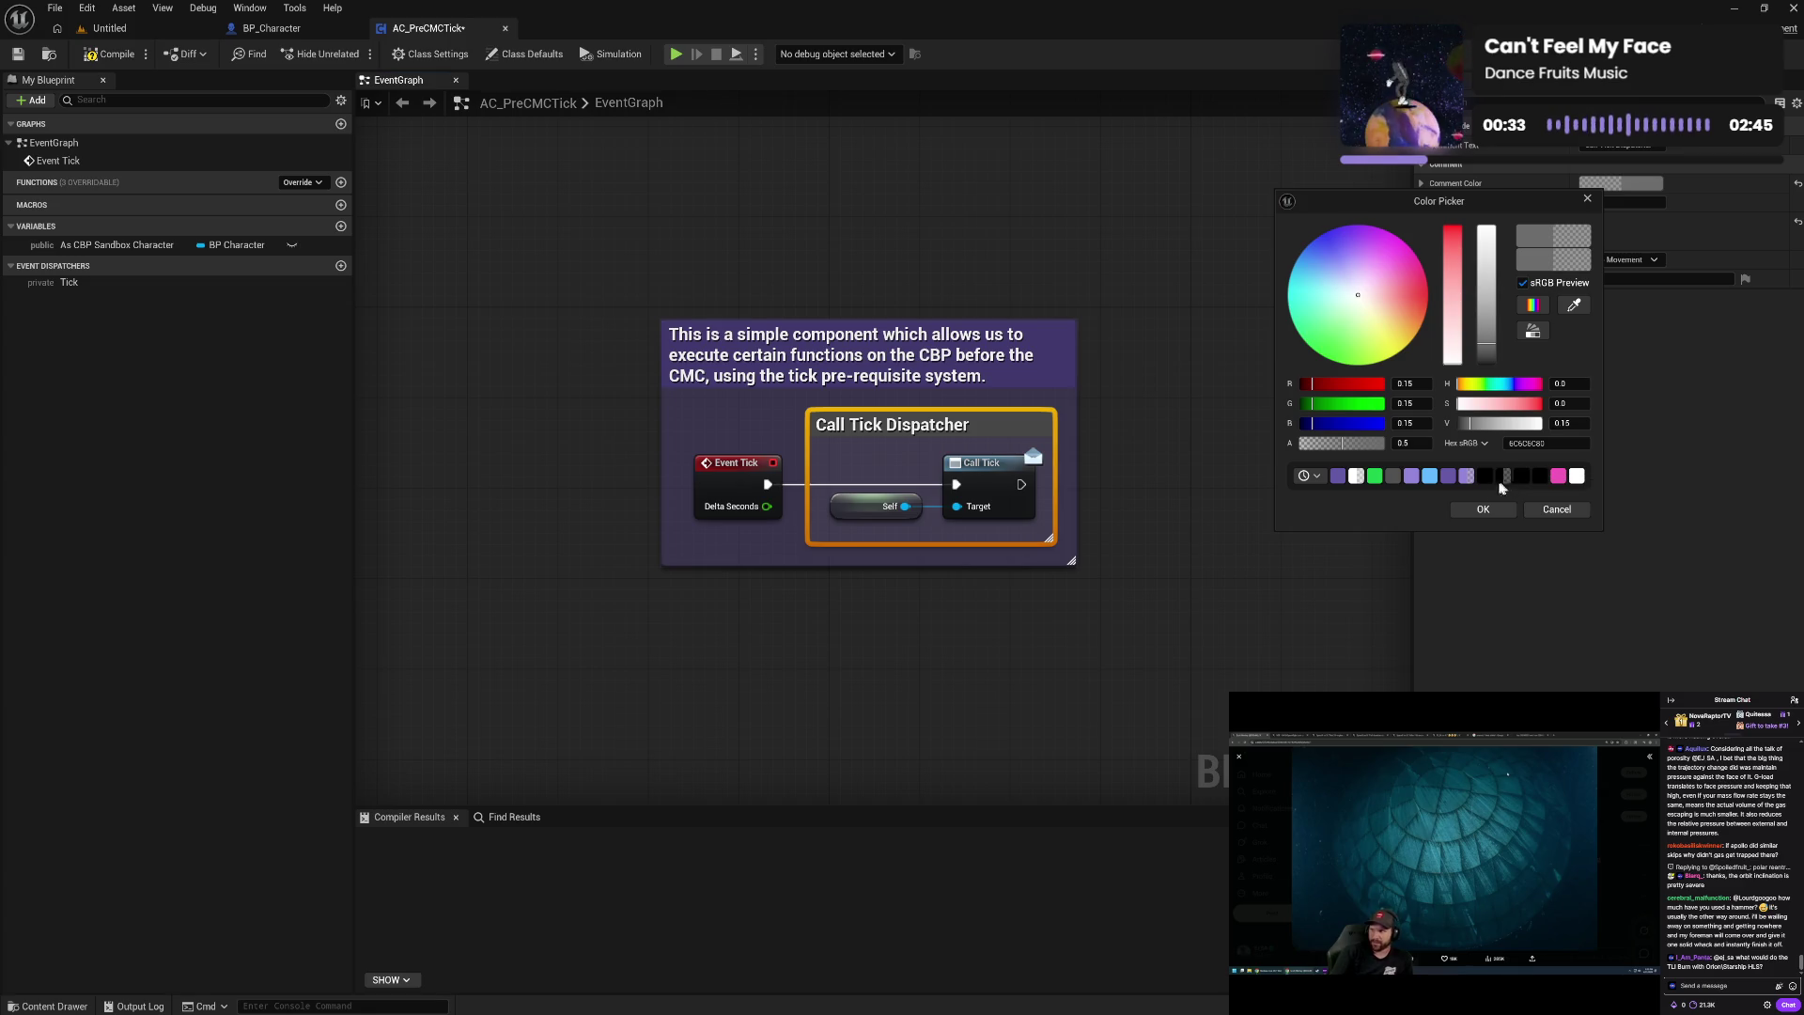
{"action": "left_click", "coordinate": [1311, 476]}
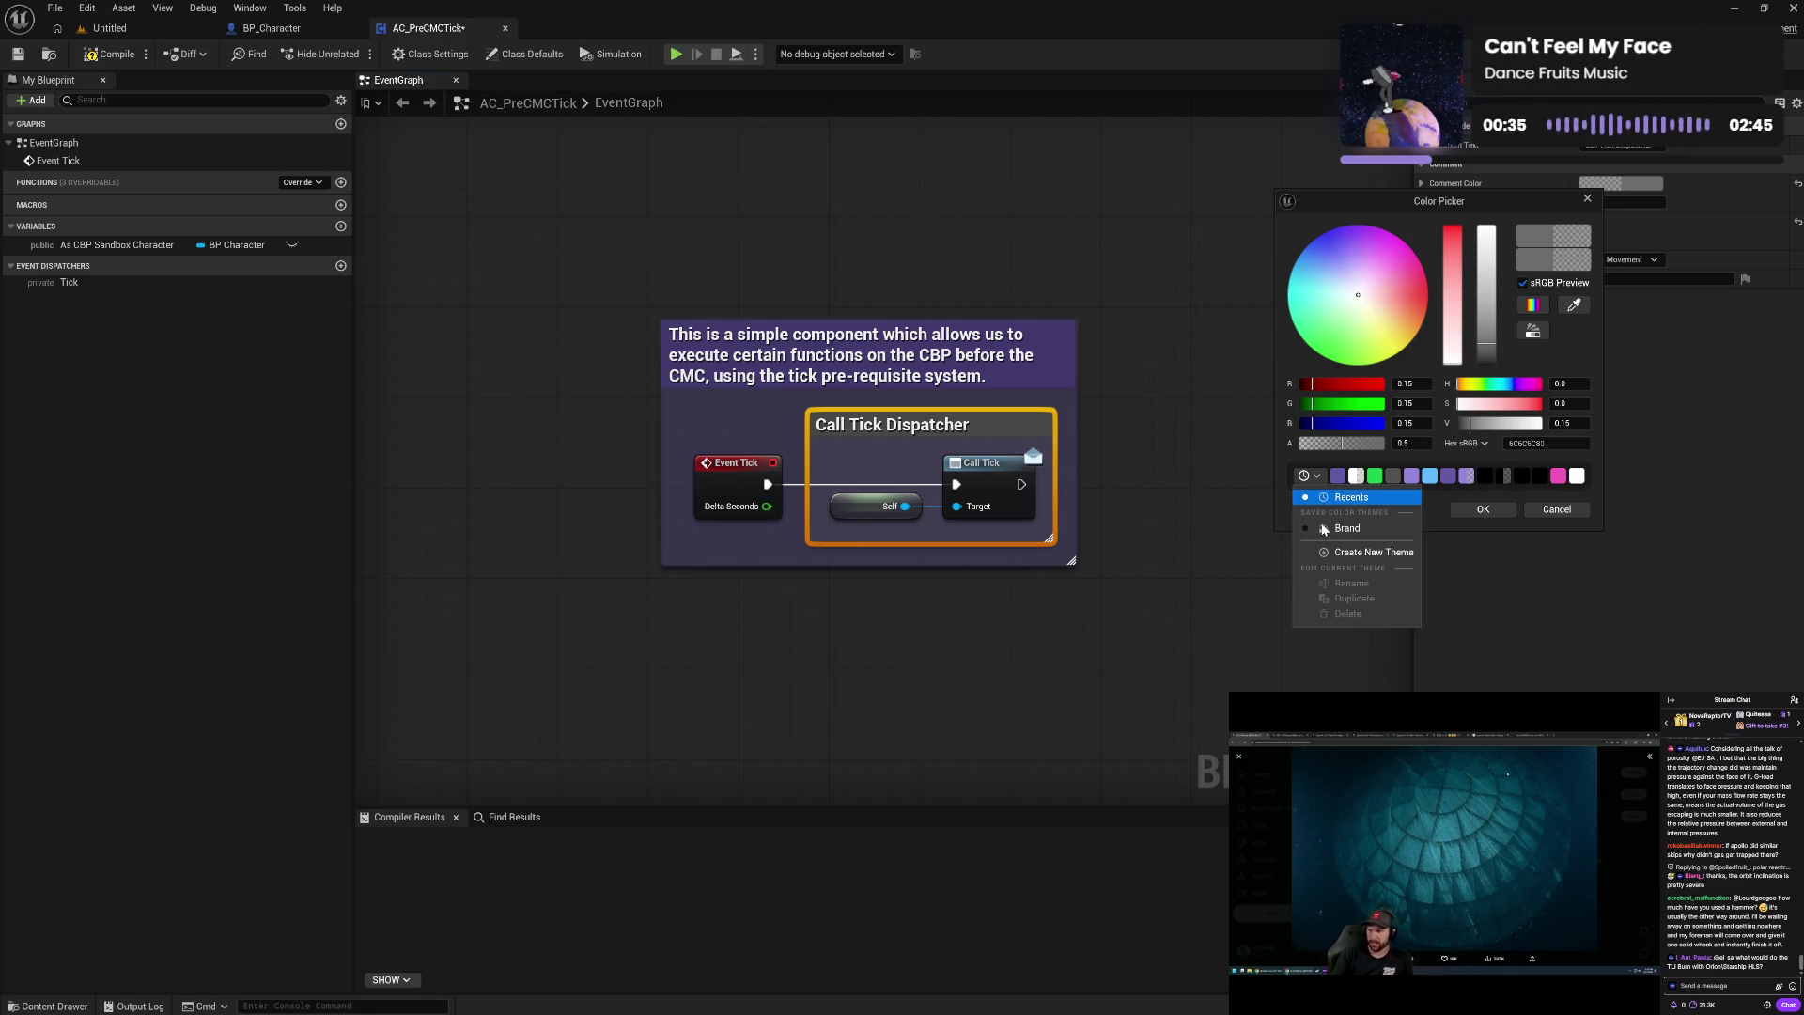
{"action": "left_click", "coordinate": [1323, 529]}
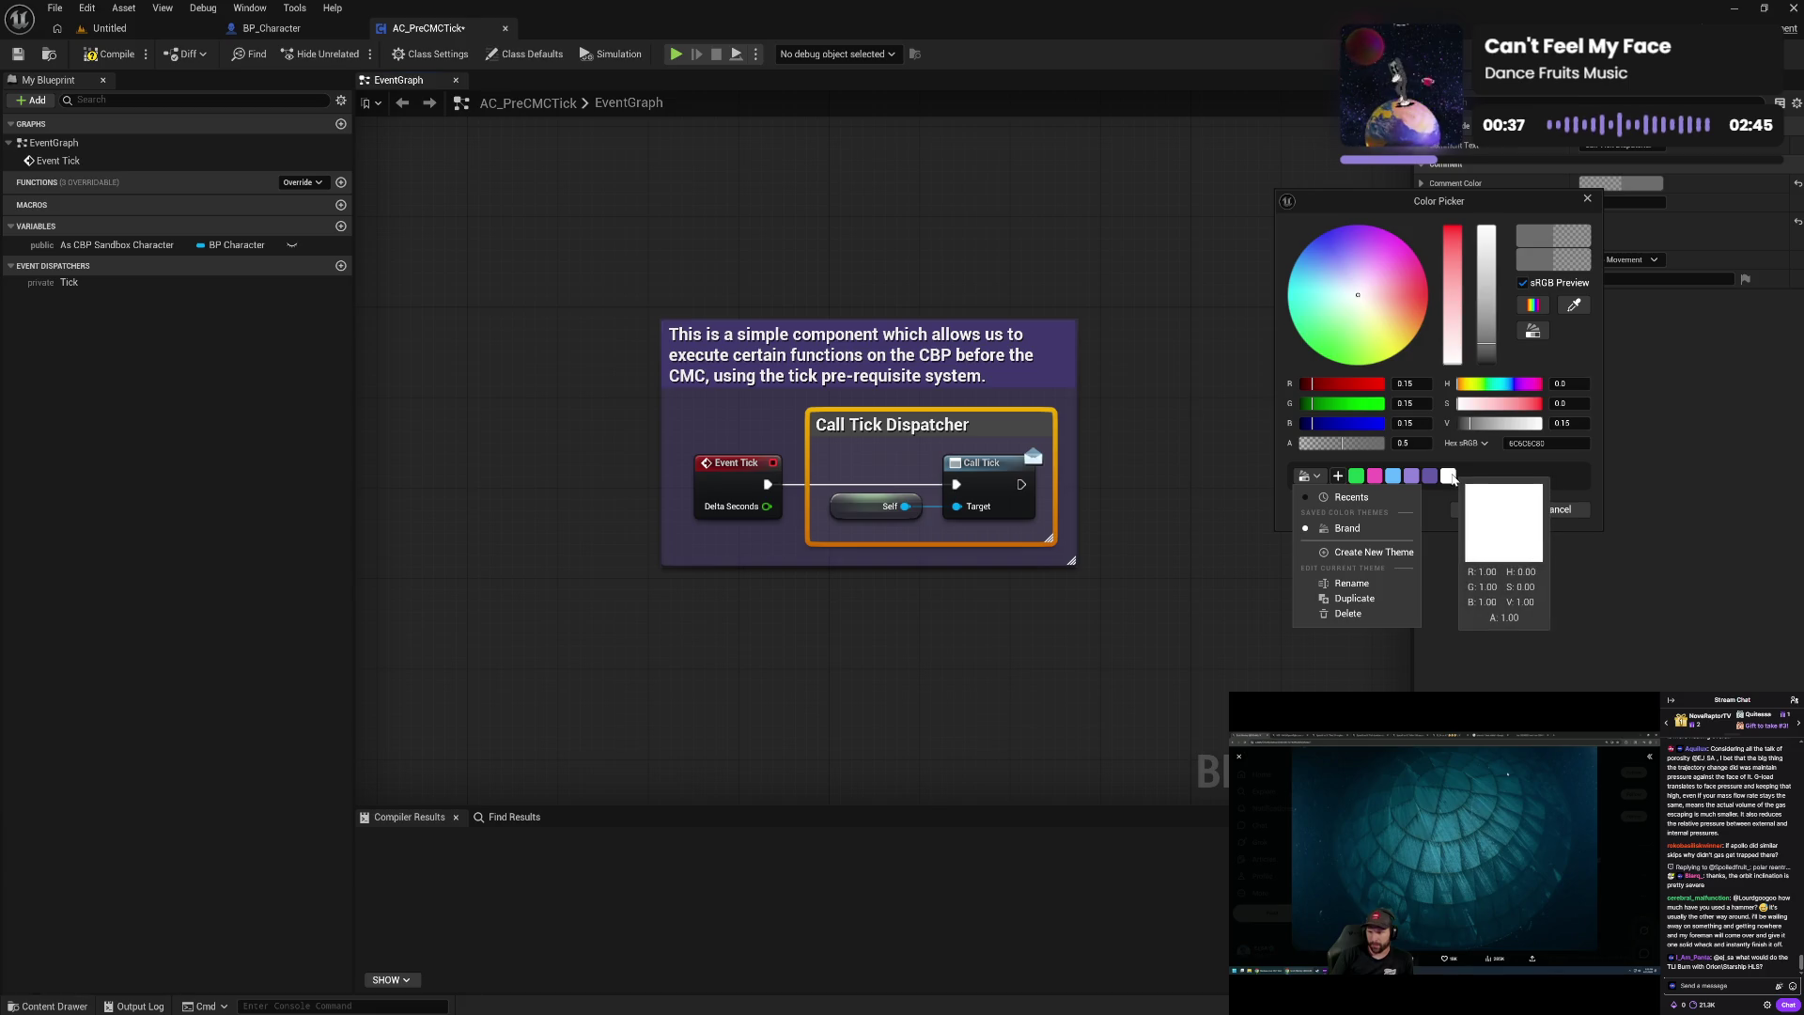
{"action": "left_click", "coordinate": [1448, 476]}
{"action": "left_click", "coordinate": [1467, 508]}
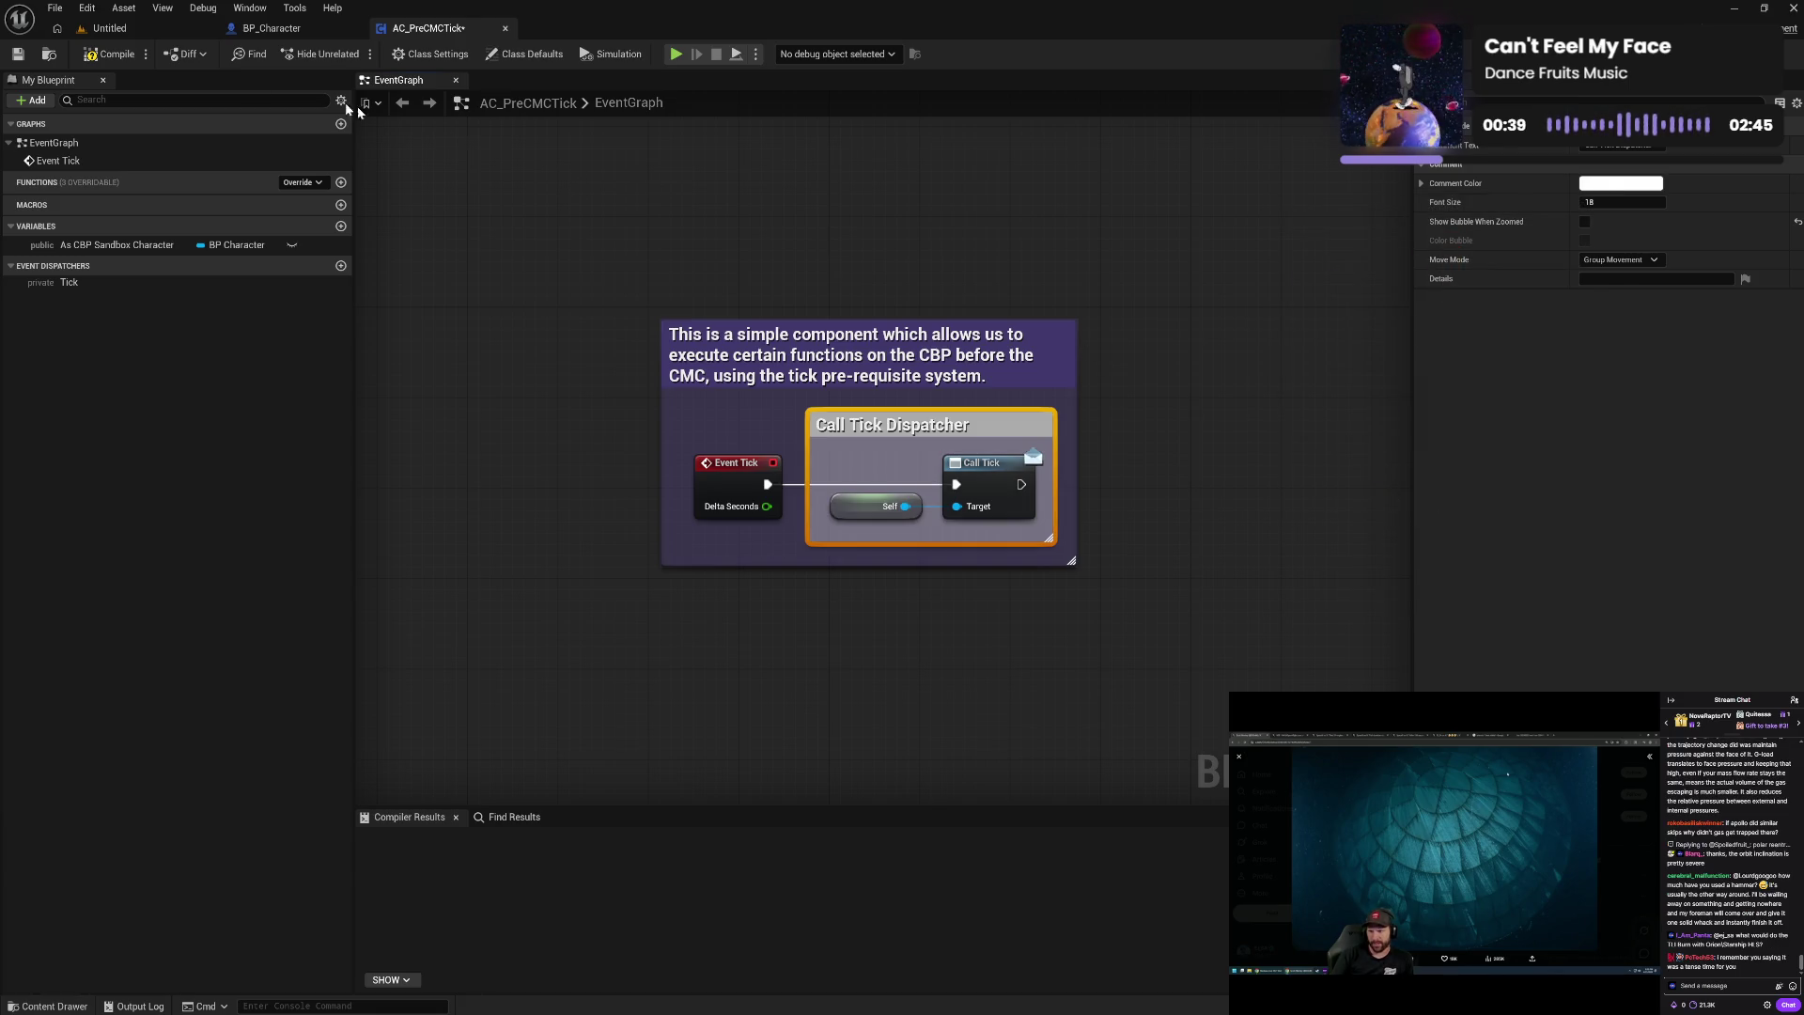
{"action": "left_click", "coordinate": [100, 58]}
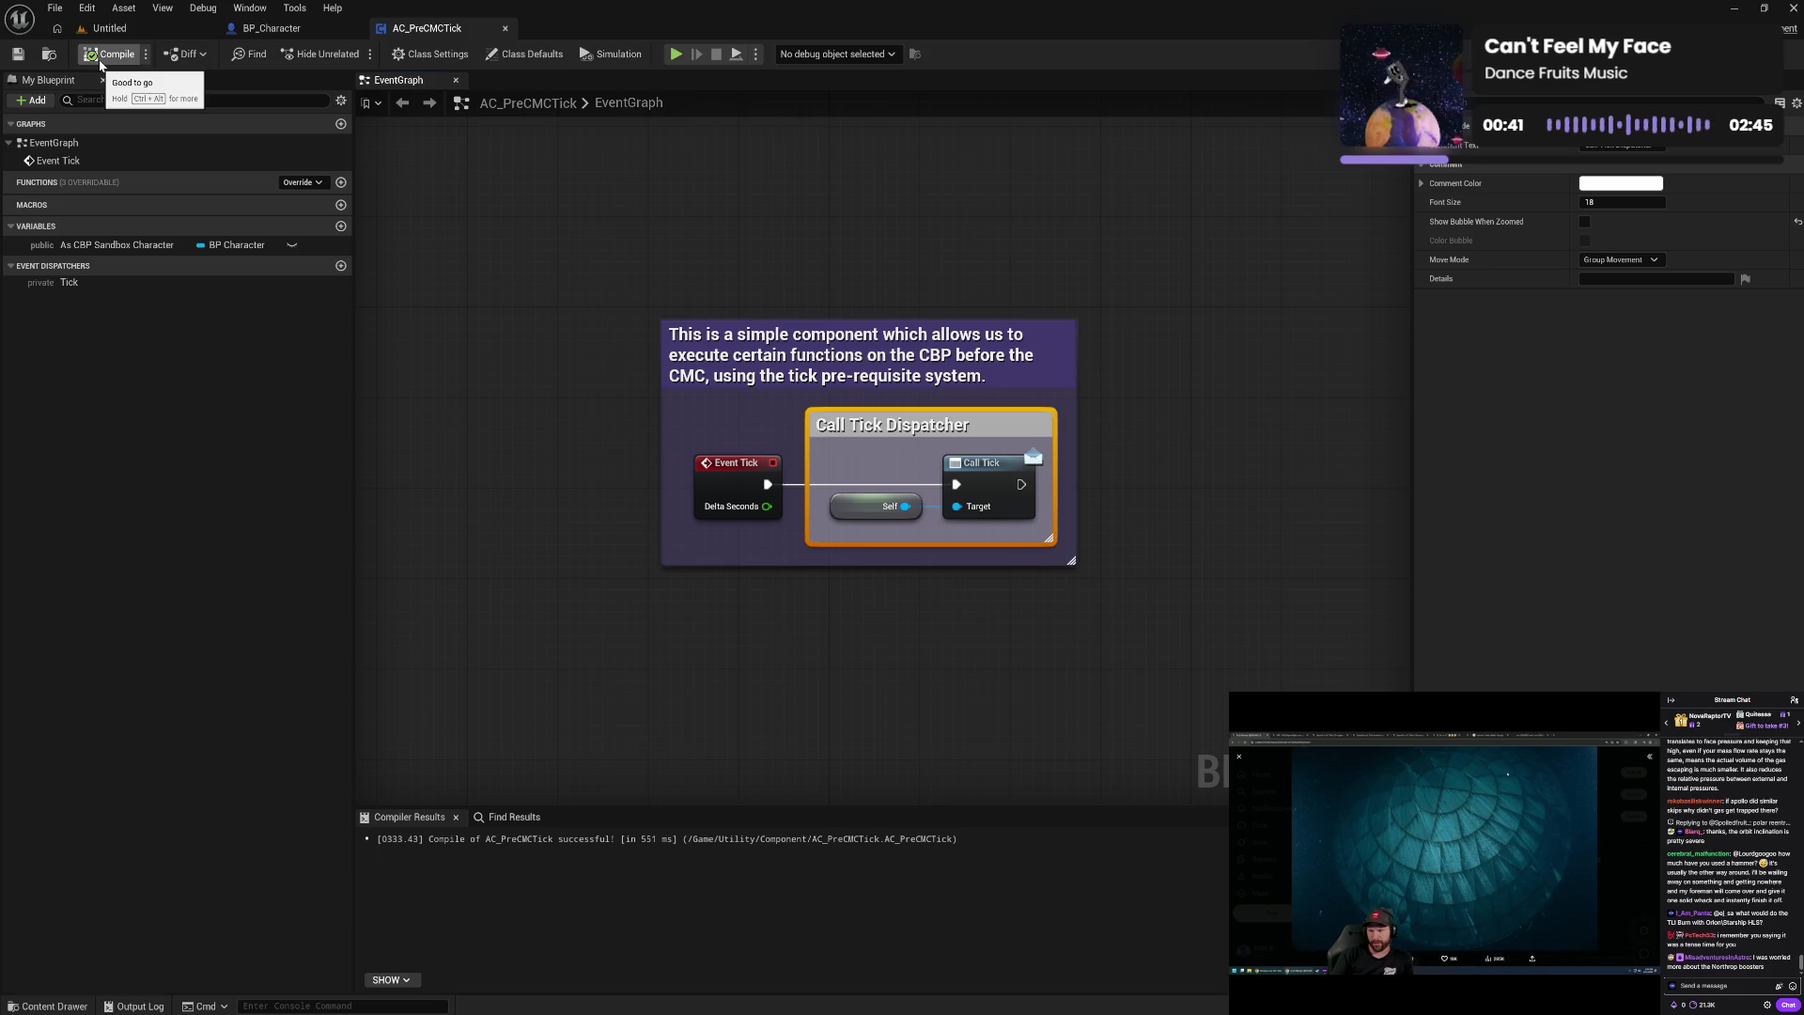
- Rename the Tick event dispatcher to 'Pre CMC Tick' and compile
{"action": "left_click", "coordinate": [158, 284]}
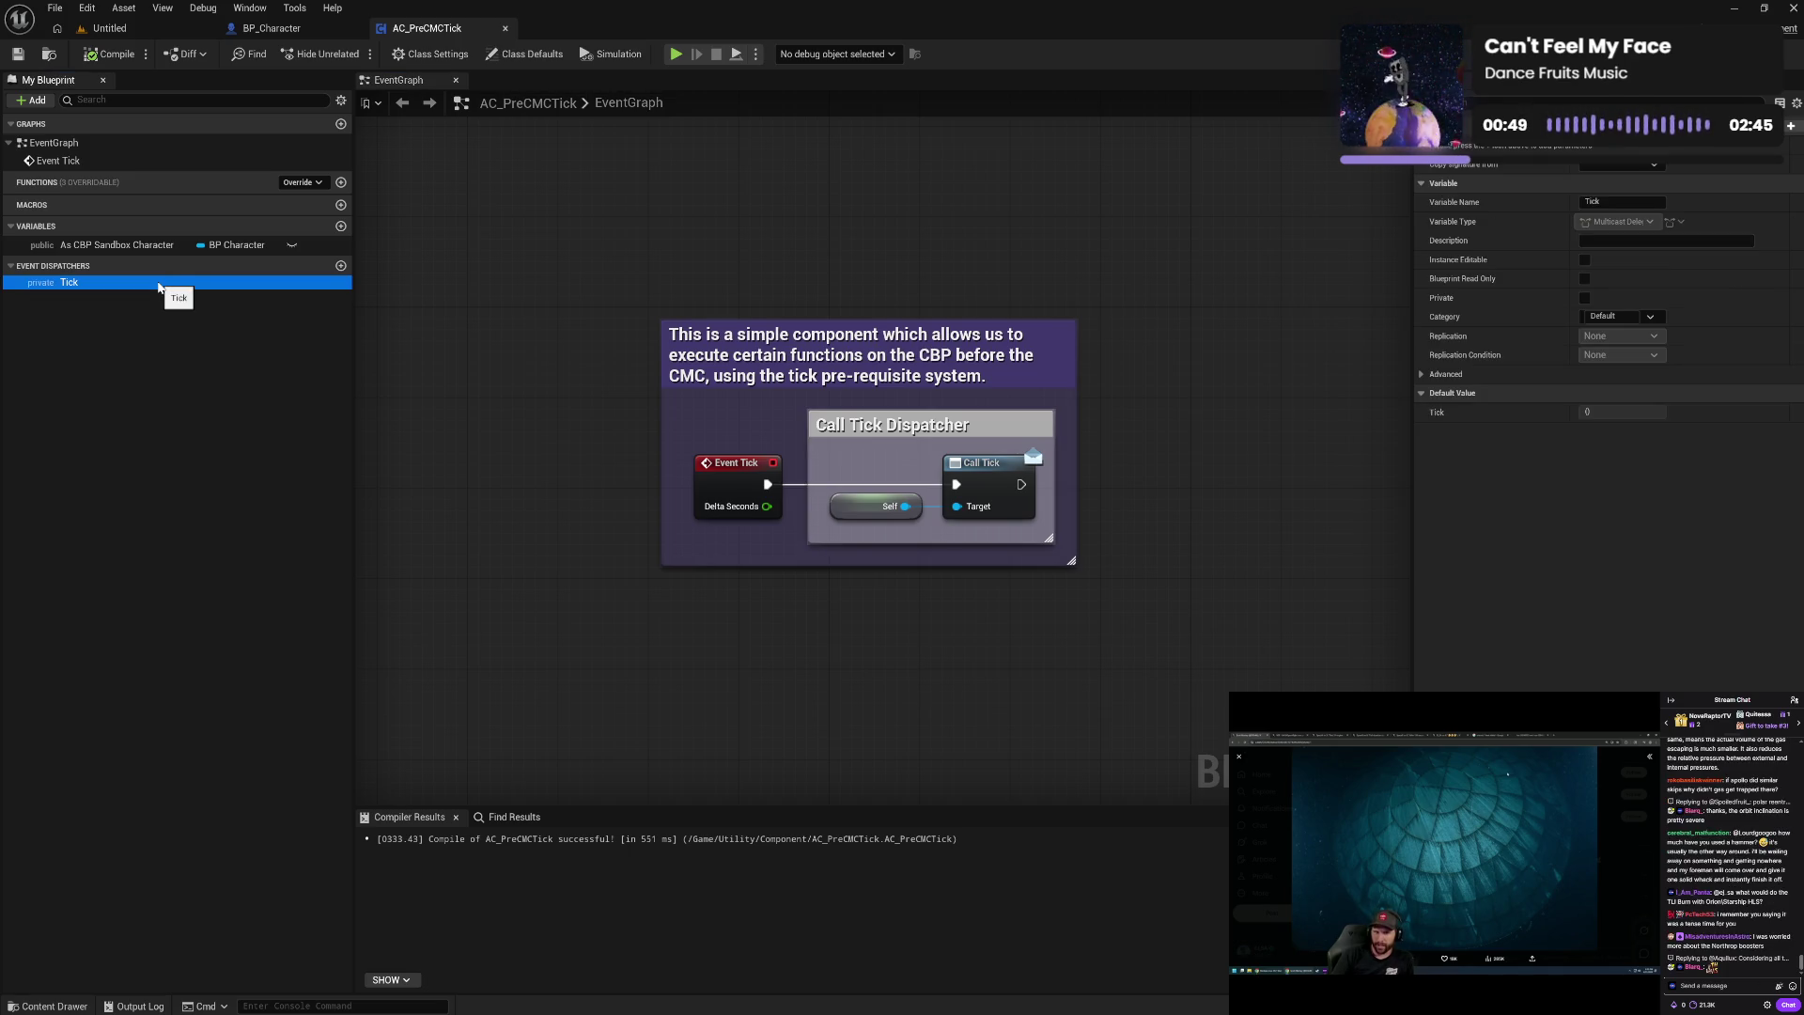
{"action": "left_click", "coordinate": [158, 282]}
{"action": "key", "text": "Home"}
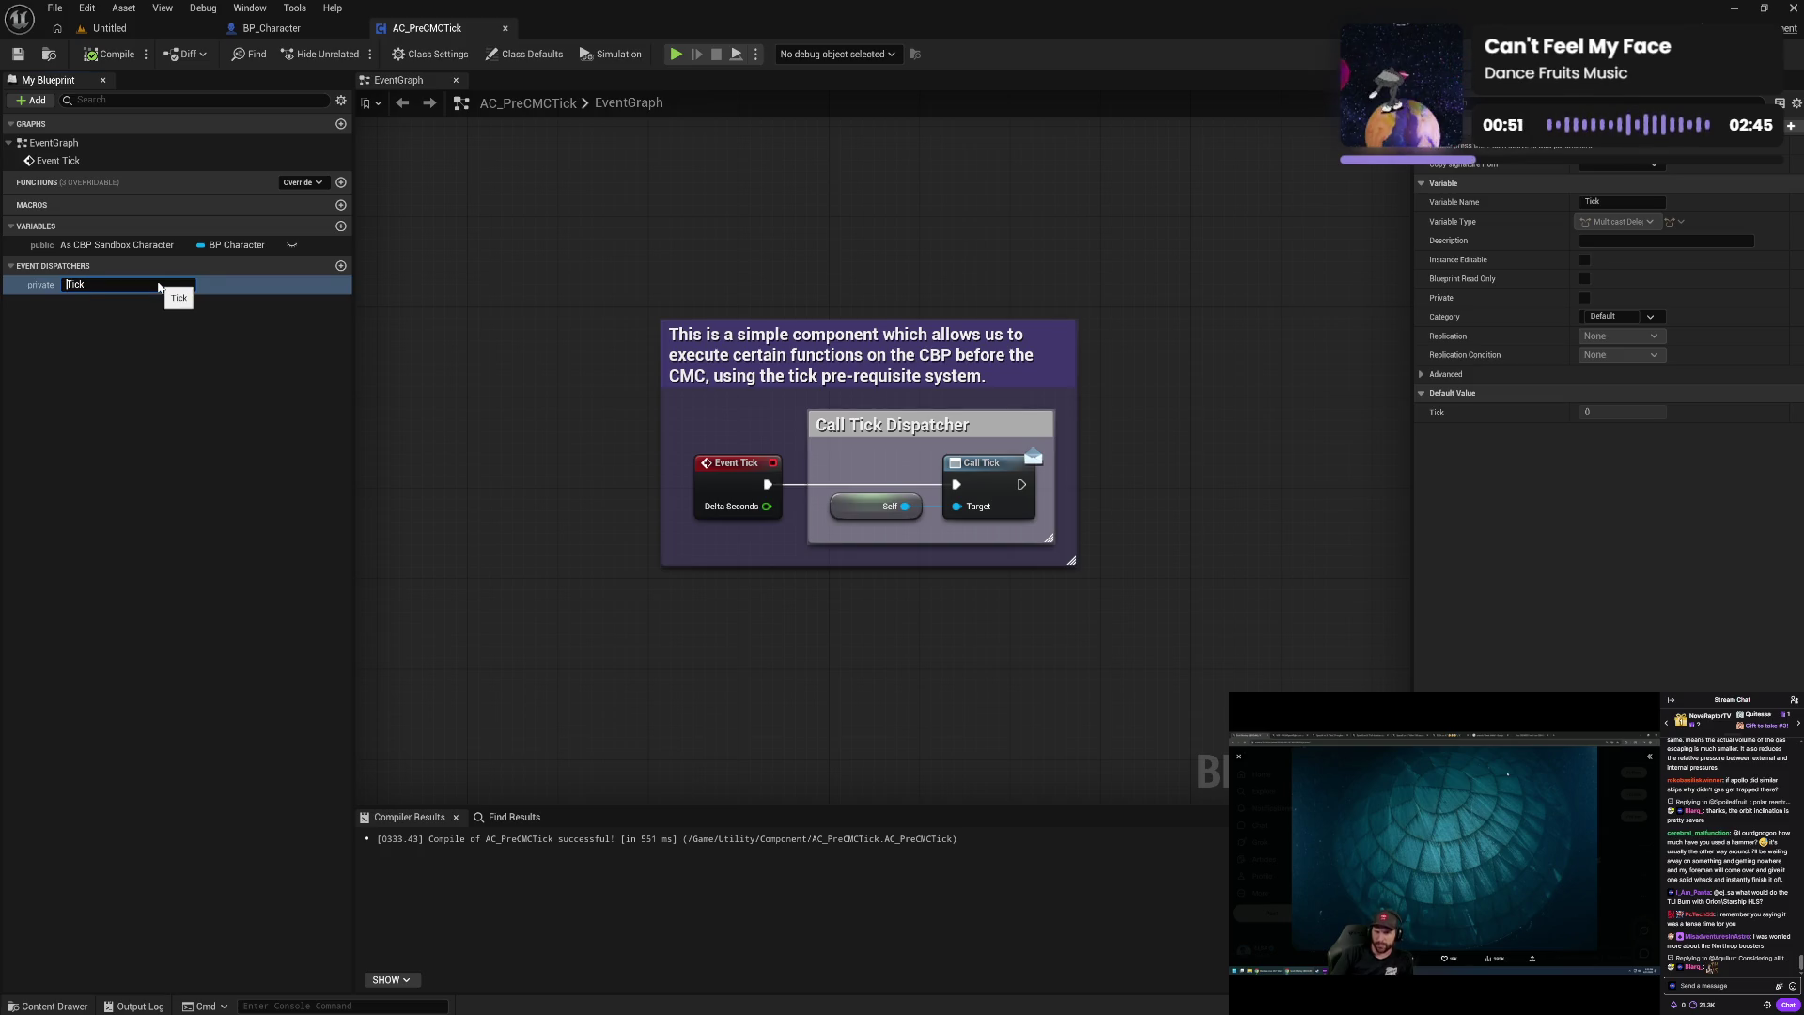
{"action": "type", "text": "Pre CMC"}
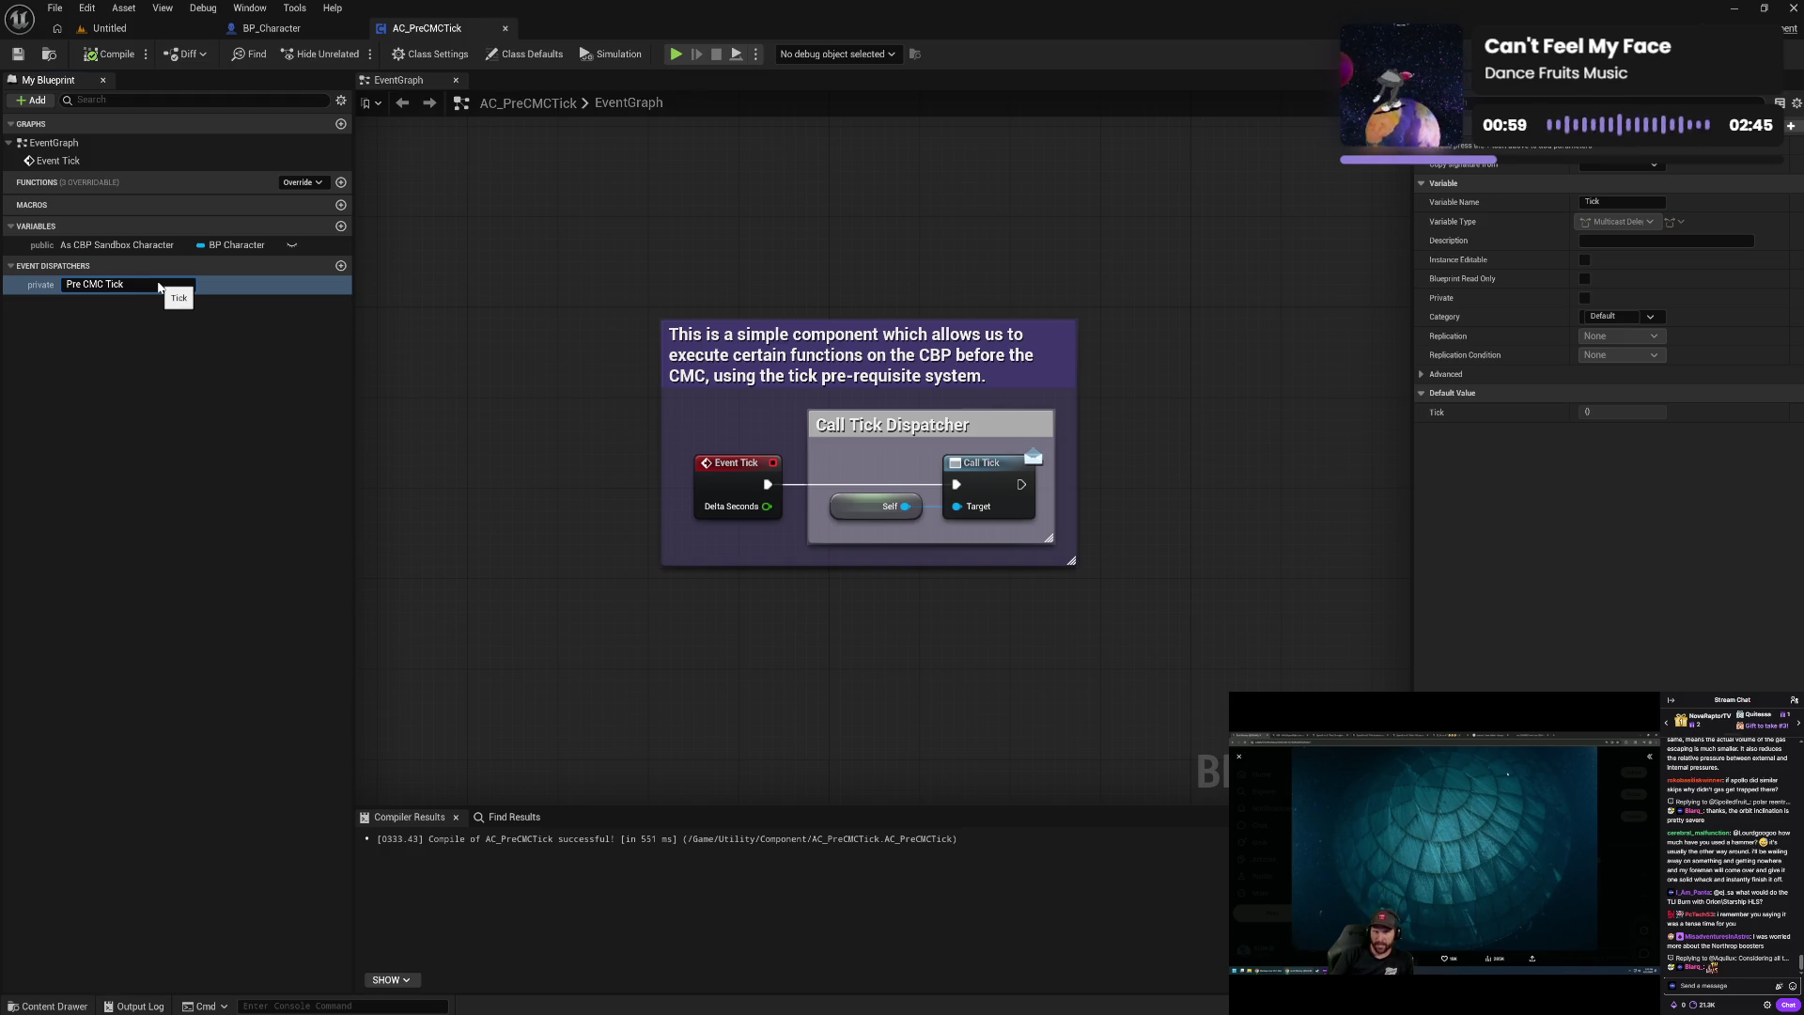
{"action": "key", "text": "Return"}
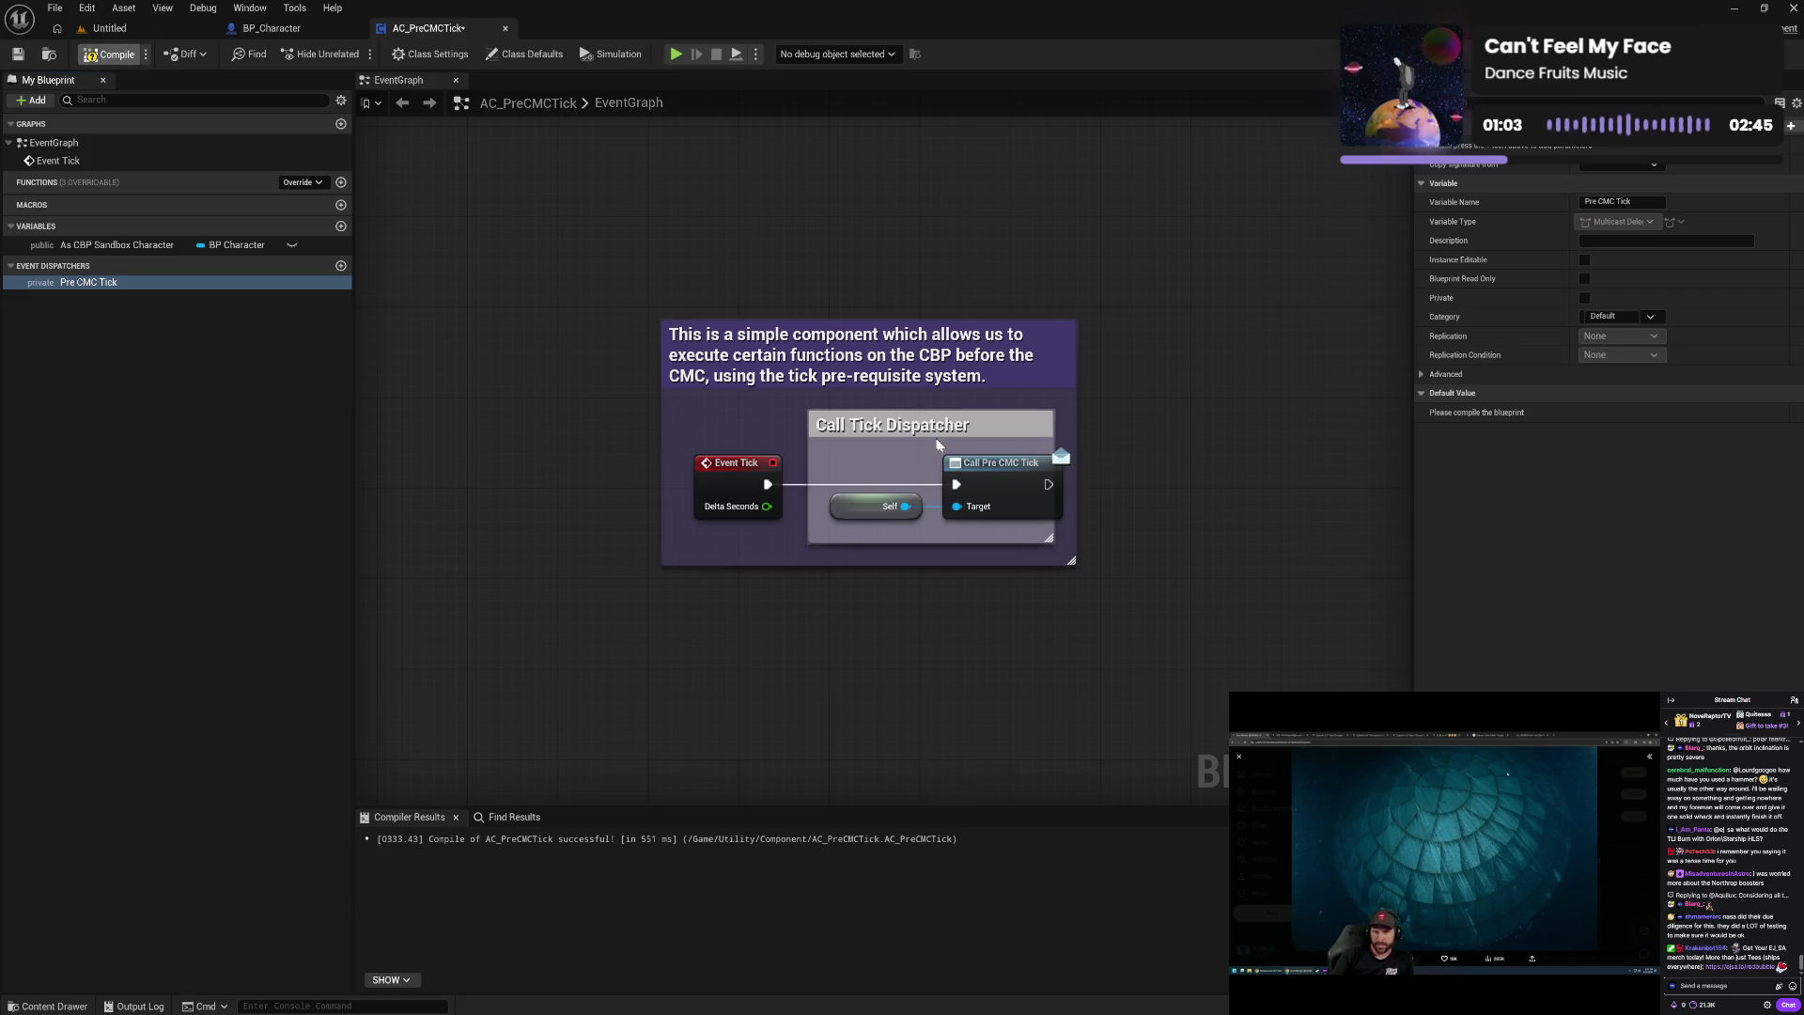
{"action": "key", "text": "ctrl+s"}
- Widen the Call Tick Dispatcher comment, save AC_PreCMCTick and close its editor
{"action": "mouse_move", "coordinate": [1055, 444]}
{"action": "left_mouse_down"}
{"action": "mouse_move", "coordinate": [1087, 442]}
{"action": "mouse_move", "coordinate": [1107, 396]}
{"action": "left_mouse_up"}
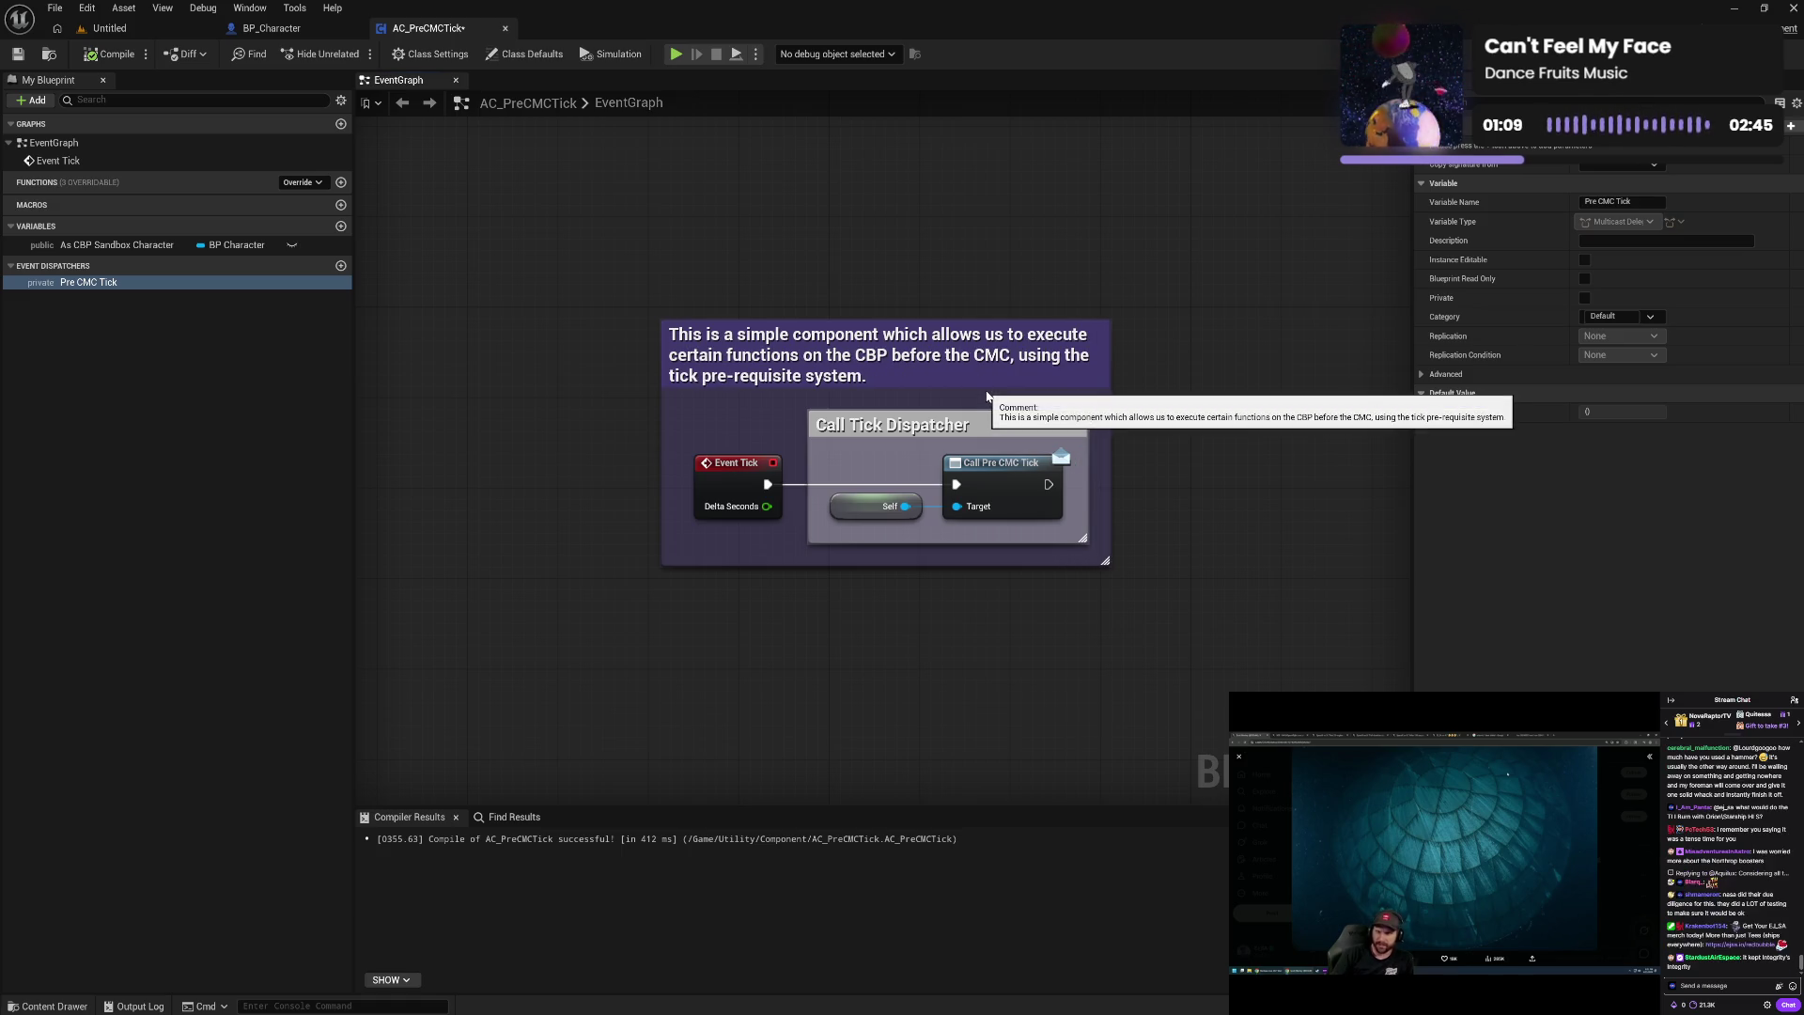
{"action": "left_click", "coordinate": [21, 57]}
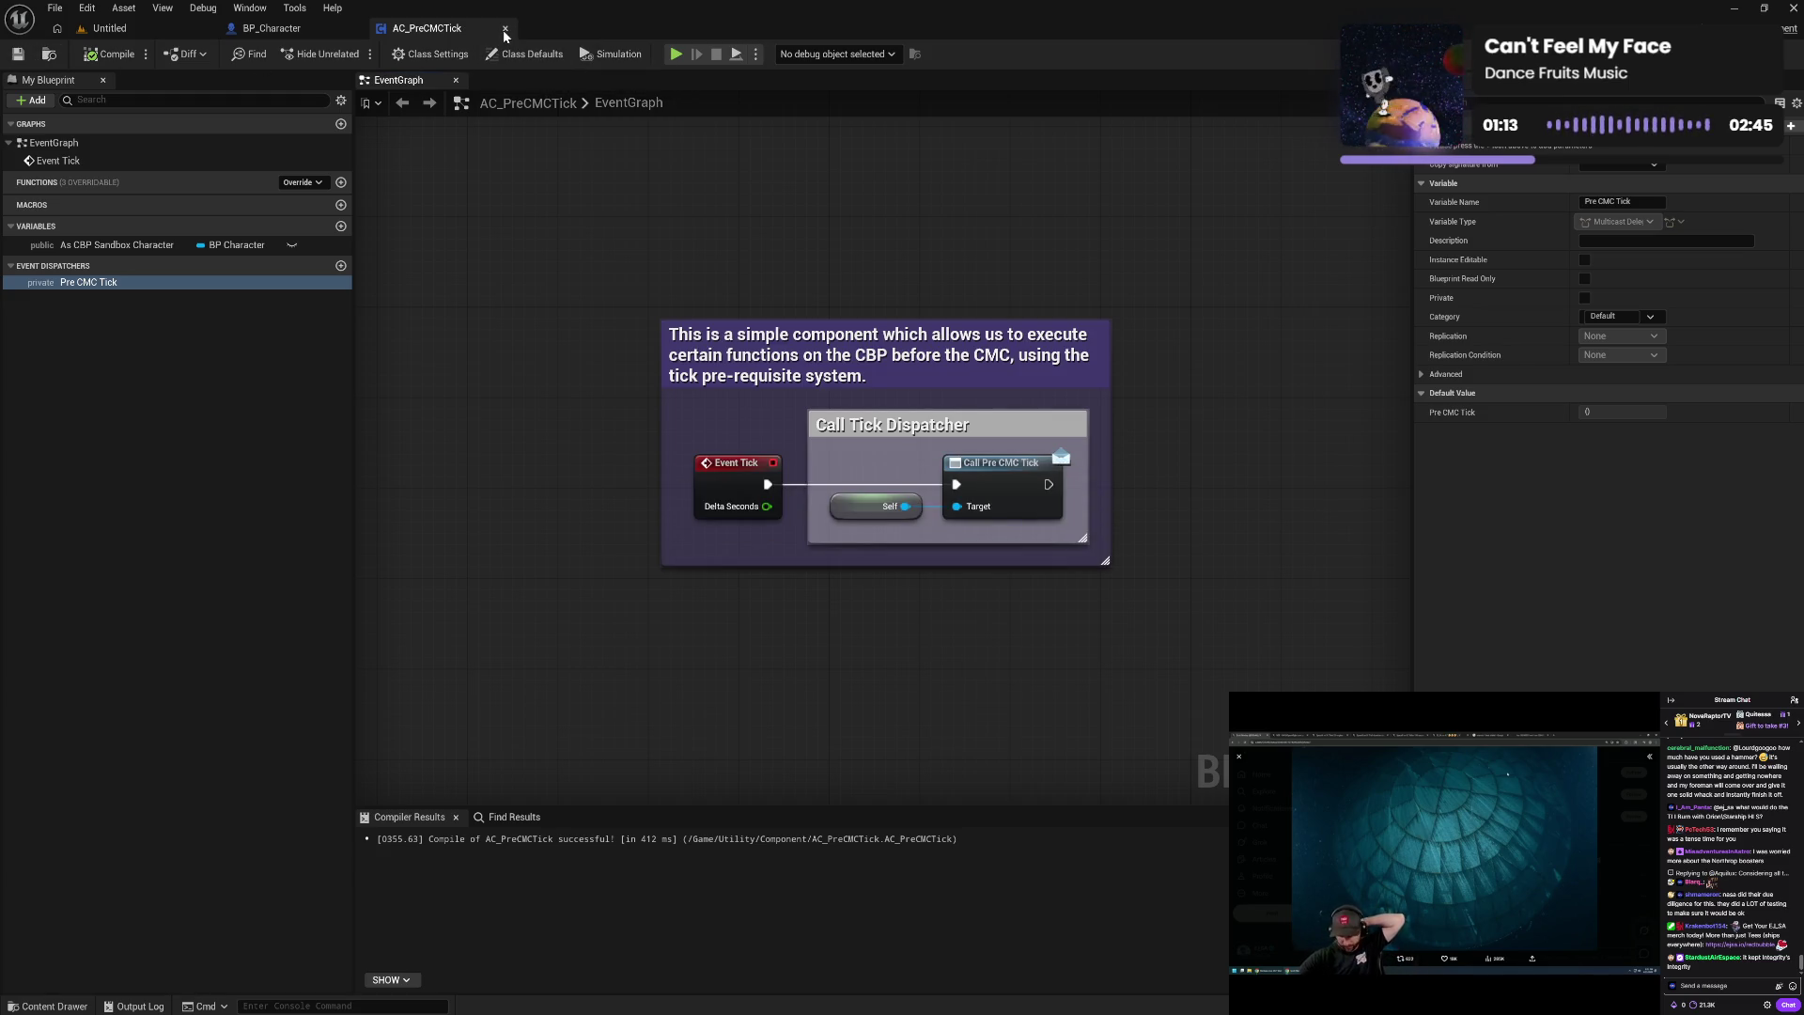
{"action": "key", "text": "ctrl+w"}
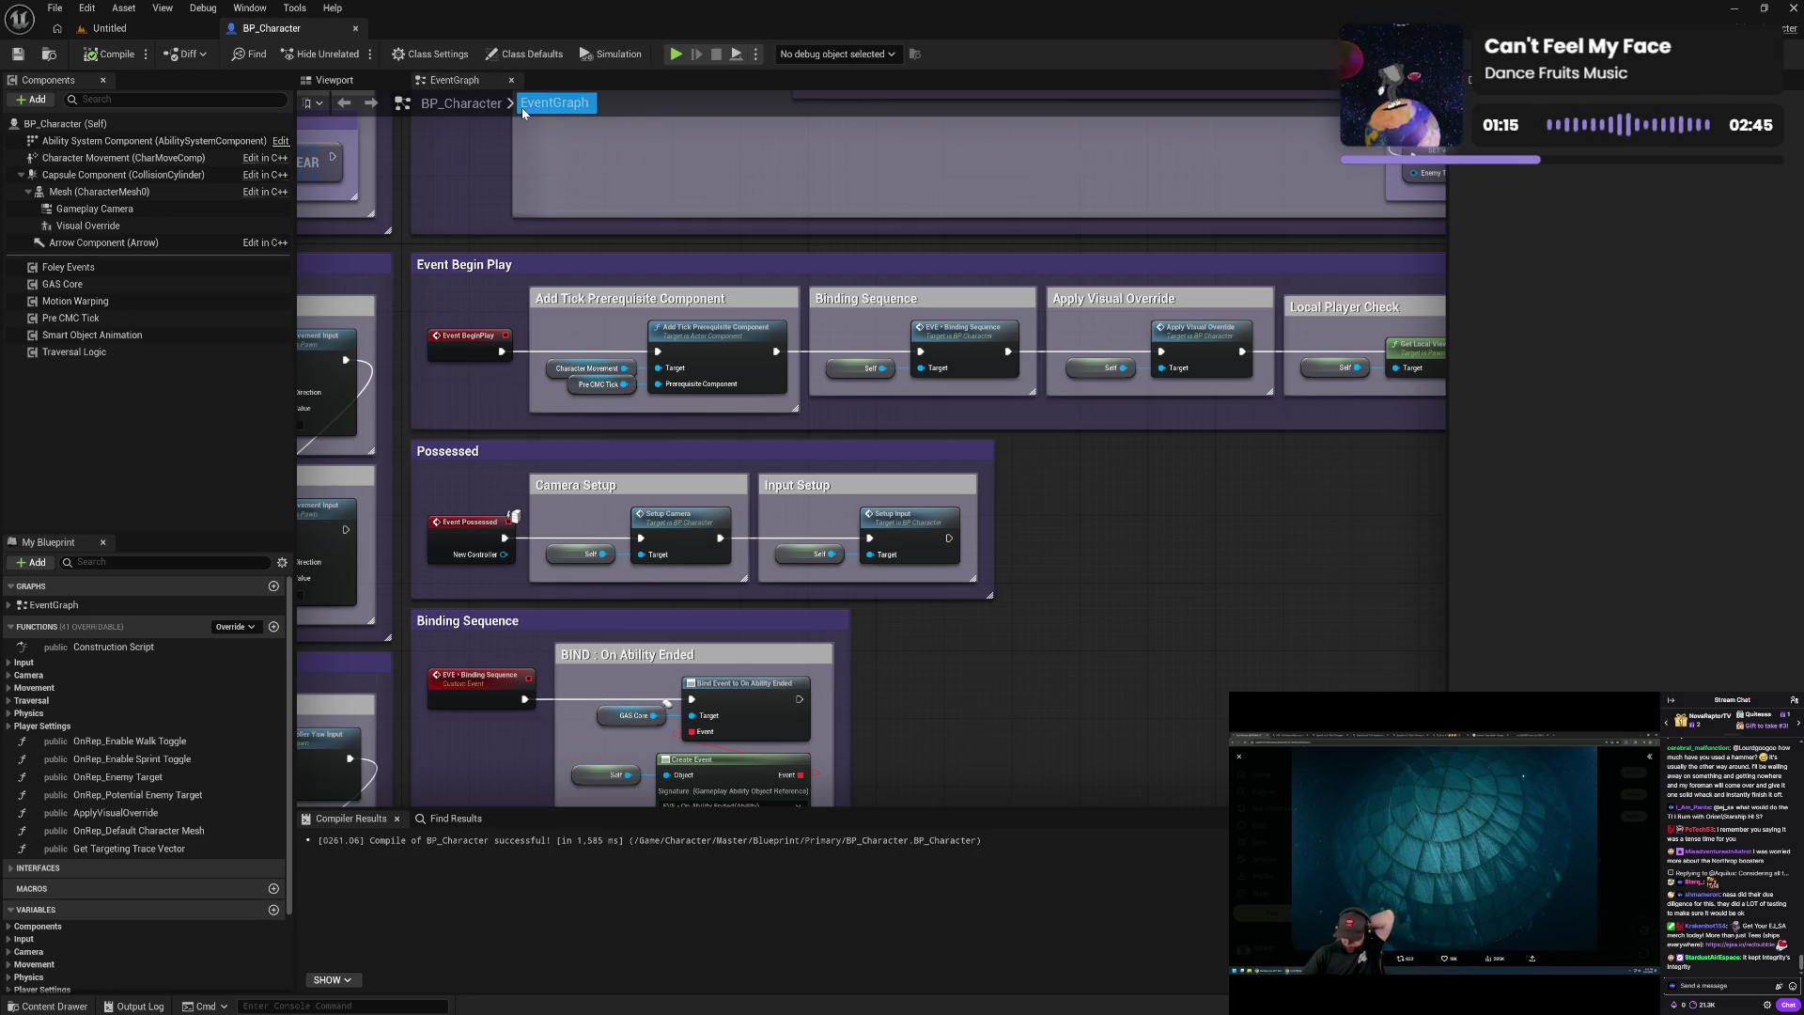
- Show the Pre CMC Tick component's details in BP_Character and pan to the Pre CMC Tick graph section
{"action": "left_click", "coordinate": [340, 87]}
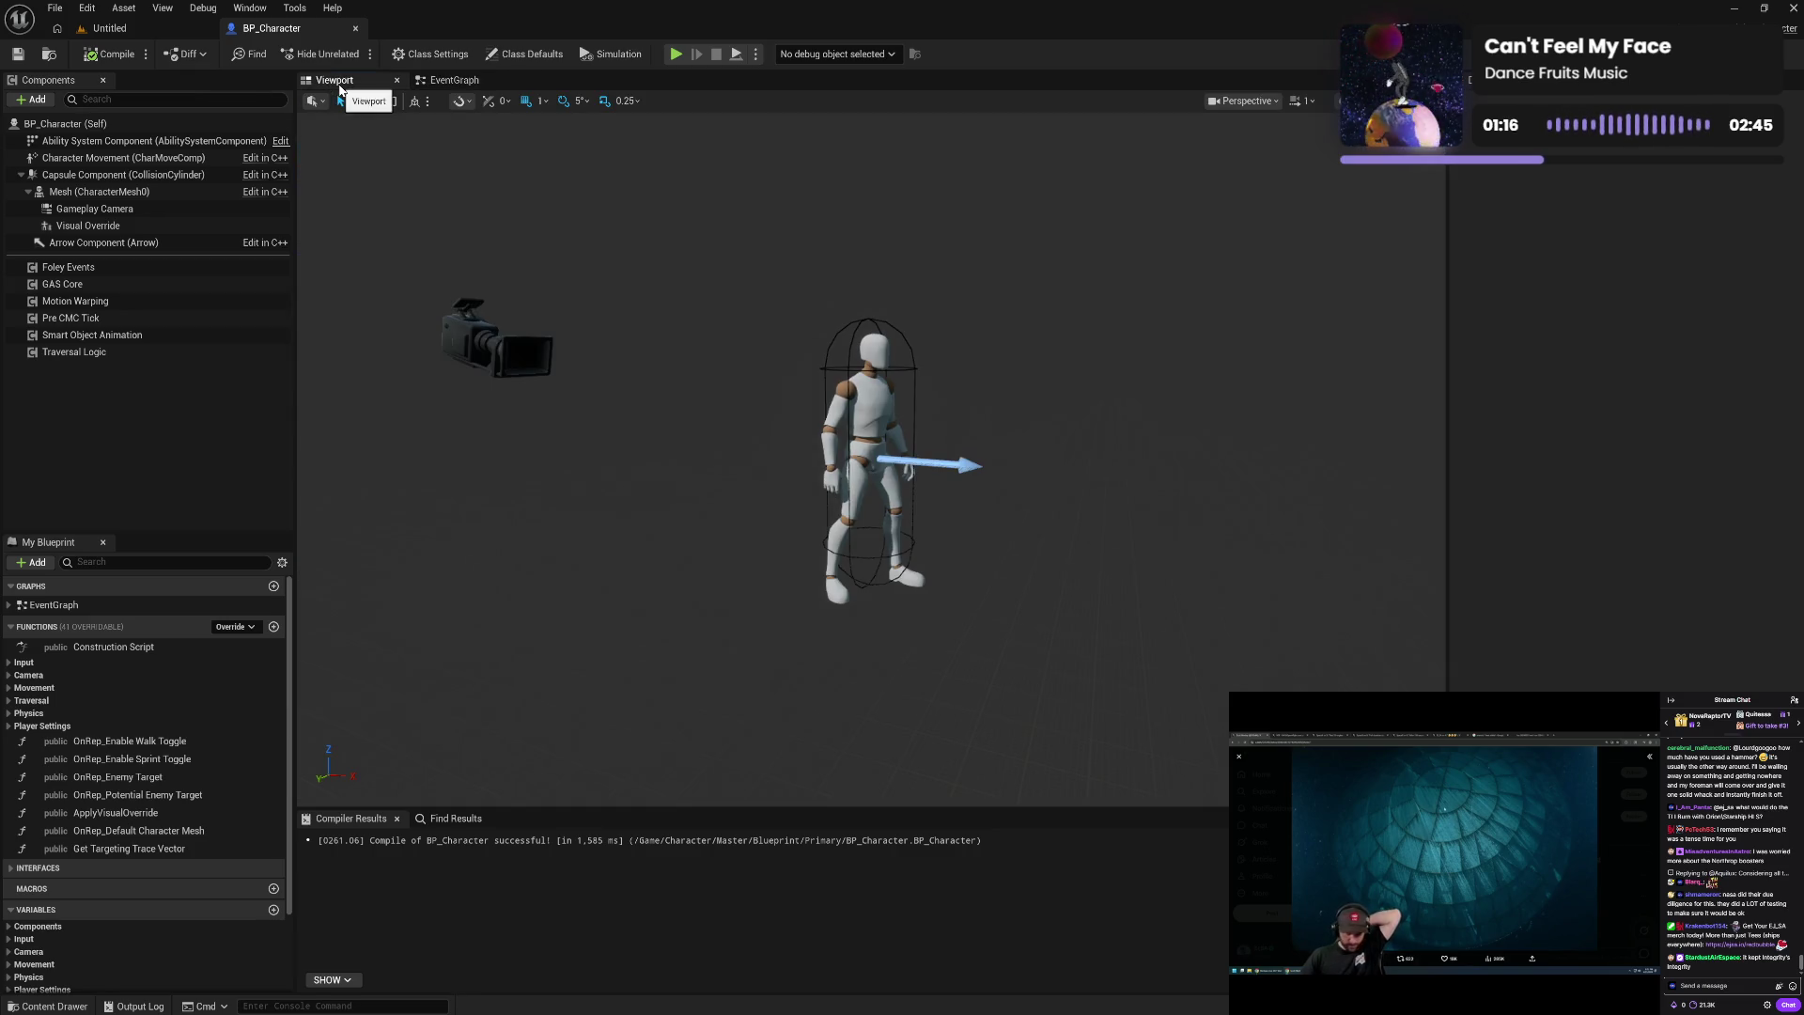
{"action": "left_click", "coordinate": [462, 83]}
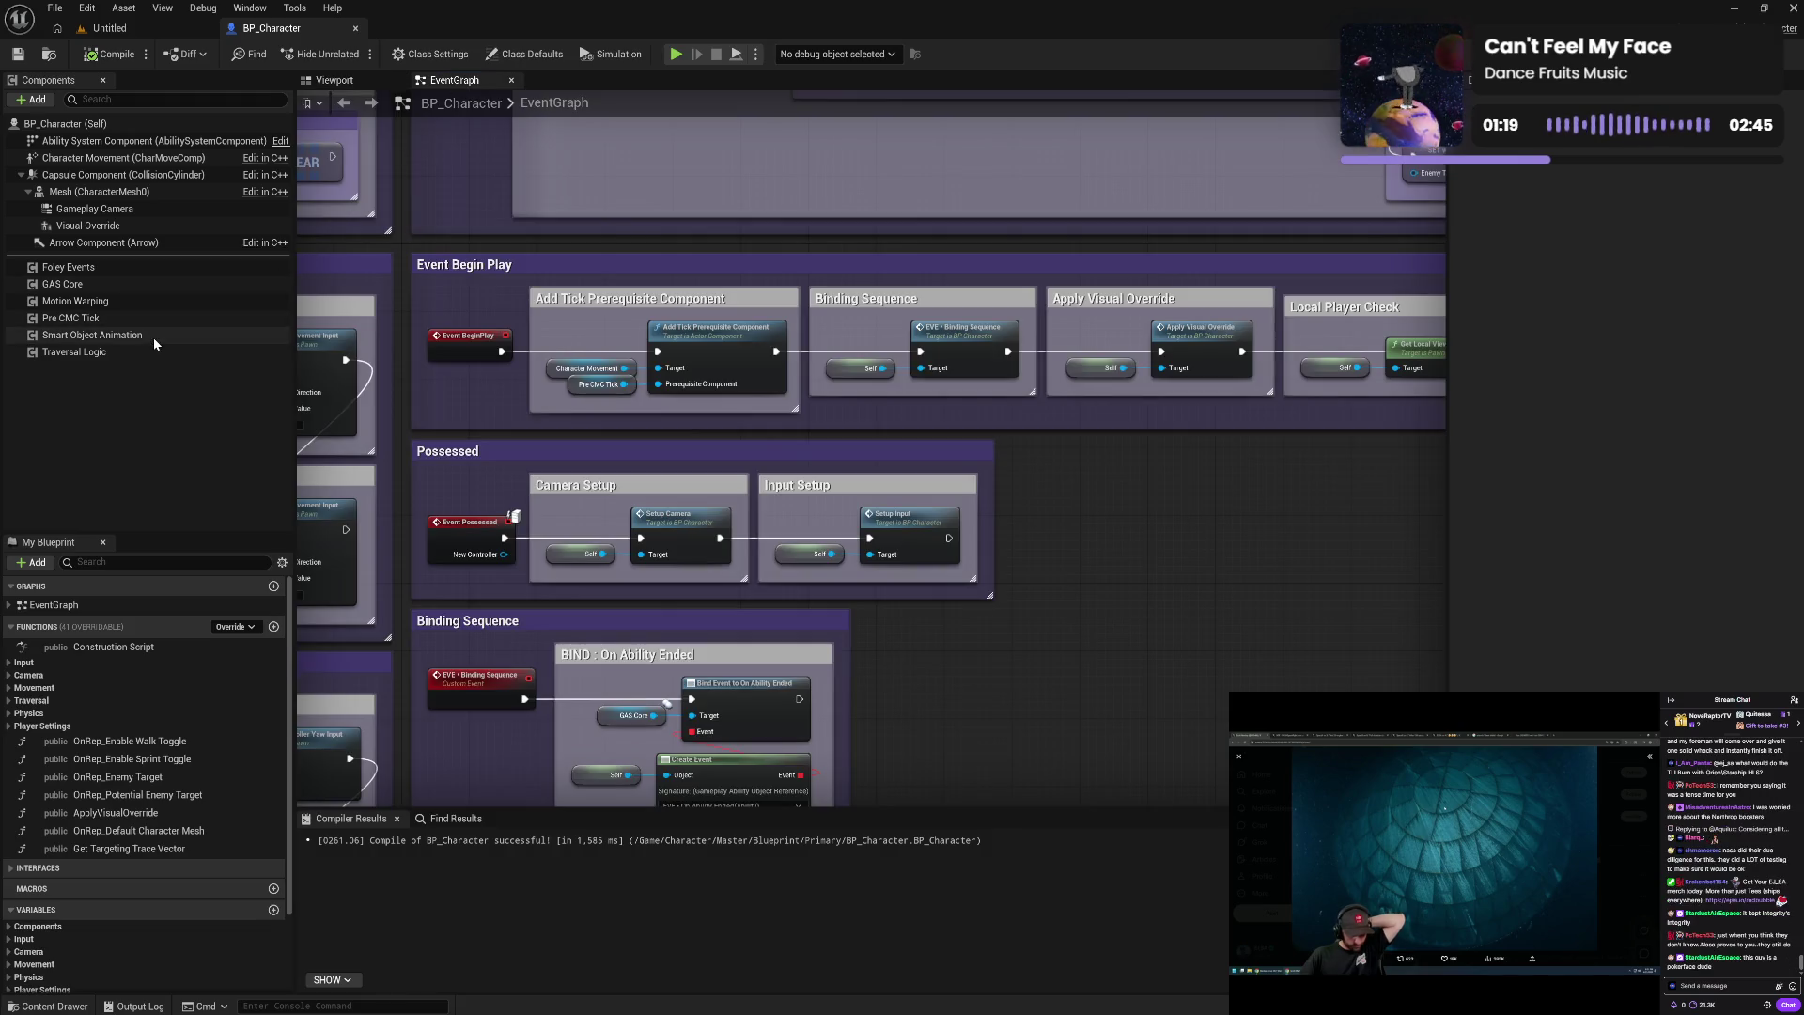
{"action": "left_click", "coordinate": [263, 320]}
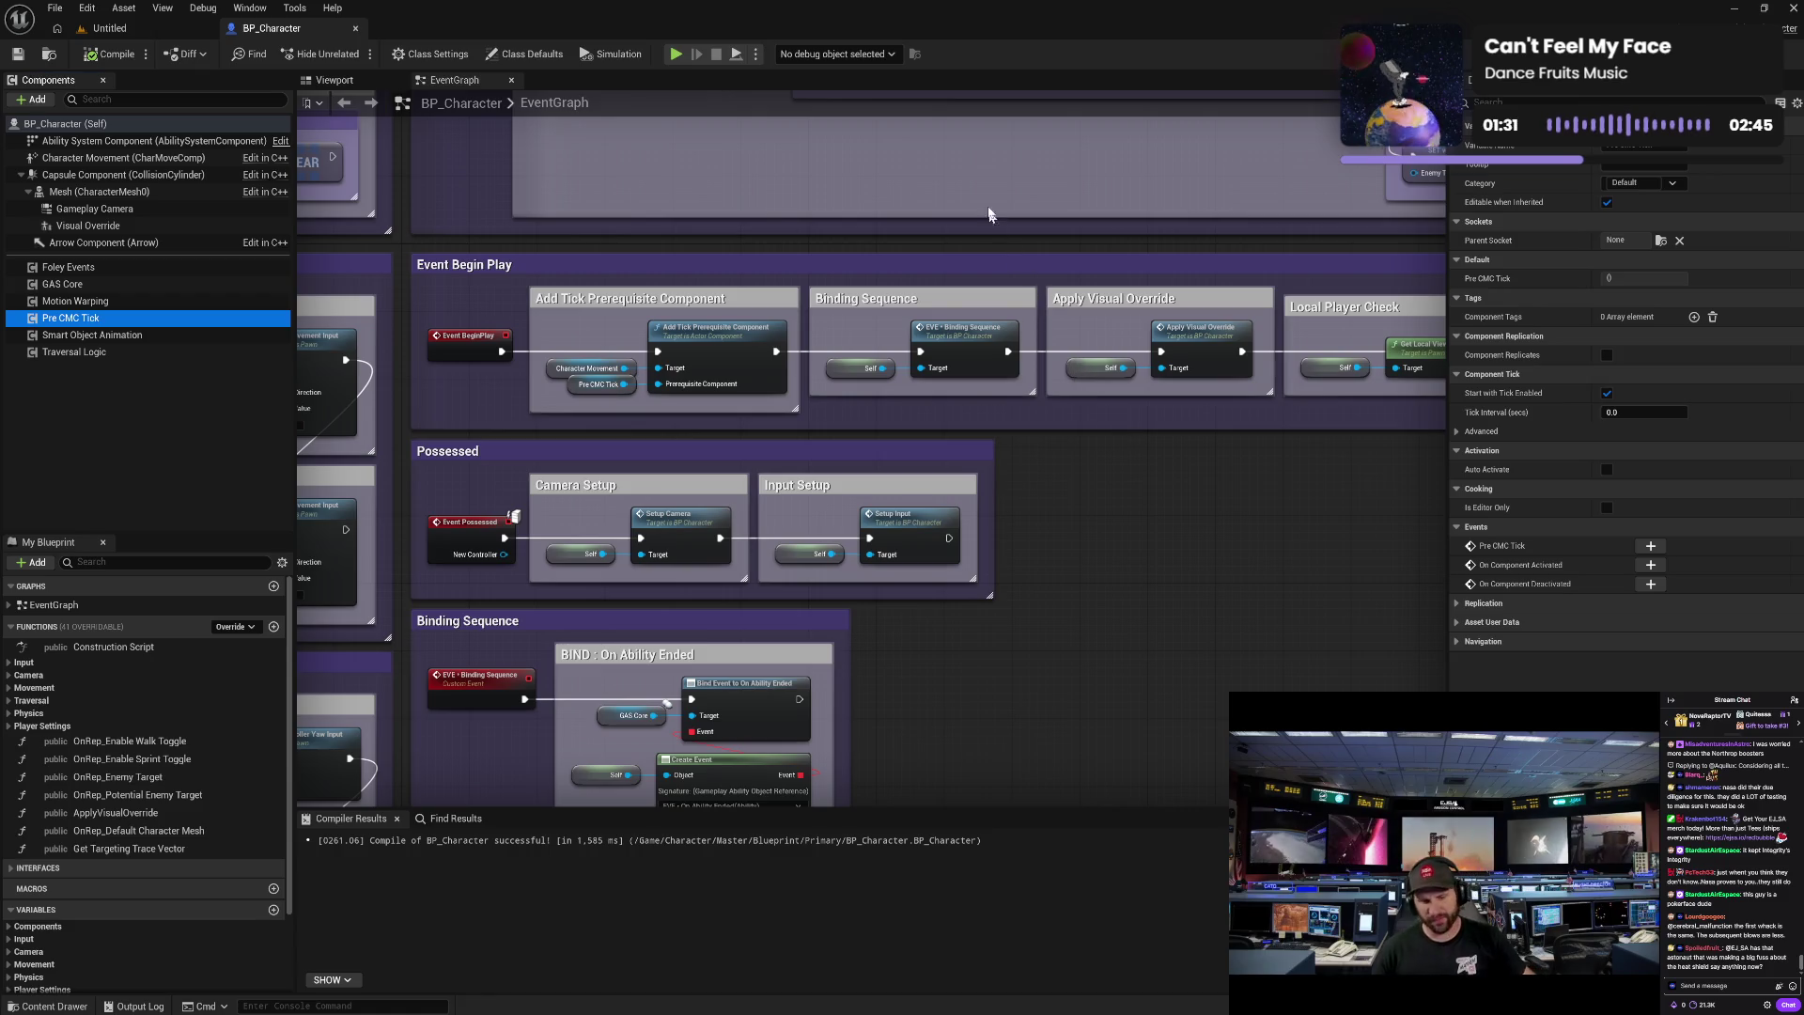
{"action": "left_click_drag", "start_coordinate": [988, 214], "coordinate": [1036, 546]}
{"action": "left_click_drag", "start_coordinate": [885, 454], "coordinate": [911, 605]}
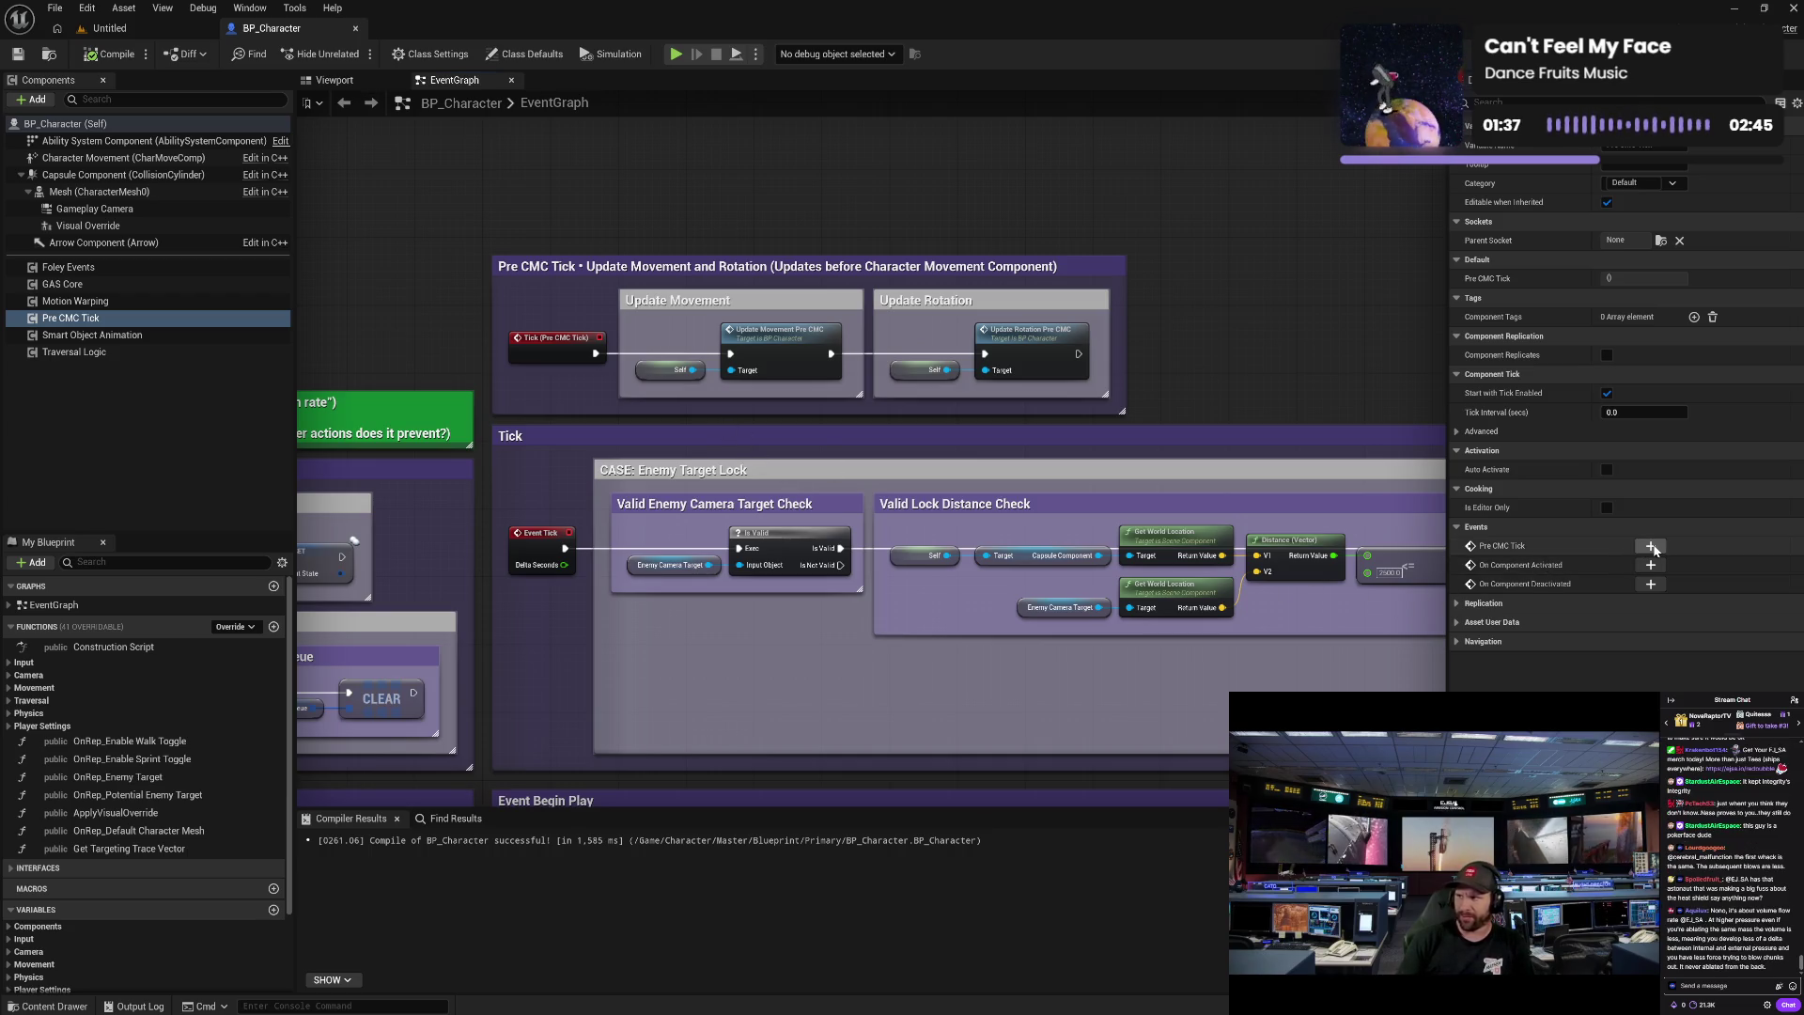
- Add a Pre CMC Tick event node from the component's Events list and place it in the Pre CMC Tick comment
{"action": "left_click", "coordinate": [1539, 568]}
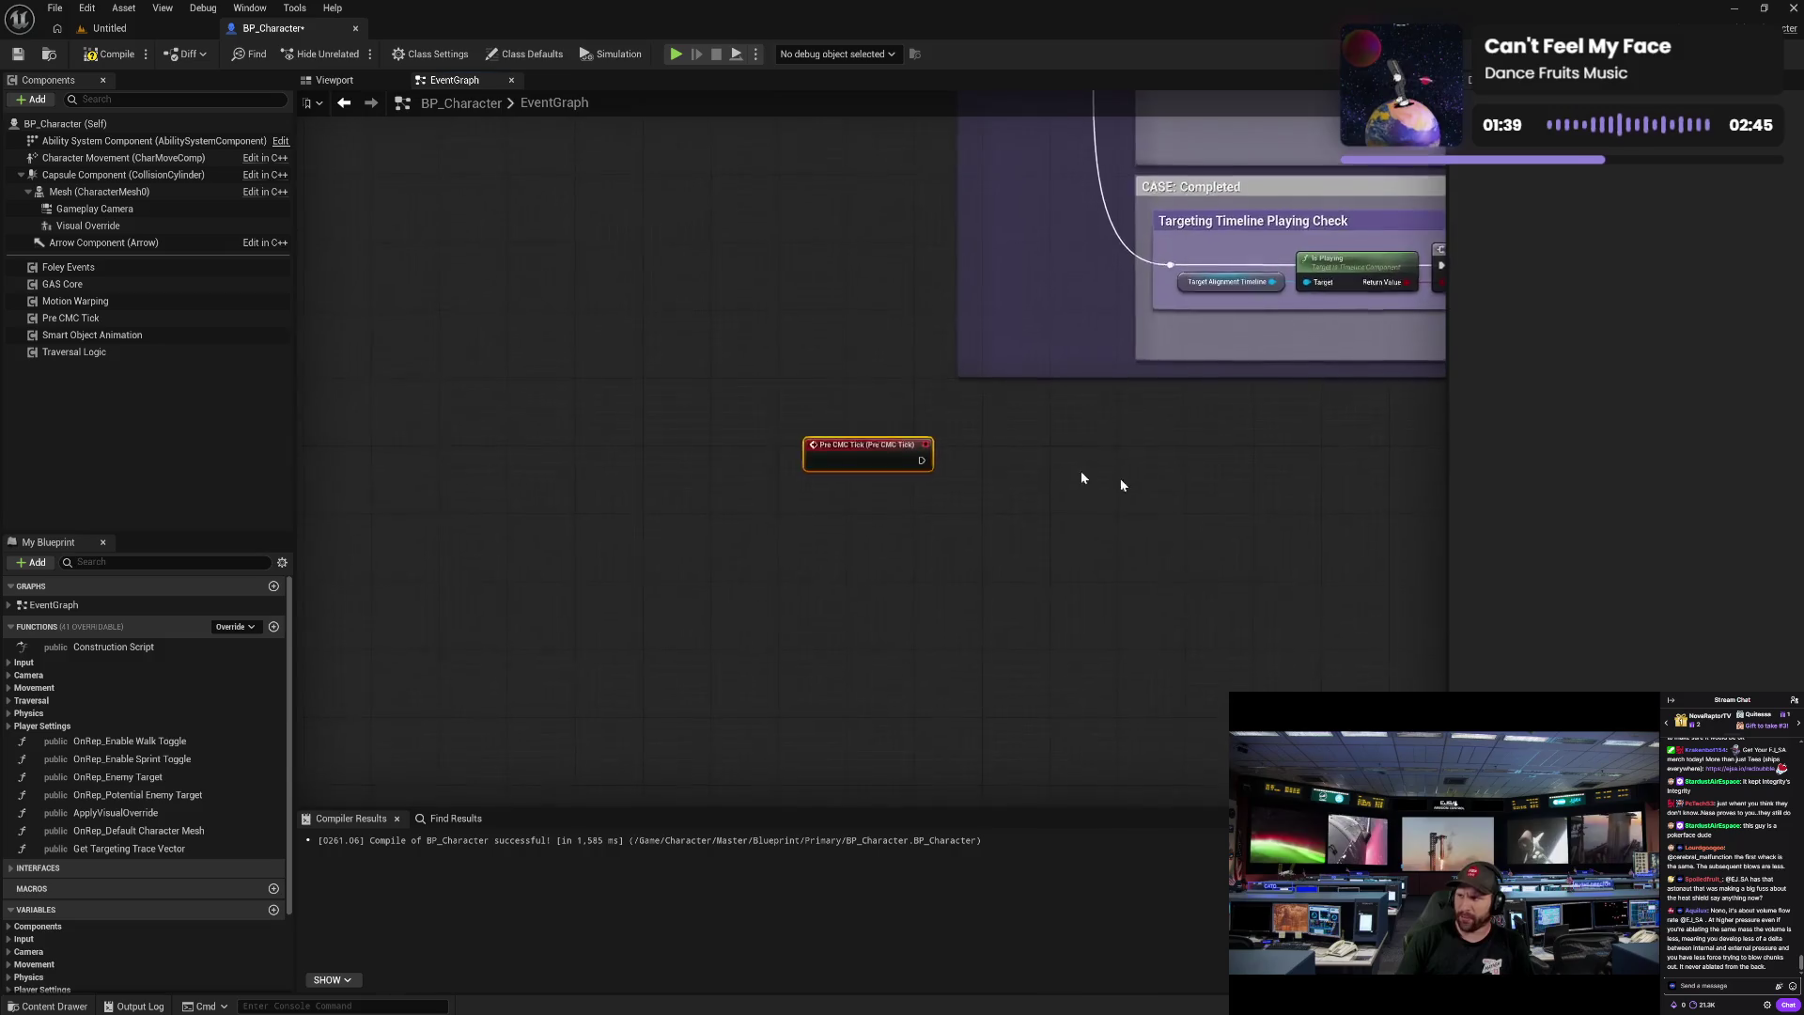
{"action": "left_click_drag", "start_coordinate": [821, 459], "coordinate": [1363, 241]}
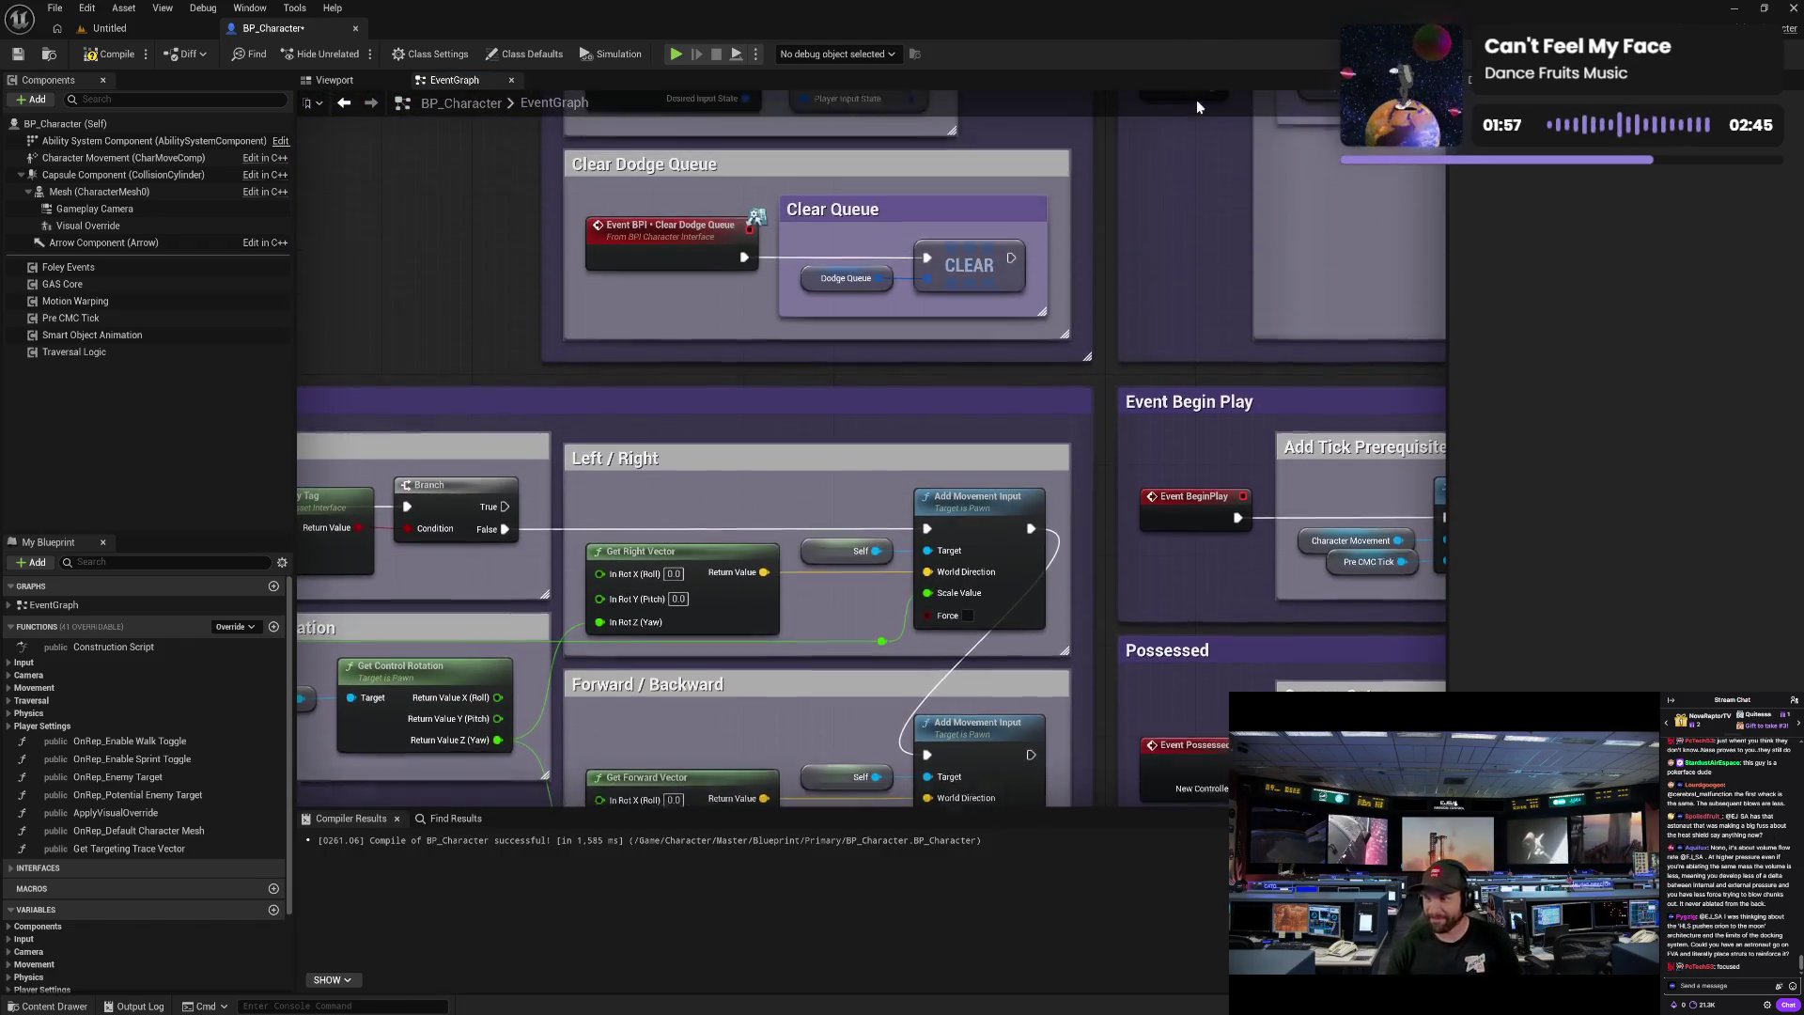
{"action": "mouse_move", "coordinate": [1193, 104]}
{"action": "left_mouse_down"}
{"action": "mouse_move", "coordinate": [1197, 202]}
{"action": "mouse_move", "coordinate": [1183, 167]}
{"action": "mouse_move", "coordinate": [1151, 275]}
{"action": "mouse_move", "coordinate": [1124, 297]}
{"action": "left_mouse_up"}
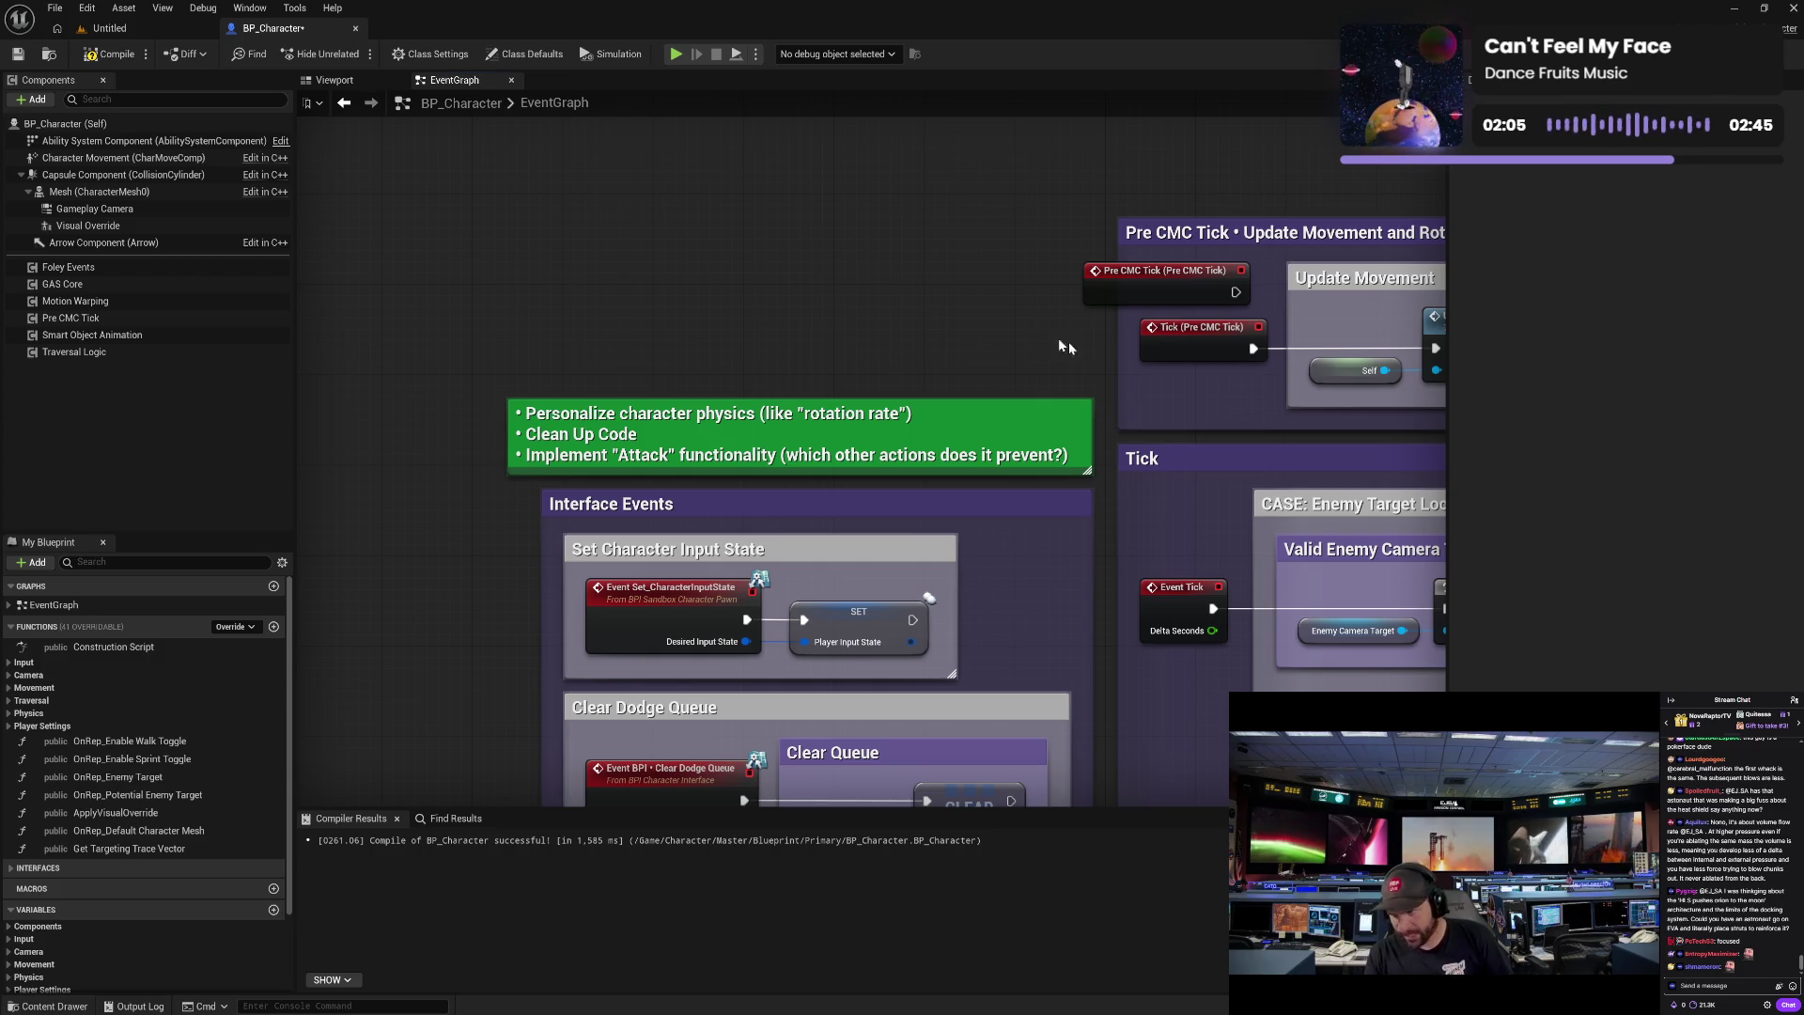
- Wire the new Pre CMC Tick event into Update Movement Pre CMC and remove the old Tick node
{"action": "left_click_drag", "start_coordinate": [1185, 392], "coordinate": [945, 393]}
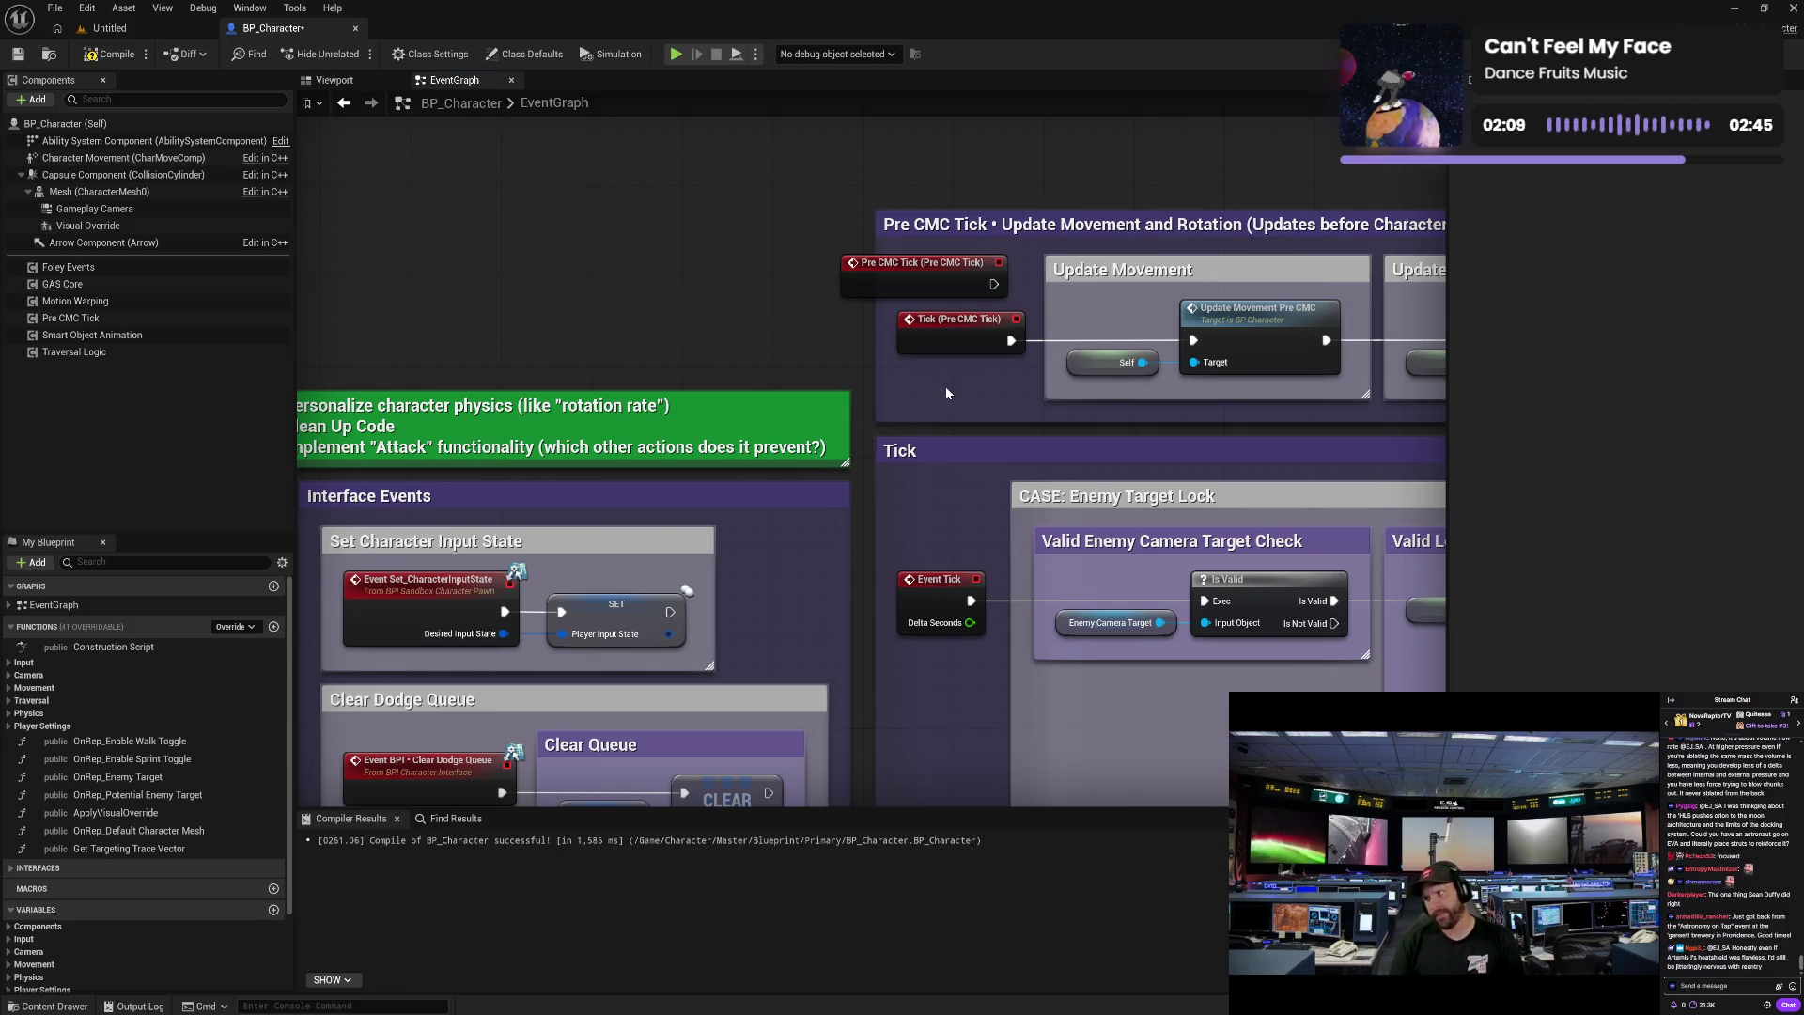
{"action": "left_click_drag", "start_coordinate": [991, 286], "coordinate": [1193, 340]}
{"action": "left_click_drag", "start_coordinate": [953, 340], "coordinate": [711, 319]}
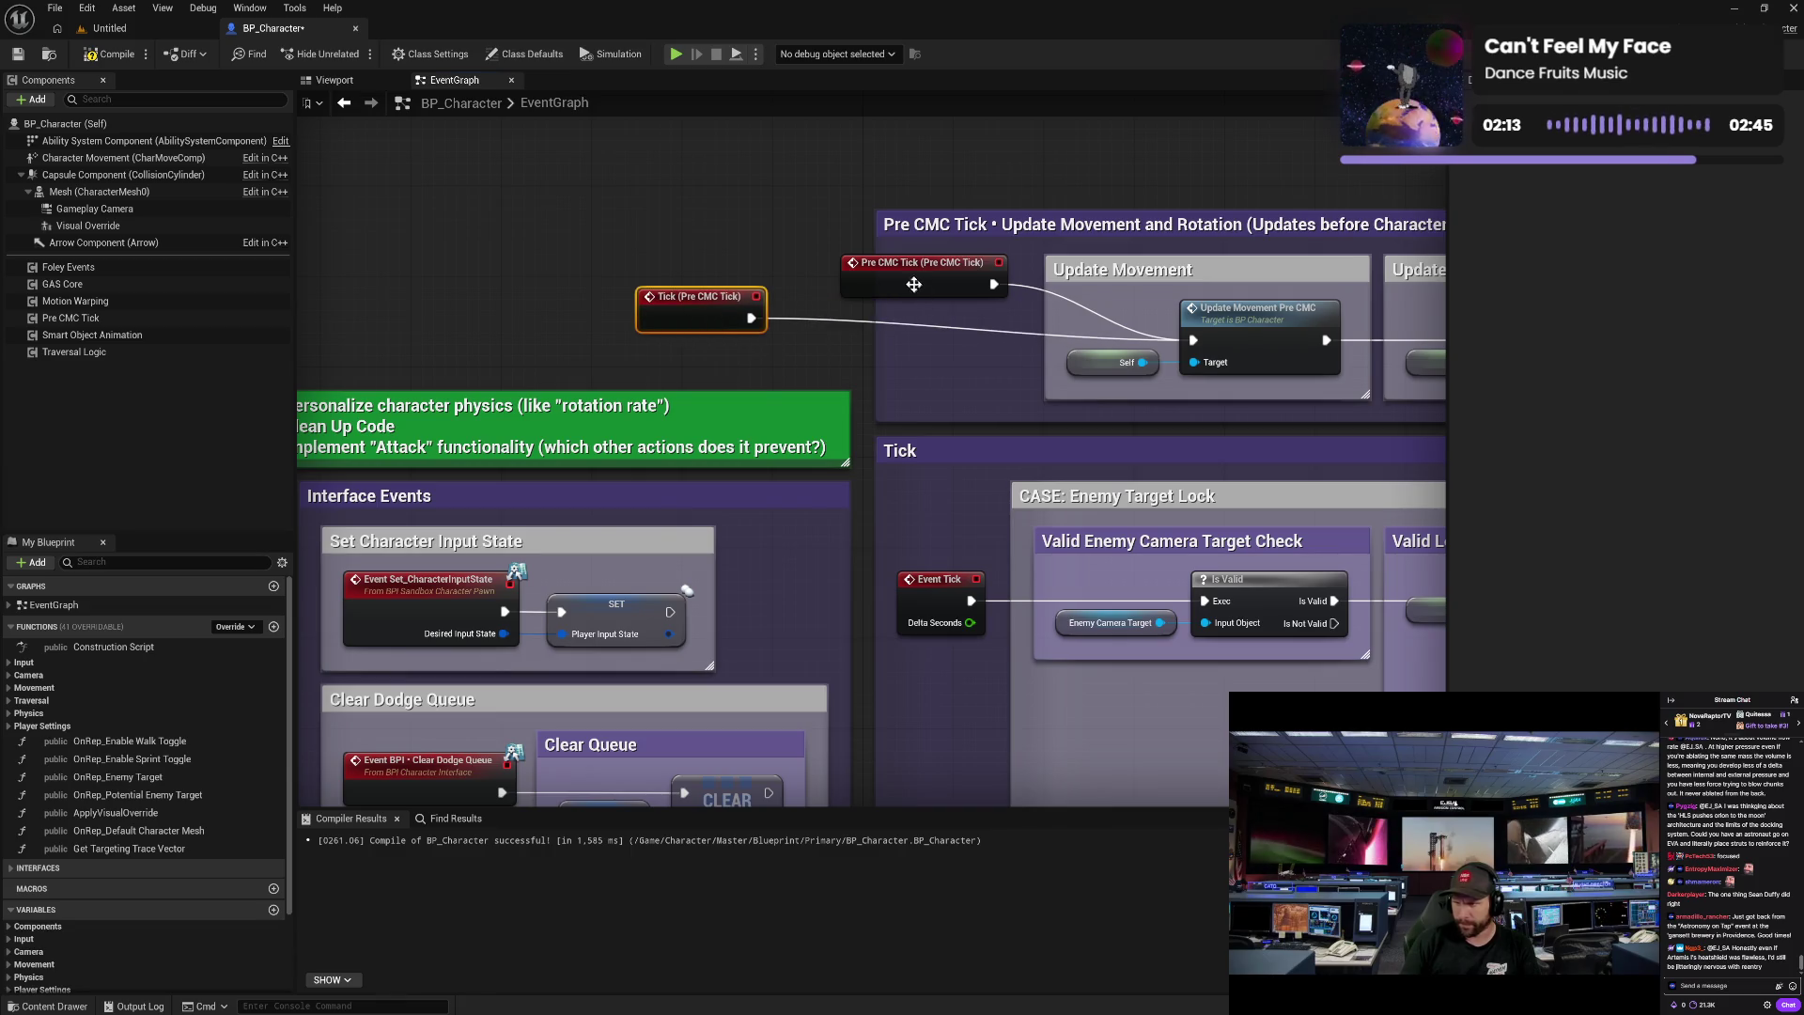
{"action": "left_click_drag", "start_coordinate": [913, 284], "coordinate": [933, 343]}
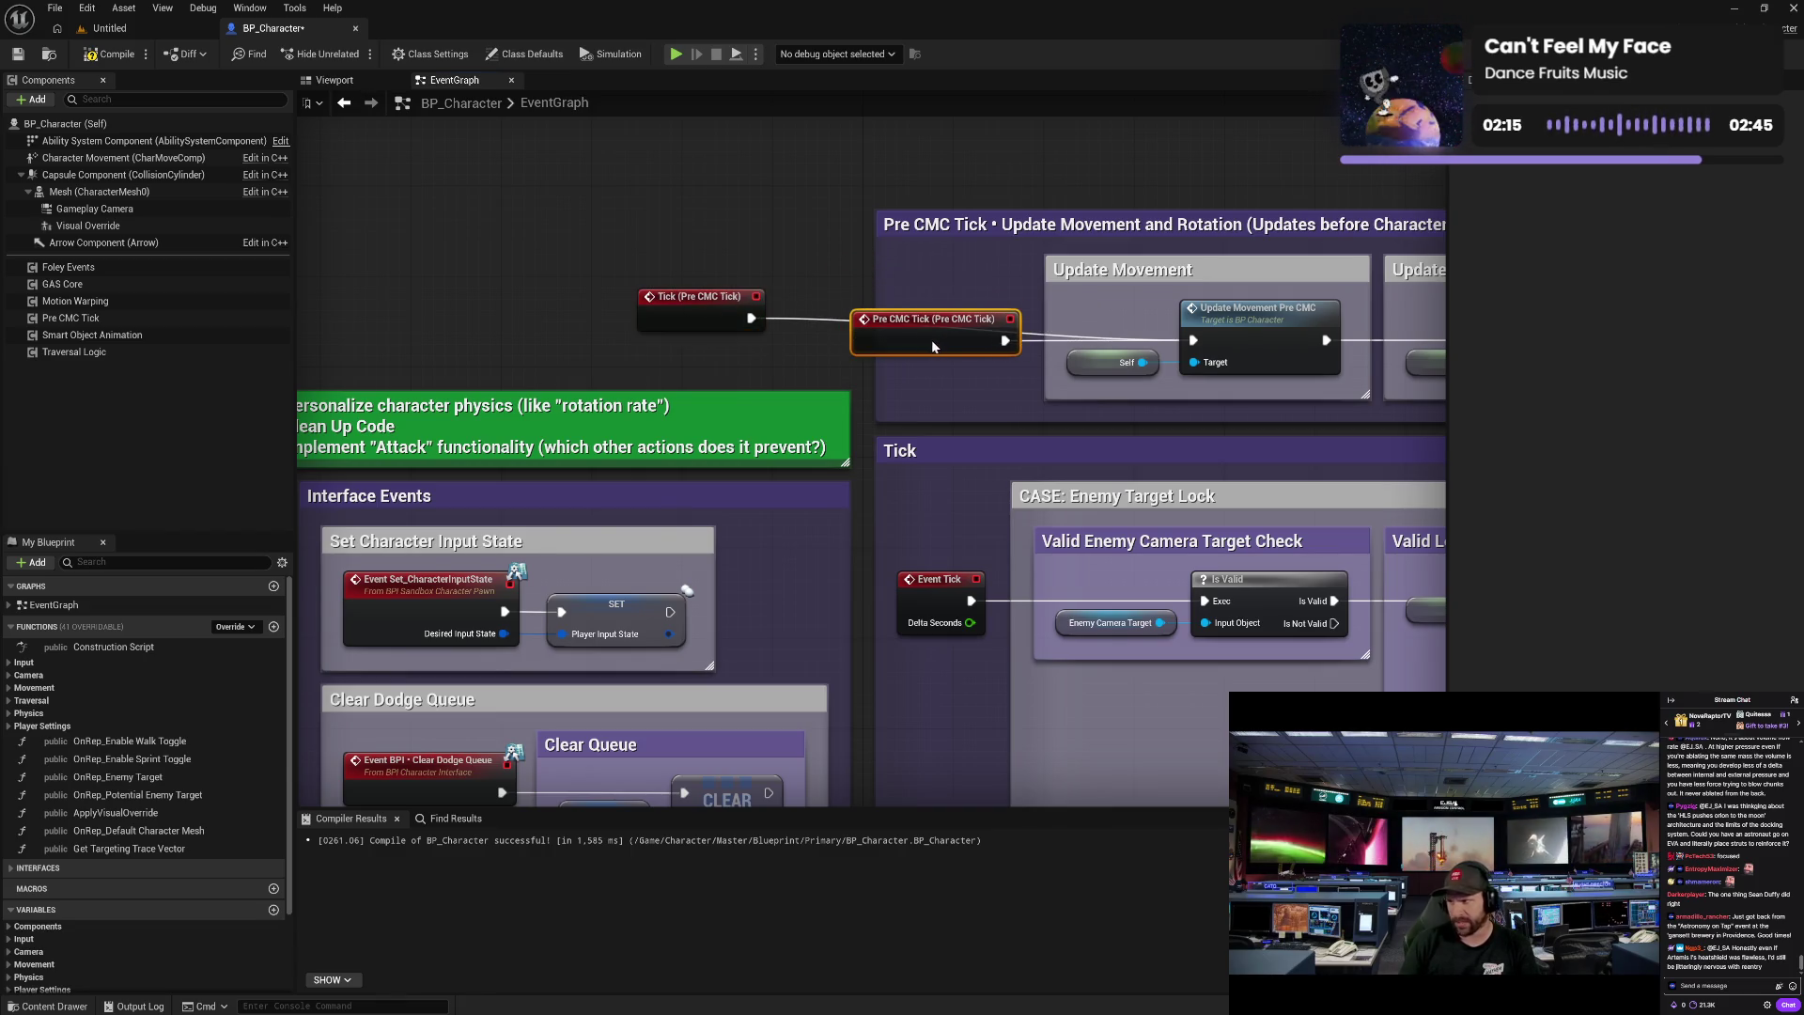
{"action": "key", "text": "ctrl+z"}
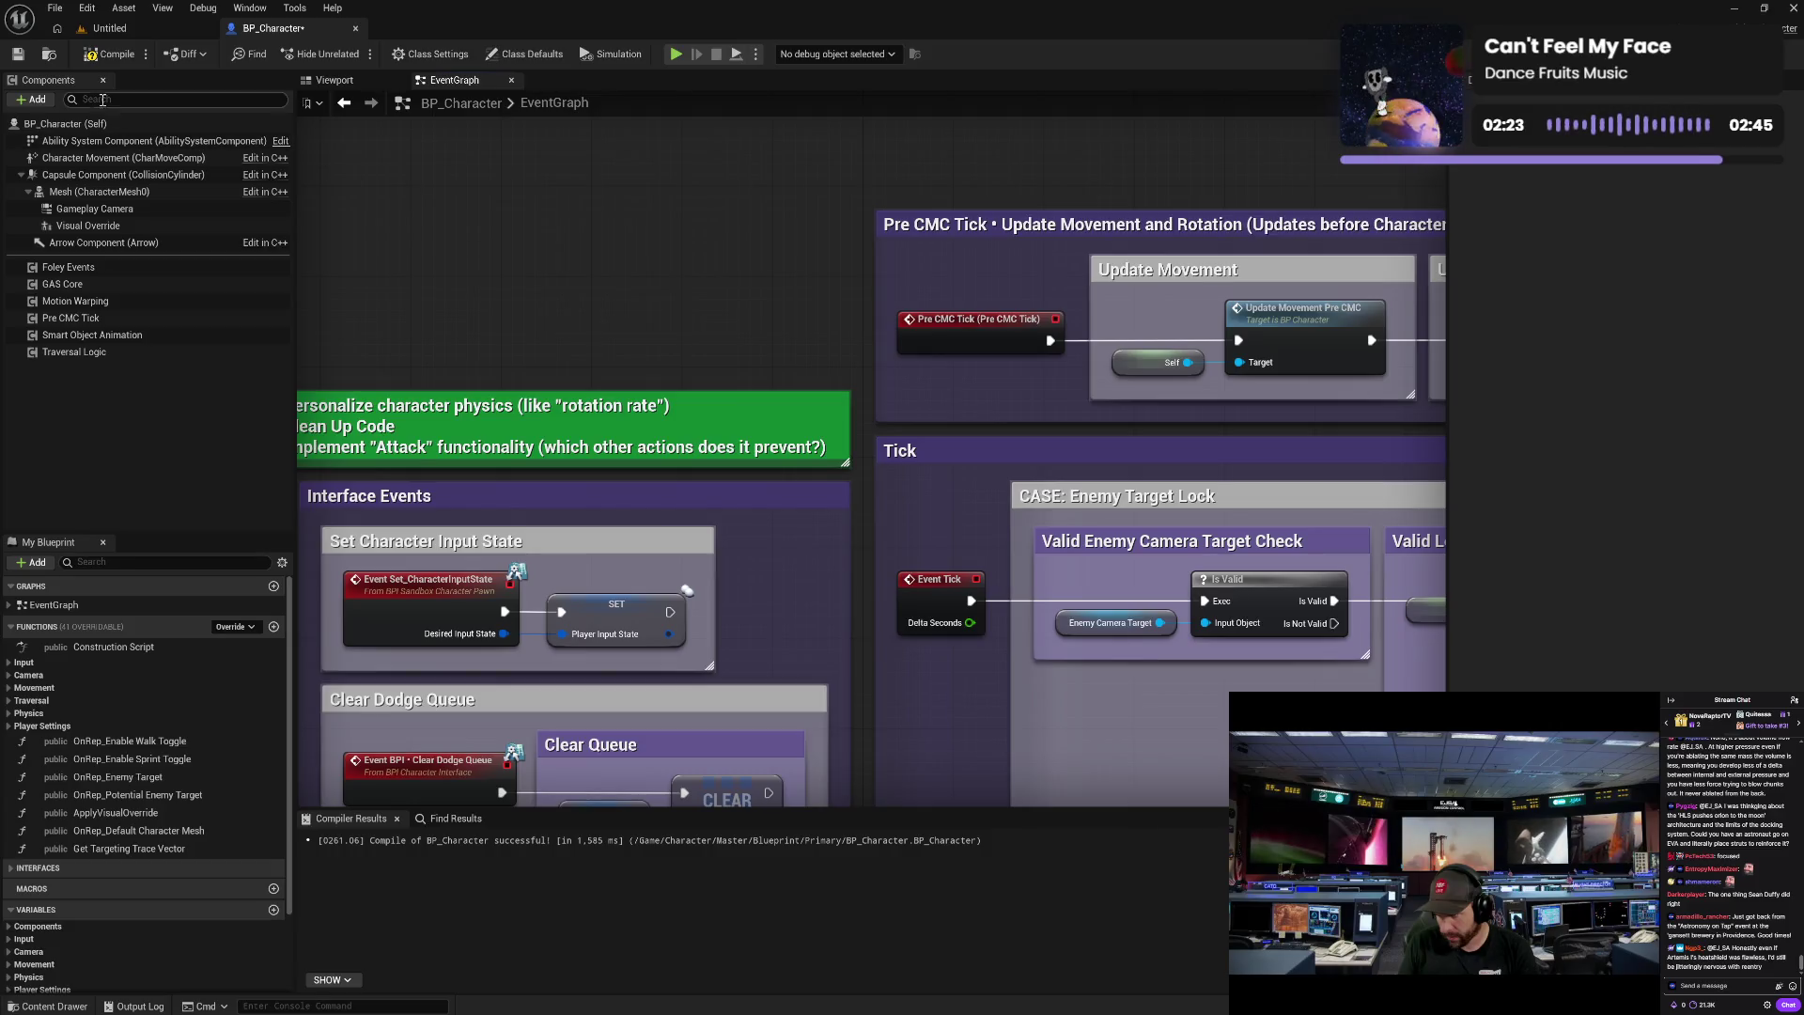
- Save and compile BP_Character, then pan back to Event Begin Play and Possessed
{"action": "left_click", "coordinate": [18, 54]}
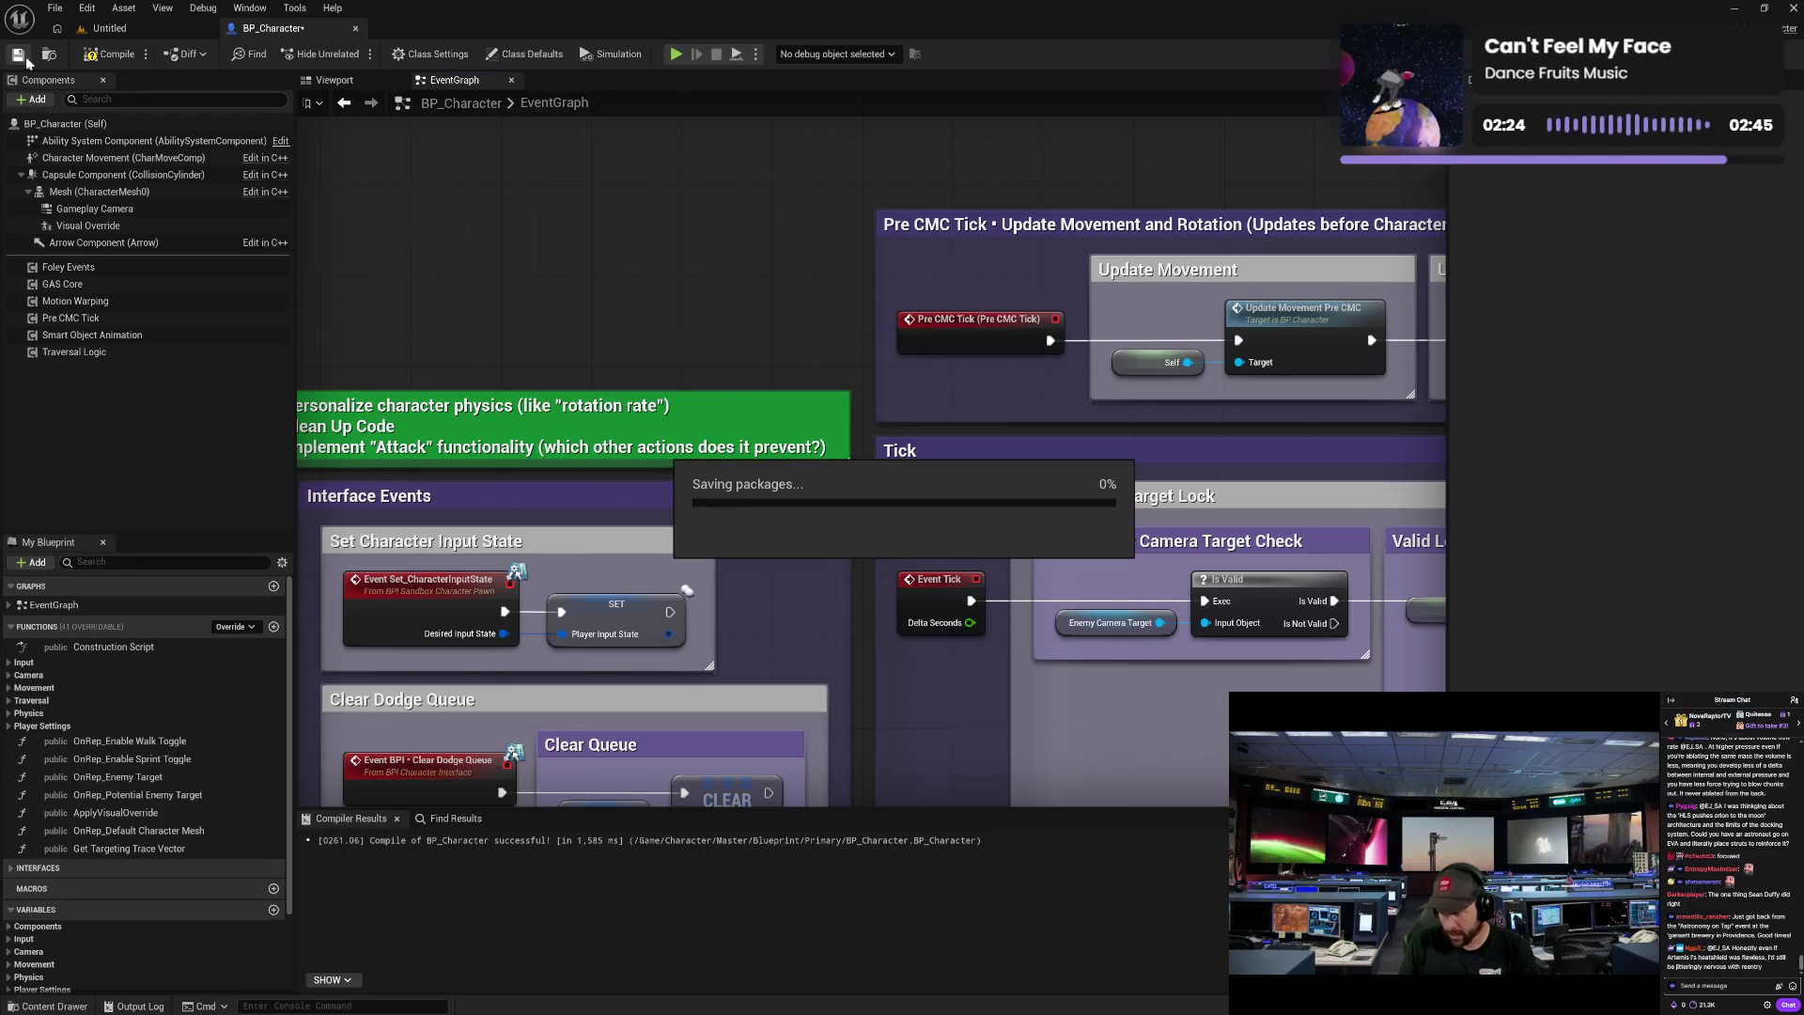
{"action": "left_click", "coordinate": [111, 58]}
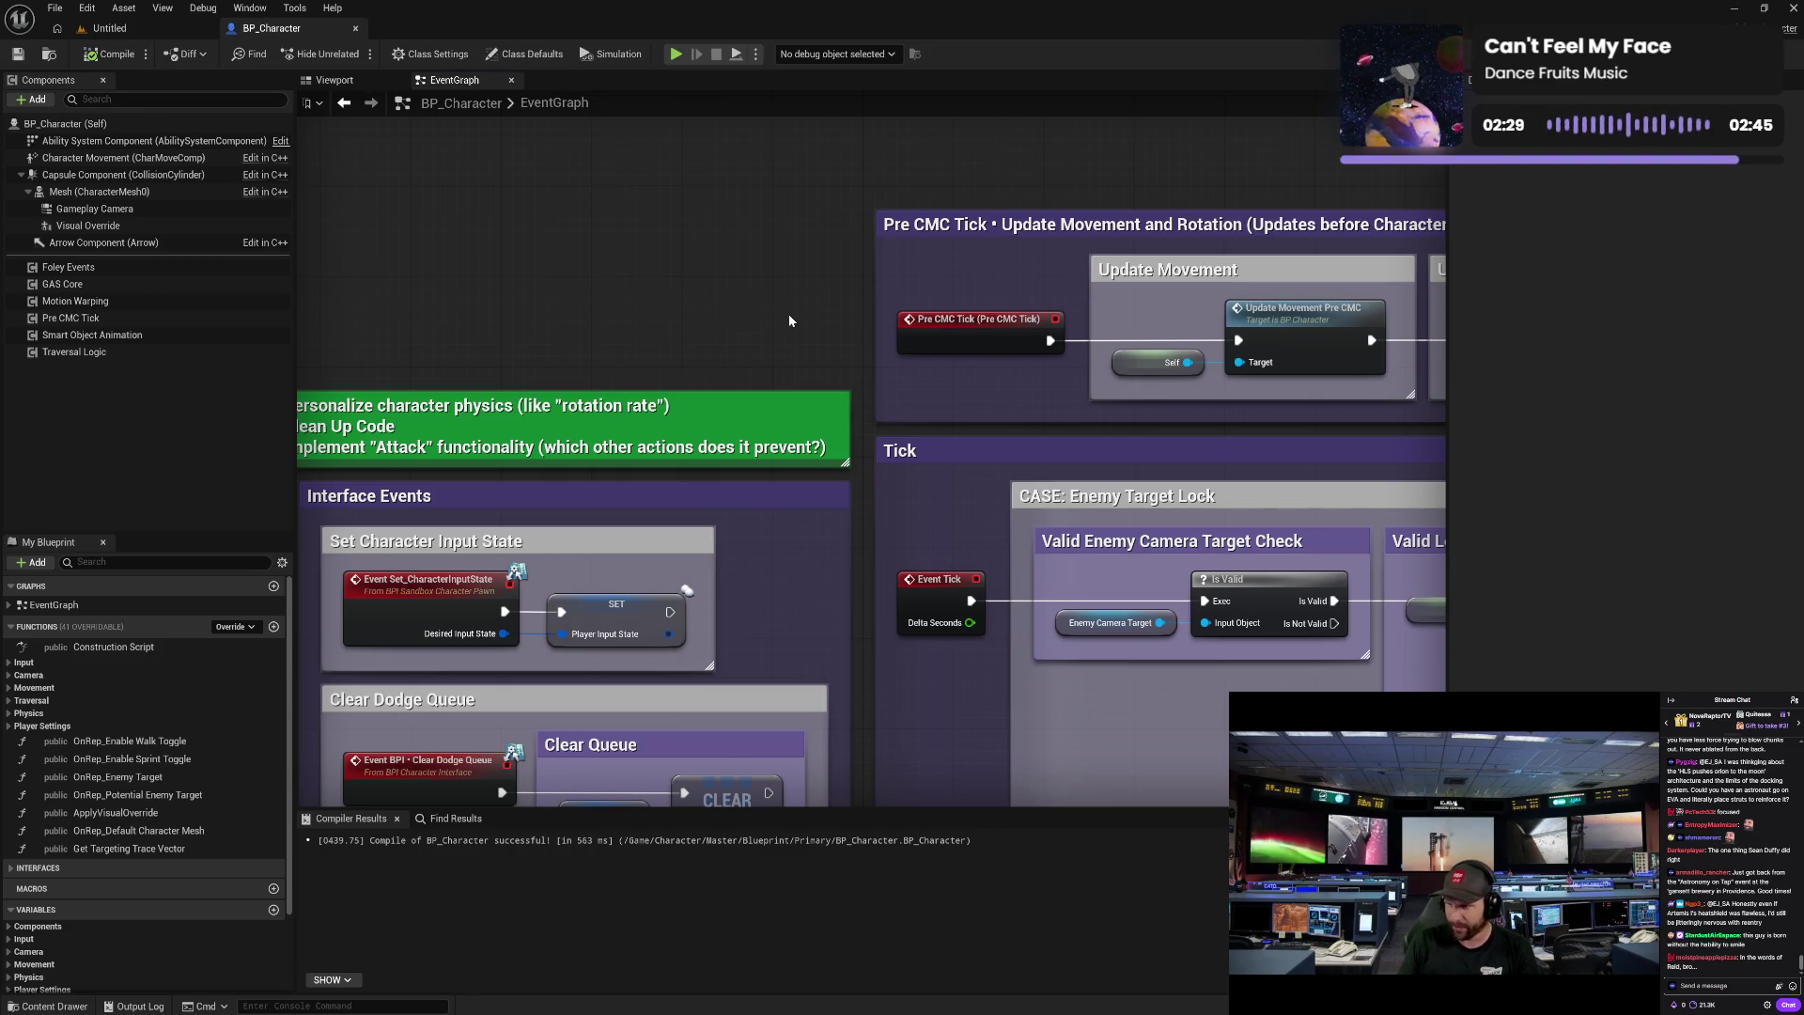
{"action": "scroll", "coordinate": [789, 320], "scroll_direction": "down", "scroll_amount": 2}
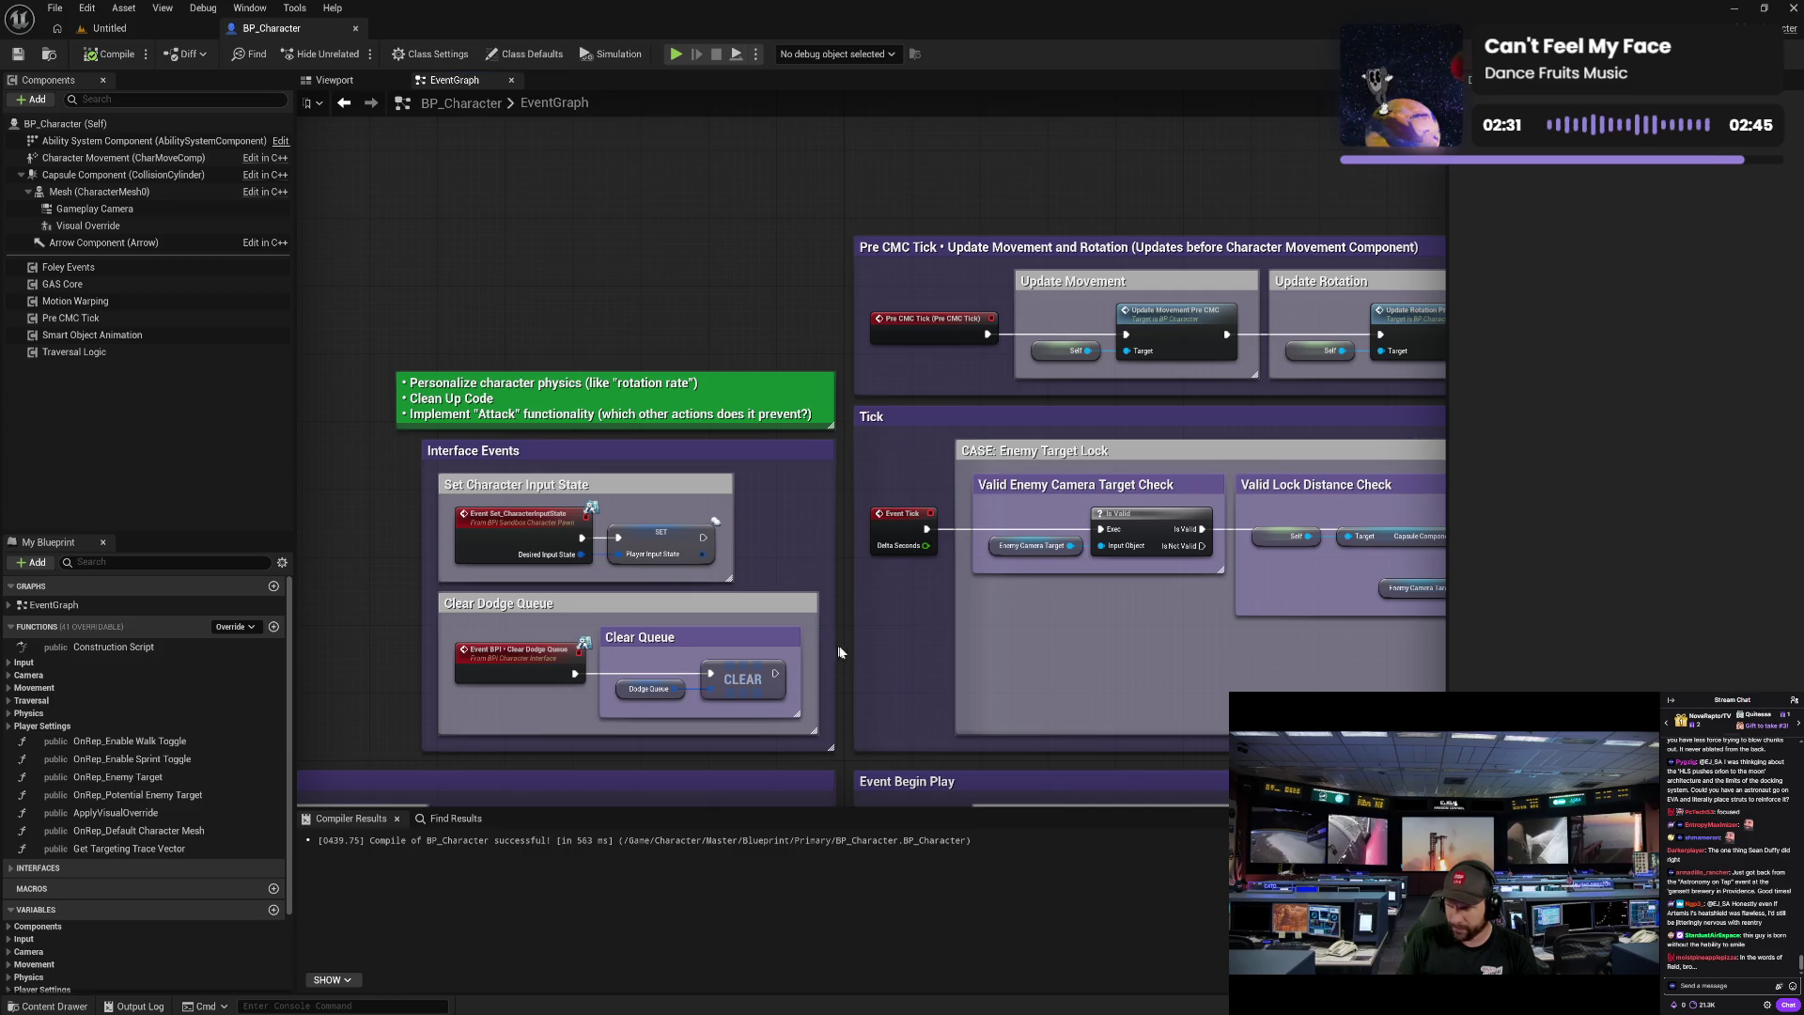
{"action": "mouse_move", "coordinate": [839, 652]}
{"action": "left_mouse_down"}
{"action": "mouse_move", "coordinate": [860, 555]}
{"action": "mouse_move", "coordinate": [838, 429]}
{"action": "mouse_move", "coordinate": [789, 392]}
{"action": "left_mouse_up"}
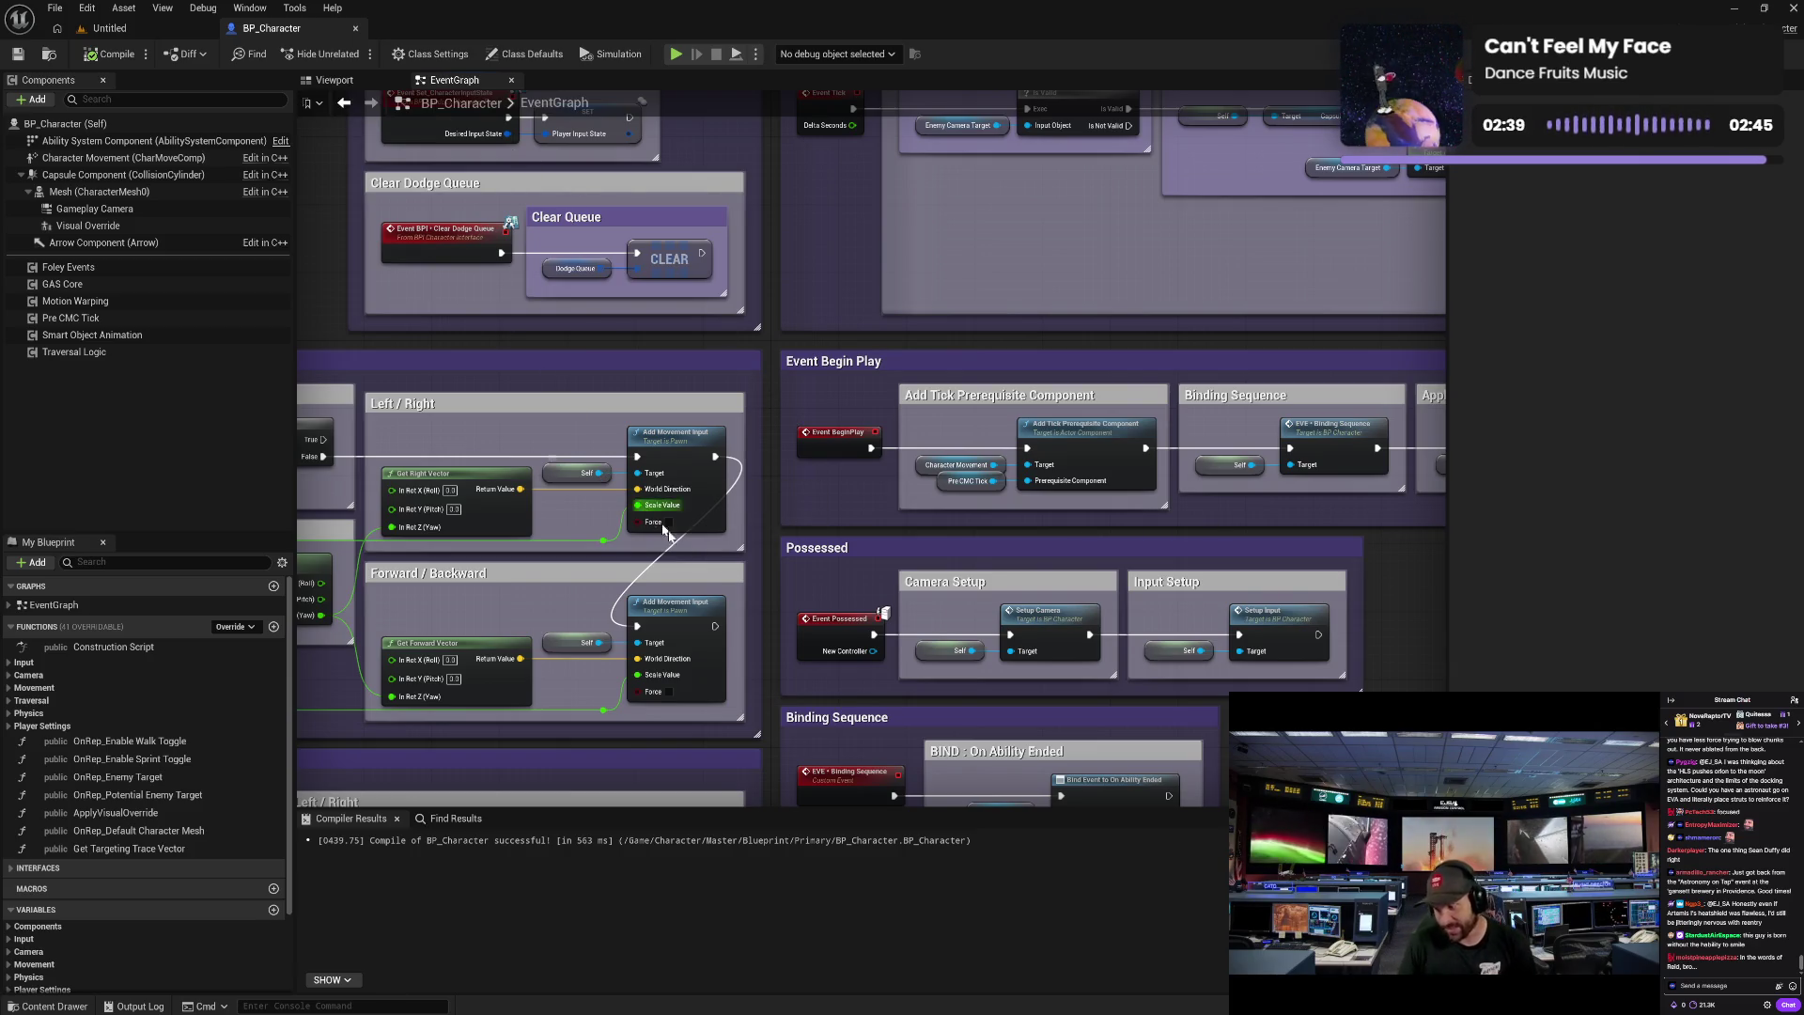
- Pan past Binding Sequence to On Jumped and On Land, then open the AC_SmartObjectAnimation blueprint
{"action": "left_click_drag", "start_coordinate": [774, 640], "coordinate": [757, 374]}
{"action": "left_click_drag", "start_coordinate": [756, 458], "coordinate": [748, 343]}
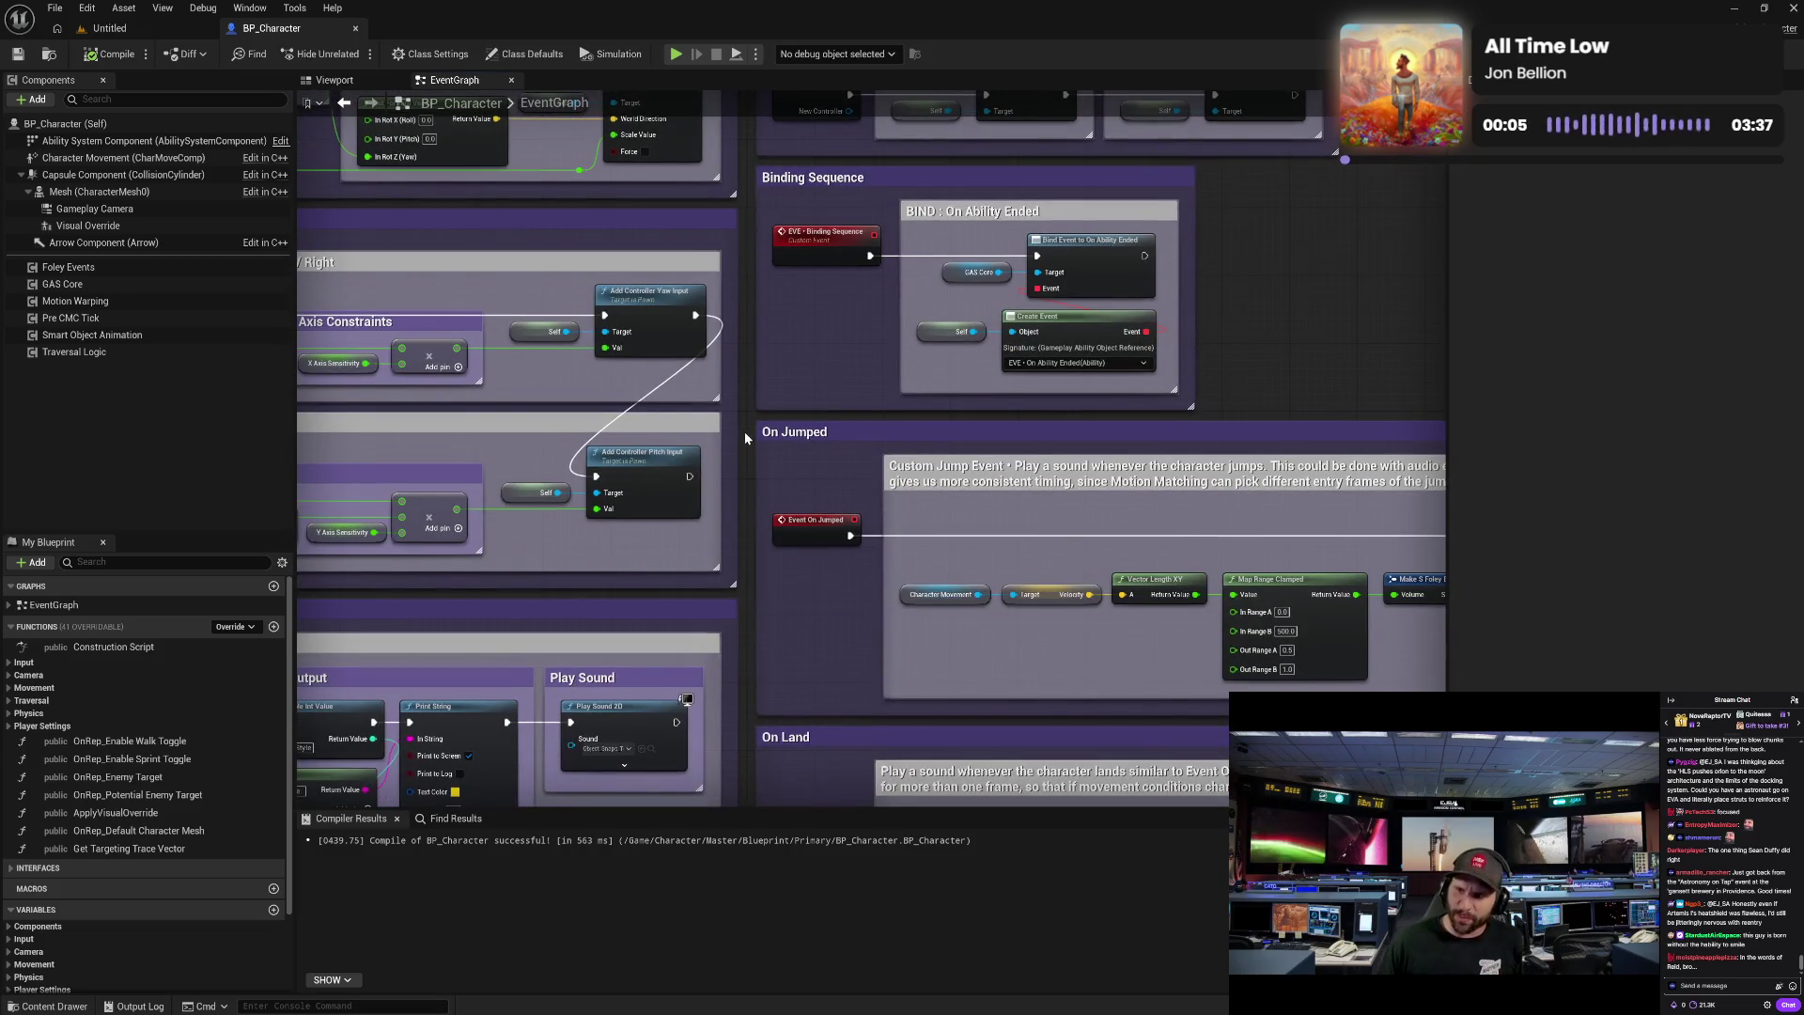
{"action": "left_click_drag", "start_coordinate": [744, 438], "coordinate": [750, 310]}
{"action": "mouse_move", "coordinate": [751, 387]}
{"action": "left_mouse_down"}
{"action": "mouse_move", "coordinate": [757, 289]}
{"action": "mouse_move", "coordinate": [767, 436]}
{"action": "left_mouse_up"}
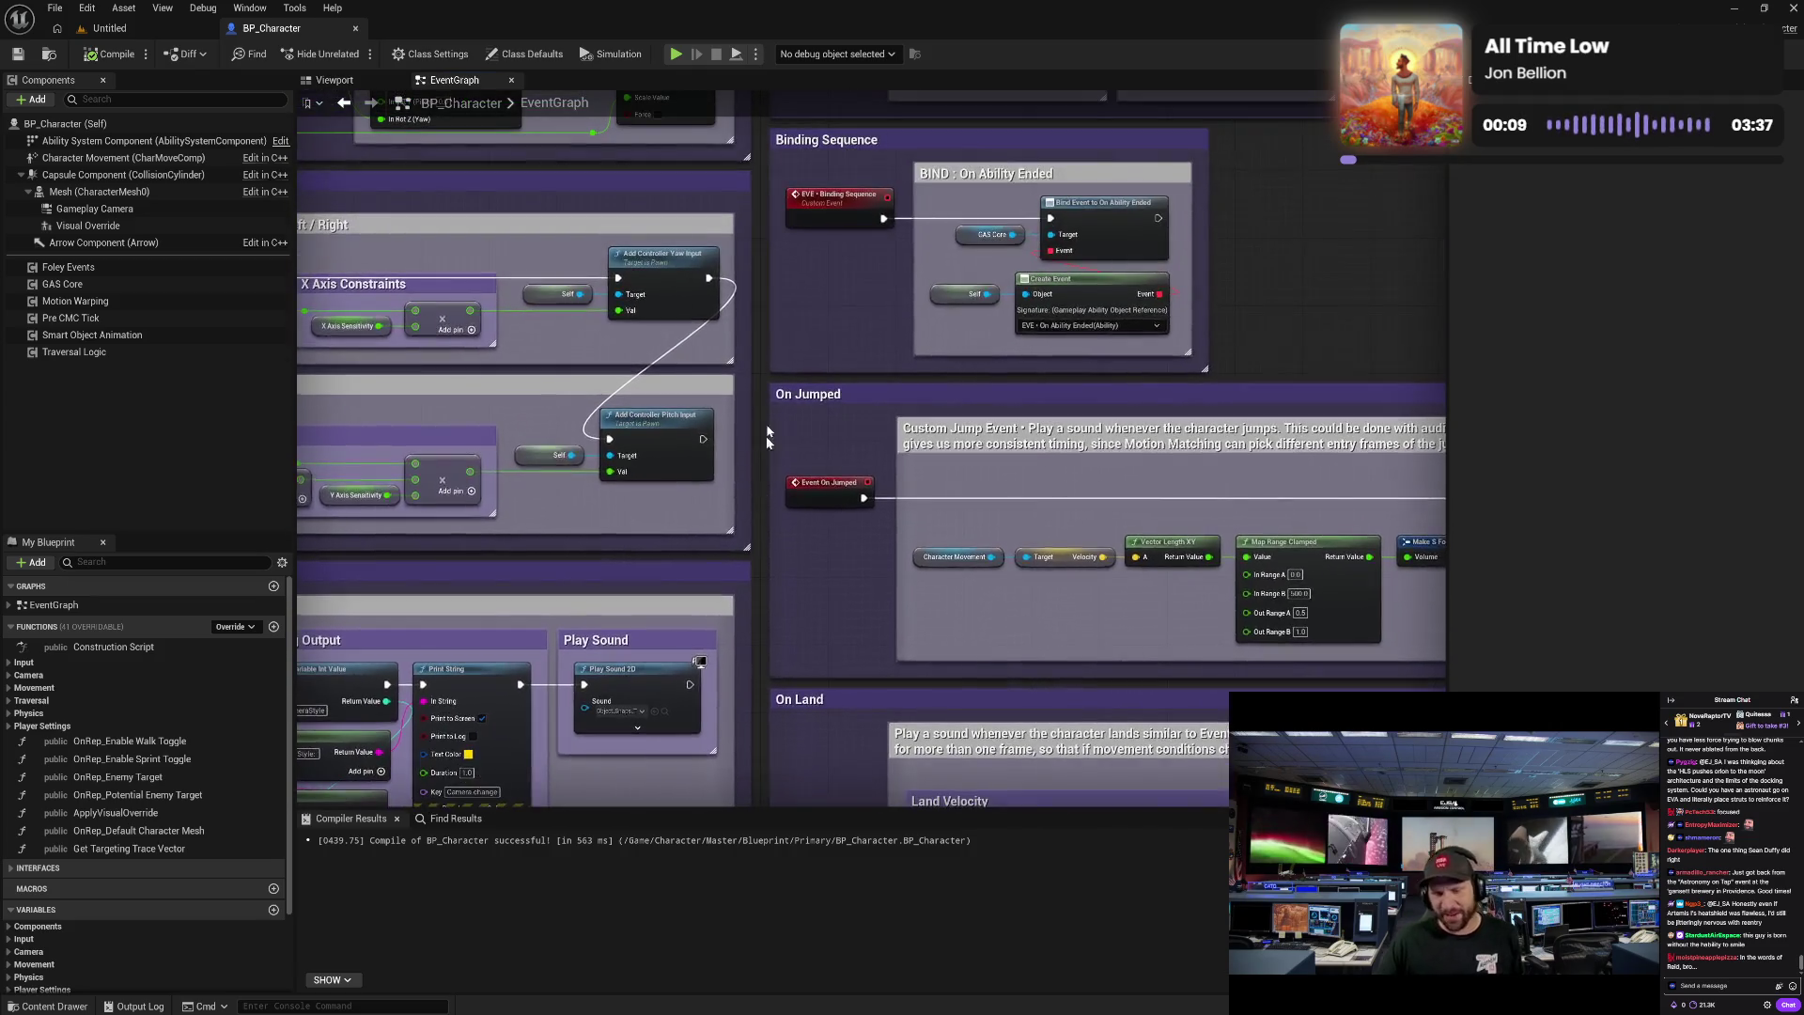
{"action": "right_click", "coordinate": [167, 336]}
{"action": "left_click", "coordinate": [264, 545]}
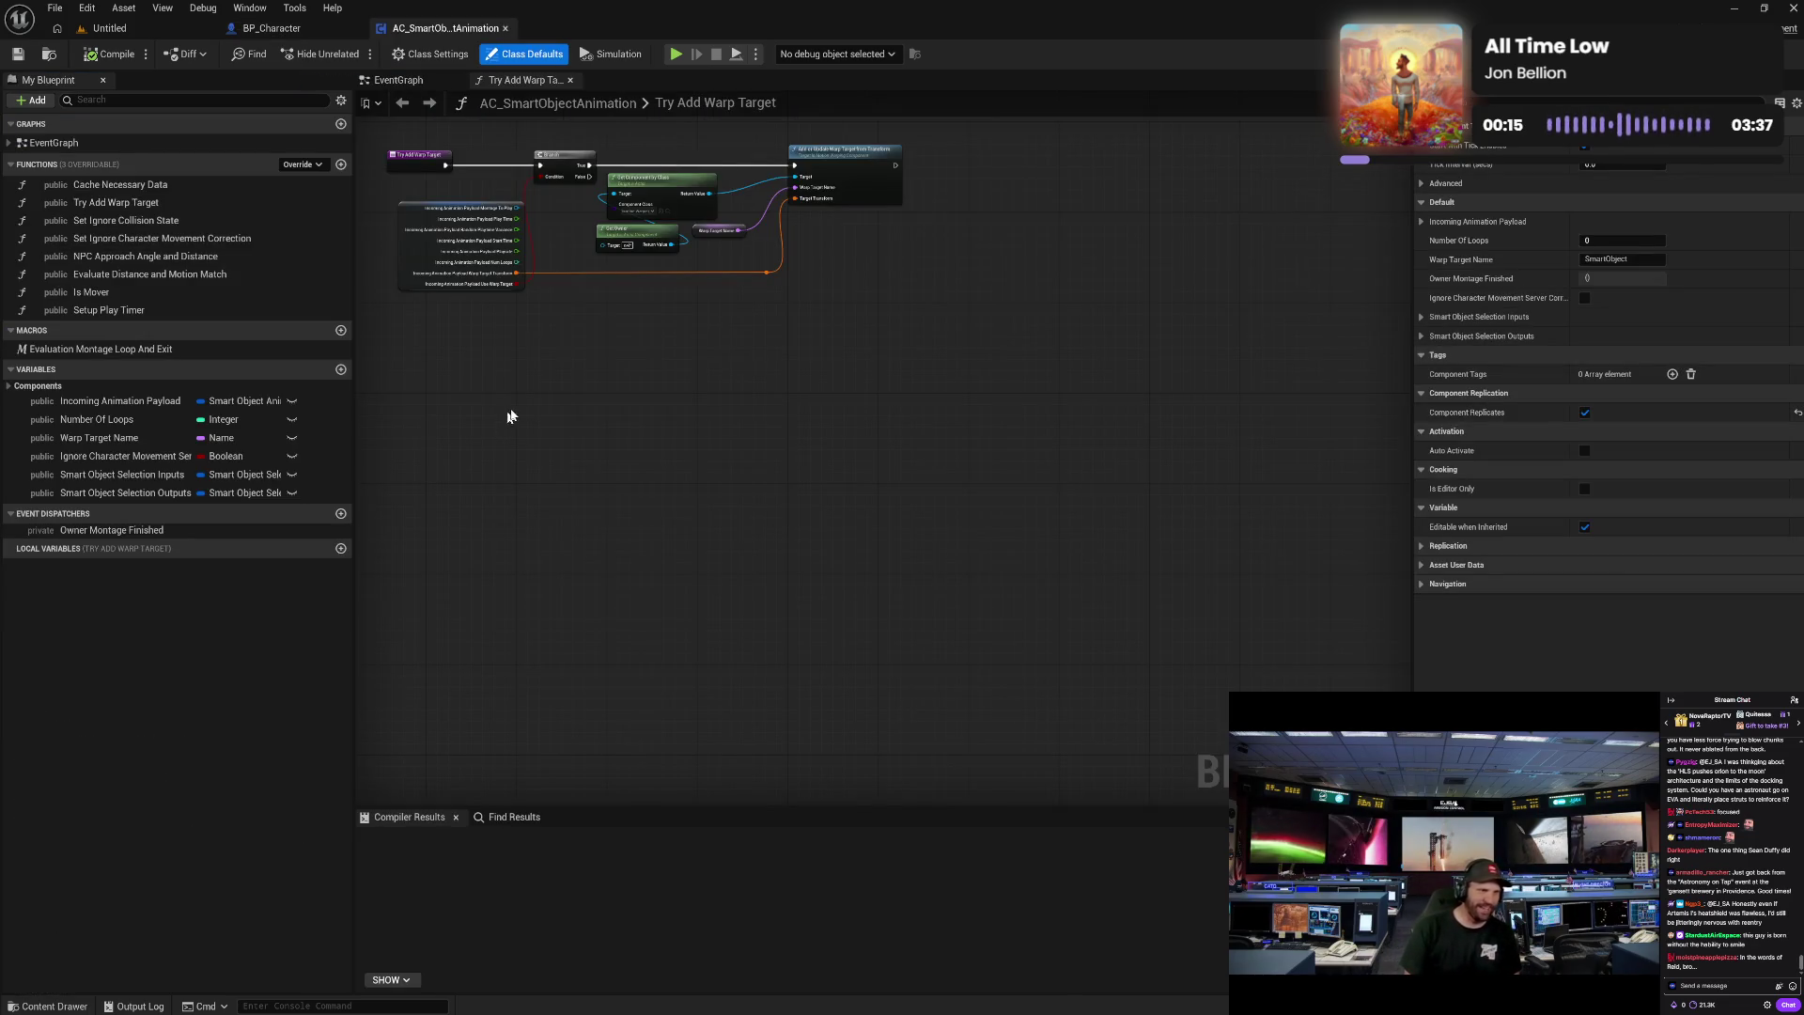
- Zoom in on the Try Add Warp Target function nodes, then switch to the component's EventGraph
{"action": "scroll", "coordinate": [582, 390], "scroll_direction": "up", "scroll_amount": 2}
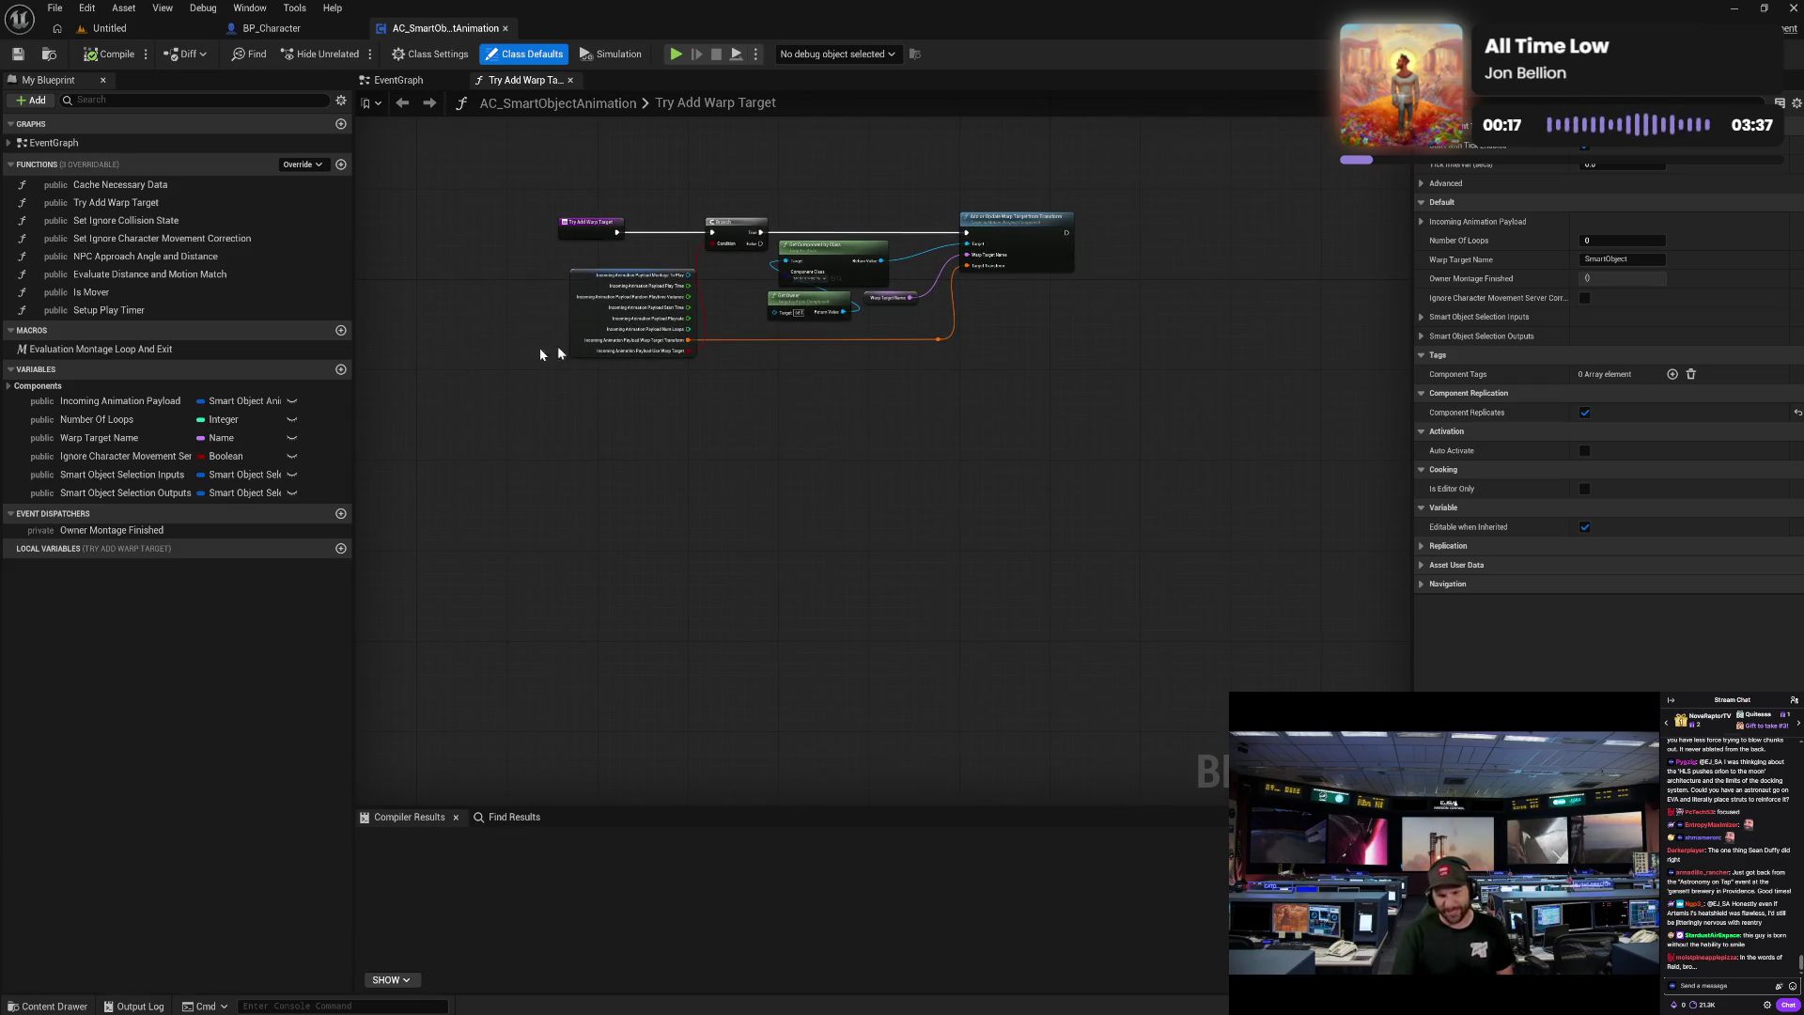
{"action": "scroll", "coordinate": [582, 353], "scroll_direction": "up", "scroll_amount": 1}
{"action": "scroll", "coordinate": [622, 351], "scroll_direction": "up", "scroll_amount": 1}
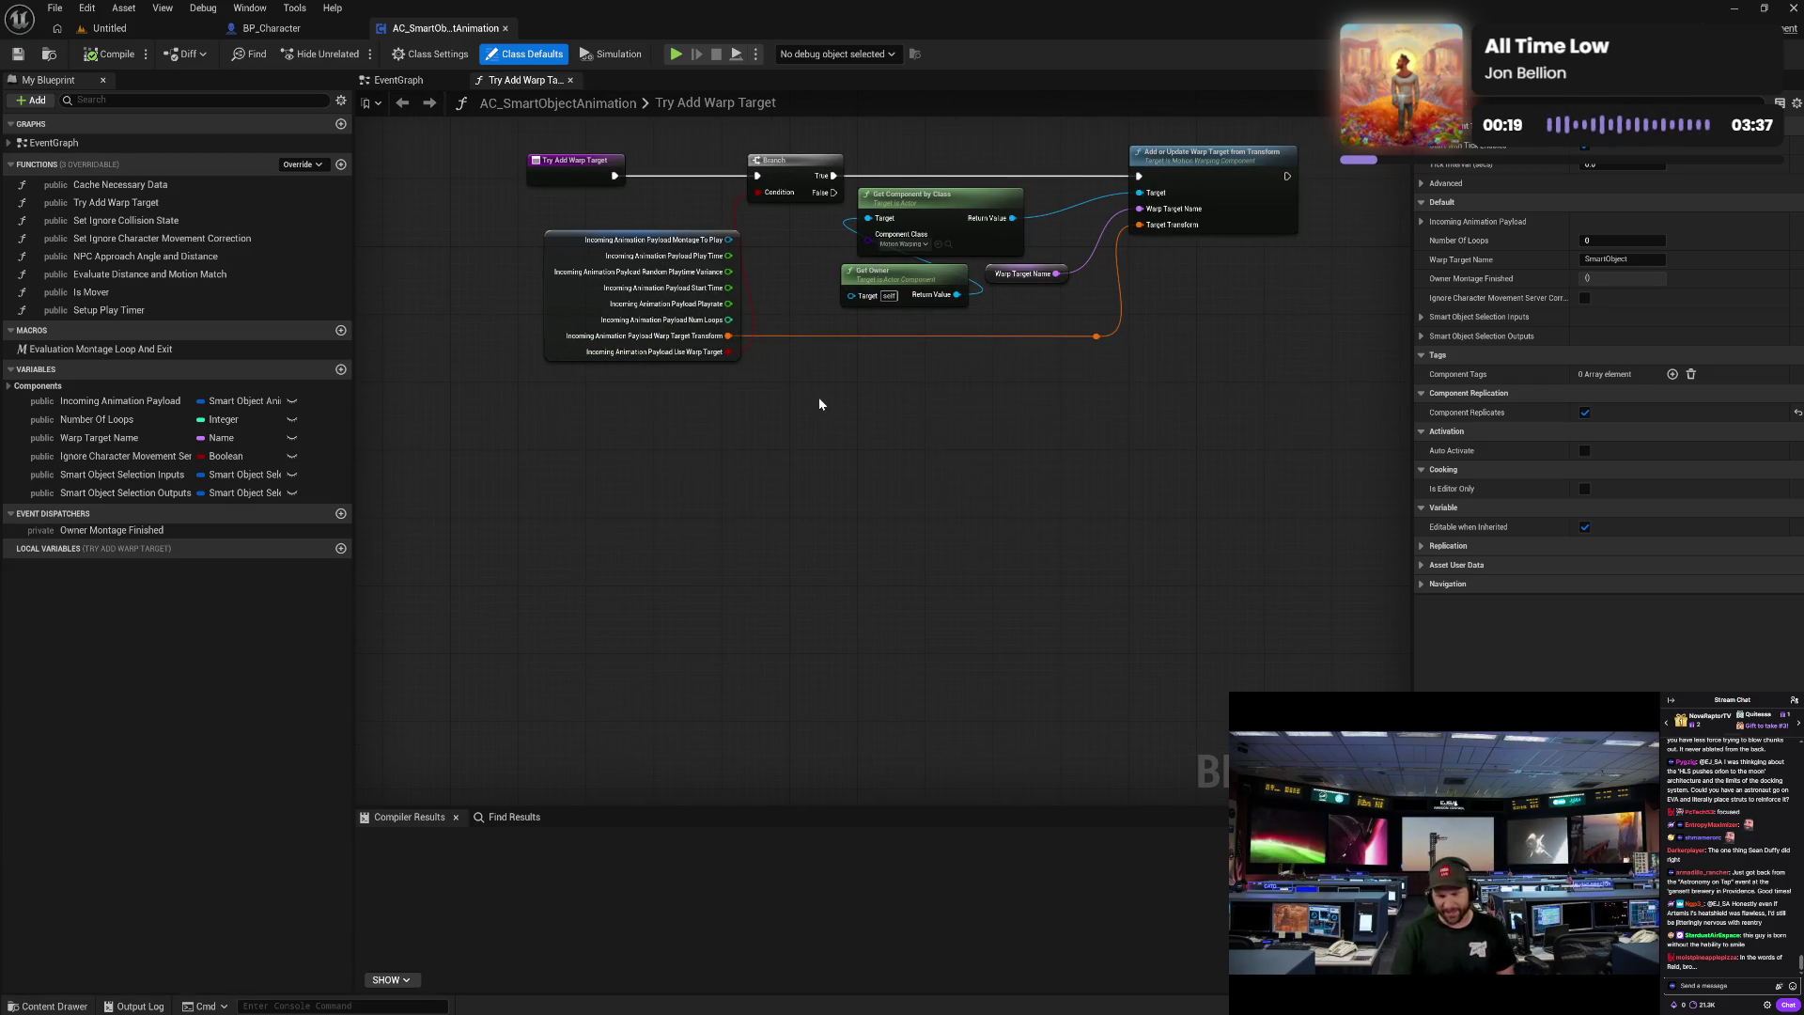
{"action": "scroll", "coordinate": [819, 396], "scroll_direction": "up", "scroll_amount": 1}
{"action": "left_click_drag", "start_coordinate": [789, 382], "coordinate": [764, 495]}
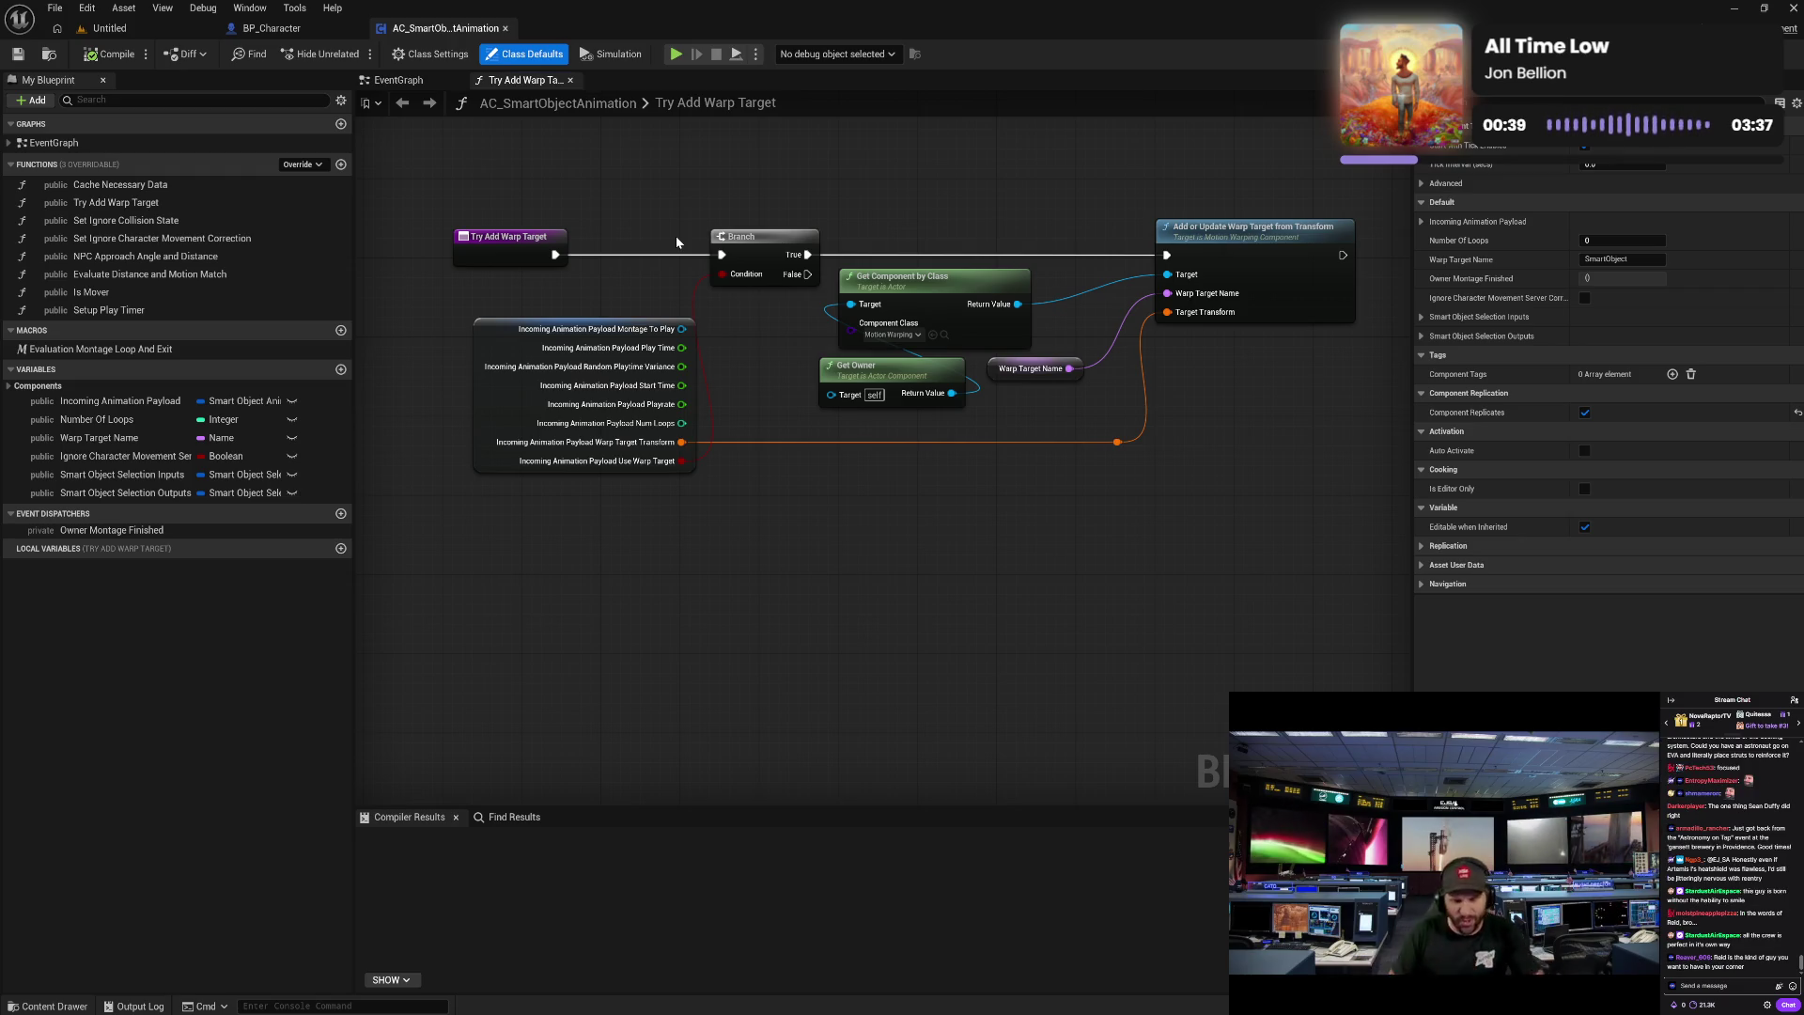
{"action": "left_click", "coordinate": [400, 83]}
{"action": "scroll", "coordinate": [555, 267], "scroll_direction": "up", "scroll_amount": 5}
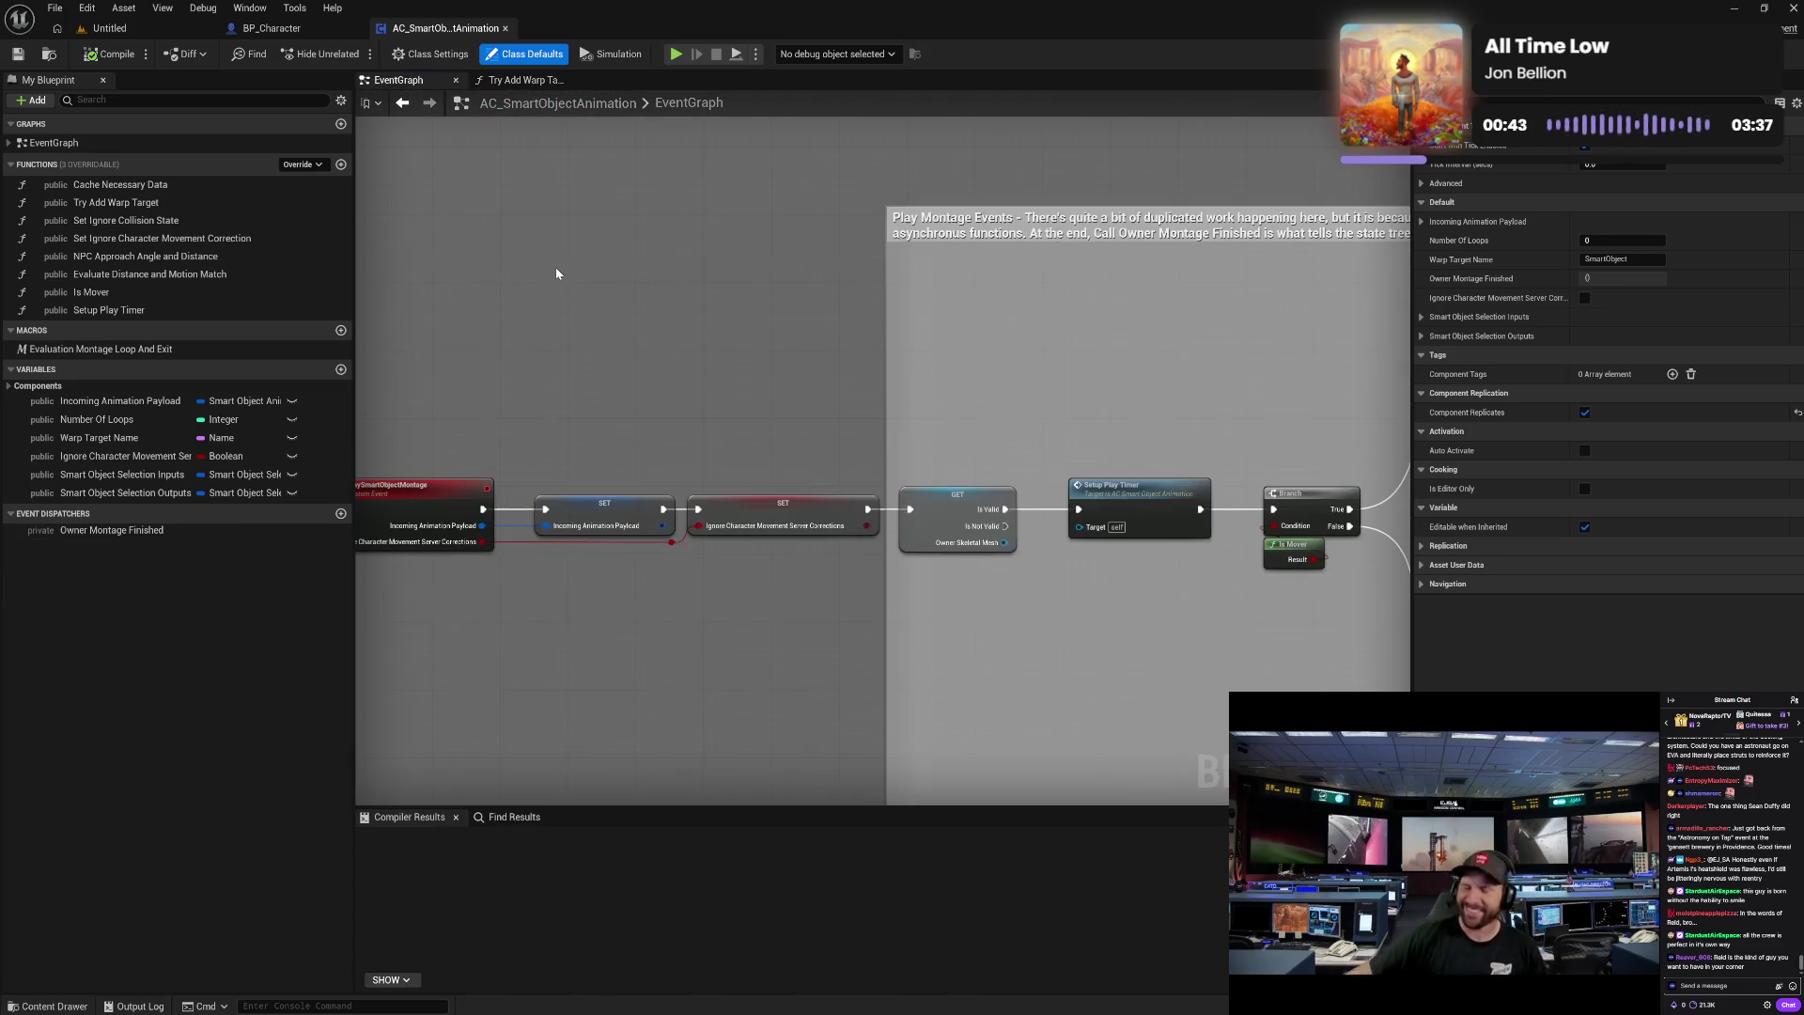
- Check the PlayMontage_Multi event's replication settings in the Networked Events section
{"action": "mouse_move", "coordinate": [551, 239]}
{"action": "left_mouse_down"}
{"action": "mouse_move", "coordinate": [611, 376]}
{"action": "mouse_move", "coordinate": [699, 437]}
{"action": "mouse_move", "coordinate": [634, 449]}
{"action": "left_mouse_up"}
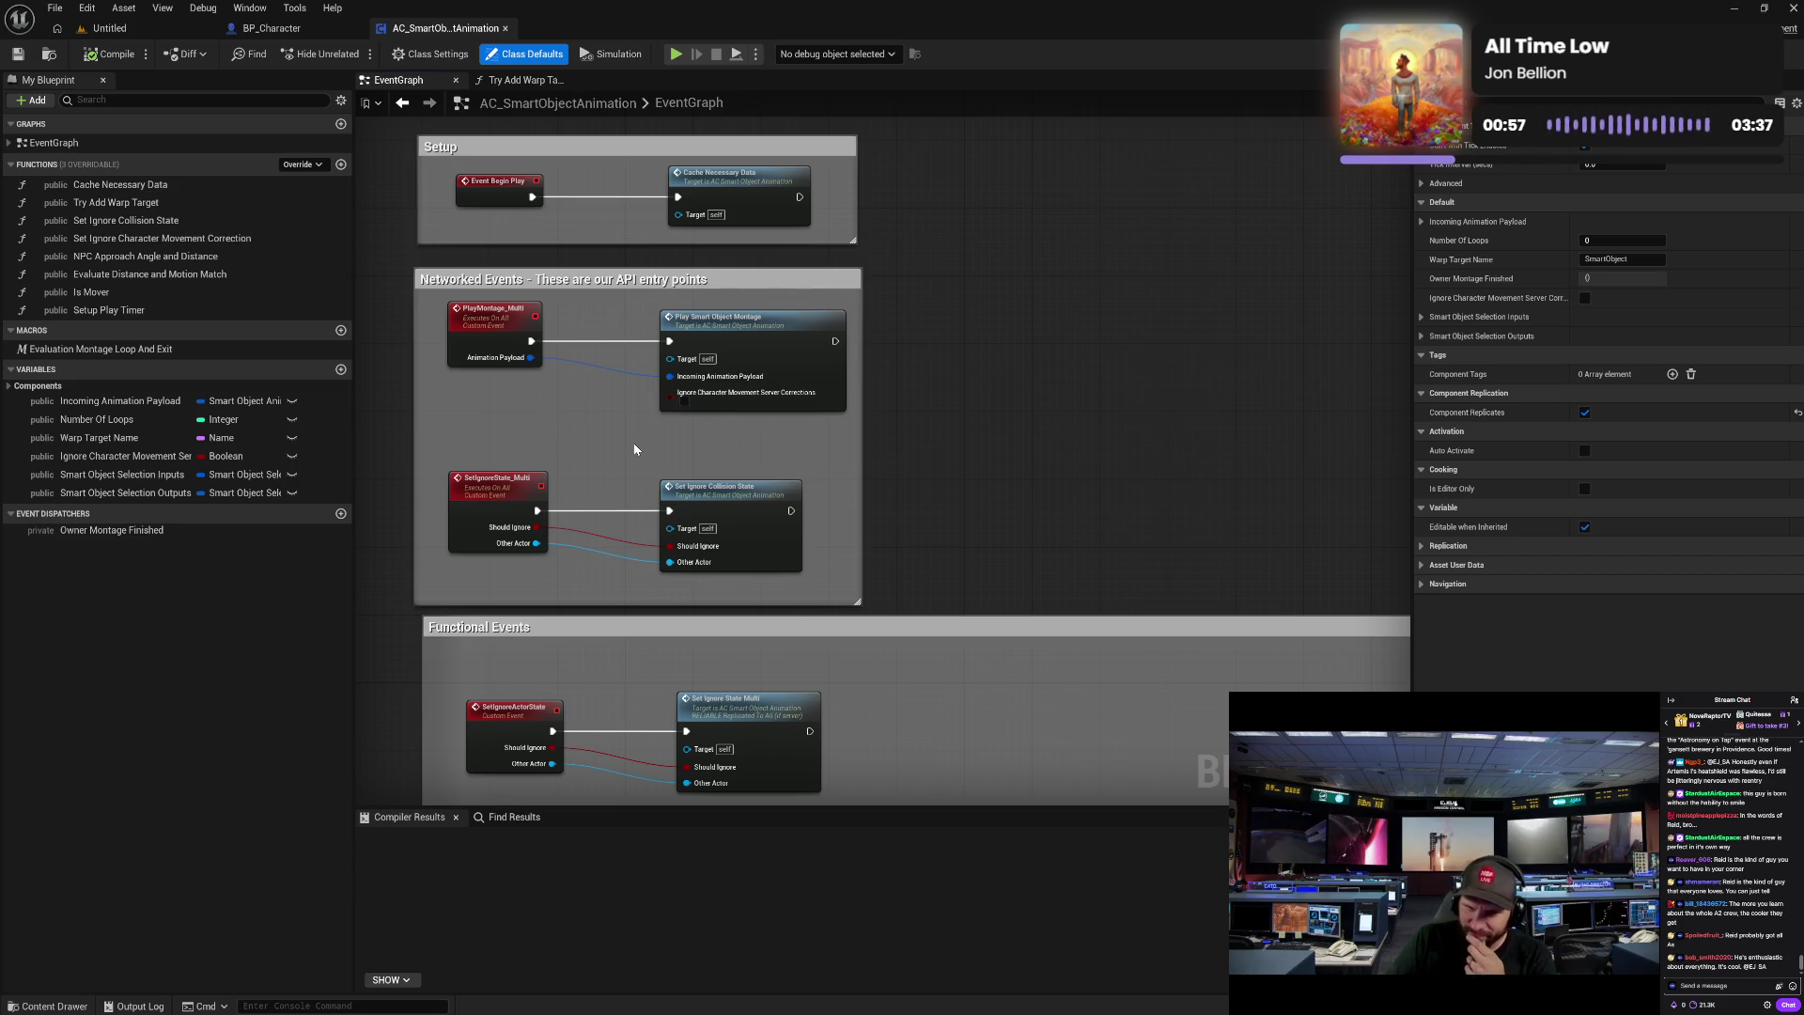
{"action": "left_click_drag", "start_coordinate": [633, 442], "coordinate": [630, 422]}
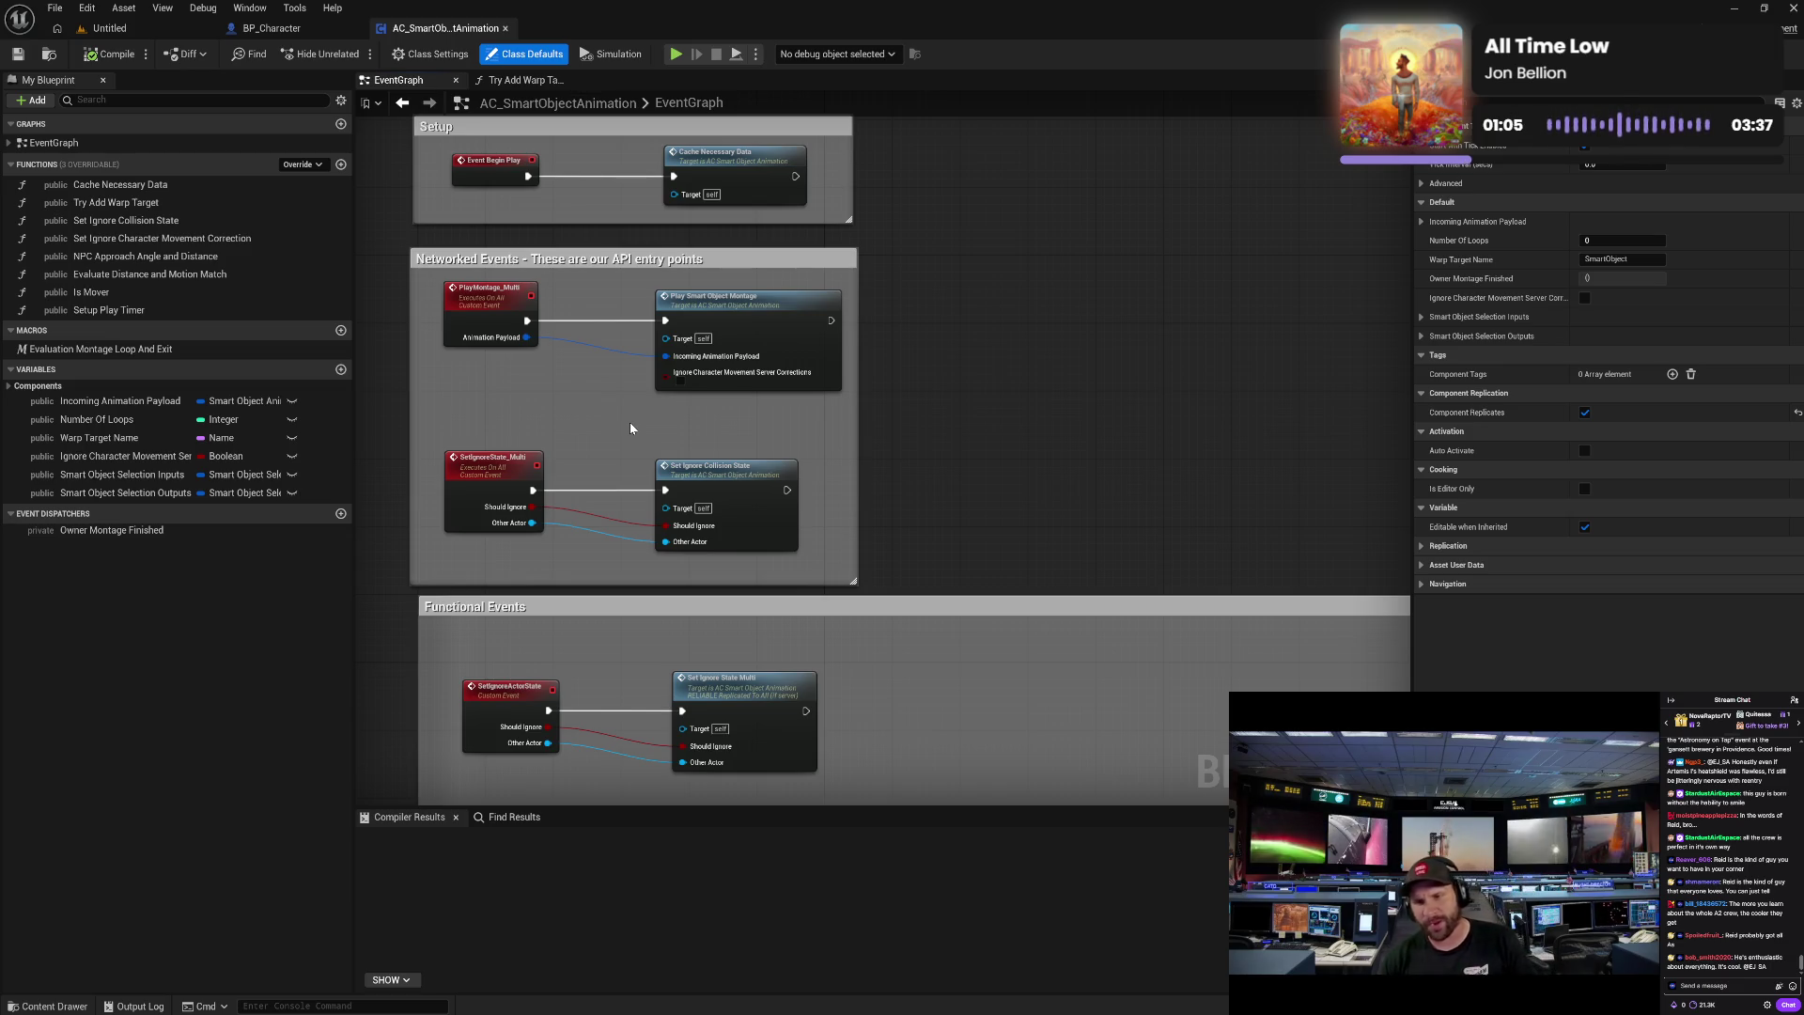
{"action": "left_click", "coordinate": [502, 472]}
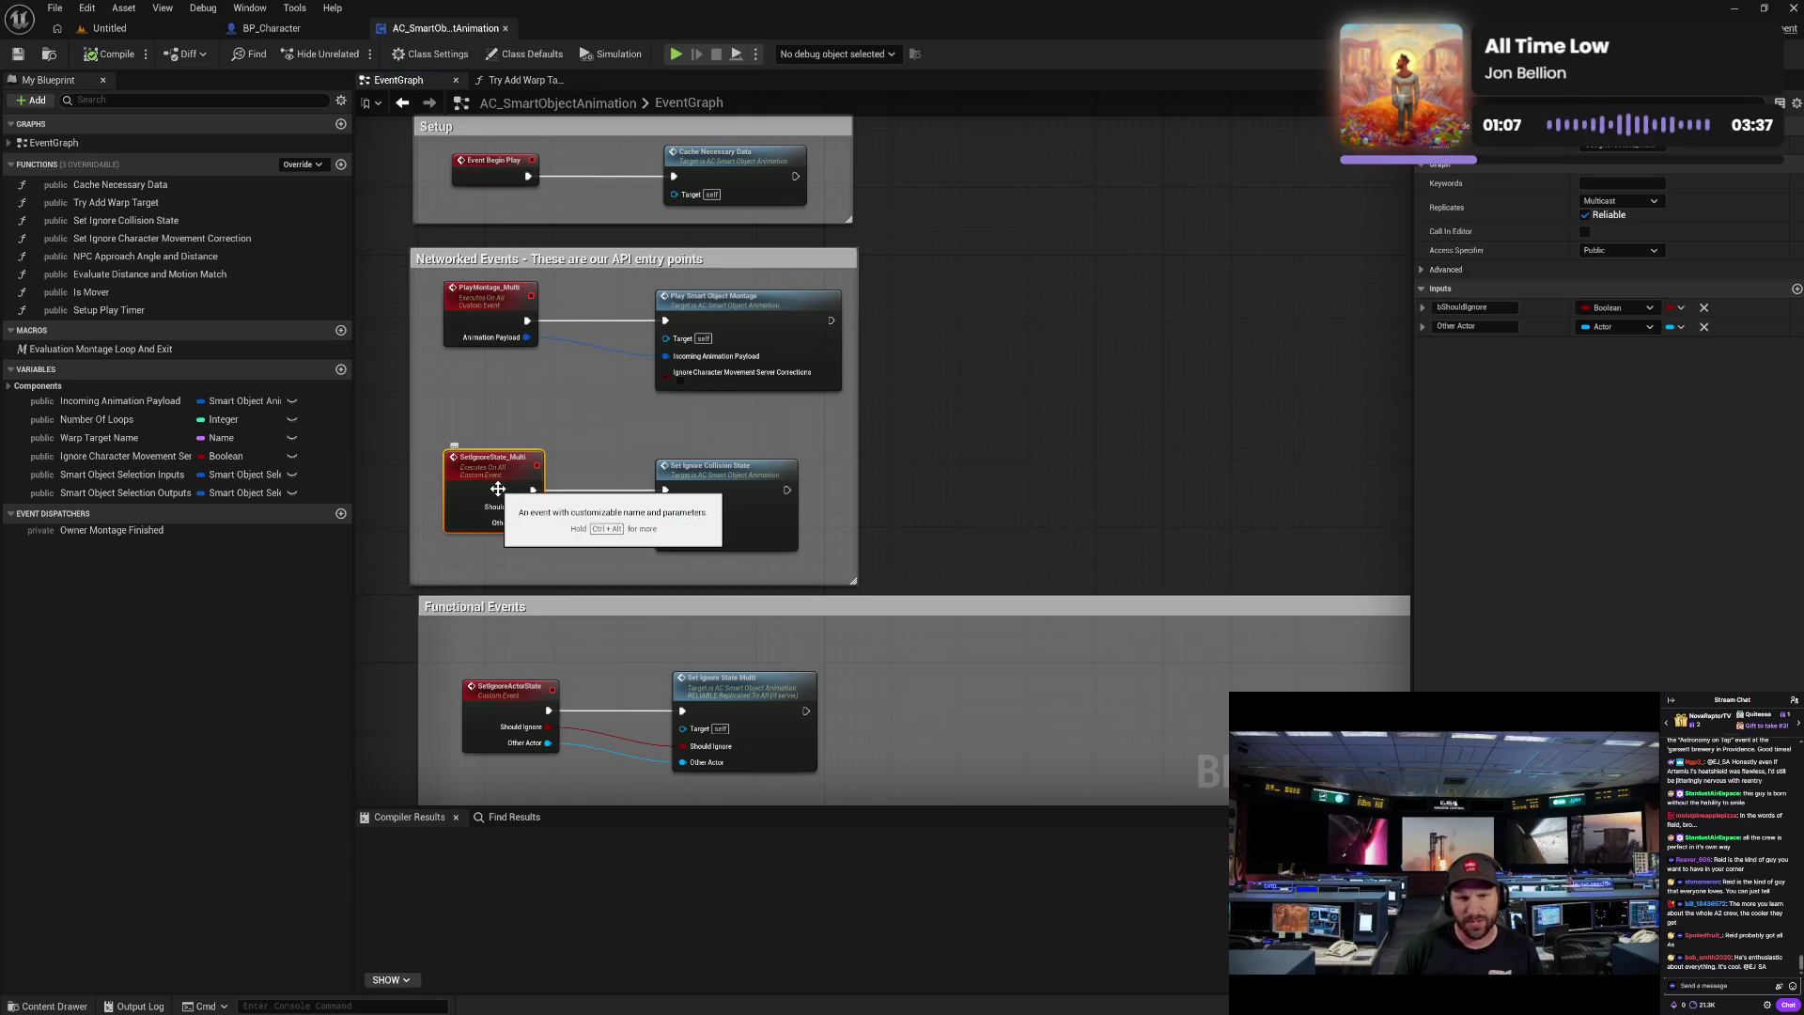
{"action": "left_click", "coordinate": [527, 407]}
- Pan down past Functional Events to the Play Montage Events comment section
{"action": "left_click_drag", "start_coordinate": [604, 451], "coordinate": [596, 431]}
{"action": "left_click_drag", "start_coordinate": [592, 503], "coordinate": [596, 465]}
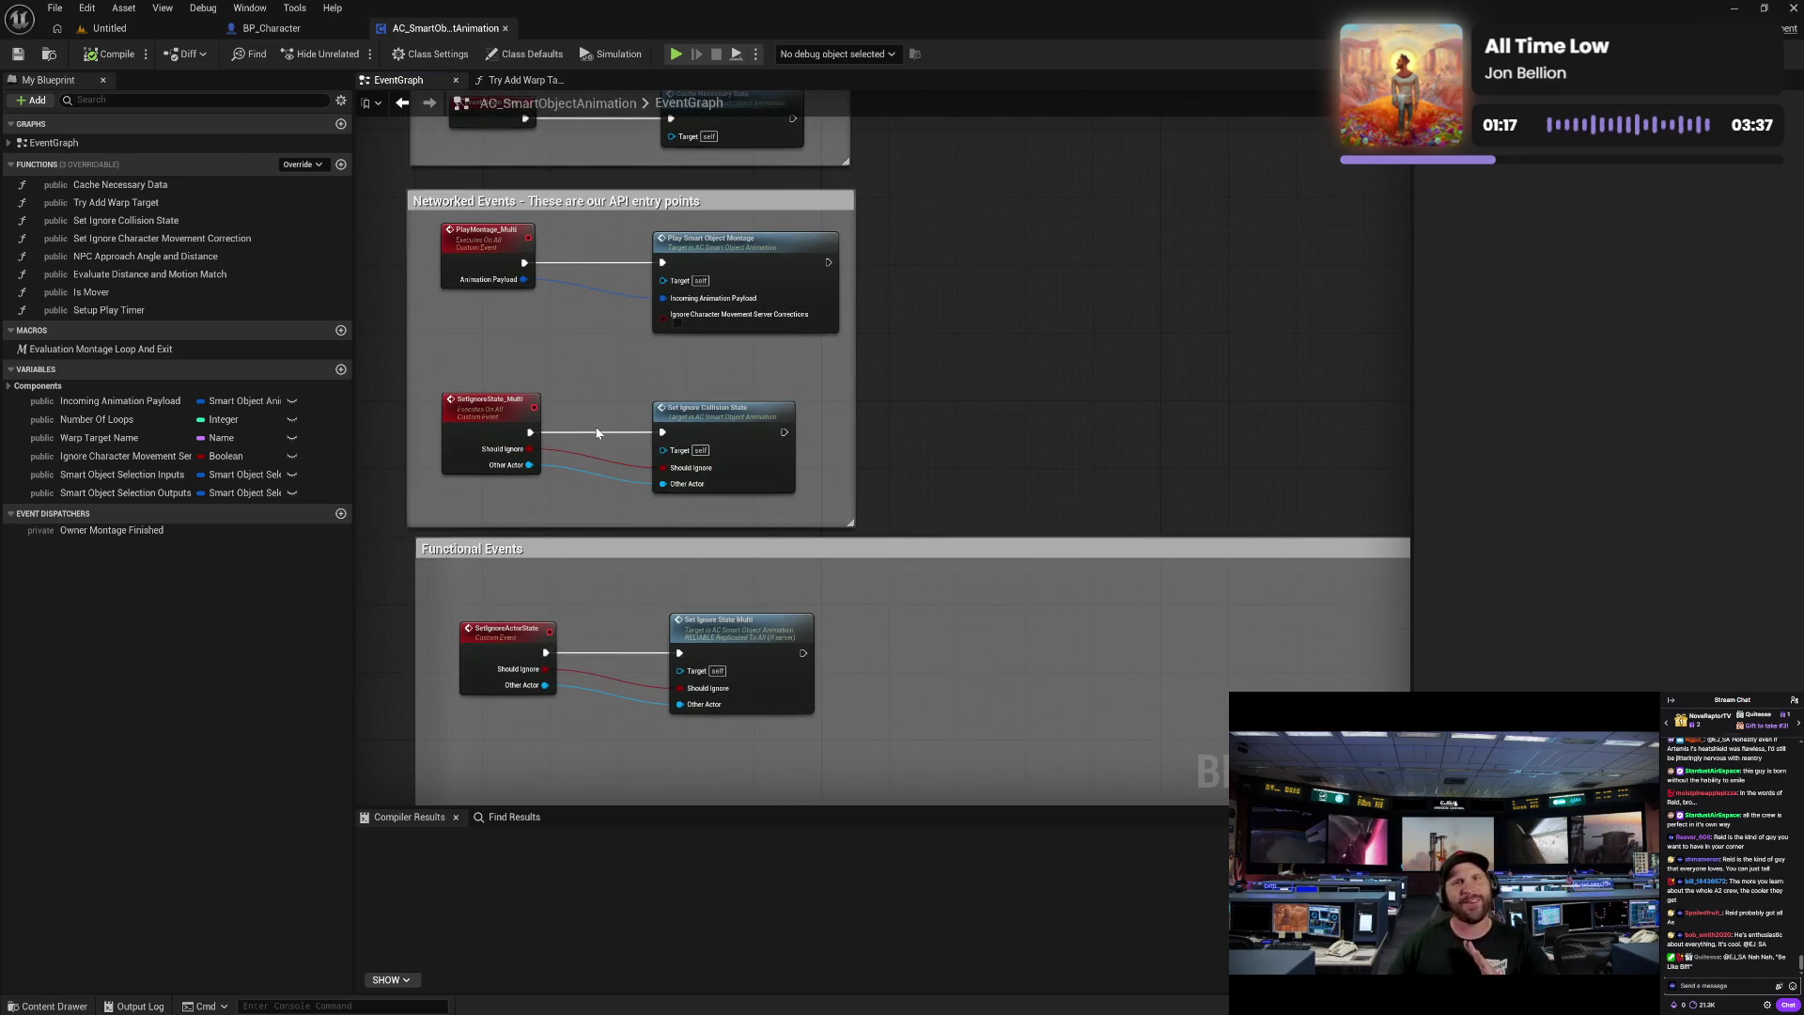
{"action": "left_click_drag", "start_coordinate": [594, 500], "coordinate": [580, 384]}
{"action": "mouse_move", "coordinate": [596, 511]}
{"action": "left_mouse_down"}
{"action": "mouse_move", "coordinate": [612, 451]}
{"action": "mouse_move", "coordinate": [617, 476]}
{"action": "left_mouse_up"}
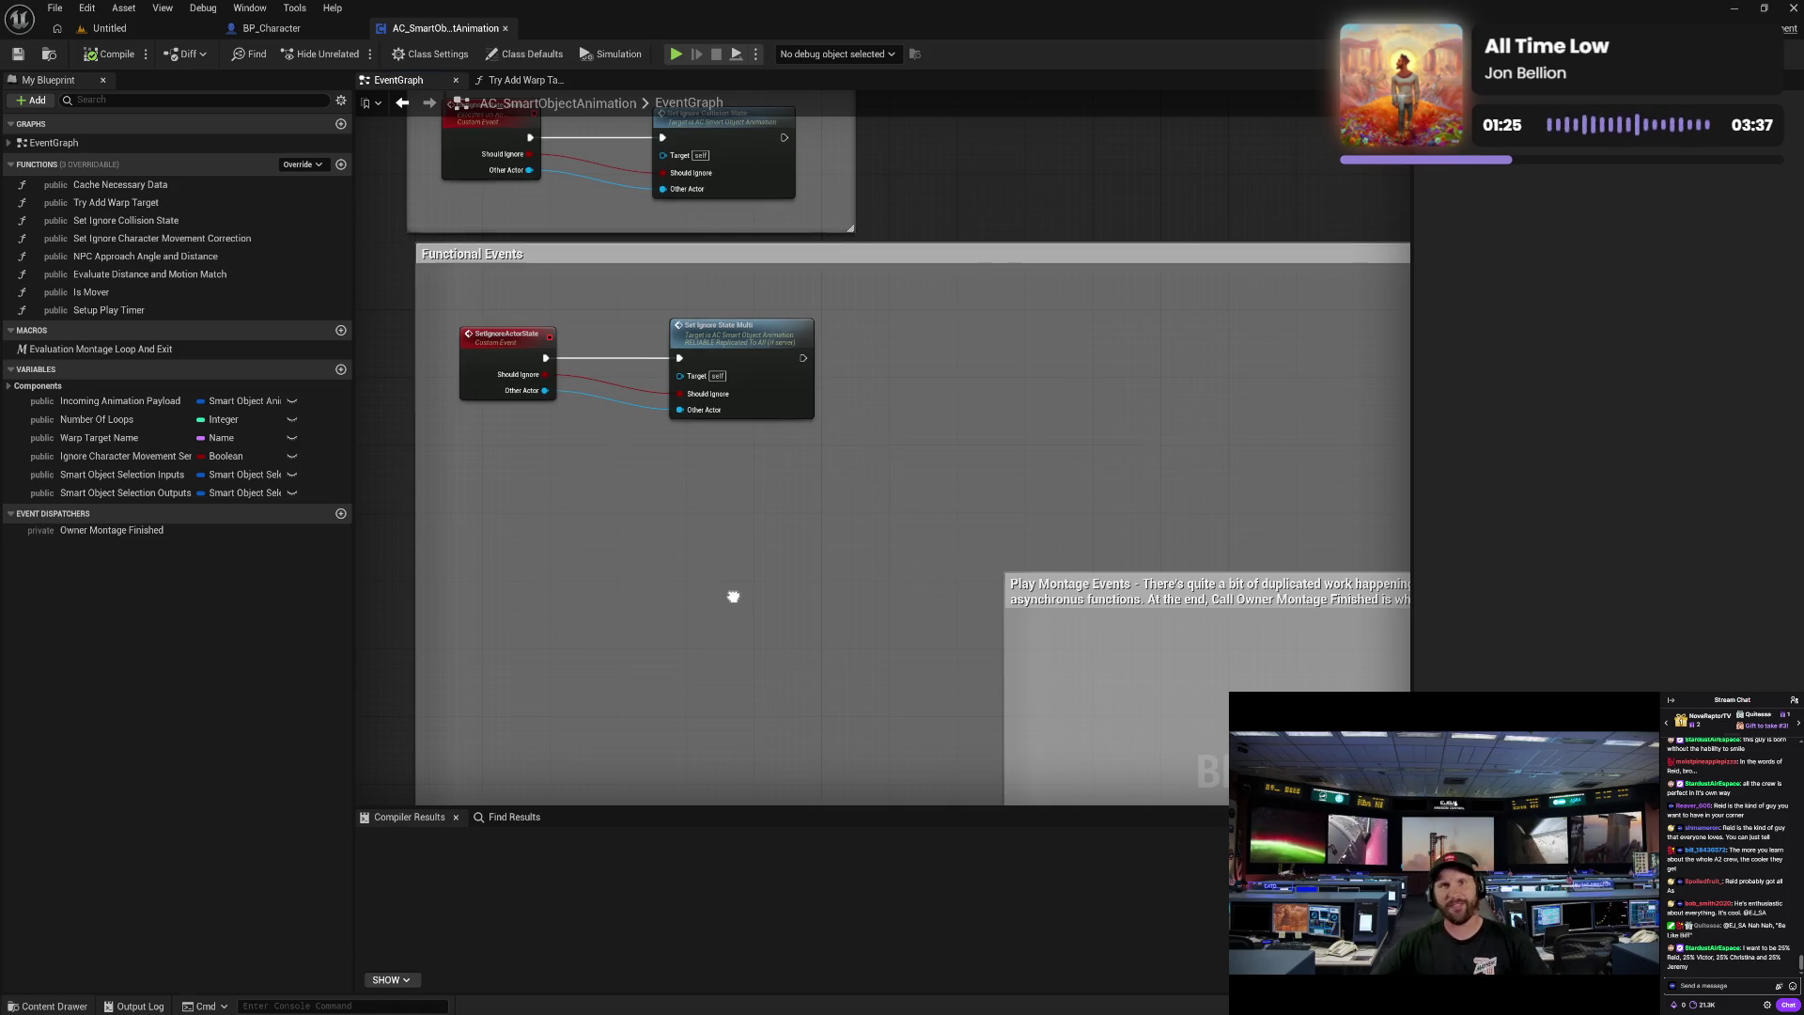
{"action": "left_click_drag", "start_coordinate": [733, 596], "coordinate": [728, 549]}
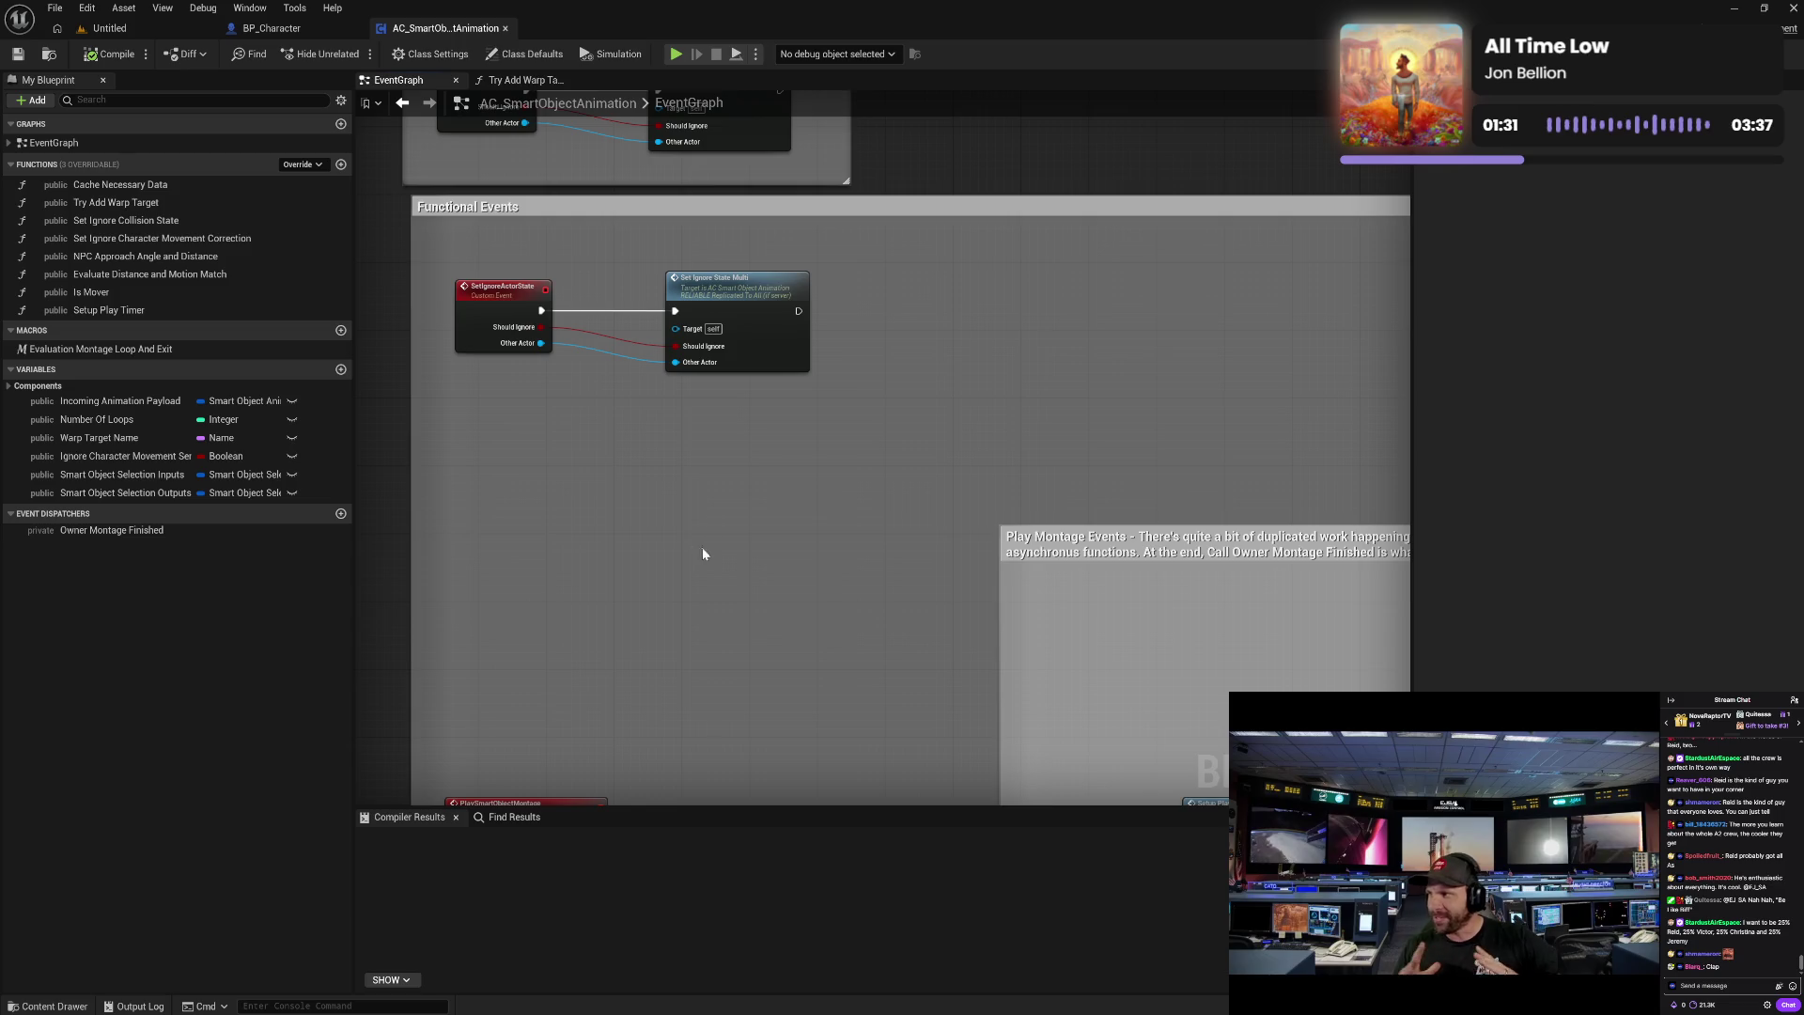
{"action": "mouse_move", "coordinate": [701, 547]}
{"action": "left_mouse_down"}
{"action": "mouse_move", "coordinate": [575, 371]}
{"action": "mouse_move", "coordinate": [927, 323]}
{"action": "left_mouse_up"}
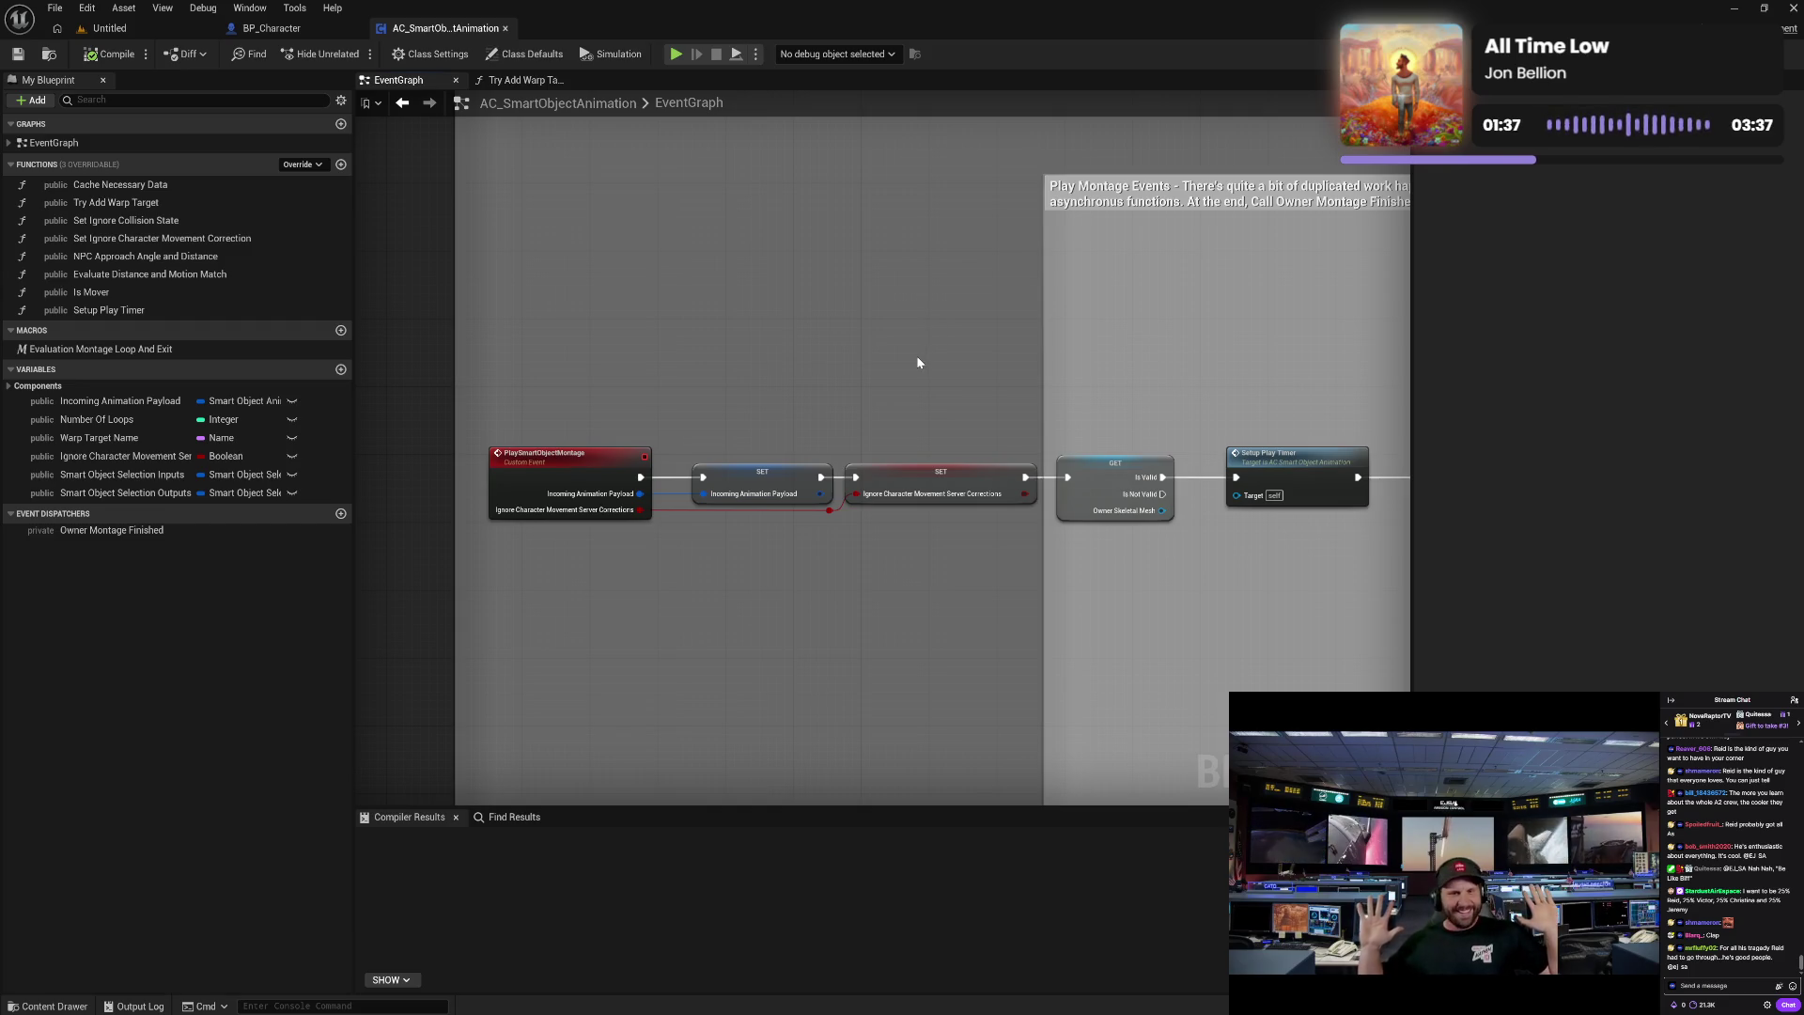
- Follow the chain through Branch and Is Mover to both Play Montage branches
{"action": "left_click_drag", "start_coordinate": [932, 363], "coordinate": [772, 351]}
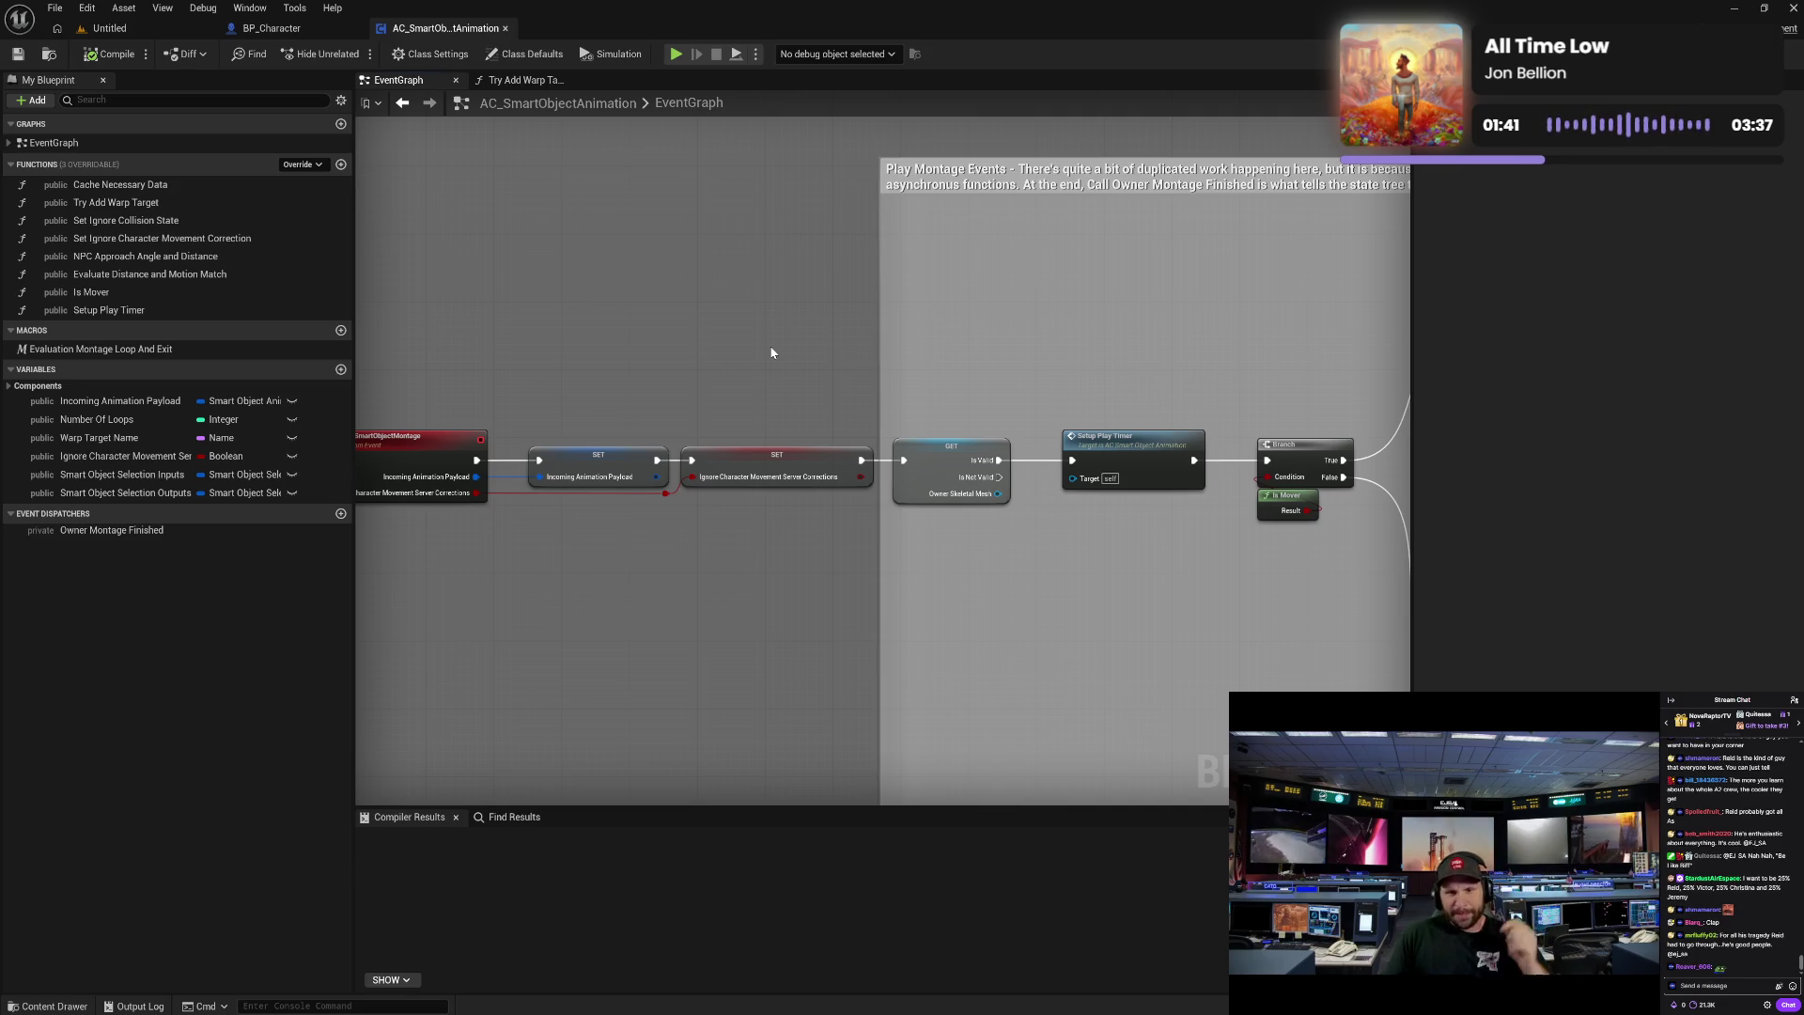
{"action": "left_click_drag", "start_coordinate": [772, 353], "coordinate": [637, 351]}
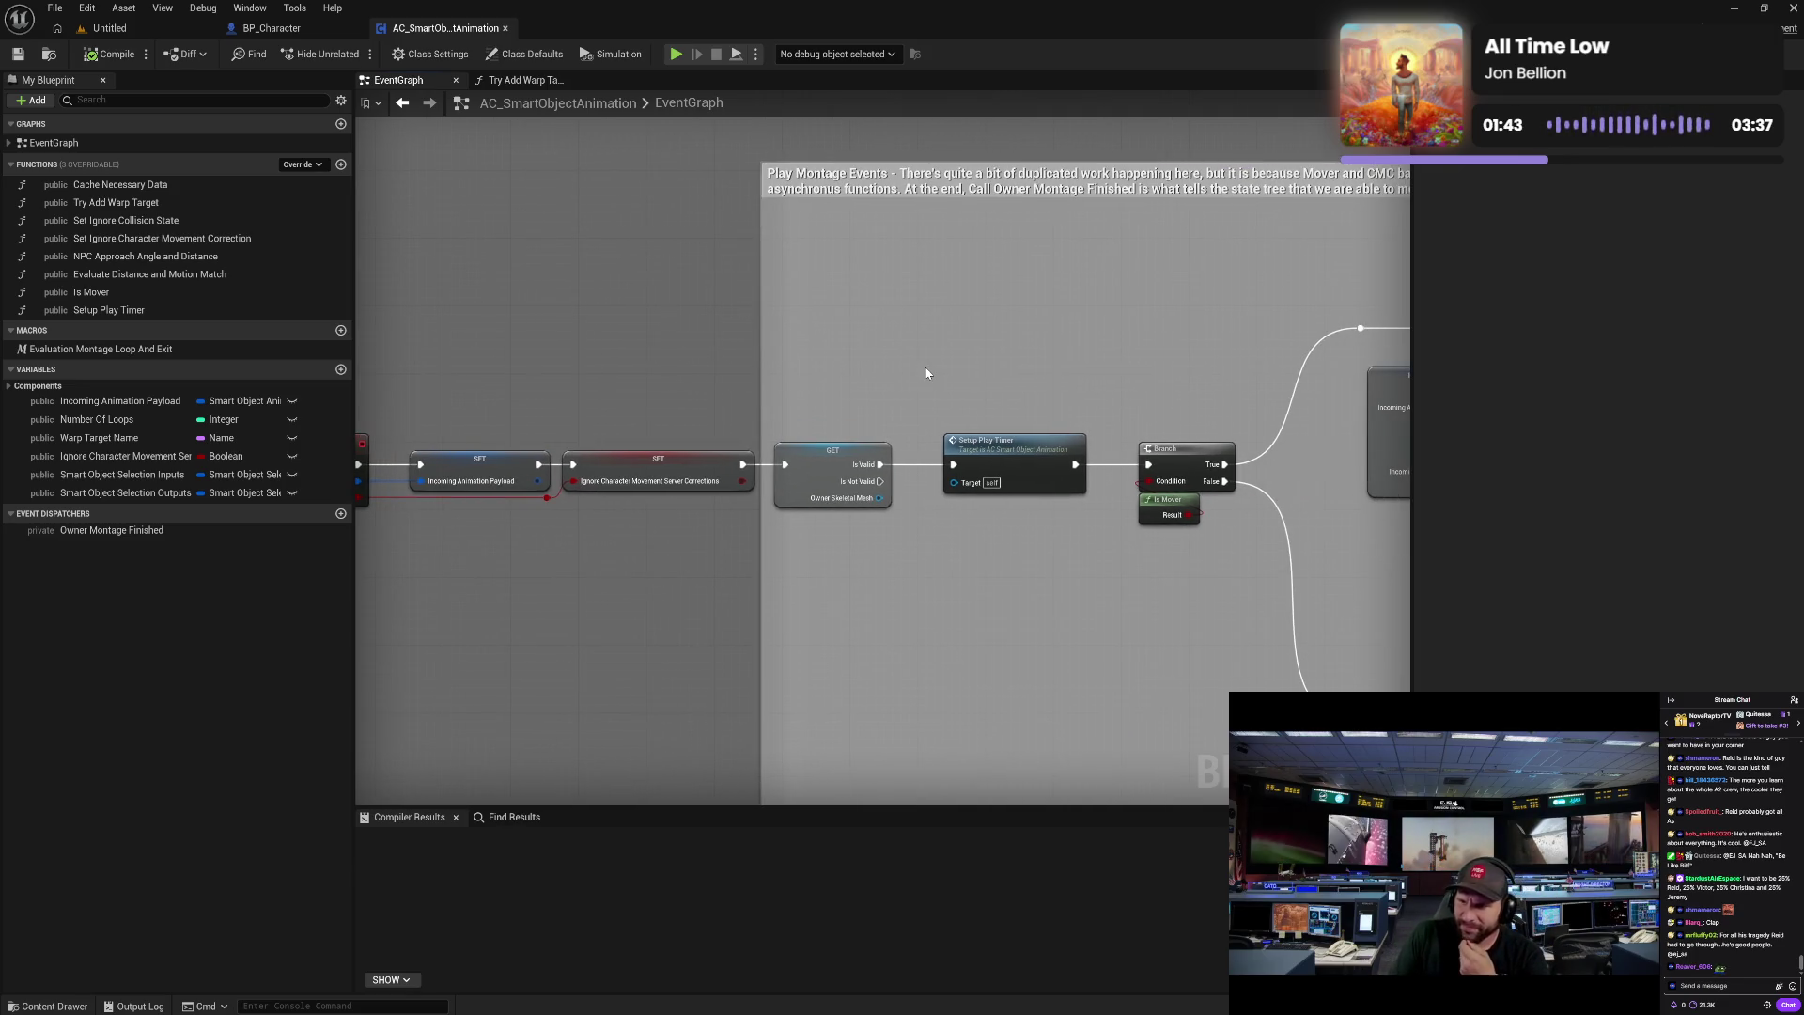
{"action": "left_click_drag", "start_coordinate": [914, 371], "coordinate": [857, 368]}
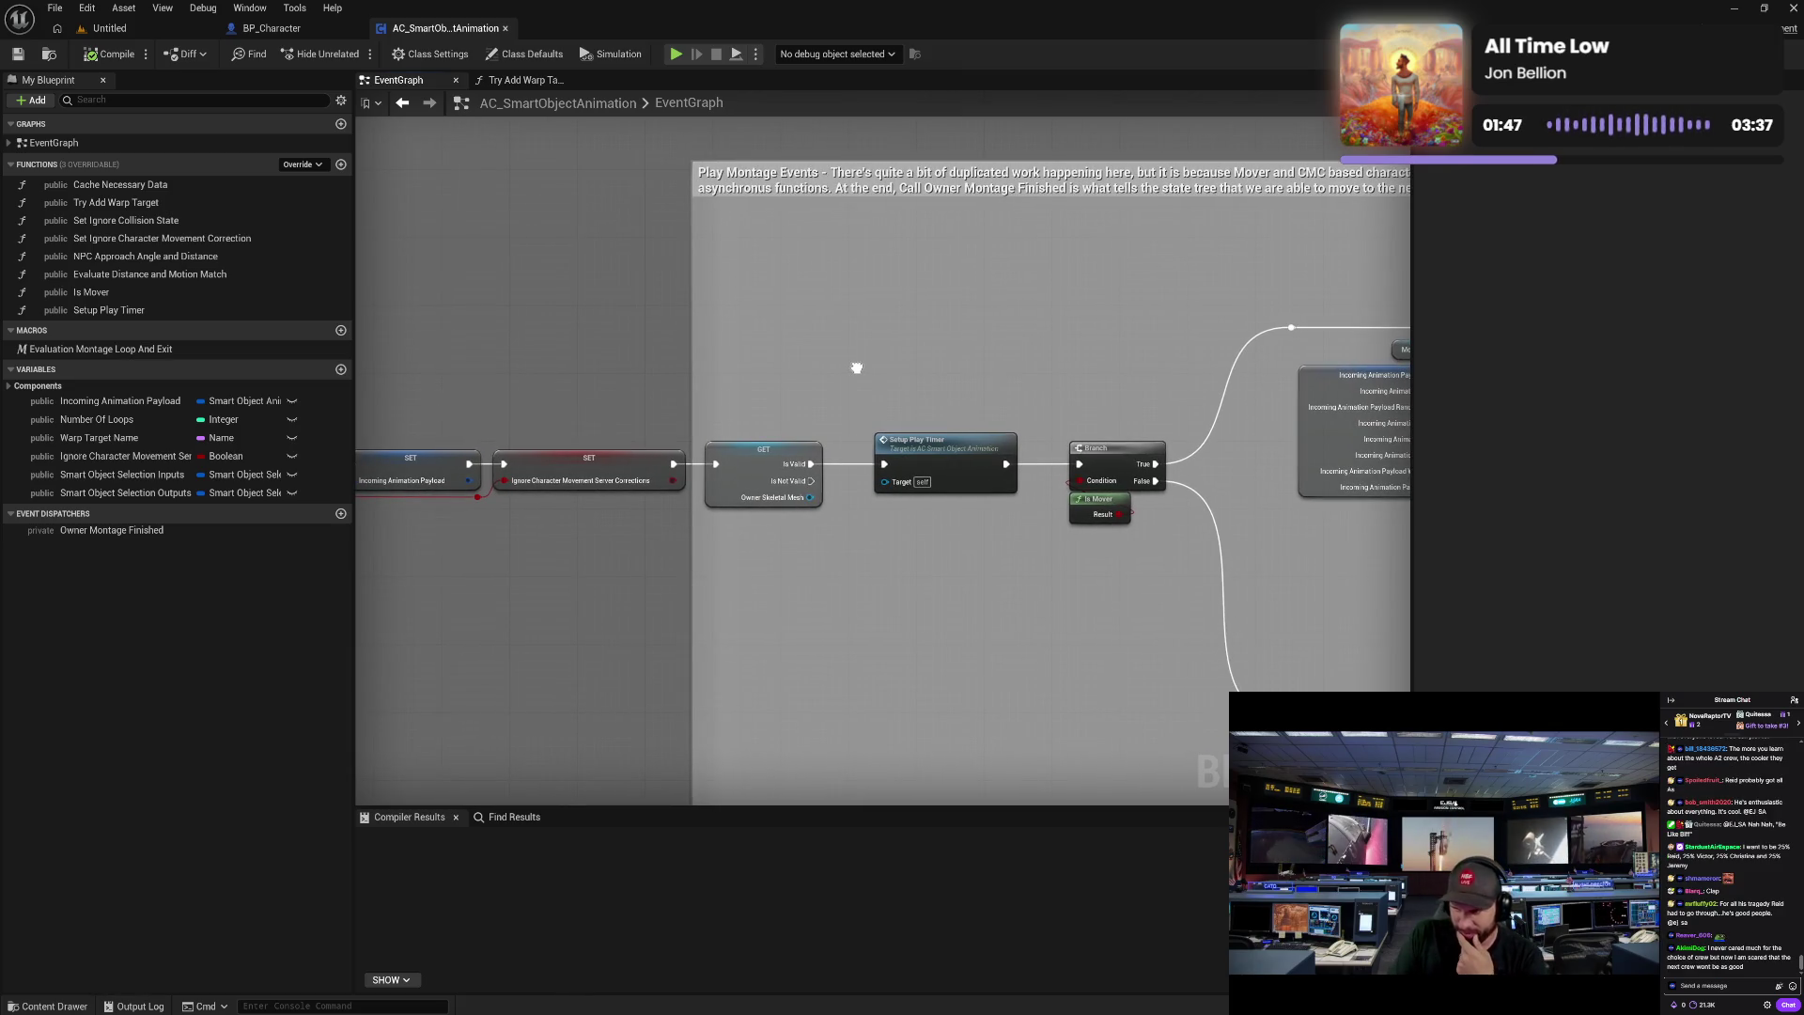
{"action": "left_click_drag", "start_coordinate": [856, 368], "coordinate": [684, 370]}
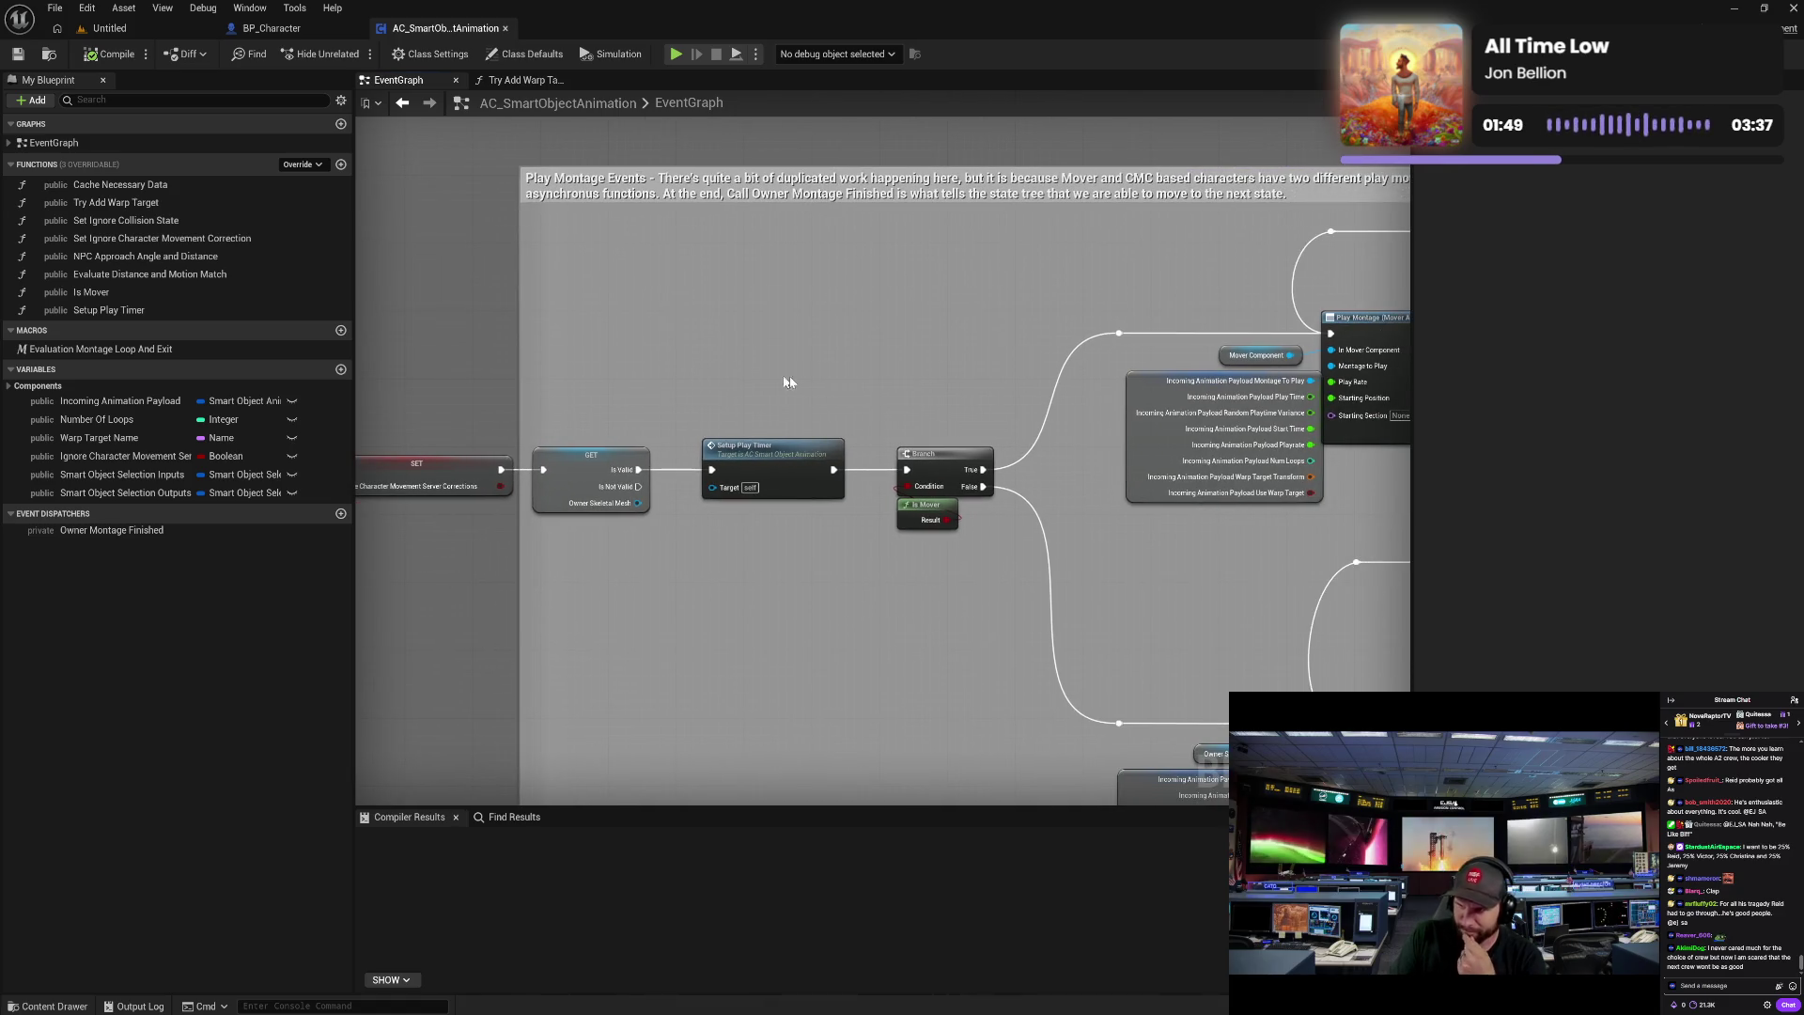
{"action": "mouse_move", "coordinate": [790, 387]}
{"action": "left_mouse_down"}
{"action": "mouse_move", "coordinate": [689, 369]}
{"action": "mouse_move", "coordinate": [741, 322]}
{"action": "left_mouse_up"}
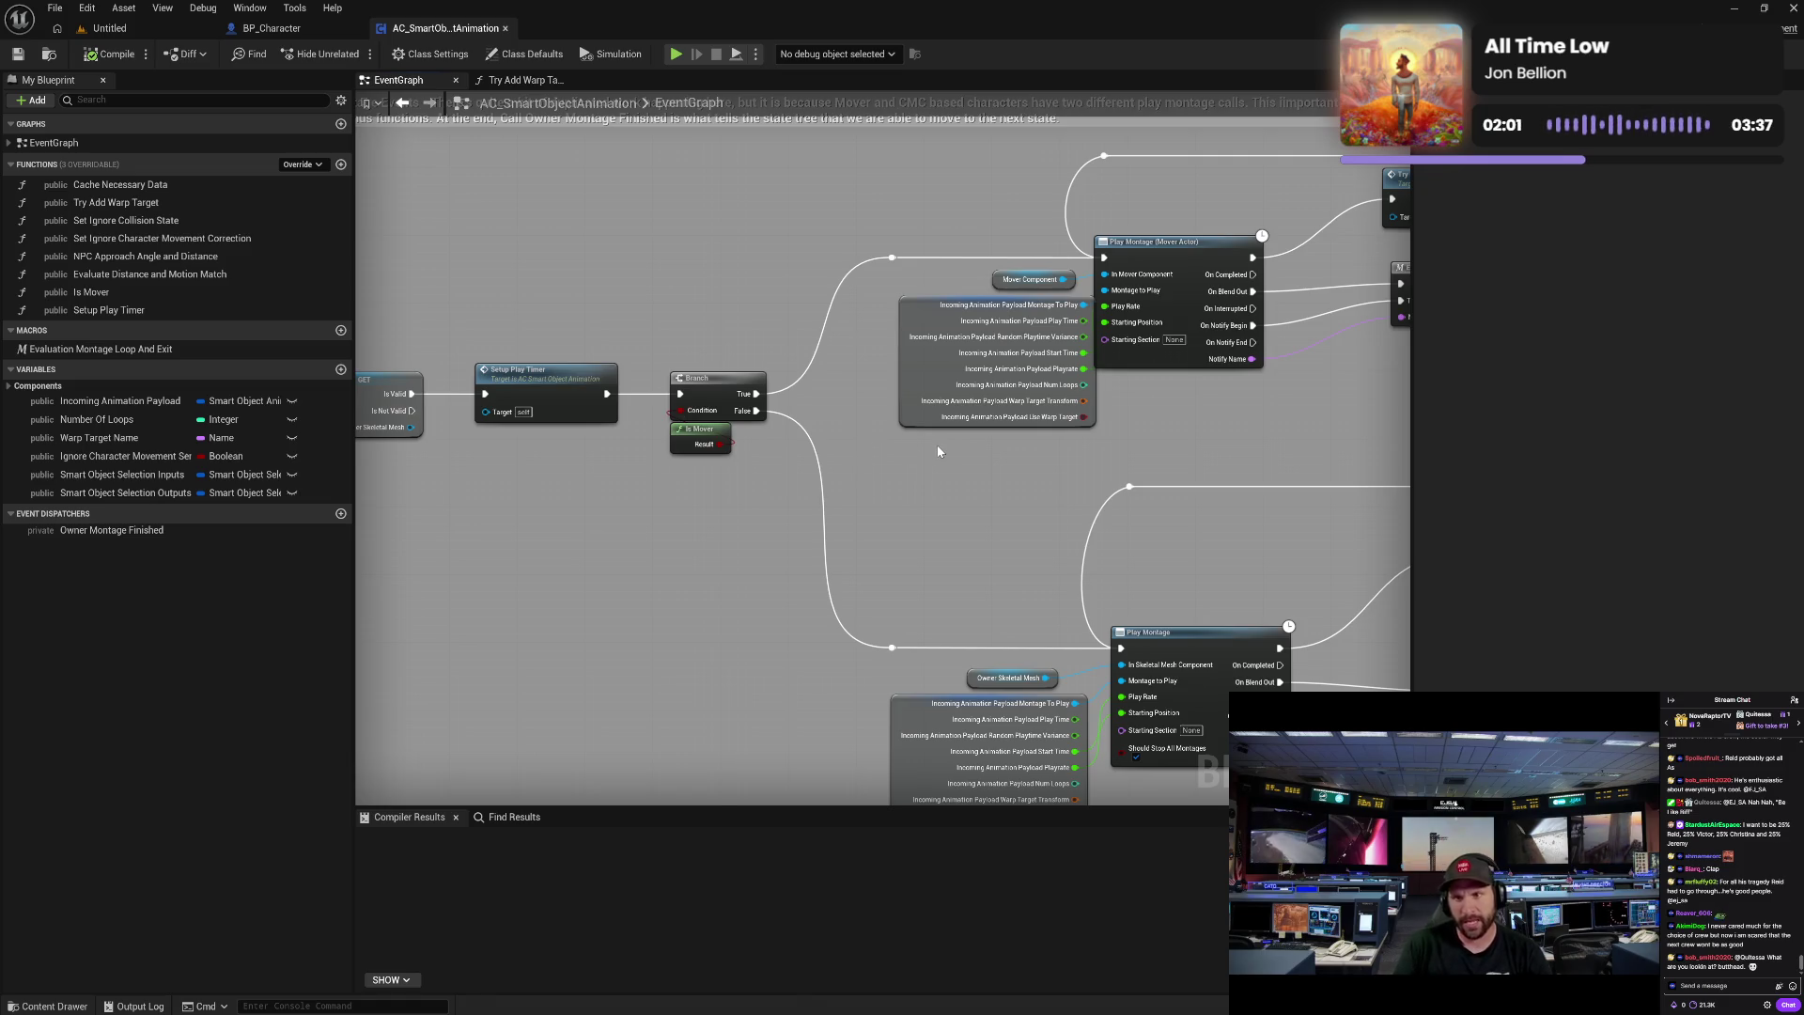
- Pan on to the warp-target and loop-exit nodes at the end of each branch
{"action": "left_click_drag", "start_coordinate": [1041, 460], "coordinate": [627, 459]}
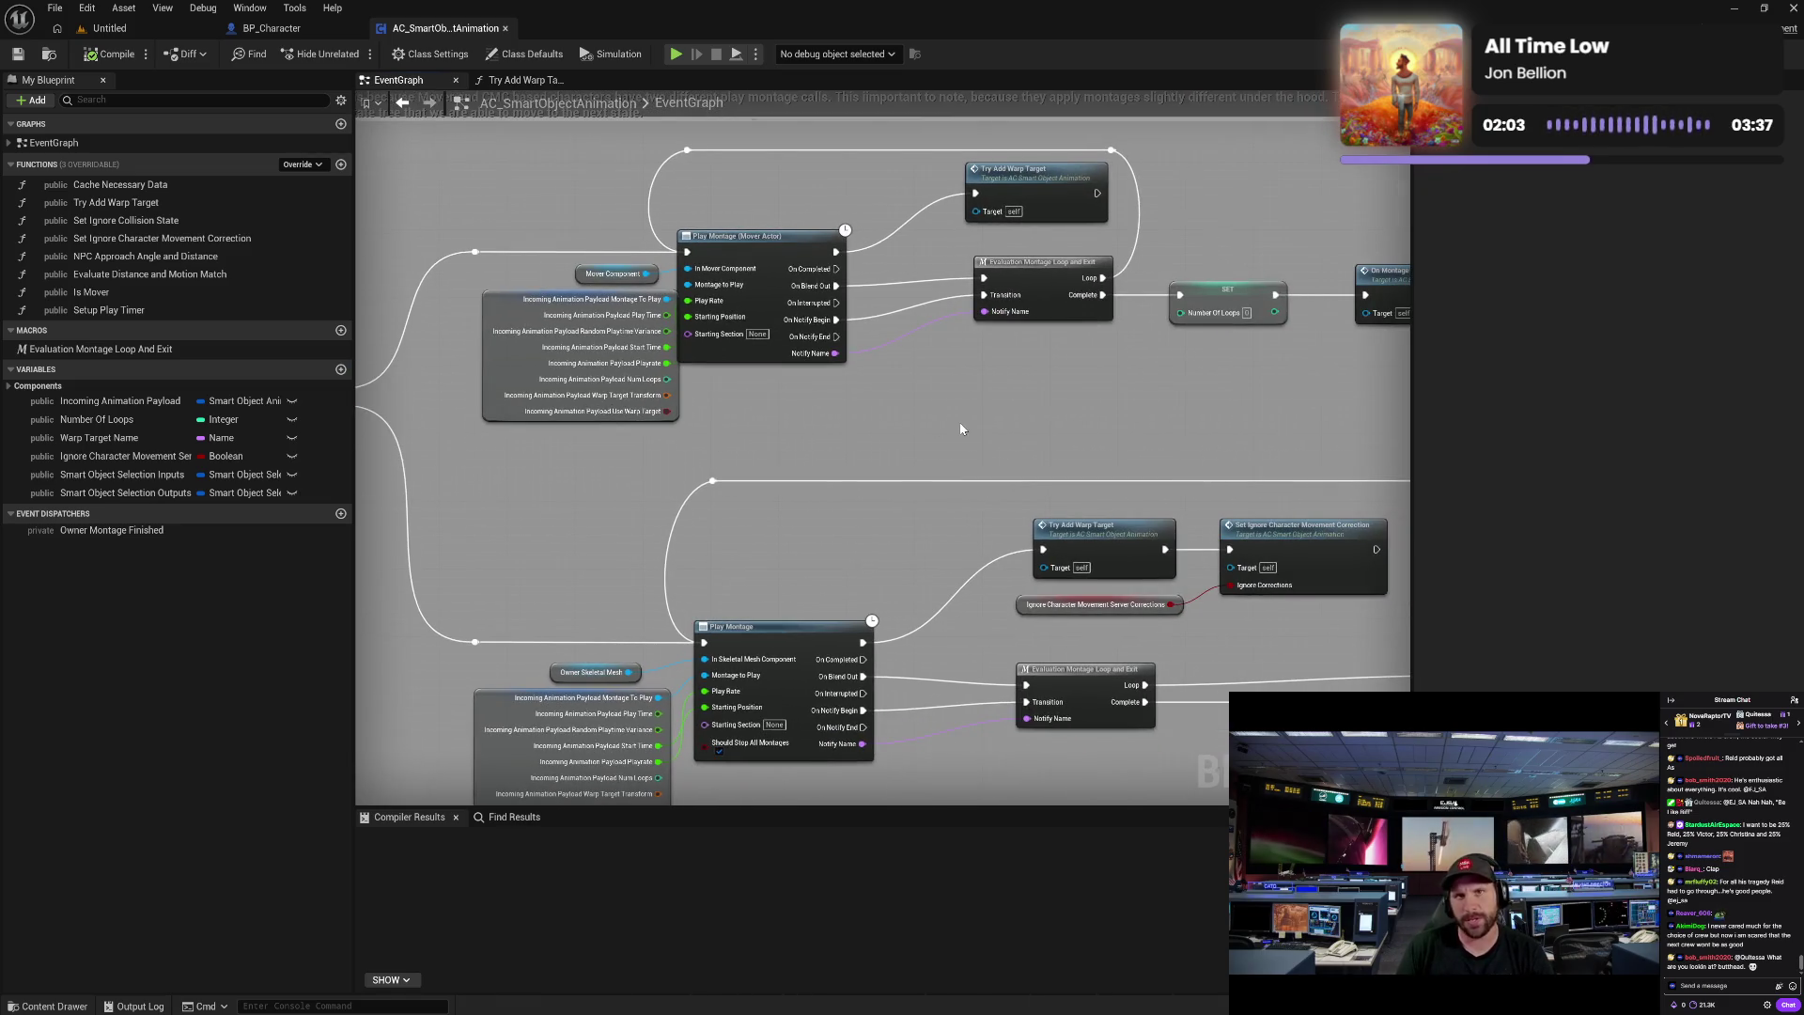
{"action": "left_click_drag", "start_coordinate": [958, 422], "coordinate": [918, 419]}
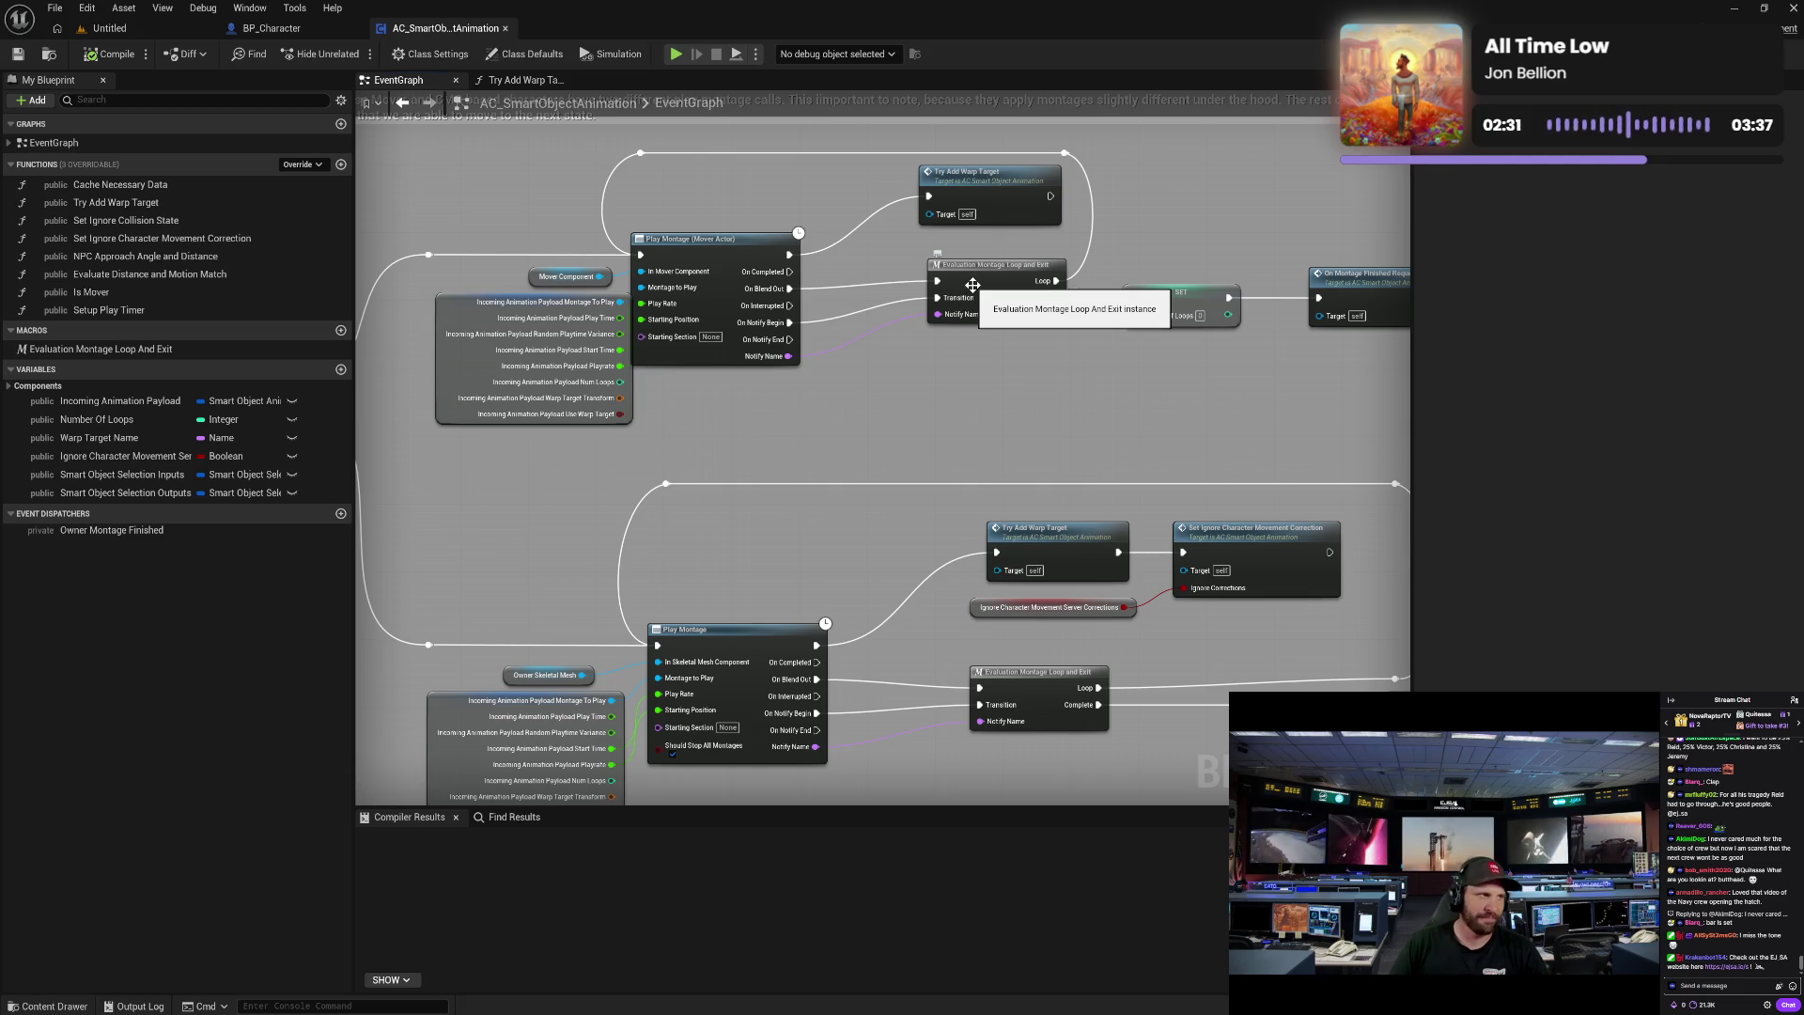
{"action": "mouse_move", "coordinate": [1139, 411]}
{"action": "left_mouse_down"}
{"action": "mouse_move", "coordinate": [705, 410]}
{"action": "mouse_move", "coordinate": [1249, 379]}
{"action": "mouse_move", "coordinate": [1015, 447]}
{"action": "mouse_move", "coordinate": [1062, 454]}
{"action": "mouse_move", "coordinate": [1019, 414]}
{"action": "mouse_move", "coordinate": [1058, 415]}
{"action": "left_mouse_up"}
{"action": "scroll", "coordinate": [934, 487], "scroll_direction": "up", "scroll_amount": 2}
{"action": "mouse_move", "coordinate": [934, 487]}
{"action": "left_mouse_down"}
{"action": "mouse_move", "coordinate": [1087, 435]}
{"action": "mouse_move", "coordinate": [1240, 419]}
{"action": "left_mouse_up"}
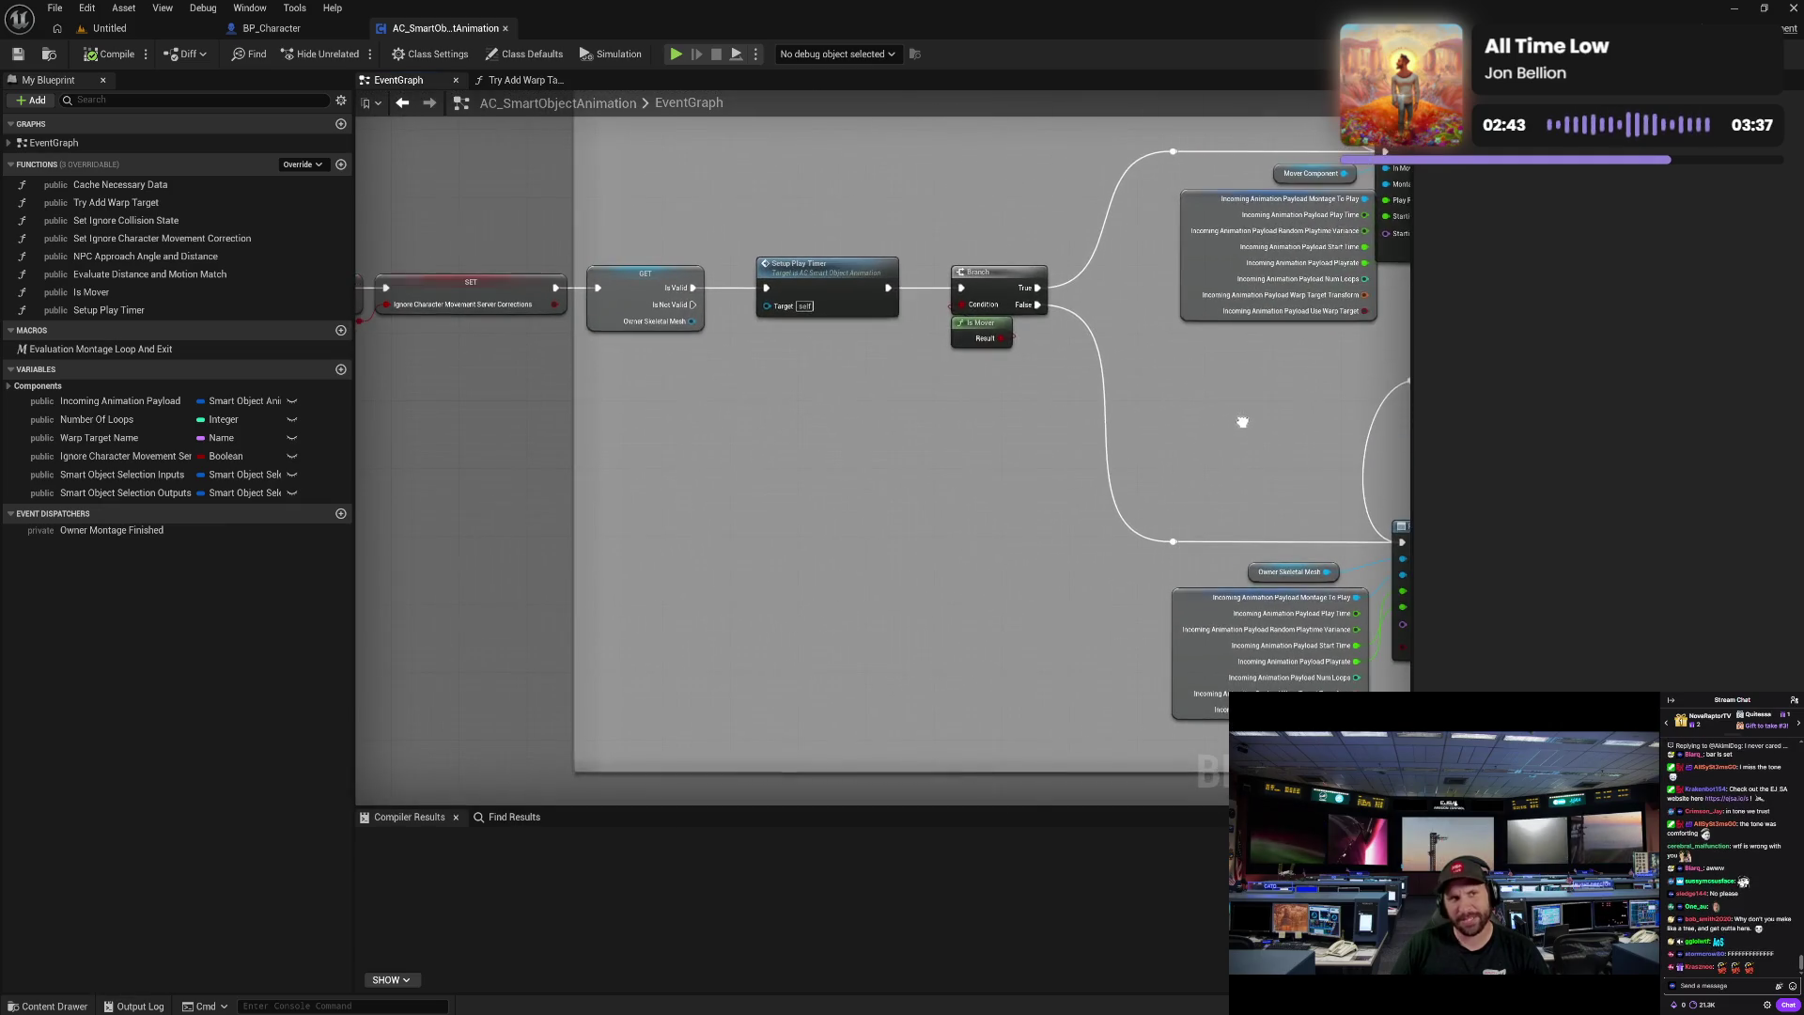
{"action": "scroll", "coordinate": [1240, 419], "scroll_direction": "down", "scroll_amount": 2}
{"action": "scroll", "coordinate": [886, 342], "scroll_direction": "up", "scroll_amount": 2}
{"action": "mouse_move", "coordinate": [886, 342]}
{"action": "left_mouse_down"}
{"action": "mouse_move", "coordinate": [827, 338]}
{"action": "mouse_move", "coordinate": [968, 279]}
{"action": "left_mouse_up"}
{"action": "scroll", "coordinate": [827, 339], "scroll_direction": "down", "scroll_amount": 2}
{"action": "scroll", "coordinate": [967, 279], "scroll_direction": "down", "scroll_amount": 2}
{"action": "scroll", "coordinate": [1084, 551], "scroll_direction": "up", "scroll_amount": 2}
{"action": "left_click_drag", "start_coordinate": [1084, 551], "coordinate": [745, 530]}
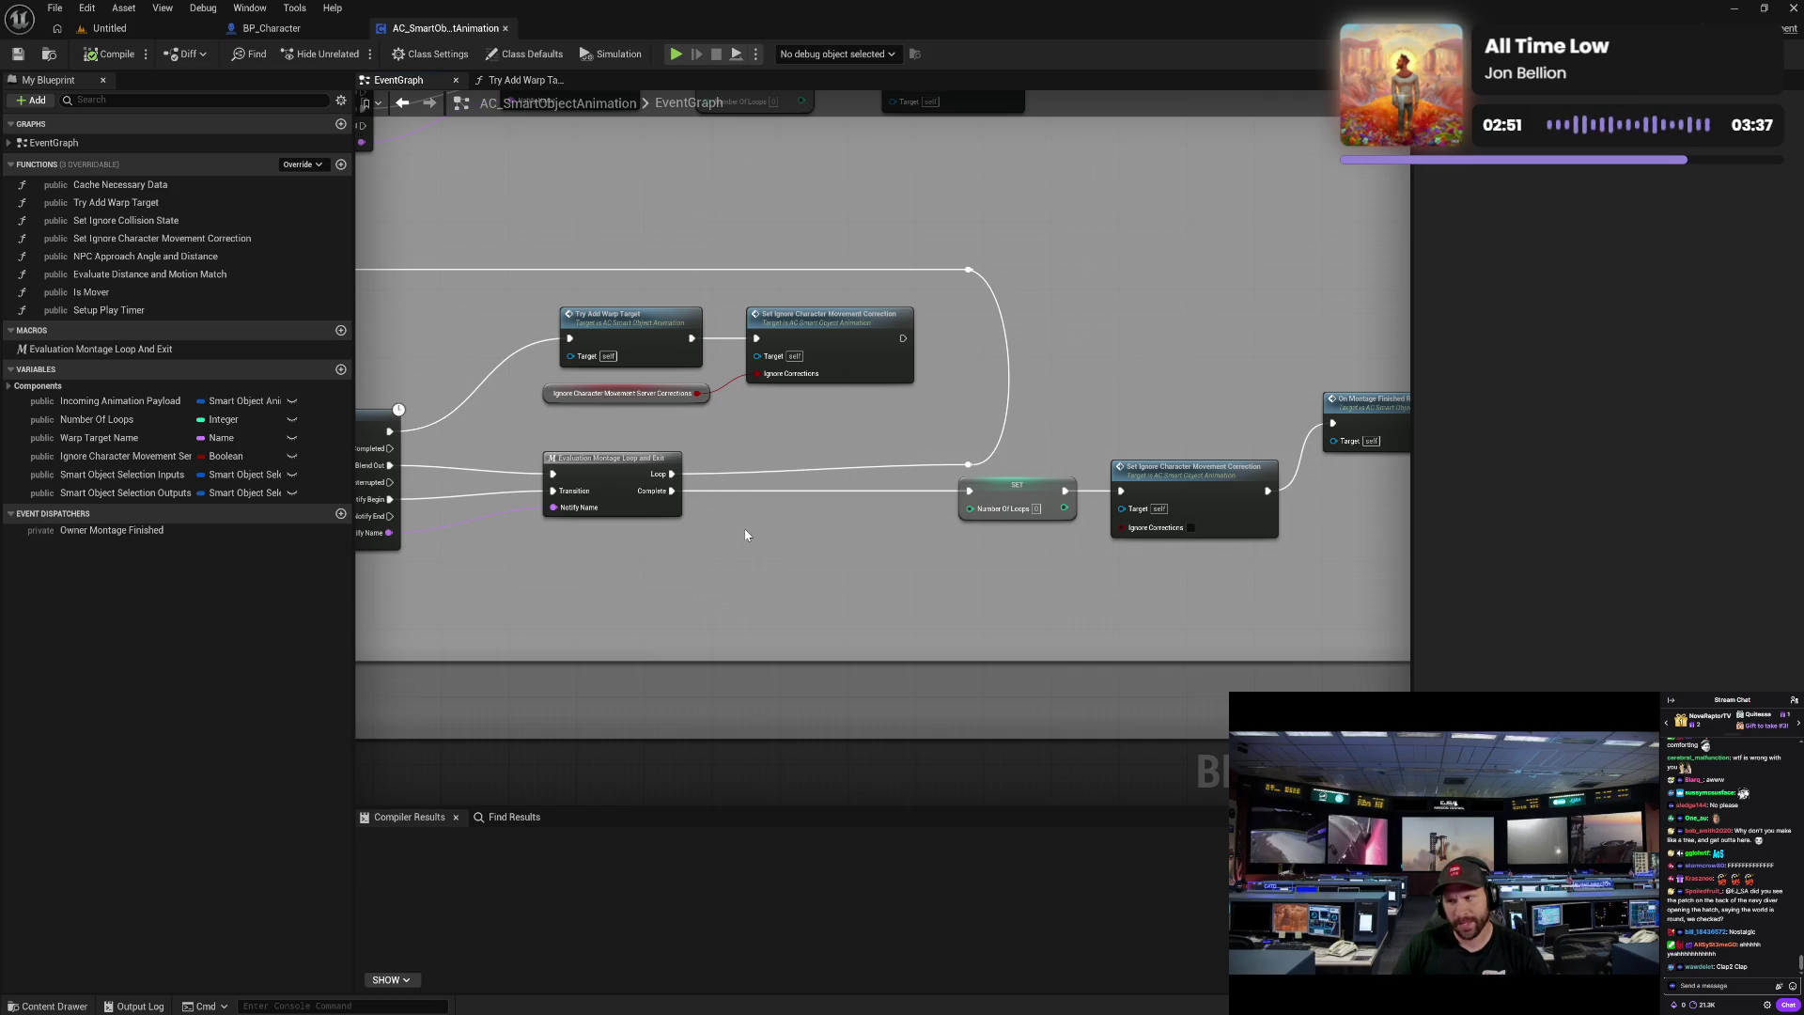
{"action": "left_click_drag", "start_coordinate": [745, 534], "coordinate": [820, 547]}
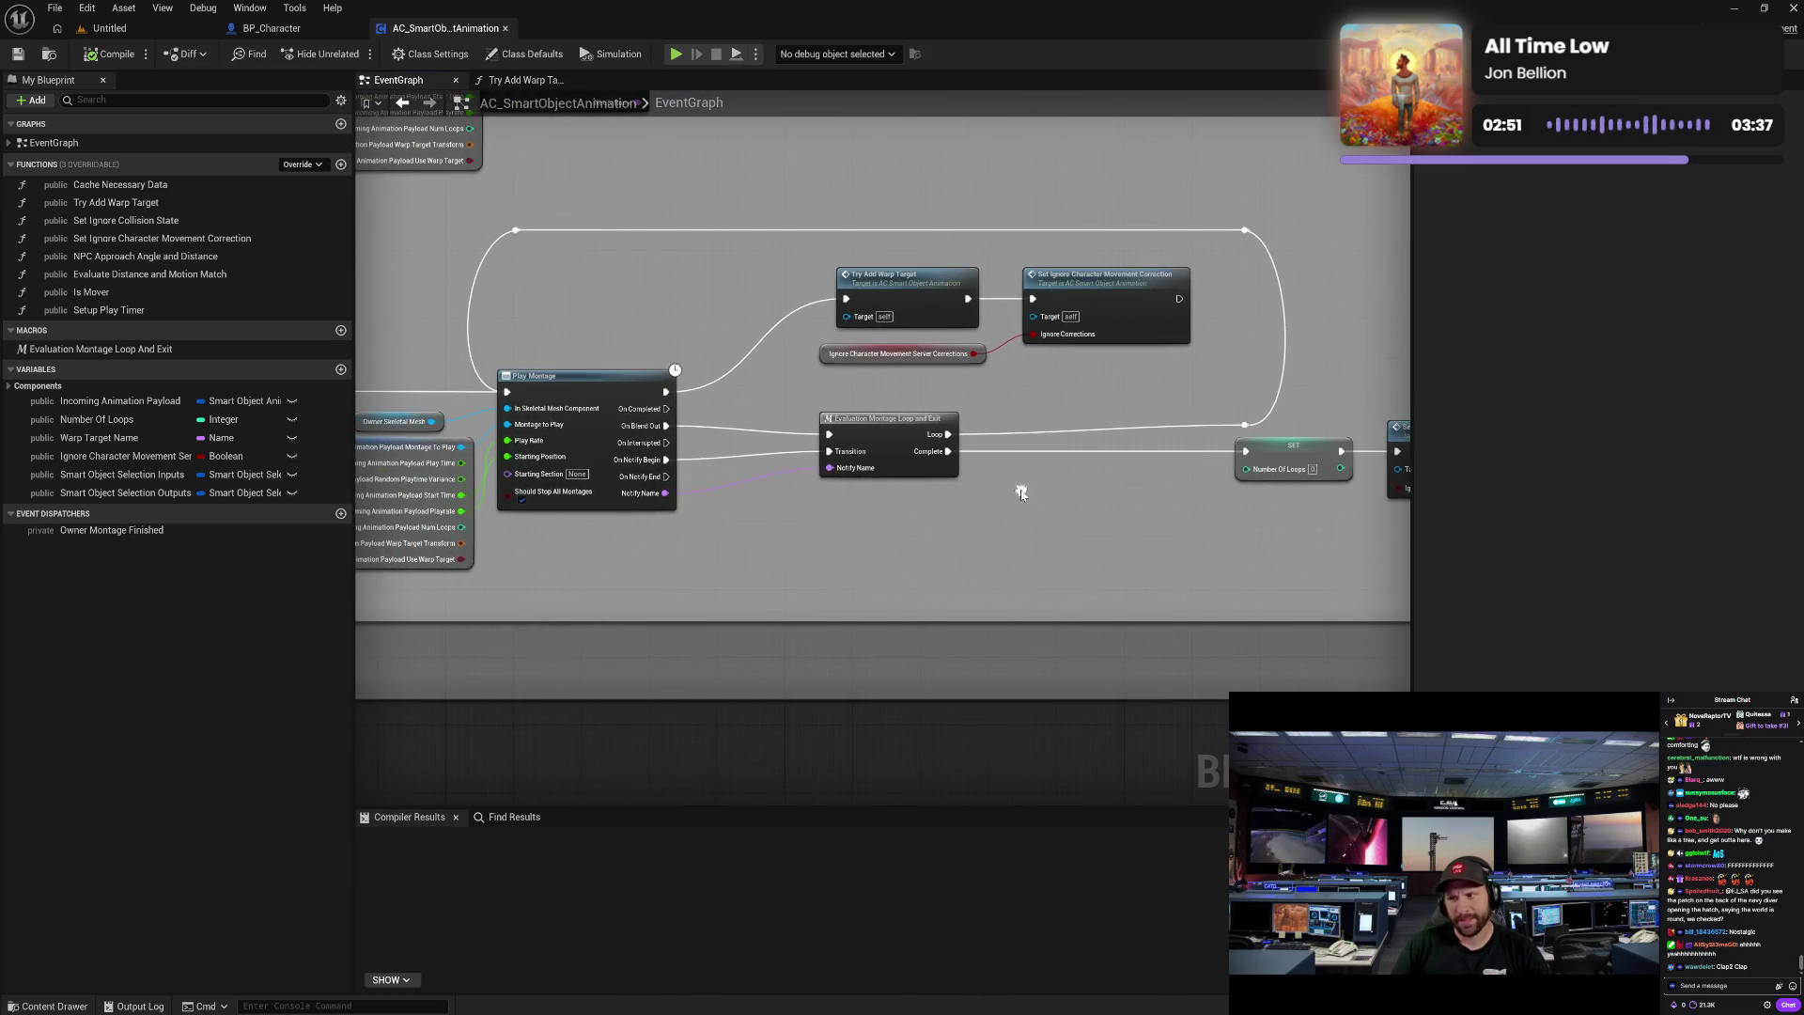
{"action": "right_click", "coordinate": [790, 550]}
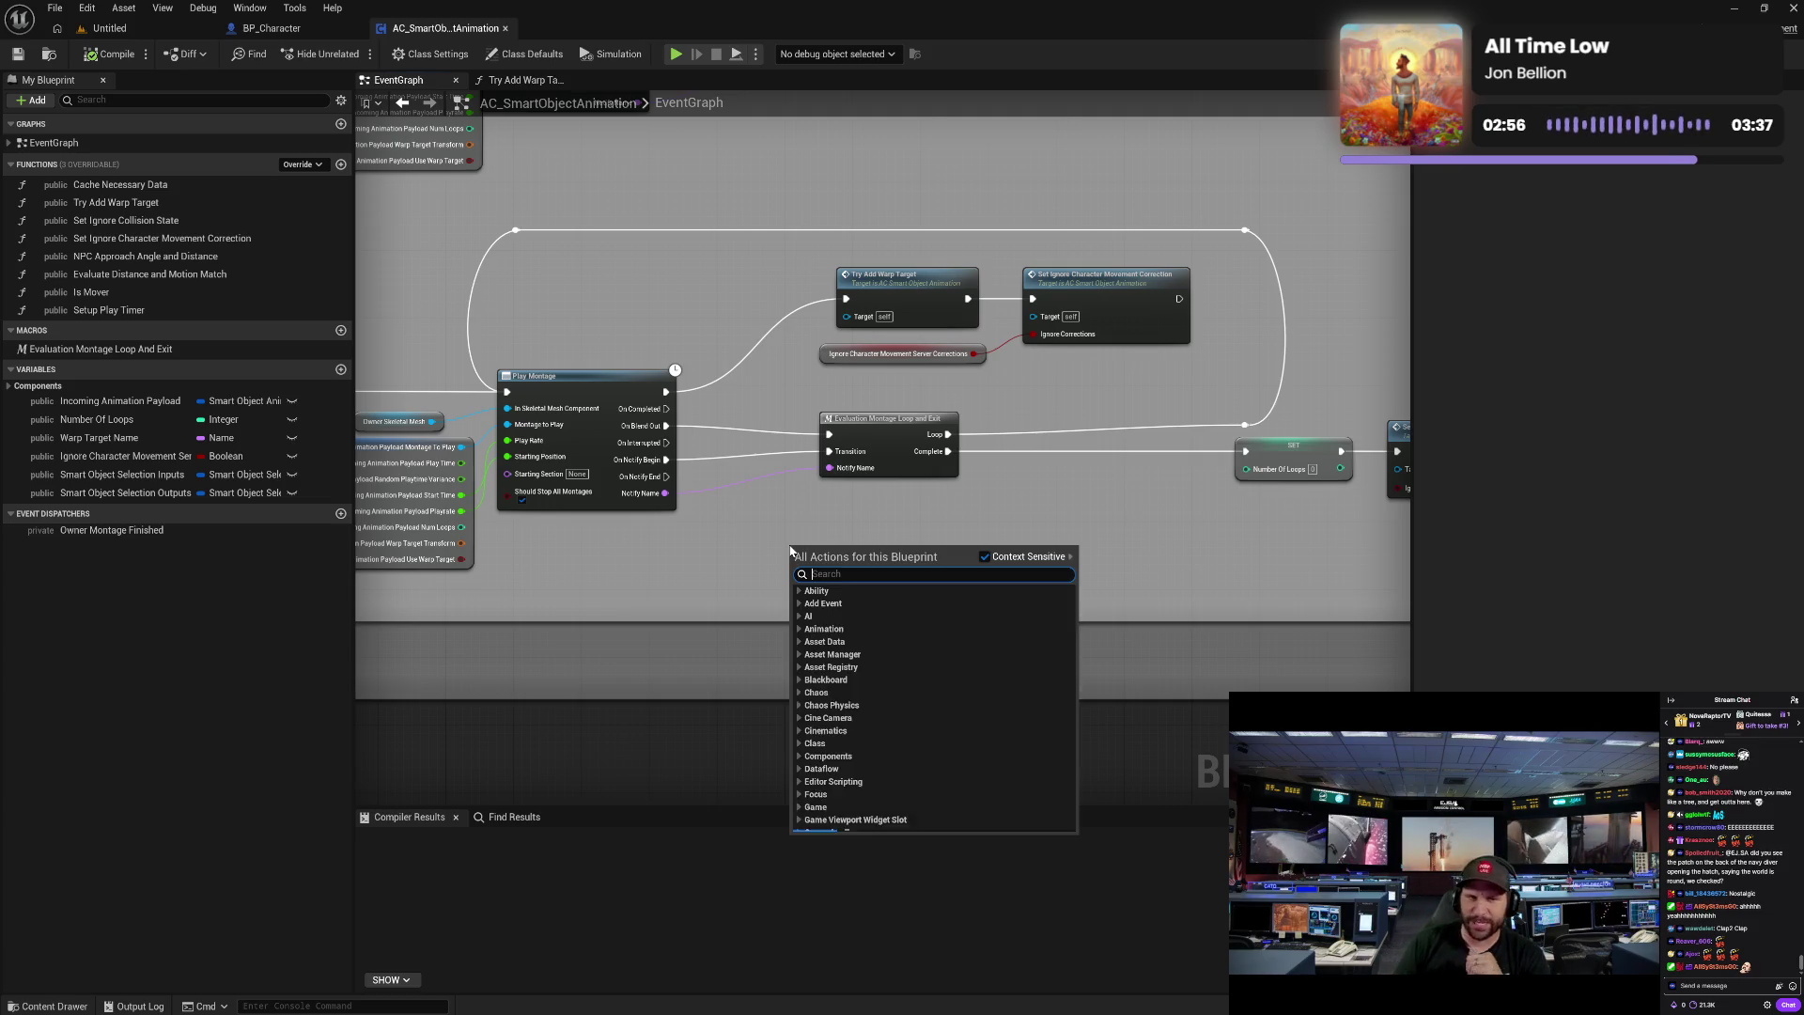
{"action": "left_click", "coordinate": [737, 561]}
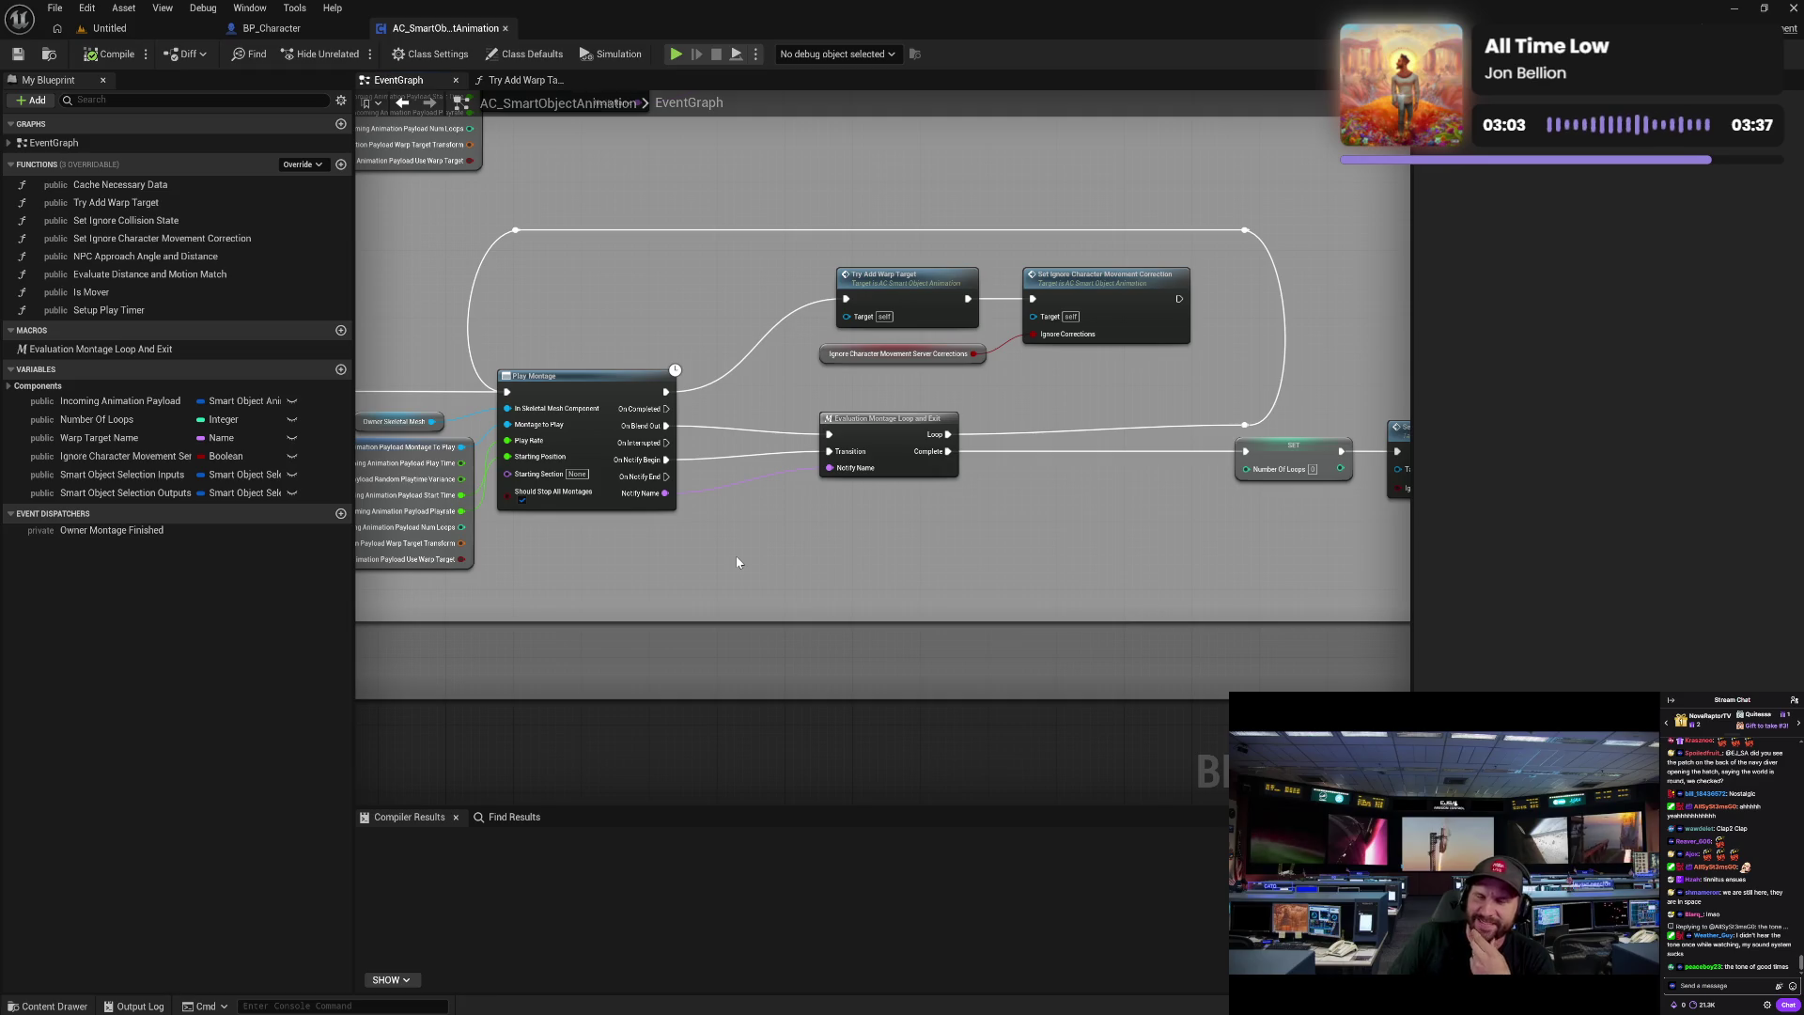
{"action": "mouse_move", "coordinate": [737, 562]}
{"action": "left_mouse_down"}
{"action": "mouse_move", "coordinate": [894, 519]}
{"action": "mouse_move", "coordinate": [821, 504]}
{"action": "left_mouse_up"}
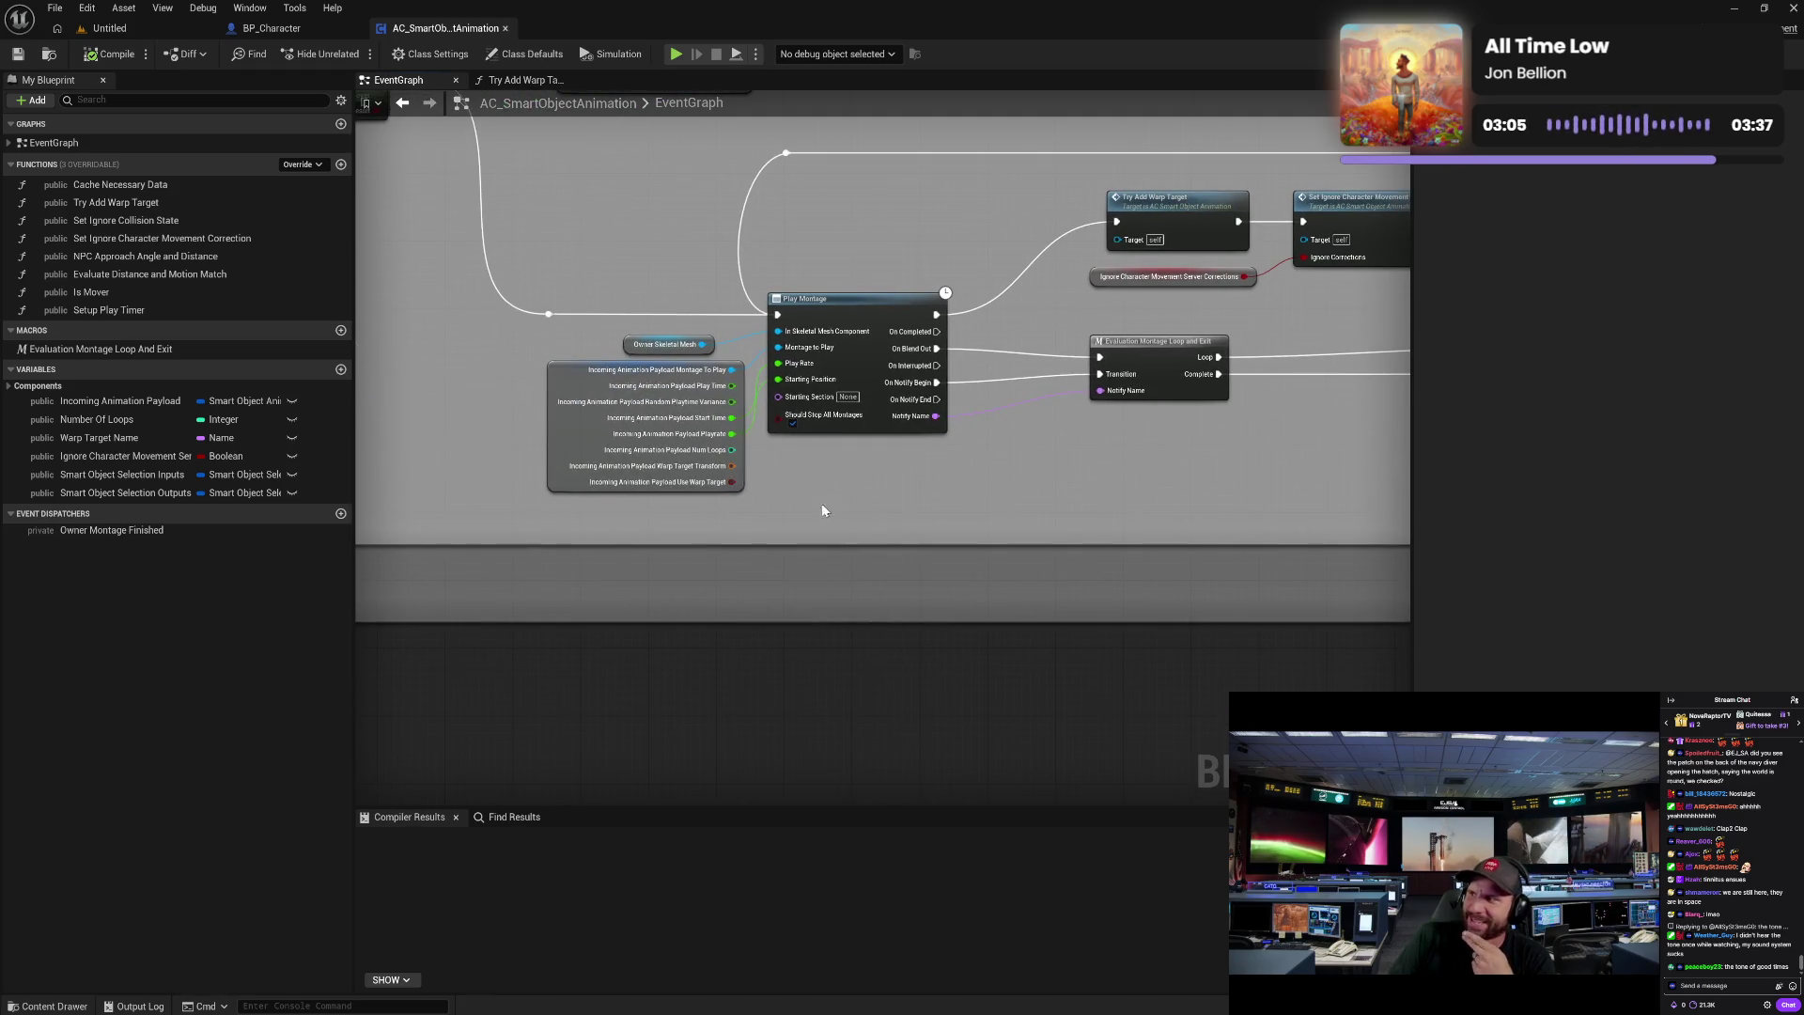
{"action": "scroll", "coordinate": [482, 385], "scroll_direction": "down", "scroll_amount": 3}
{"action": "scroll", "coordinate": [624, 591], "scroll_direction": "up", "scroll_amount": 3}
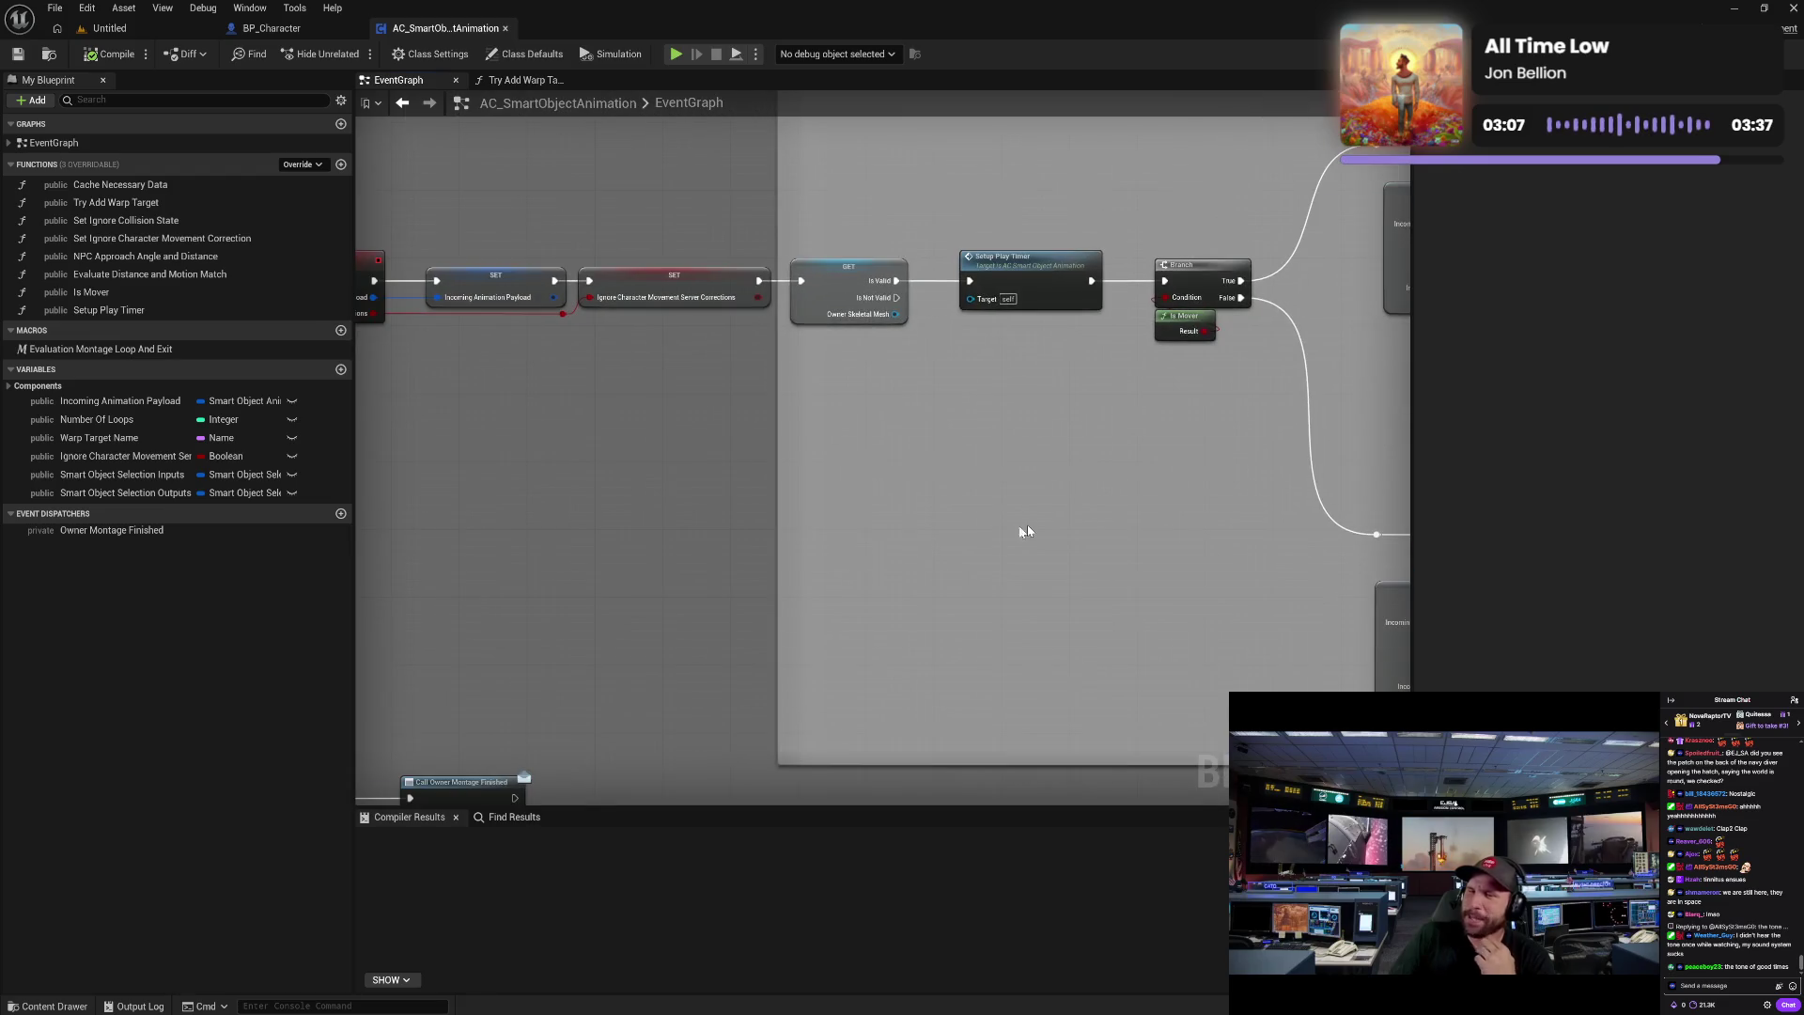
{"action": "scroll", "coordinate": [567, 542], "scroll_direction": "up", "scroll_amount": 1}
{"action": "mouse_move", "coordinate": [567, 542]}
{"action": "left_mouse_down"}
{"action": "mouse_move", "coordinate": [963, 504]}
{"action": "mouse_move", "coordinate": [1015, 604]}
{"action": "mouse_move", "coordinate": [1016, 403]}
{"action": "mouse_move", "coordinate": [1048, 440]}
{"action": "mouse_move", "coordinate": [978, 483]}
{"action": "mouse_move", "coordinate": [905, 342]}
{"action": "mouse_move", "coordinate": [663, 340]}
{"action": "left_mouse_up"}
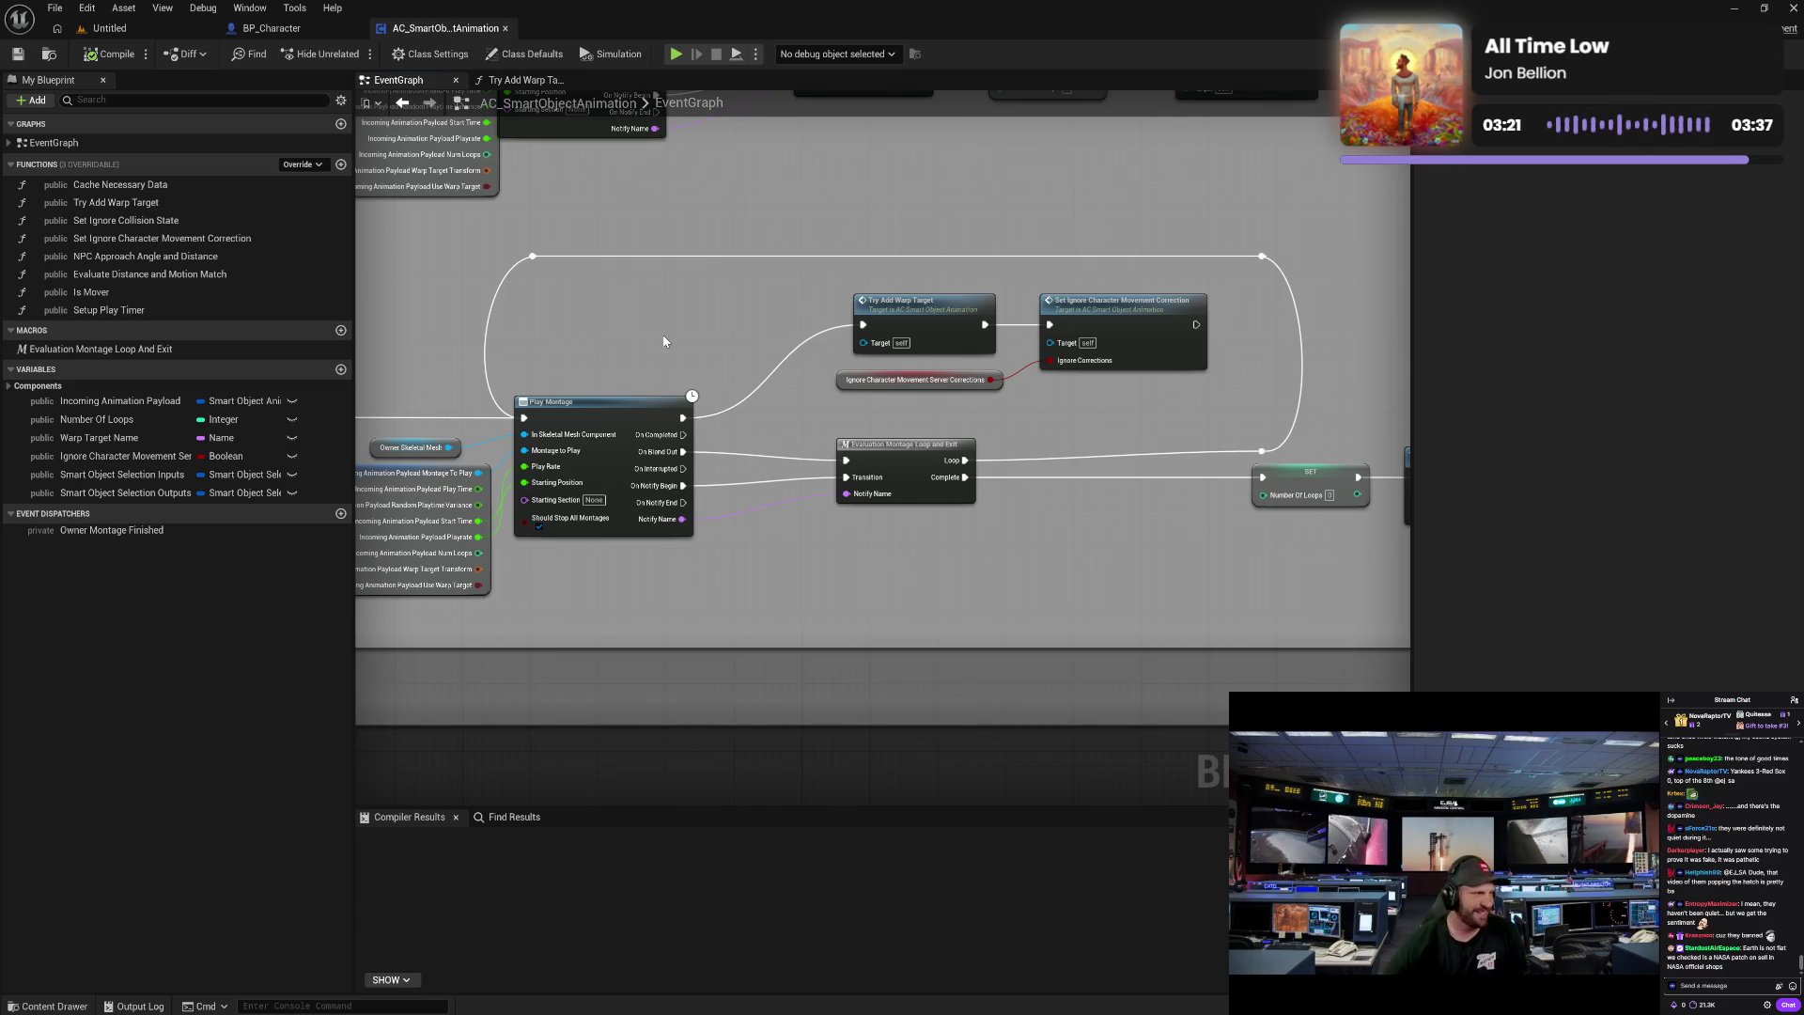
{"action": "left_click_drag", "start_coordinate": [709, 235], "coordinate": [768, 515]}
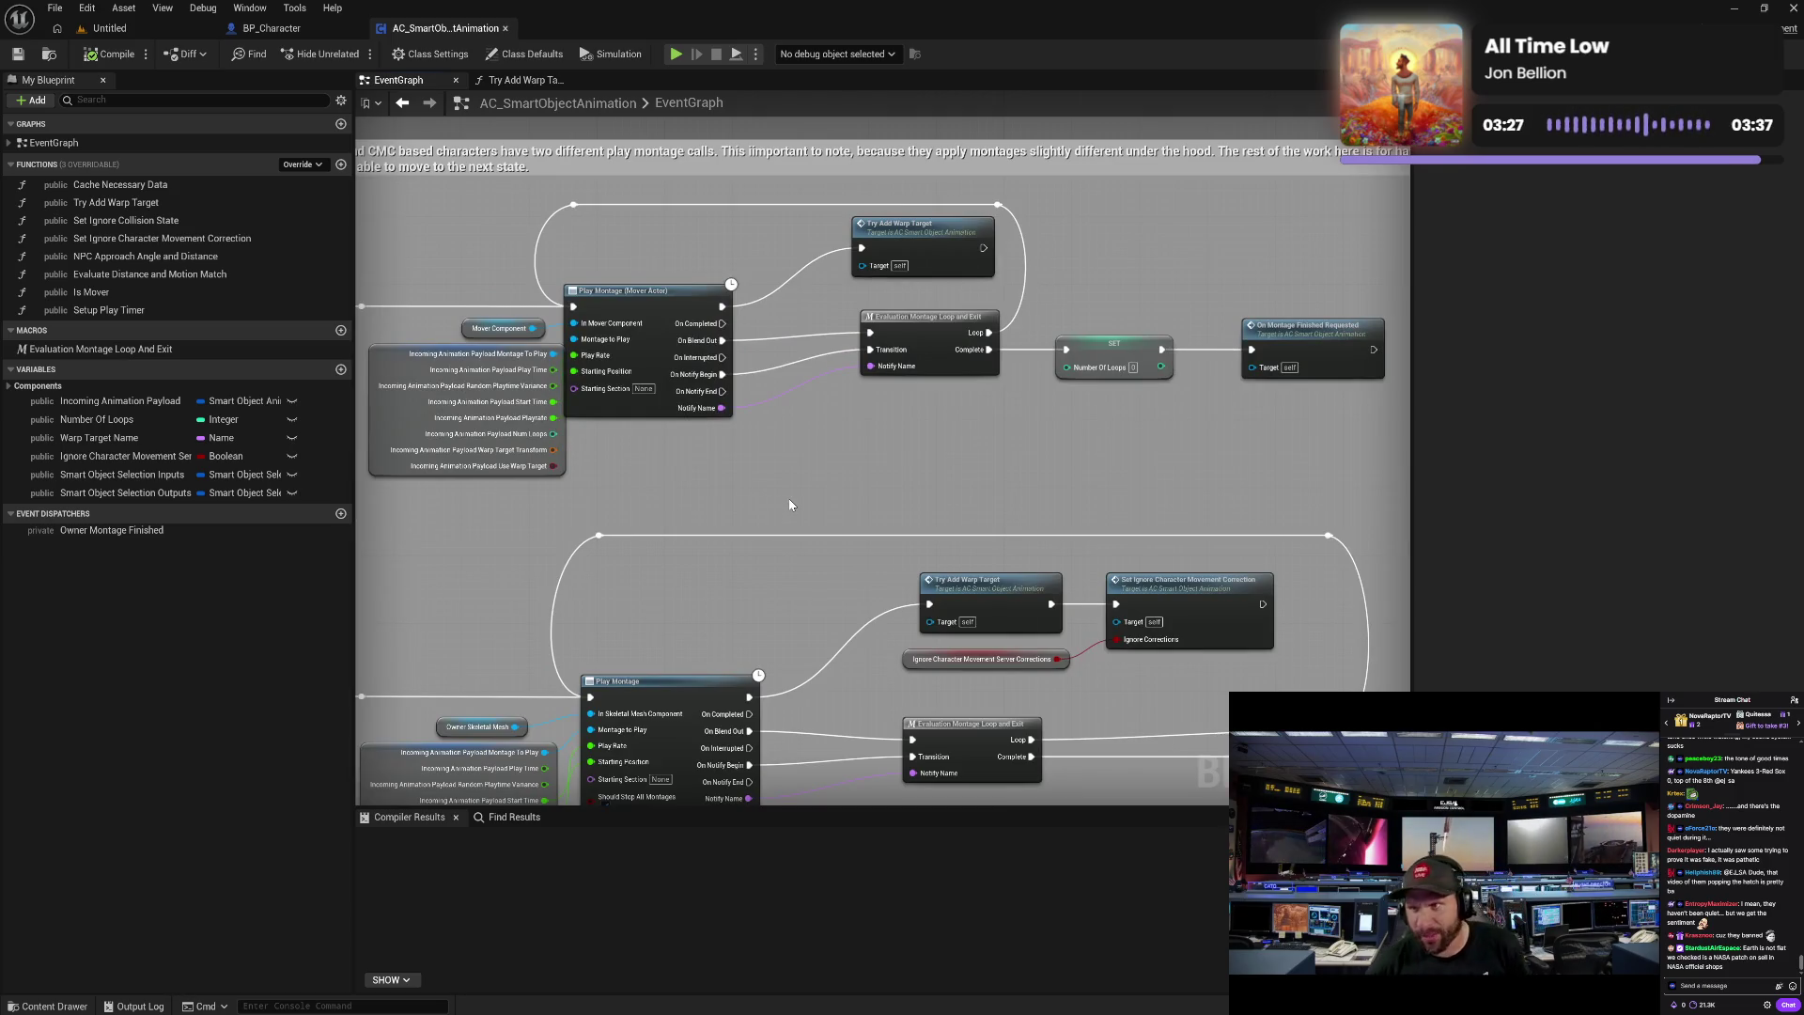
{"action": "left_click_drag", "start_coordinate": [729, 504], "coordinate": [1048, 473]}
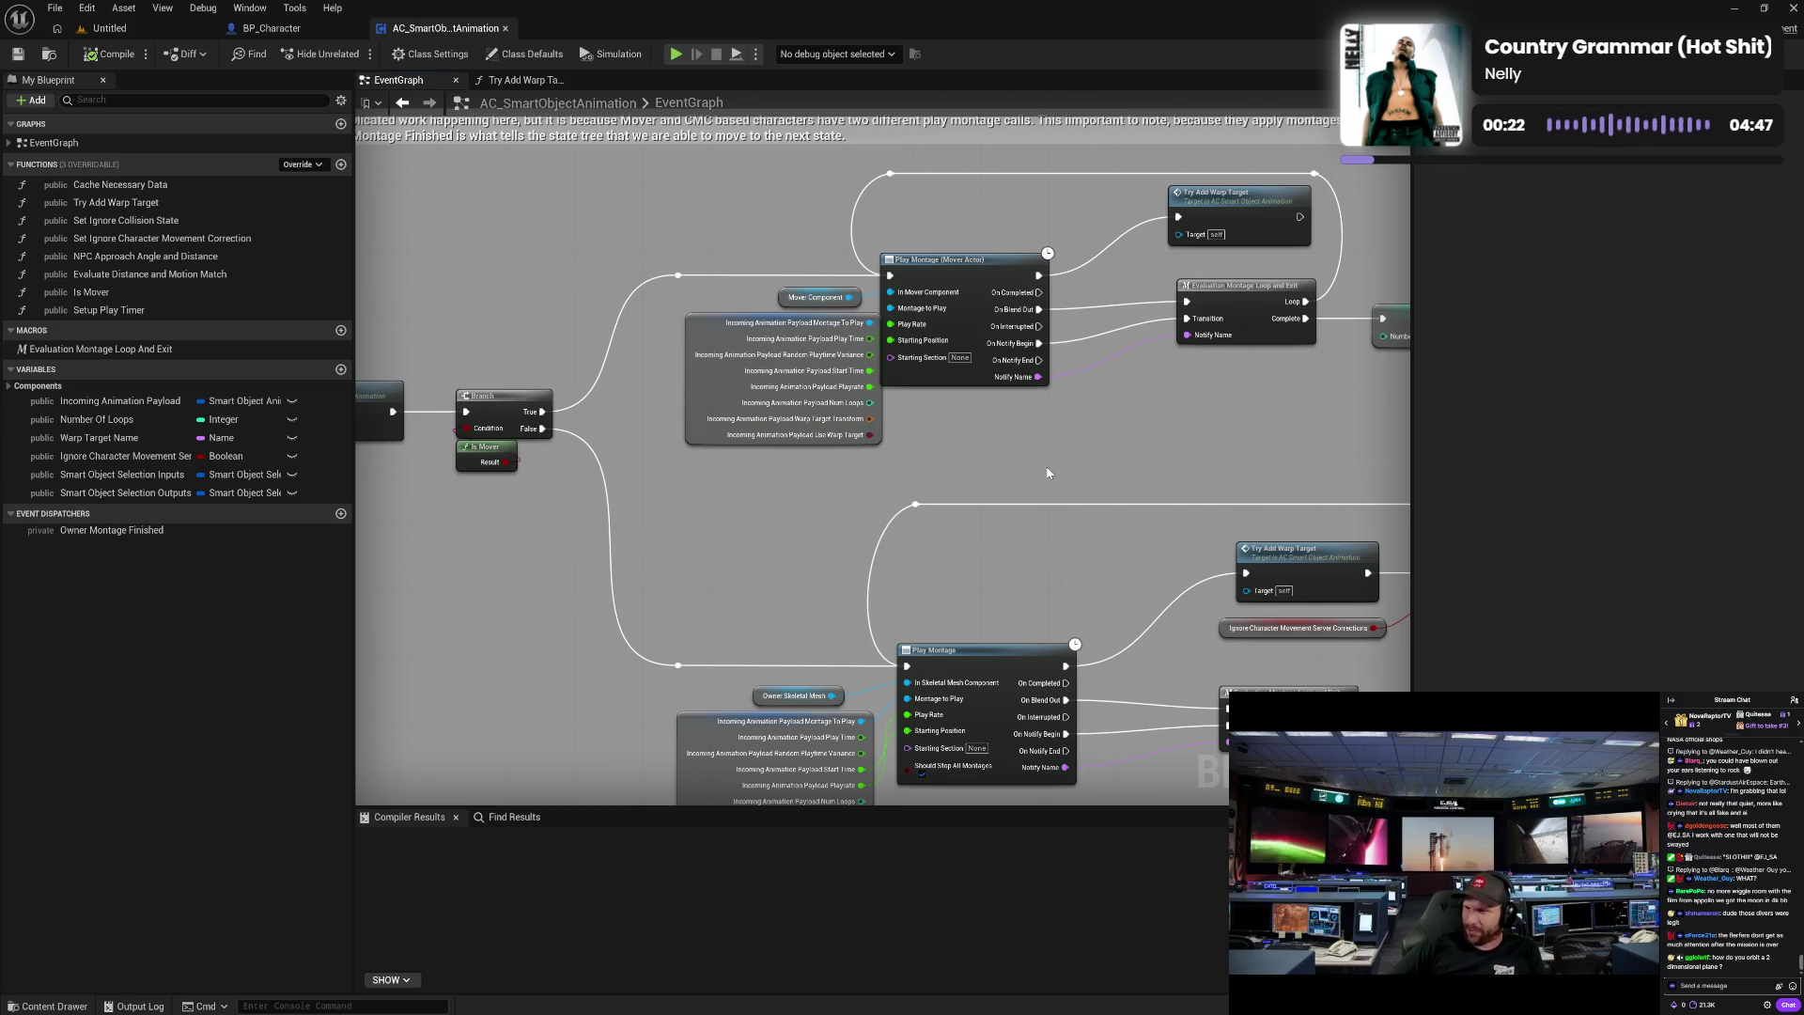
{"action": "left_click_drag", "start_coordinate": [1214, 489], "coordinate": [1041, 484]}
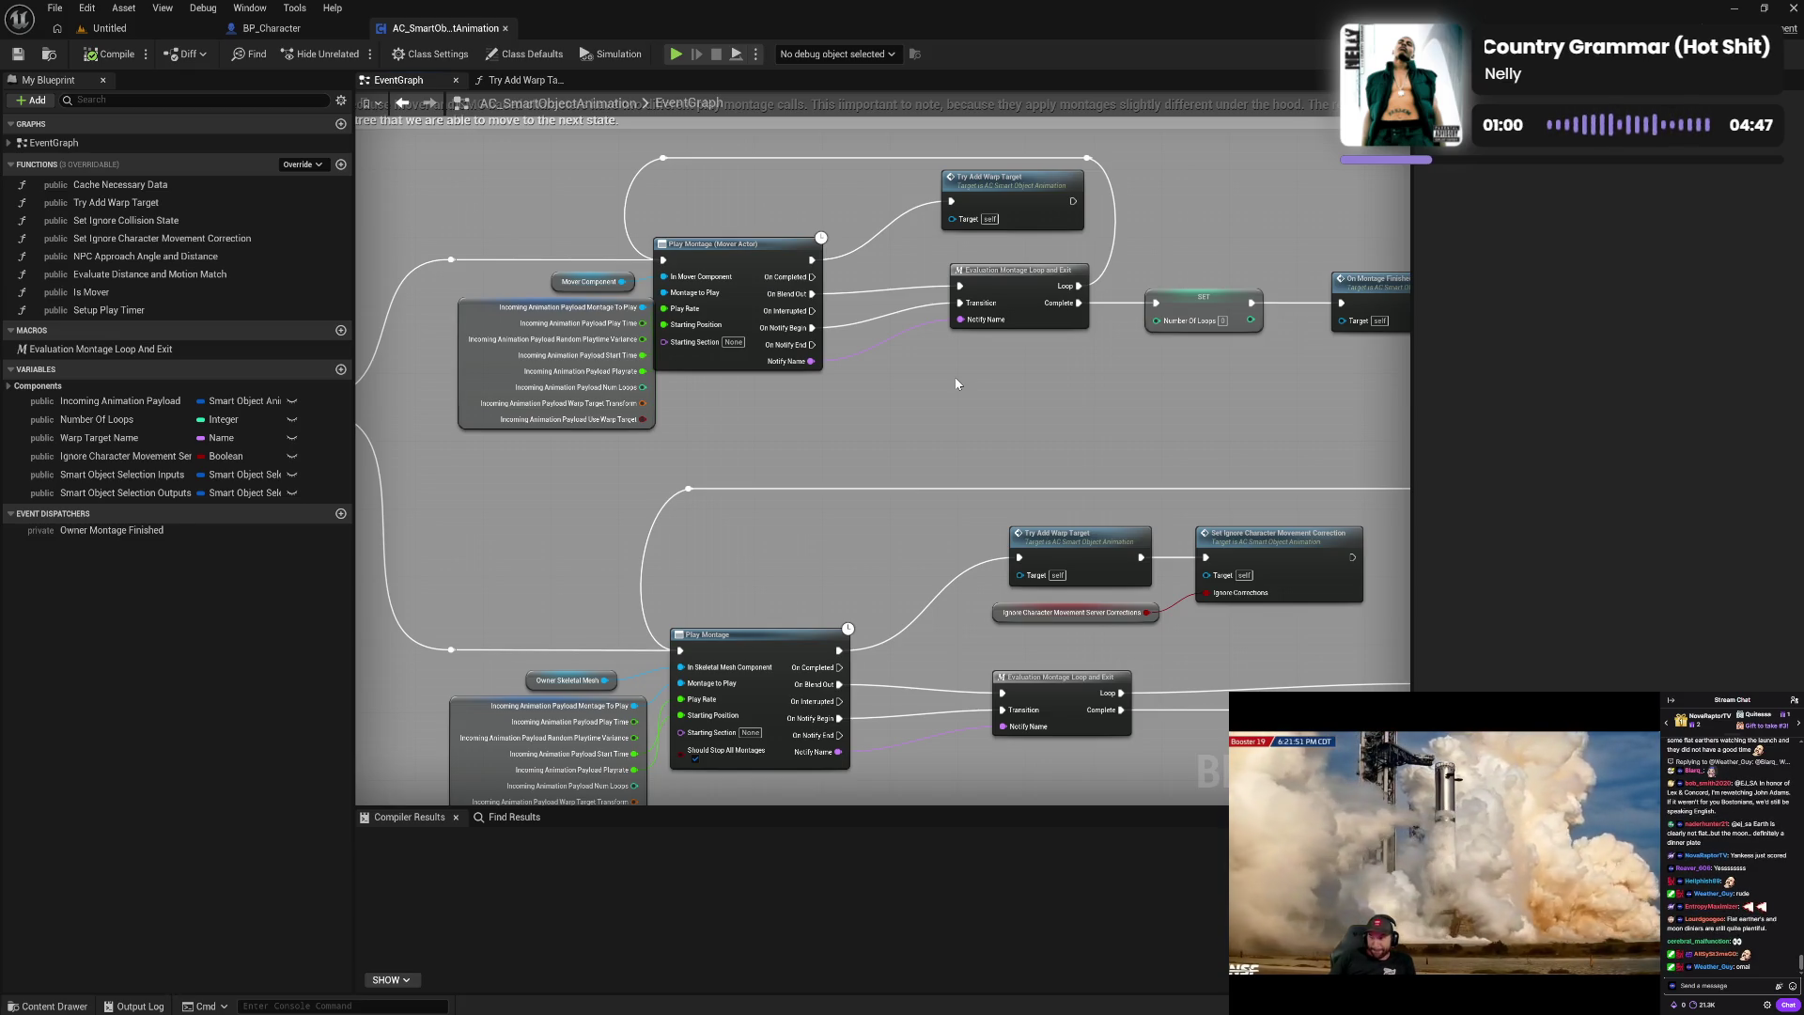
{"action": "left_click_drag", "start_coordinate": [946, 423], "coordinate": [935, 317]}
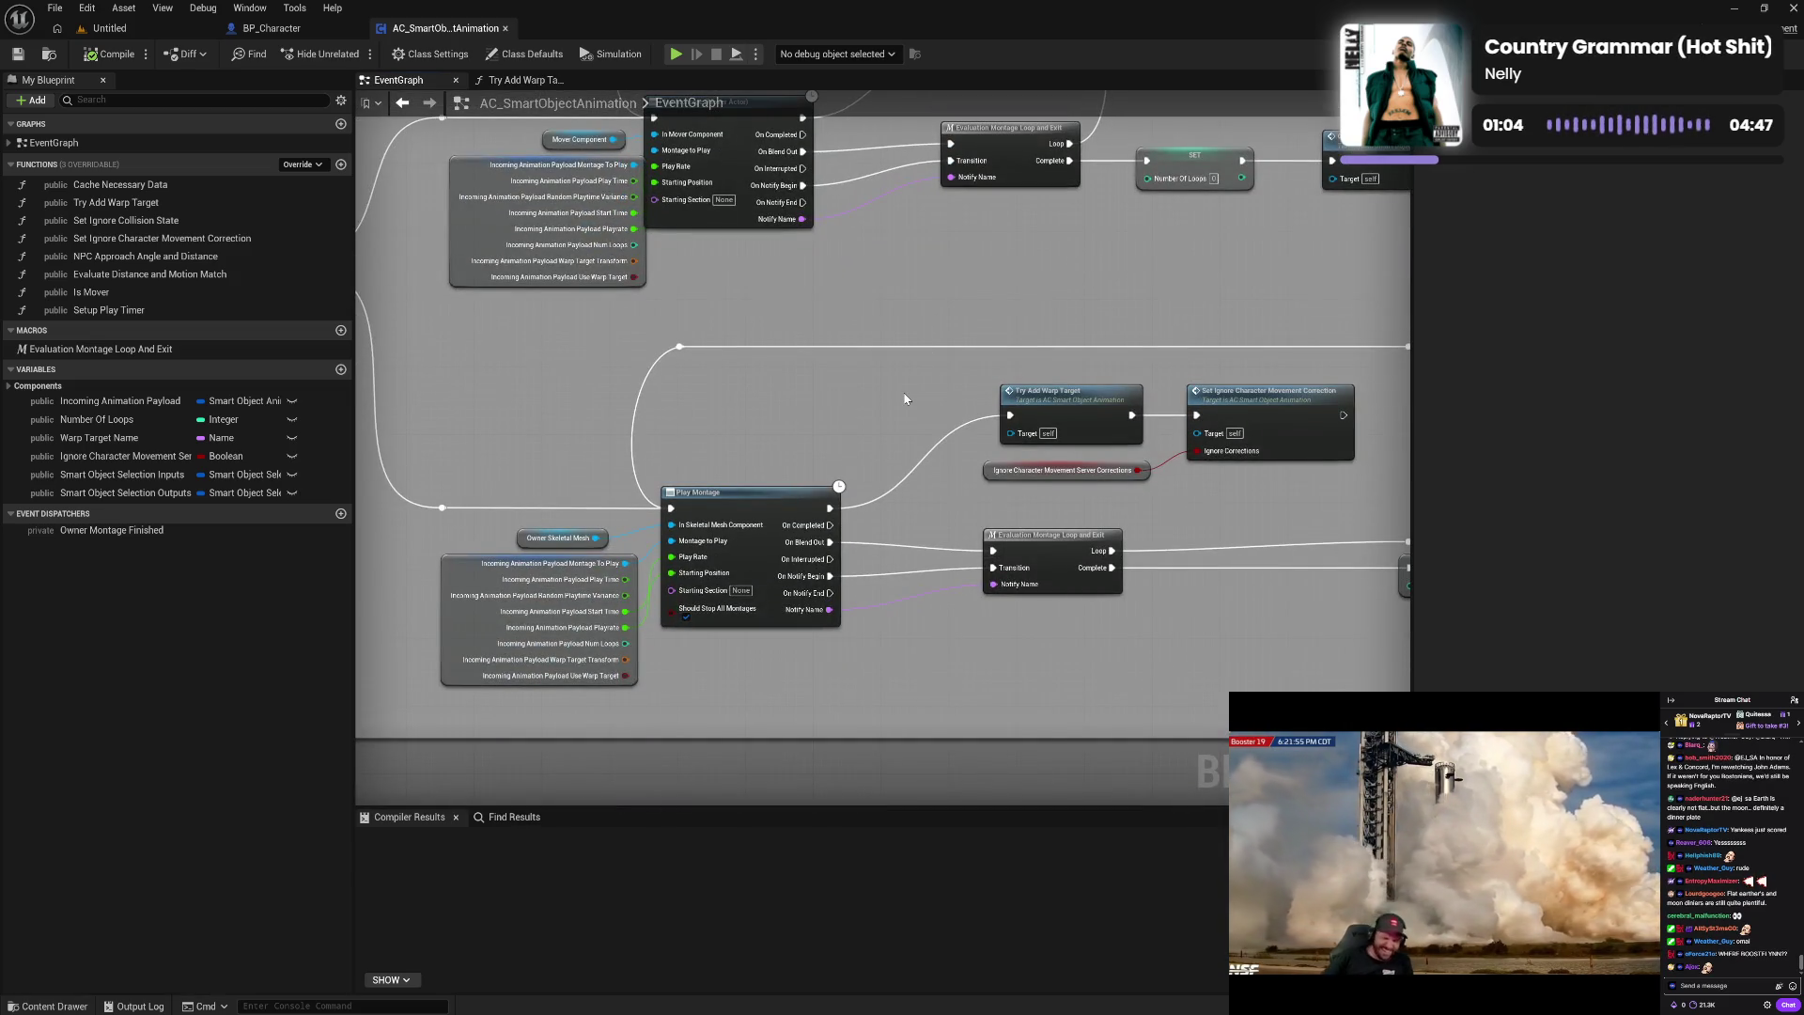
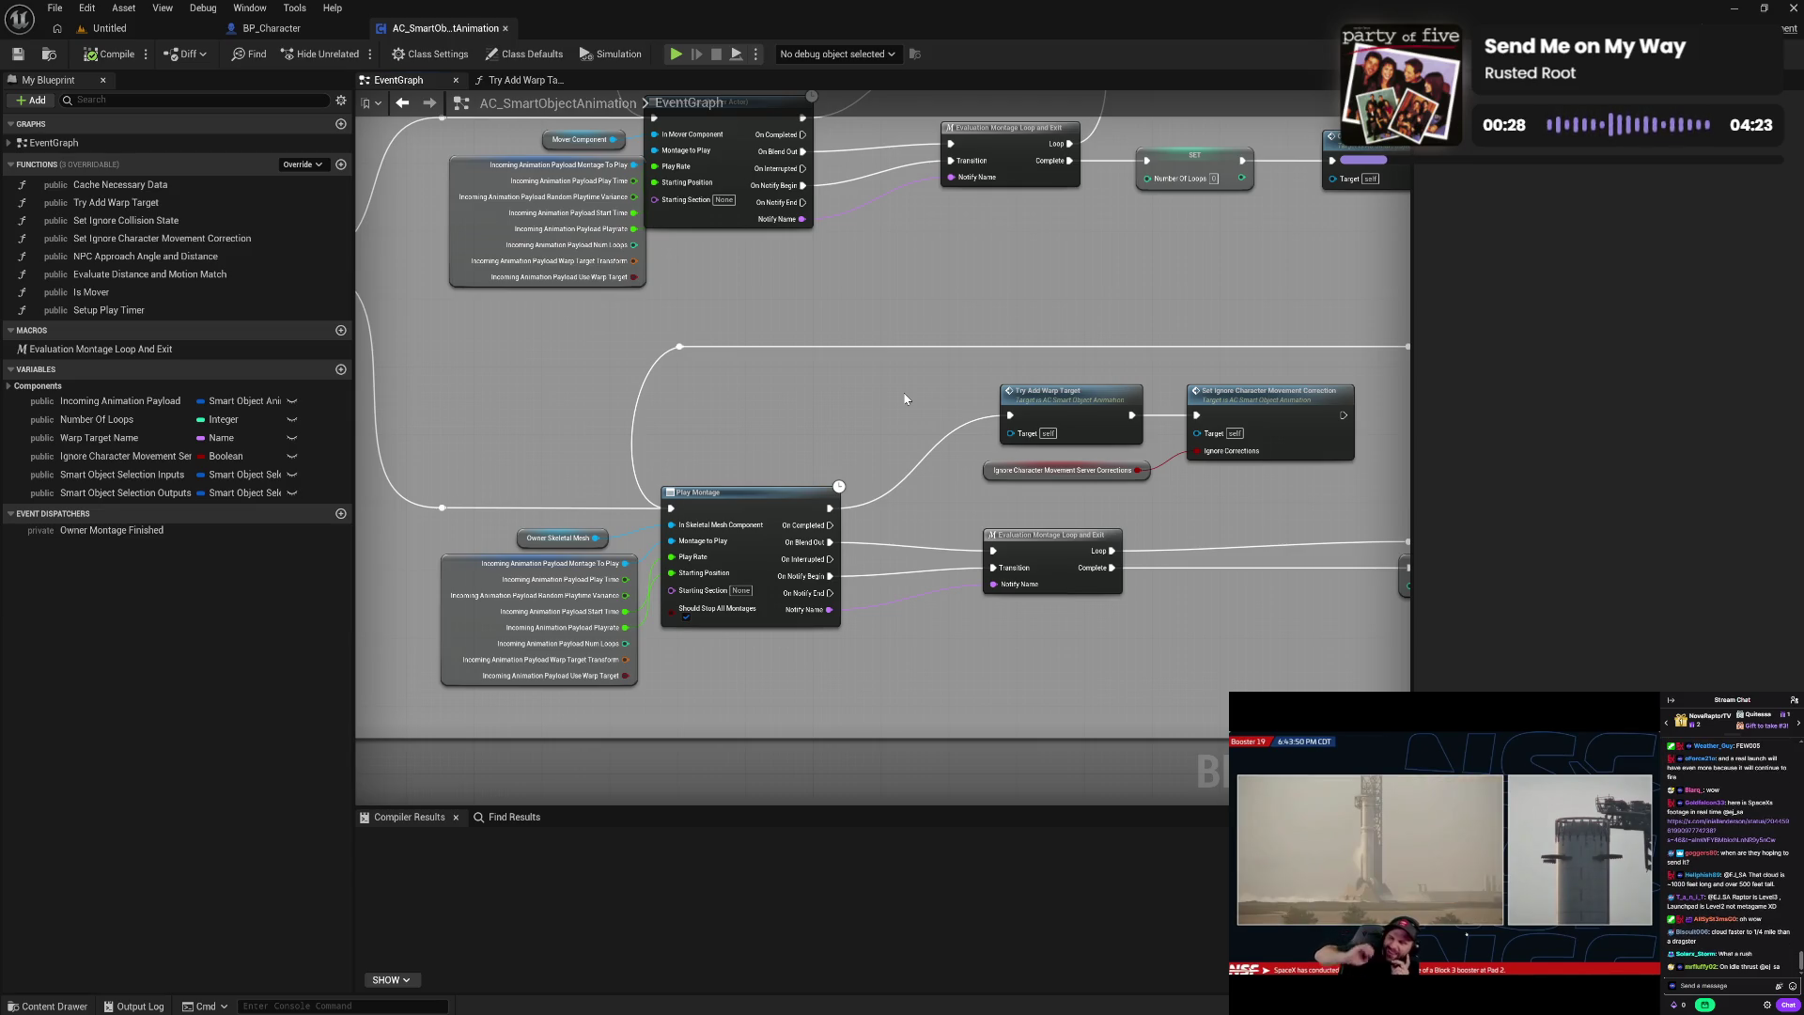
- Look over the Play Montage and Try Add Warp Target graphs, then close the AC_SmartObjectAnimation editor
{"action": "left_click_drag", "start_coordinate": [905, 398], "coordinate": [772, 516]}
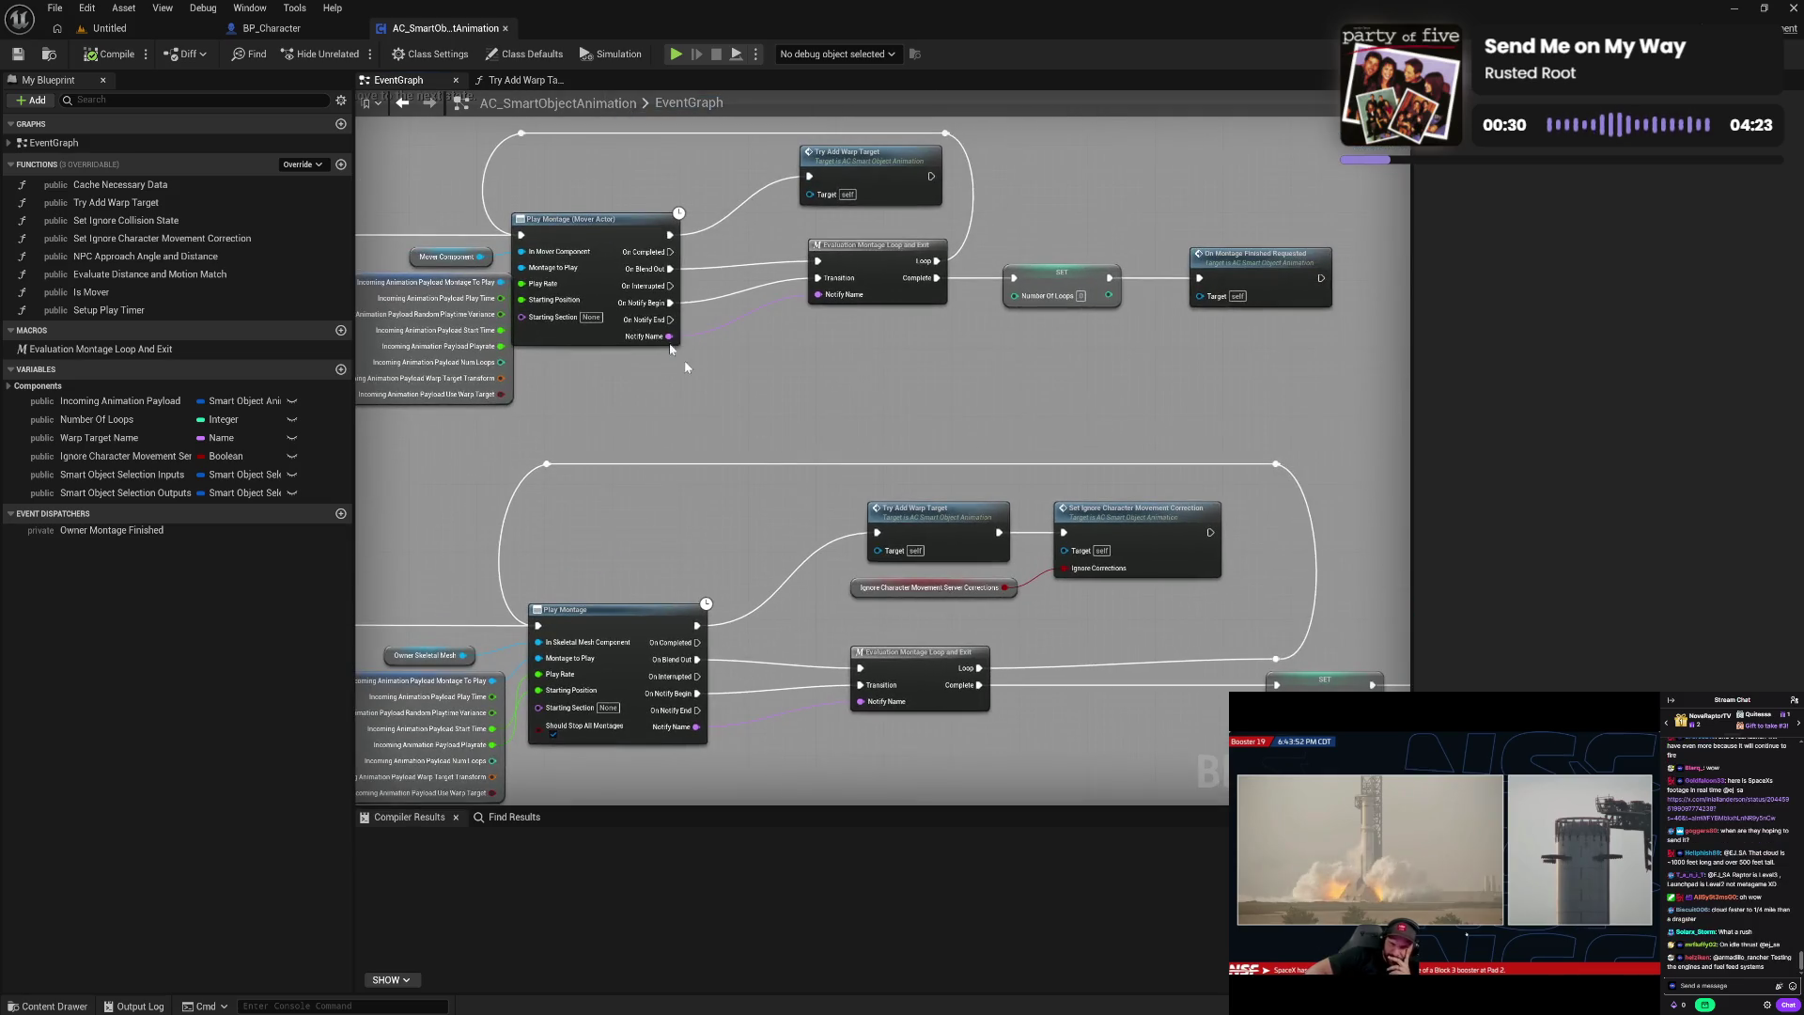
{"action": "left_click", "coordinate": [535, 81]}
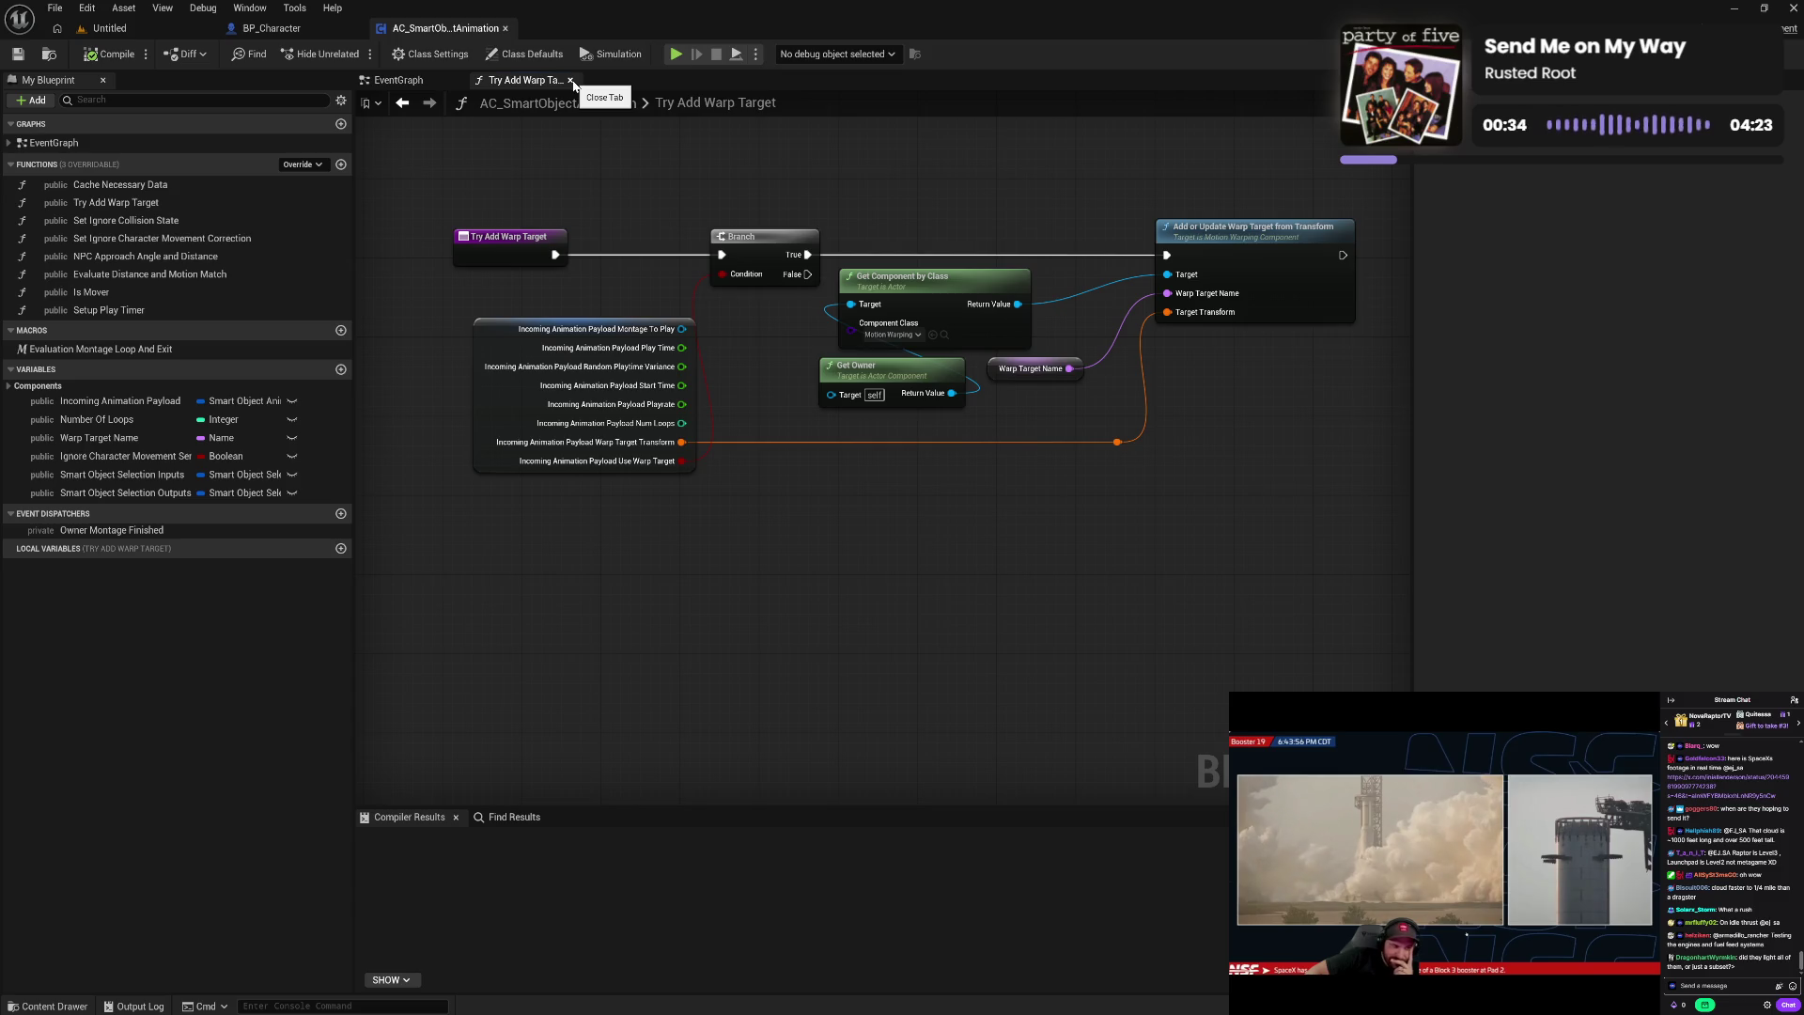
{"action": "left_click", "coordinate": [505, 28]}
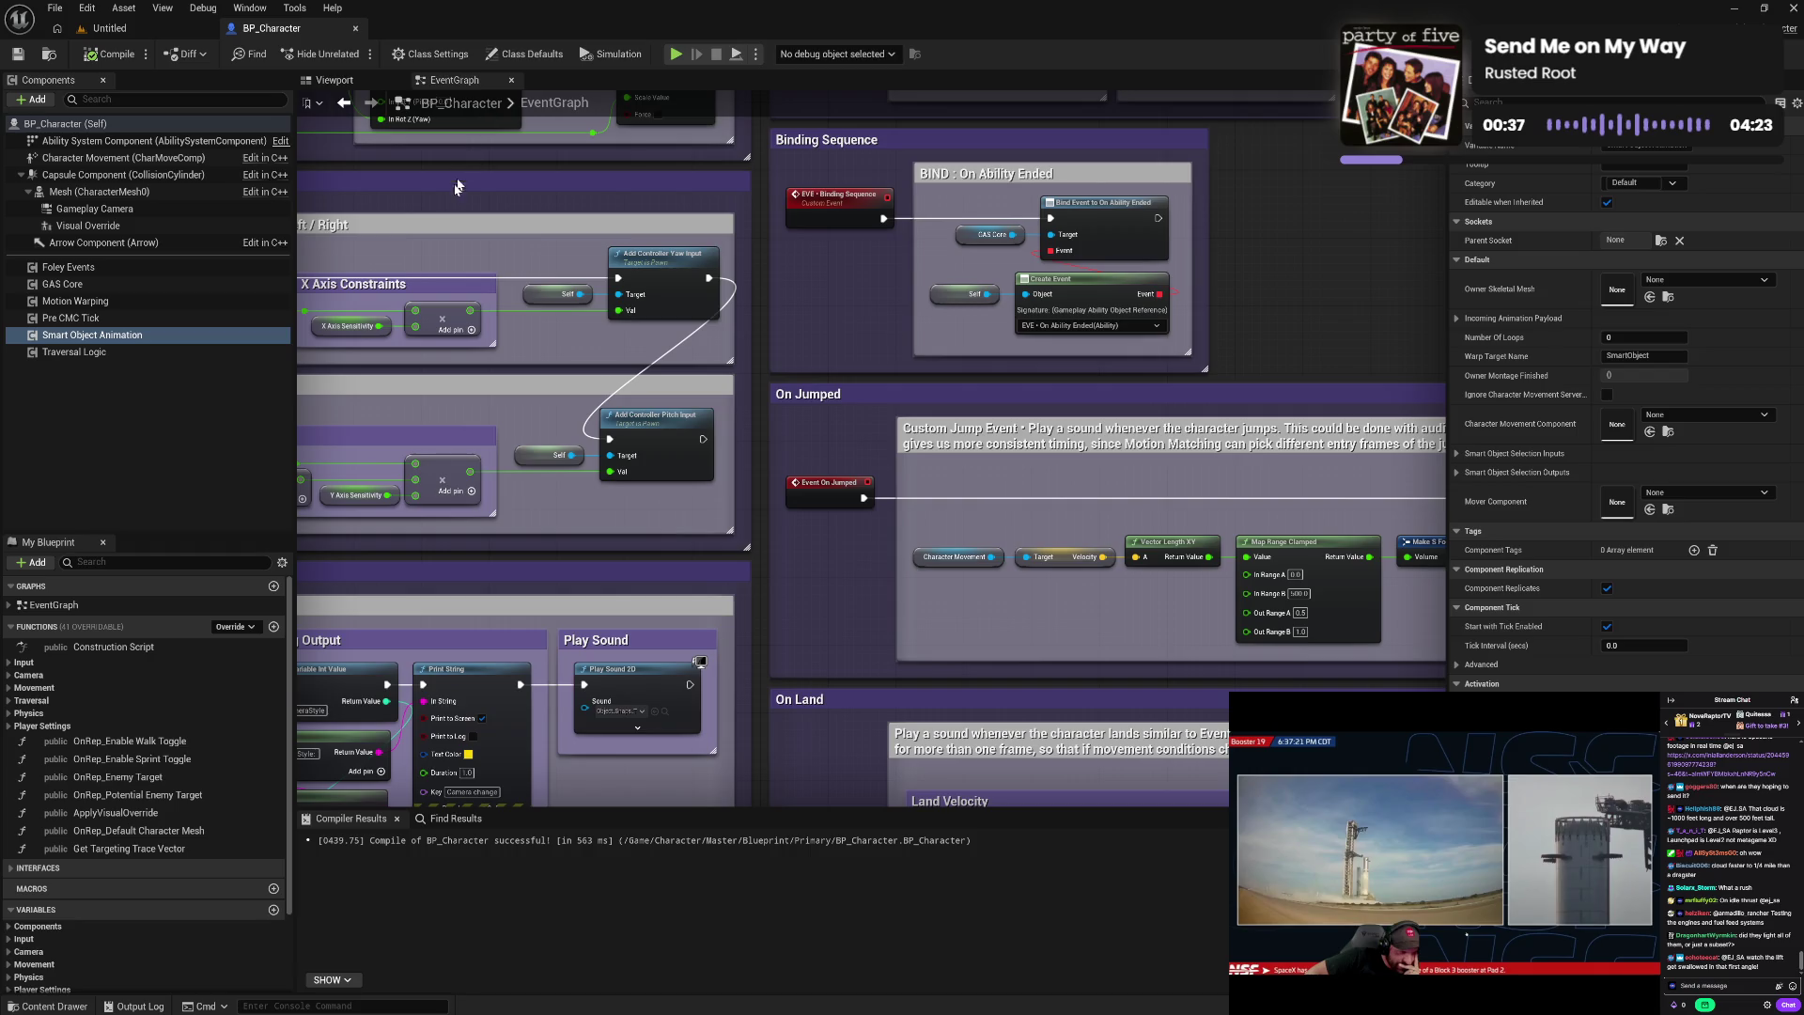
{"action": "left_click", "coordinate": [160, 355]}
{"action": "right_click", "coordinate": [160, 357]}
{"action": "mouse_move", "coordinate": [229, 415]}
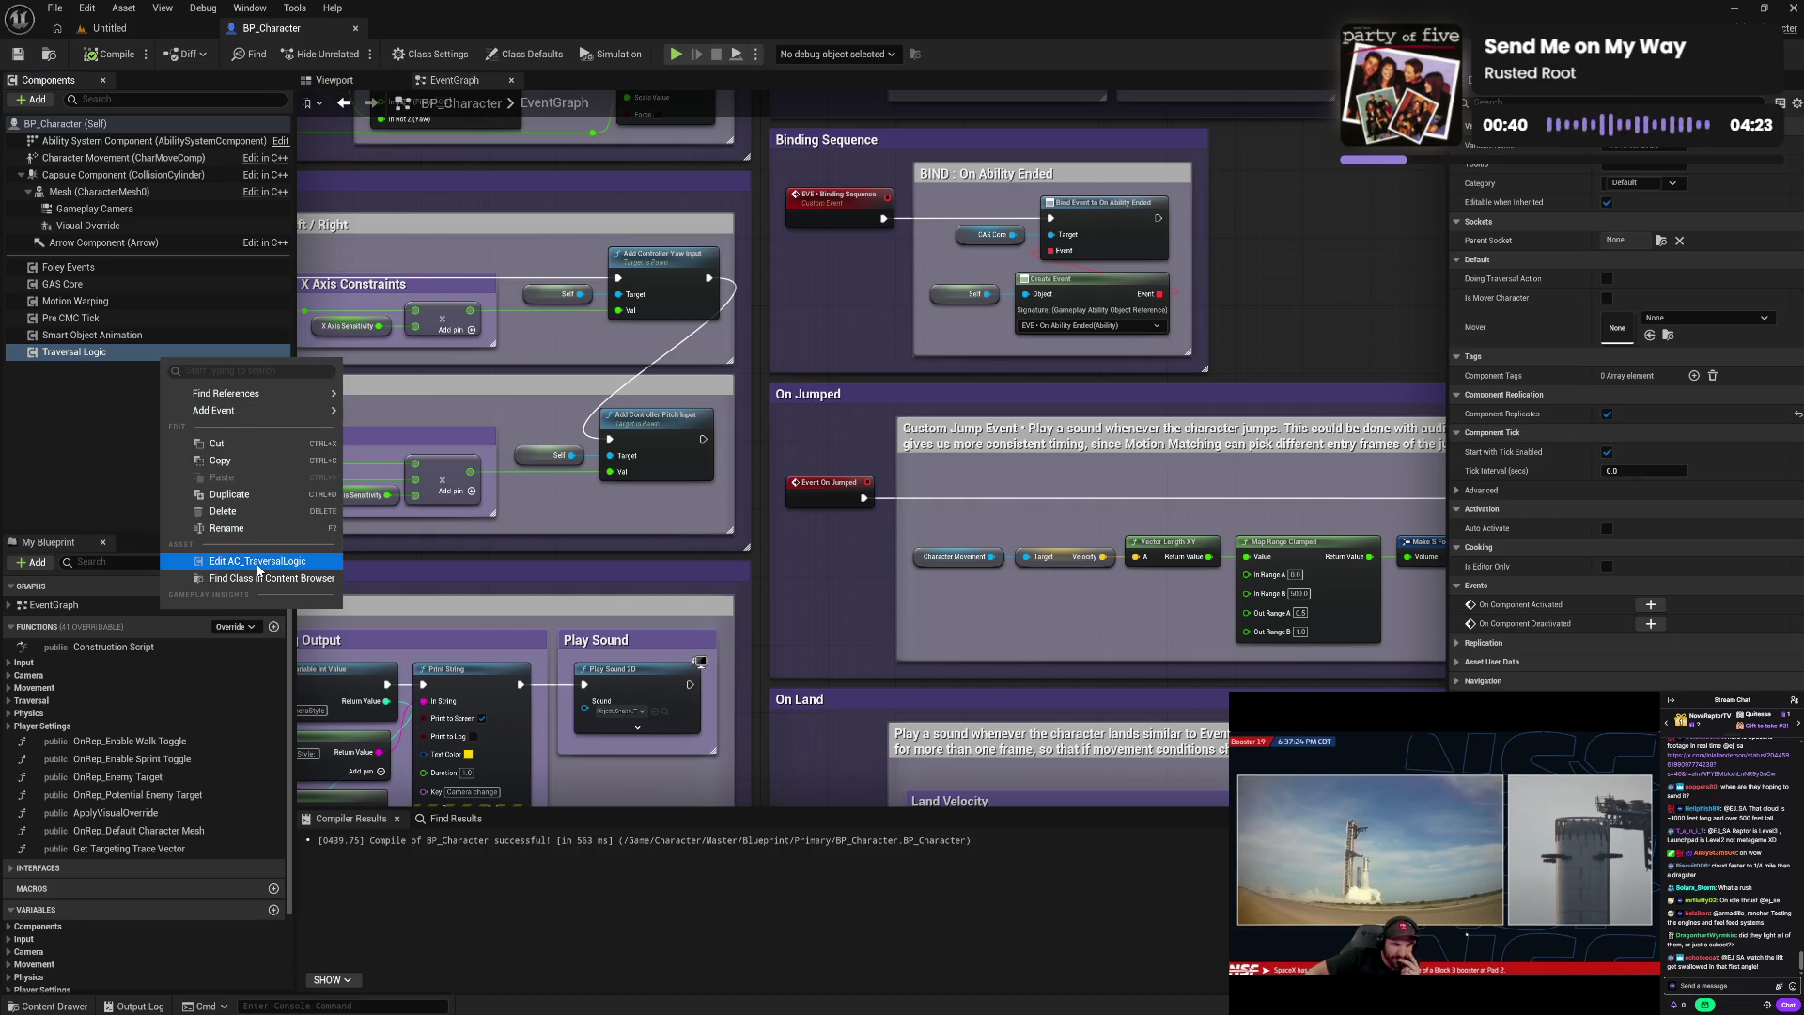
{"action": "left_click", "coordinate": [642, 428]}
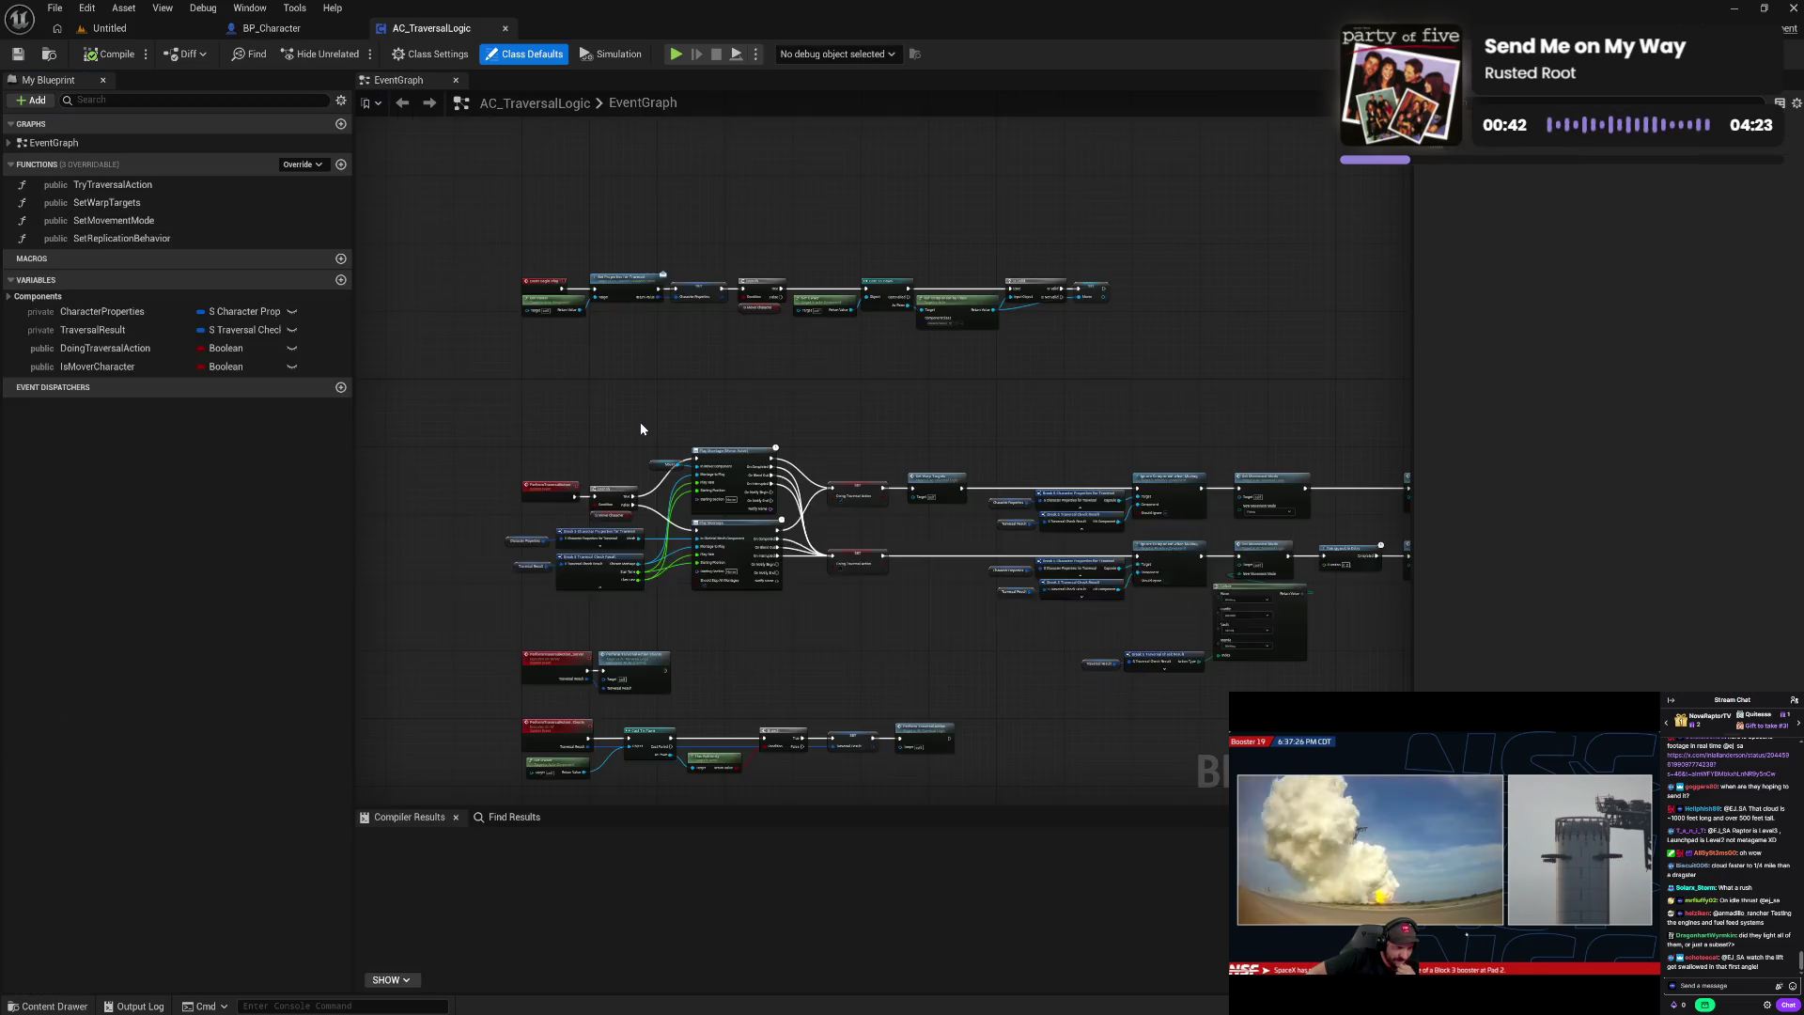
{"action": "mouse_move", "coordinate": [780, 420]}
{"action": "left_mouse_down"}
{"action": "mouse_move", "coordinate": [780, 393]}
{"action": "mouse_move", "coordinate": [711, 317]}
{"action": "left_mouse_up"}
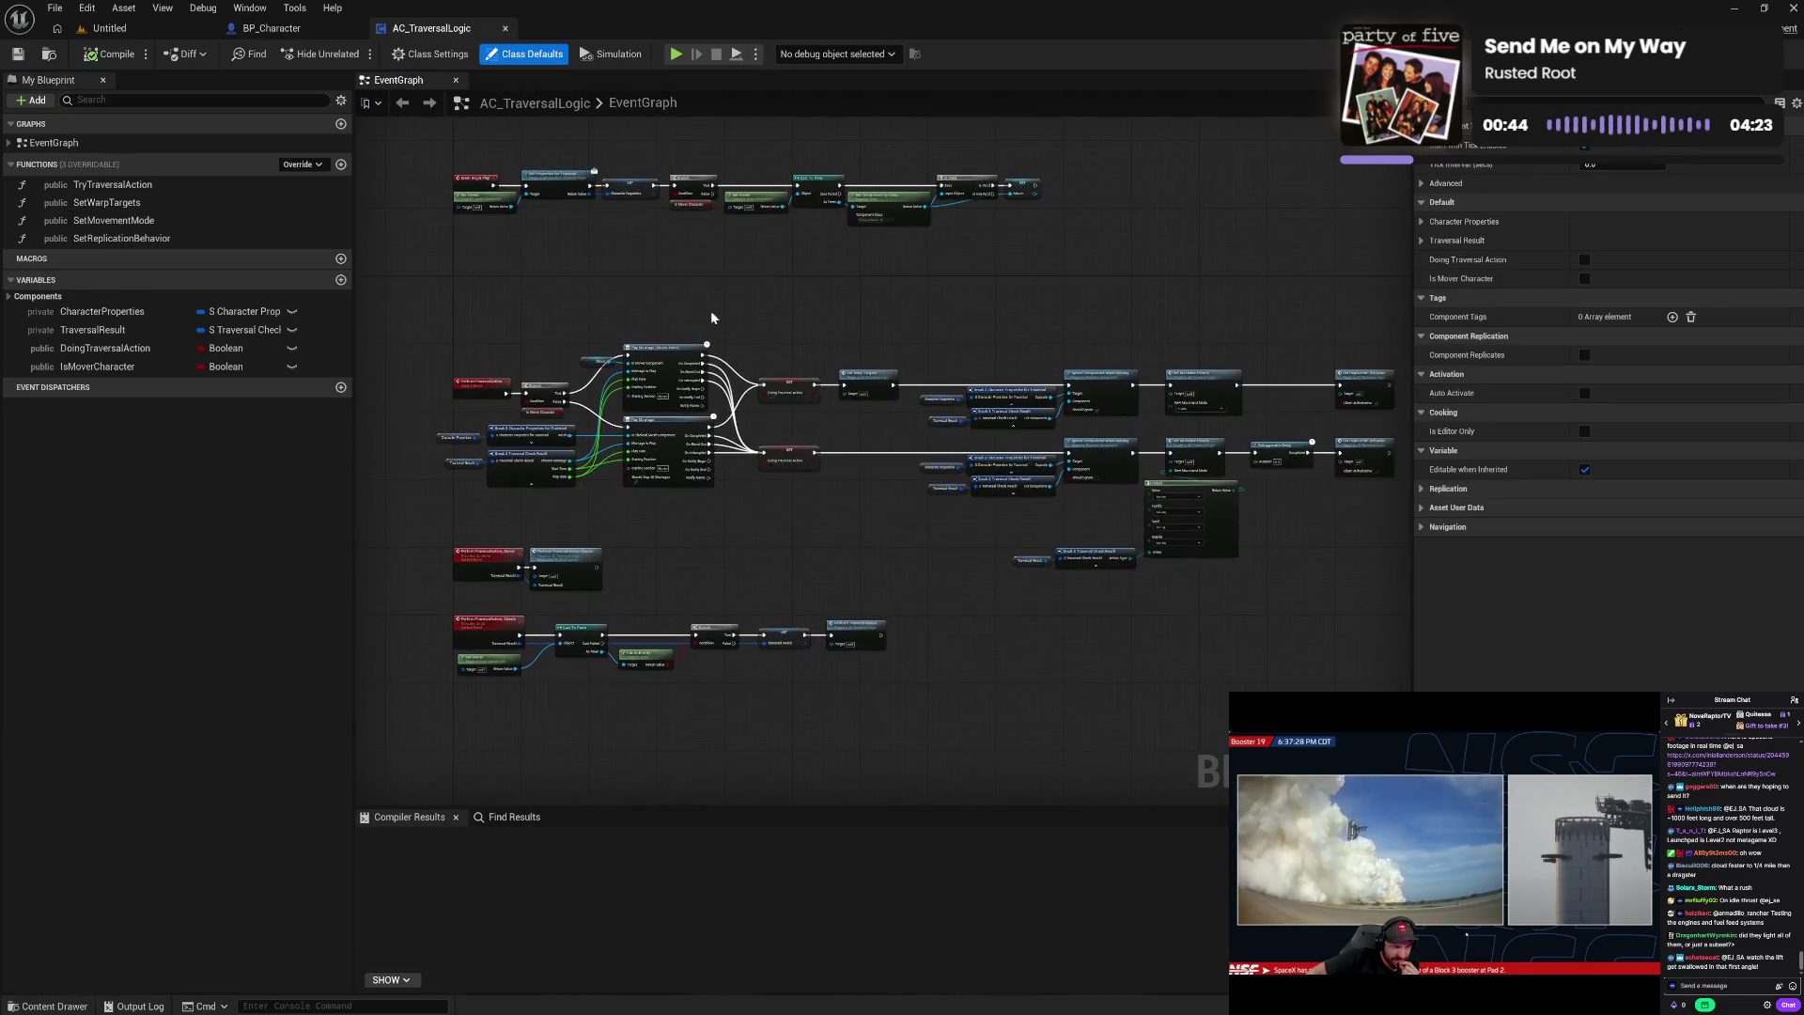
{"action": "scroll", "coordinate": [677, 310], "scroll_direction": "down", "scroll_amount": 2}
{"action": "scroll", "coordinate": [641, 331], "scroll_direction": "up", "scroll_amount": 2}
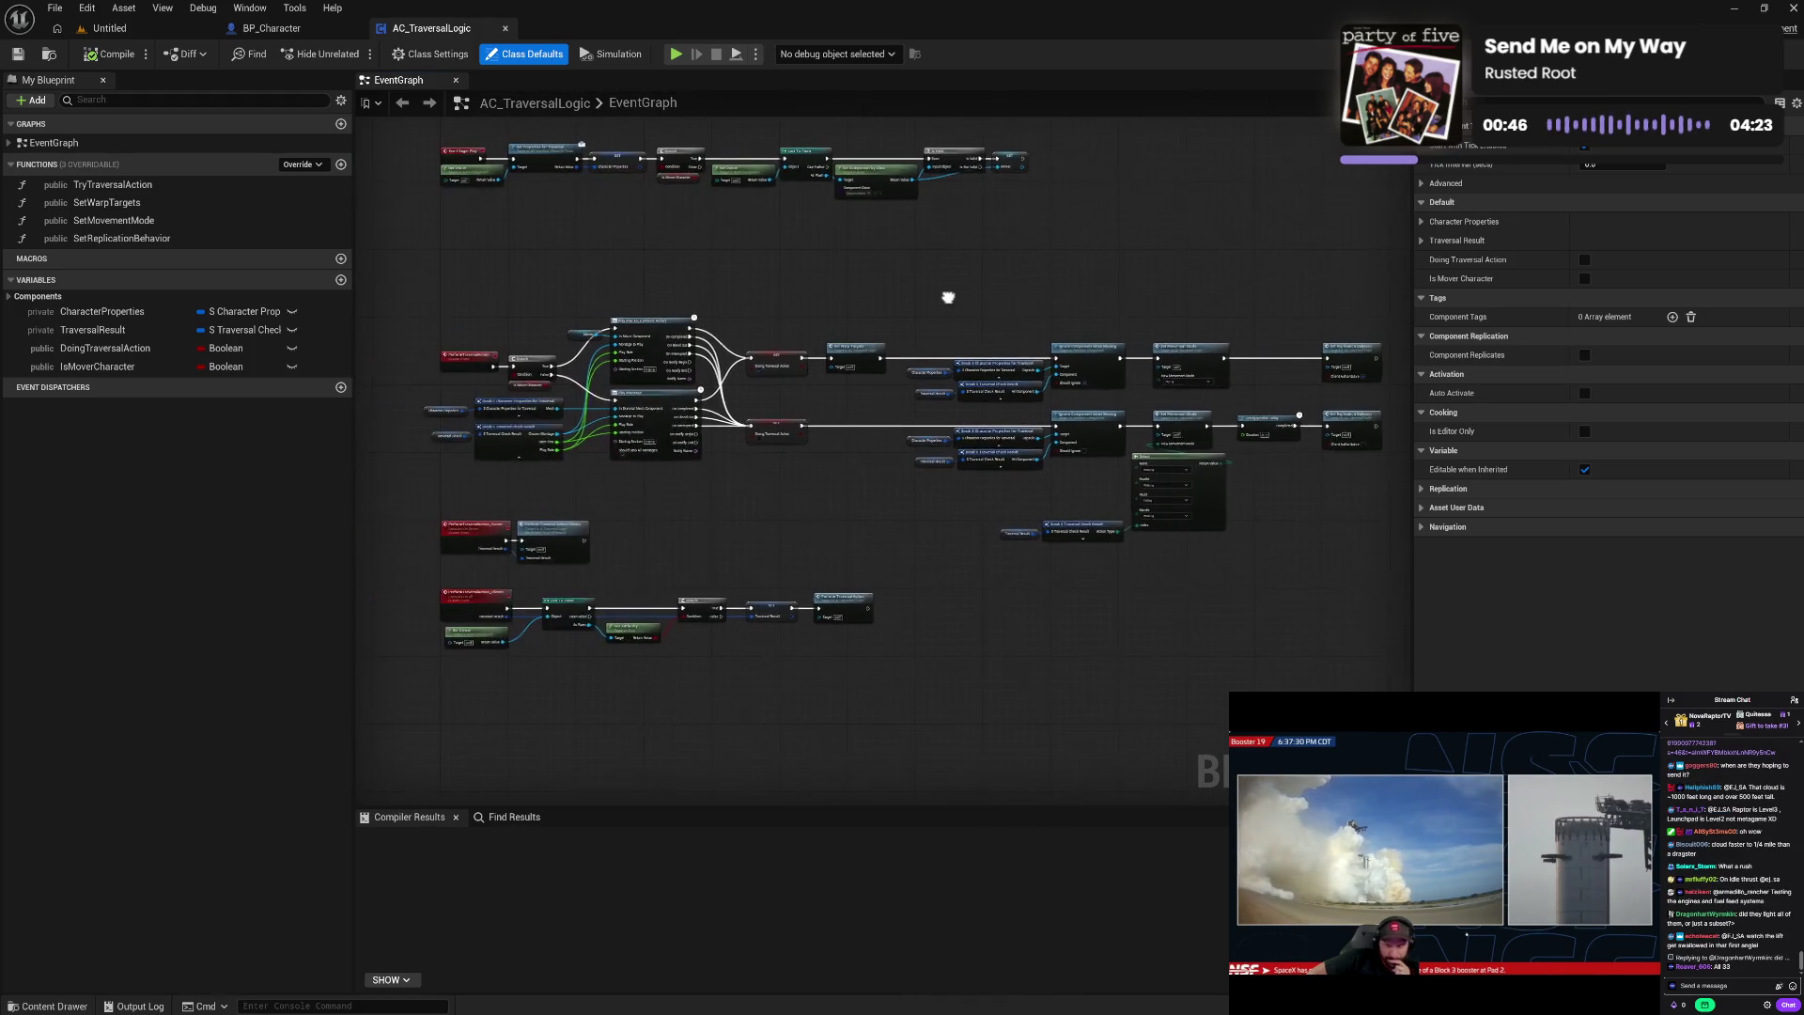
{"action": "scroll", "coordinate": [855, 329], "scroll_direction": "up", "scroll_amount": 4}
{"action": "left_click_drag", "start_coordinate": [667, 321], "coordinate": [1127, 304]}
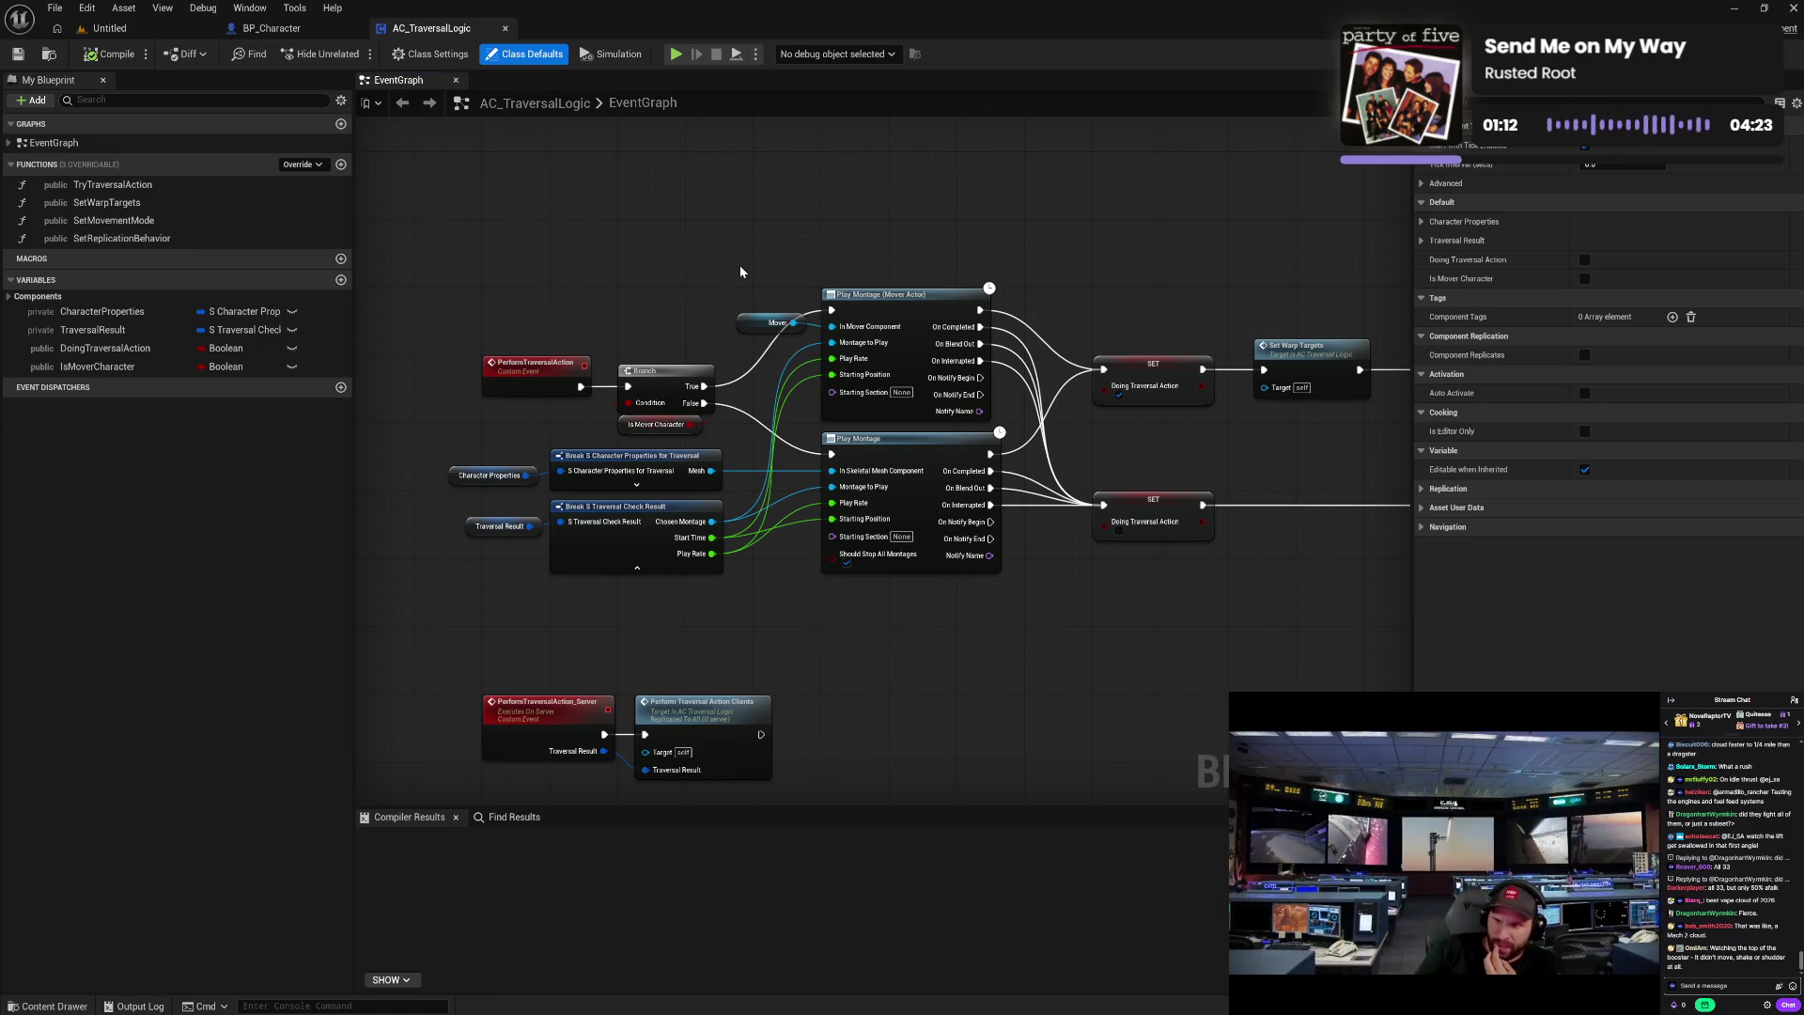
{"action": "left_click", "coordinate": [503, 31]}
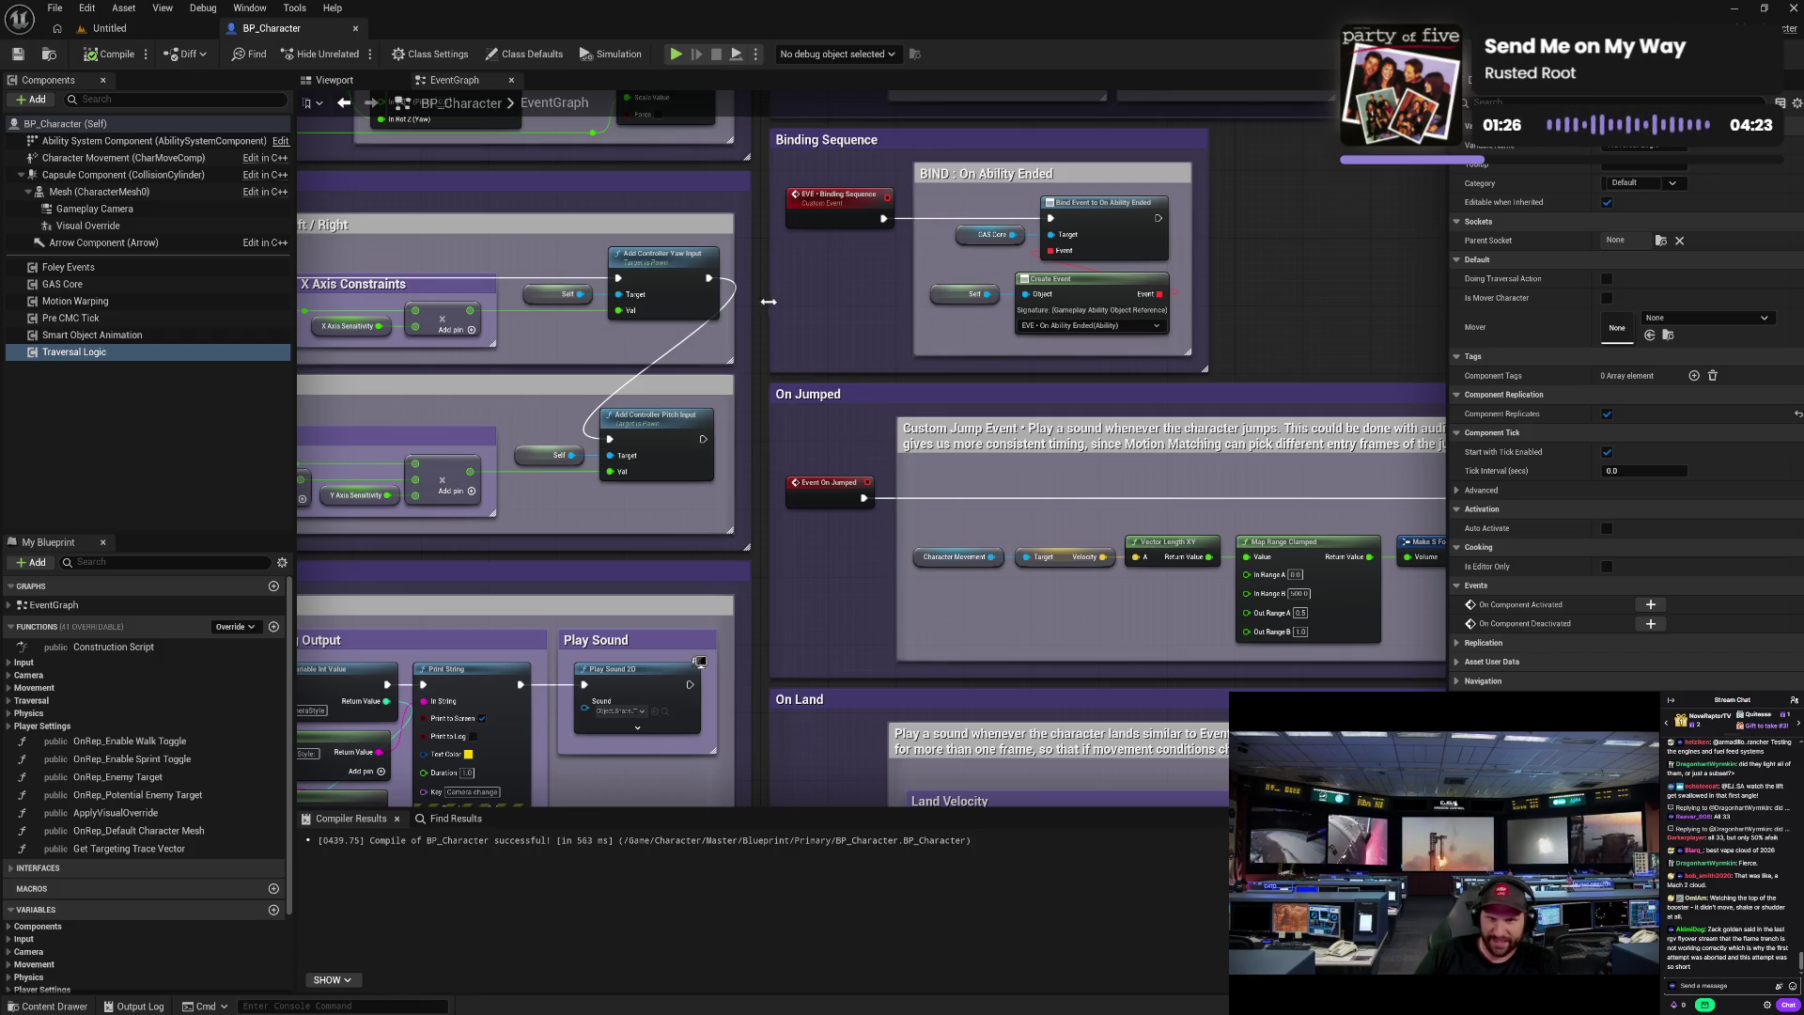
{"action": "mouse_move", "coordinate": [770, 302]}
{"action": "left_mouse_down"}
{"action": "mouse_move", "coordinate": [792, 488]}
{"action": "mouse_move", "coordinate": [1103, 681]}
{"action": "left_mouse_up"}
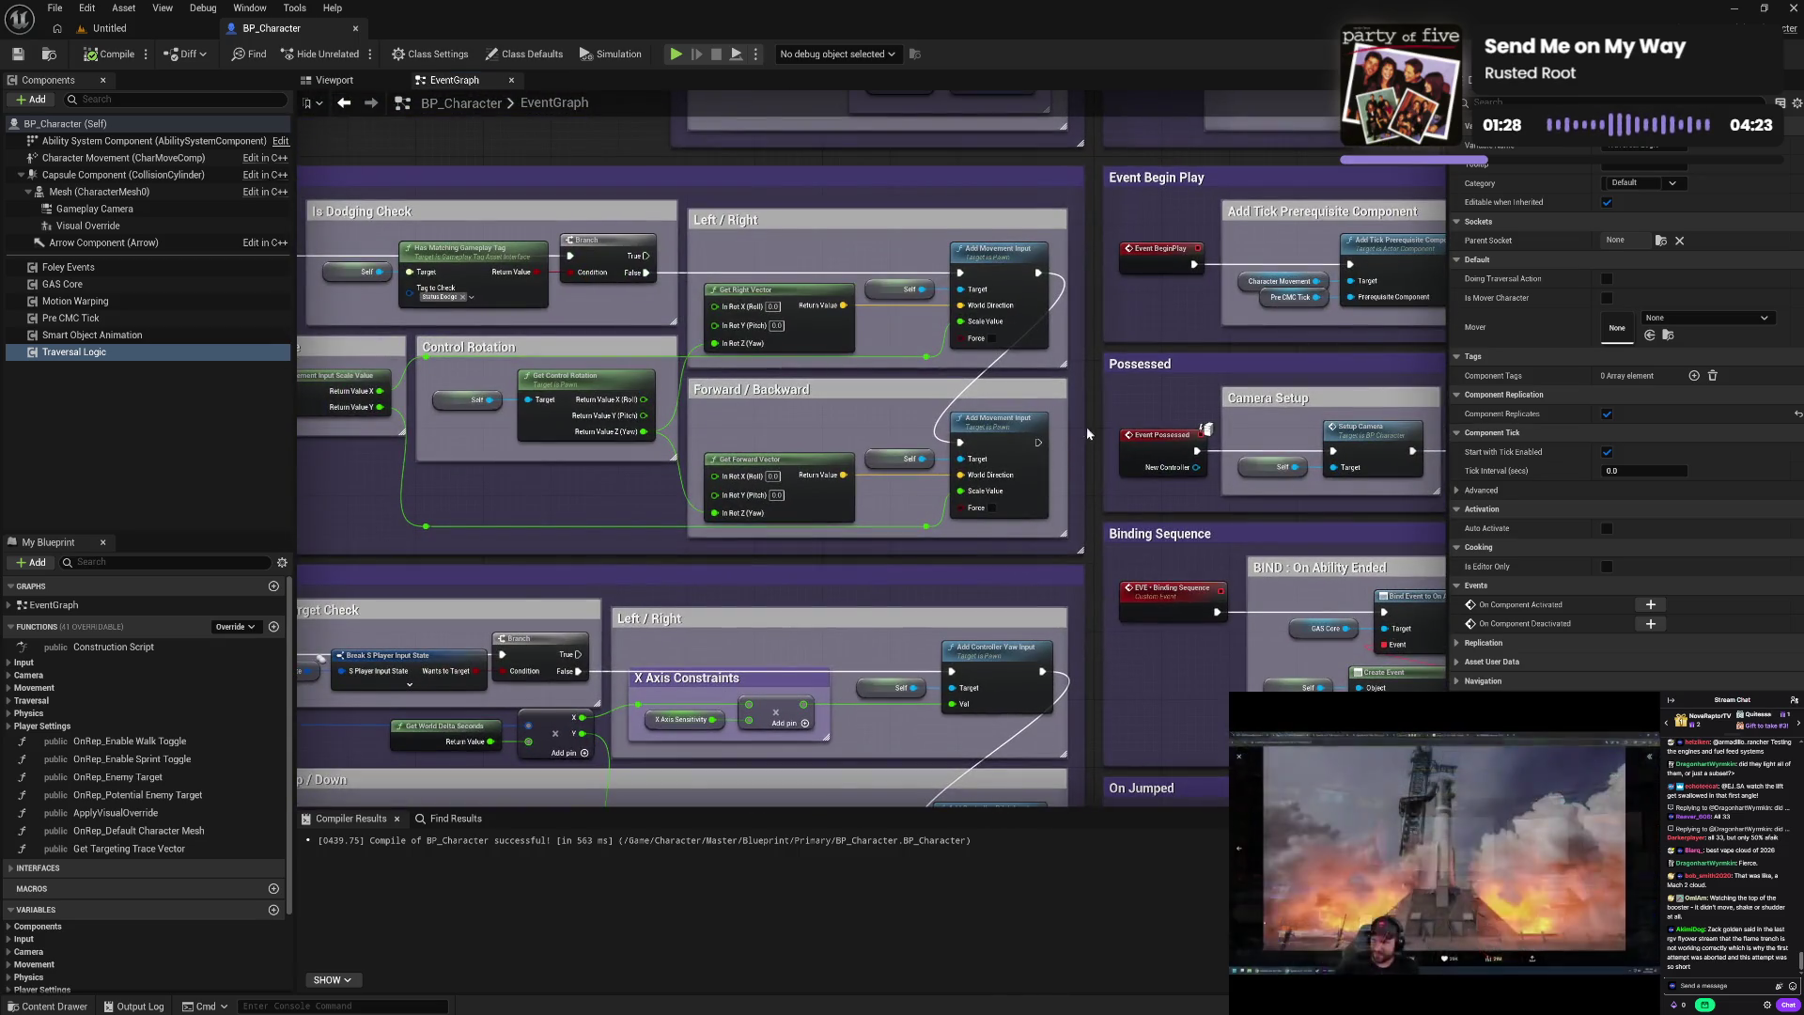
{"action": "mouse_move", "coordinate": [1086, 426]}
{"action": "left_mouse_down"}
{"action": "mouse_move", "coordinate": [1113, 822]}
{"action": "mouse_move", "coordinate": [1071, 711]}
{"action": "left_mouse_up"}
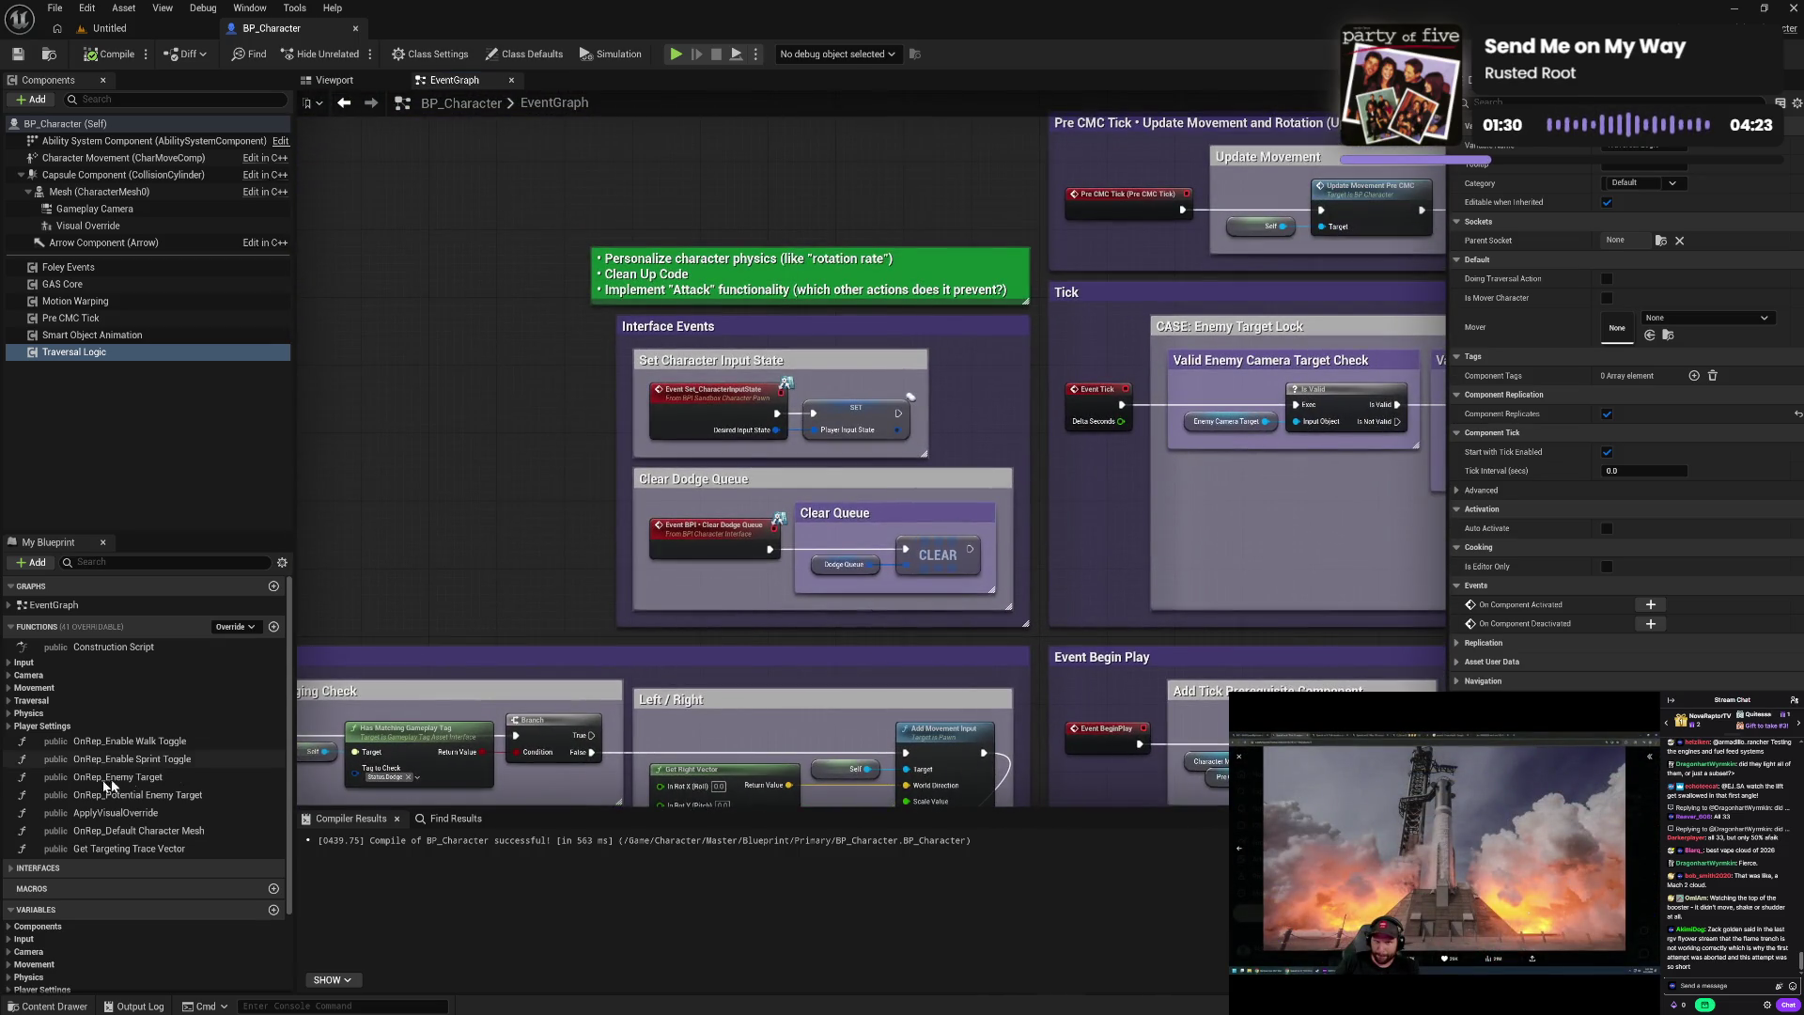
{"action": "left_click", "coordinate": [8, 691]}
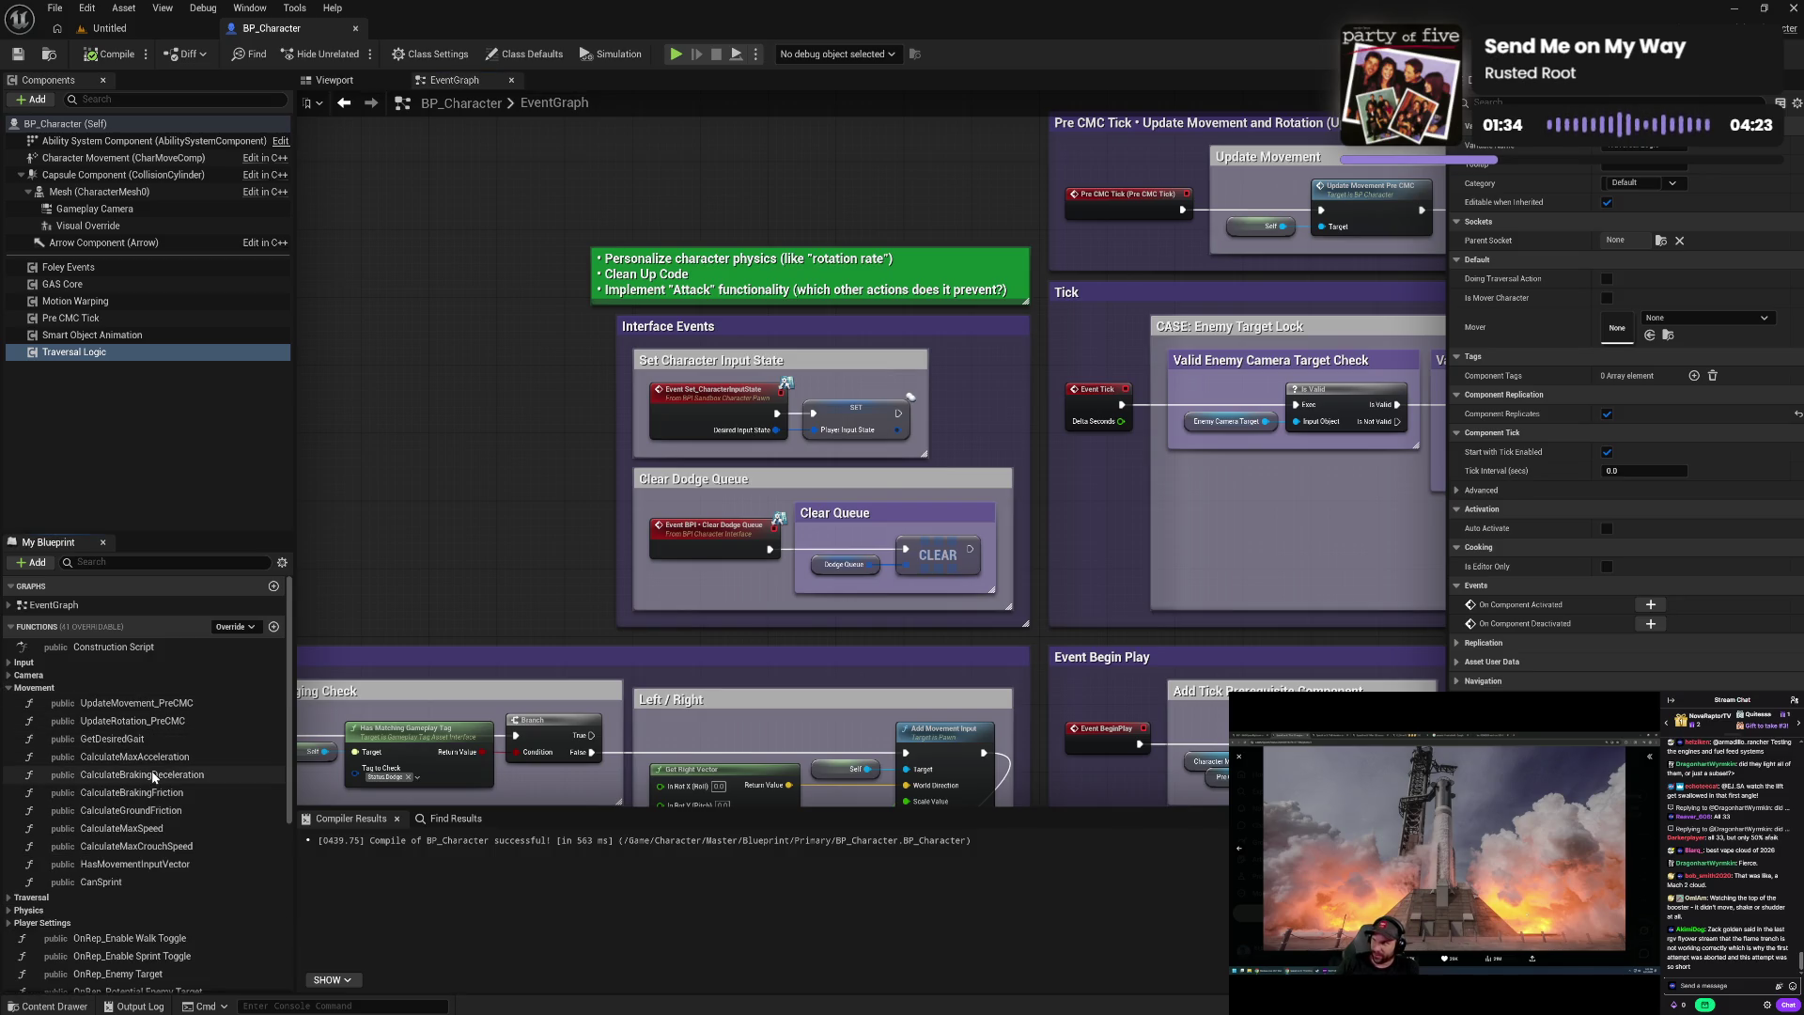
{"action": "left_click", "coordinate": [8, 691]}
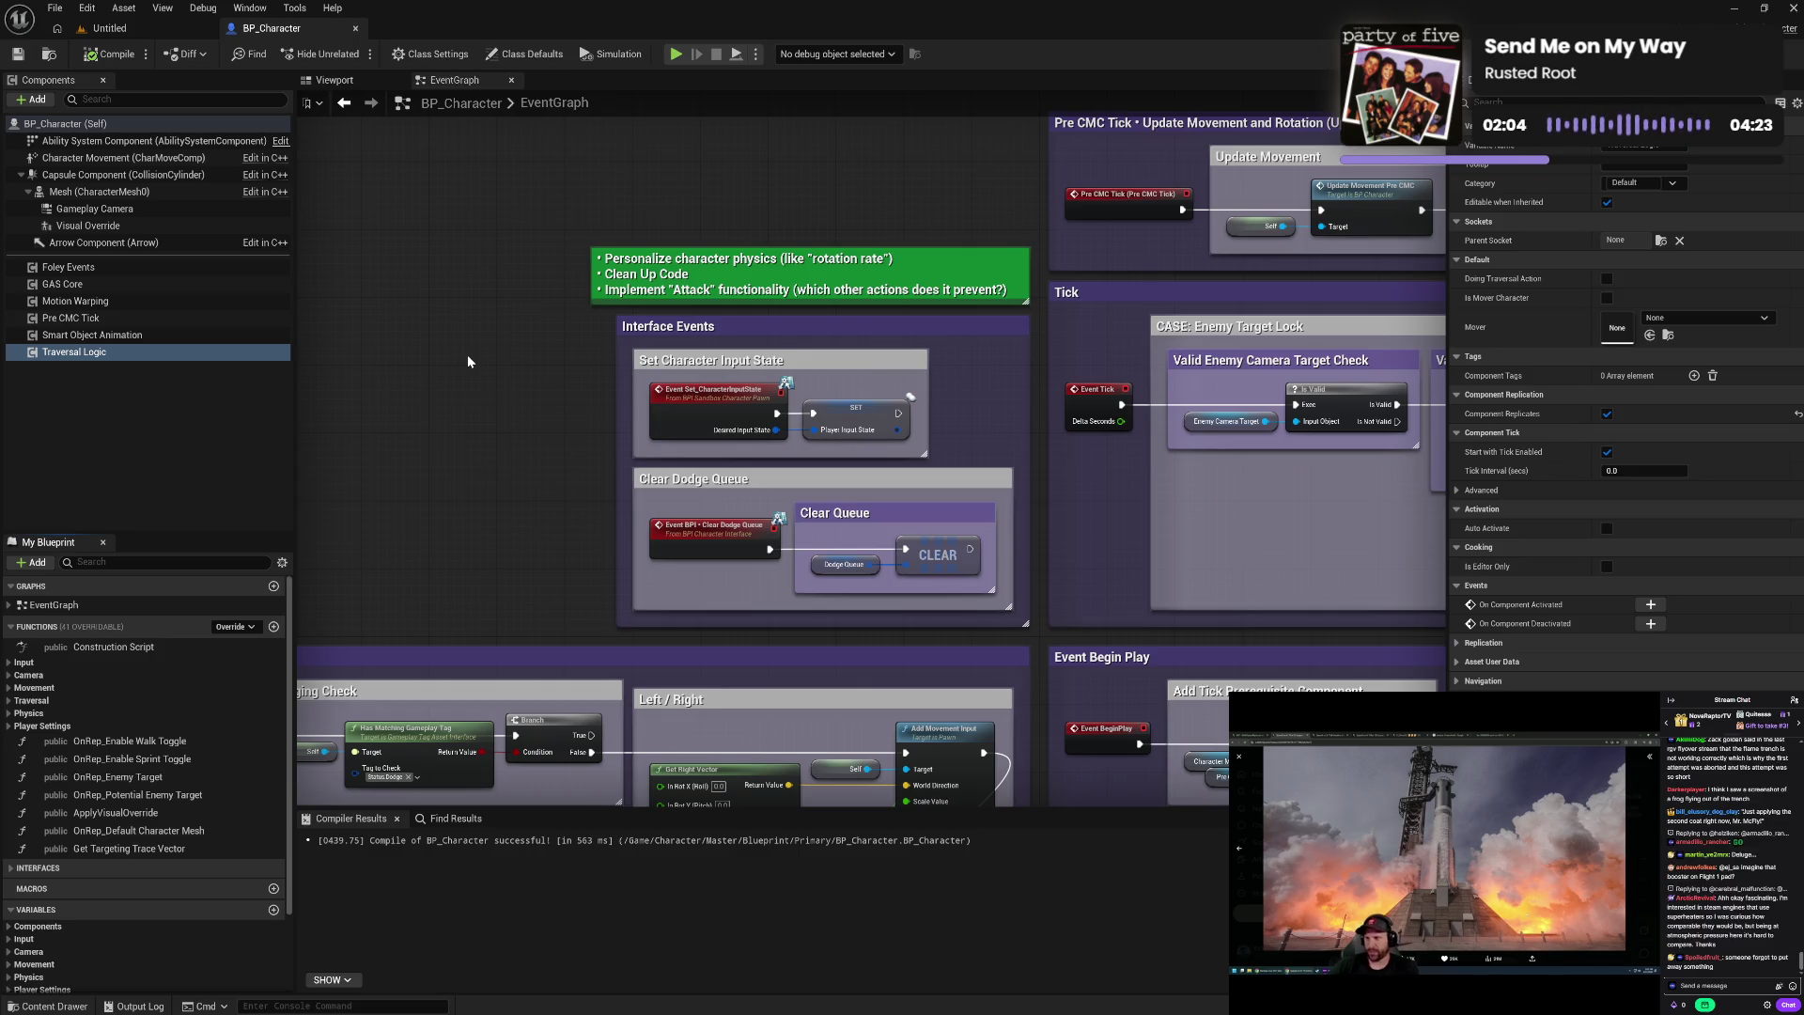
{"action": "mouse_move", "coordinate": [150, 140]}
{"action": "left_mouse_down"}
{"action": "mouse_move", "coordinate": [365, 211]}
{"action": "mouse_move", "coordinate": [422, 207]}
{"action": "mouse_move", "coordinate": [473, 278]}
{"action": "left_mouse_up"}
- Delete the box-selected nodes, then compile and save BP_Character
{"action": "key", "text": "Delete"}
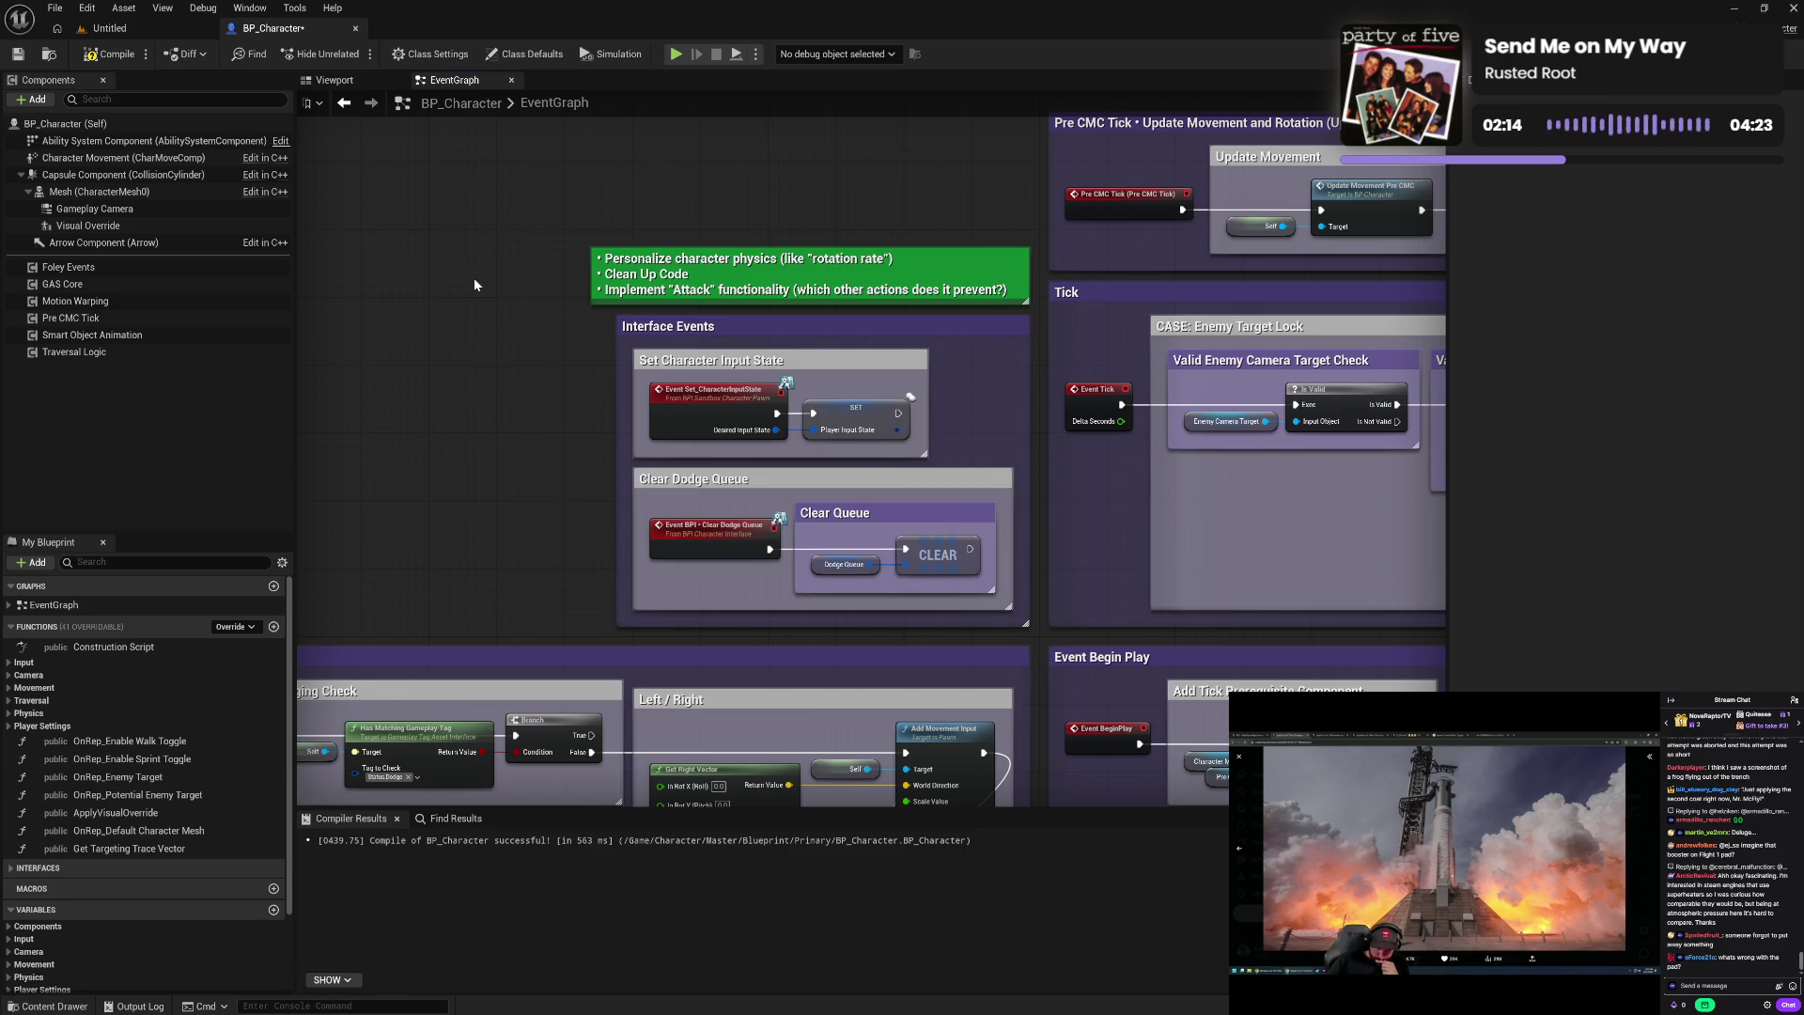
{"action": "left_click", "coordinate": [109, 55]}
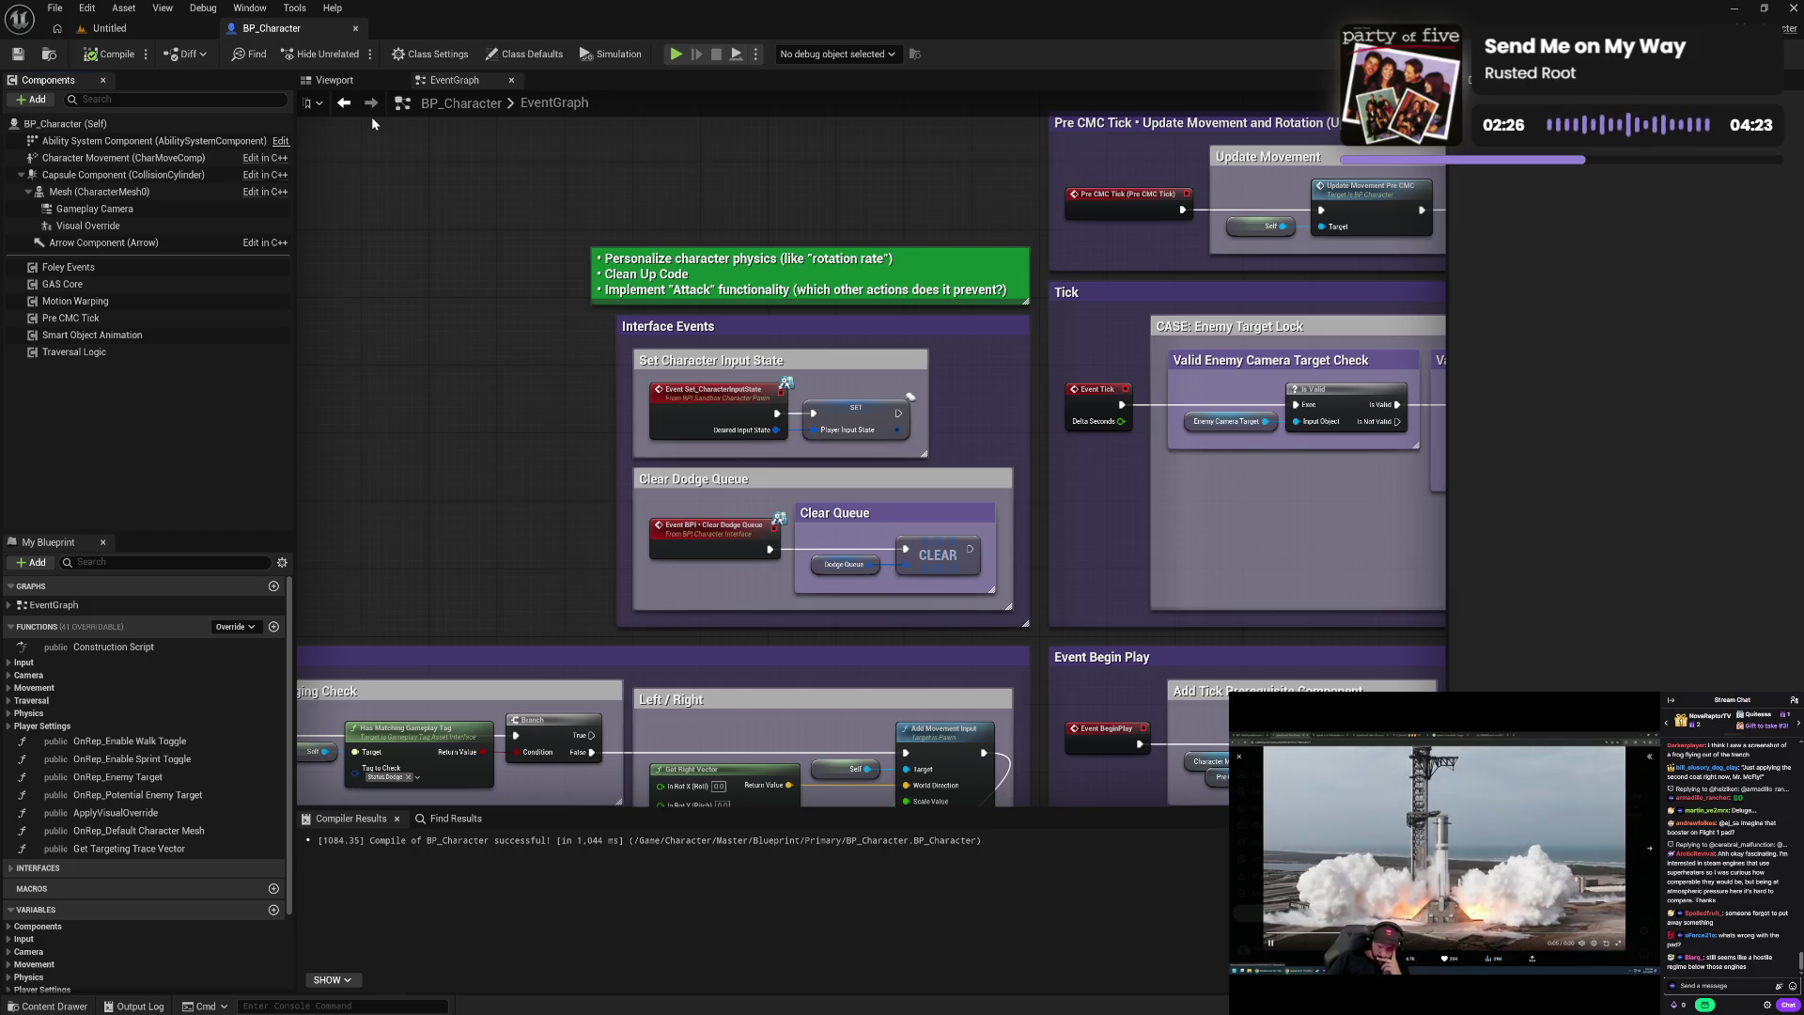
{"action": "left_click_drag", "start_coordinate": [495, 332], "coordinate": [564, 233]}
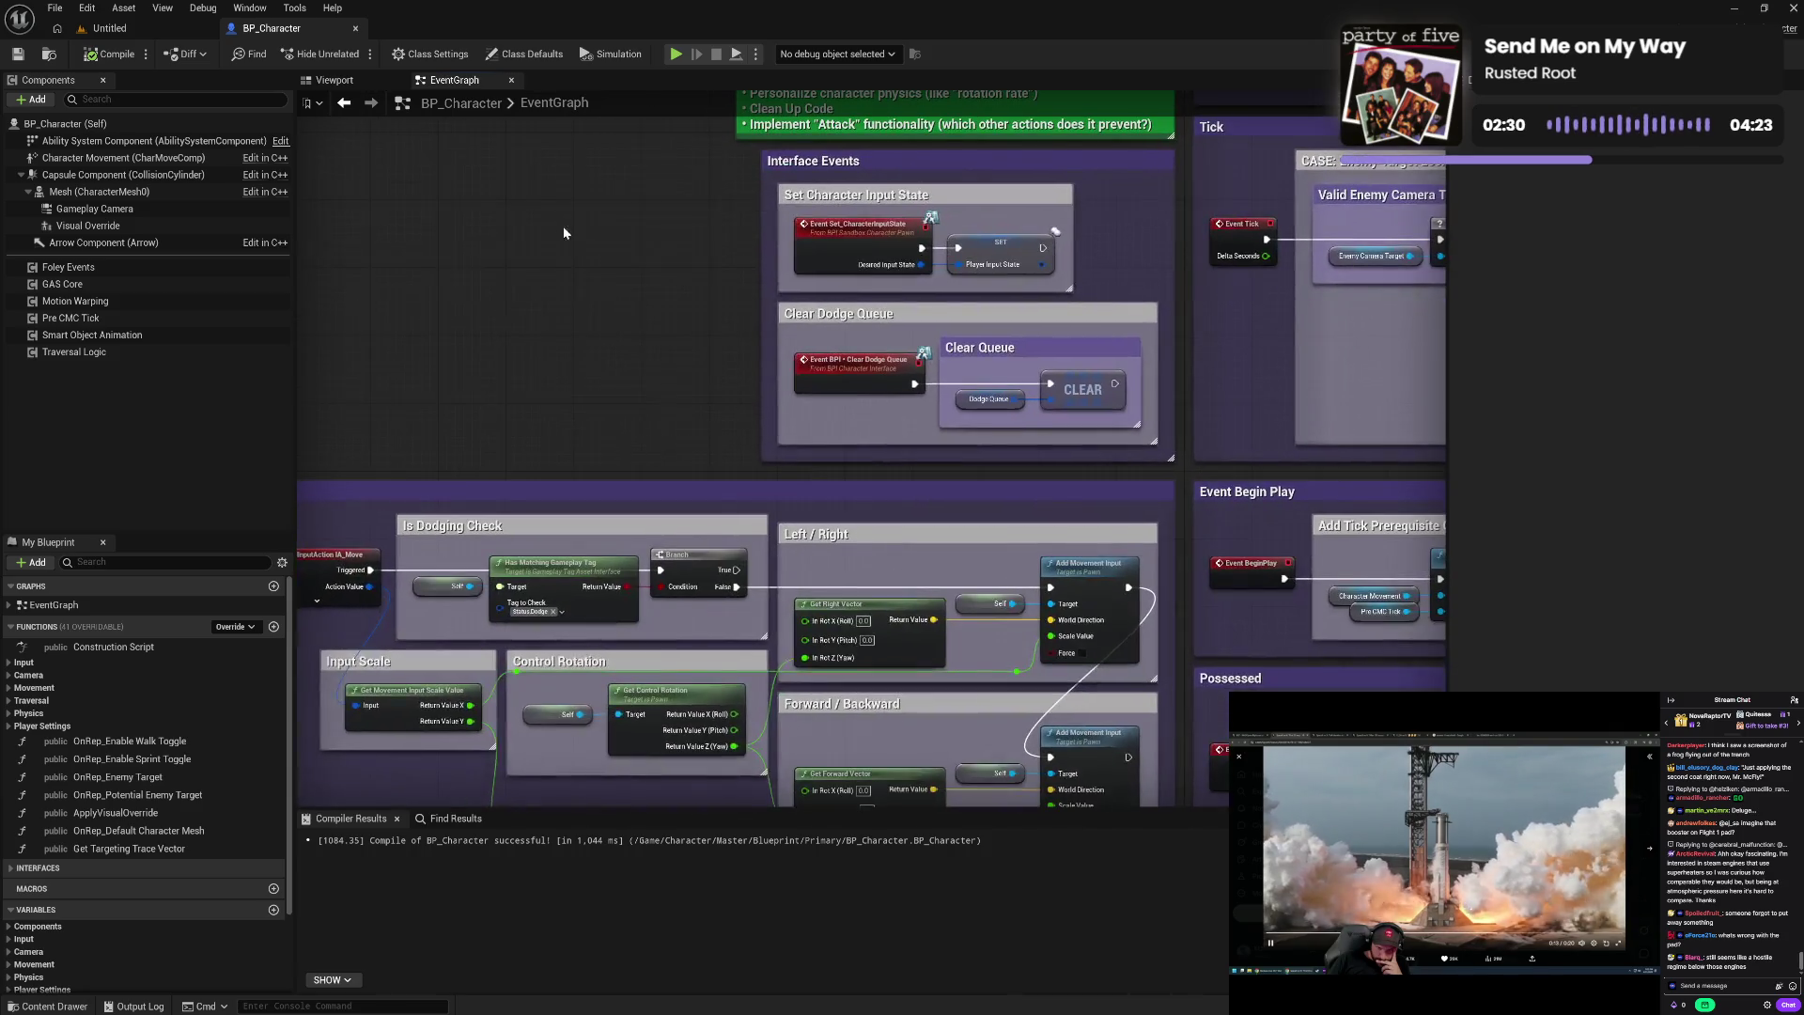
{"action": "left_click_drag", "start_coordinate": [492, 279], "coordinate": [618, 262]}
{"action": "left_click_drag", "start_coordinate": [506, 273], "coordinate": [589, 284]}
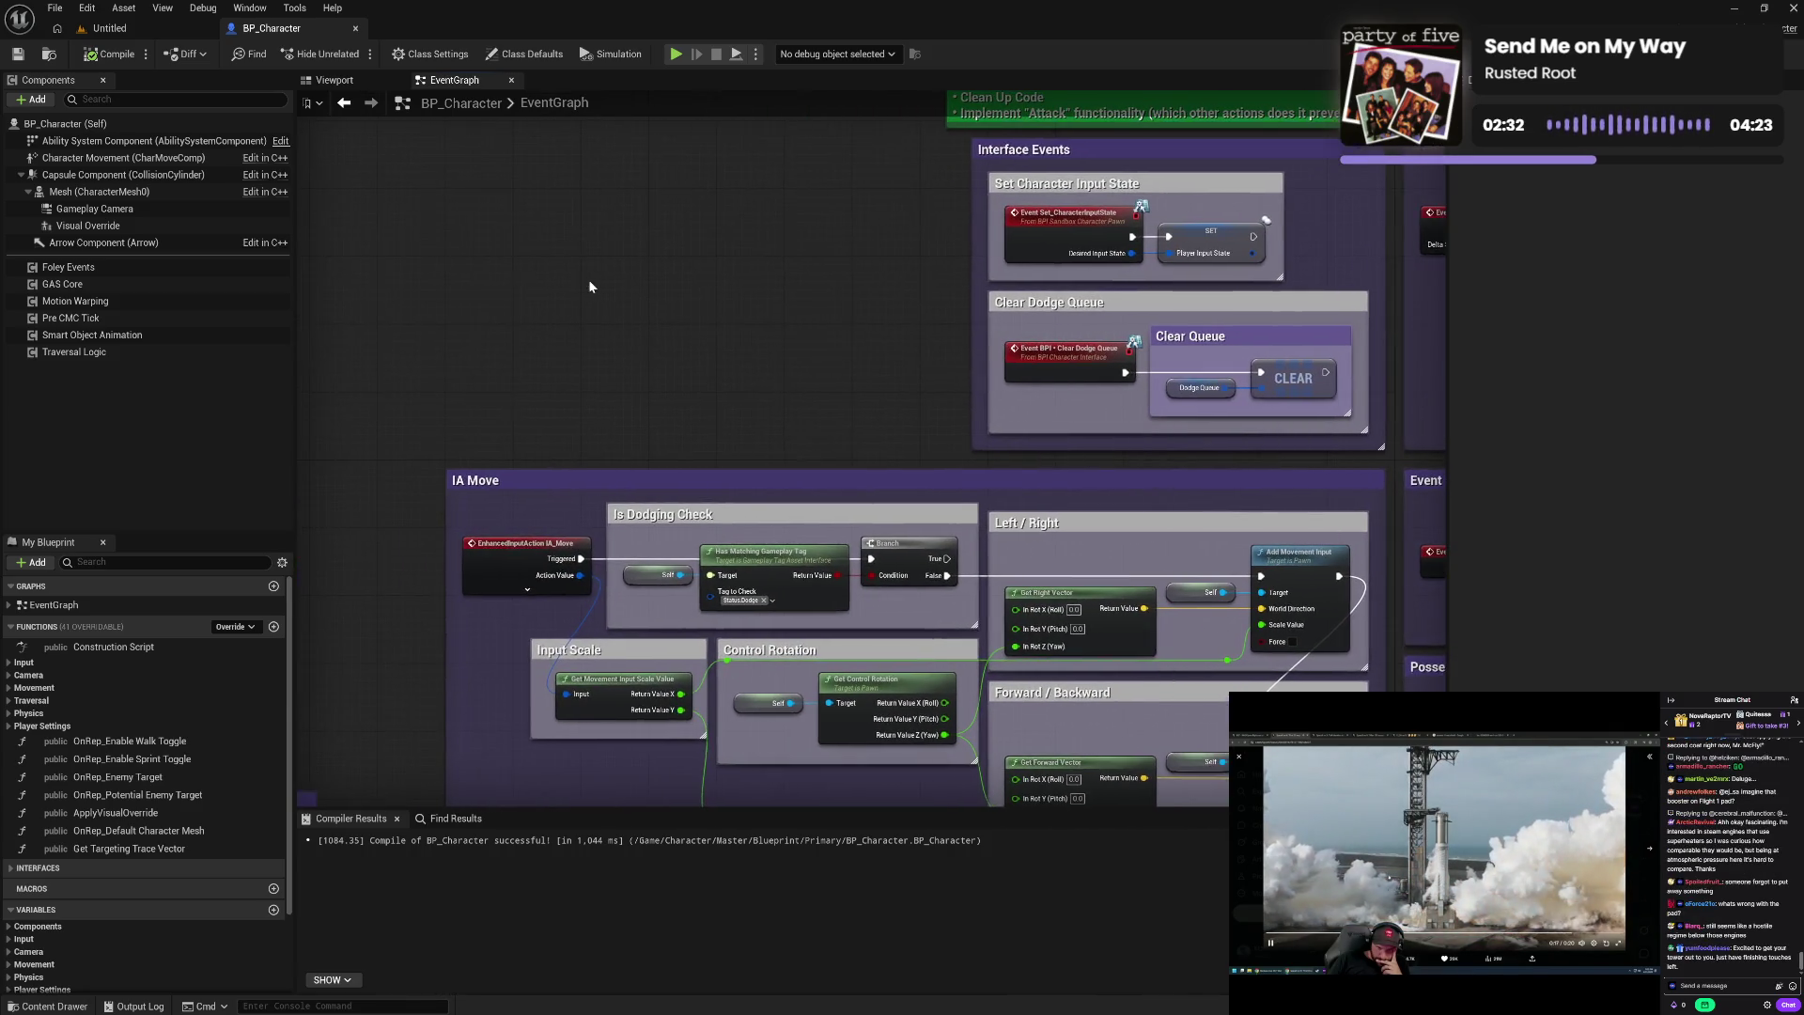
{"action": "mouse_move", "coordinate": [691, 353]}
{"action": "left_mouse_down"}
{"action": "mouse_move", "coordinate": [601, 297]}
{"action": "mouse_move", "coordinate": [584, 264]}
{"action": "mouse_move", "coordinate": [647, 313]}
{"action": "mouse_move", "coordinate": [701, 156]}
{"action": "left_mouse_up"}
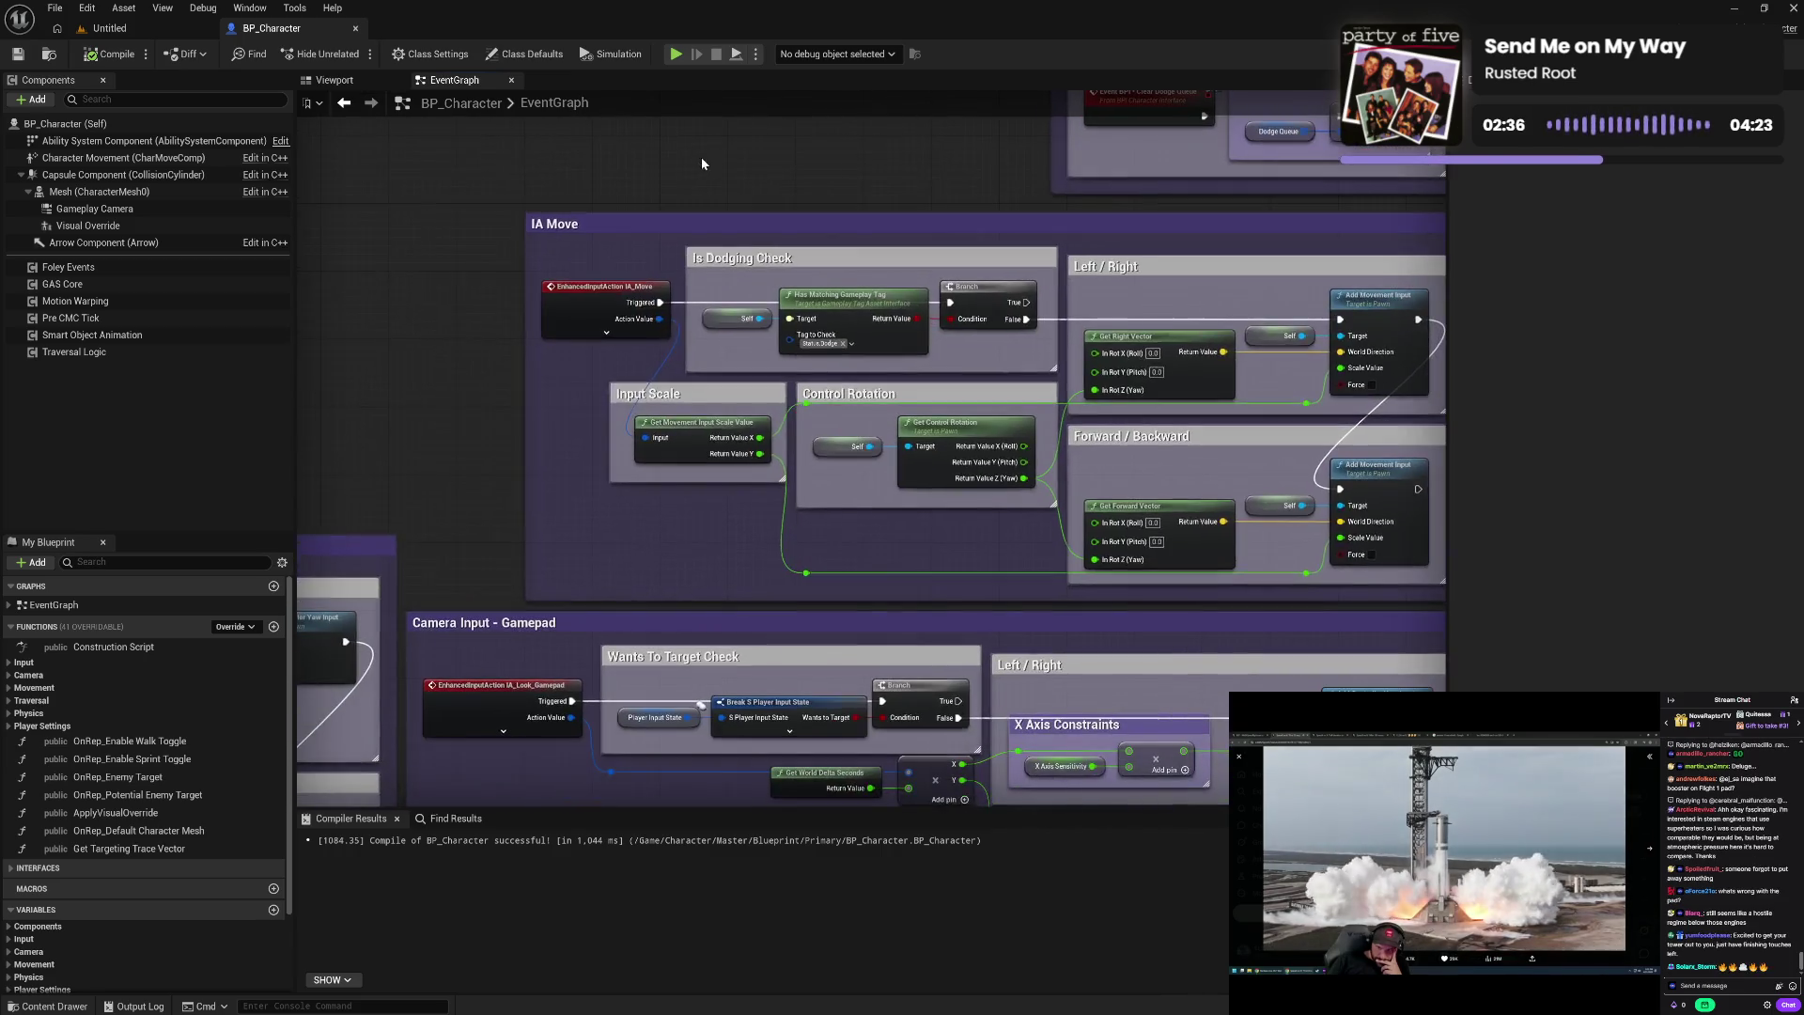
{"action": "left_click_drag", "start_coordinate": [512, 221], "coordinate": [685, 143]}
{"action": "left_click_drag", "start_coordinate": [535, 250], "coordinate": [757, 273]}
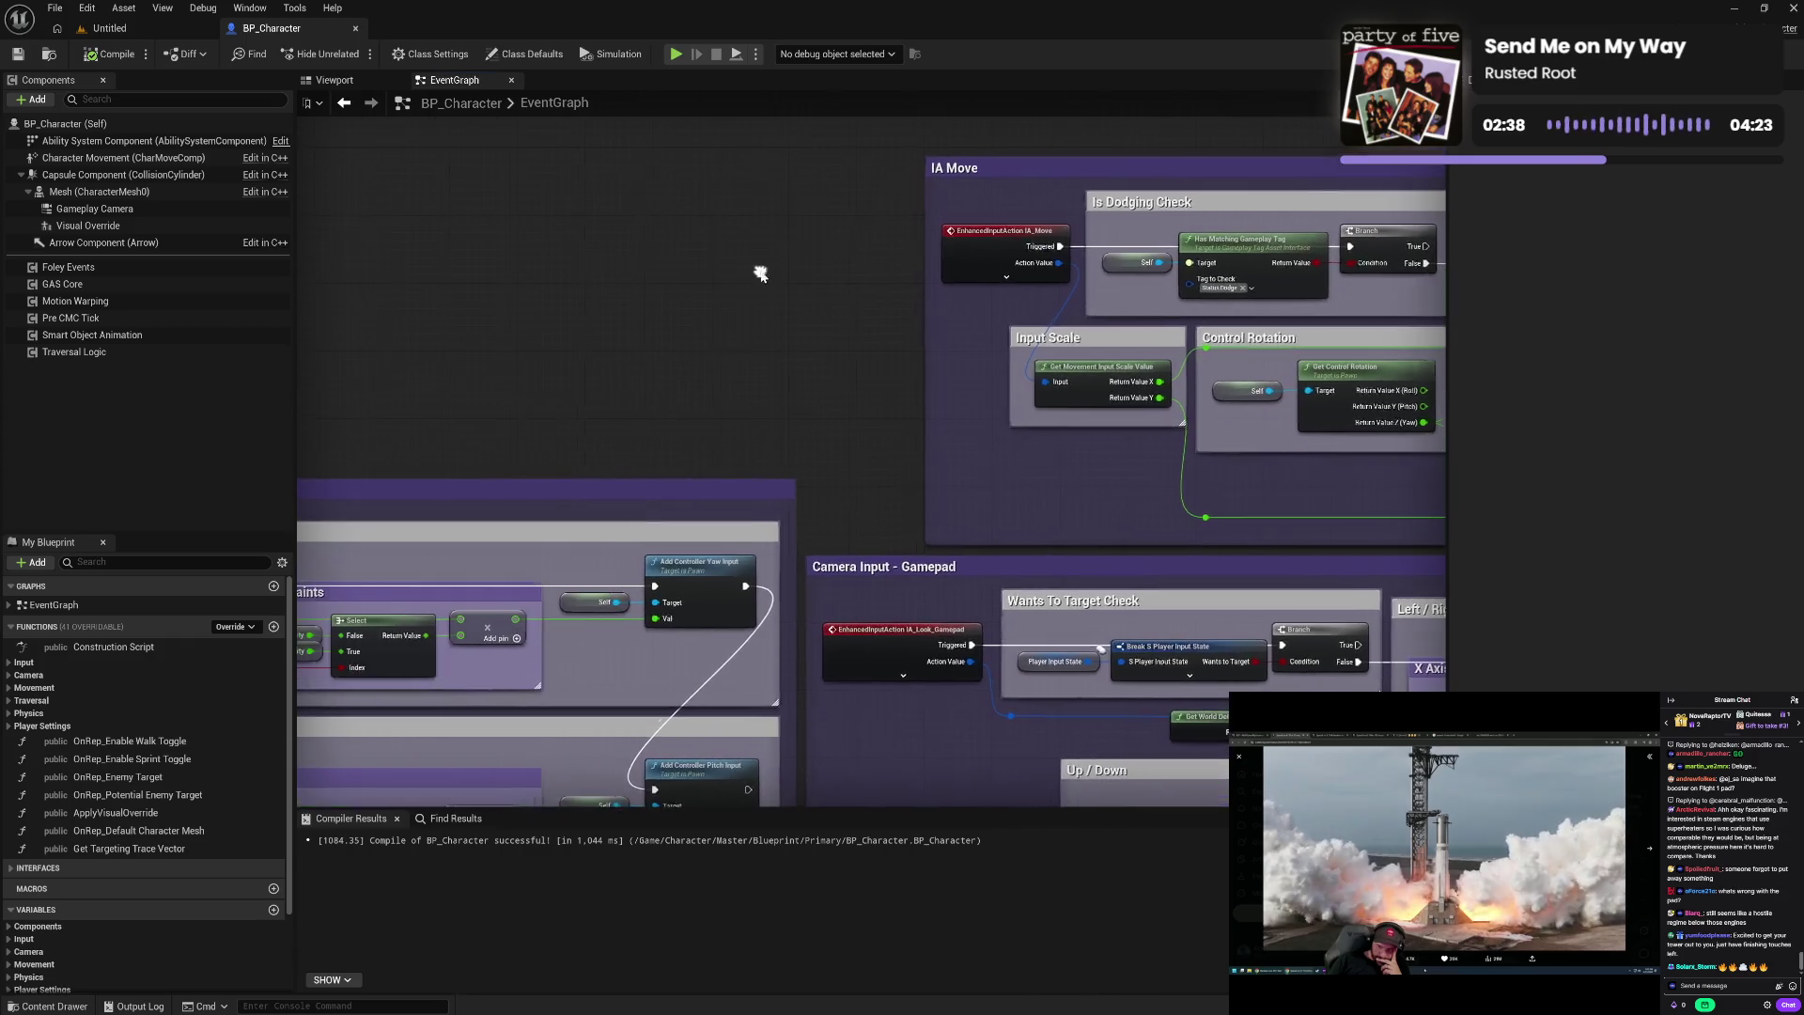
{"action": "mouse_move", "coordinate": [814, 326]}
{"action": "left_mouse_down"}
{"action": "mouse_move", "coordinate": [805, 213]}
{"action": "mouse_move", "coordinate": [779, 268]}
{"action": "mouse_move", "coordinate": [556, 164]}
{"action": "left_mouse_up"}
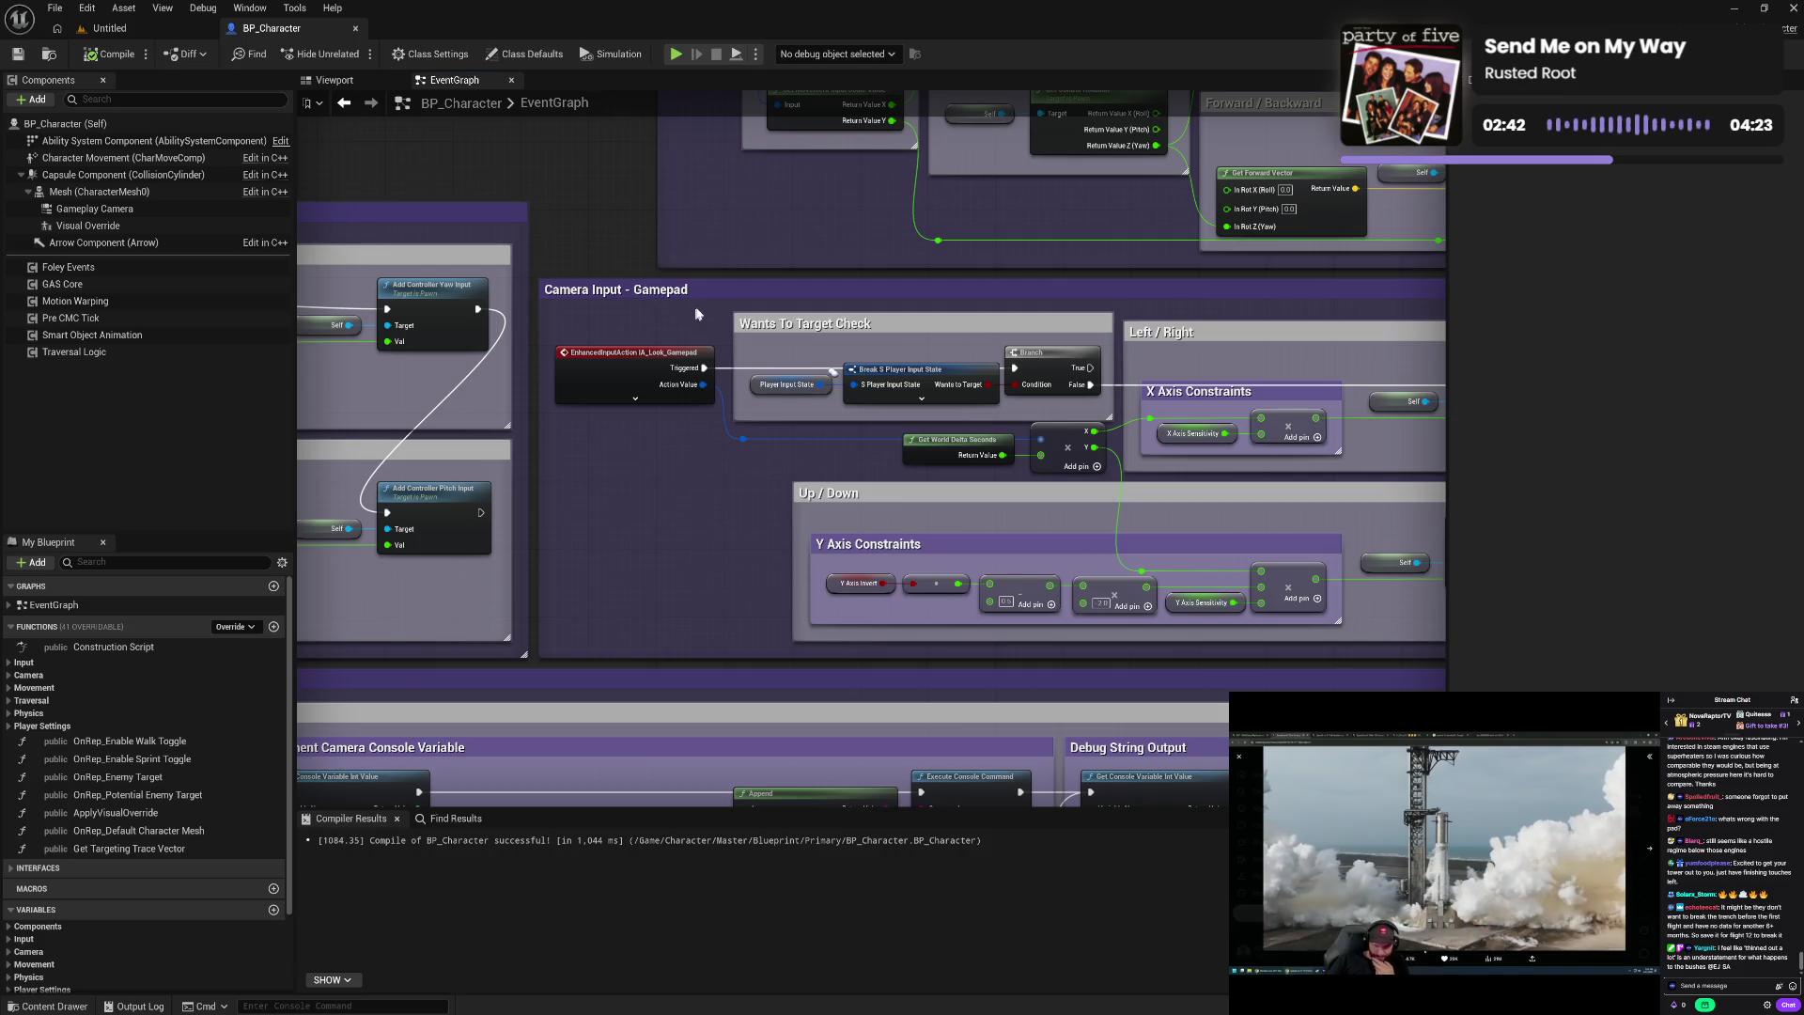
{"action": "left_click_drag", "start_coordinate": [711, 287], "coordinate": [851, 344]}
{"action": "scroll", "coordinate": [923, 300], "scroll_direction": "down", "scroll_amount": 2}
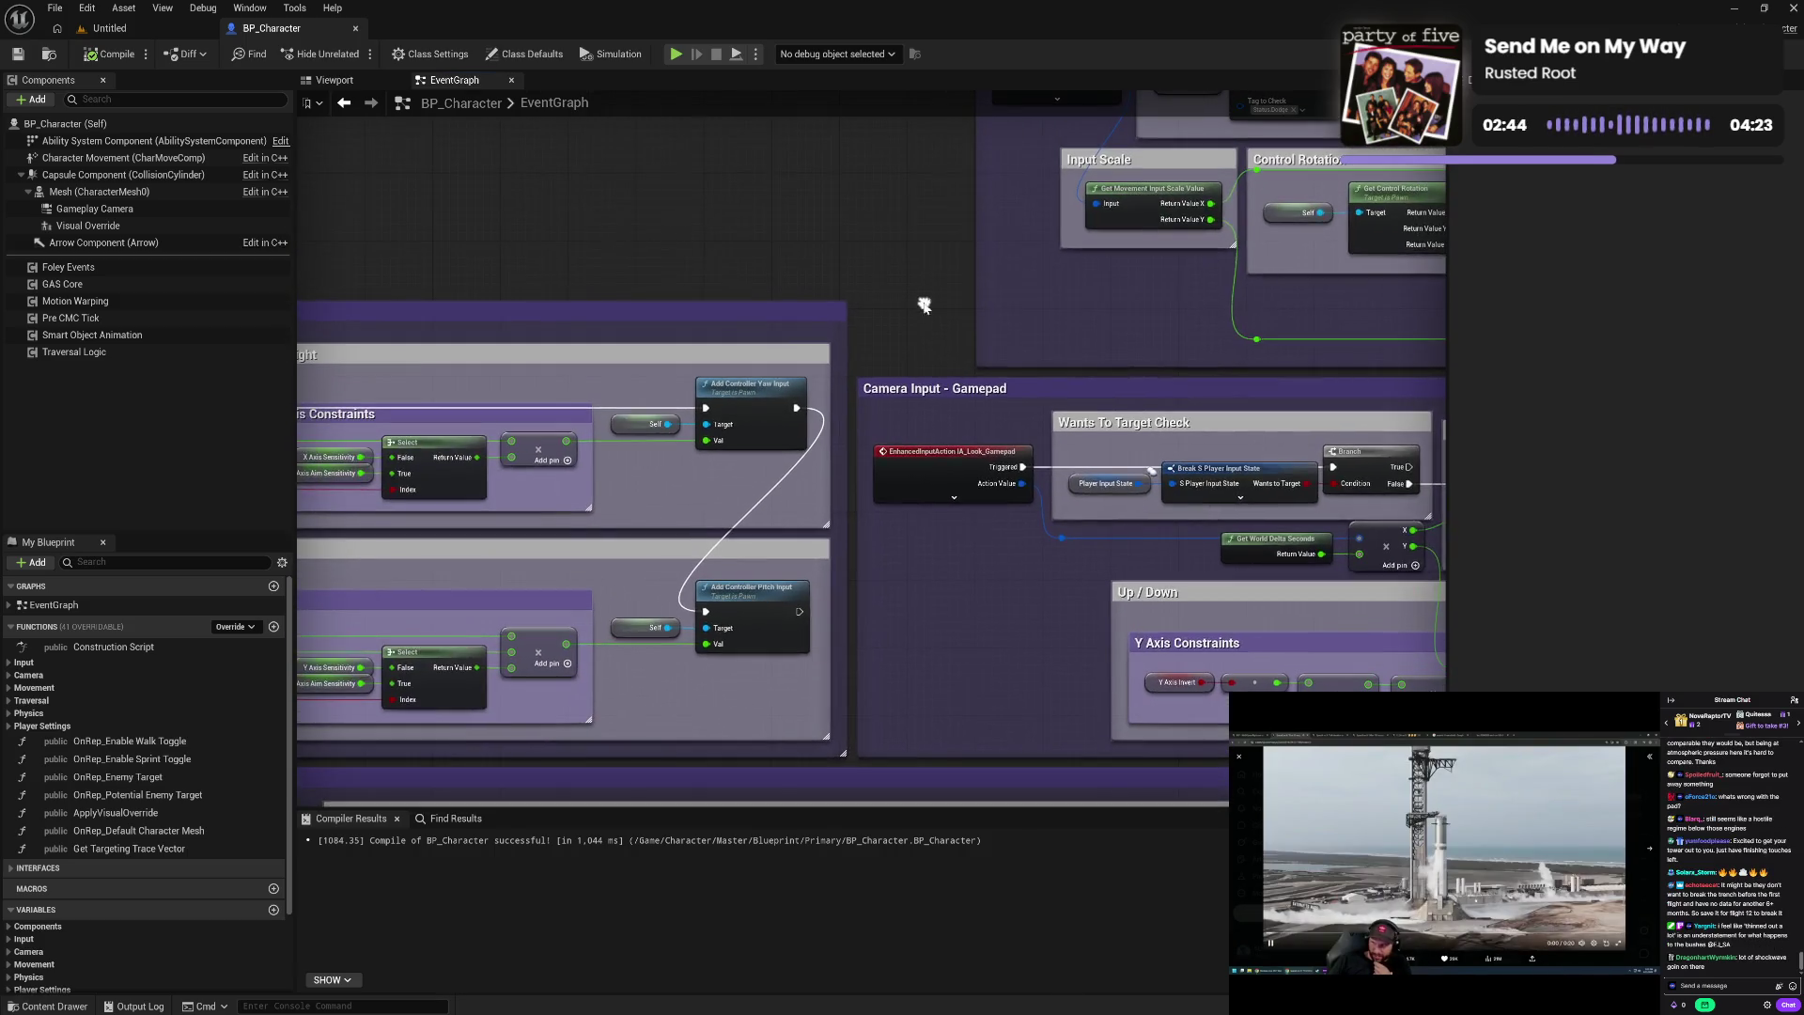
{"action": "scroll", "coordinate": [922, 300], "scroll_direction": "down", "scroll_amount": 3}
{"action": "mouse_move", "coordinate": [924, 255]}
{"action": "left_mouse_down"}
{"action": "mouse_move", "coordinate": [734, 242]}
{"action": "mouse_move", "coordinate": [692, 151]}
{"action": "mouse_move", "coordinate": [685, 242]}
{"action": "mouse_move", "coordinate": [576, 302]}
{"action": "mouse_move", "coordinate": [590, 338]}
{"action": "mouse_move", "coordinate": [658, 235]}
{"action": "mouse_move", "coordinate": [733, 187]}
{"action": "mouse_move", "coordinate": [773, 280]}
{"action": "mouse_move", "coordinate": [752, 211]}
{"action": "left_mouse_up"}
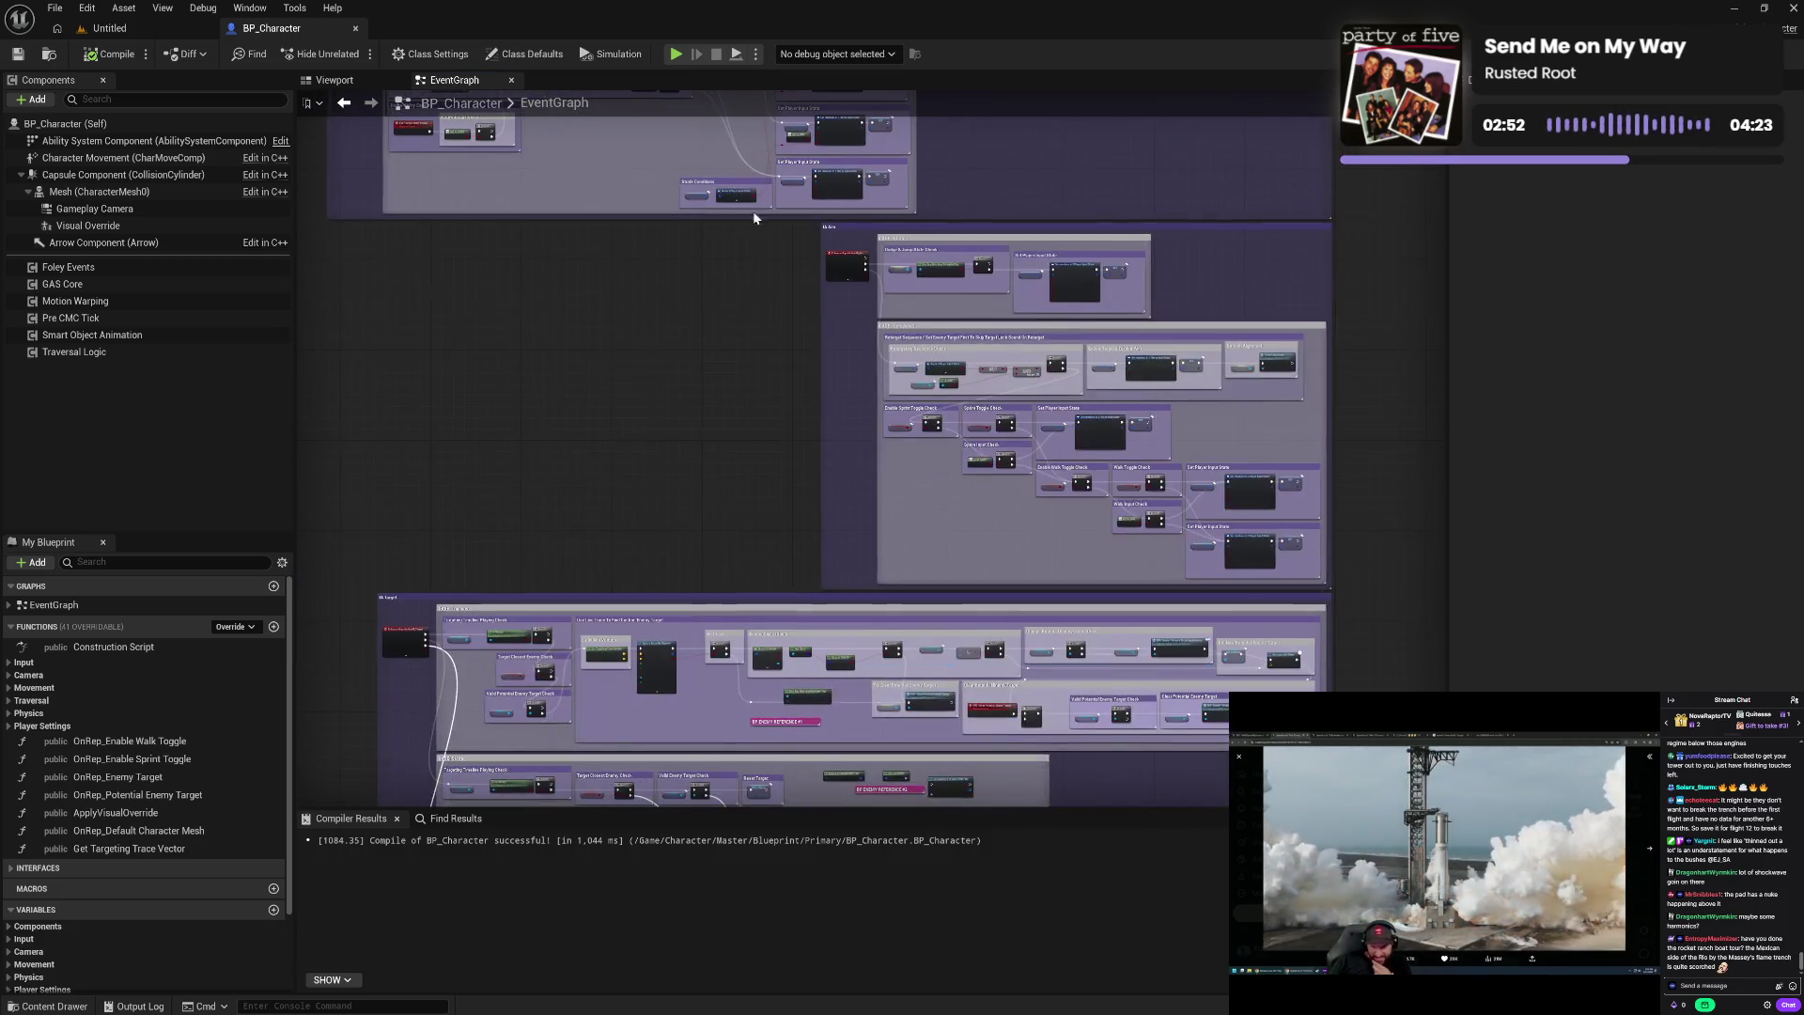
{"action": "mouse_move", "coordinate": [753, 292]}
{"action": "left_mouse_down"}
{"action": "mouse_move", "coordinate": [723, 136]}
{"action": "mouse_move", "coordinate": [726, 241]}
{"action": "mouse_move", "coordinate": [620, 527]}
{"action": "left_mouse_up"}
{"action": "mouse_move", "coordinate": [576, 459]}
{"action": "left_mouse_down"}
{"action": "mouse_move", "coordinate": [616, 583]}
{"action": "mouse_move", "coordinate": [594, 490]}
{"action": "mouse_move", "coordinate": [616, 753]}
{"action": "left_mouse_up"}
{"action": "left_click_drag", "start_coordinate": [616, 526], "coordinate": [593, 767]}
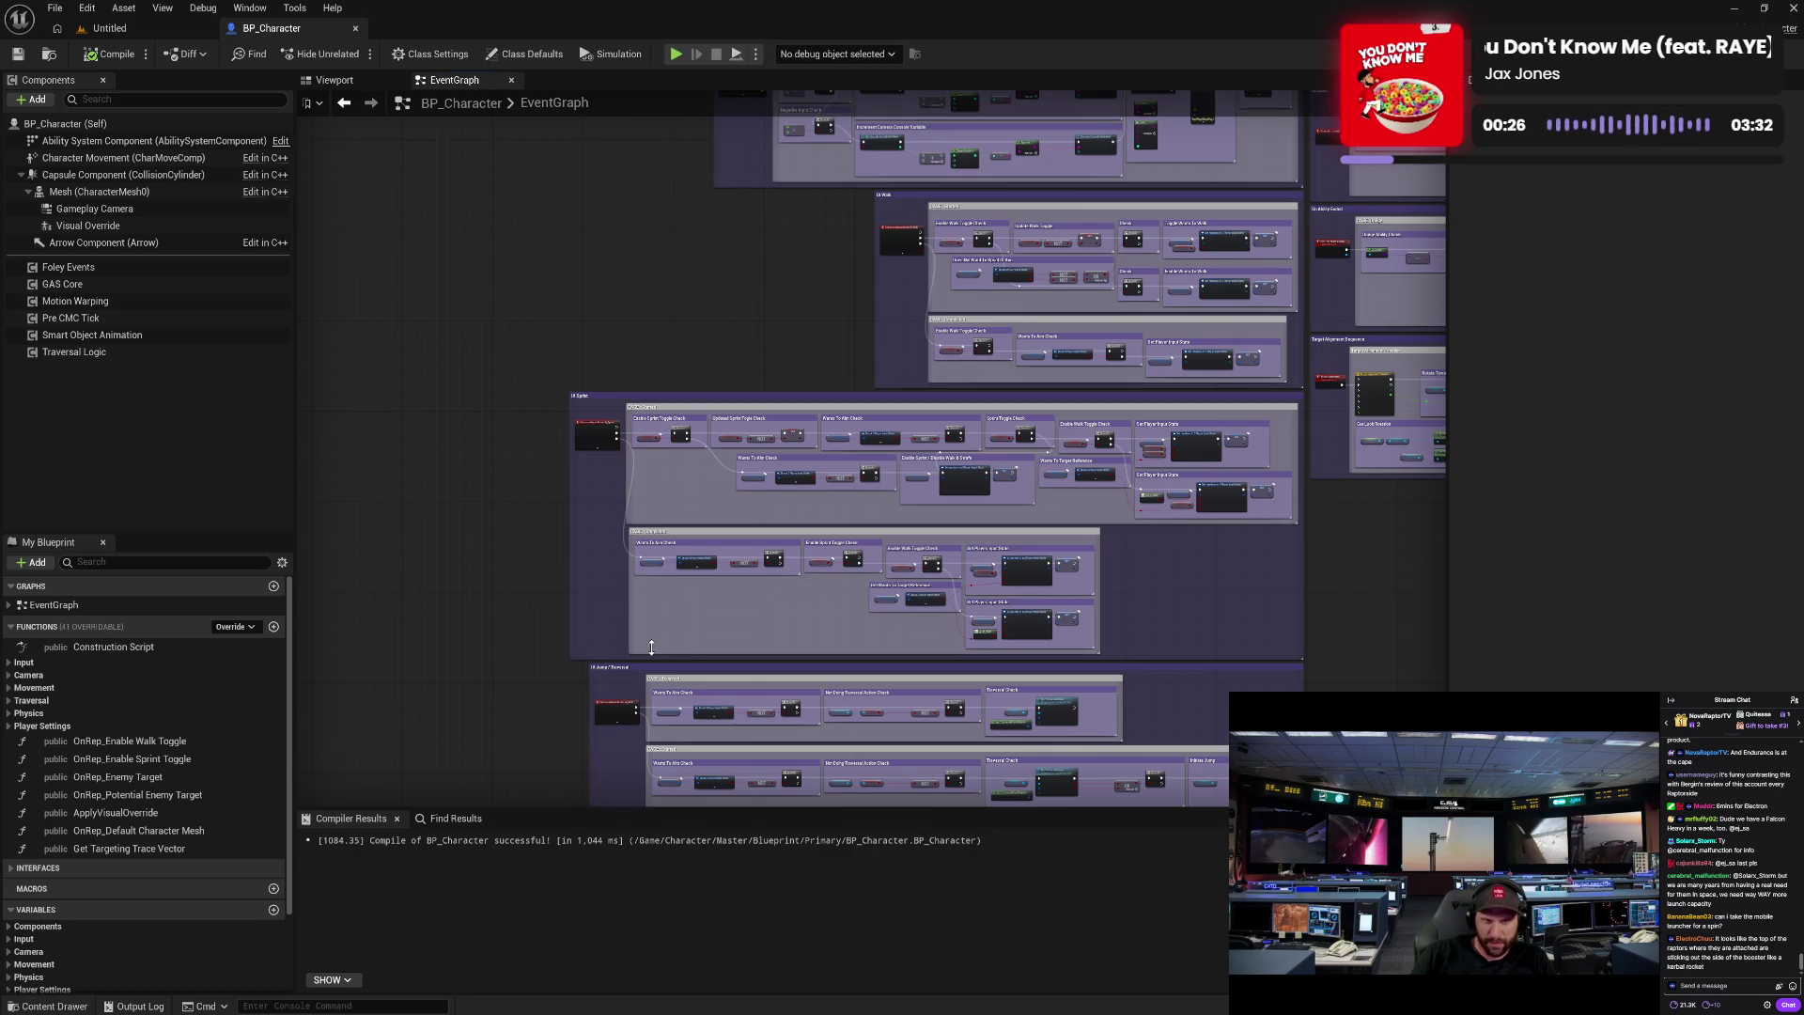
- Open AC_FoleyEvents from BP_Character's Foley Events component, landing on its TriggerVisLog graph
{"action": "scroll", "coordinate": [742, 290], "scroll_direction": "up", "scroll_amount": 8}
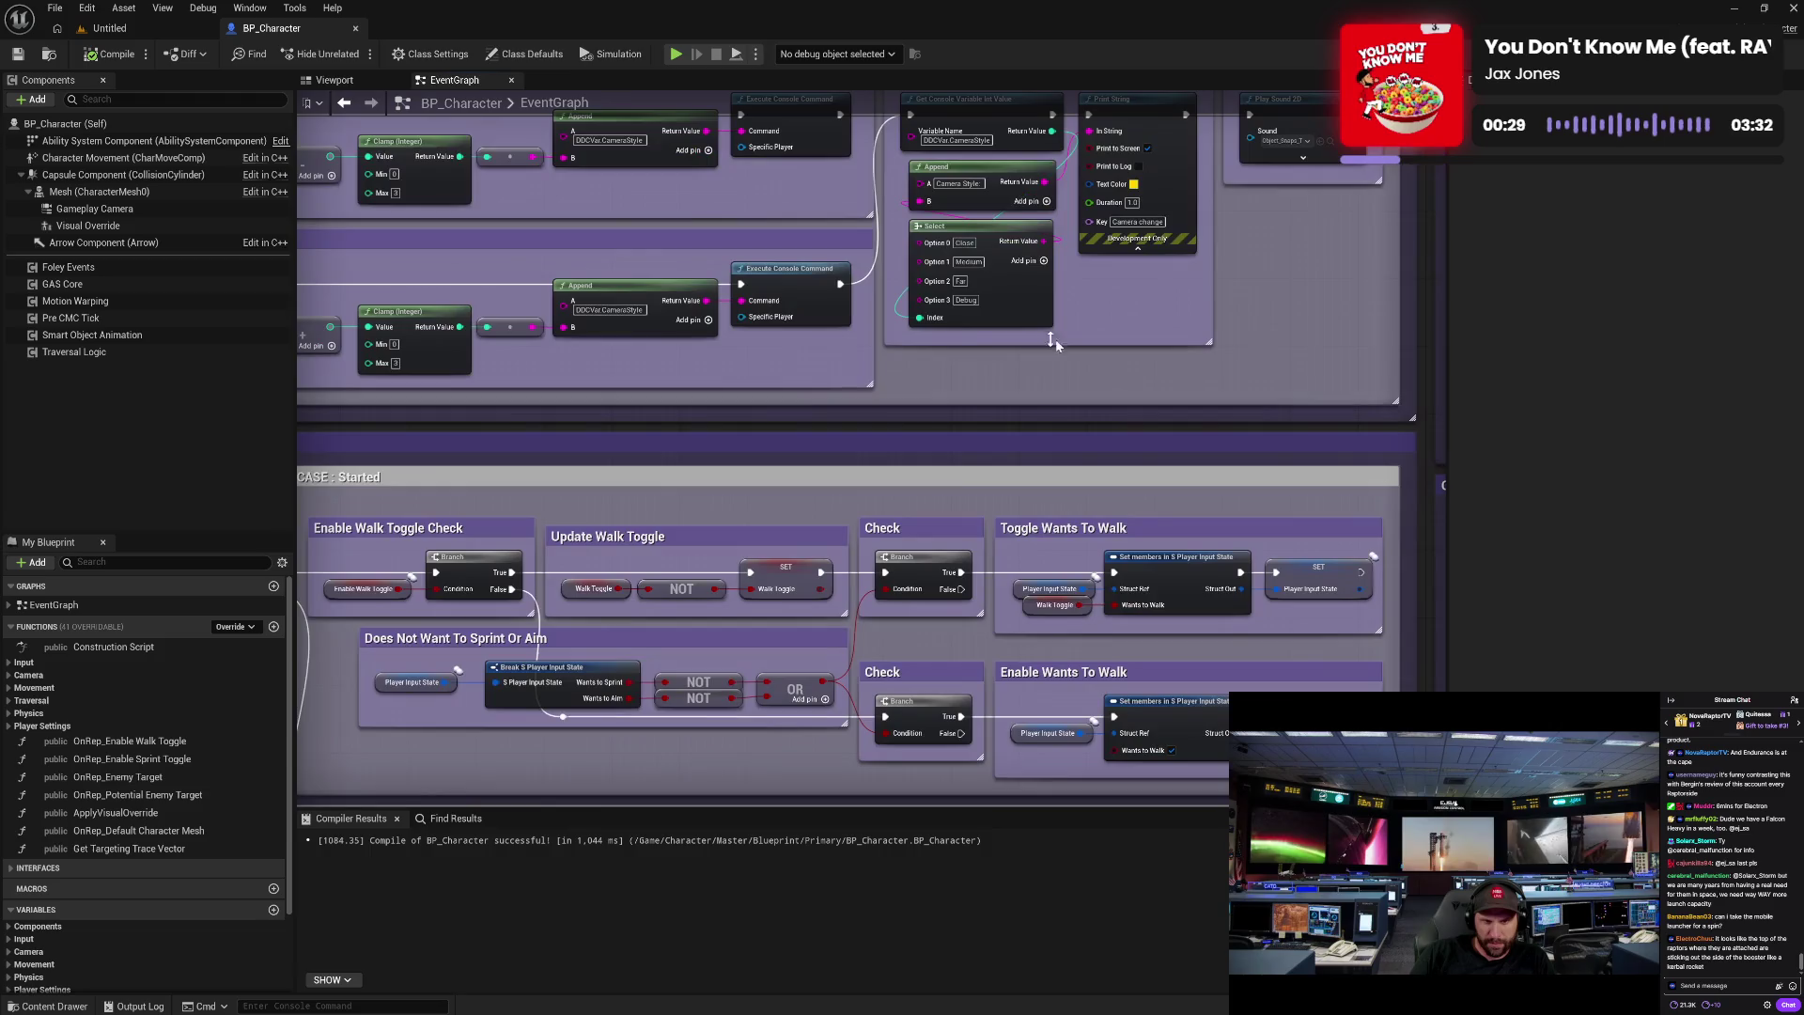
{"action": "left_click_drag", "start_coordinate": [1054, 342], "coordinate": [828, 663]}
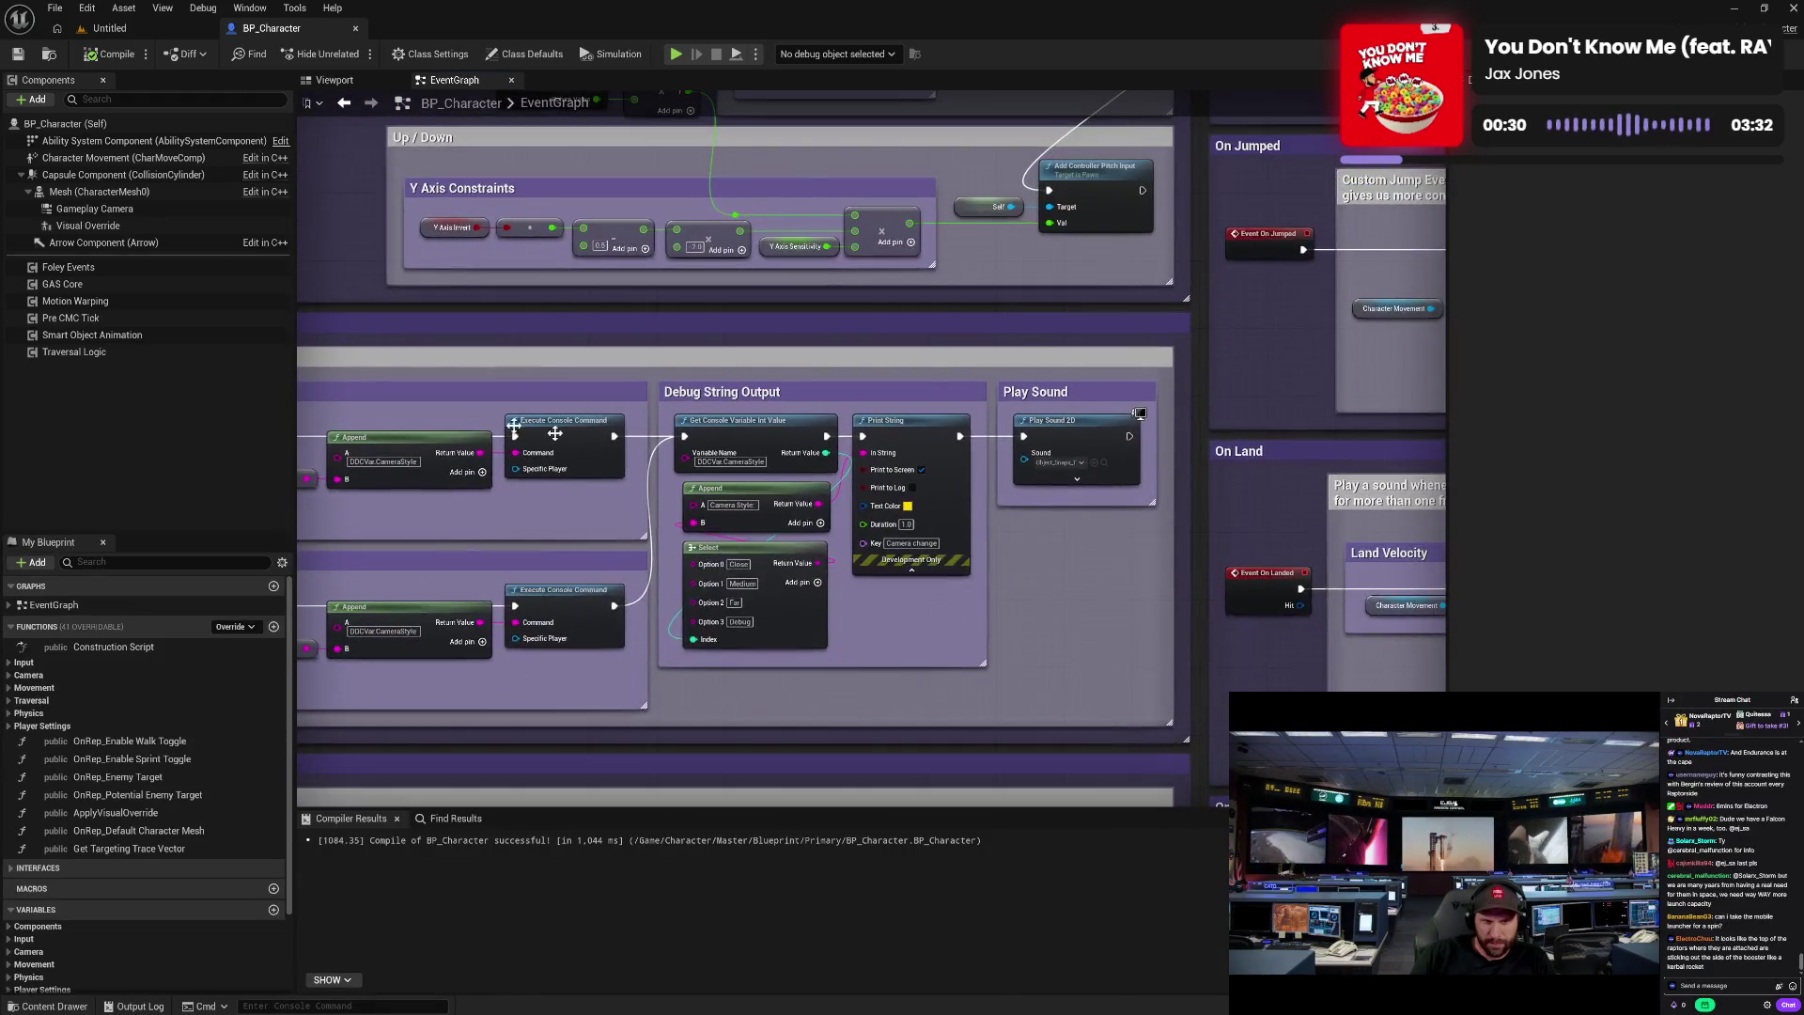
{"action": "double_click", "coordinate": [176, 272]}
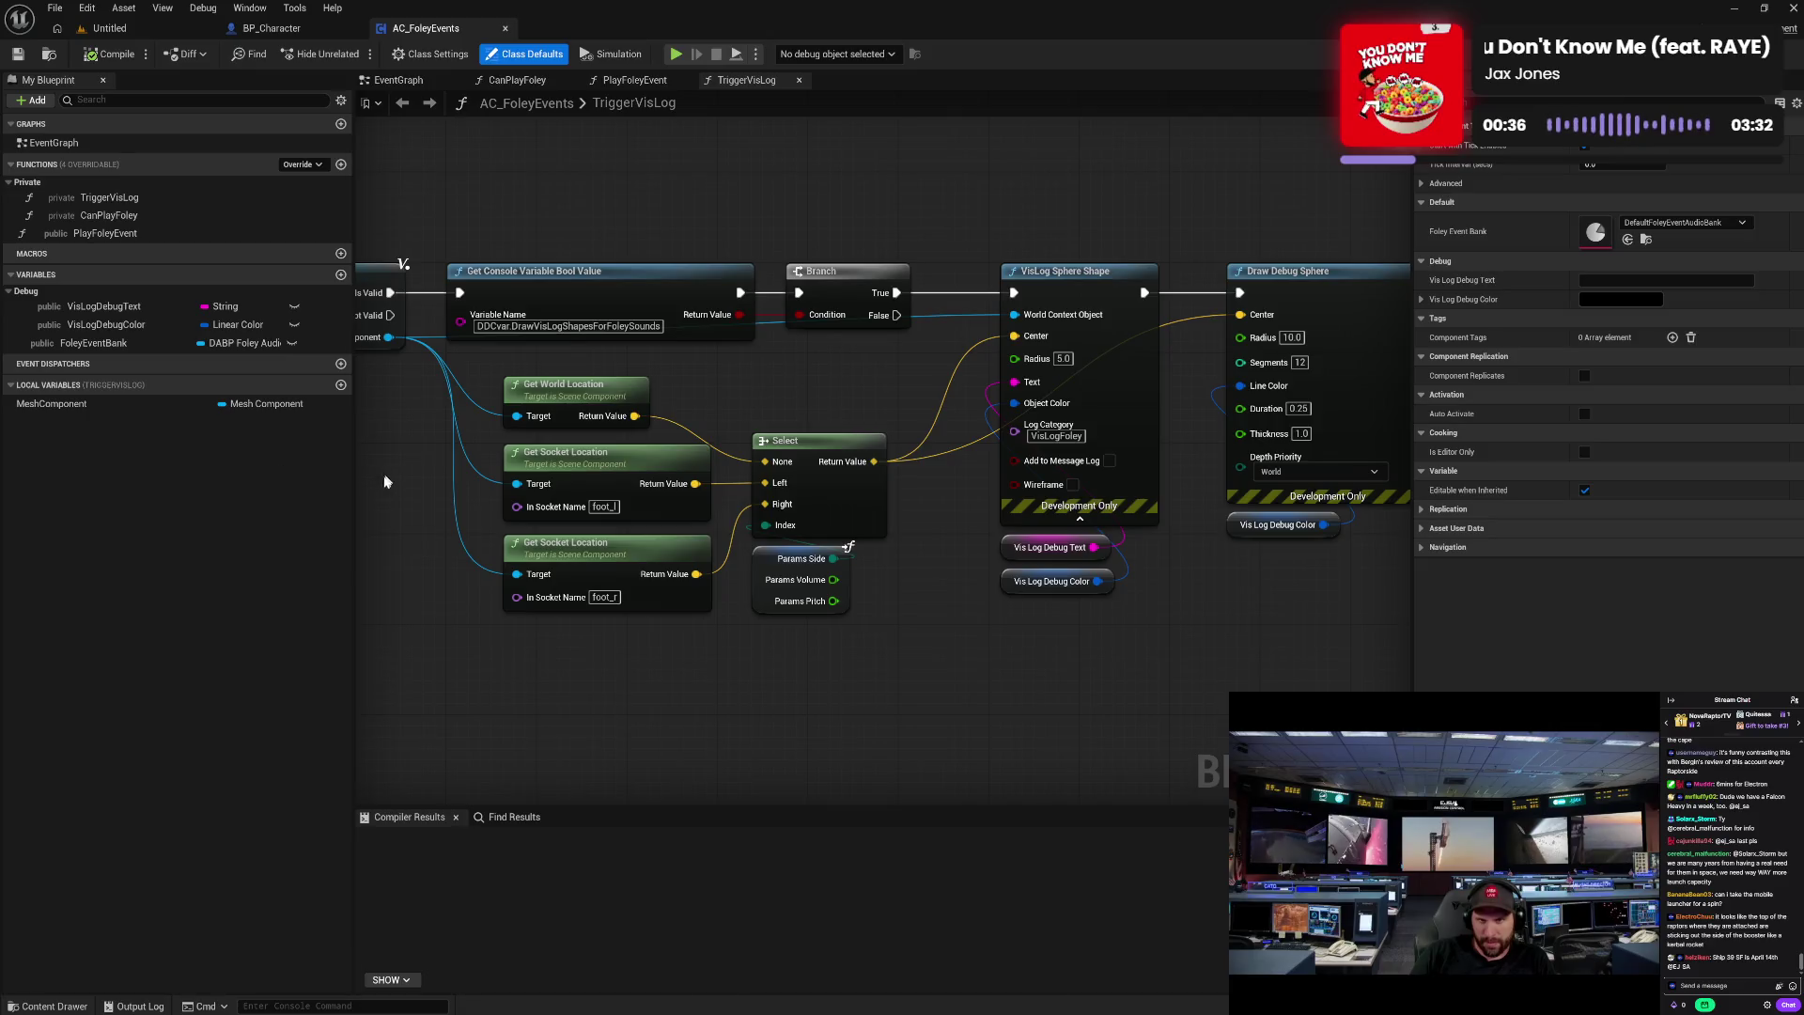
- Inspect TriggerVisLog's GET, Branch, Select and Draw Debug Sphere nodes, then view PlayFoleyEvent
{"action": "left_click_drag", "start_coordinate": [389, 488], "coordinate": [570, 494]}
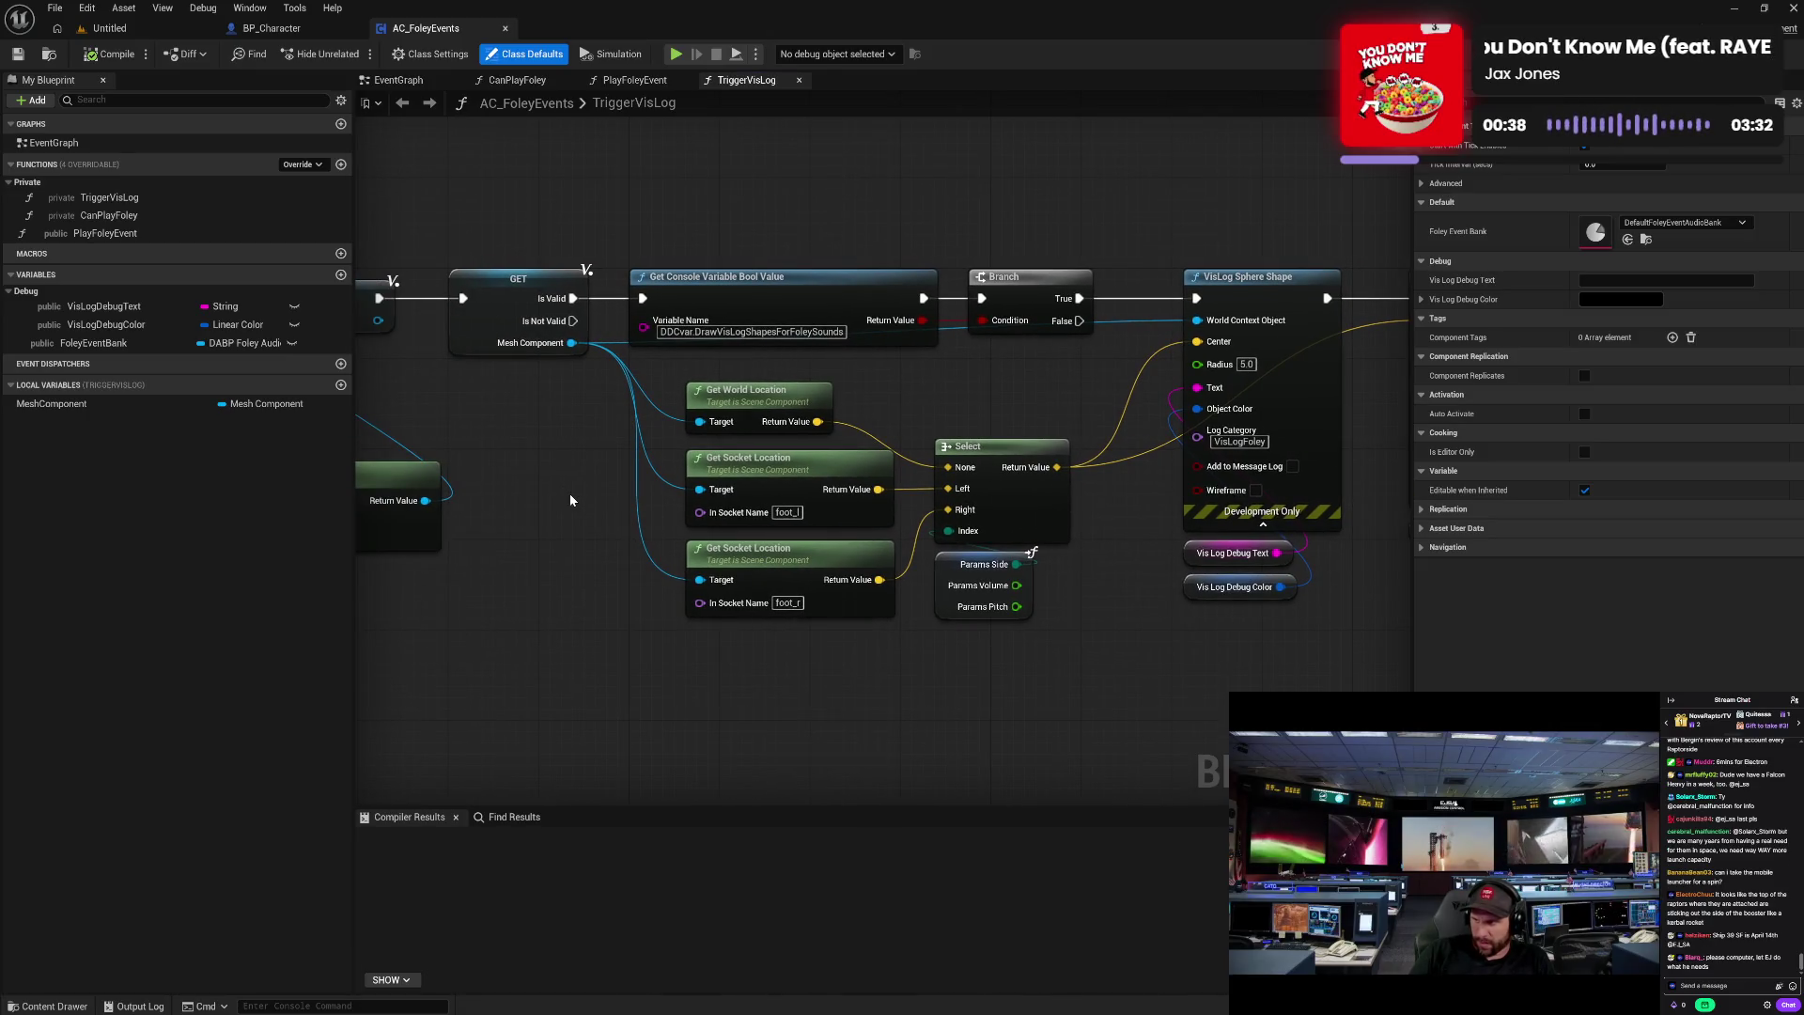
{"action": "mouse_move", "coordinate": [419, 400]}
{"action": "left_mouse_down"}
{"action": "mouse_move", "coordinate": [533, 414]}
{"action": "mouse_move", "coordinate": [662, 474]}
{"action": "left_mouse_up"}
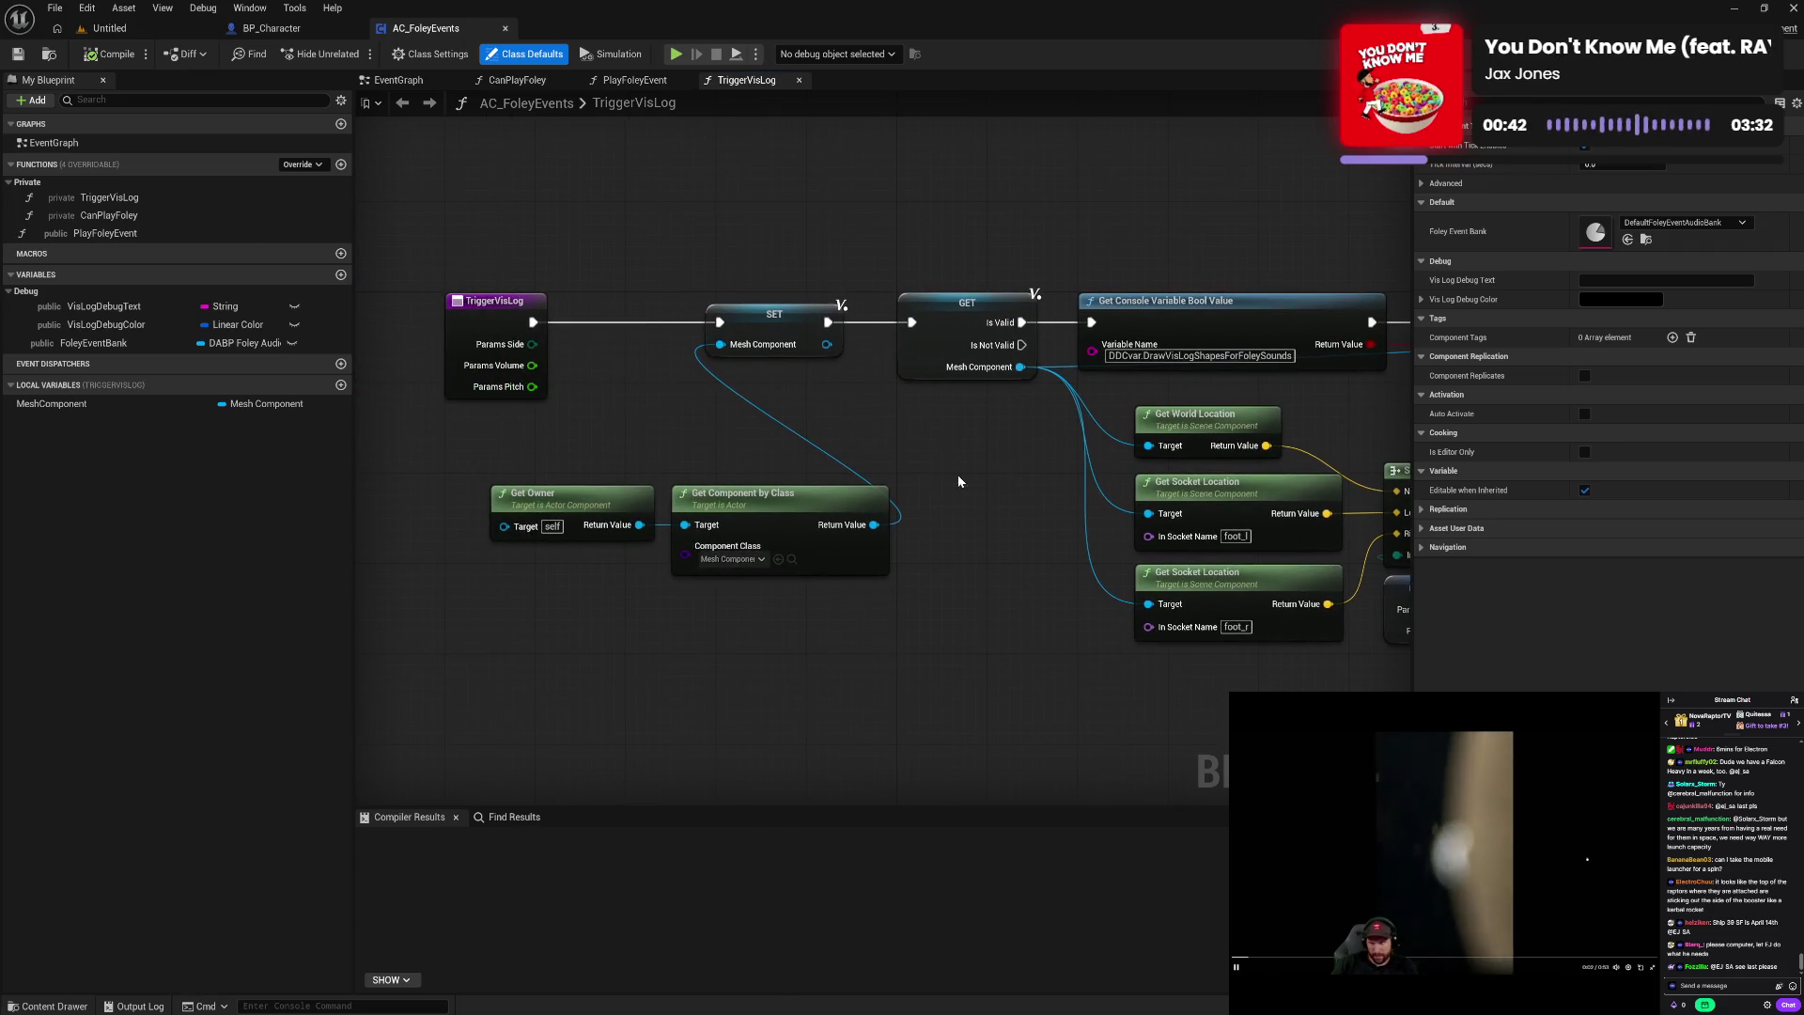
{"action": "left_click_drag", "start_coordinate": [957, 475], "coordinate": [537, 481]}
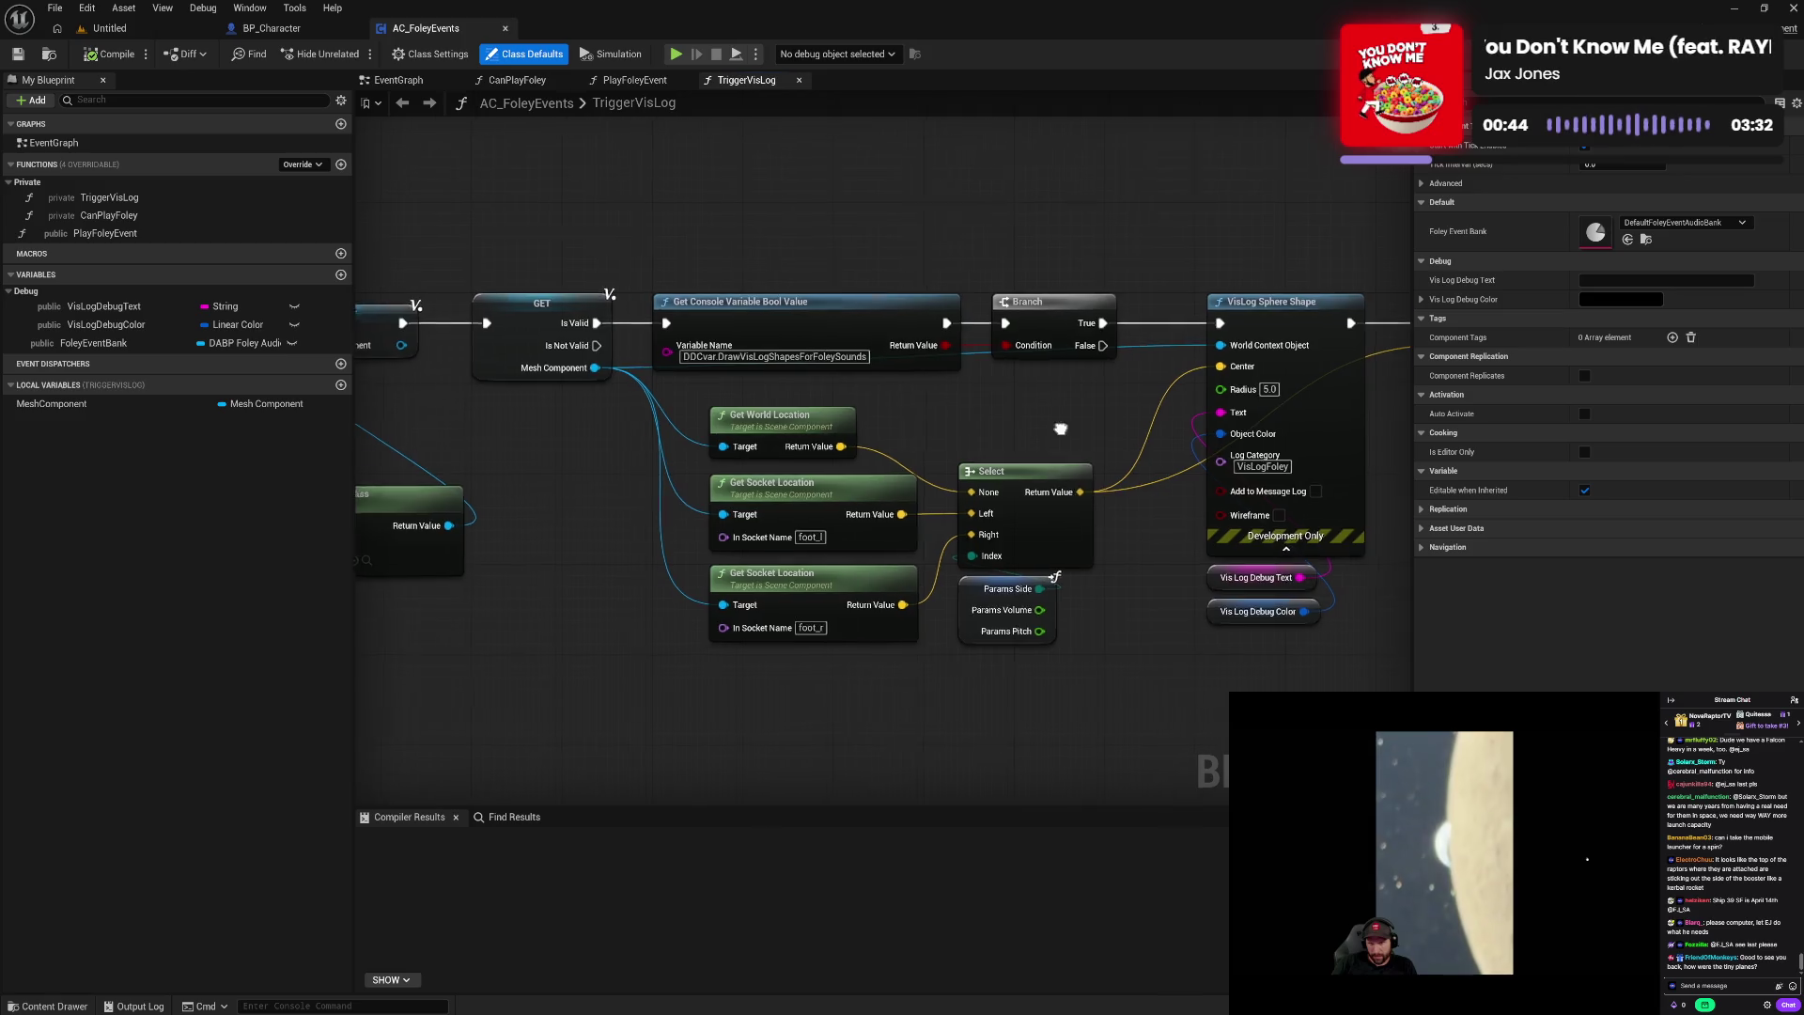
{"action": "left_click_drag", "start_coordinate": [1061, 430], "coordinate": [729, 442]}
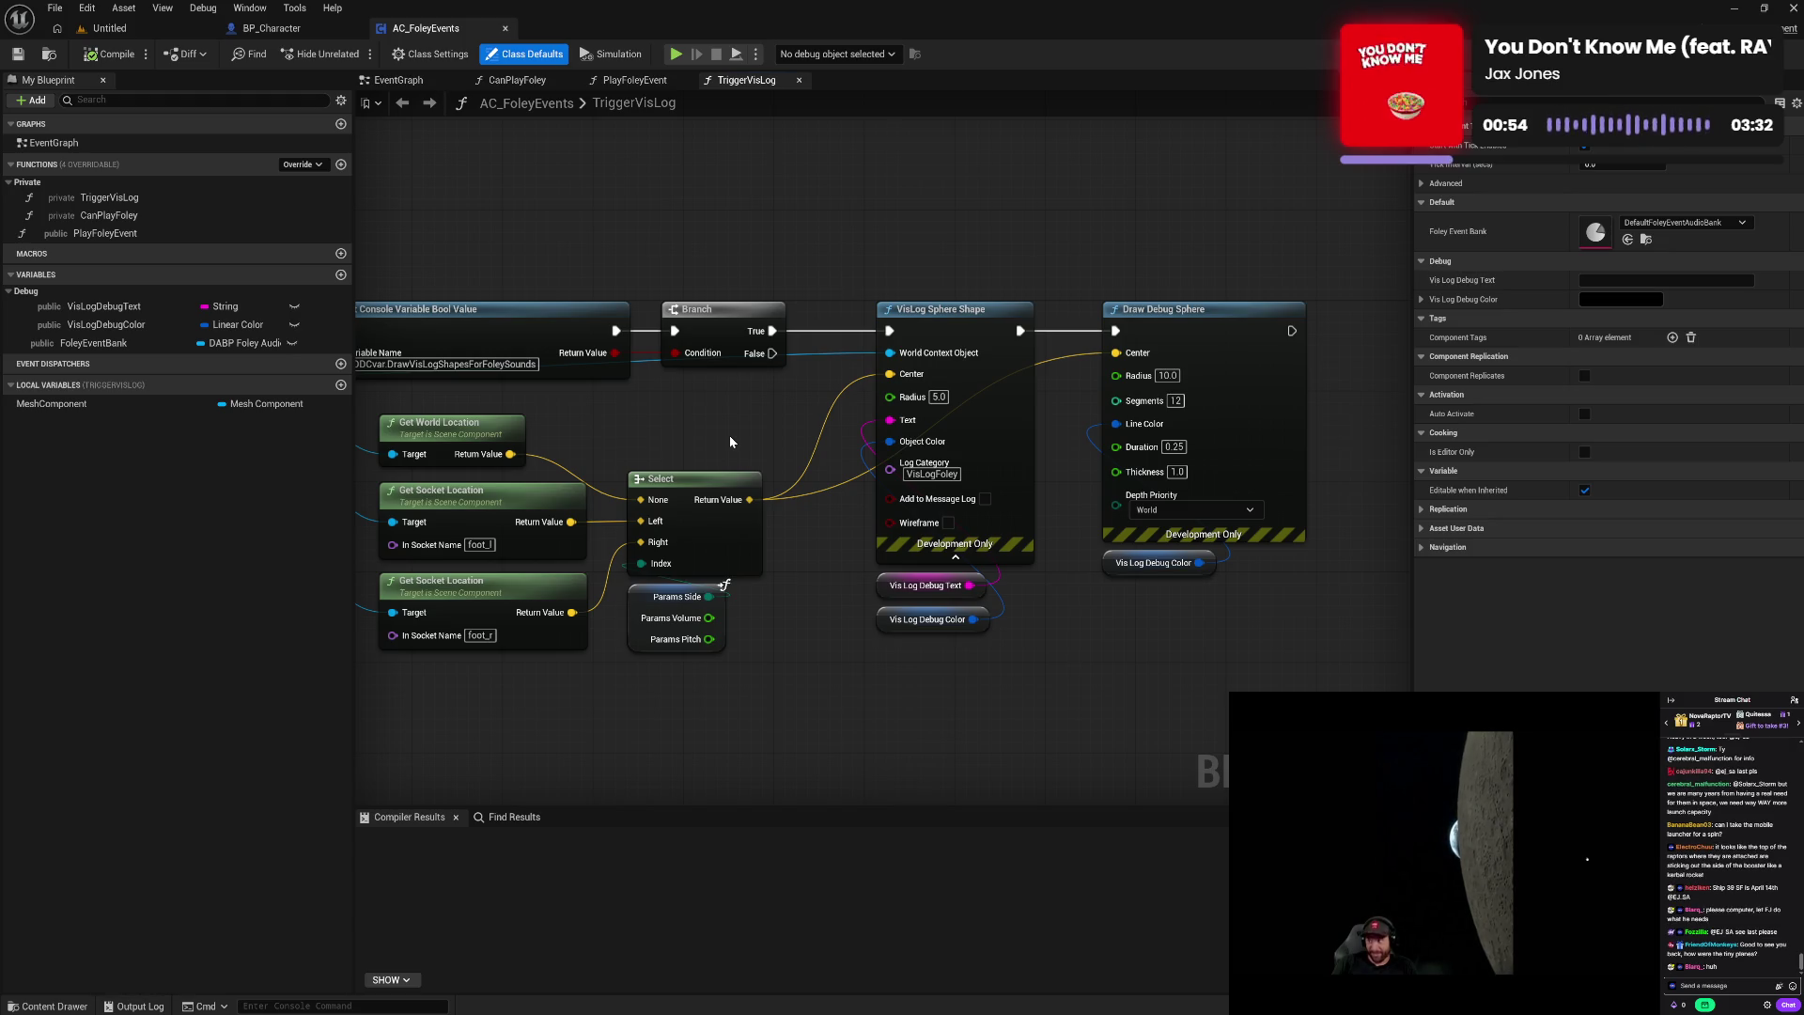
{"action": "left_click_drag", "start_coordinate": [730, 440], "coordinate": [896, 433]}
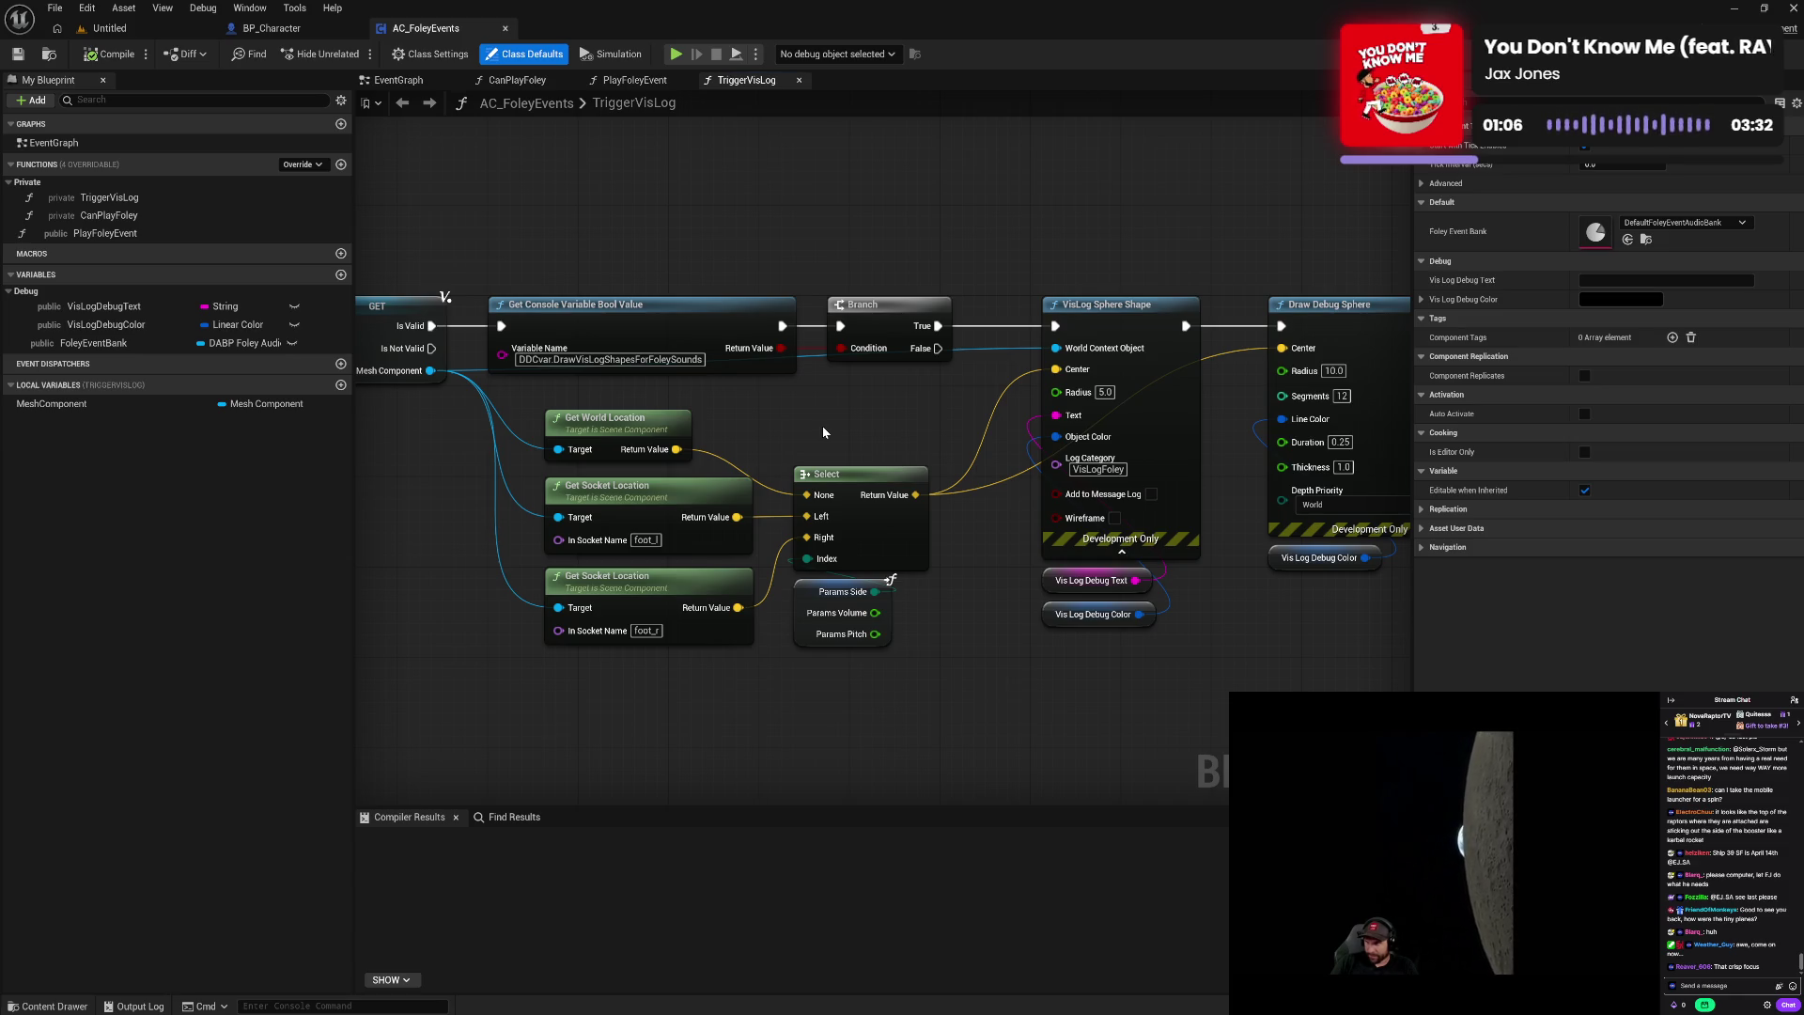
{"action": "left_click_drag", "start_coordinate": [883, 427], "coordinate": [780, 431]}
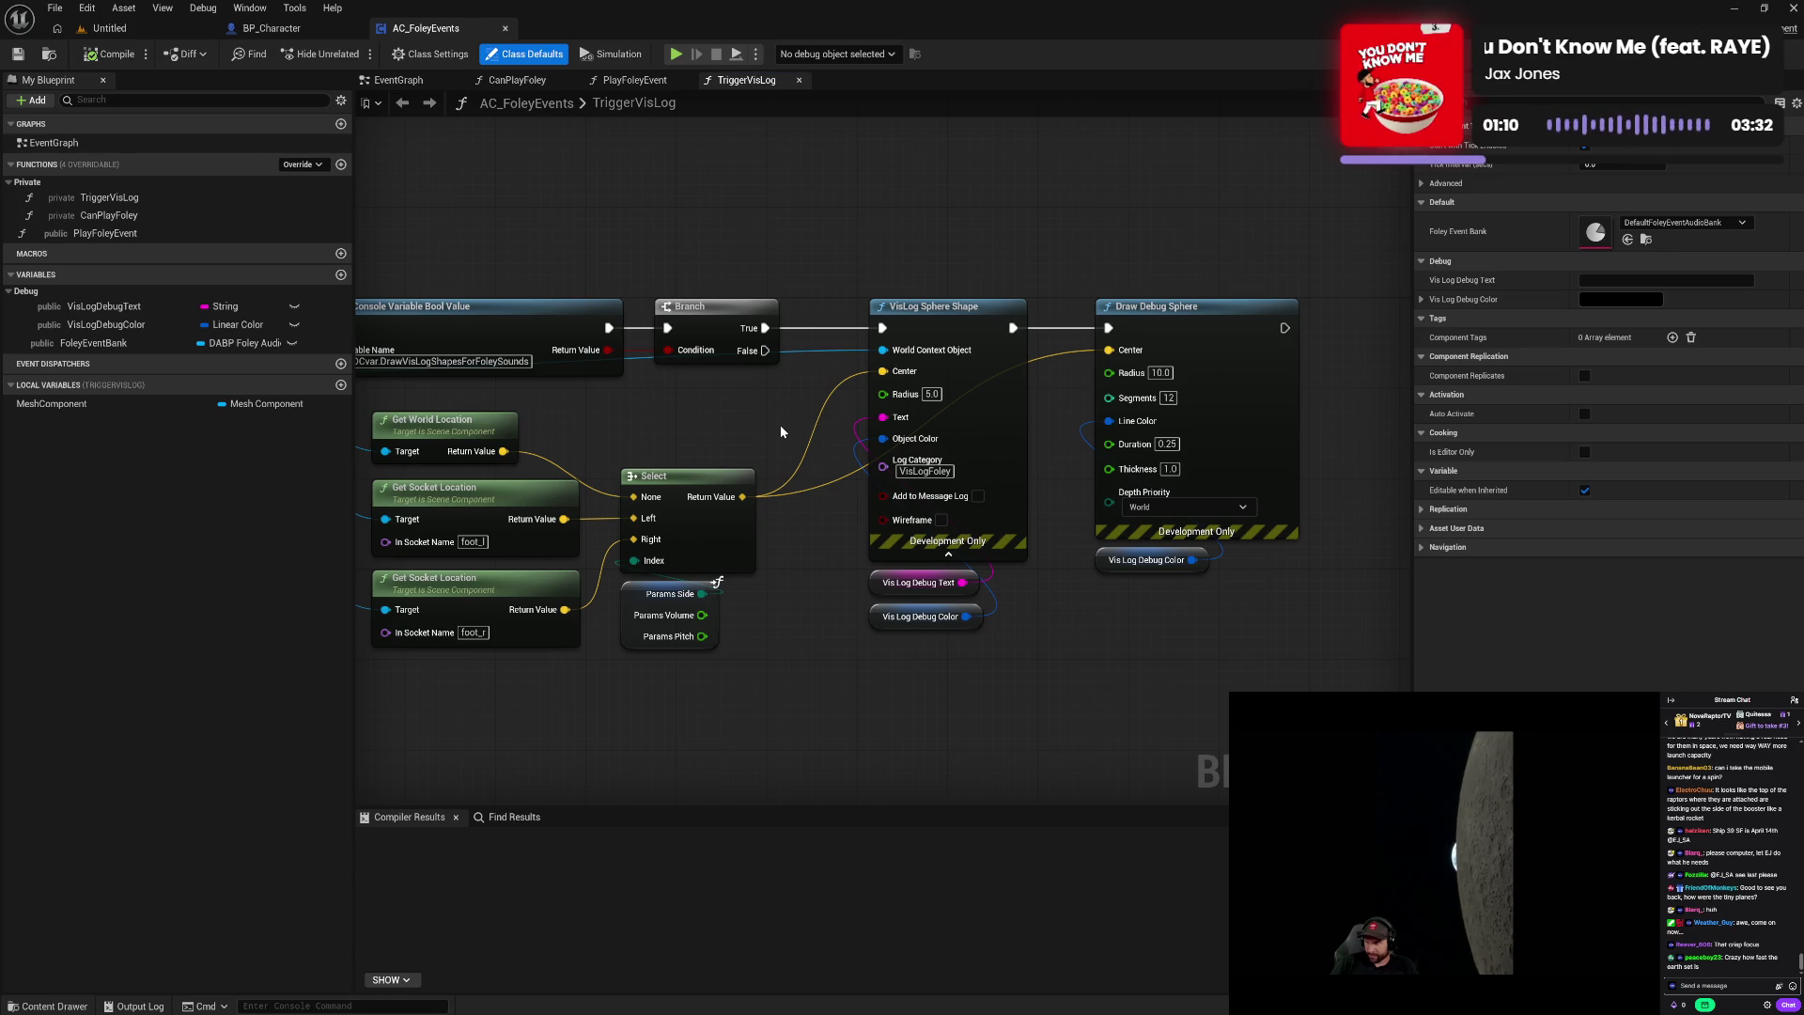
{"action": "left_click_drag", "start_coordinate": [780, 431], "coordinate": [1079, 428]}
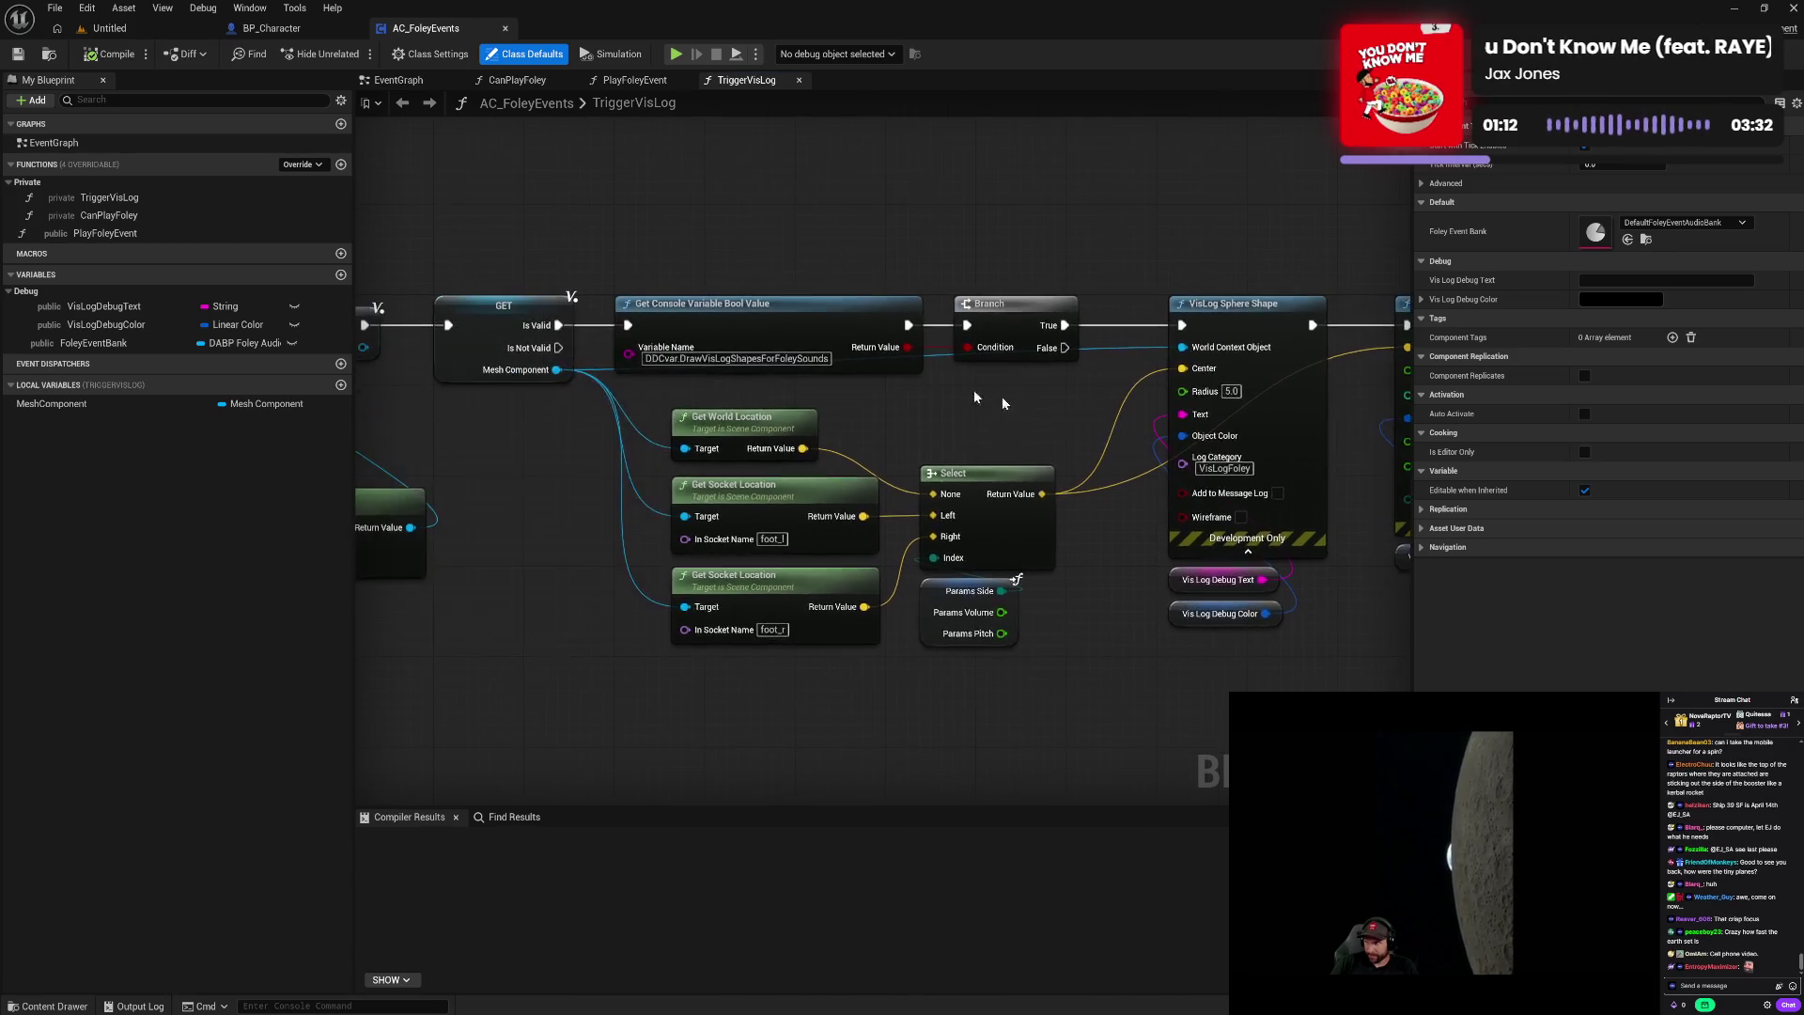
{"action": "left_click", "coordinate": [635, 79]}
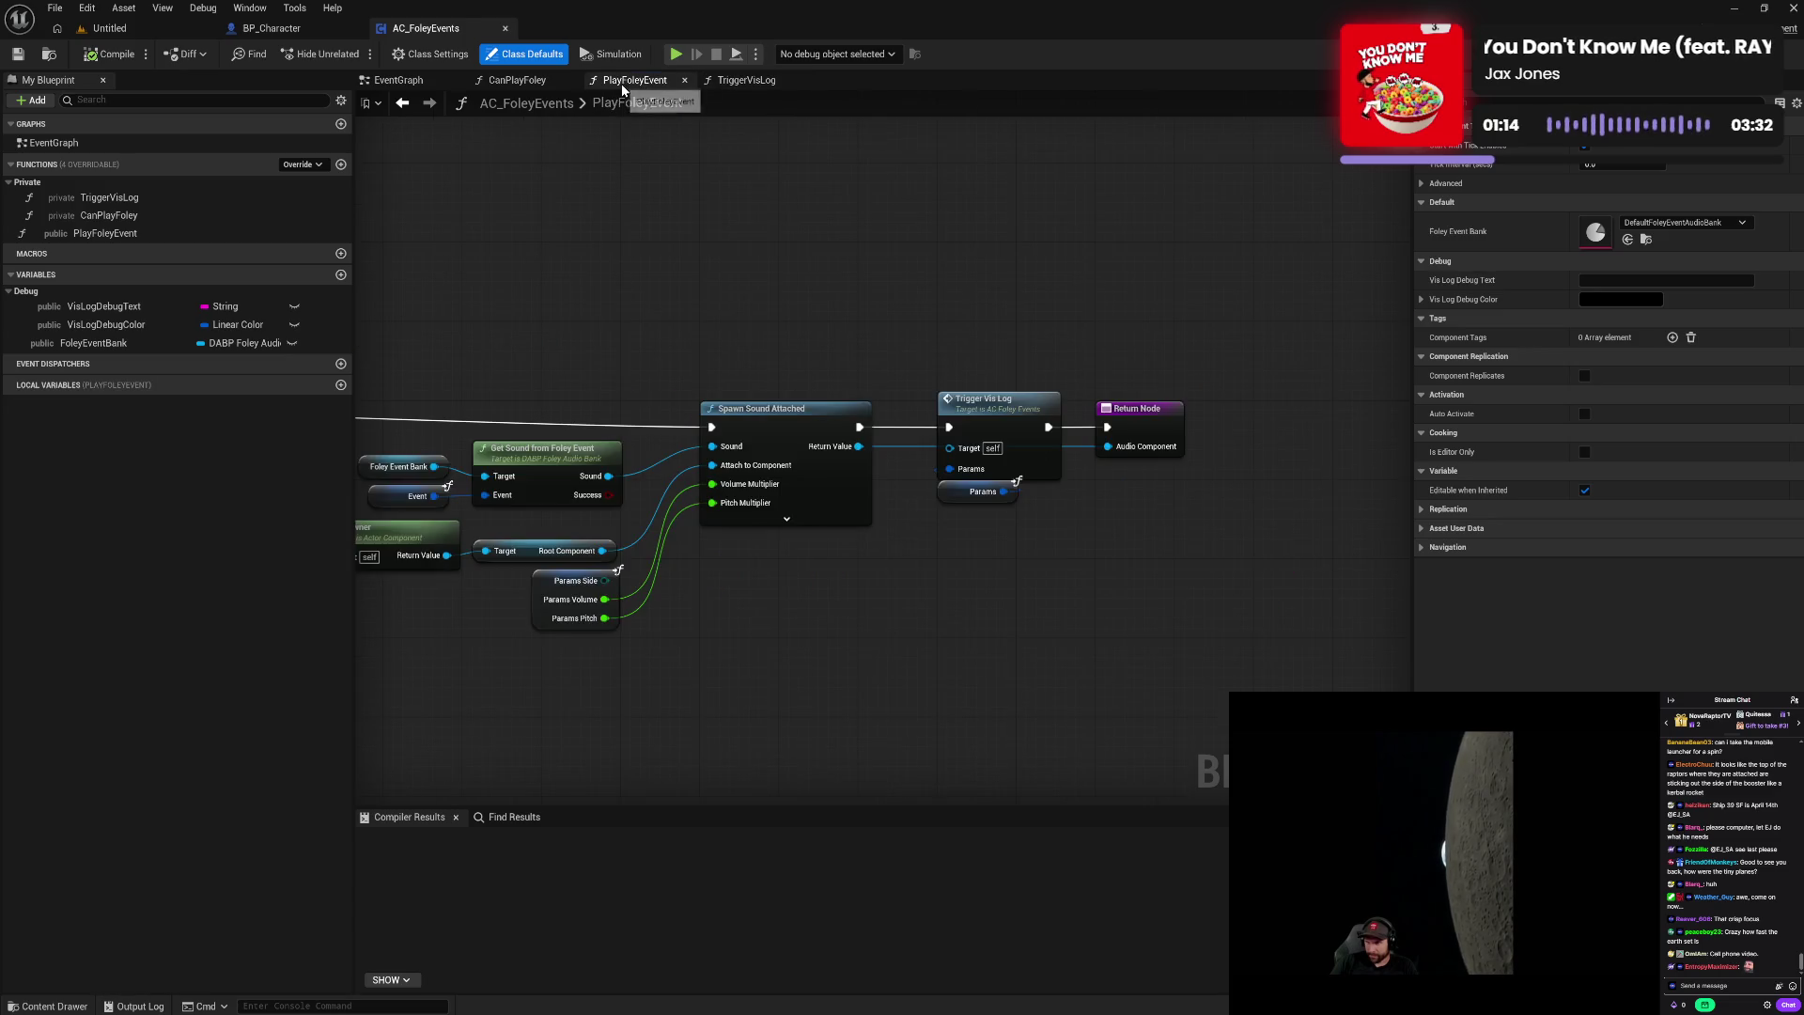
{"action": "left_click_drag", "start_coordinate": [650, 280], "coordinate": [1060, 278]}
{"action": "left_click_drag", "start_coordinate": [772, 325], "coordinate": [1163, 306]}
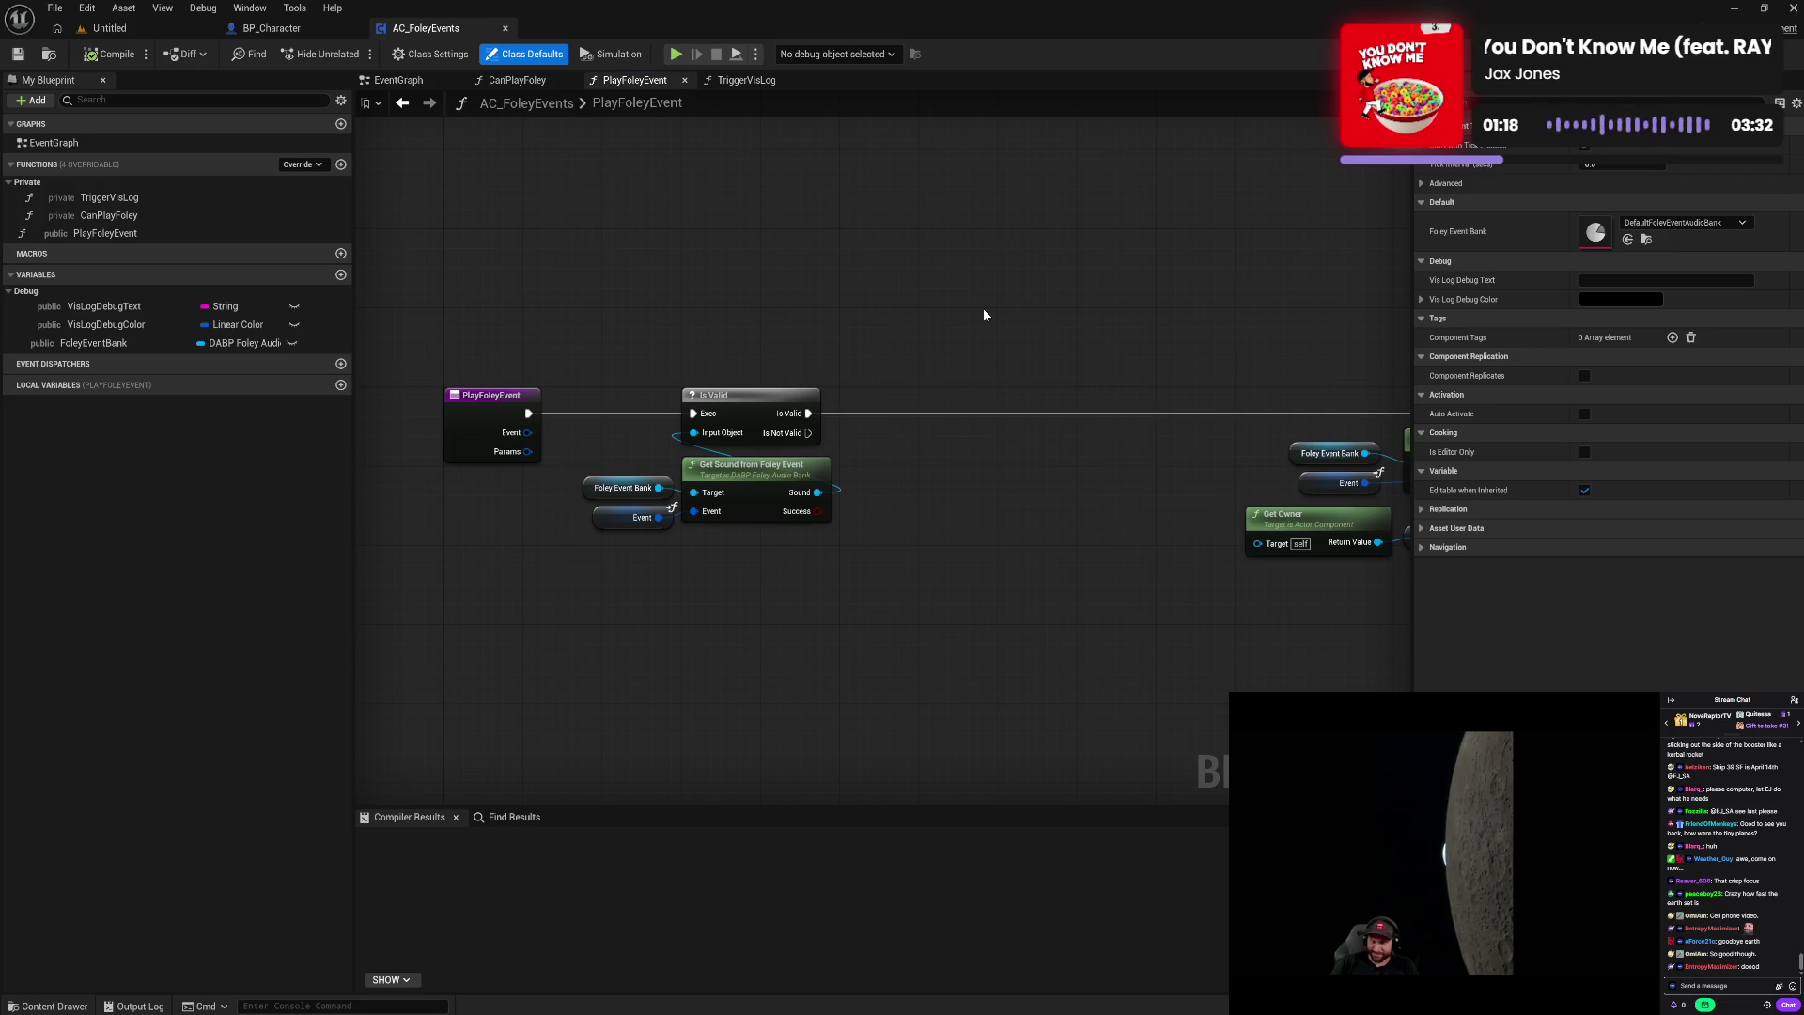
{"action": "left_click_drag", "start_coordinate": [1151, 312], "coordinate": [1027, 322]}
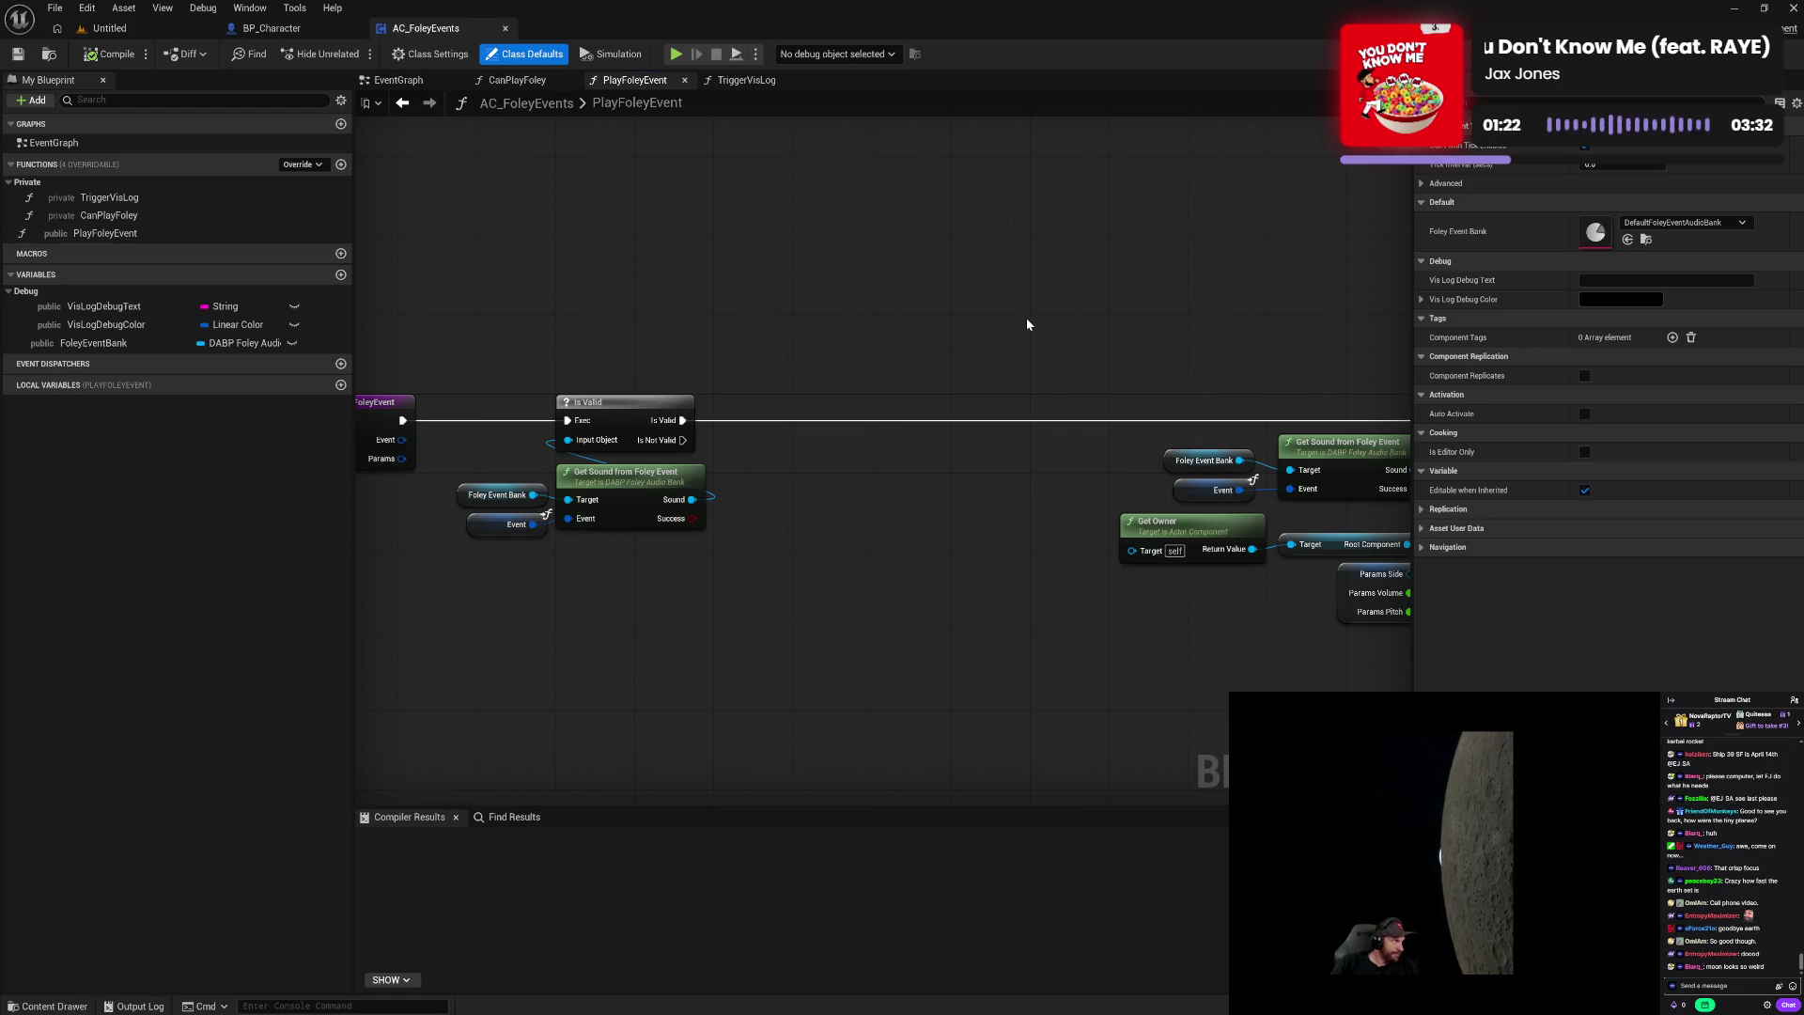
{"action": "left_click_drag", "start_coordinate": [1026, 322], "coordinate": [853, 318]}
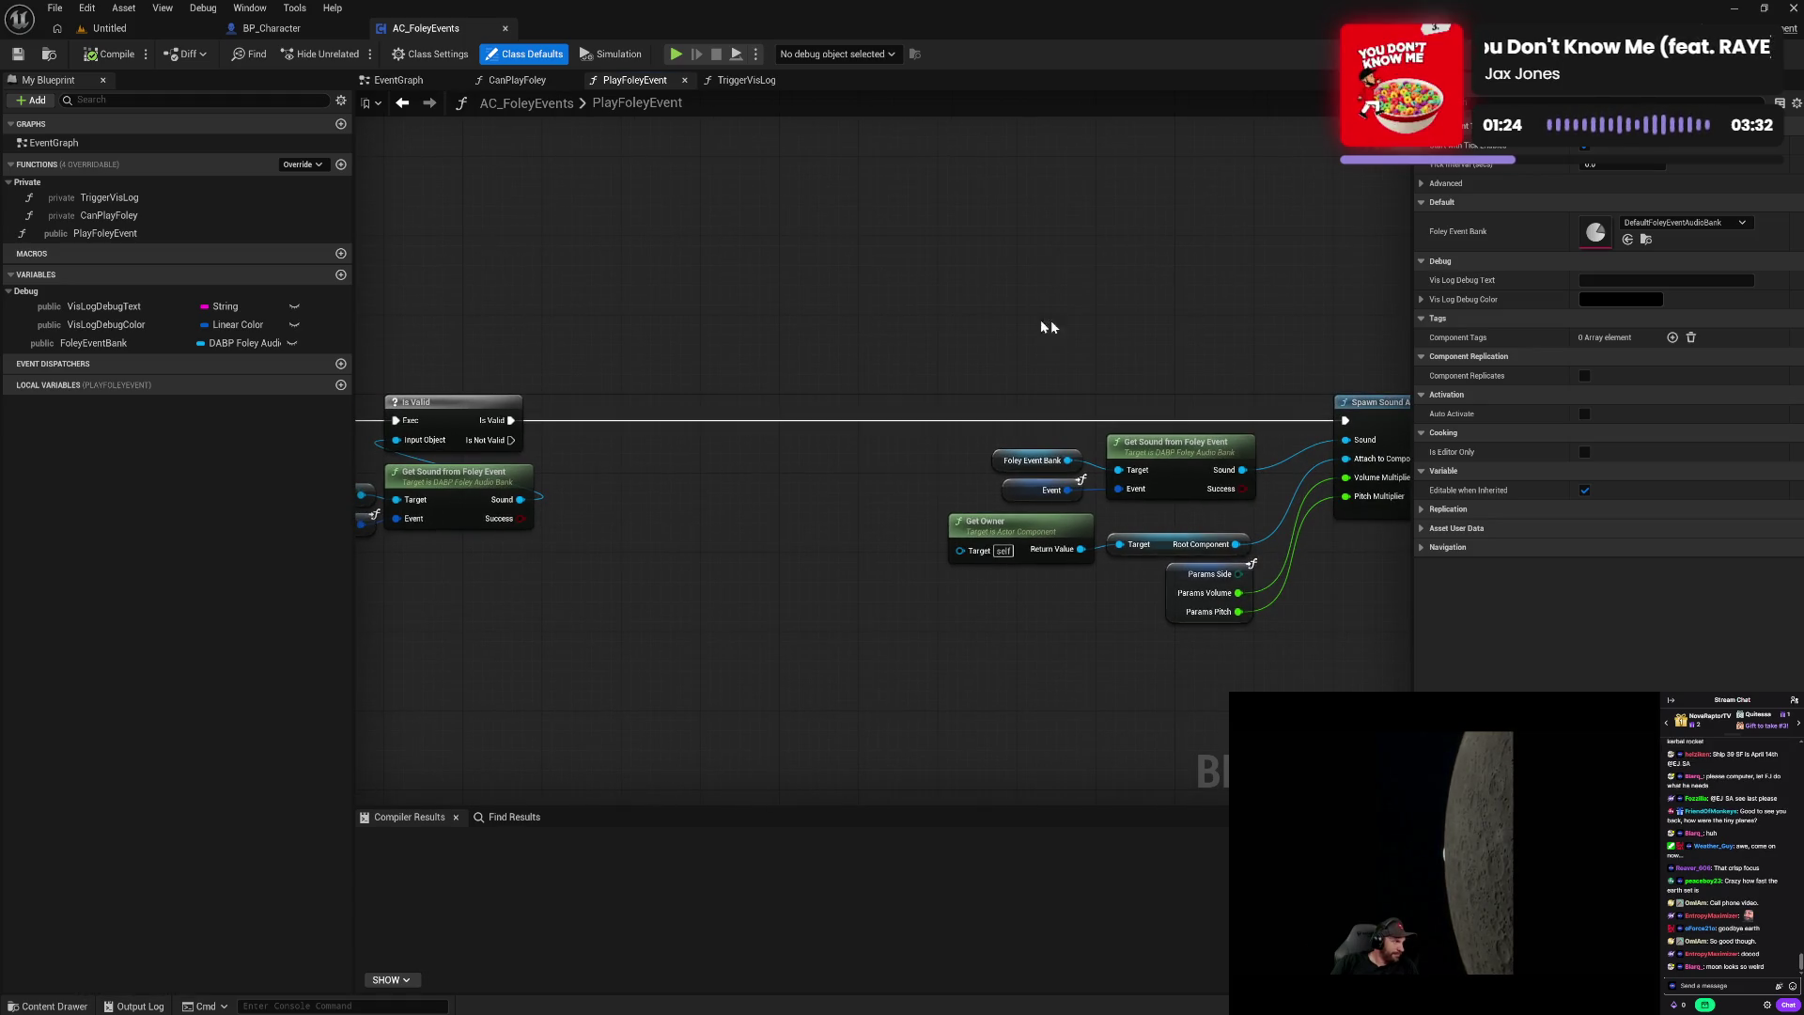
{"action": "left_click_drag", "start_coordinate": [1043, 329], "coordinate": [832, 318]}
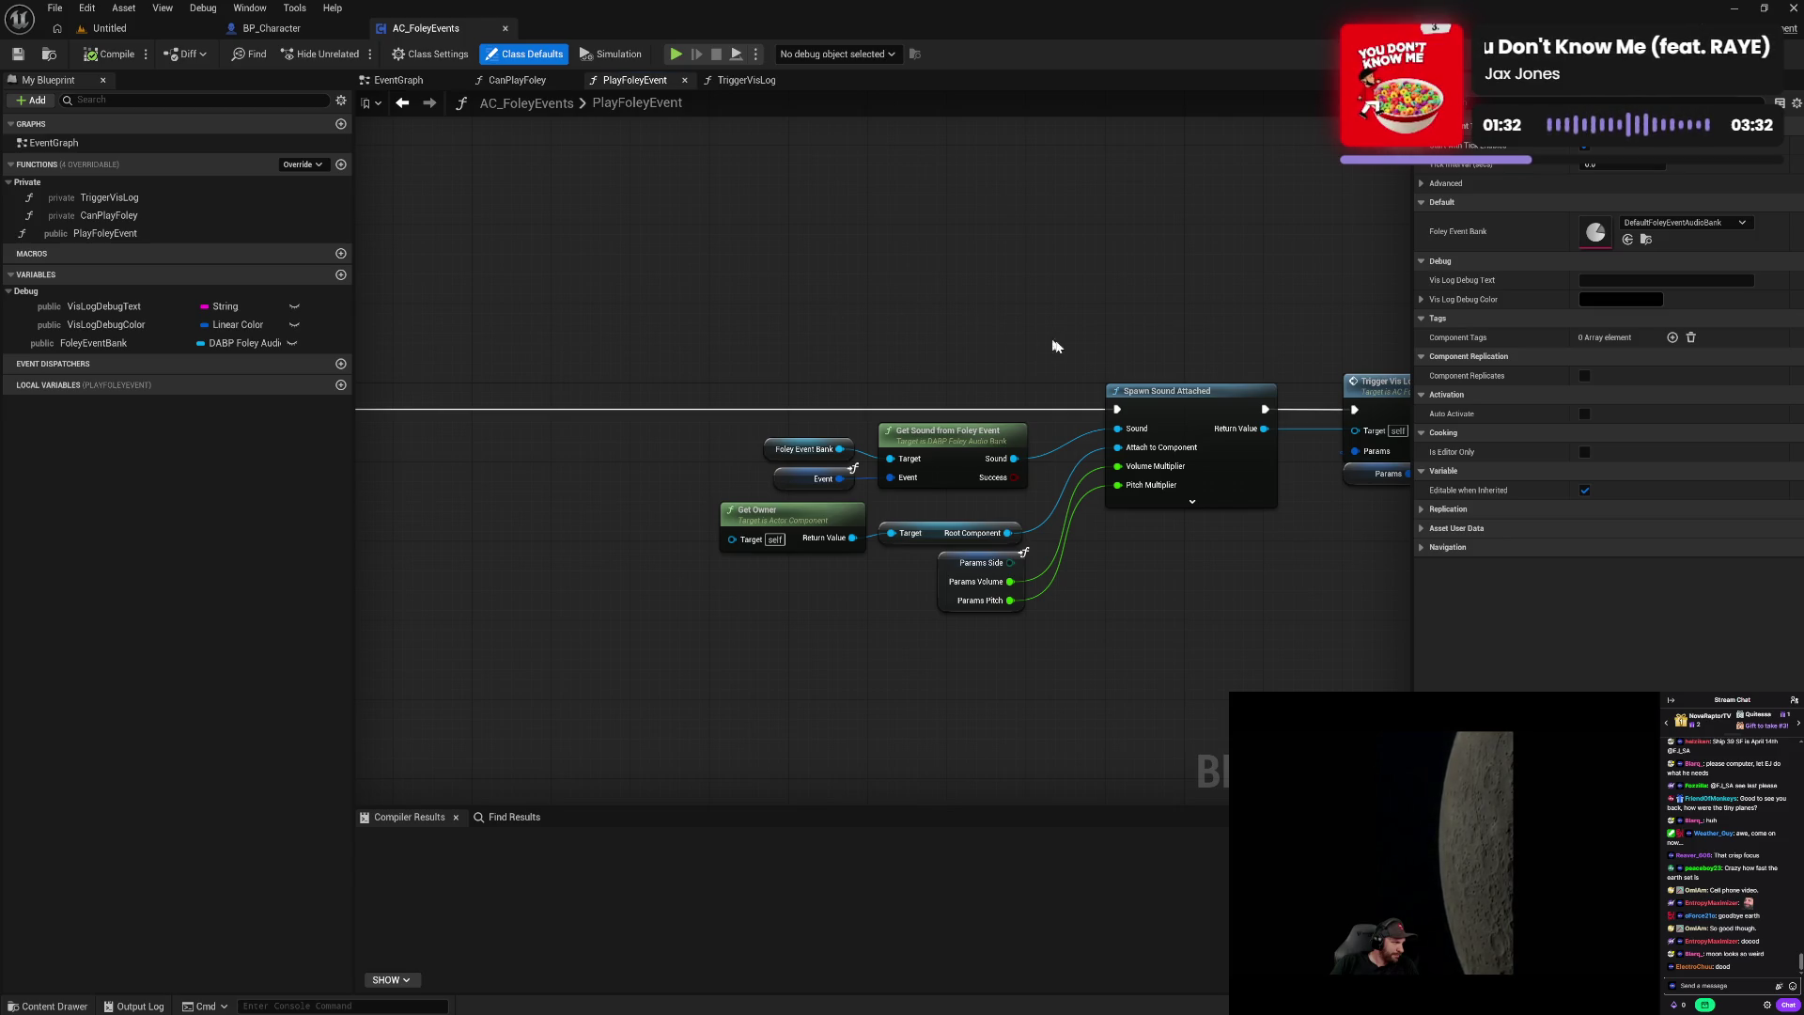
{"action": "left_click_drag", "start_coordinate": [1054, 346], "coordinate": [813, 327]}
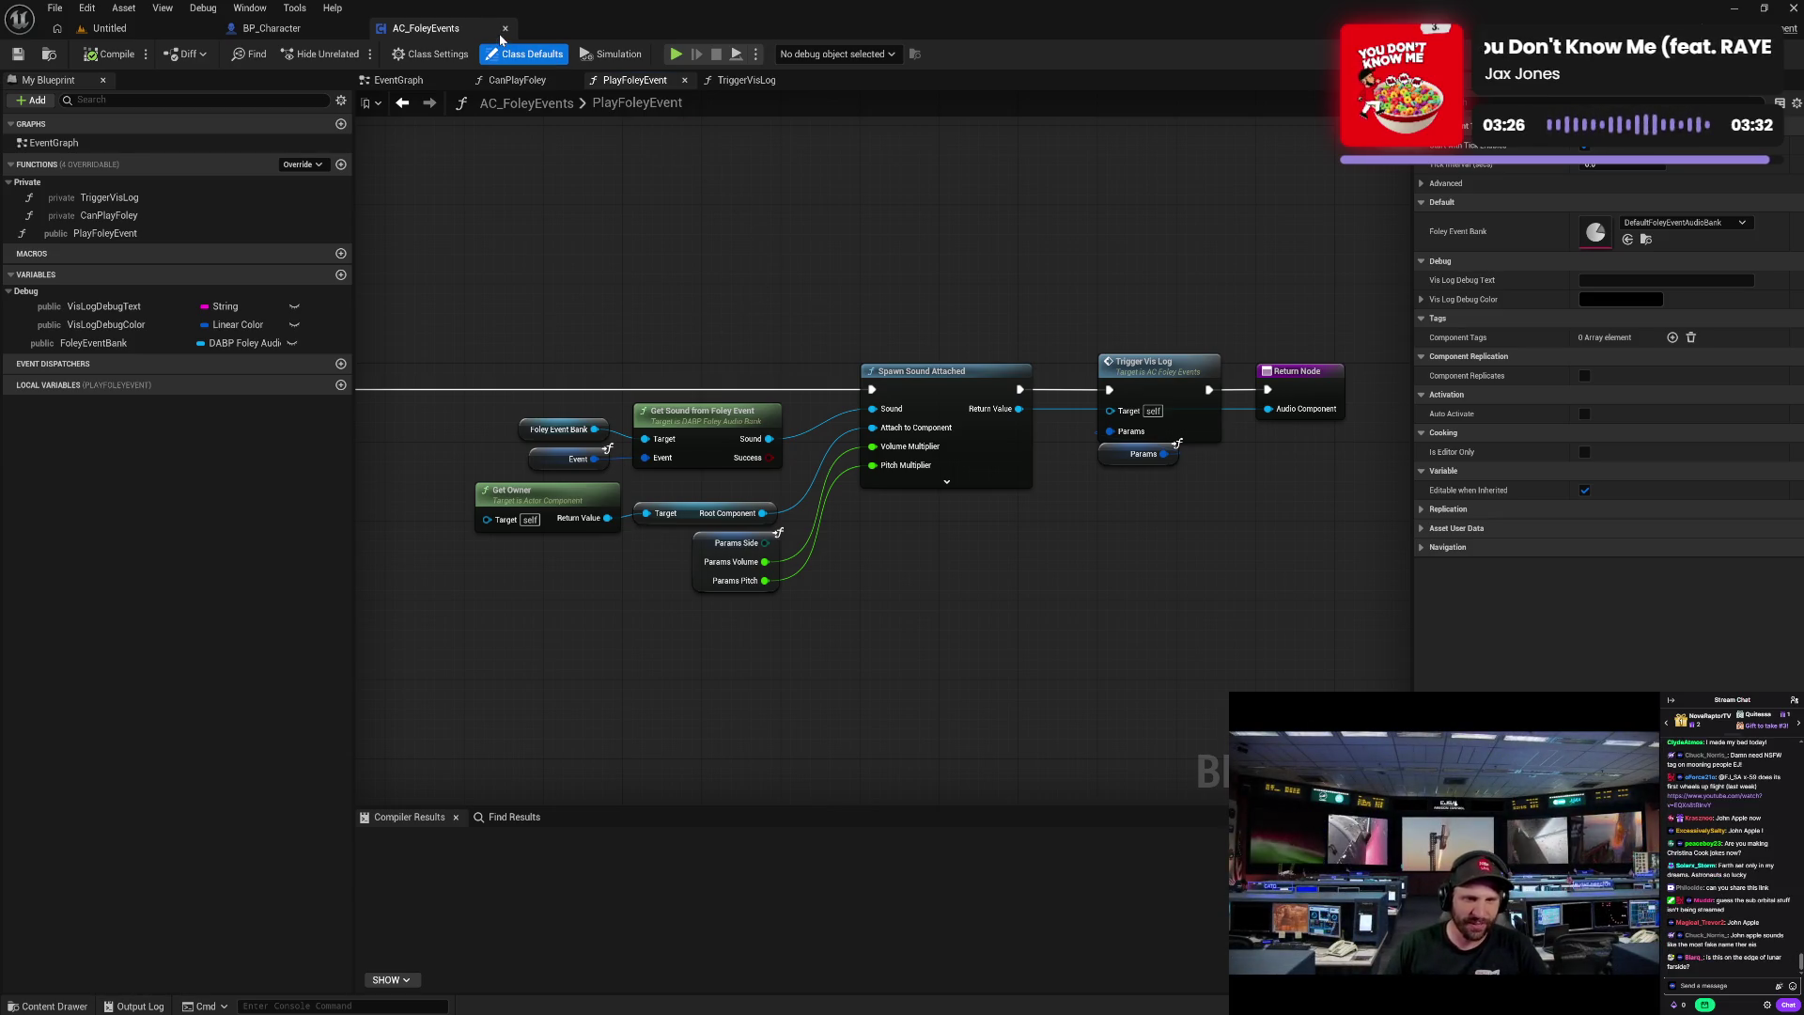
- Nudge the CanPlayFoley Return Node slightly left, save AC_FoleyEvents, and view its empty EventGraph
{"action": "left_click", "coordinate": [517, 80]}
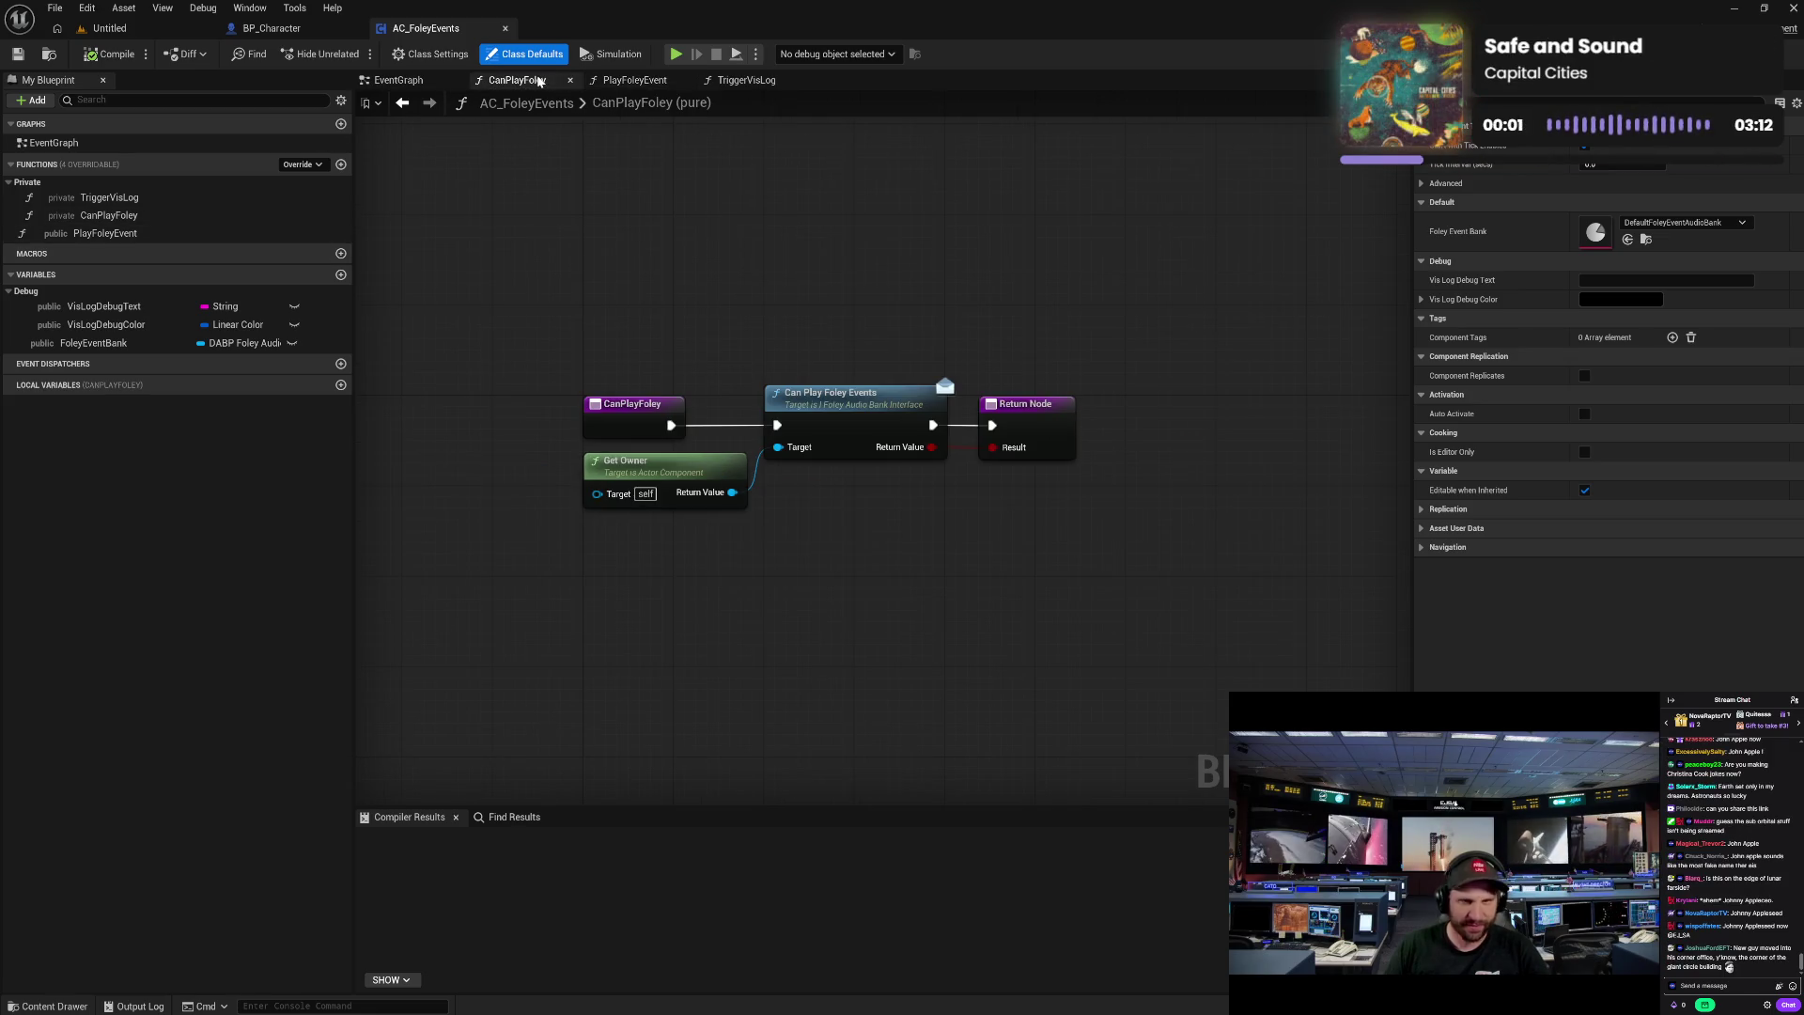
{"action": "left_click_drag", "start_coordinate": [626, 286], "coordinate": [698, 287]}
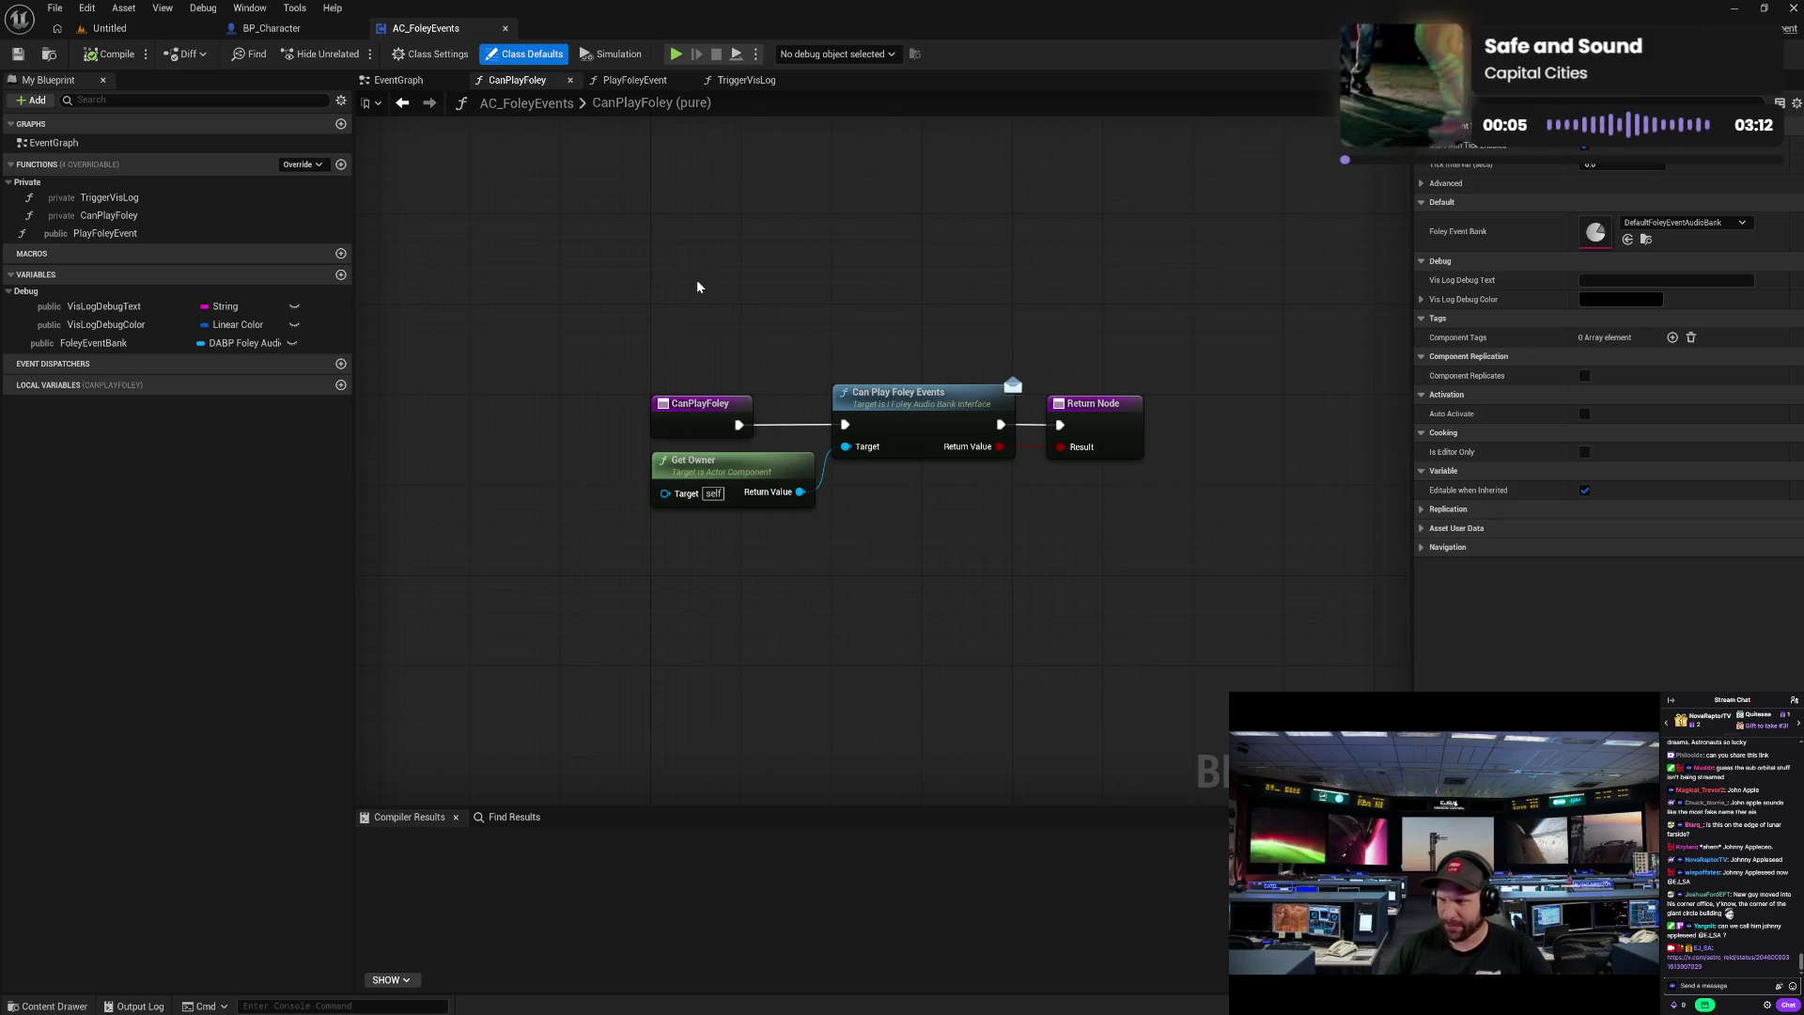
{"action": "left_click", "coordinate": [1107, 414]}
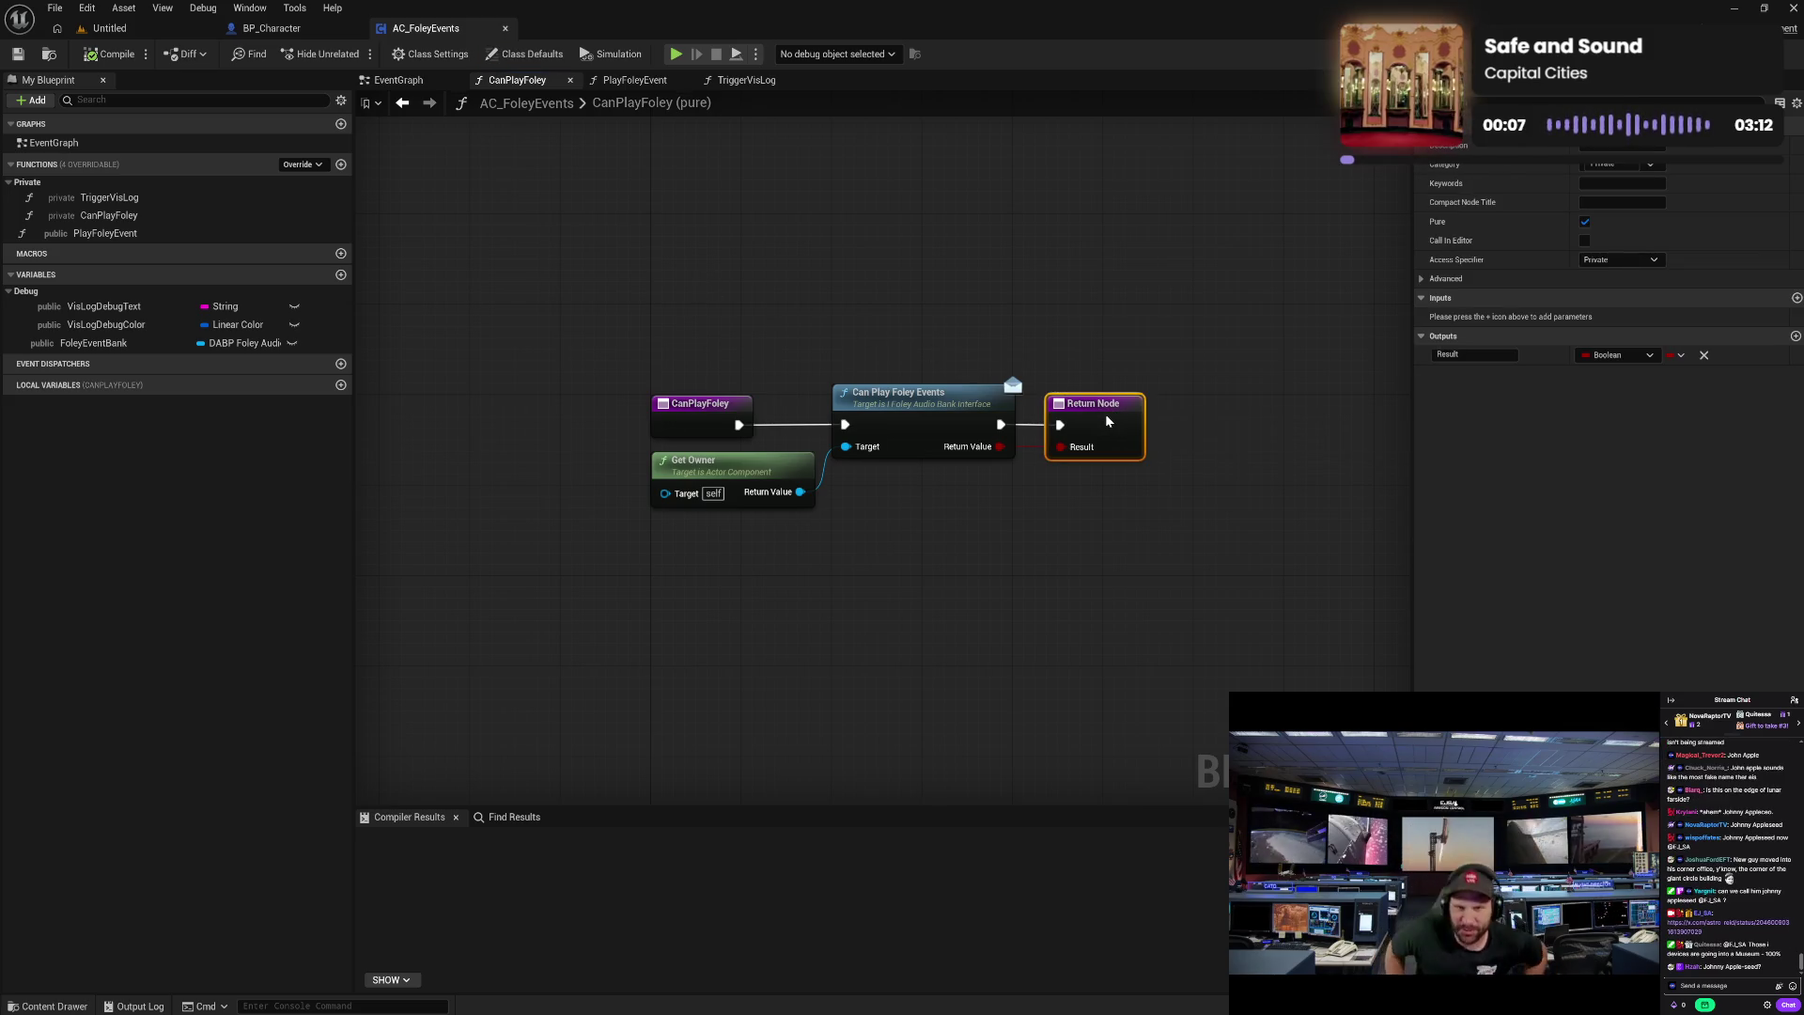
{"action": "left_click_drag", "start_coordinate": [1105, 416], "coordinate": [1102, 415]}
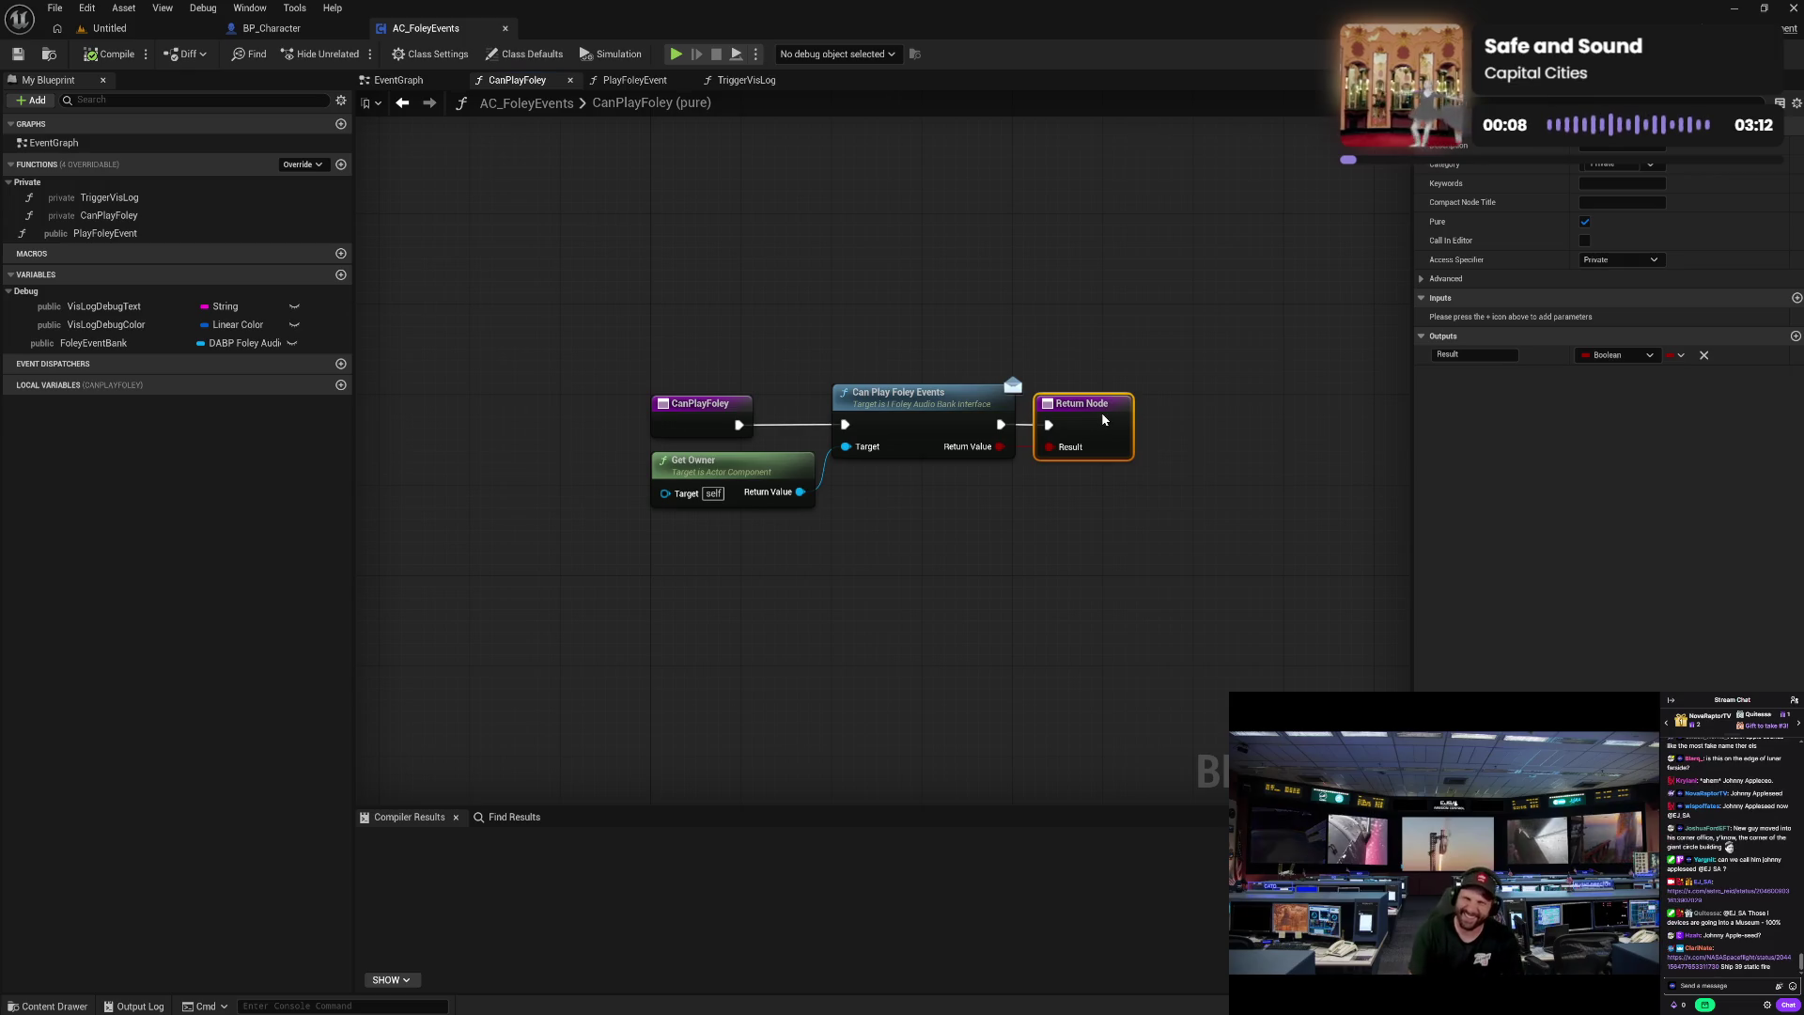
{"action": "left_click", "coordinate": [18, 55]}
{"action": "left_click", "coordinate": [395, 82]}
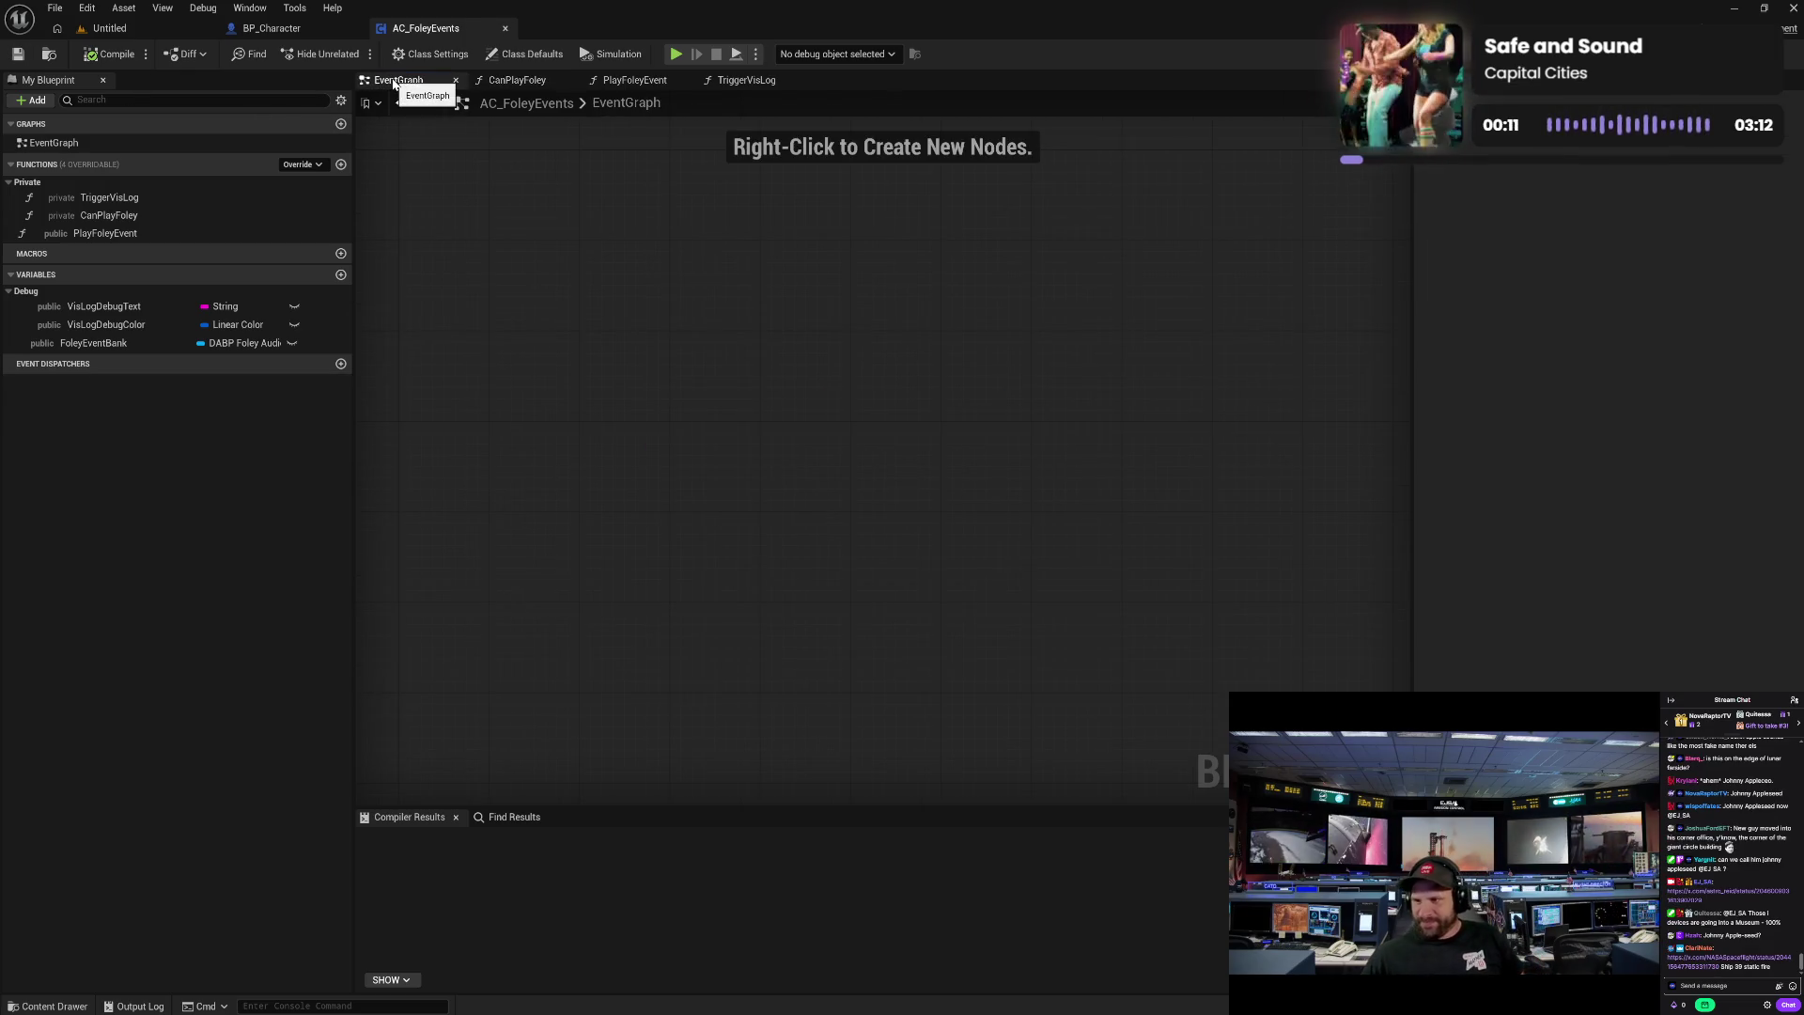
{"action": "left_click_drag", "start_coordinate": [730, 336], "coordinate": [713, 338]}
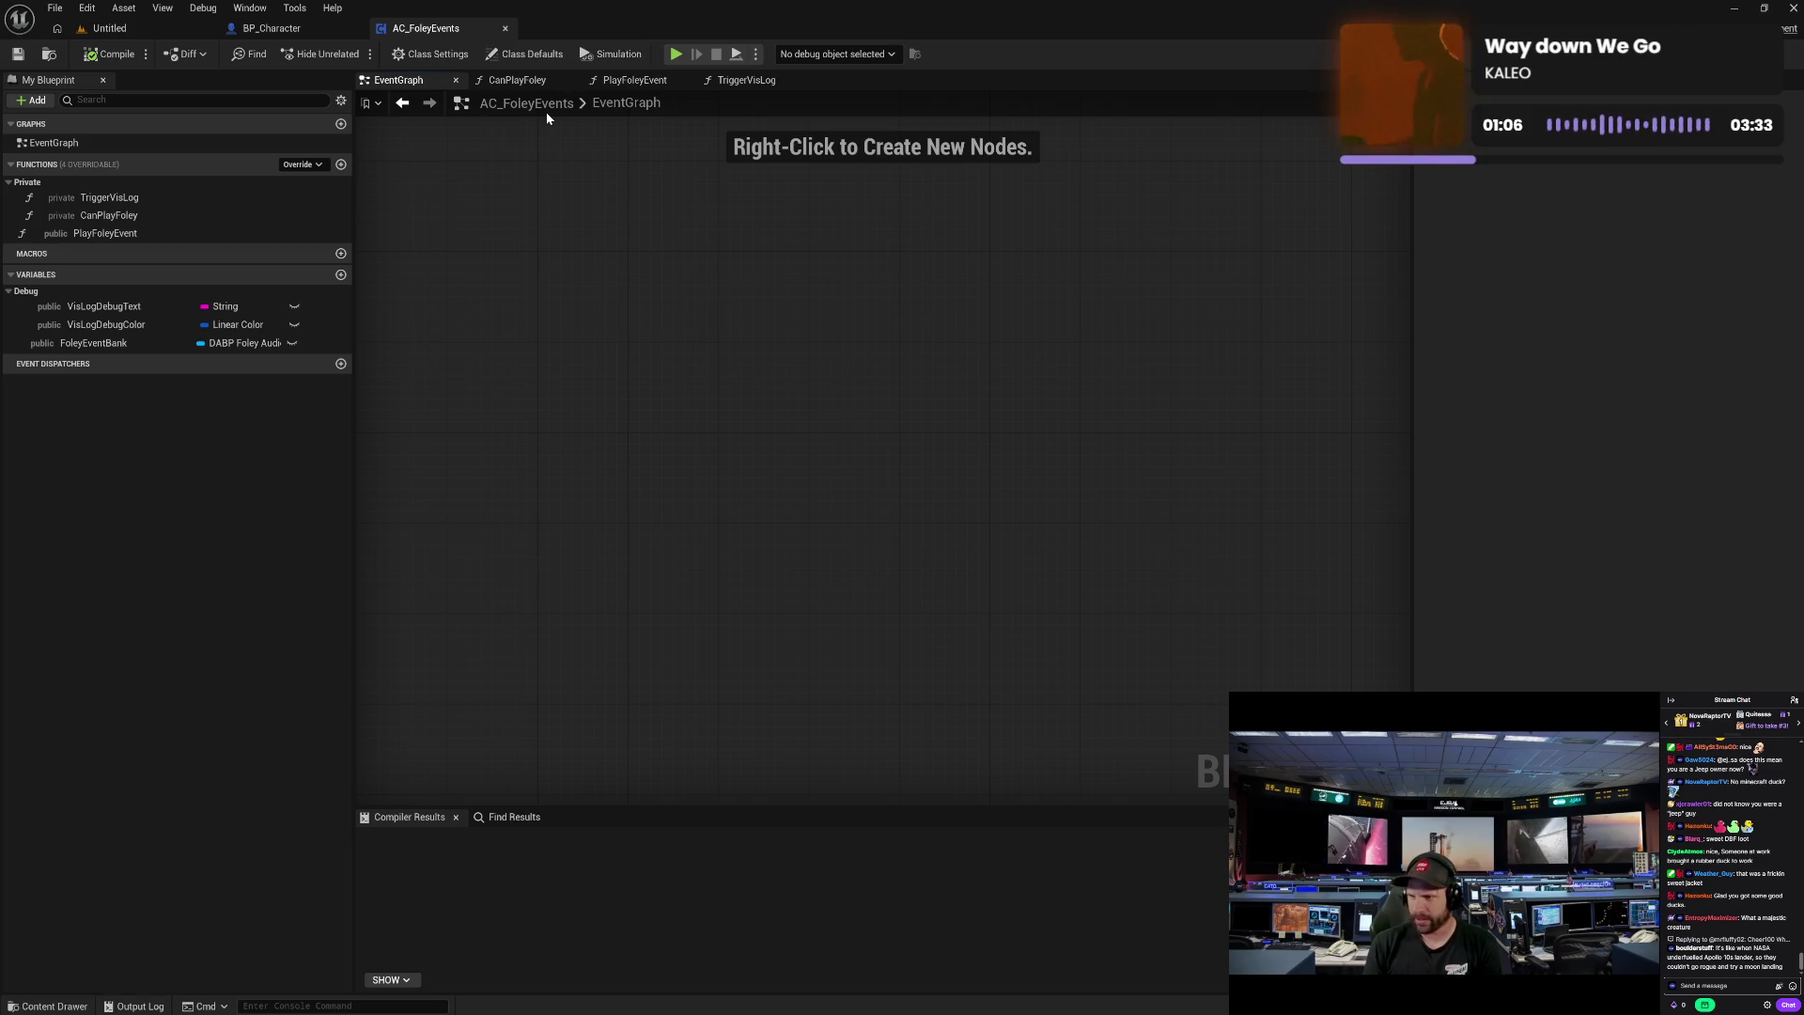
{"action": "left_click", "coordinate": [505, 29]}
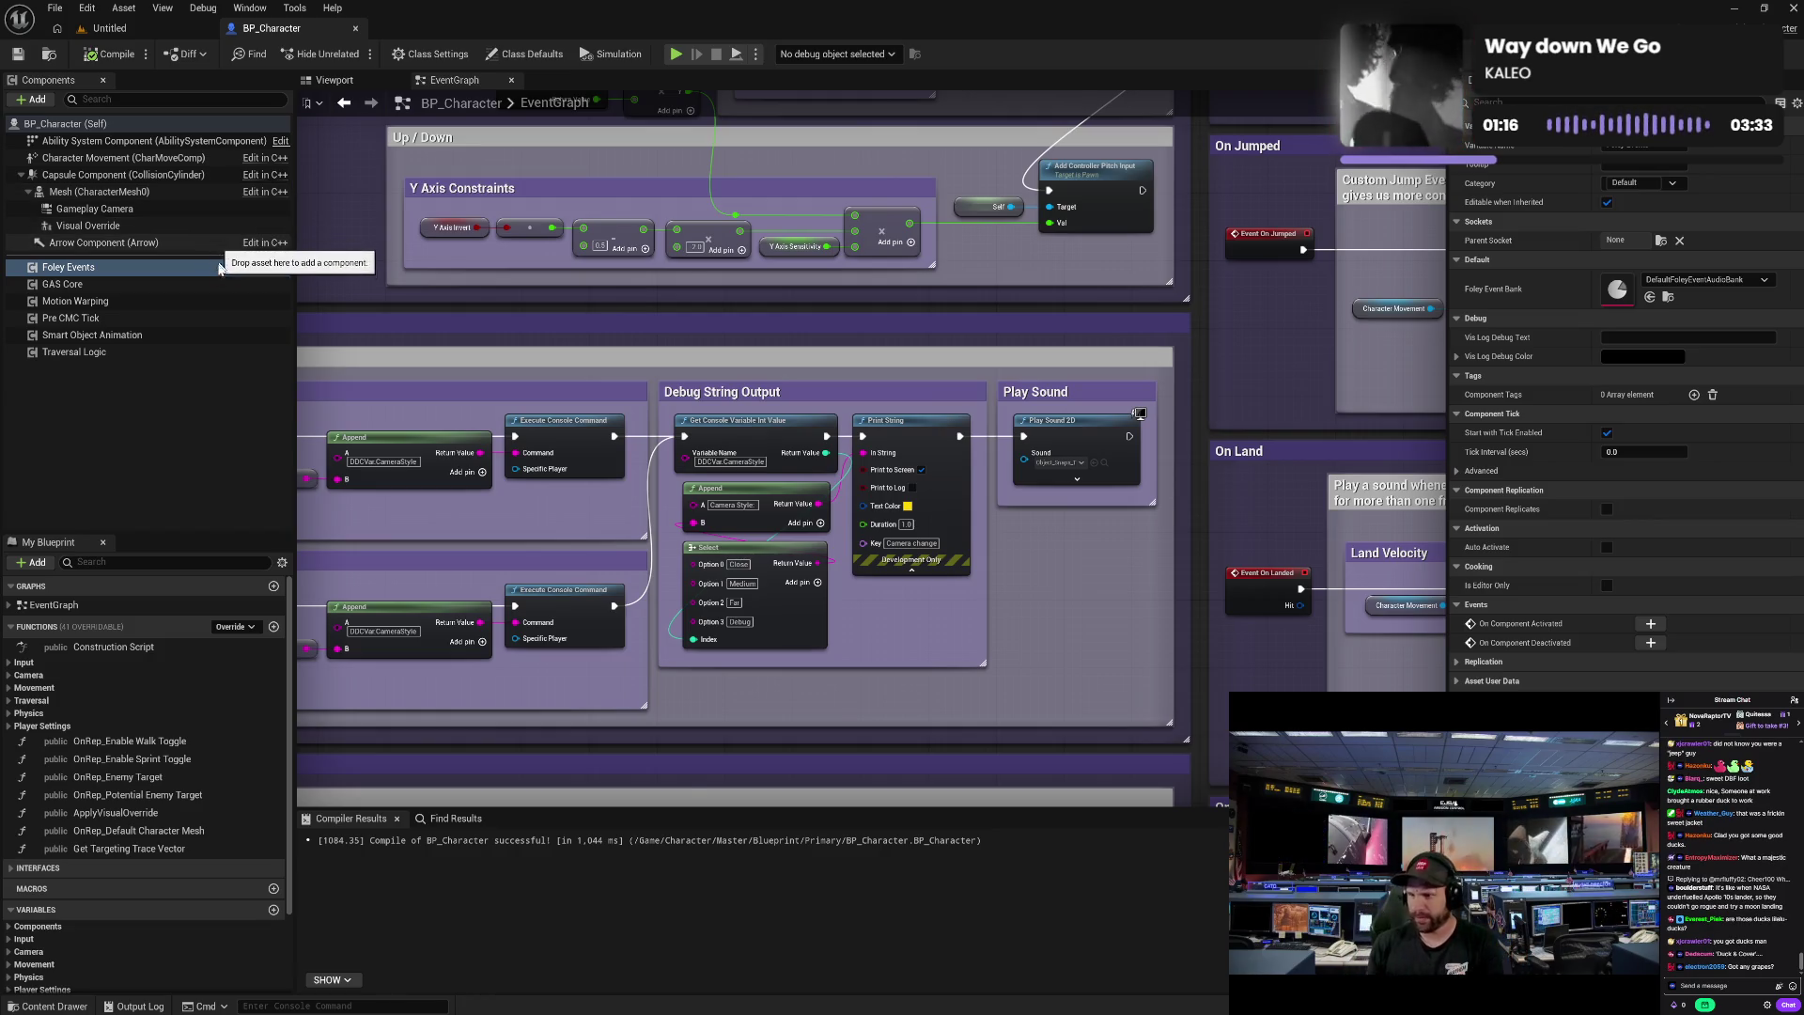
{"action": "left_click", "coordinate": [196, 303]}
{"action": "left_click", "coordinate": [203, 335]}
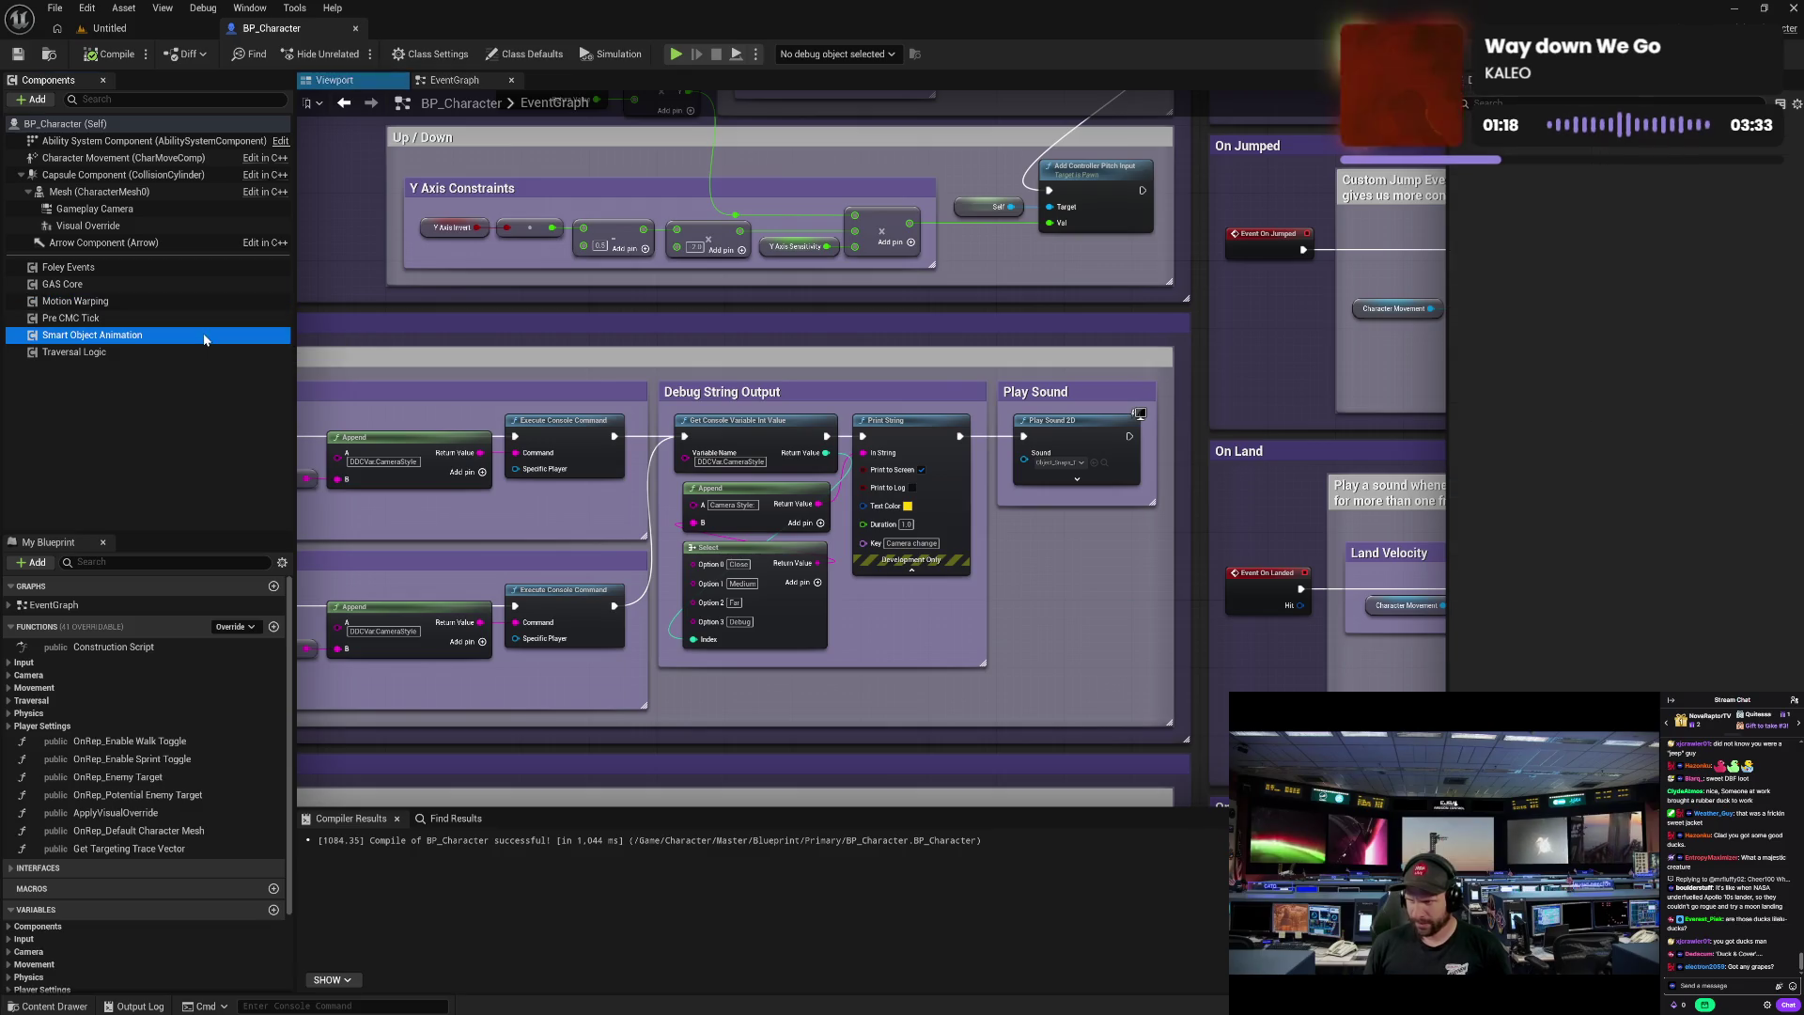
{"action": "scroll", "coordinate": [933, 439], "scroll_direction": "down", "scroll_amount": 6}
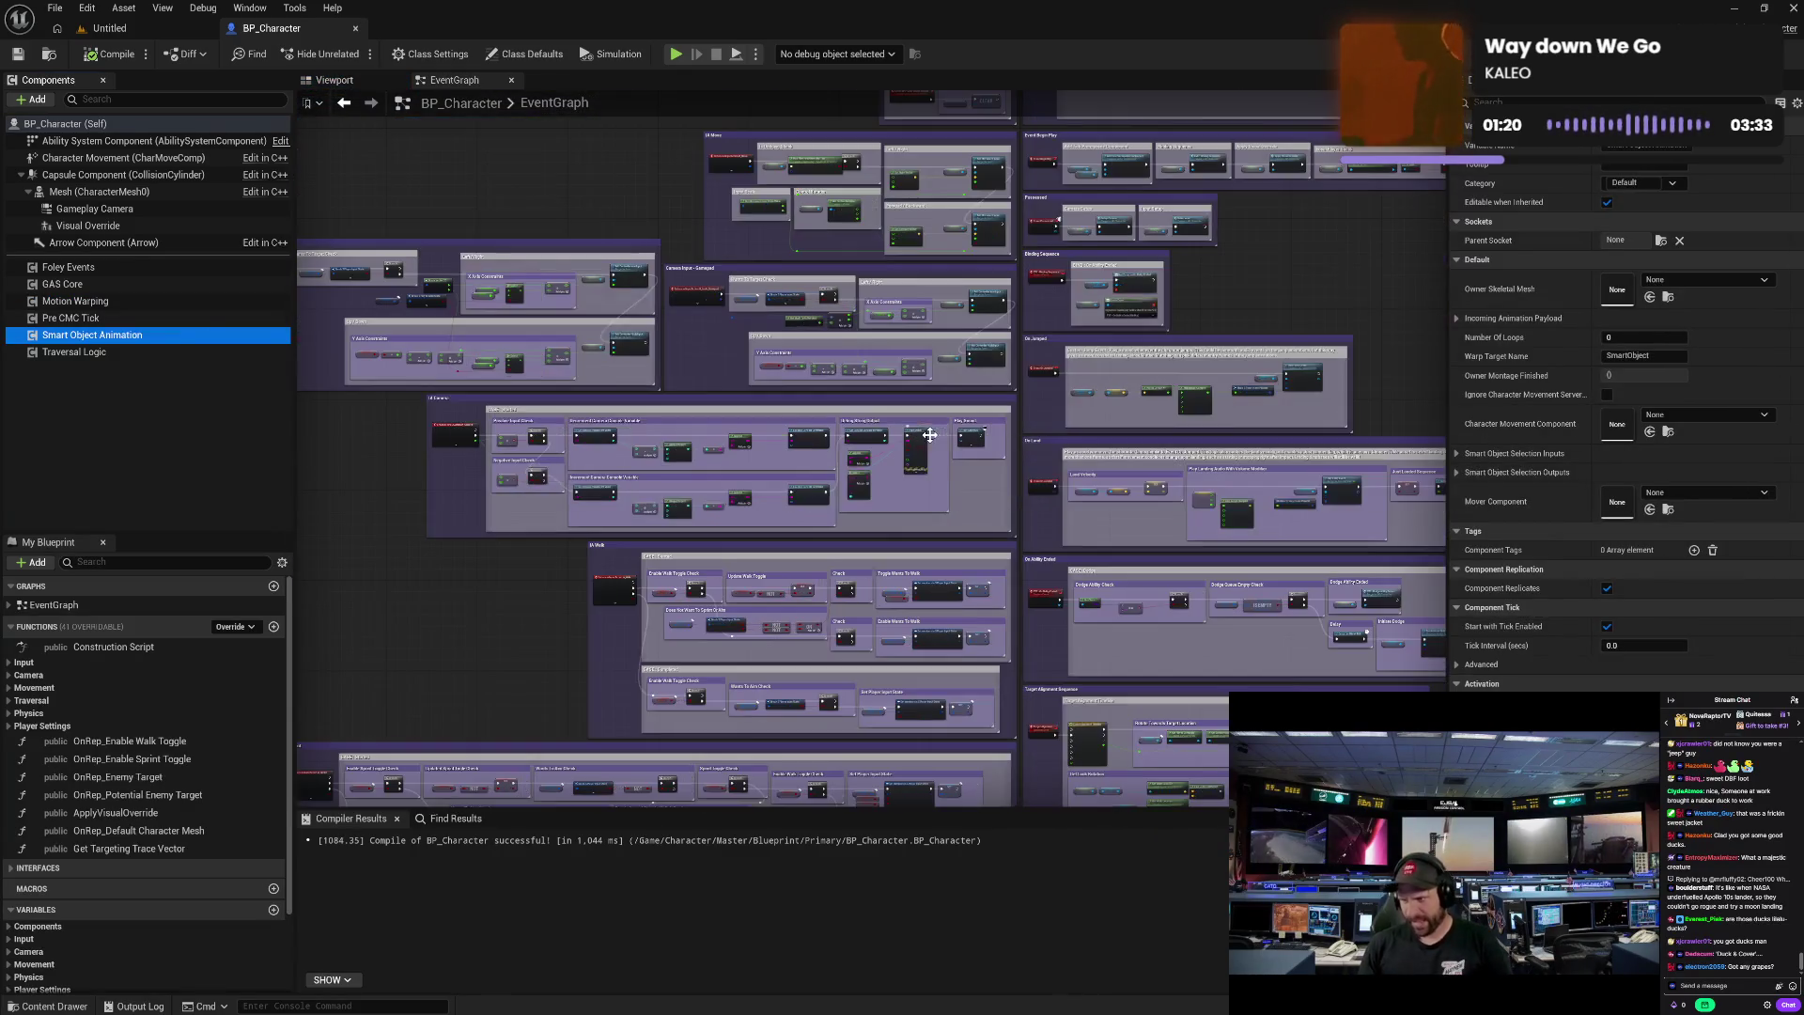
{"action": "mouse_move", "coordinate": [508, 632]}
{"action": "left_mouse_down"}
{"action": "mouse_move", "coordinate": [527, 511]}
{"action": "mouse_move", "coordinate": [507, 499]}
{"action": "left_mouse_up"}
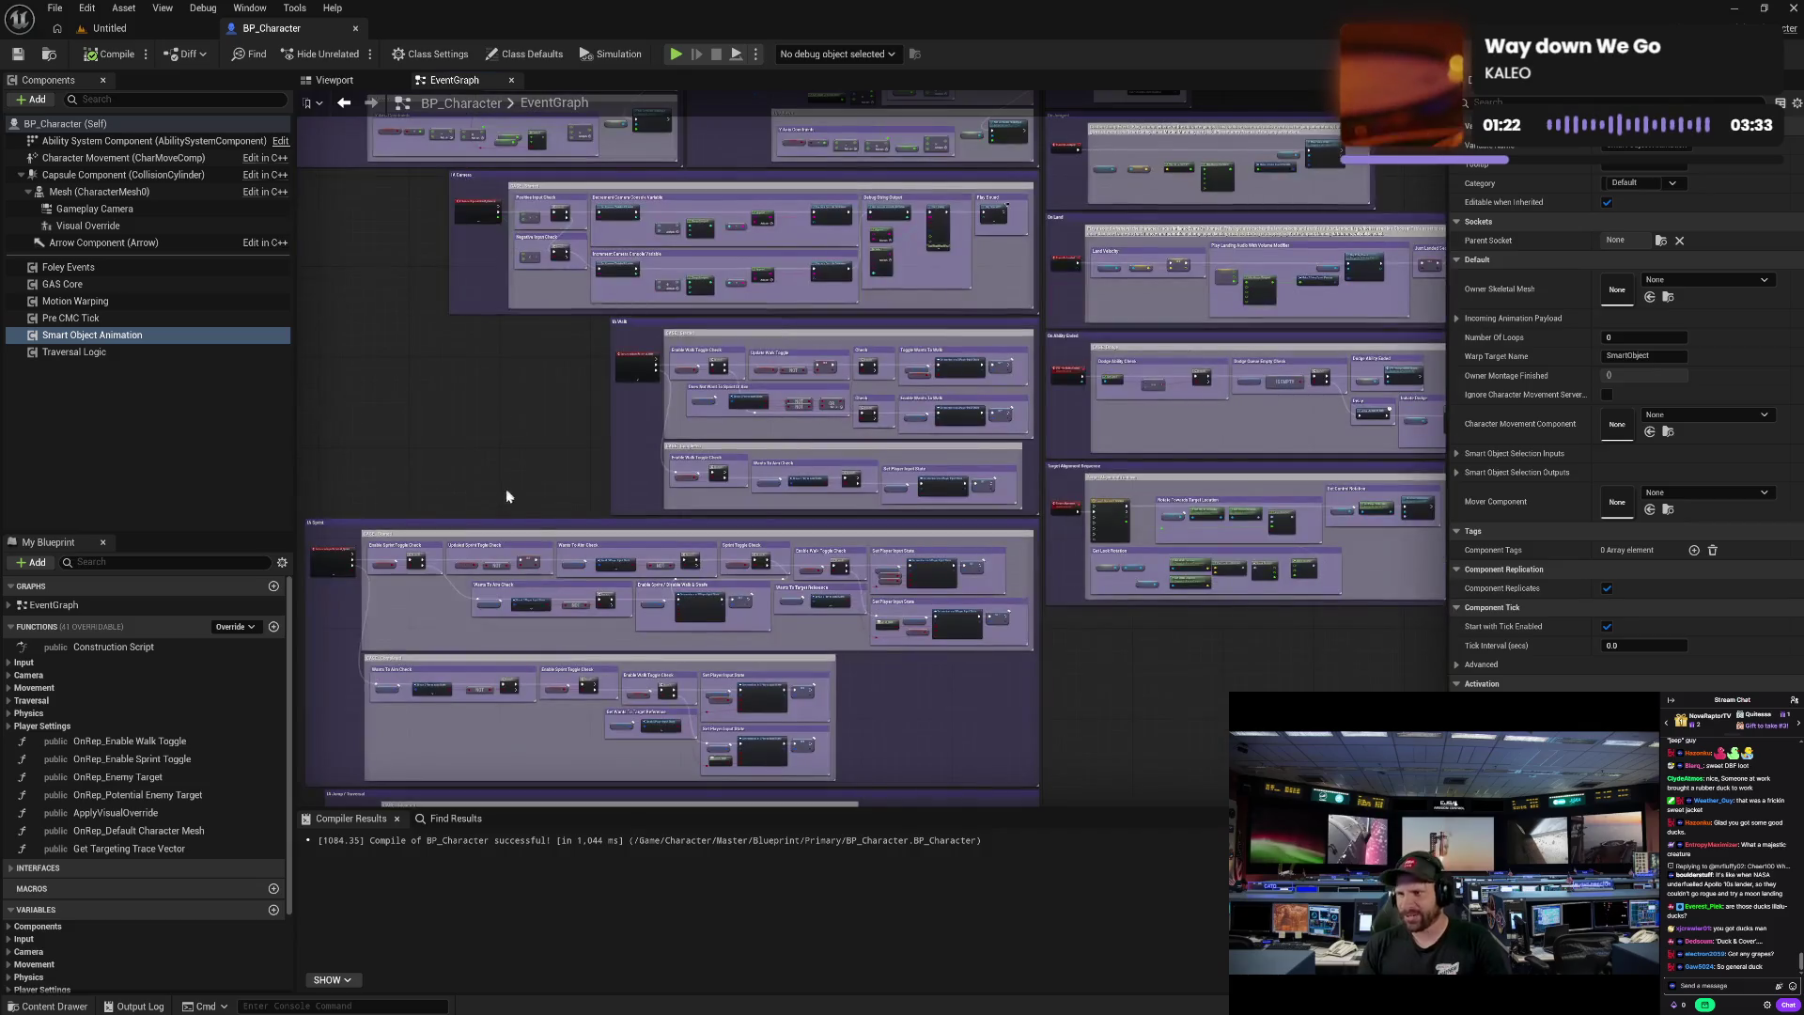
{"action": "mouse_move", "coordinate": [526, 714]}
{"action": "left_mouse_down"}
{"action": "mouse_move", "coordinate": [620, 395]}
{"action": "mouse_move", "coordinate": [664, 495]}
{"action": "mouse_move", "coordinate": [753, 284]}
{"action": "left_mouse_up"}
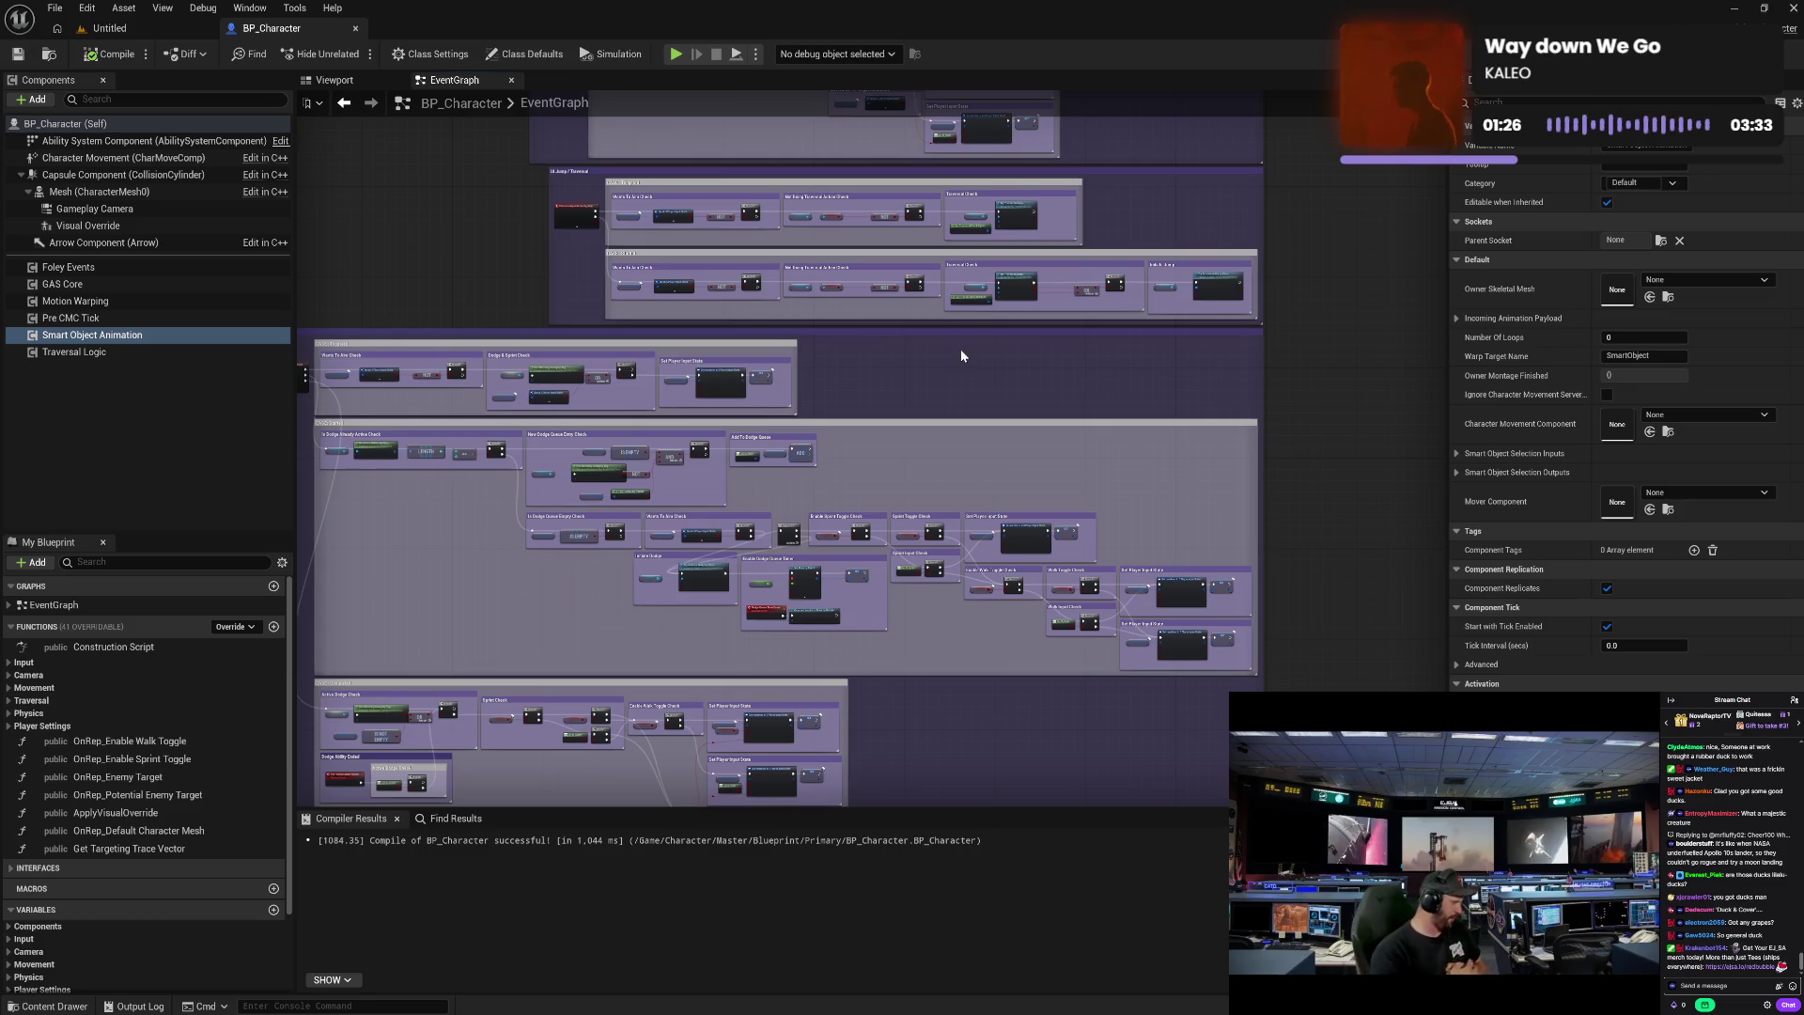
{"action": "left_click_drag", "start_coordinate": [960, 355], "coordinate": [942, 442]}
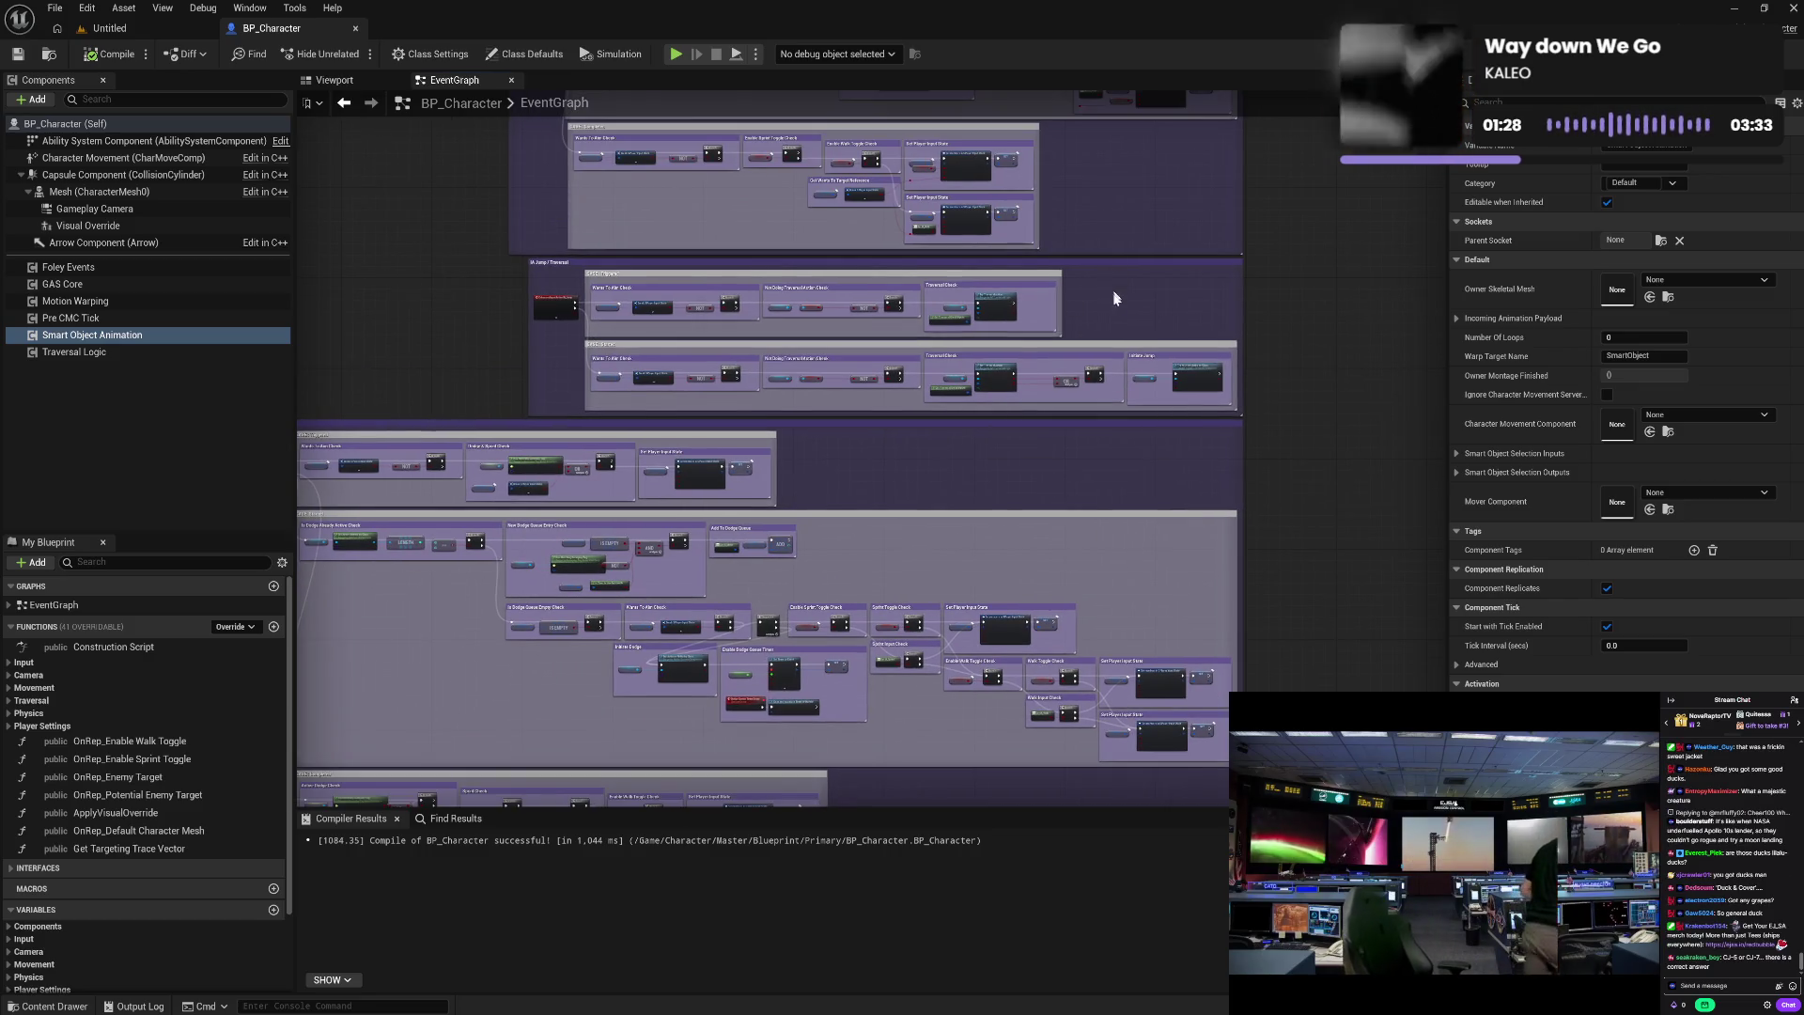
{"action": "mouse_move", "coordinate": [1115, 294]}
{"action": "left_mouse_down"}
{"action": "mouse_move", "coordinate": [1092, 339]}
{"action": "mouse_move", "coordinate": [901, 447]}
{"action": "mouse_move", "coordinate": [893, 600]}
{"action": "left_mouse_up"}
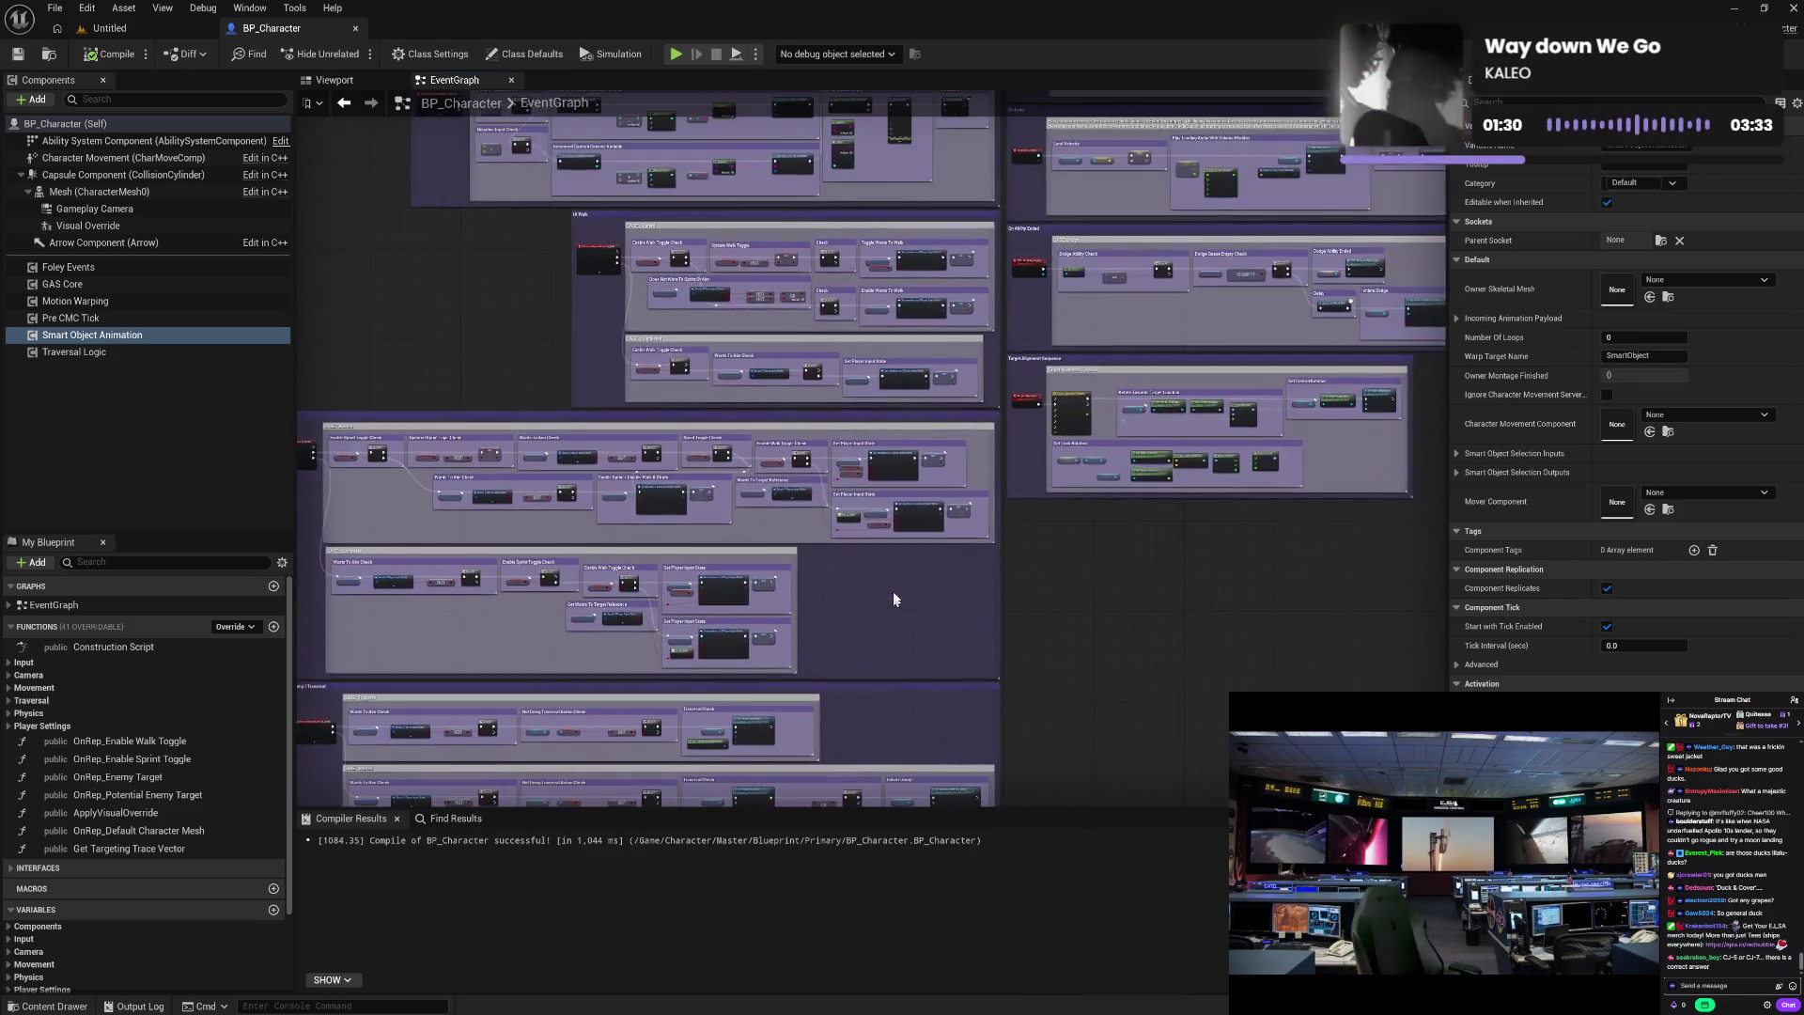
{"action": "left_click_drag", "start_coordinate": [933, 362], "coordinate": [875, 723]}
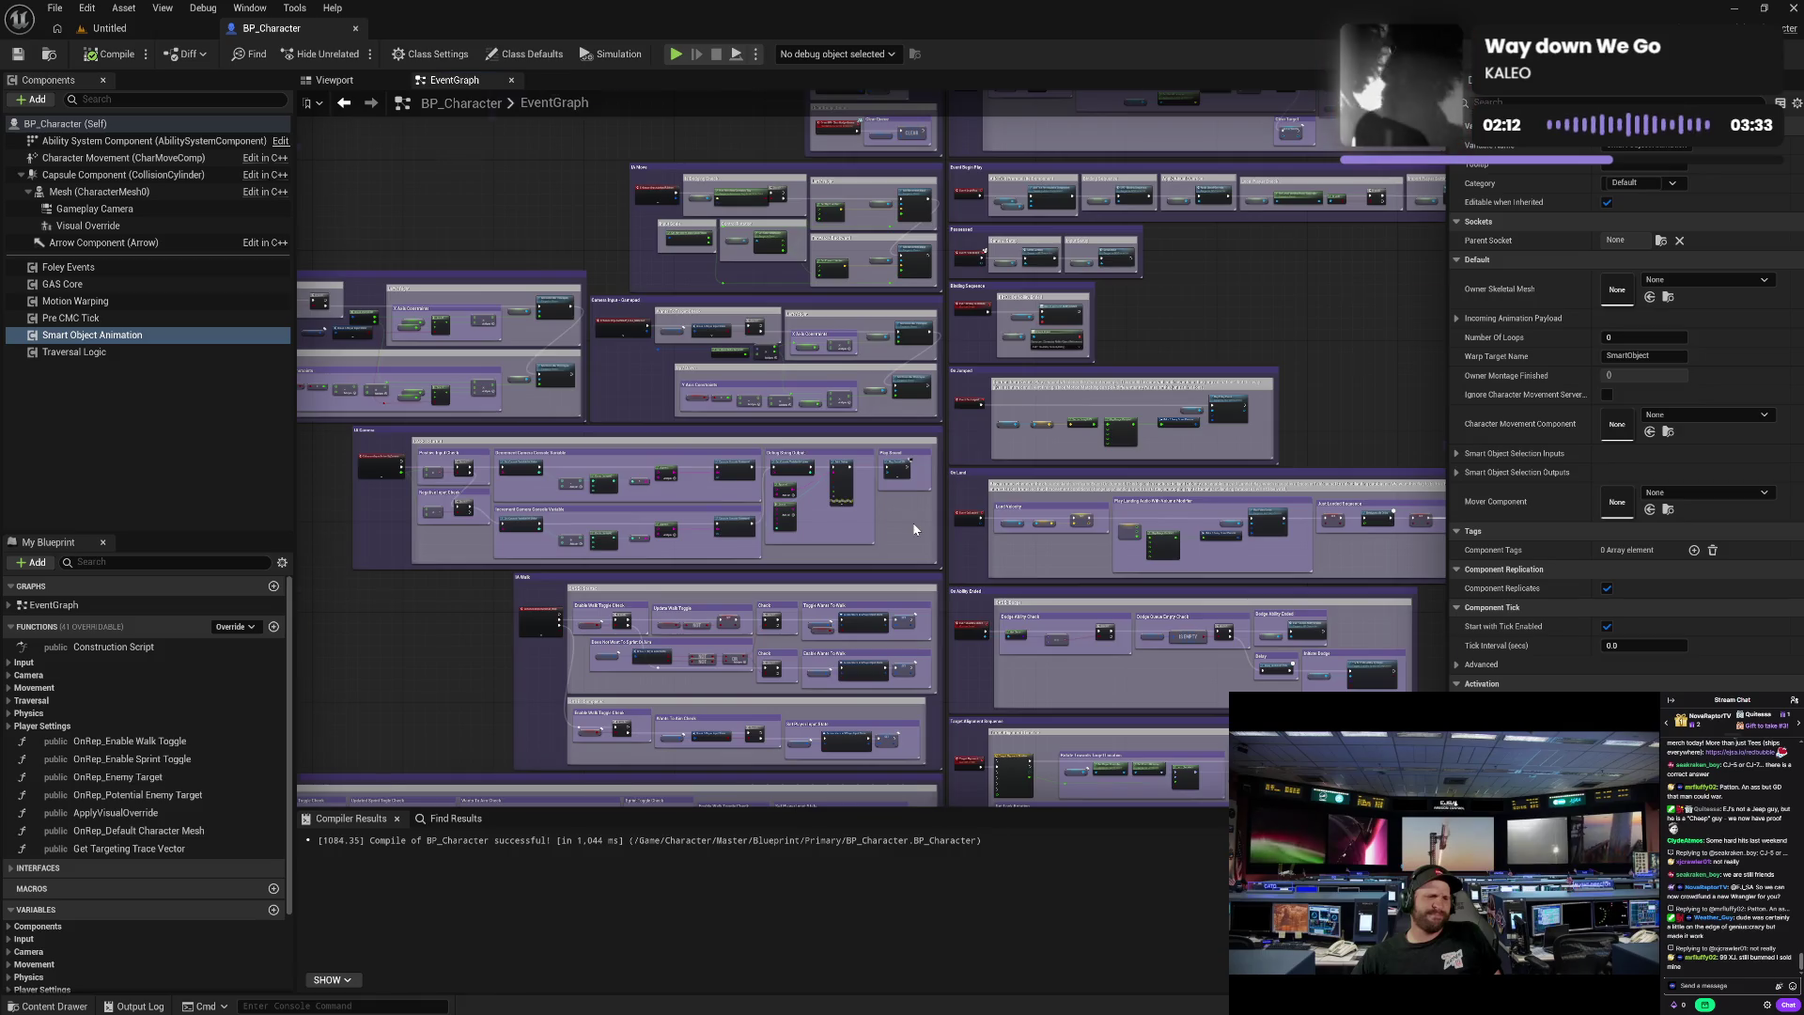
{"action": "scroll", "coordinate": [913, 528], "scroll_direction": "up", "scroll_amount": 4}
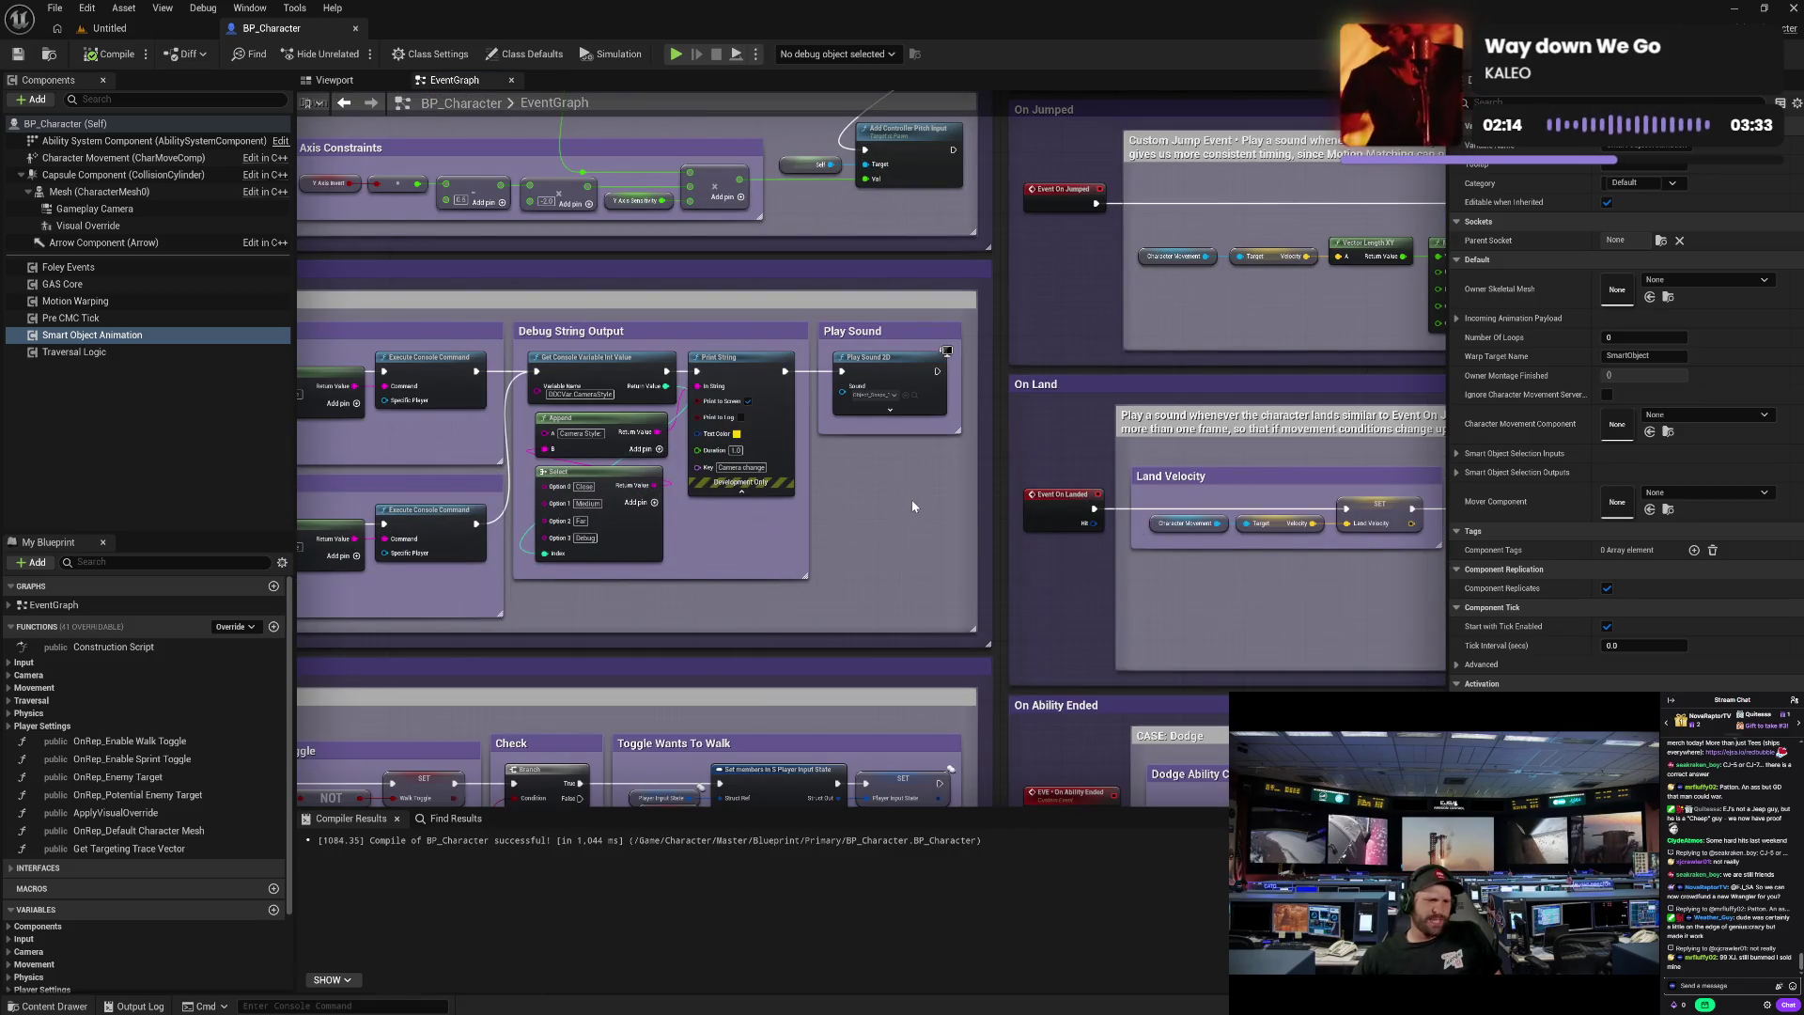
{"action": "left_click_drag", "start_coordinate": [854, 534], "coordinate": [1120, 532]}
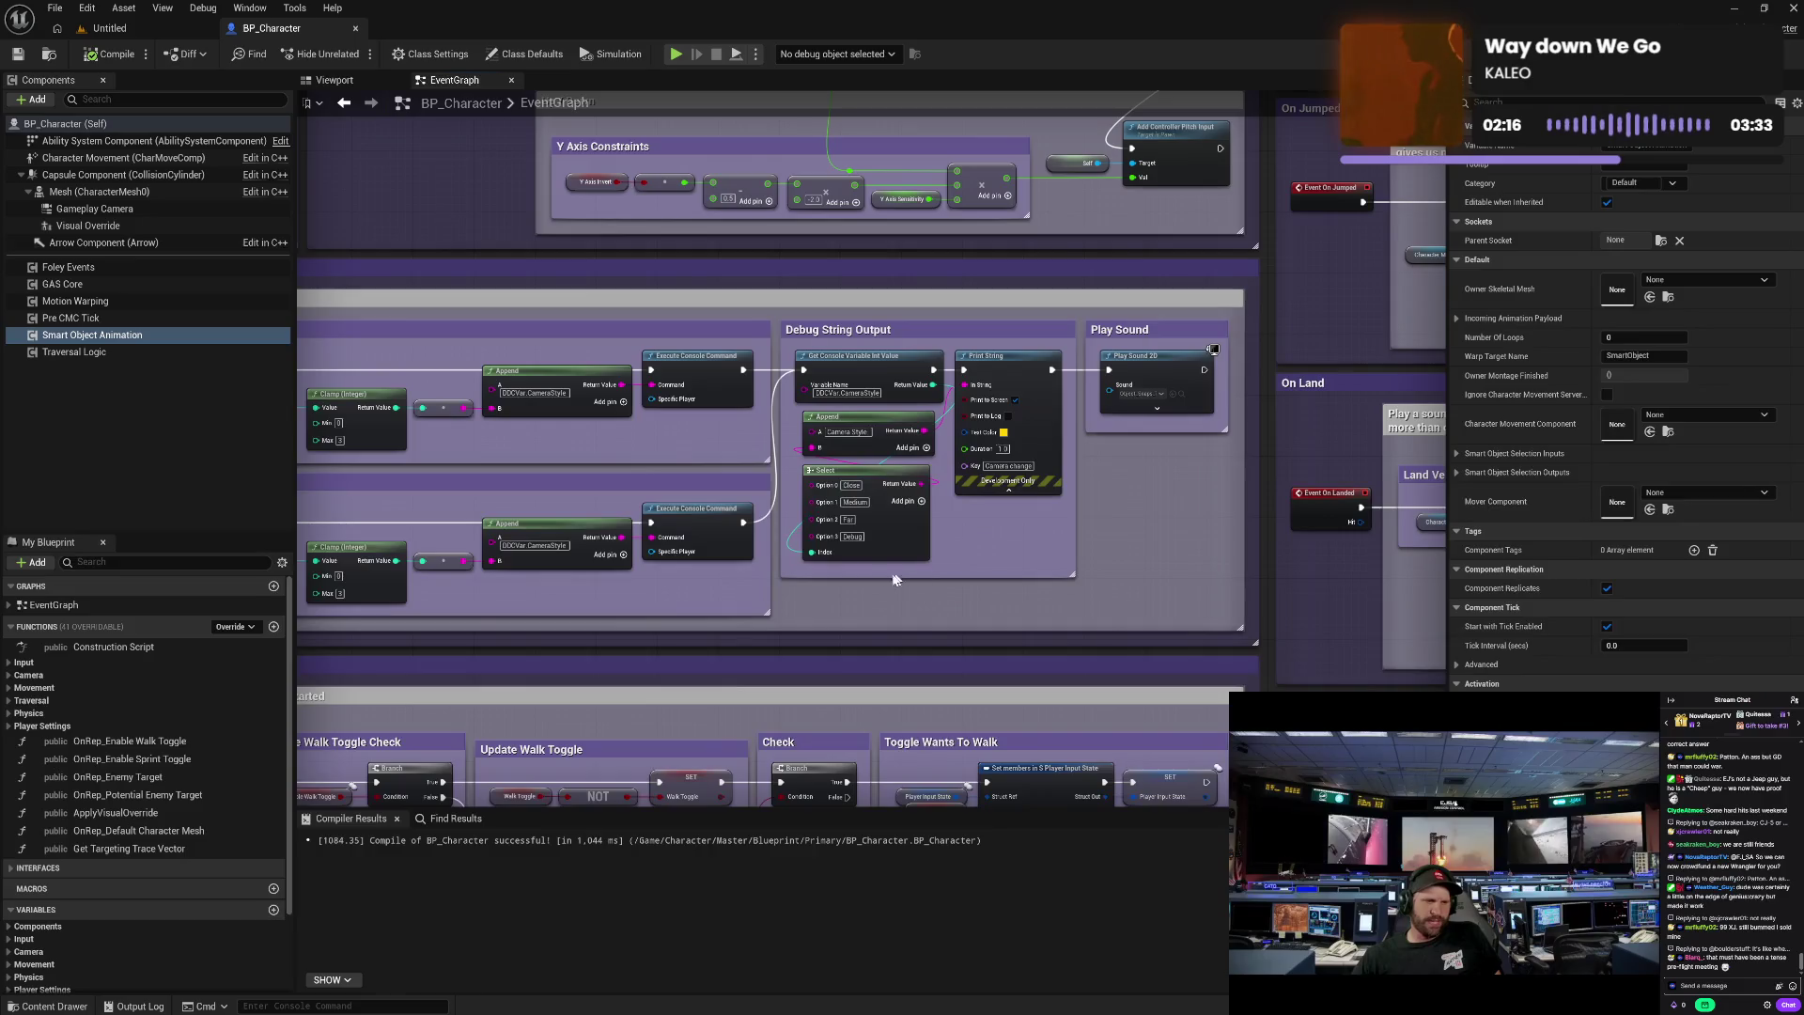
{"action": "left_click_drag", "start_coordinate": [399, 499], "coordinate": [696, 488]}
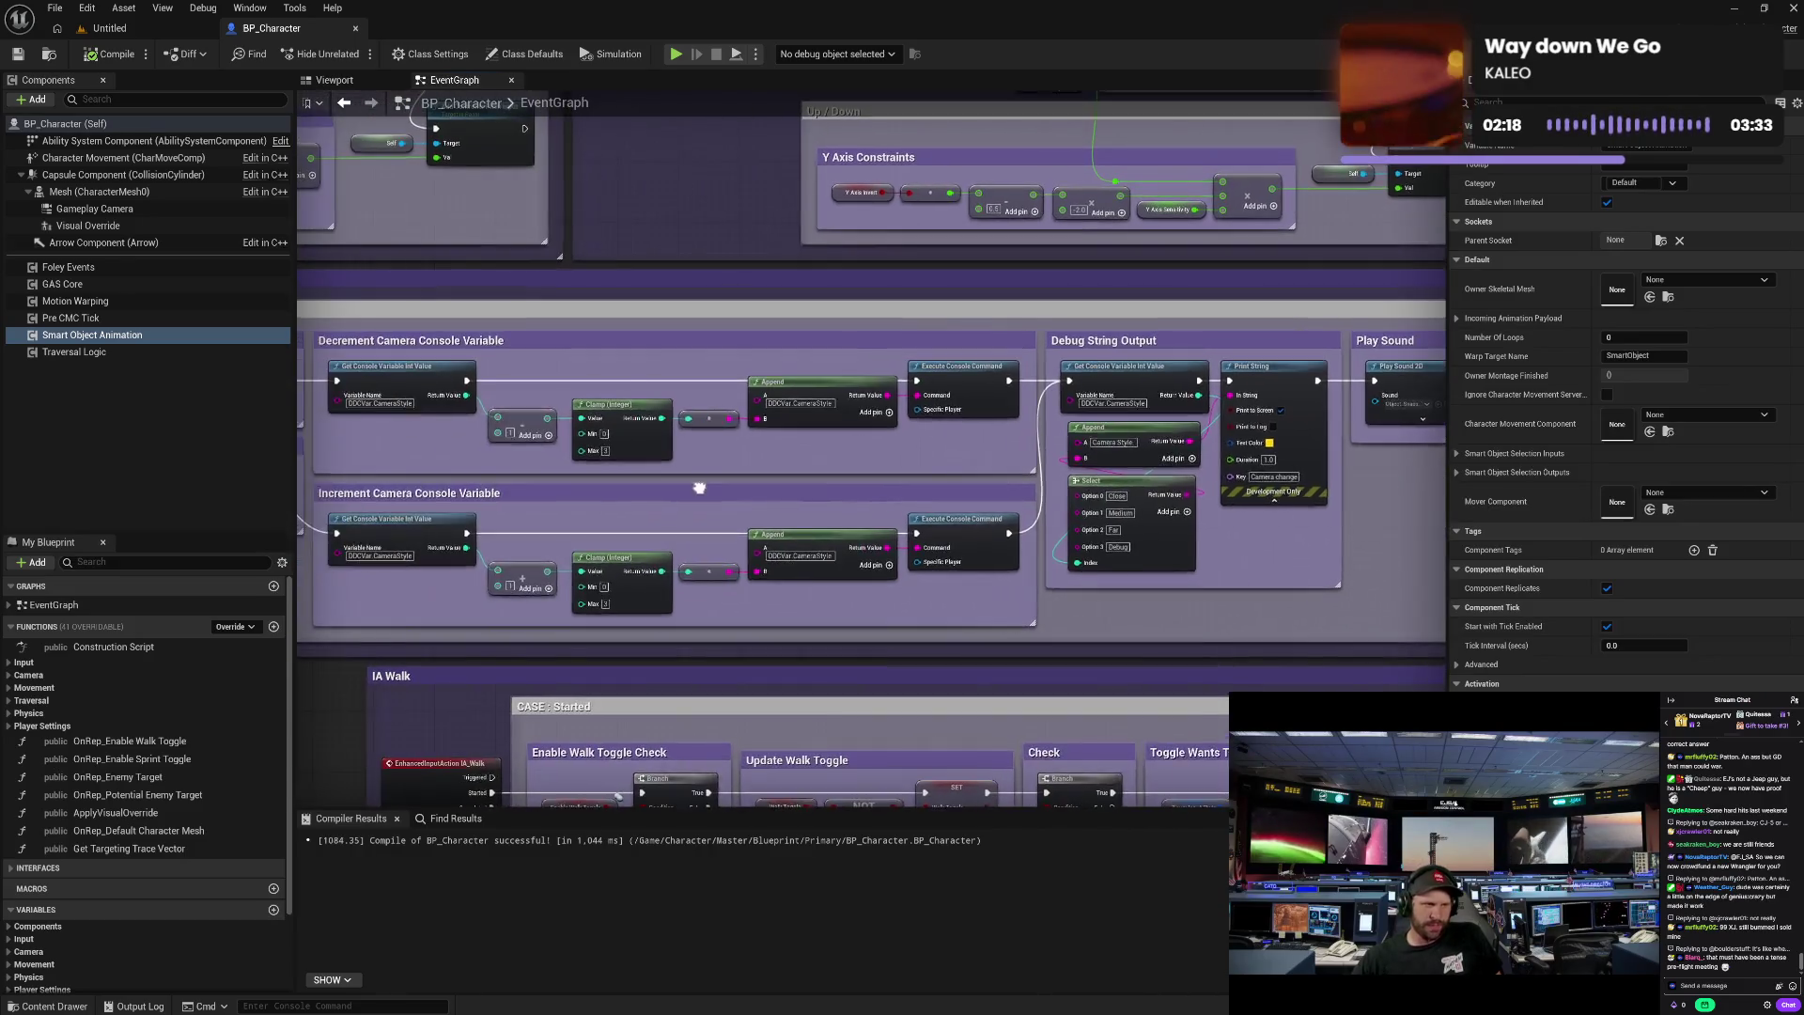
{"action": "left_click_drag", "start_coordinate": [310, 526], "coordinate": [611, 628]}
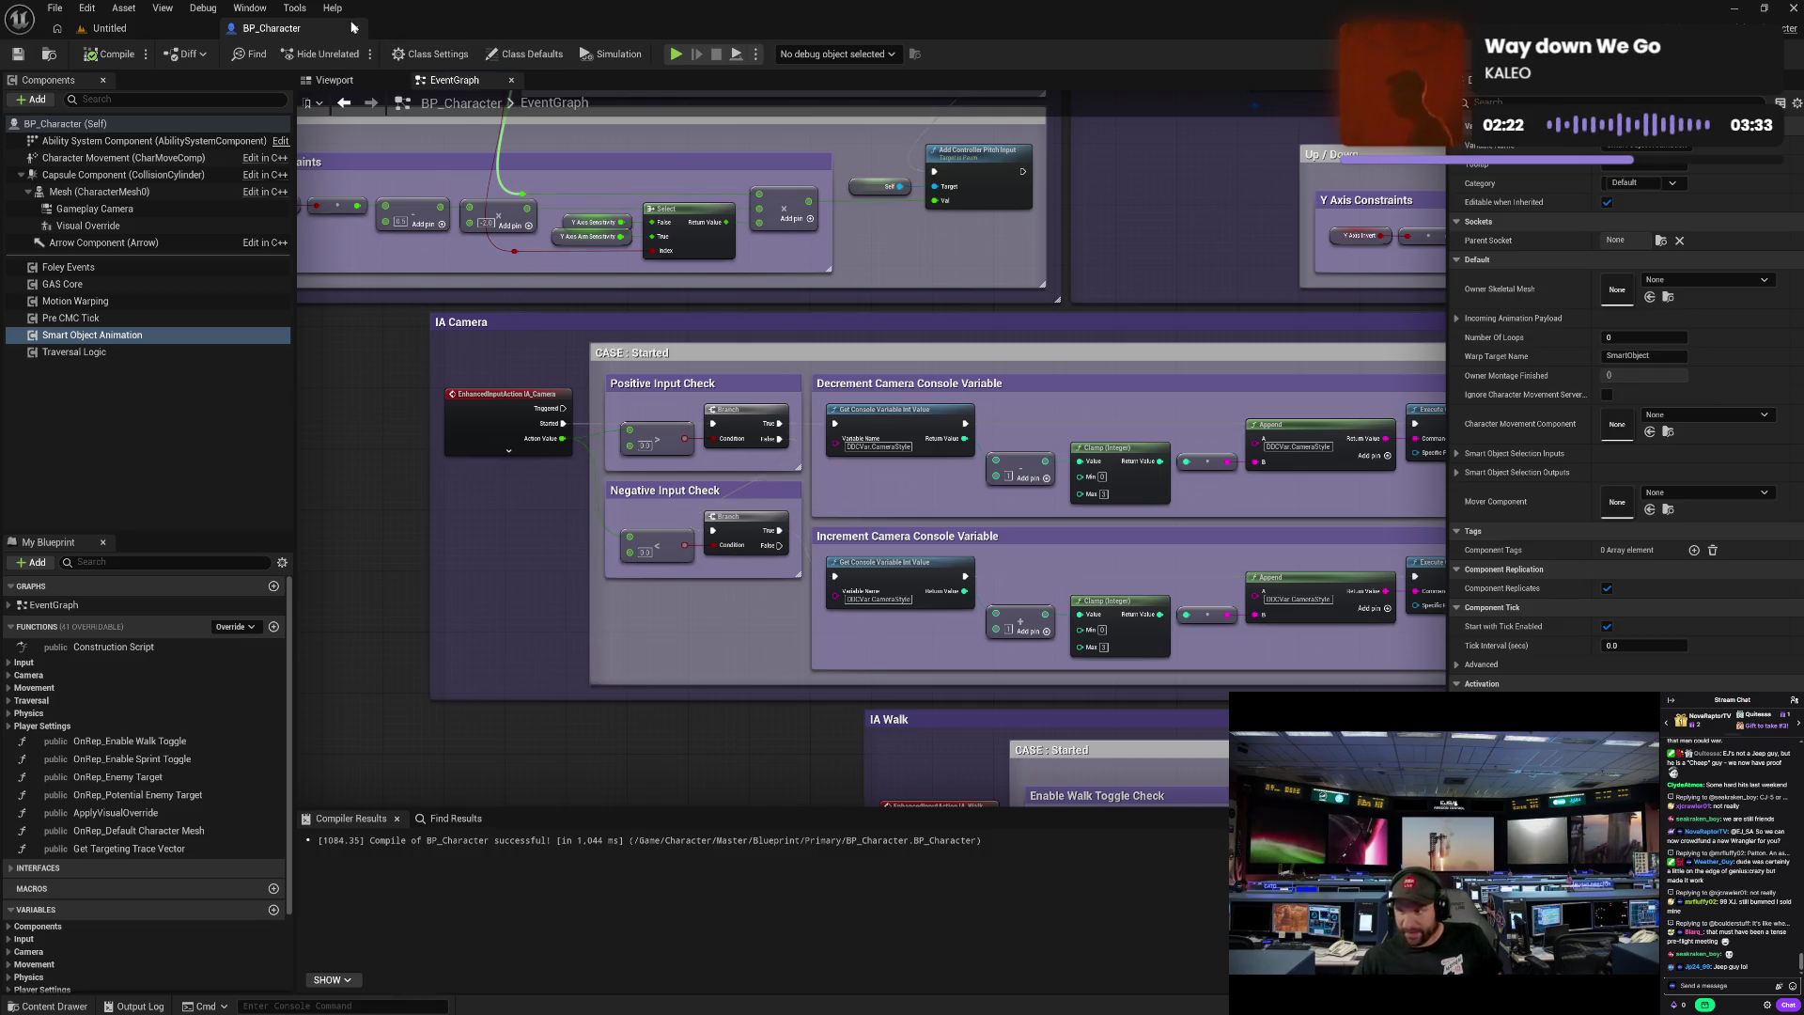
{"action": "key", "text": "ctrl+Tab"}
- In the Content Drawer, collapse Master and Character and navigate to Gameplay > Menu > UI > Widget
{"action": "left_click", "coordinate": [47, 1005]}
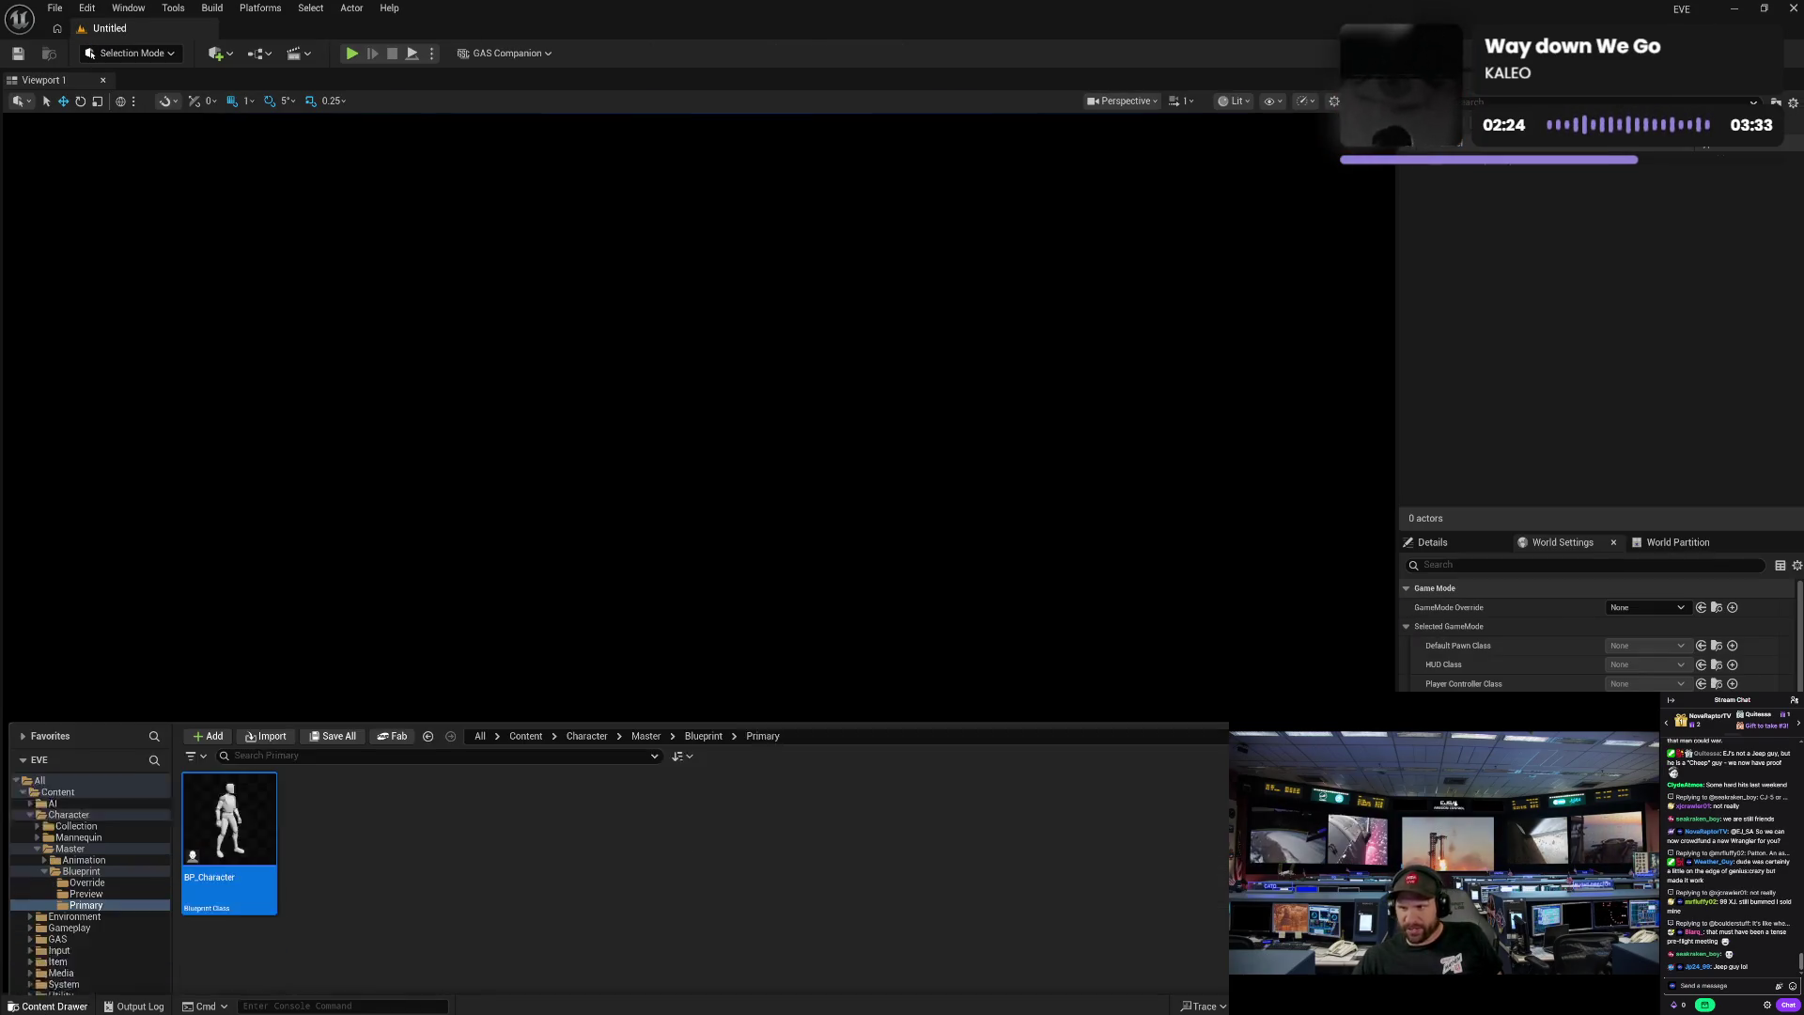
{"action": "left_click", "coordinate": [55, 805], "text": "ctrl"}
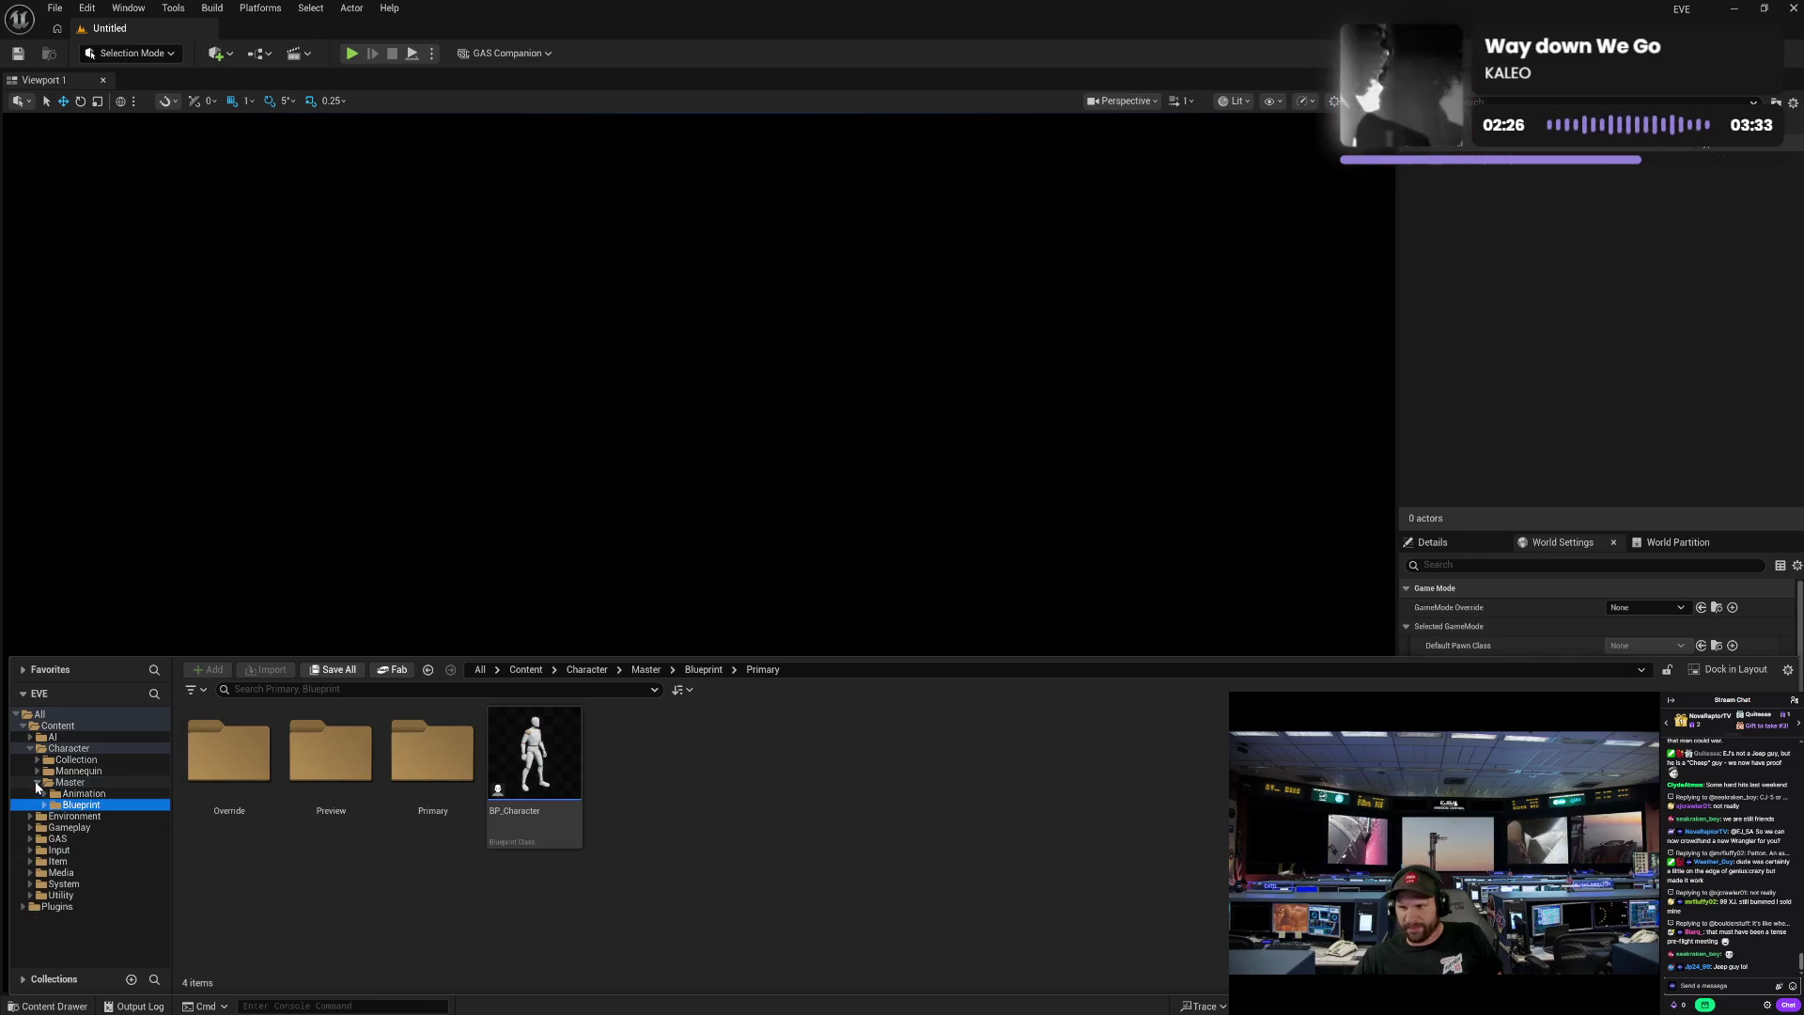
{"action": "left_click", "coordinate": [68, 781], "text": "ctrl"}
{"action": "left_click", "coordinate": [37, 781]}
{"action": "left_click", "coordinate": [29, 751], "text": "ctrl"}
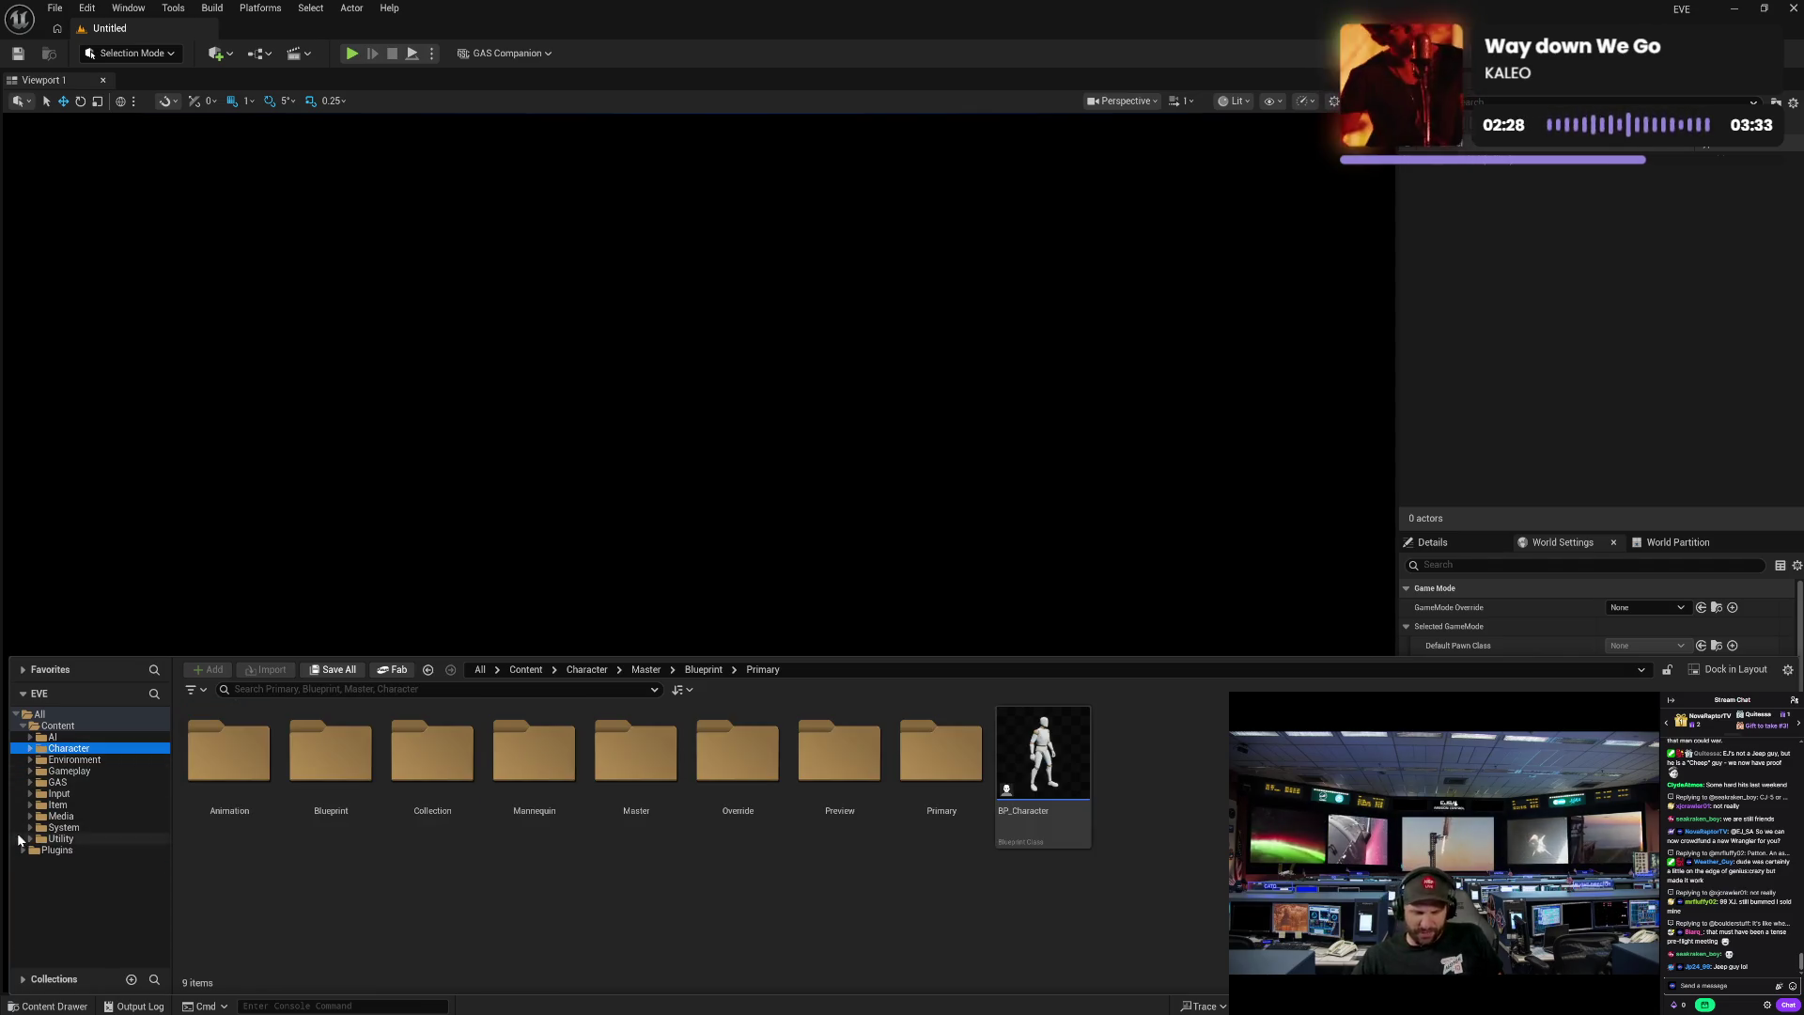
{"action": "left_click", "coordinate": [30, 770]}
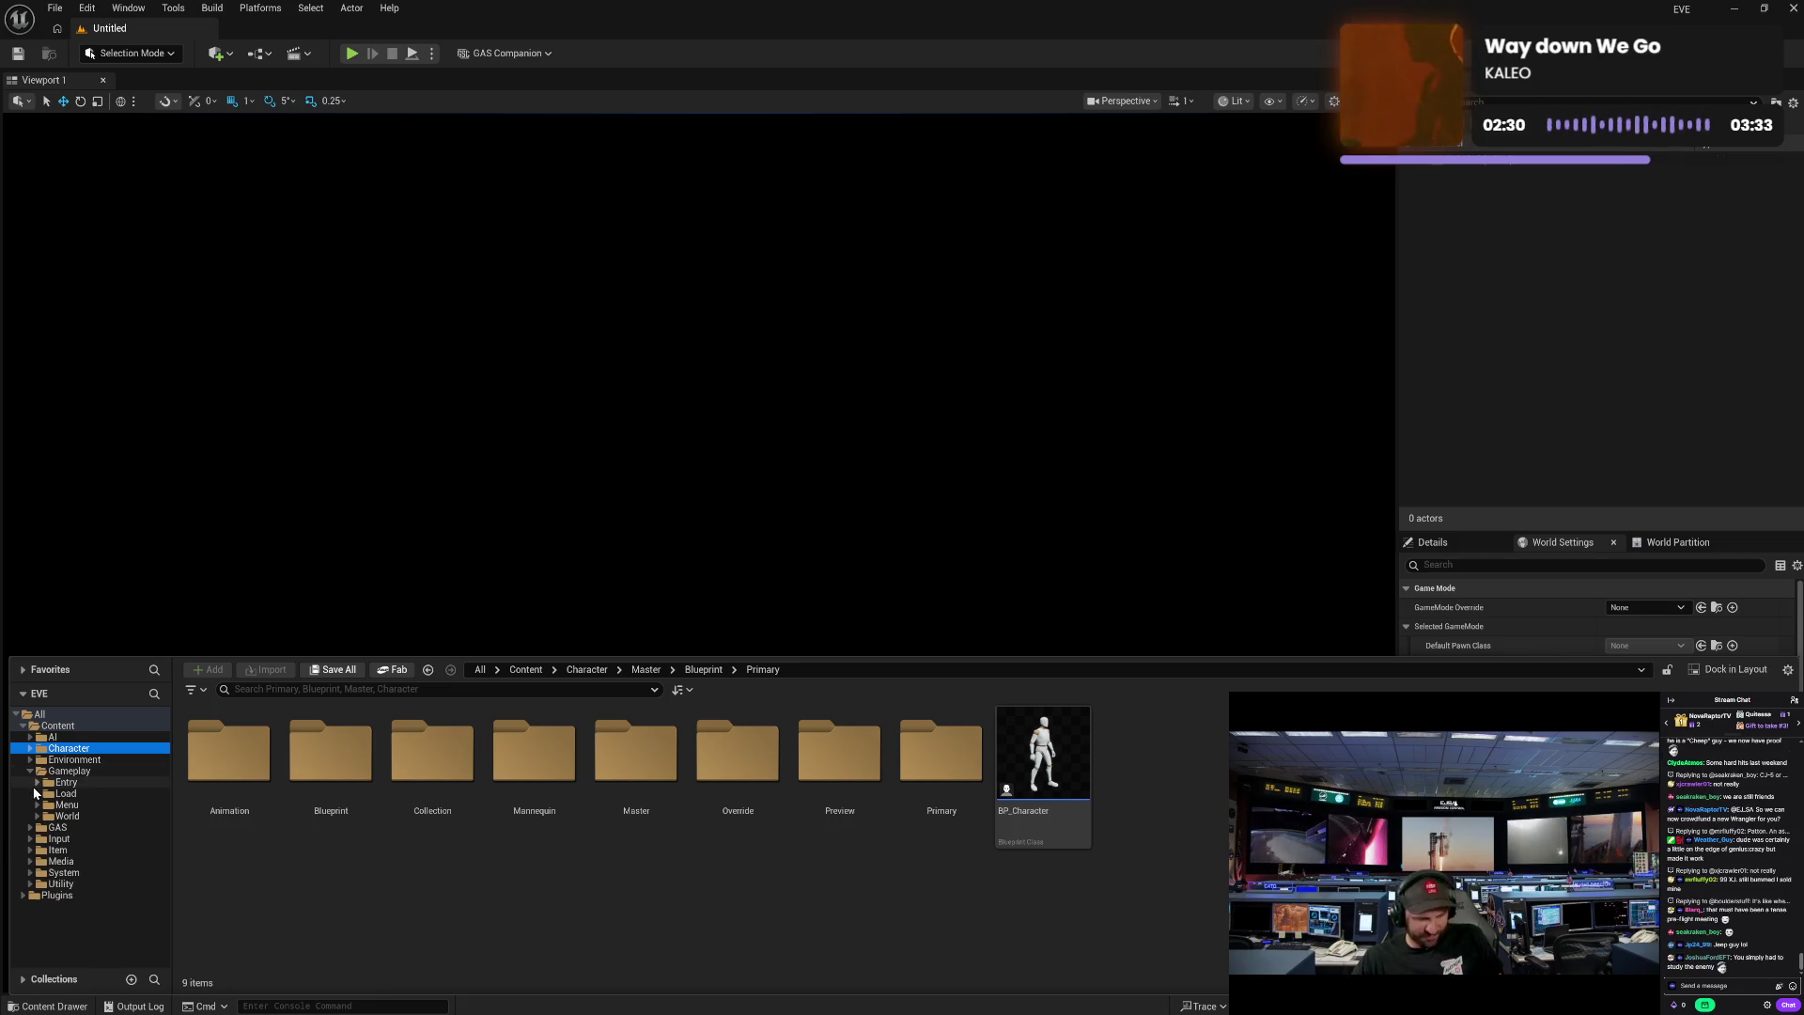
{"action": "left_click", "coordinate": [38, 805]}
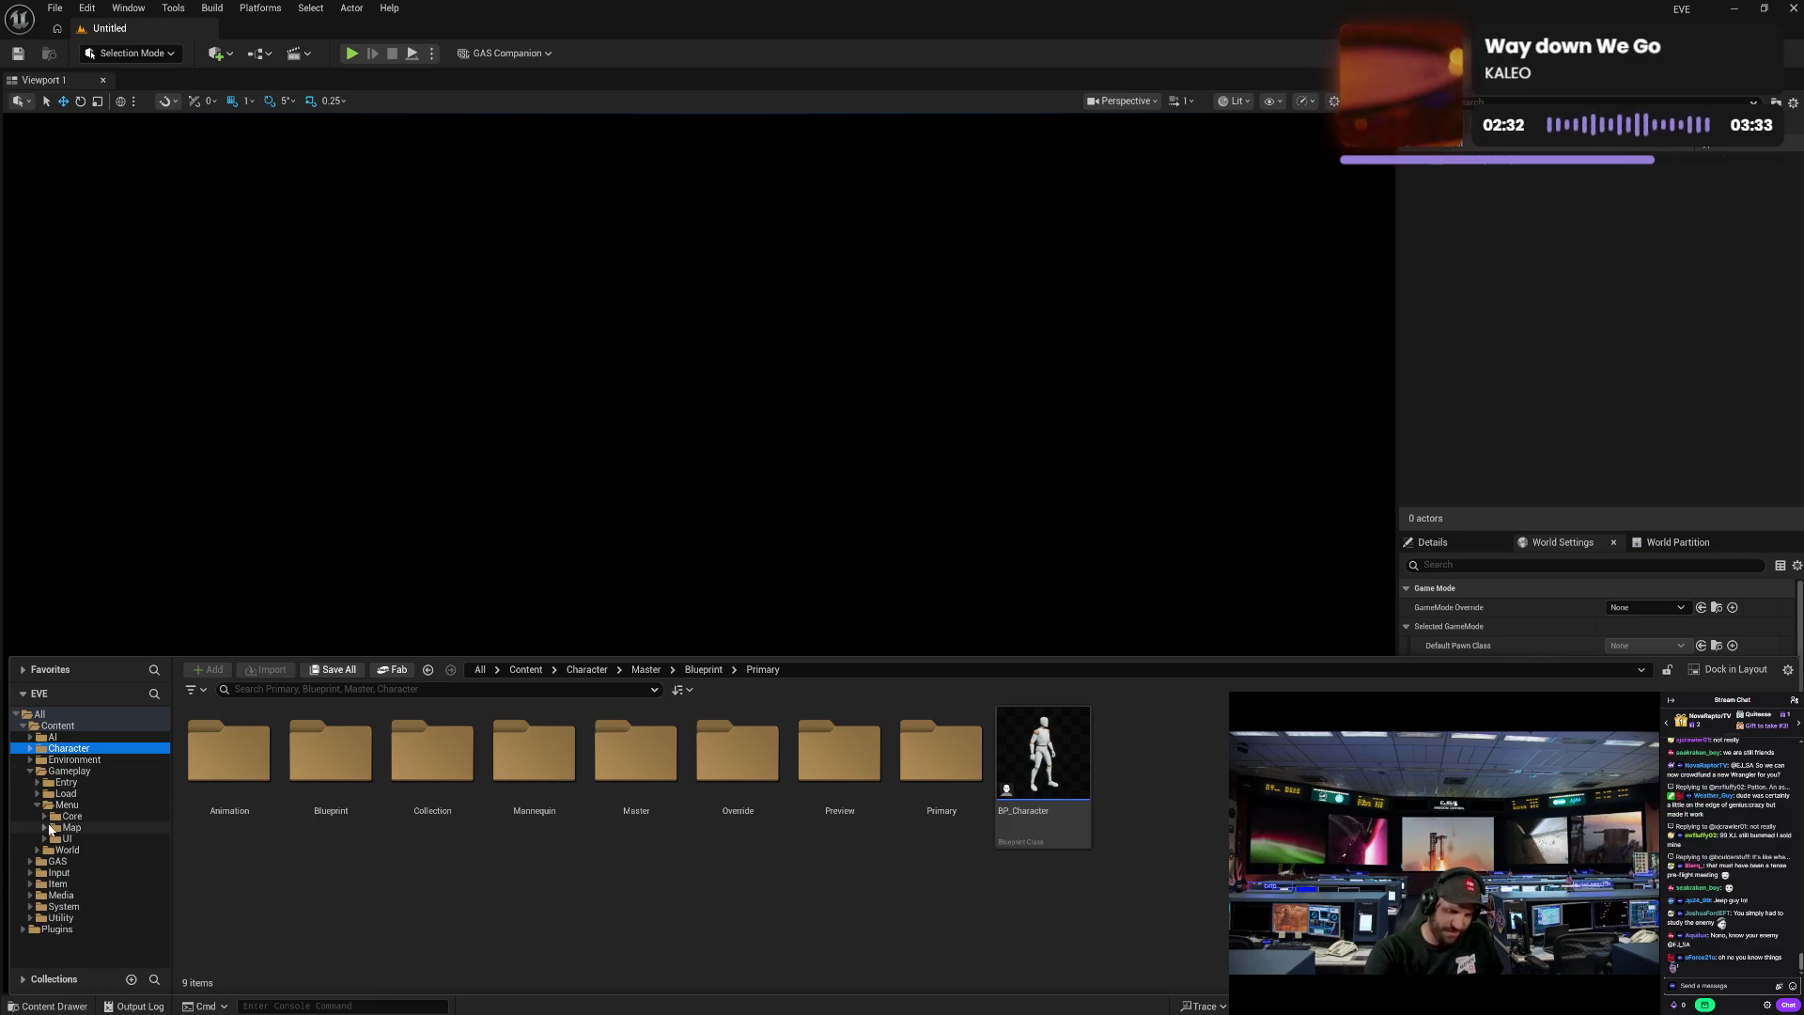
{"action": "left_click", "coordinate": [45, 838]}
{"action": "left_click", "coordinate": [83, 861]}
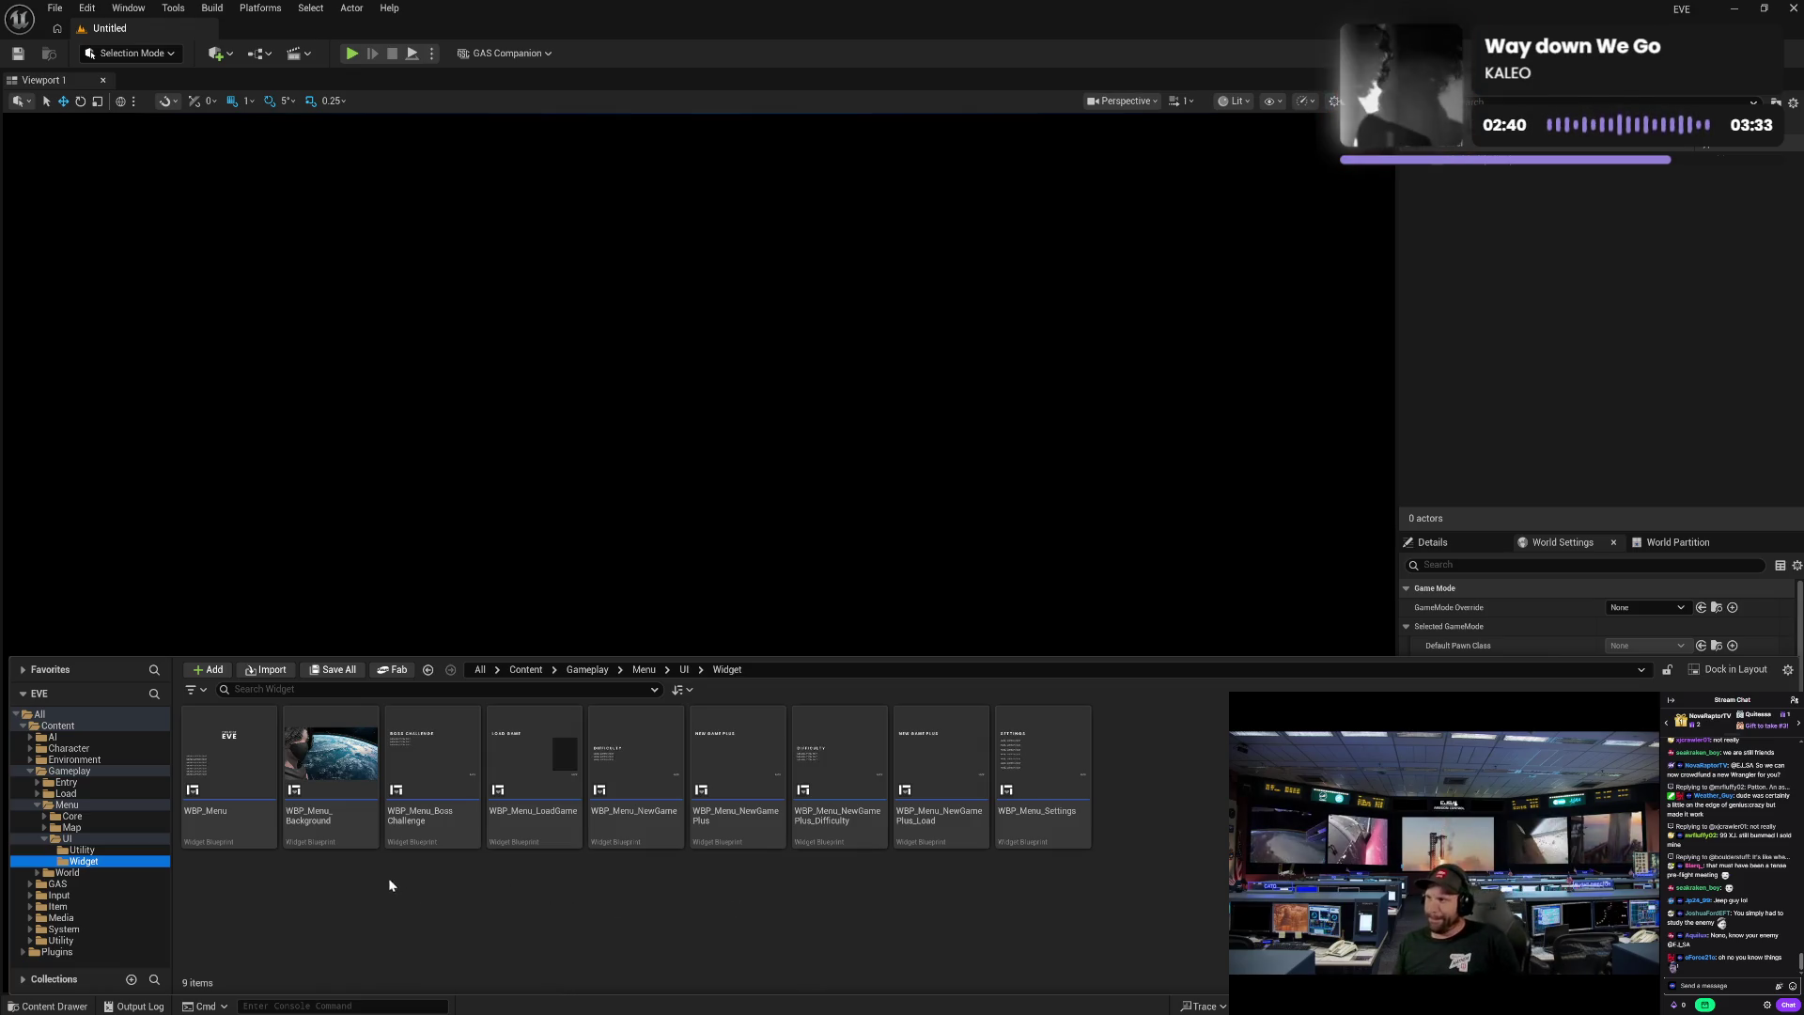
{"action": "mouse_move", "coordinate": [552, 839]}
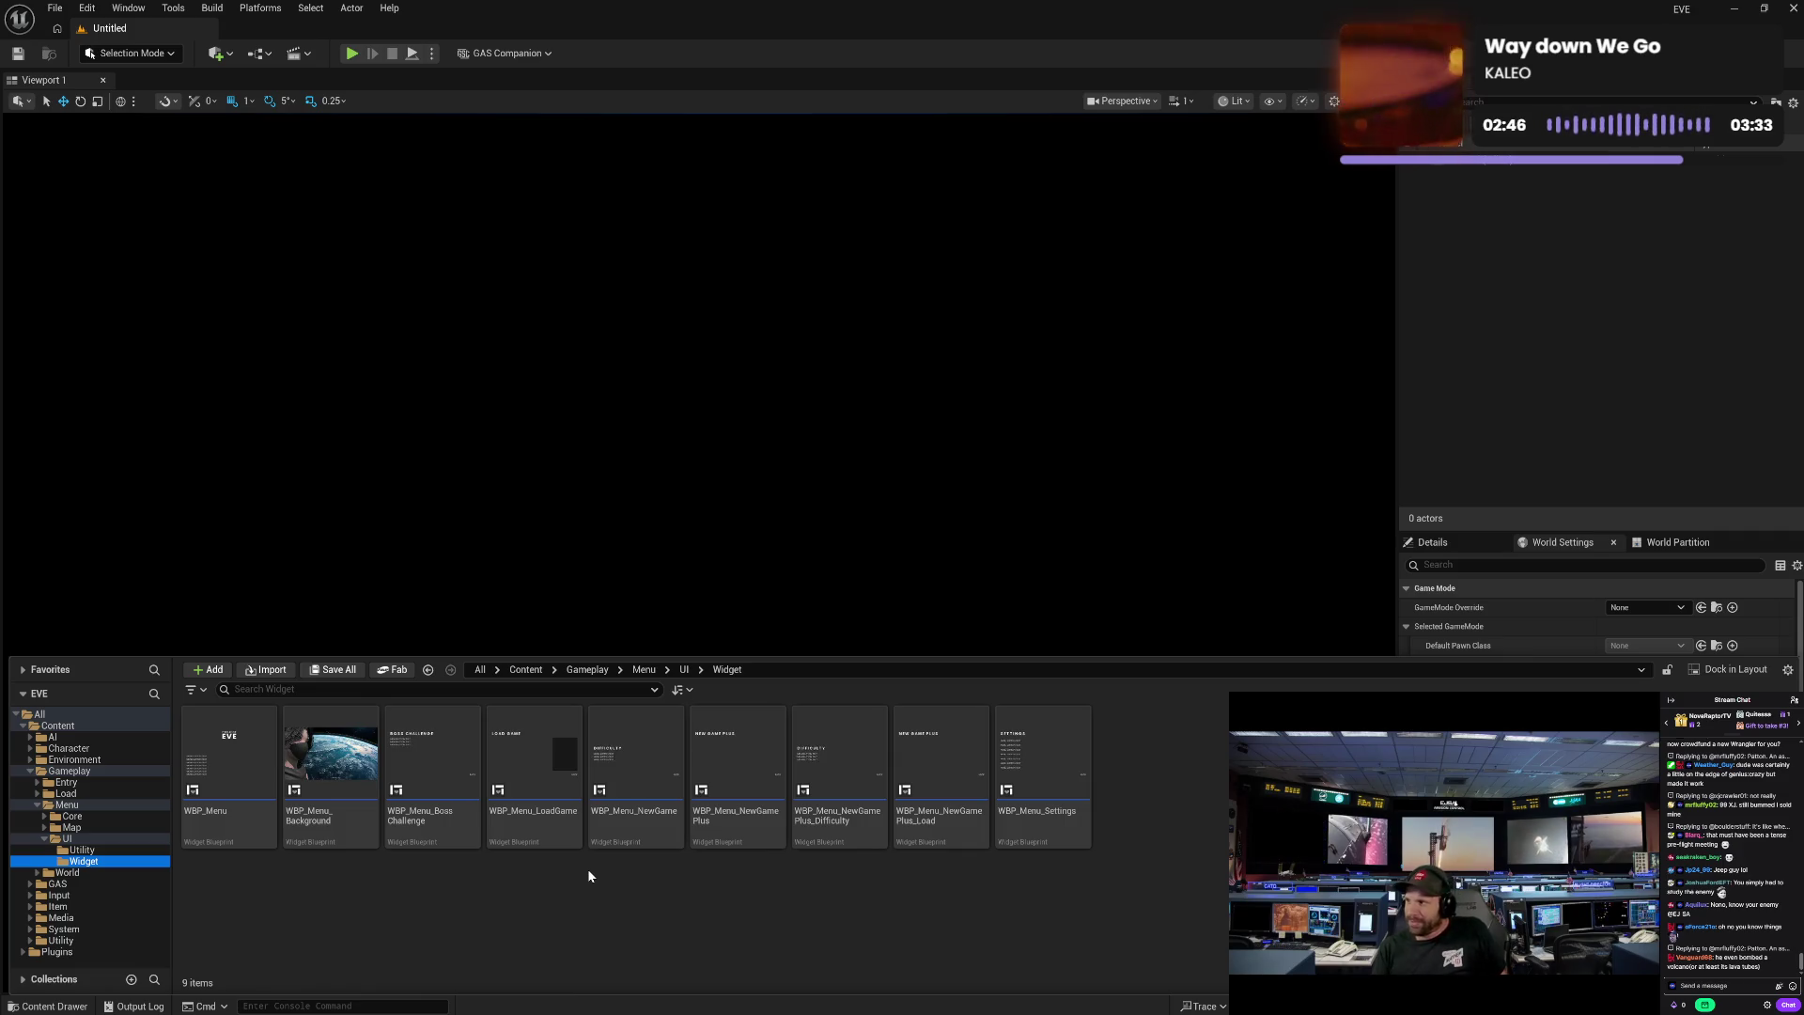
- Open WBP_Menu_Settings and select the Widget Switcher in its layout
{"action": "double_click", "coordinate": [1073, 830]}
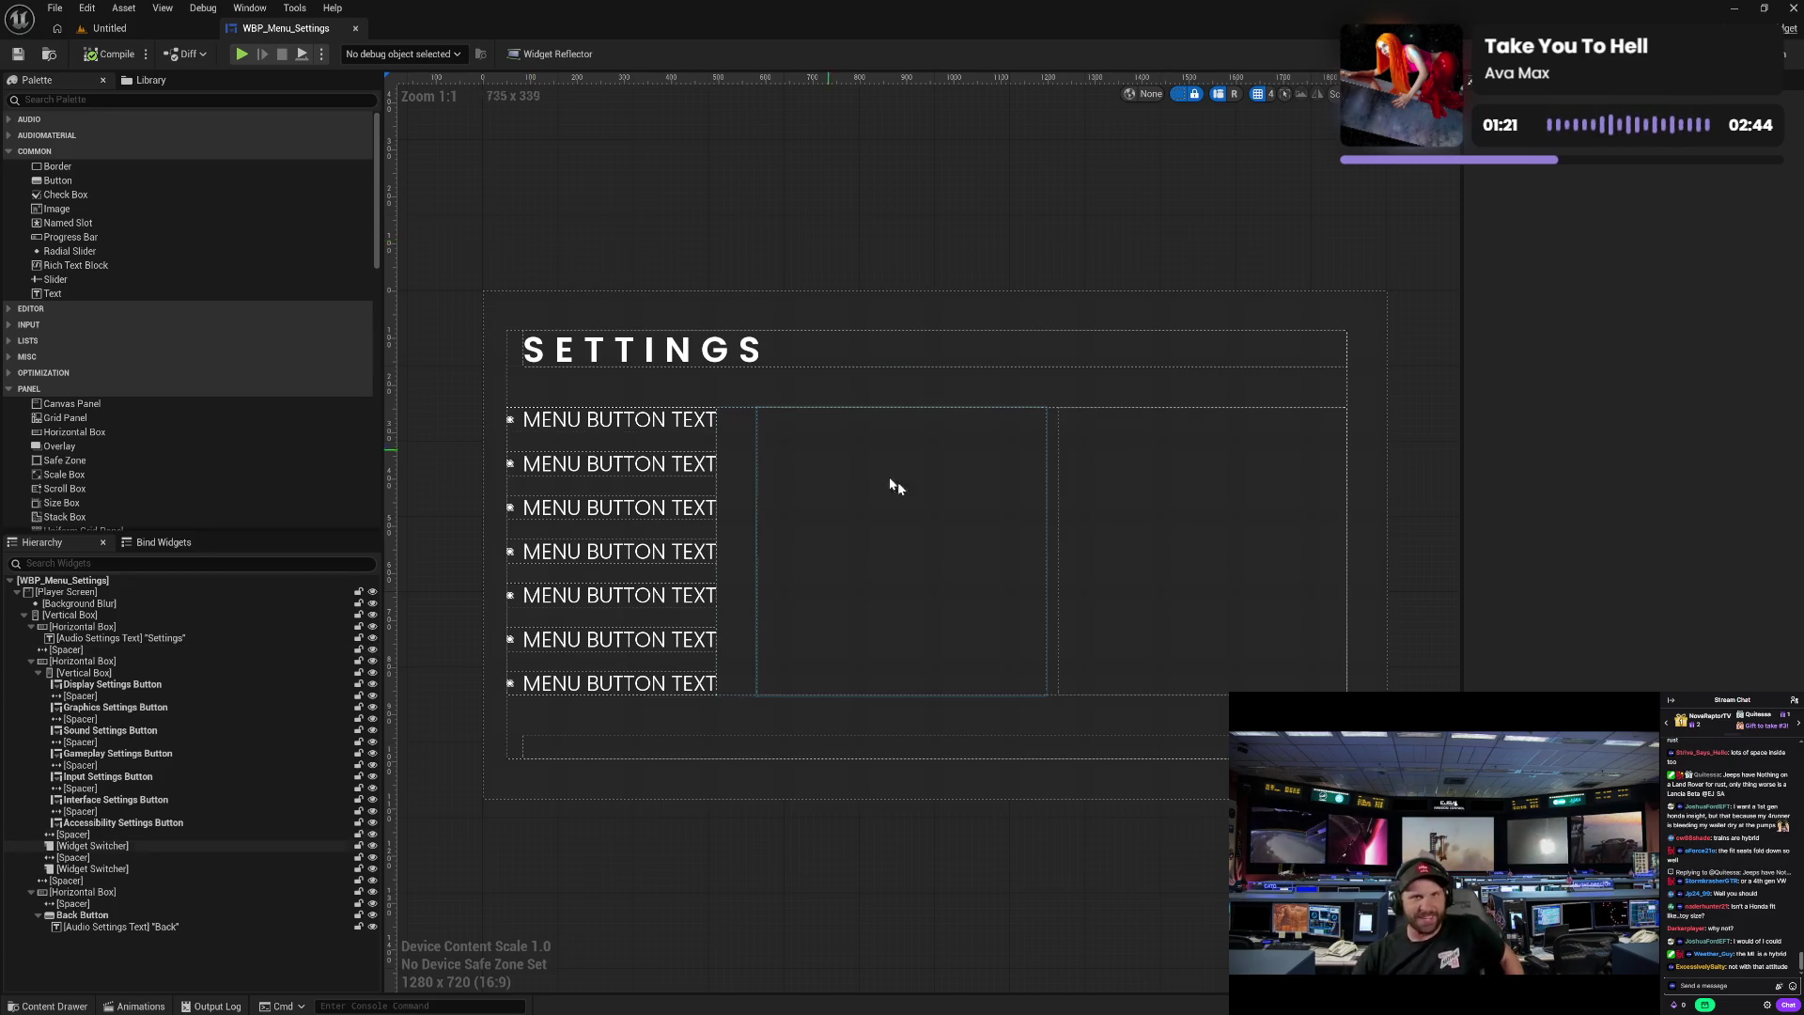
{"action": "left_click", "coordinate": [936, 527]}
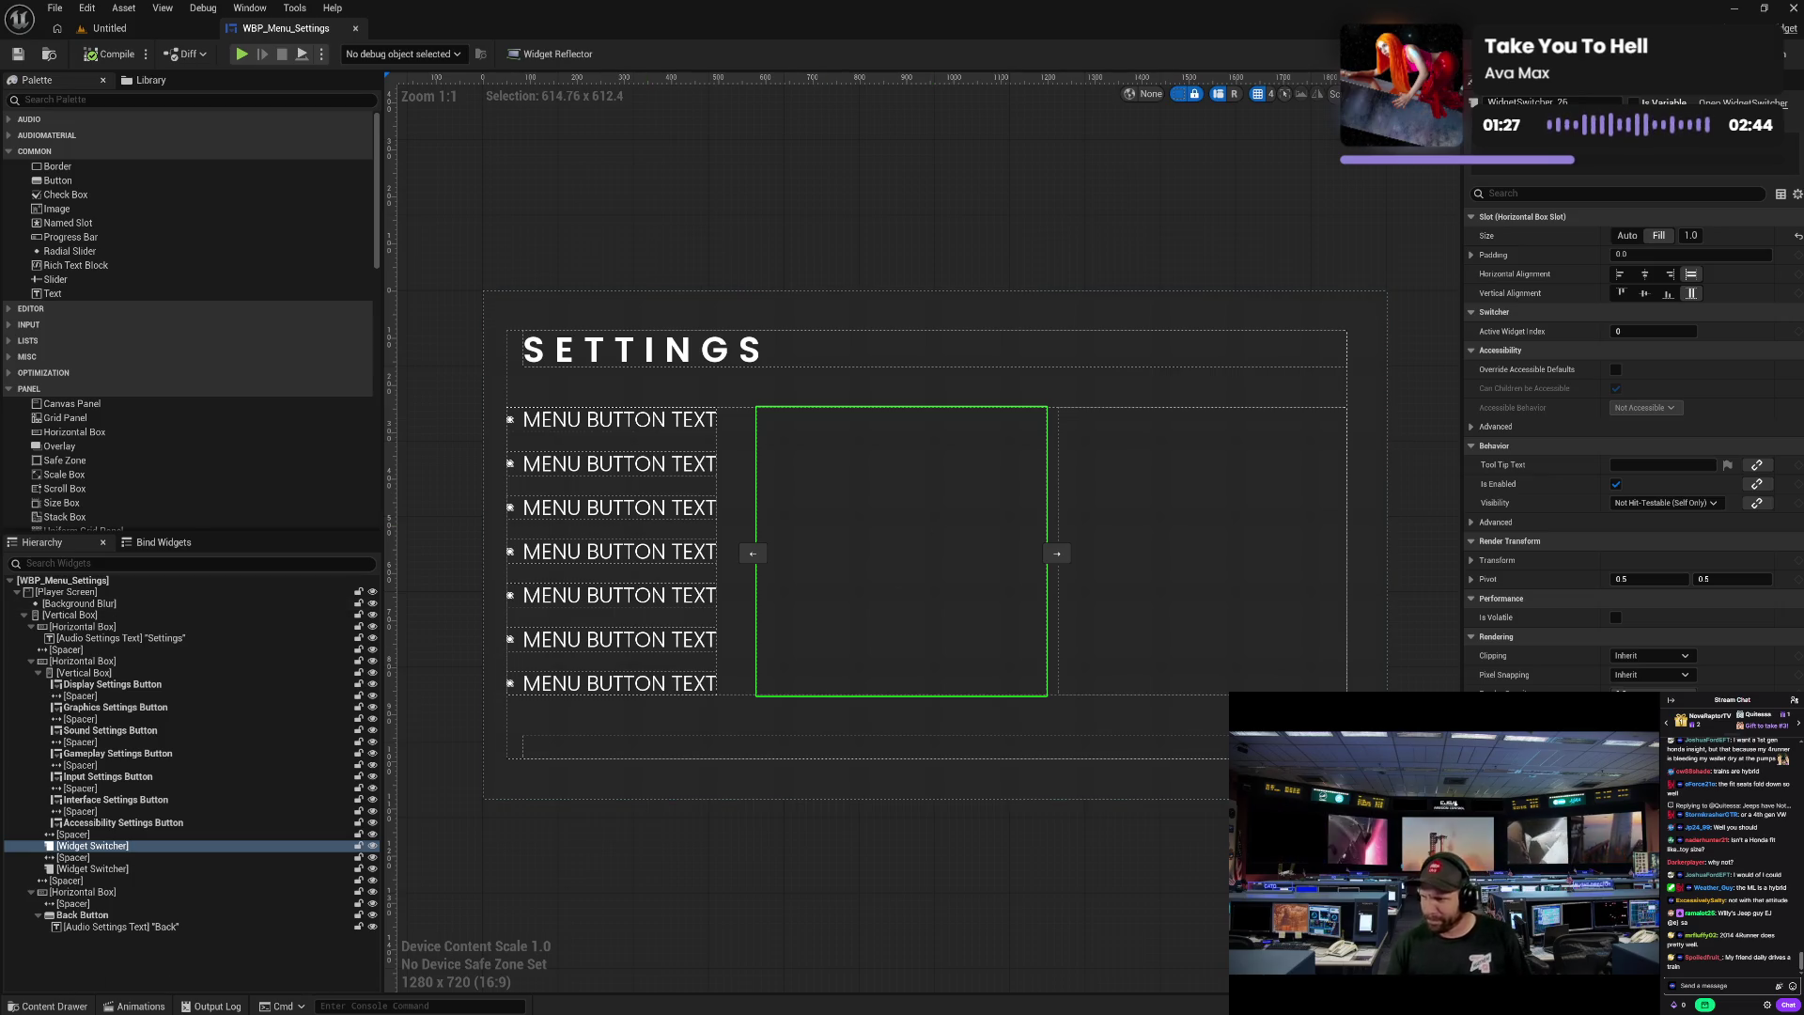
{"action": "left_click", "coordinate": [56, 1006]}
{"action": "left_click", "coordinate": [564, 925]}
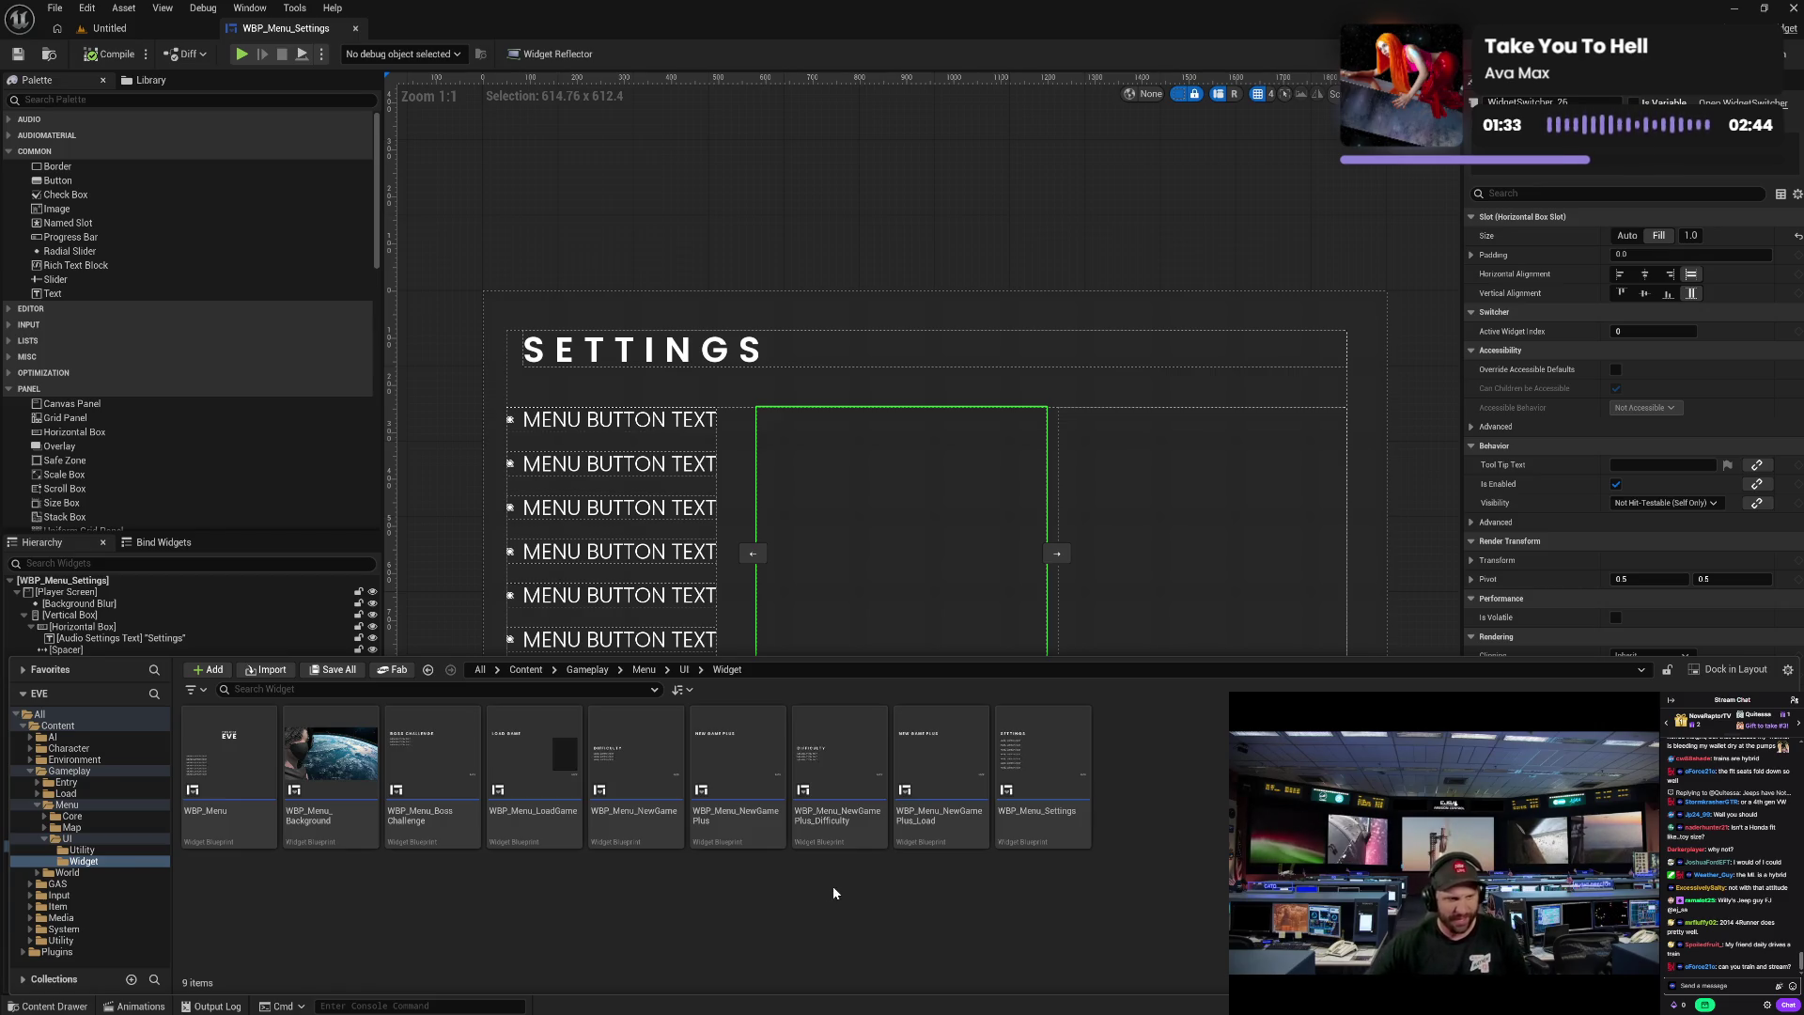
- Check the Display through Accessibility buttons, settle on Input, and reopen the Content Drawer
{"action": "left_click", "coordinate": [652, 419]}
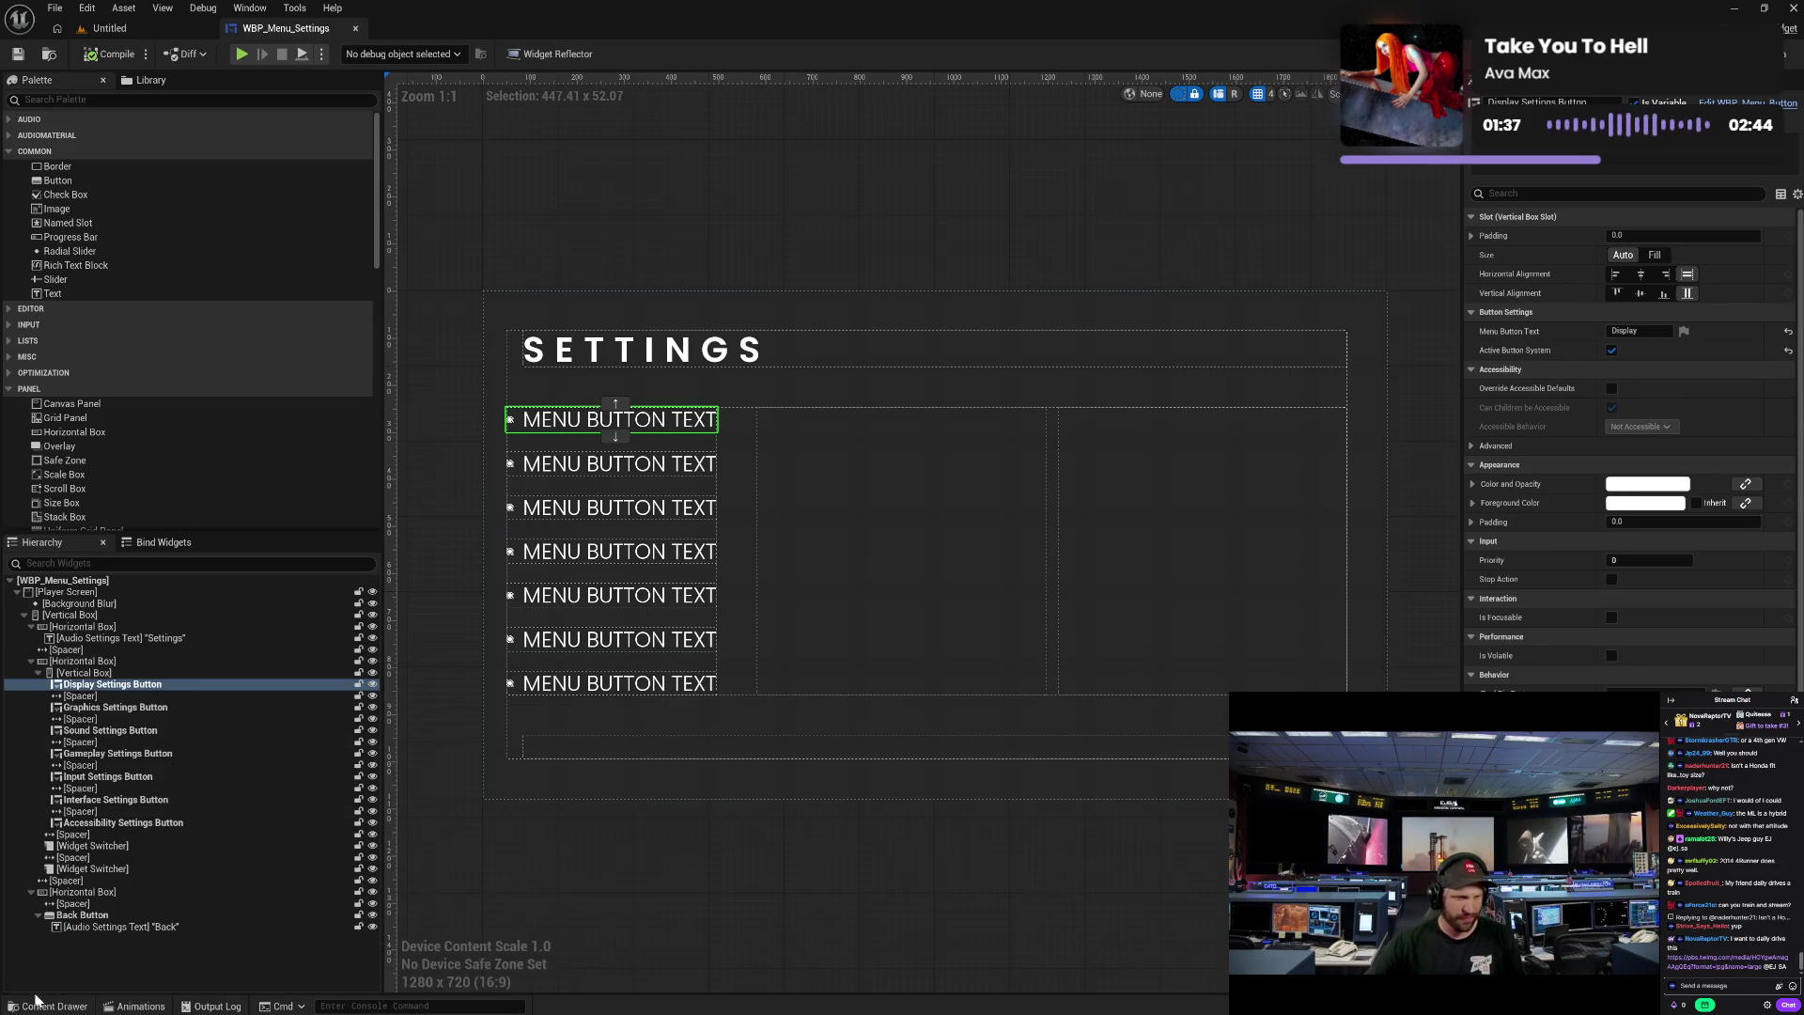
{"action": "left_click", "coordinate": [47, 1005]}
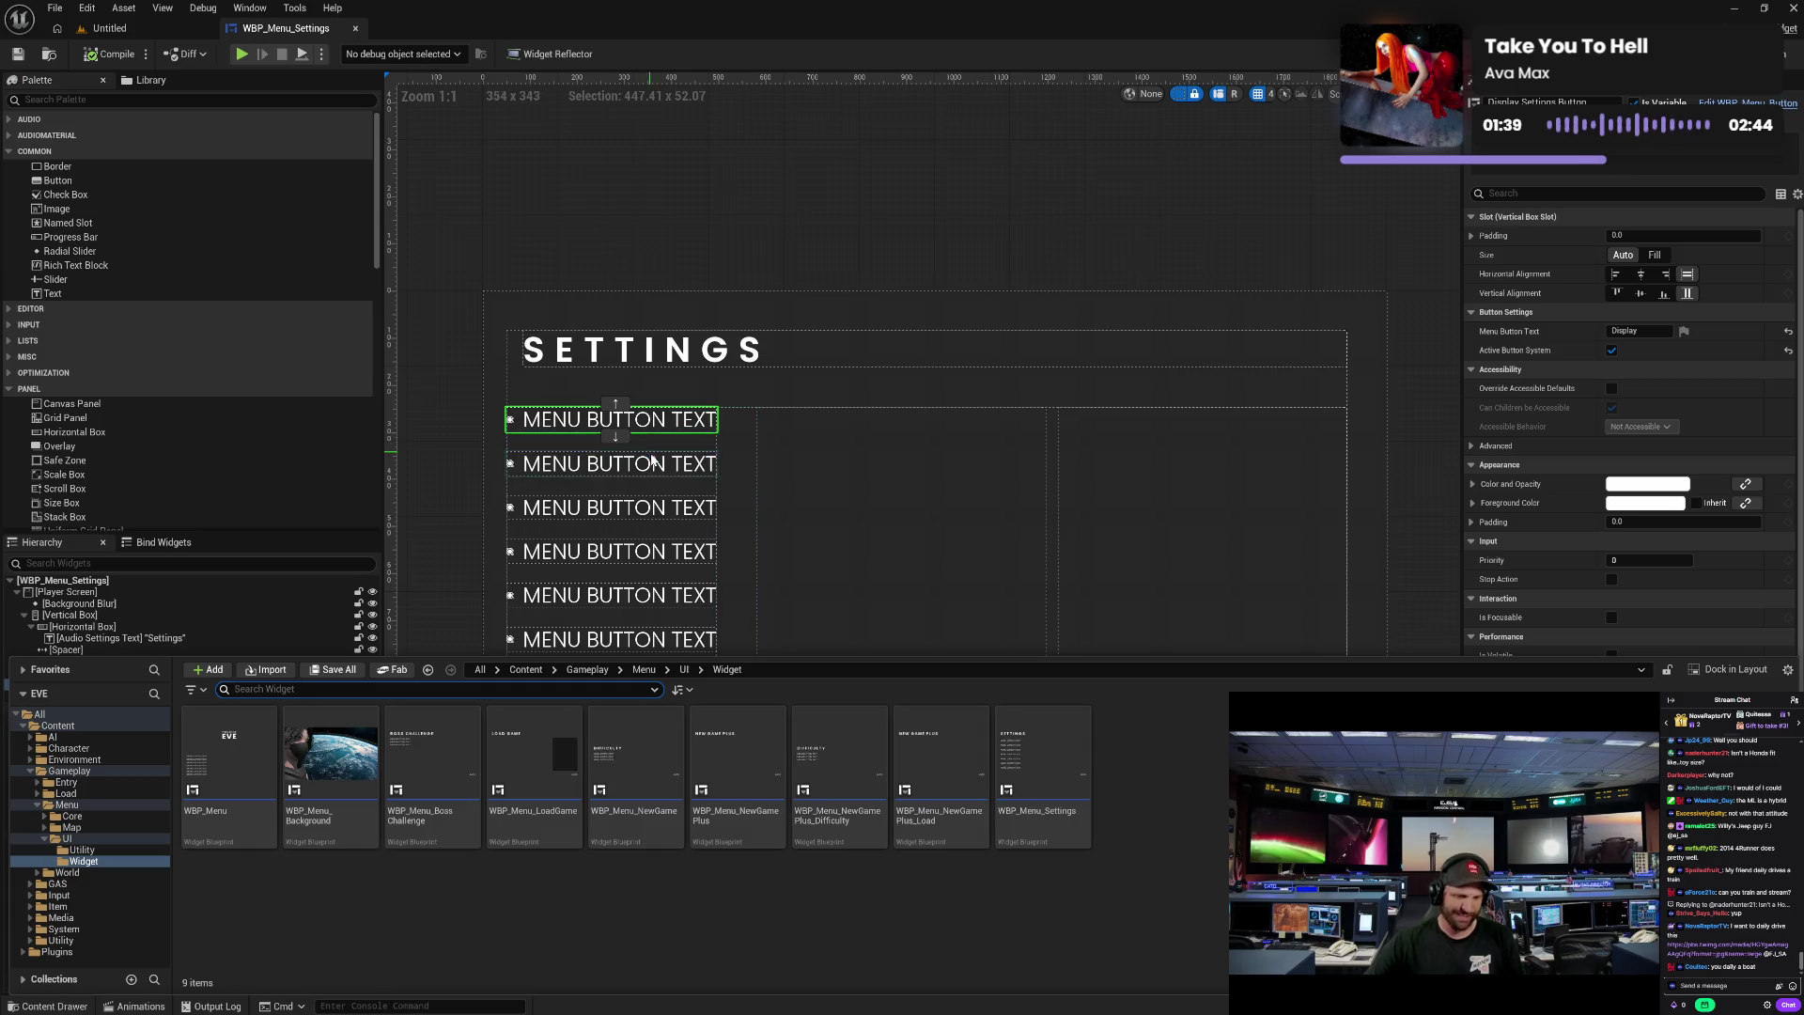
{"action": "left_click", "coordinate": [661, 472]}
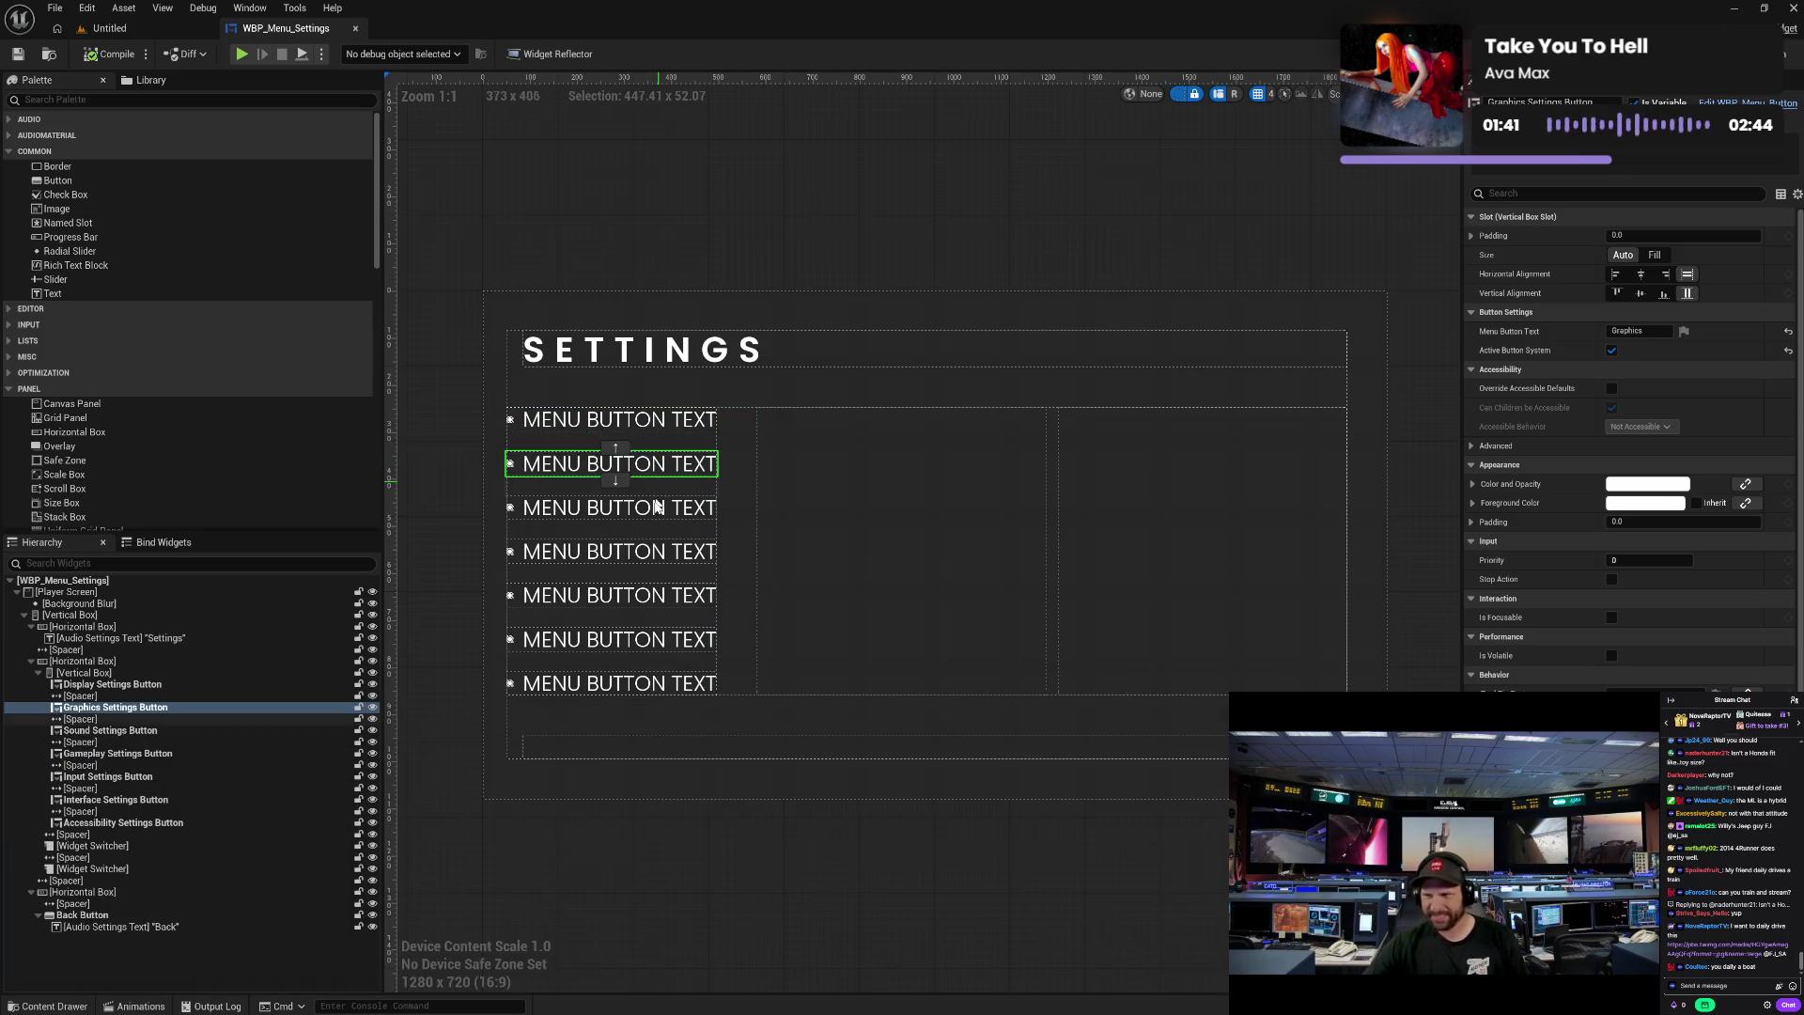
{"action": "left_click", "coordinate": [655, 512]}
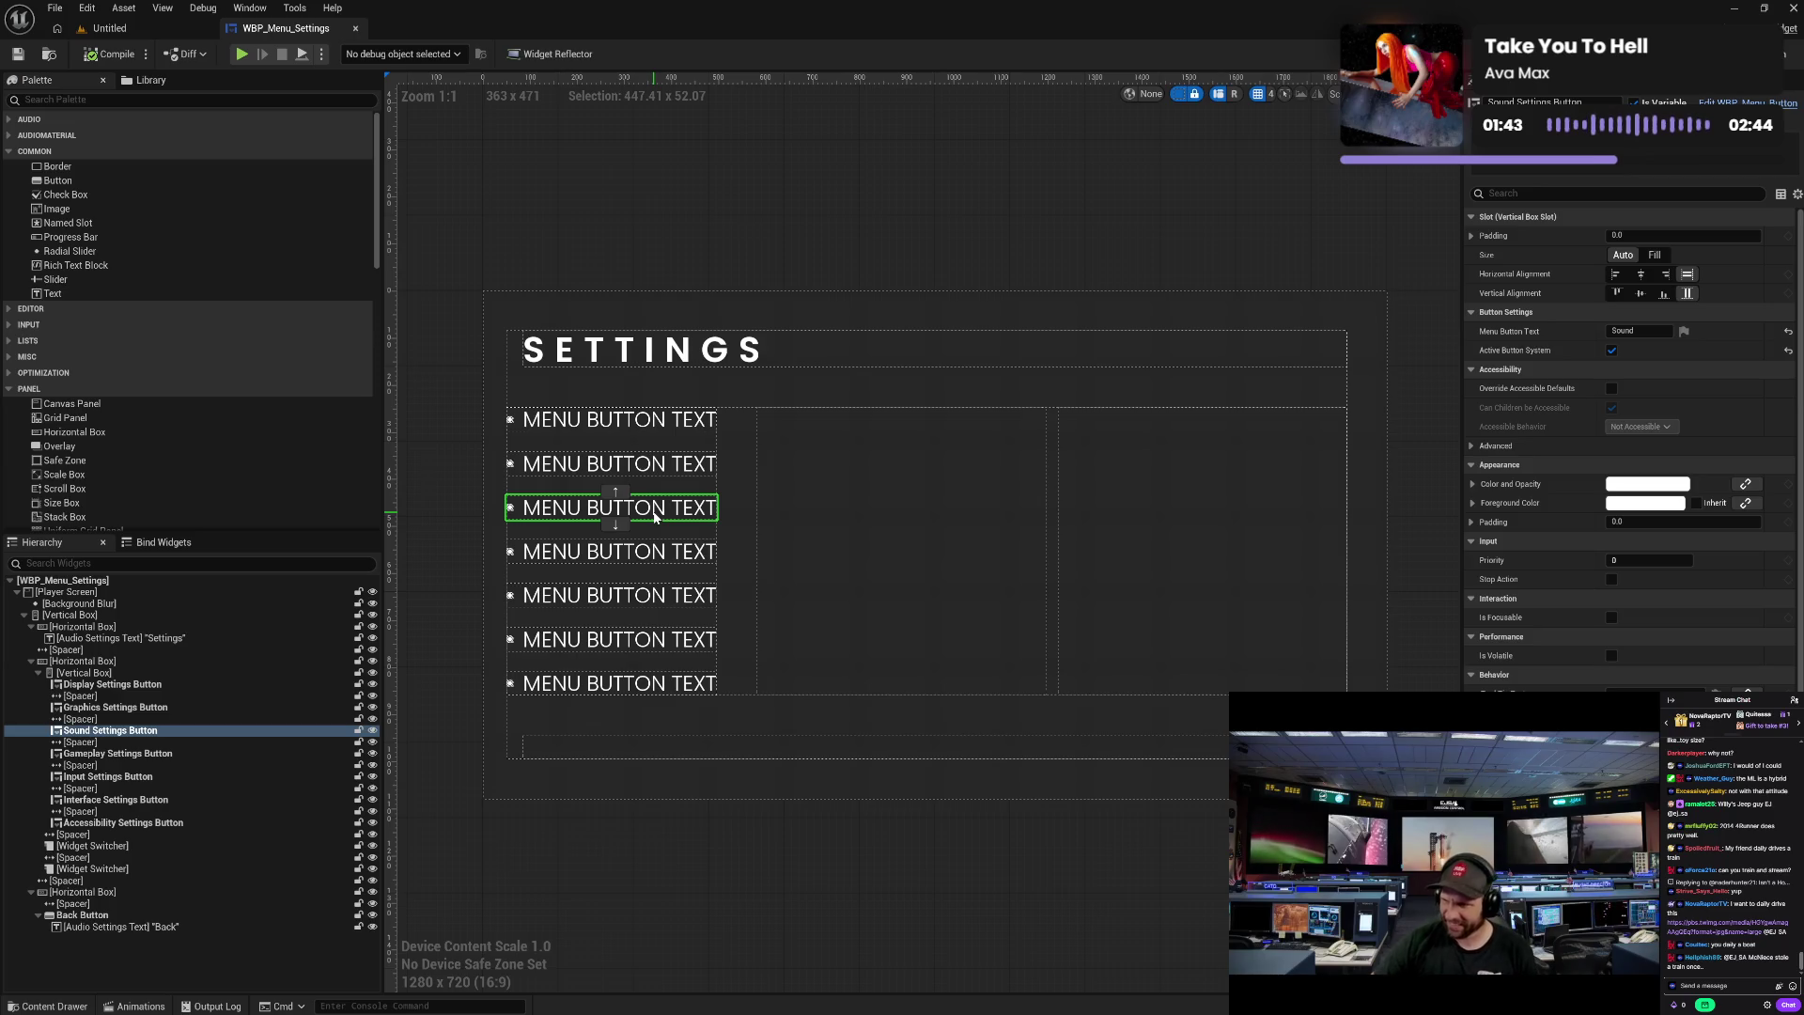
{"action": "left_click", "coordinate": [662, 555]}
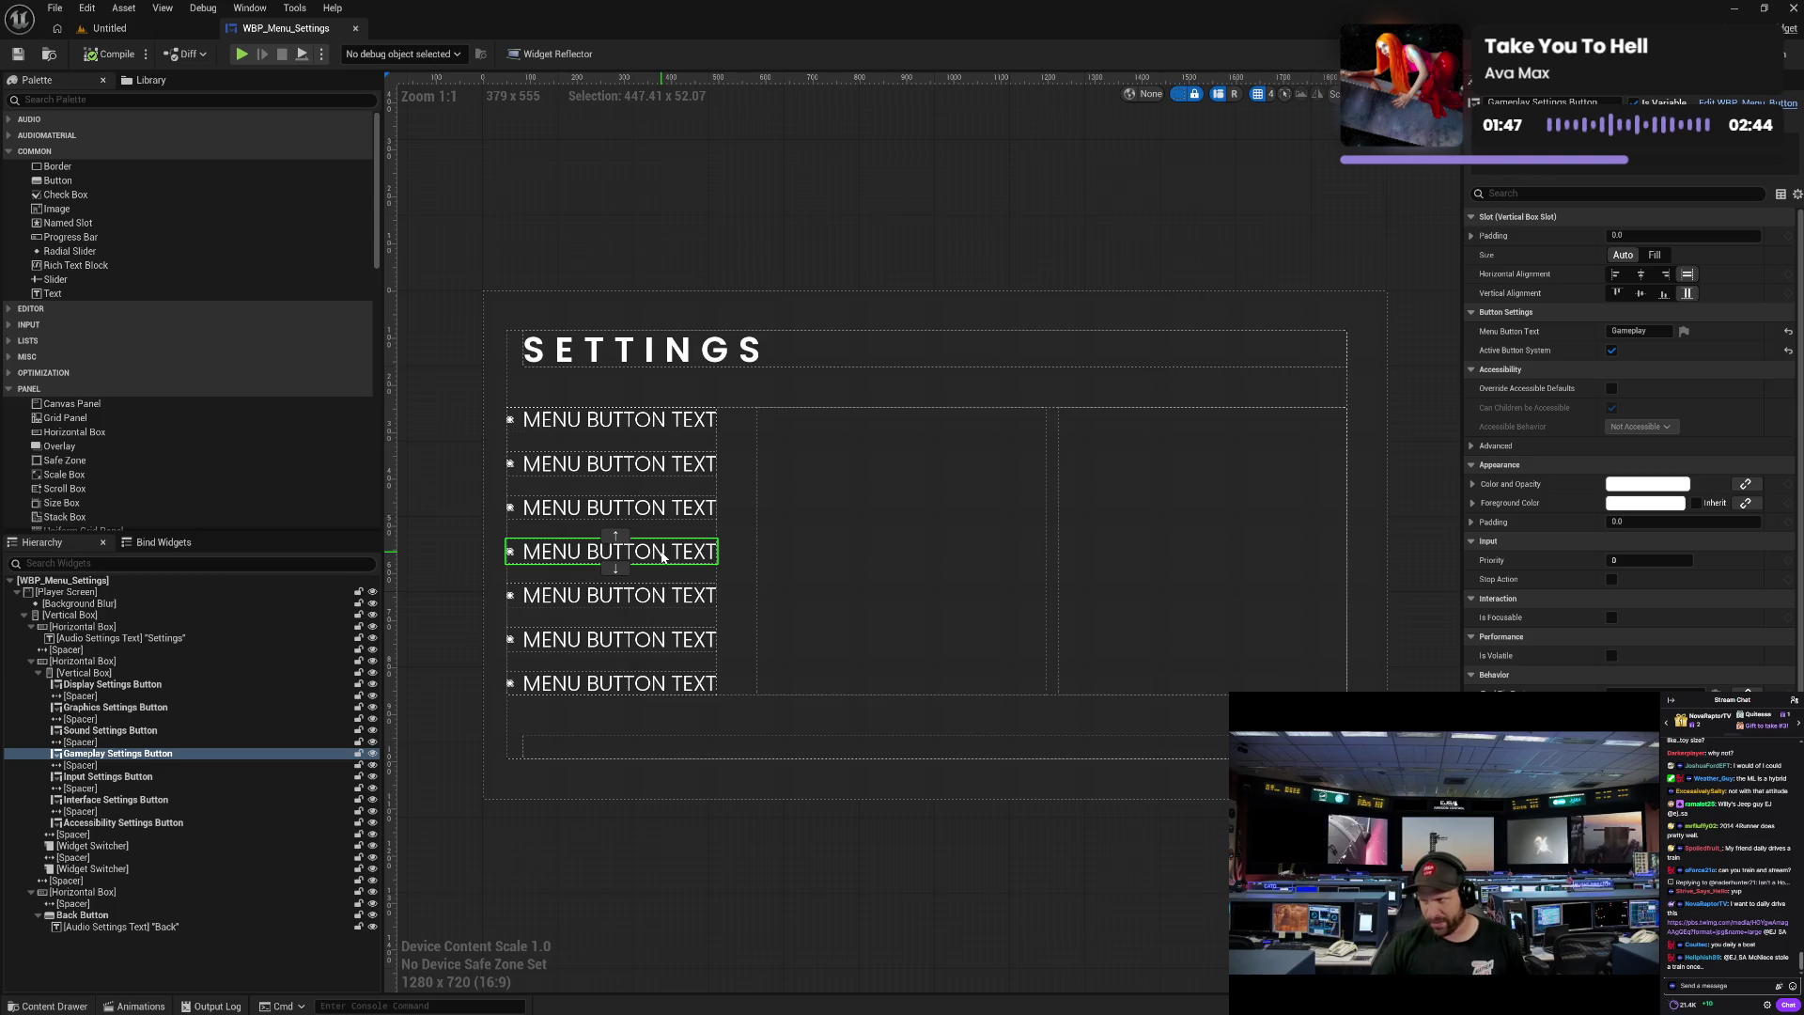
{"action": "left_click", "coordinate": [659, 606]}
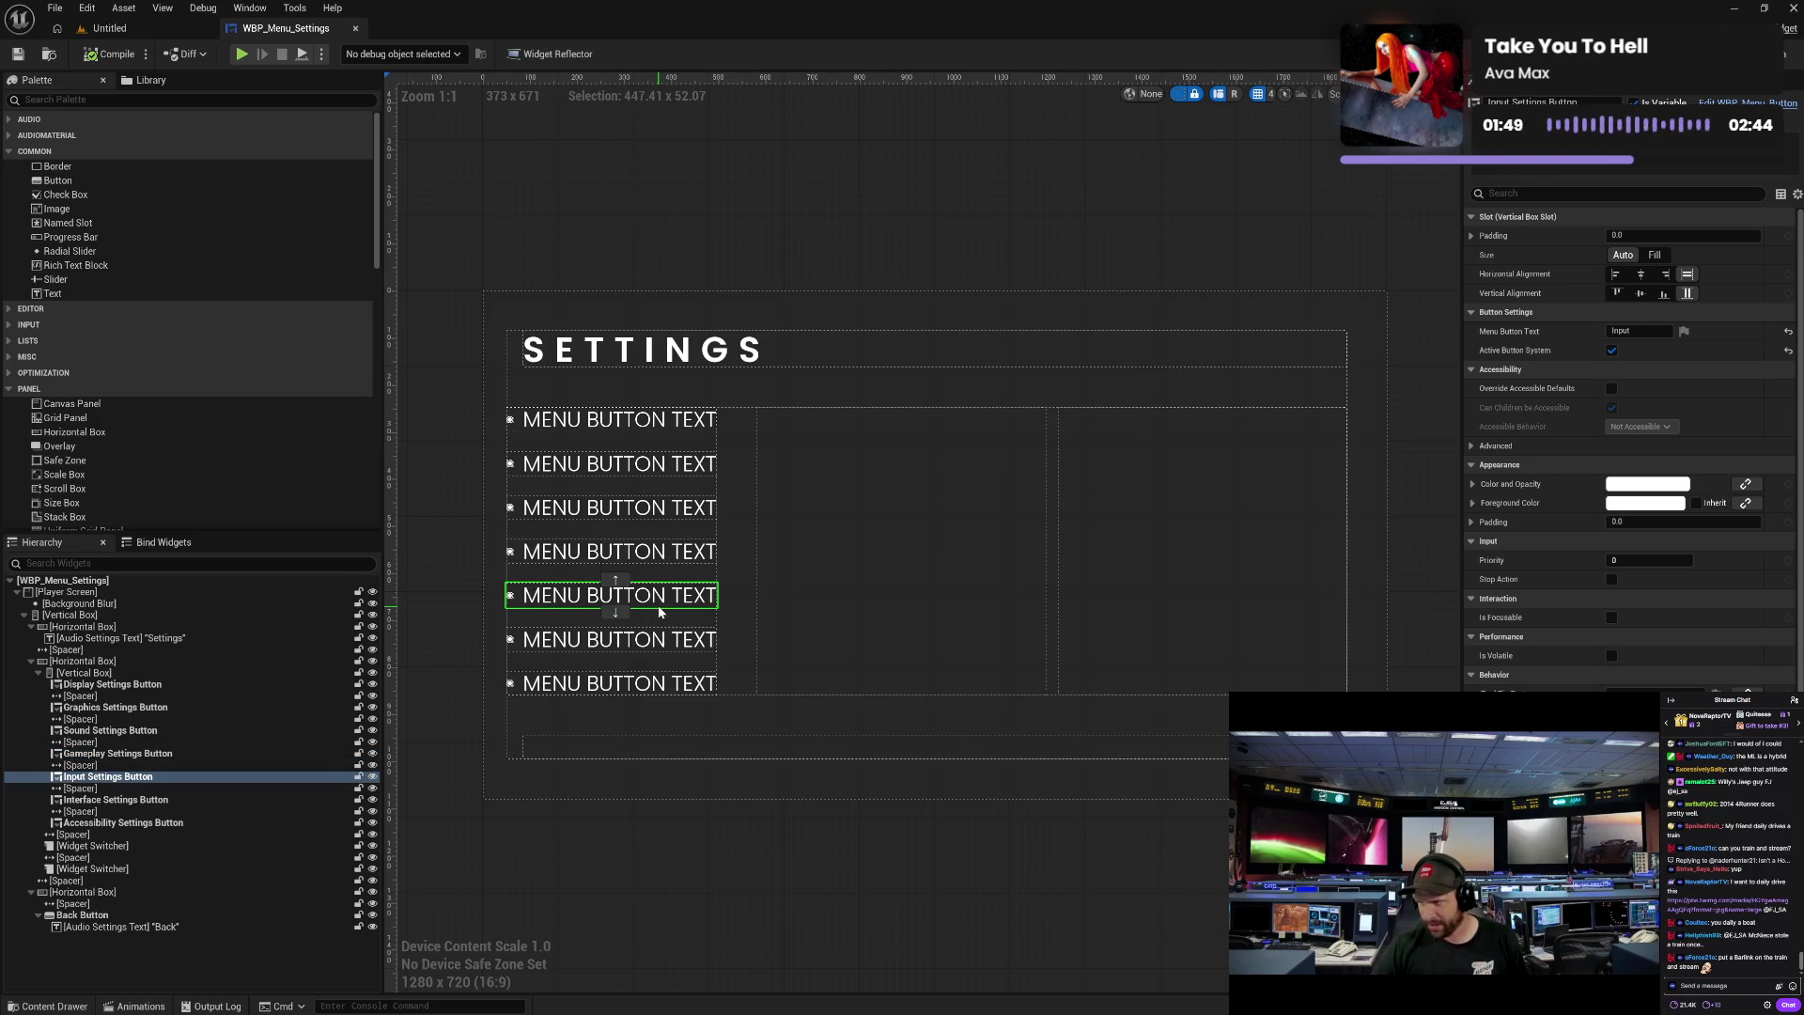
{"action": "left_click", "coordinate": [652, 651]}
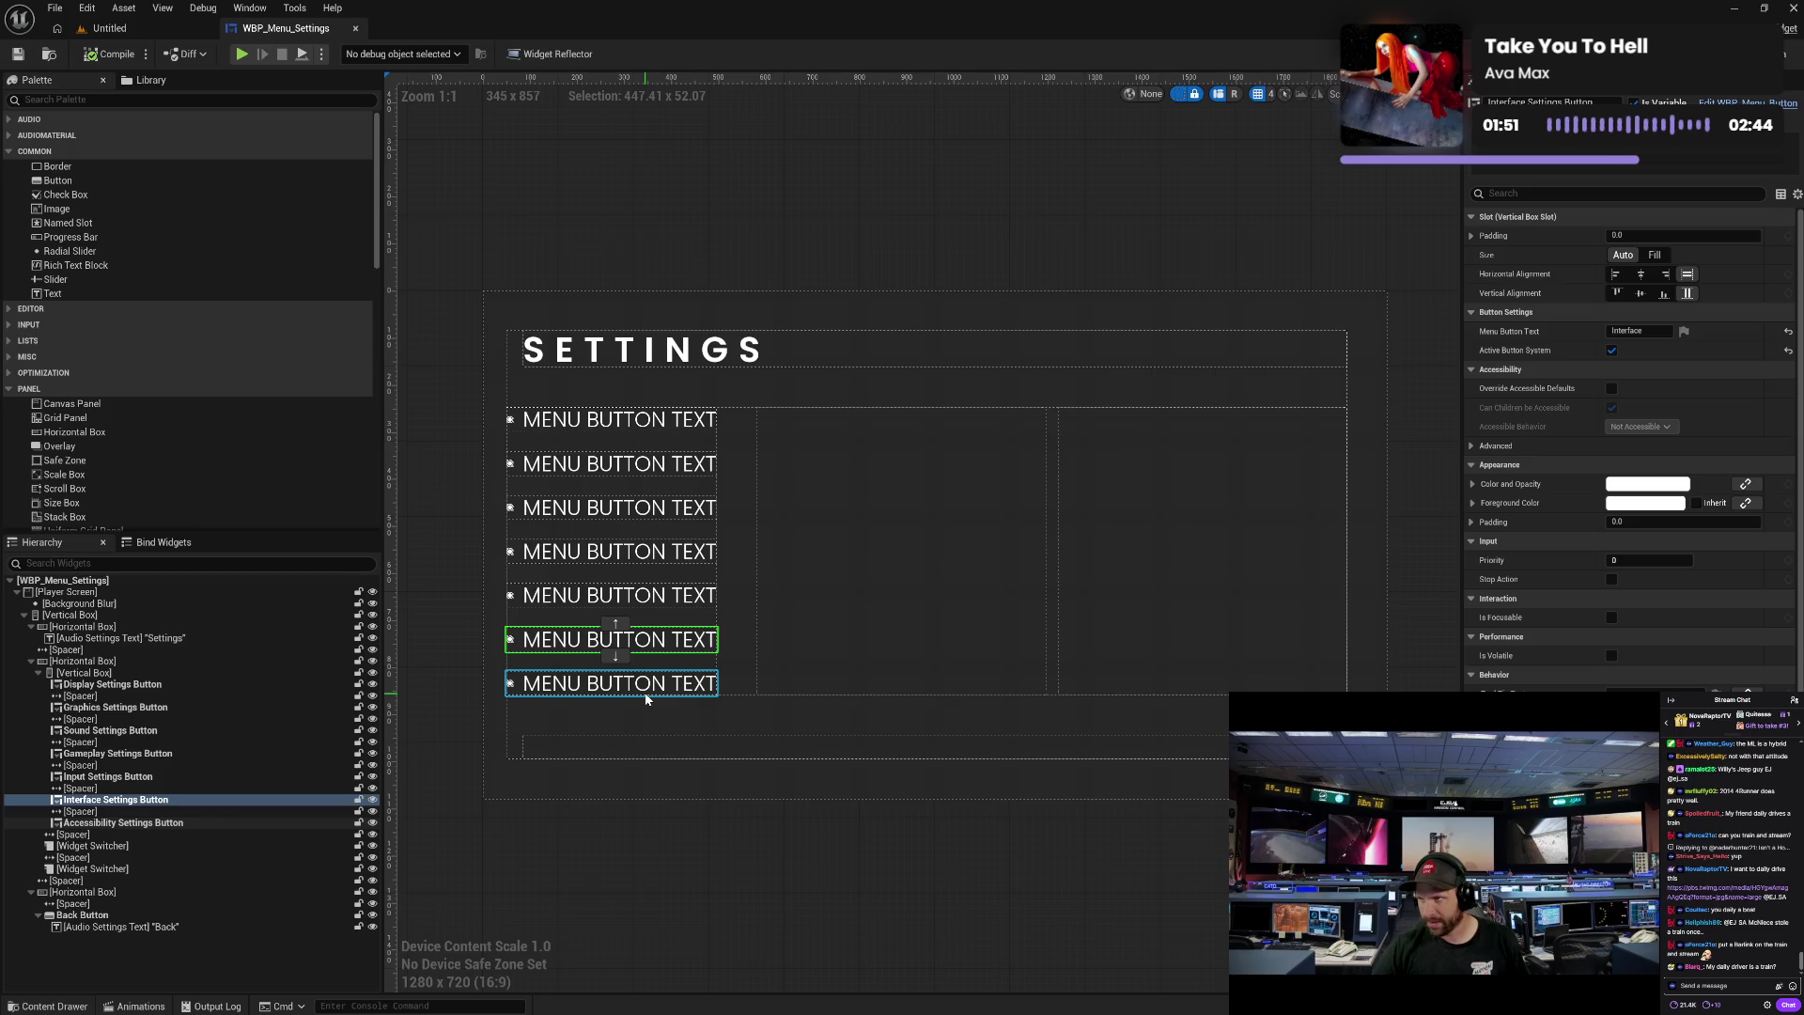
{"action": "left_click", "coordinate": [646, 694]}
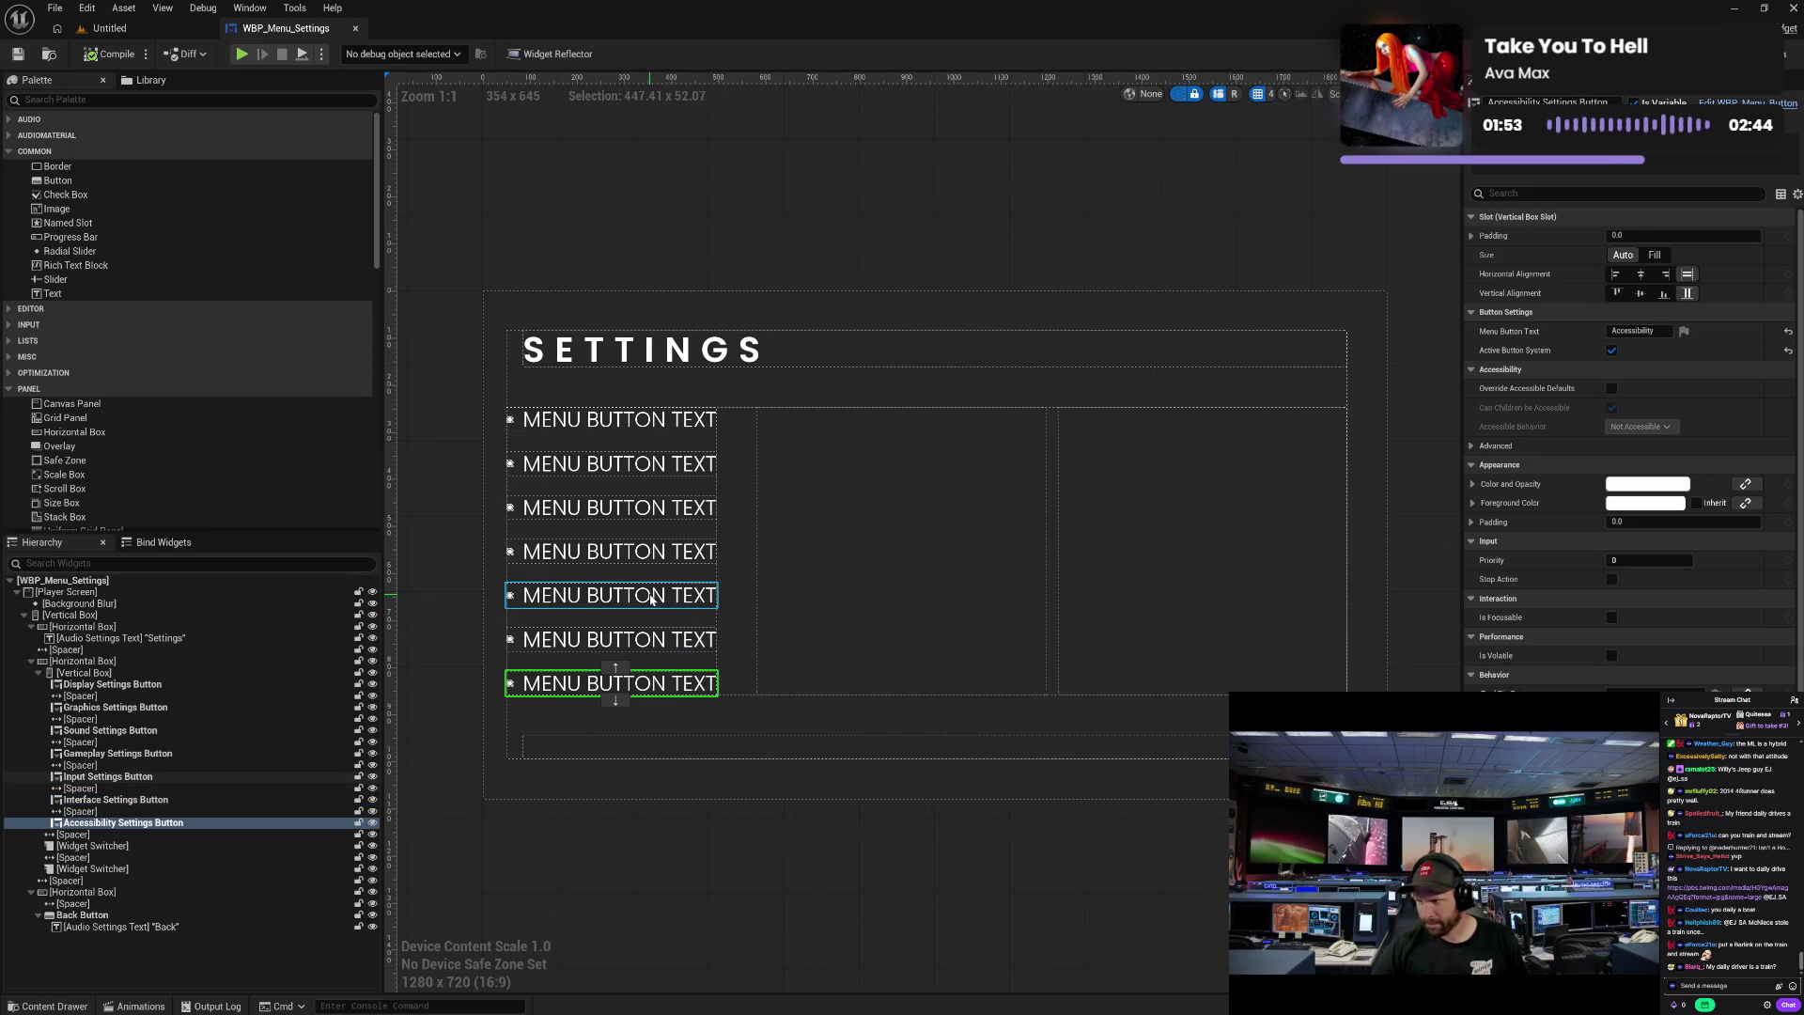
{"action": "left_click", "coordinate": [651, 599]}
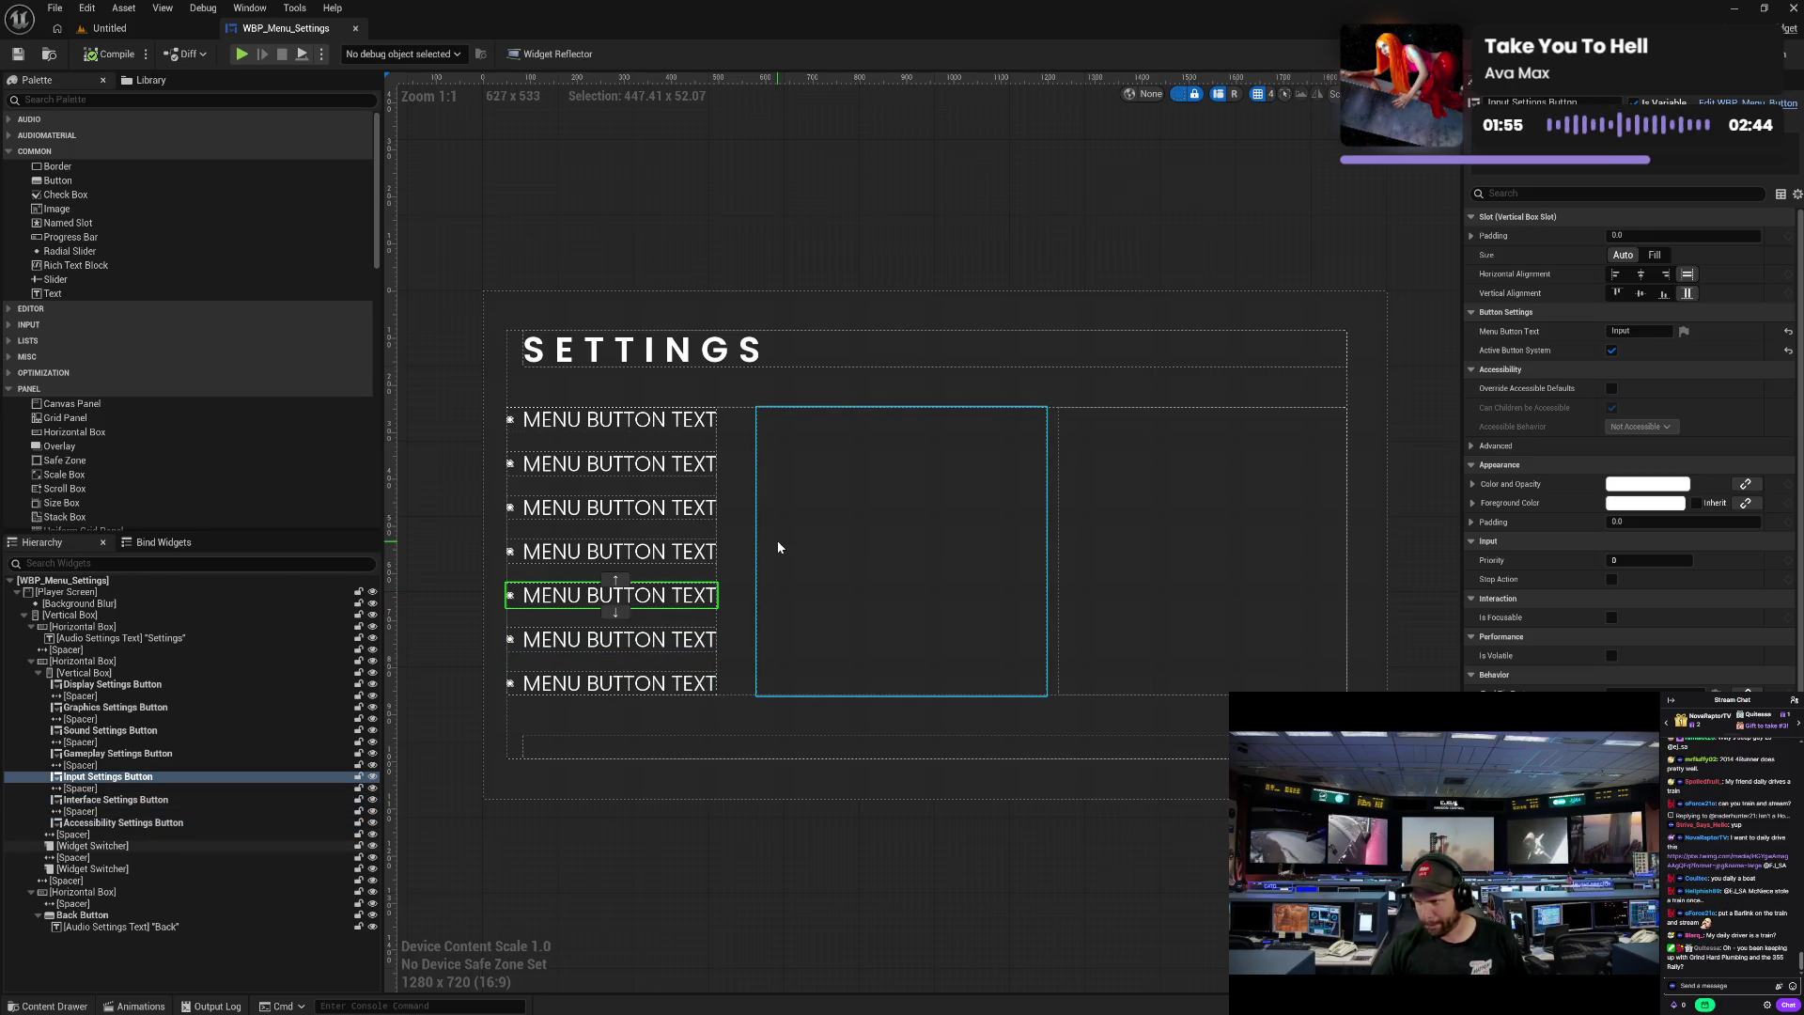
{"action": "left_click", "coordinate": [40, 1007]}
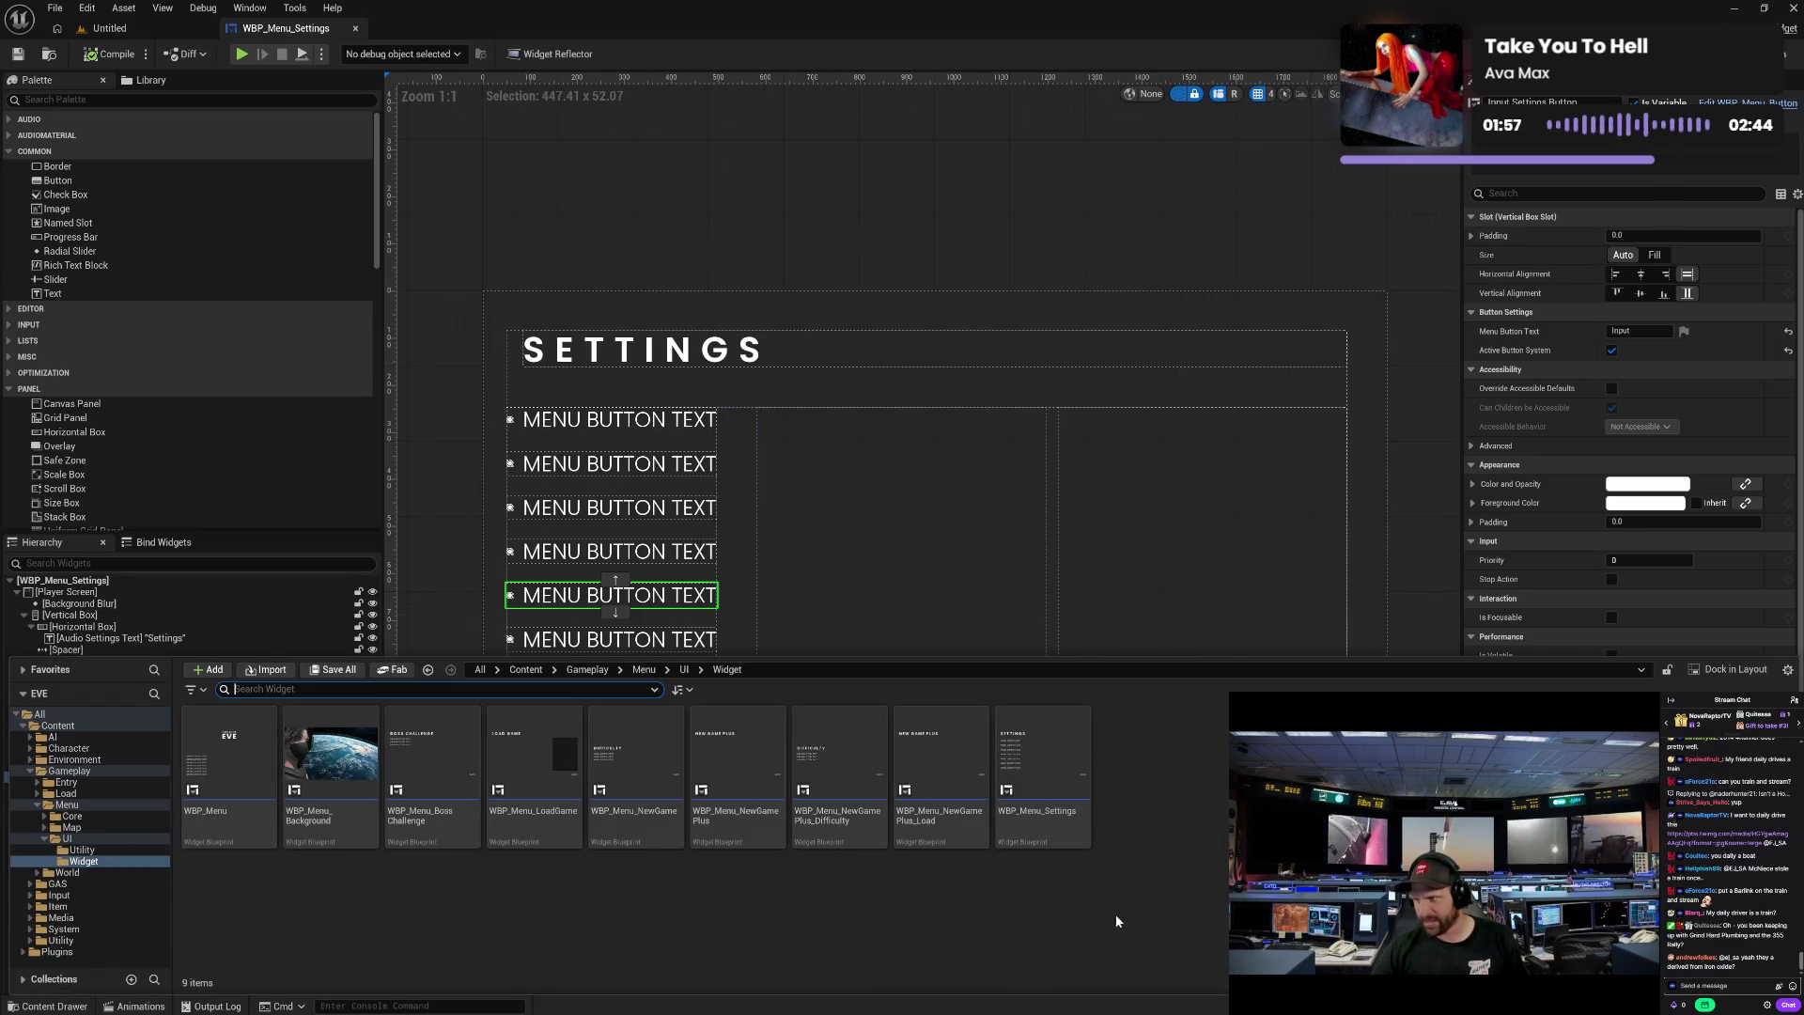
- Create a User Widget-based Widget Blueprint in the Widget folder named WBP_Menu_Settings_Input
{"action": "right_click", "coordinate": [1189, 857]}
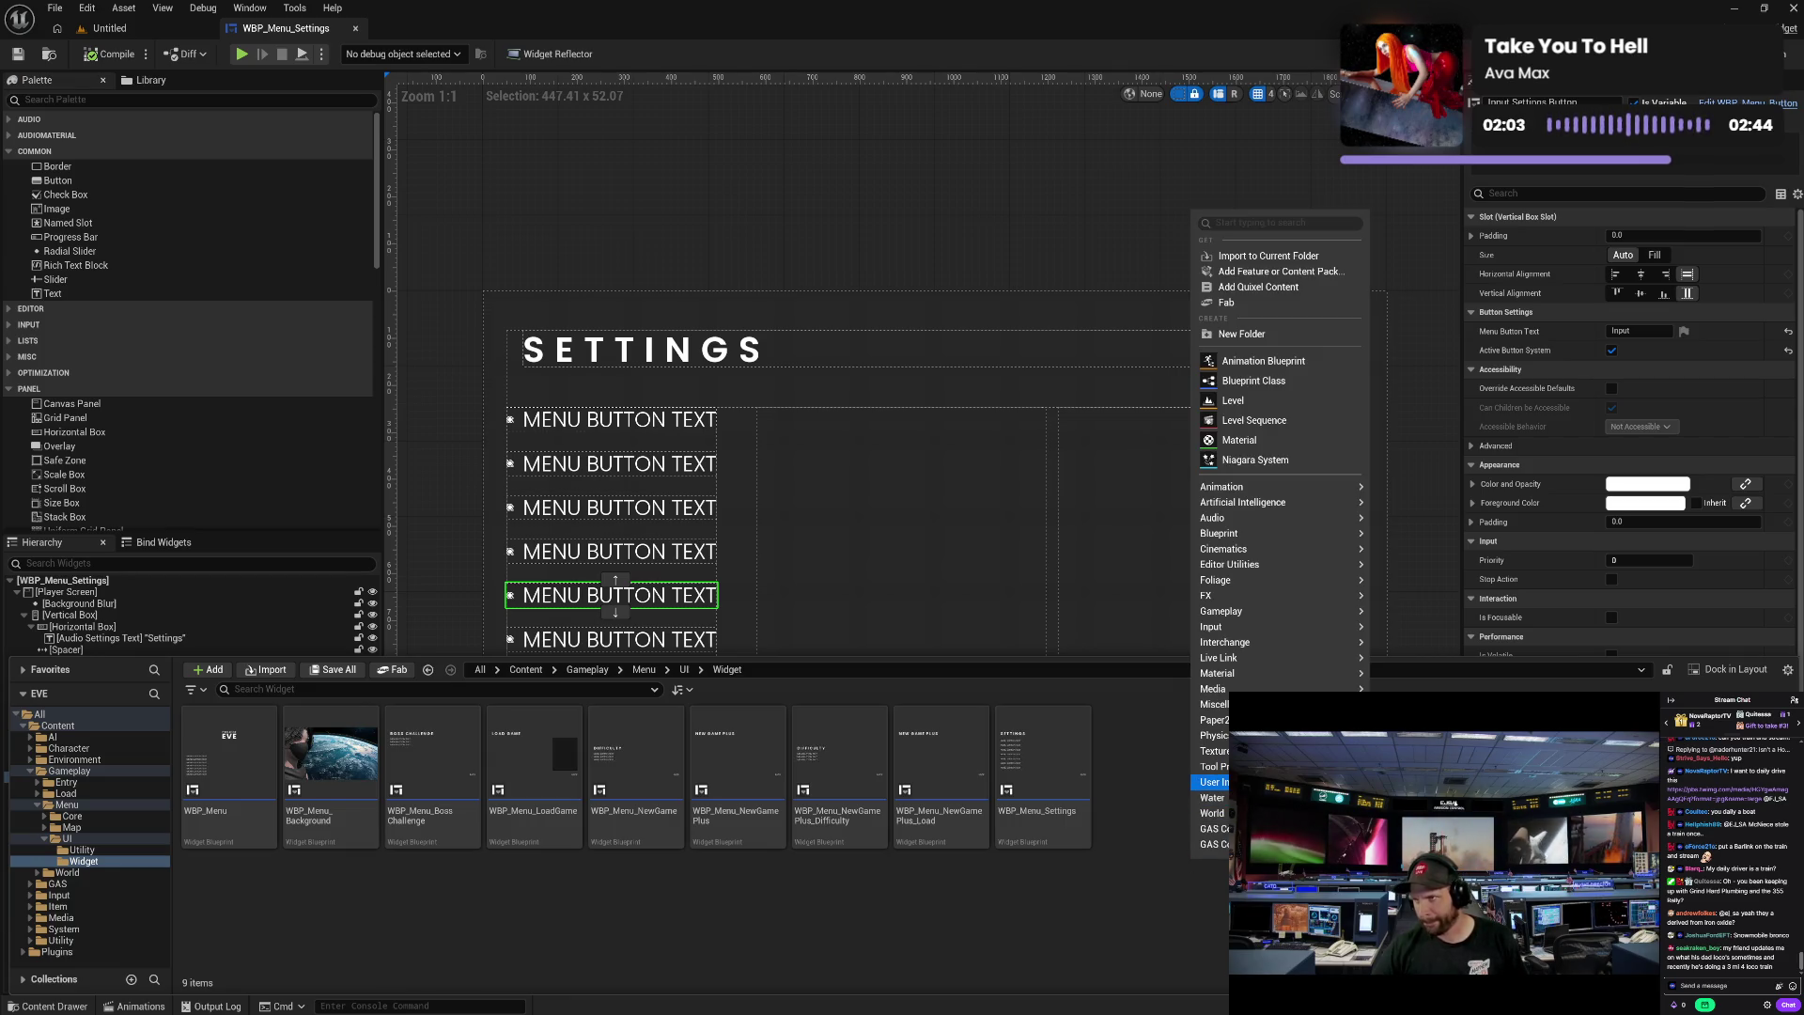
{"action": "left_click", "coordinate": [1419, 859]}
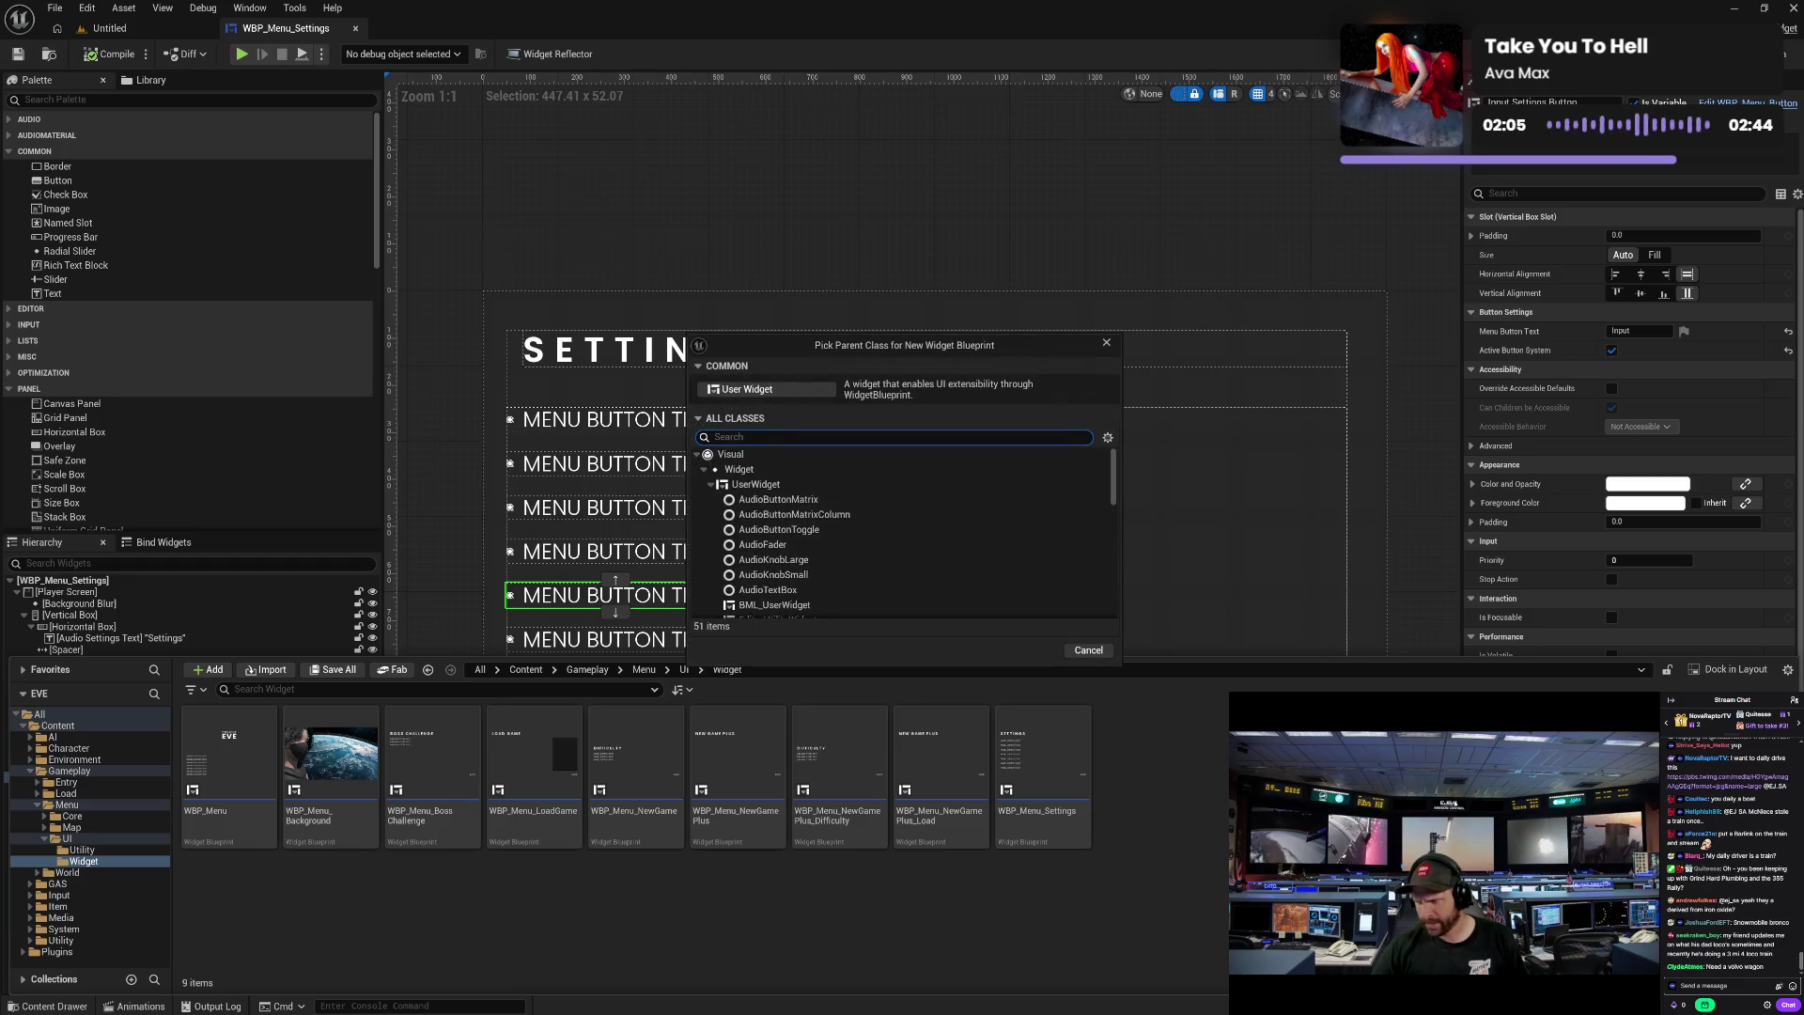
{"action": "left_click", "coordinate": [789, 389]}
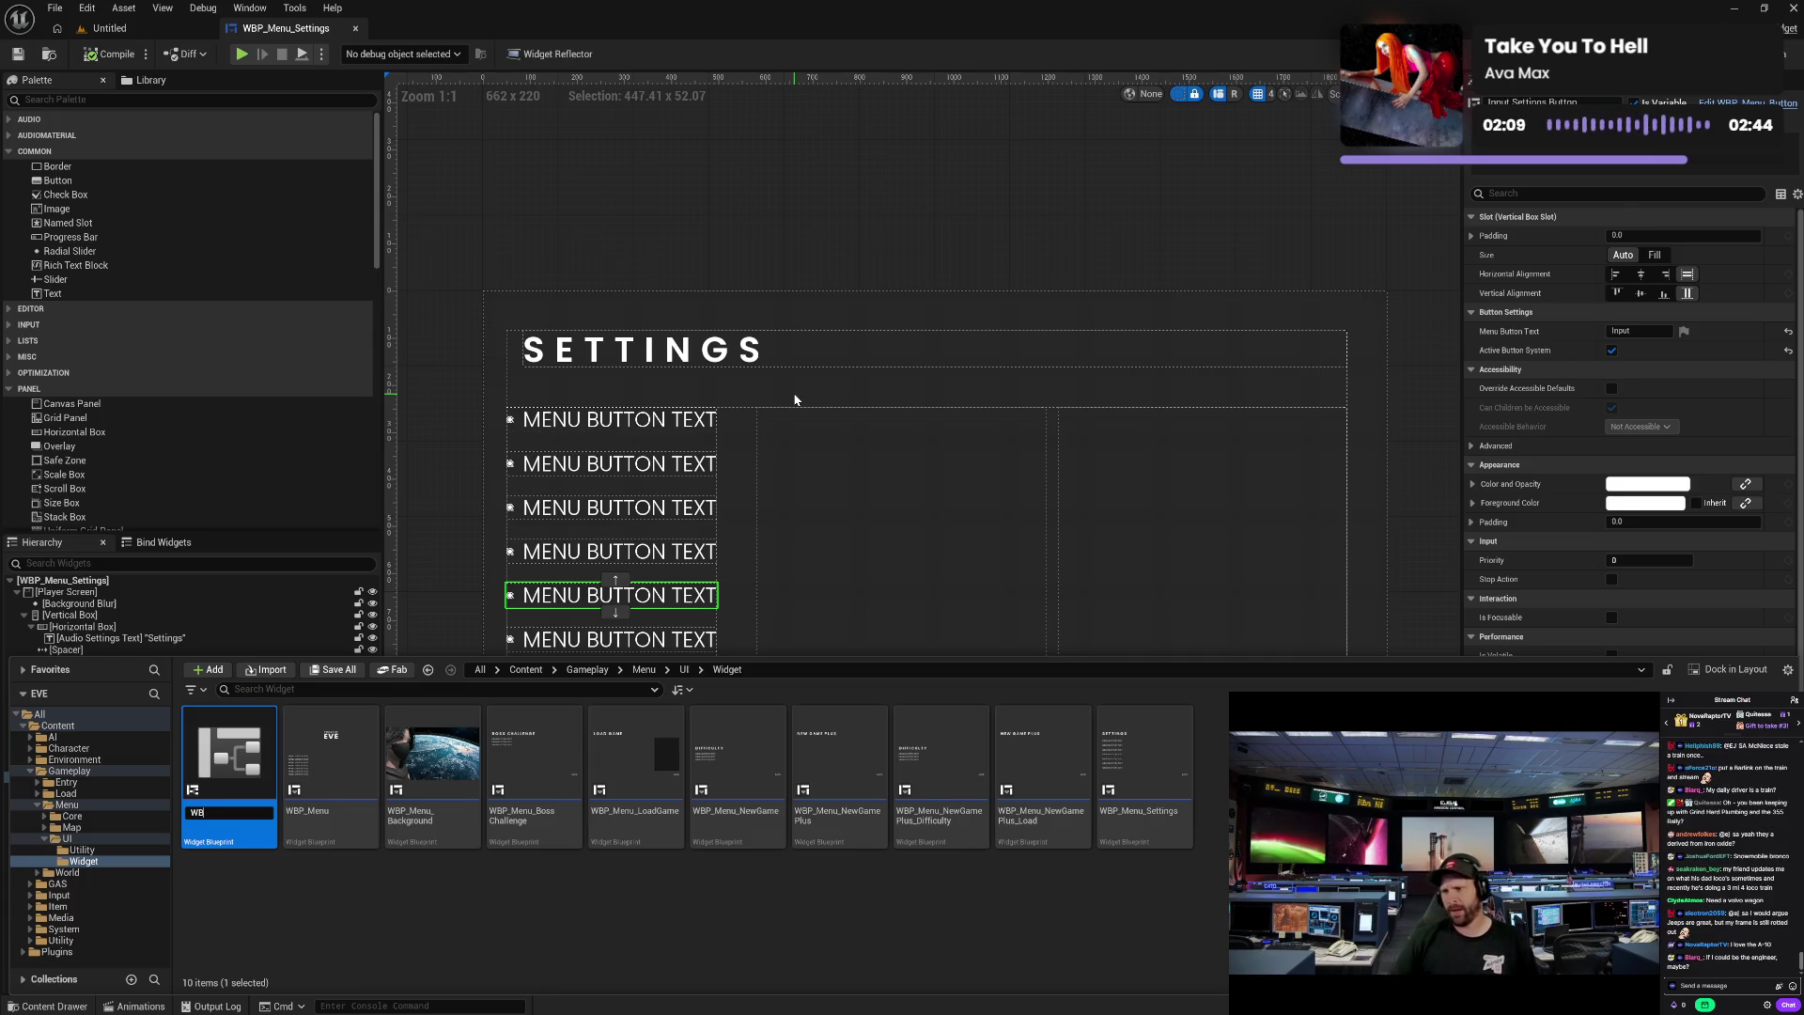
{"action": "type", "text": "WBP_M"}
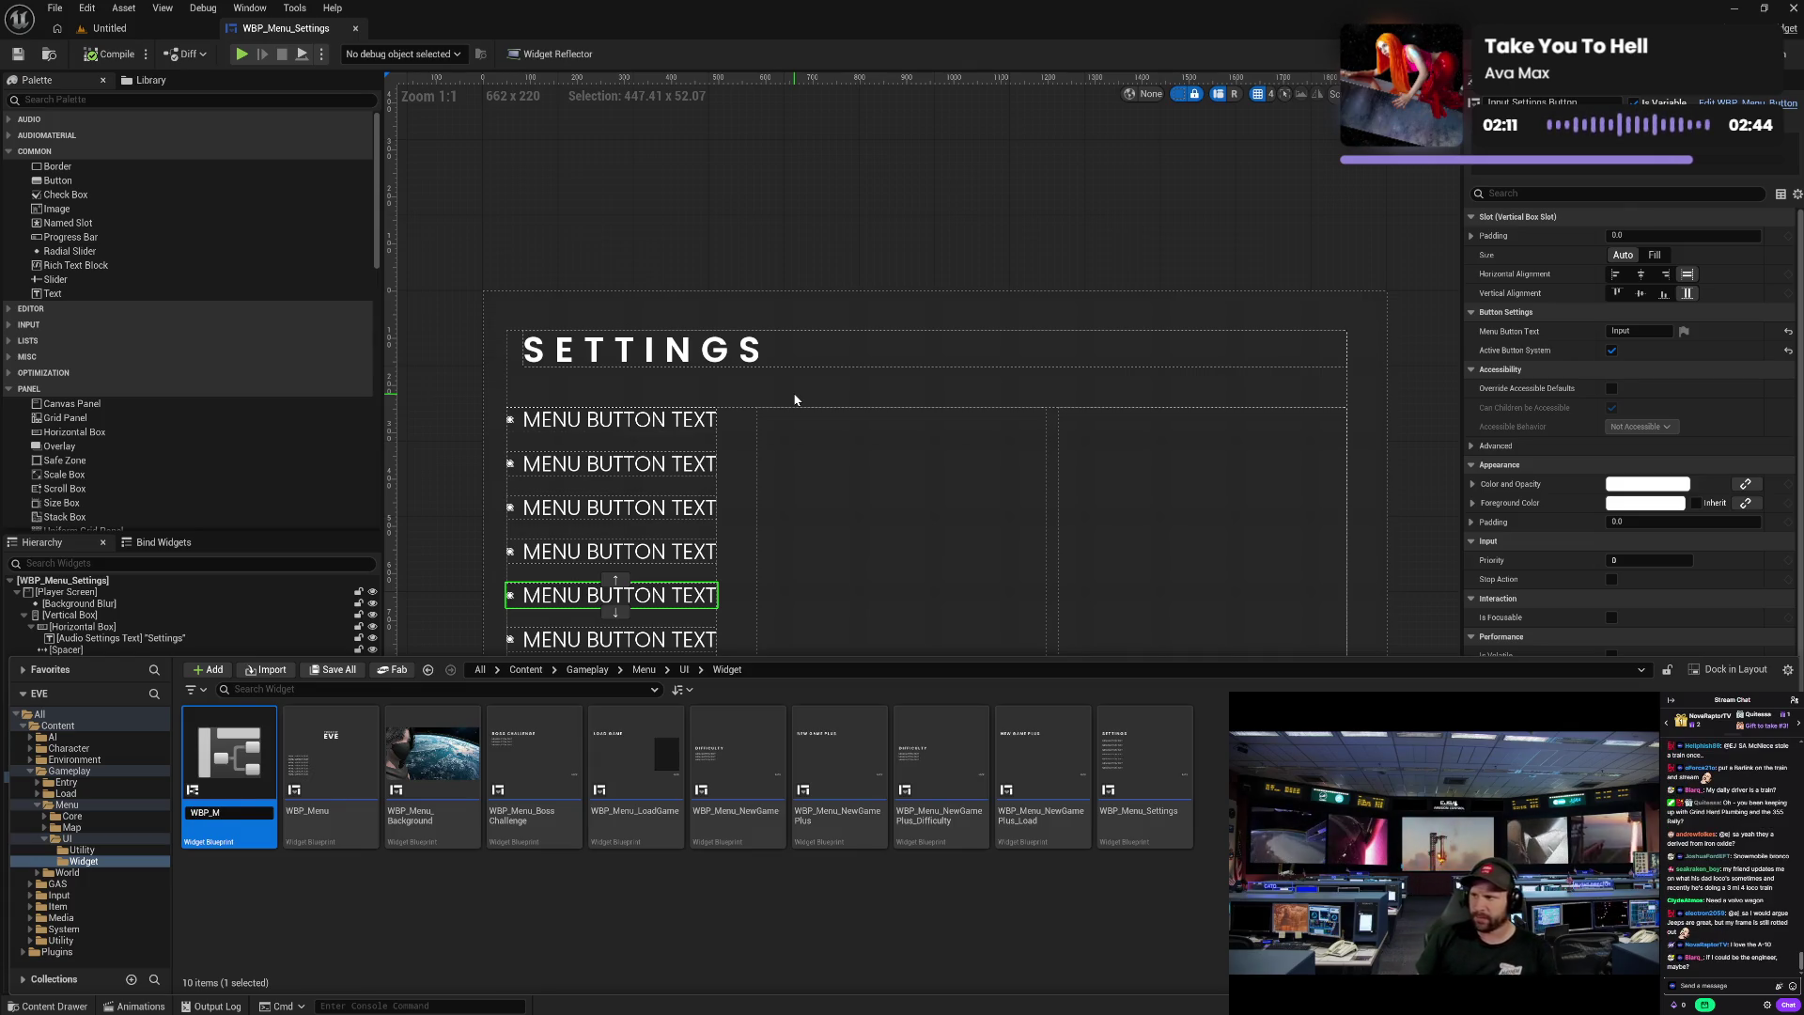
{"action": "type", "text": "enu_Set"}
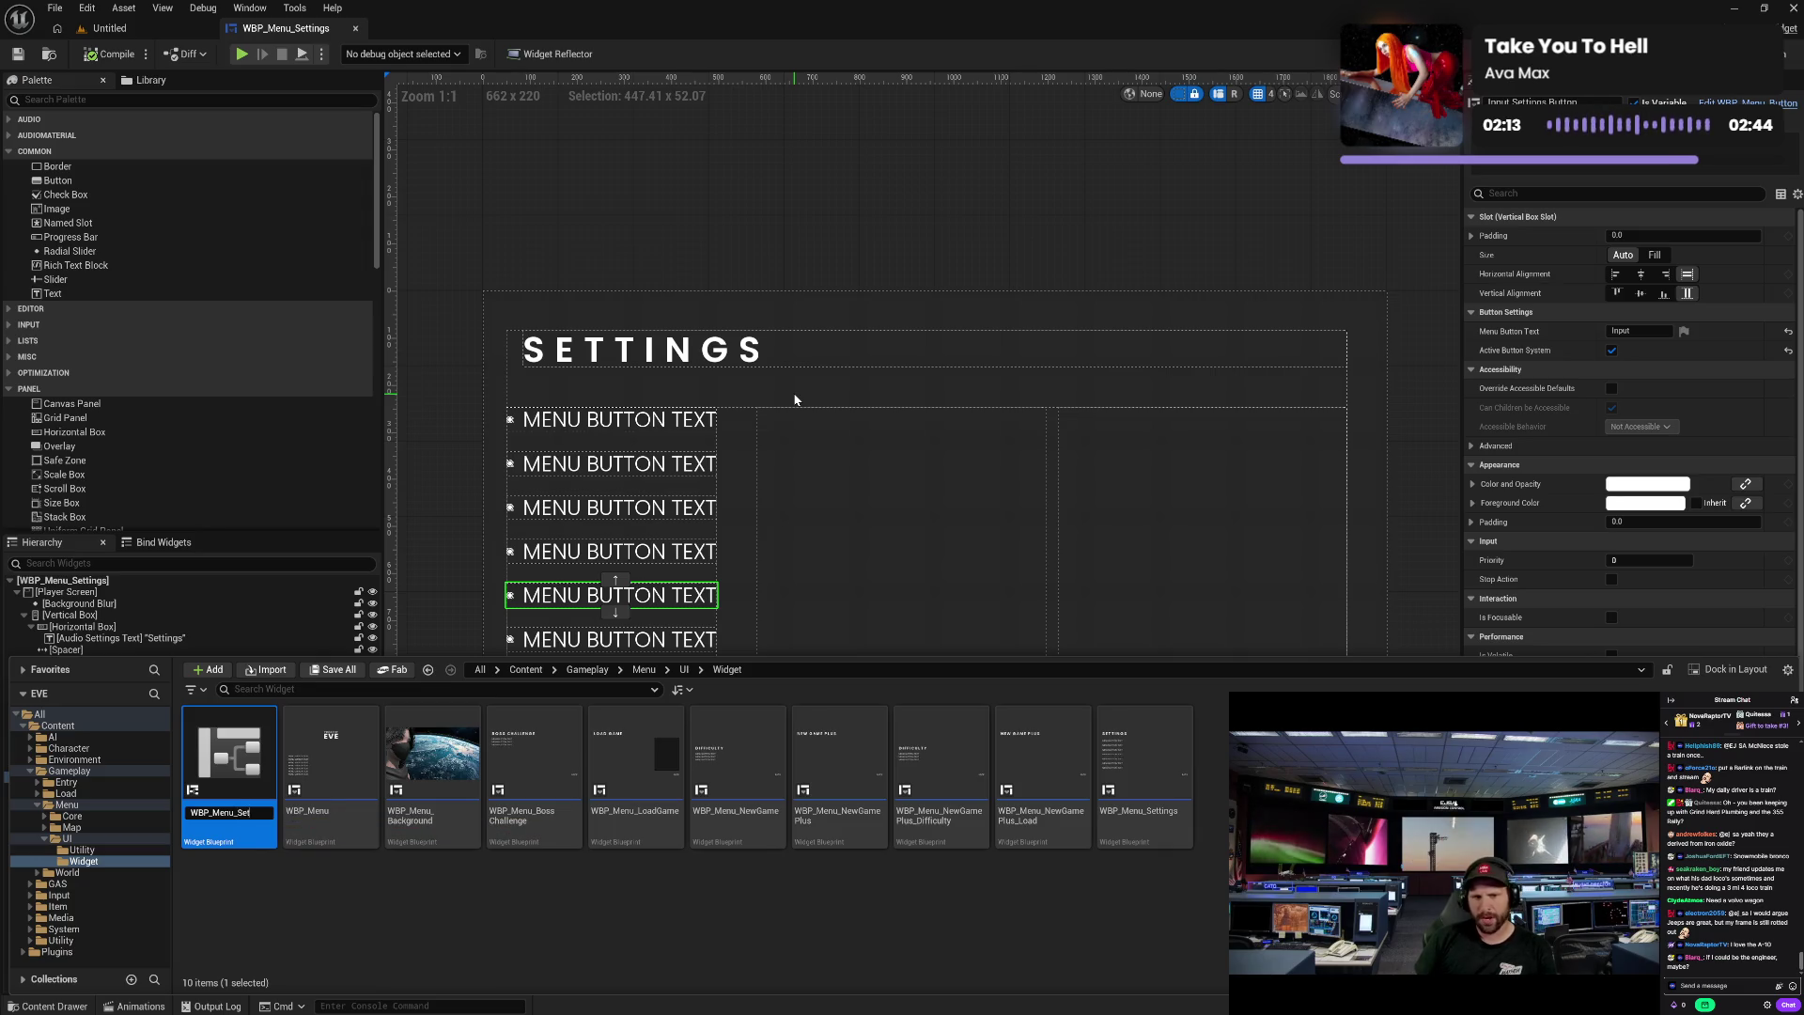
{"action": "type", "text": "tings_Inpu"}
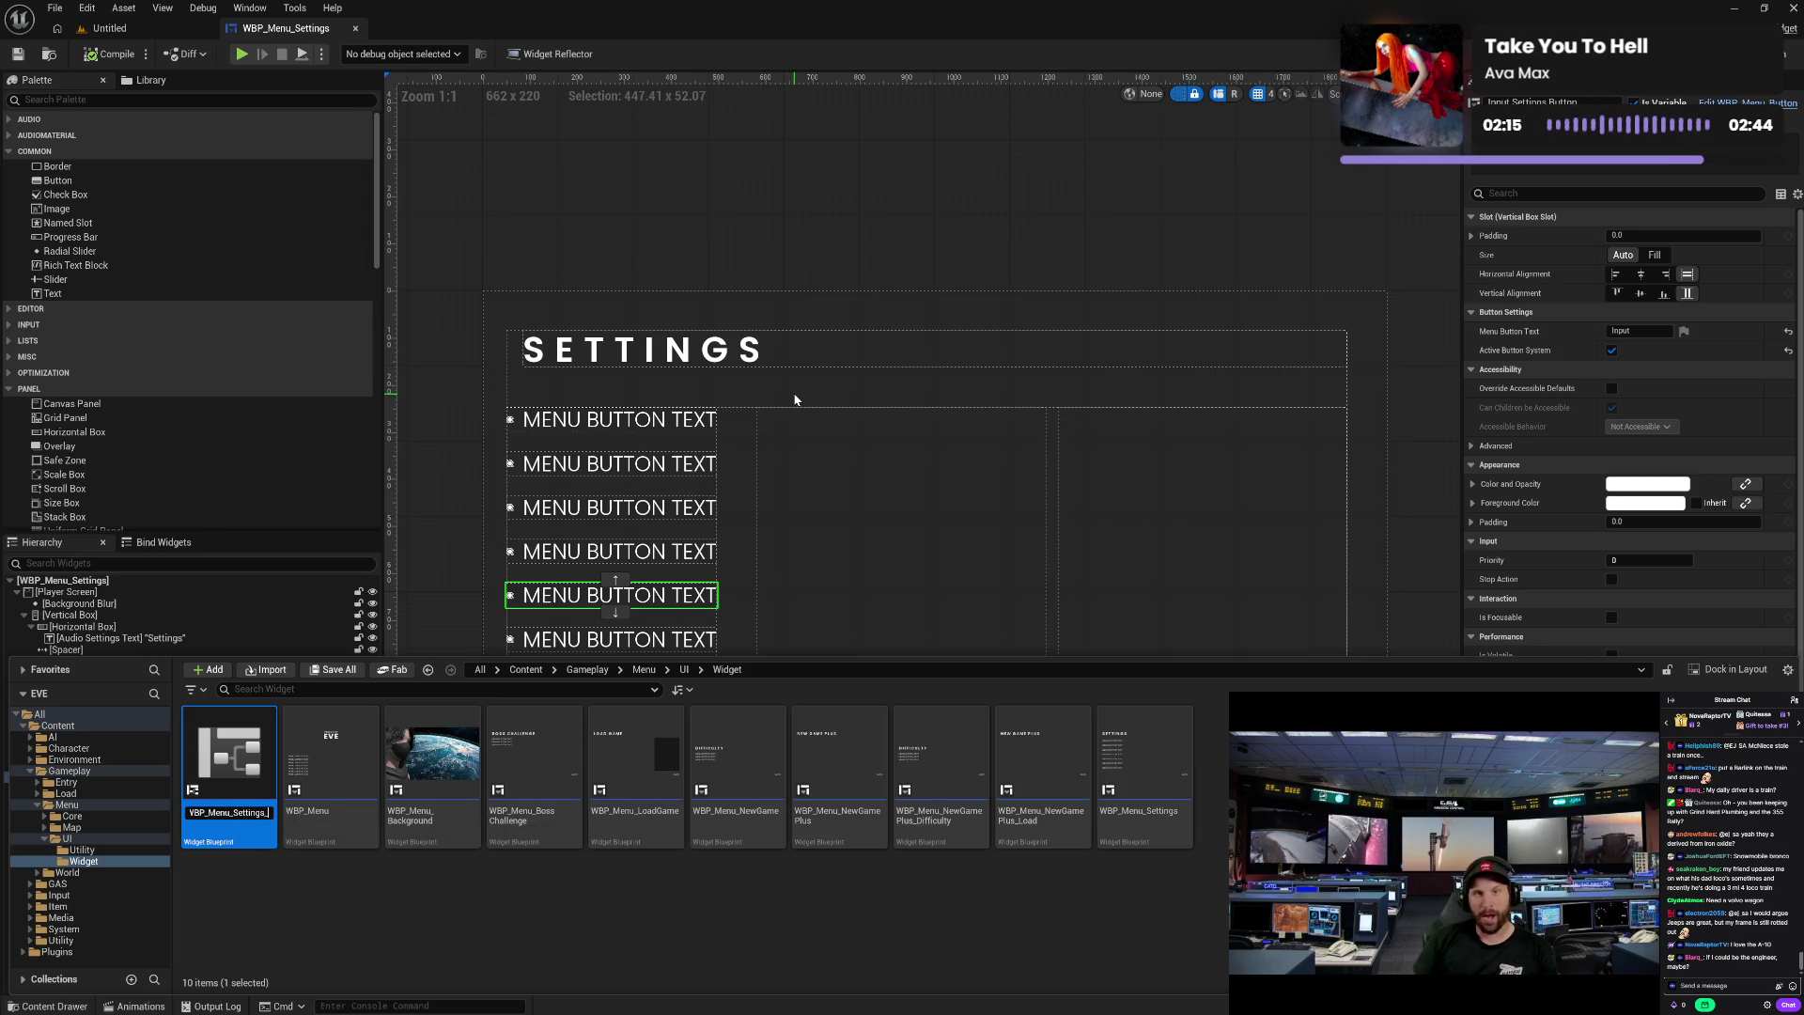
{"action": "type", "text": "t"}
{"action": "key", "text": "Return"}
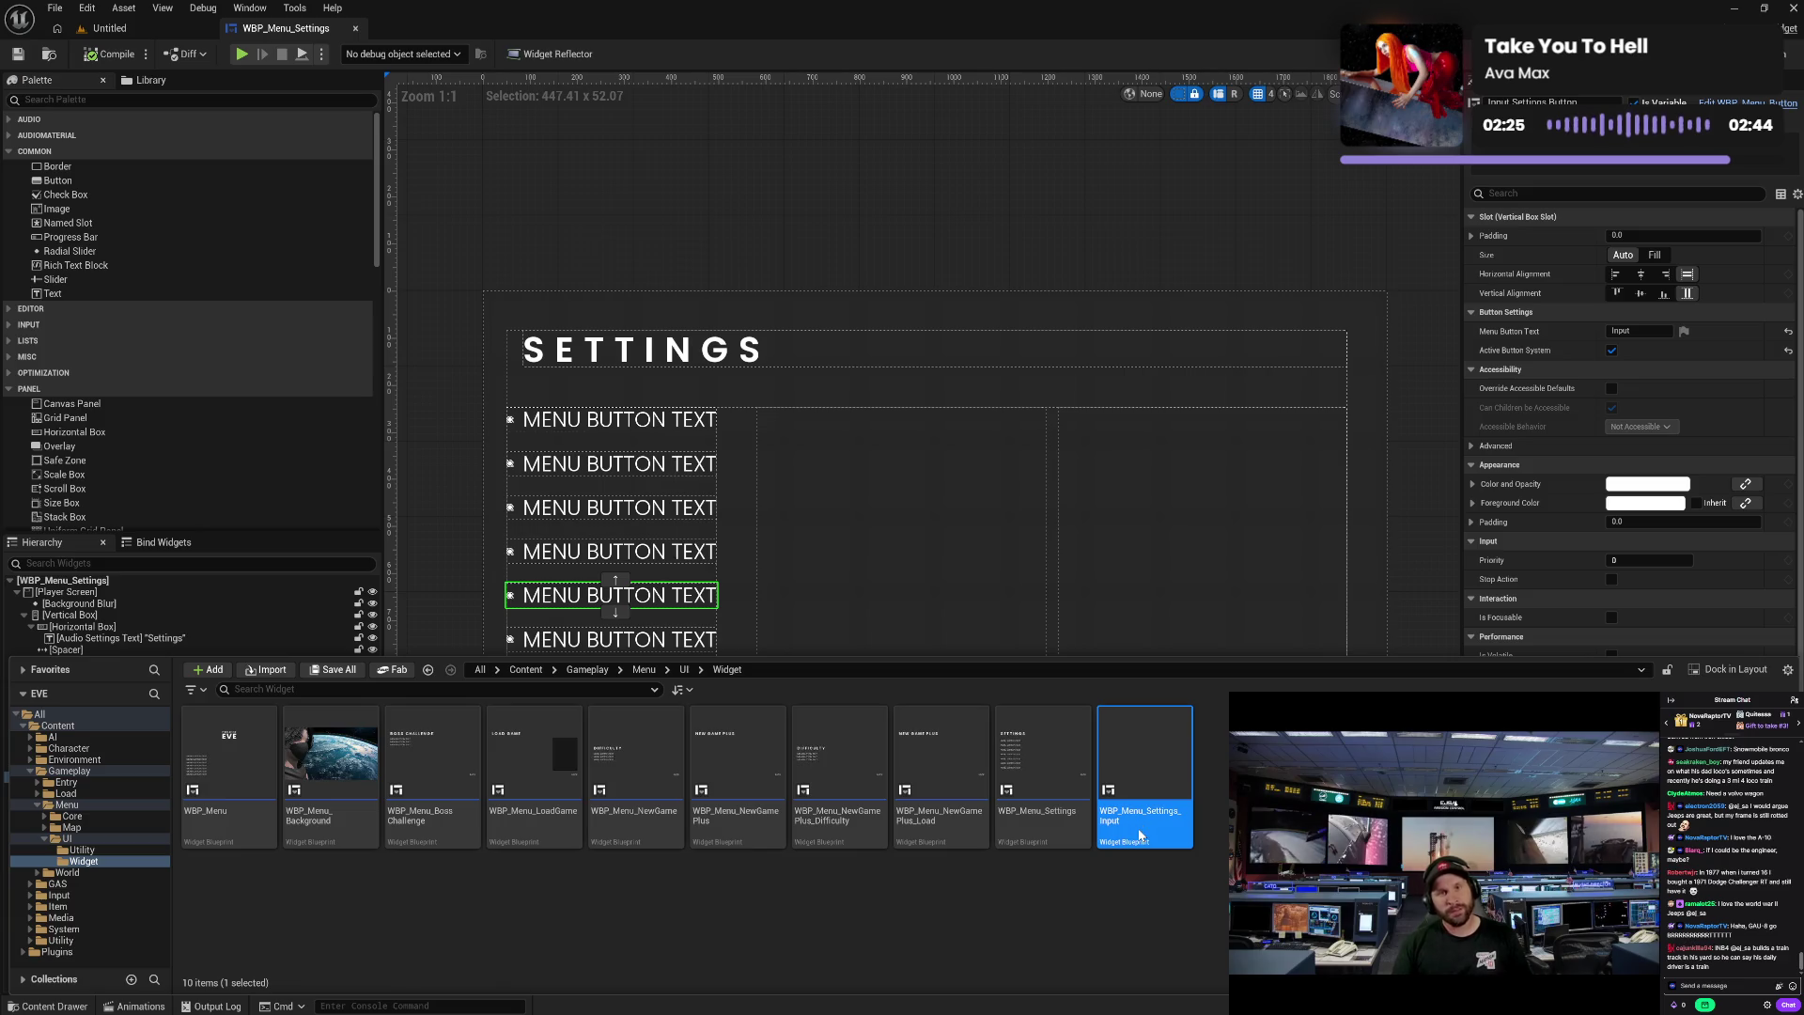
- Open WBP_Menu_Settings_Input, make a Scroll Box its root widget, and compile
{"action": "double_click", "coordinate": [1137, 827]}
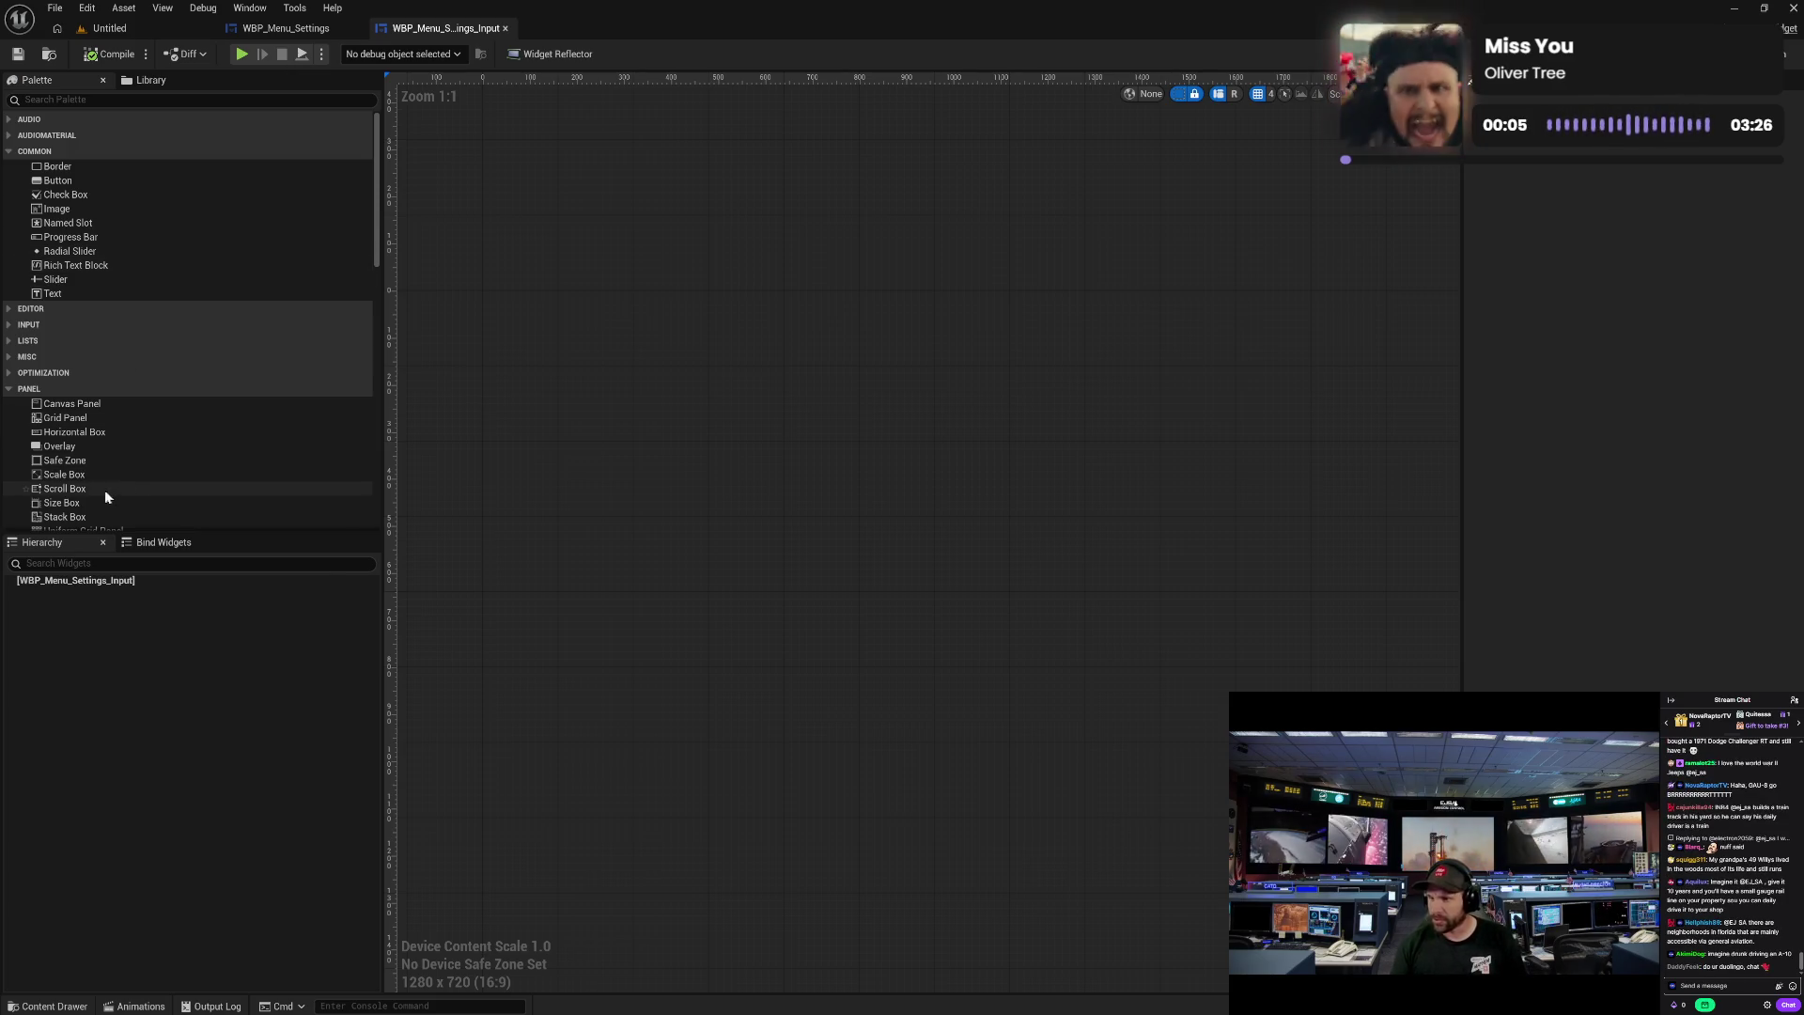
{"action": "left_click_drag", "start_coordinate": [71, 491], "coordinate": [103, 582]}
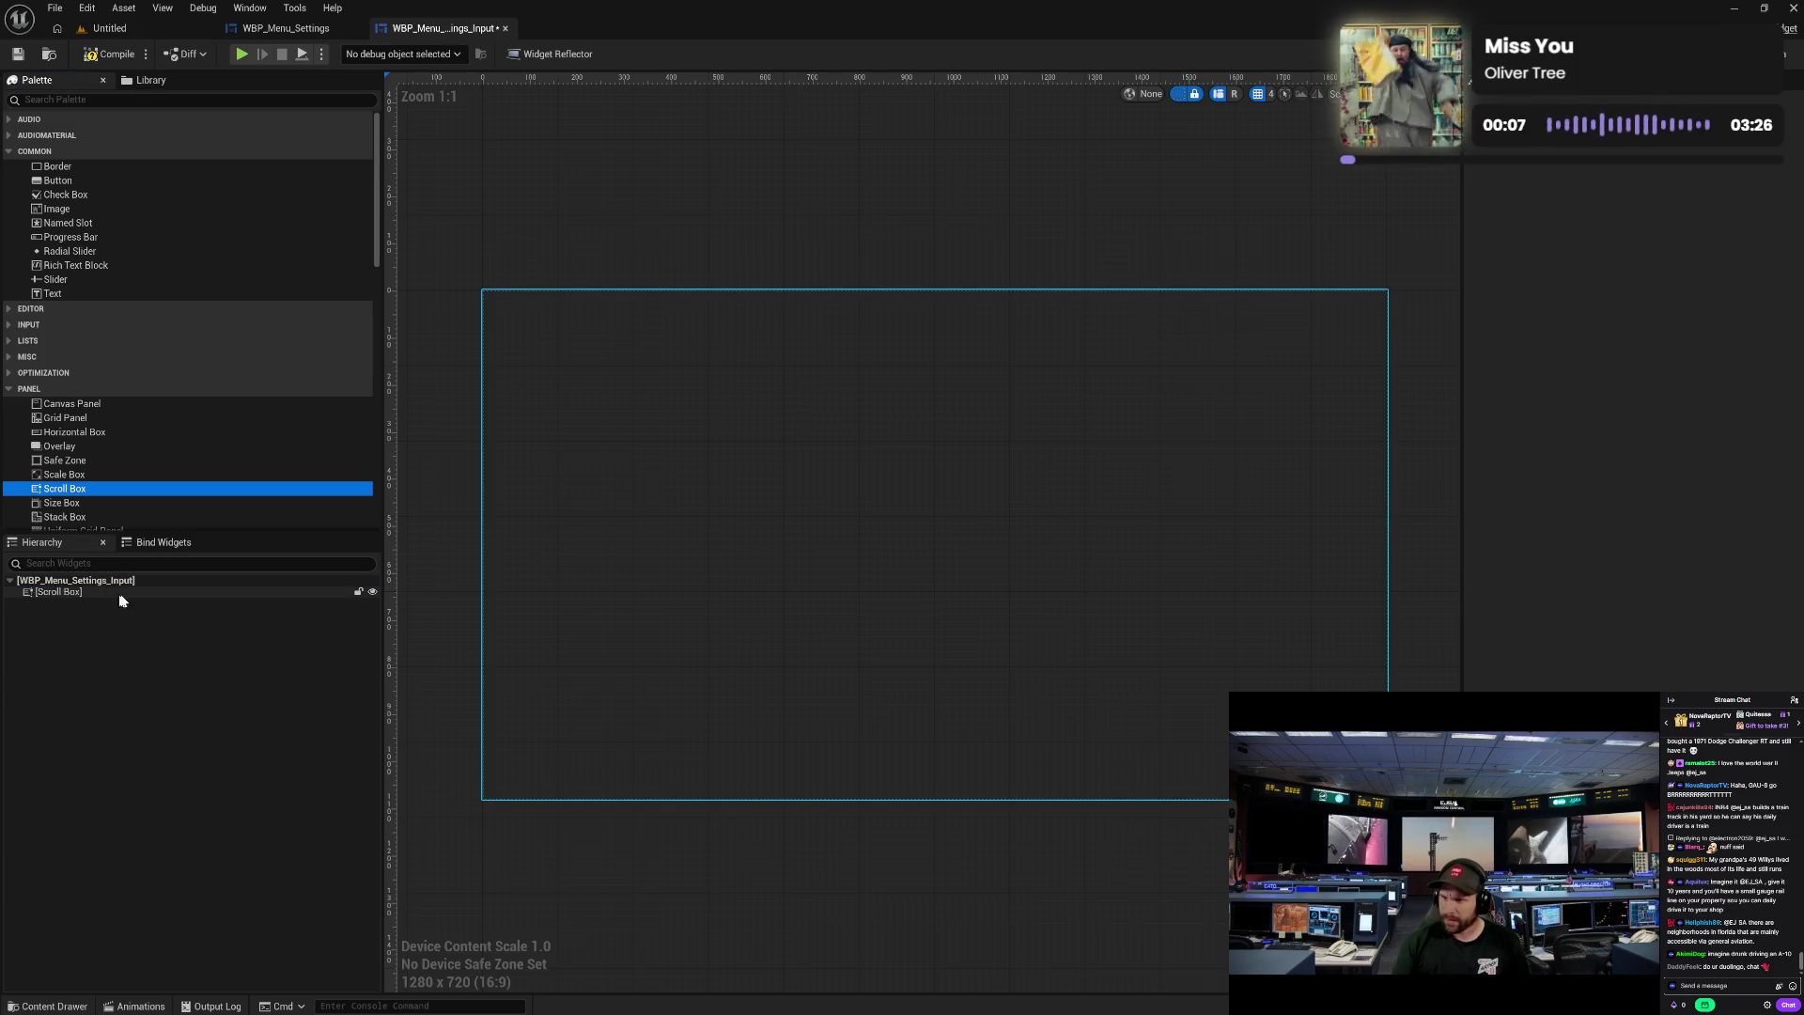
{"action": "left_click", "coordinate": [150, 593]}
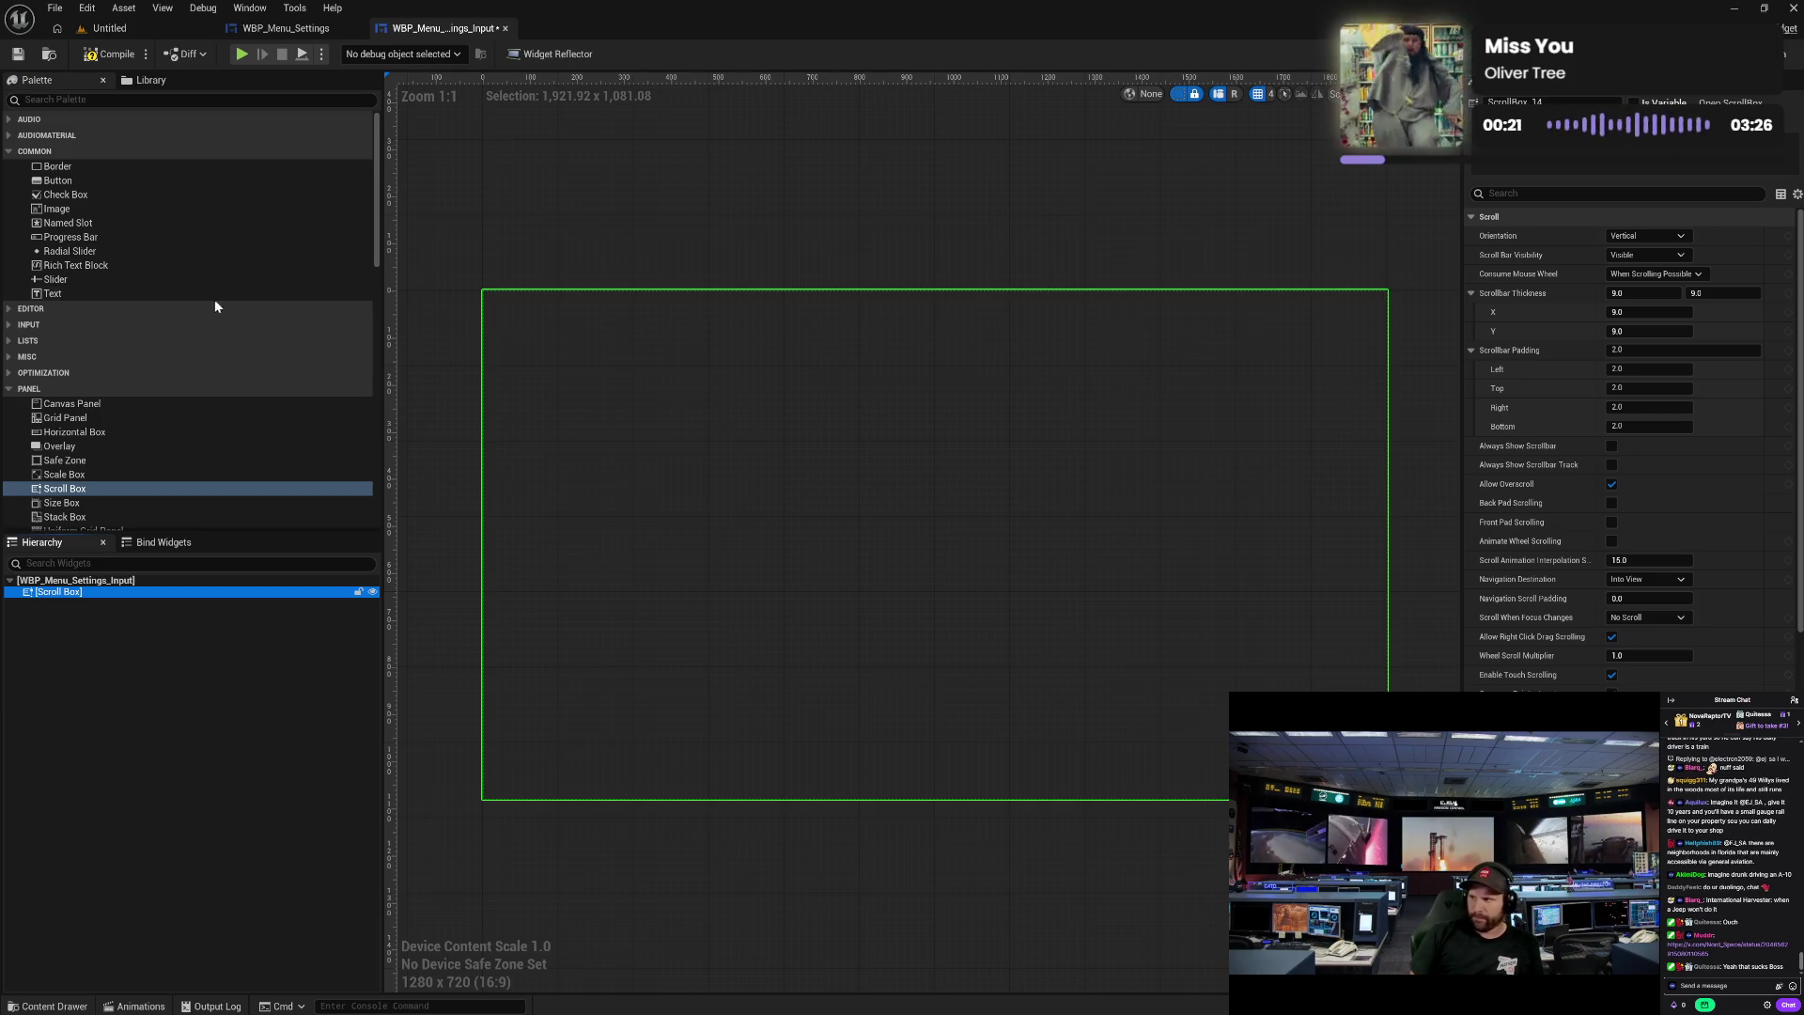
{"action": "left_click", "coordinate": [117, 56]}
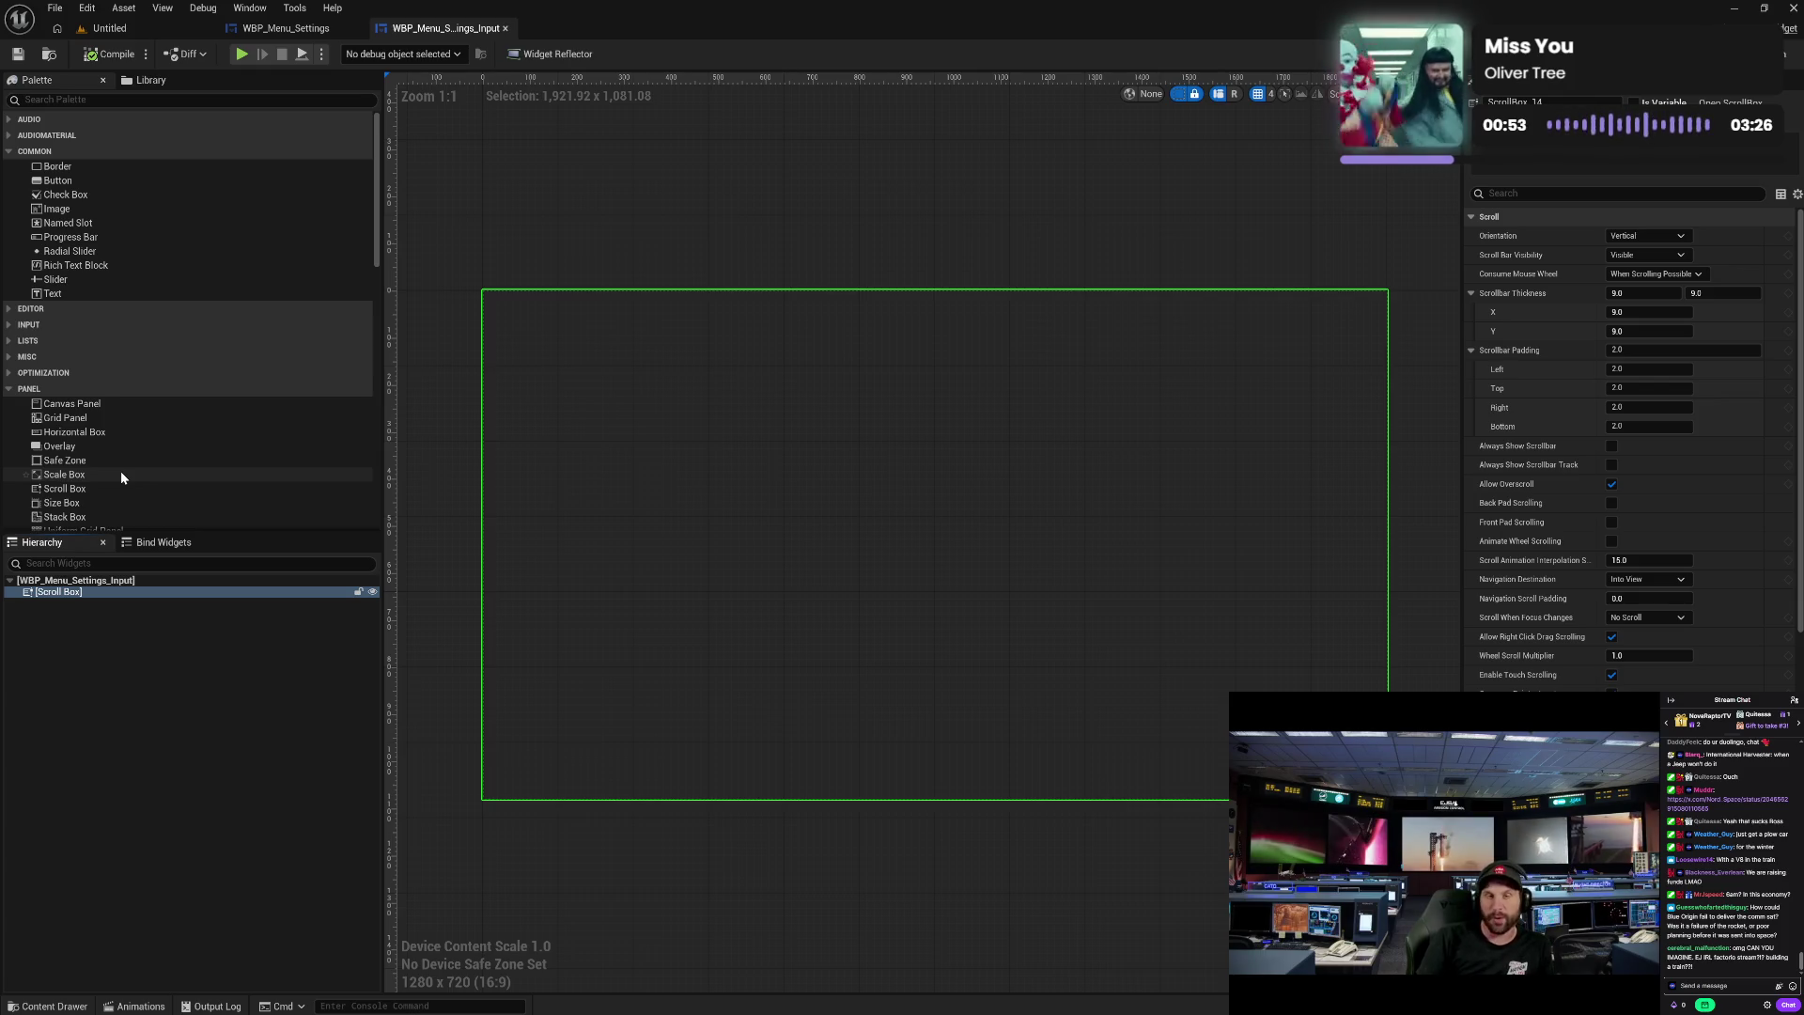
- Scroll the Palette and pick the Size Box widget
{"action": "scroll", "coordinate": [121, 474], "scroll_direction": "down", "scroll_amount": 3}
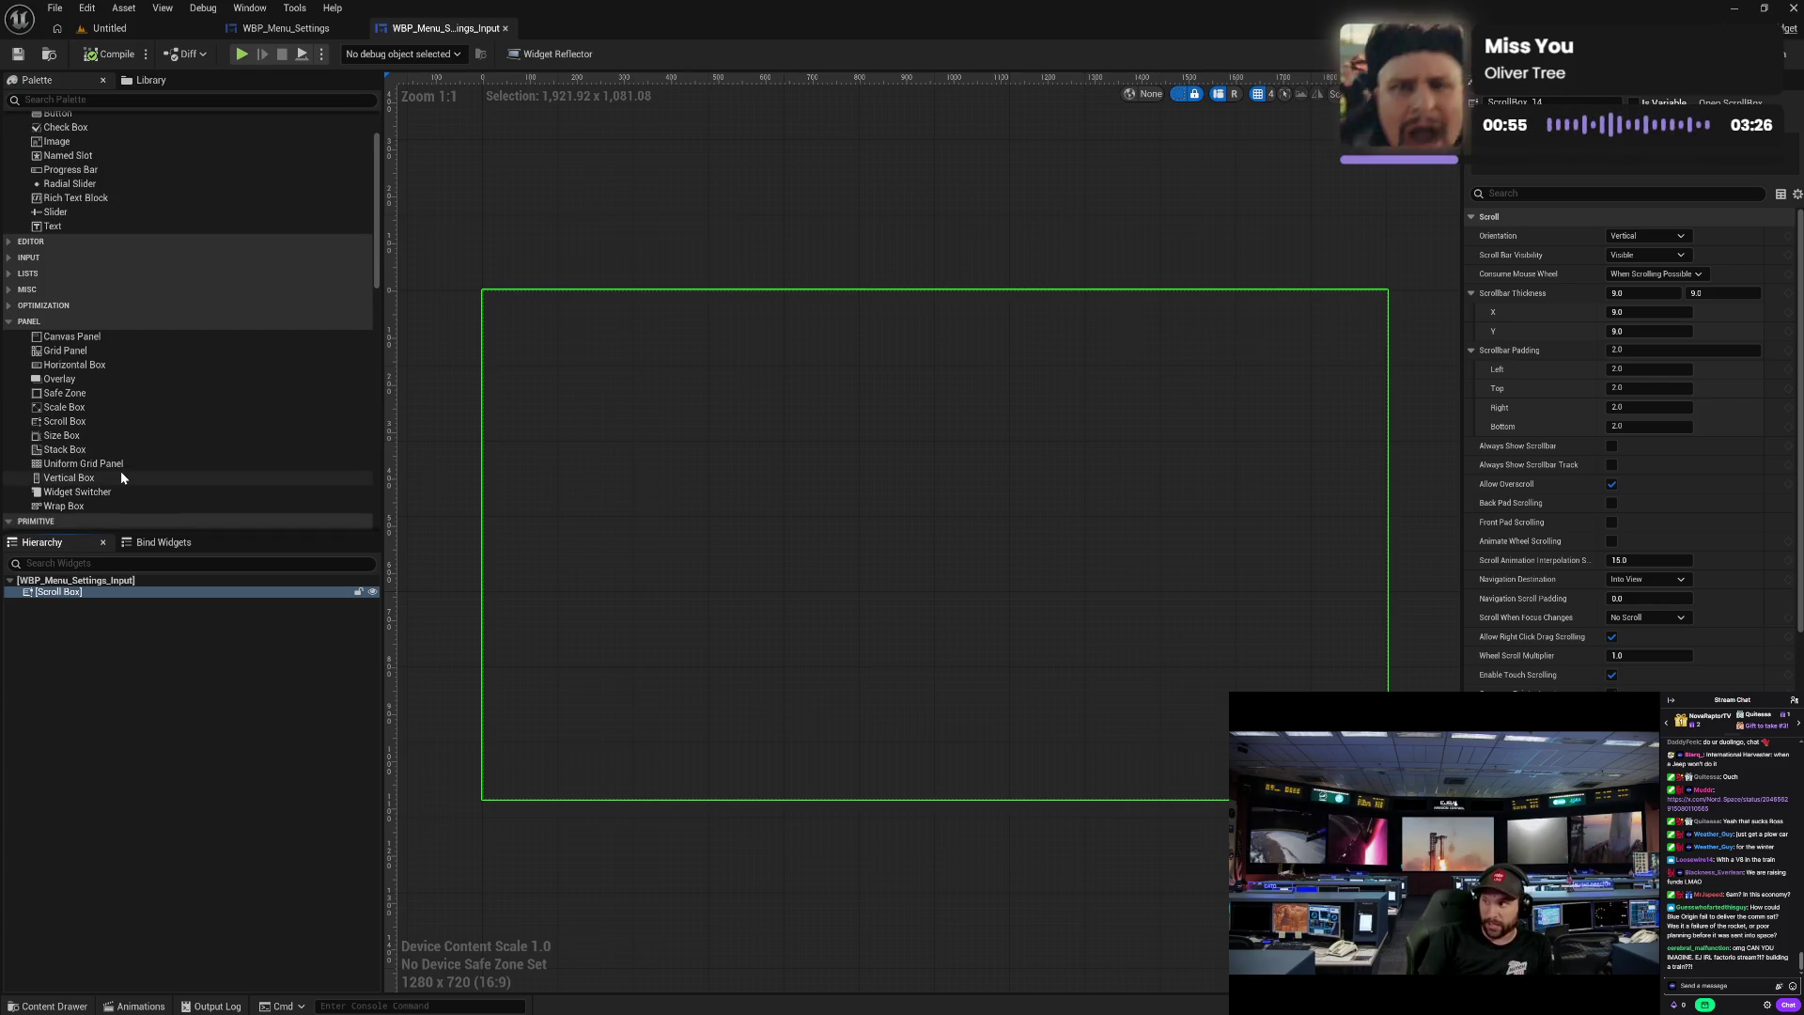
{"action": "scroll", "coordinate": [121, 476], "scroll_direction": "down", "scroll_amount": 3}
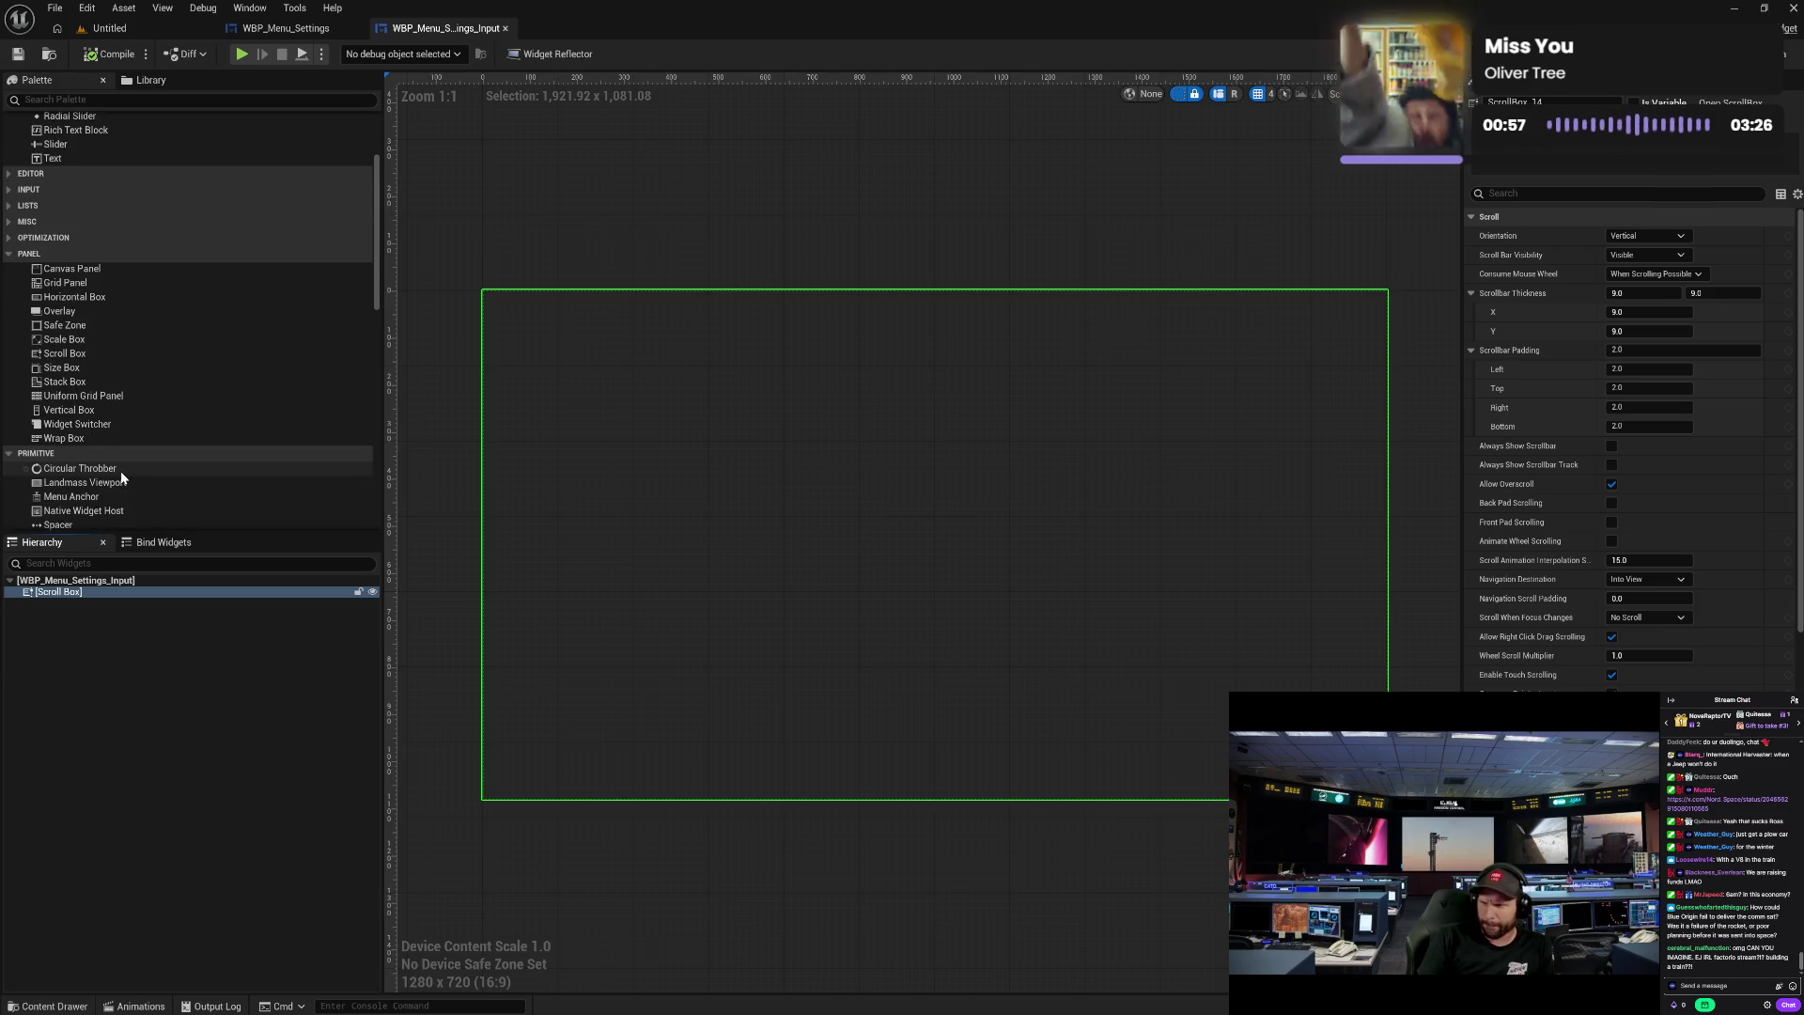
{"action": "scroll", "coordinate": [121, 471], "scroll_direction": "down", "scroll_amount": 1}
{"action": "scroll", "coordinate": [120, 471], "scroll_direction": "up", "scroll_amount": 5}
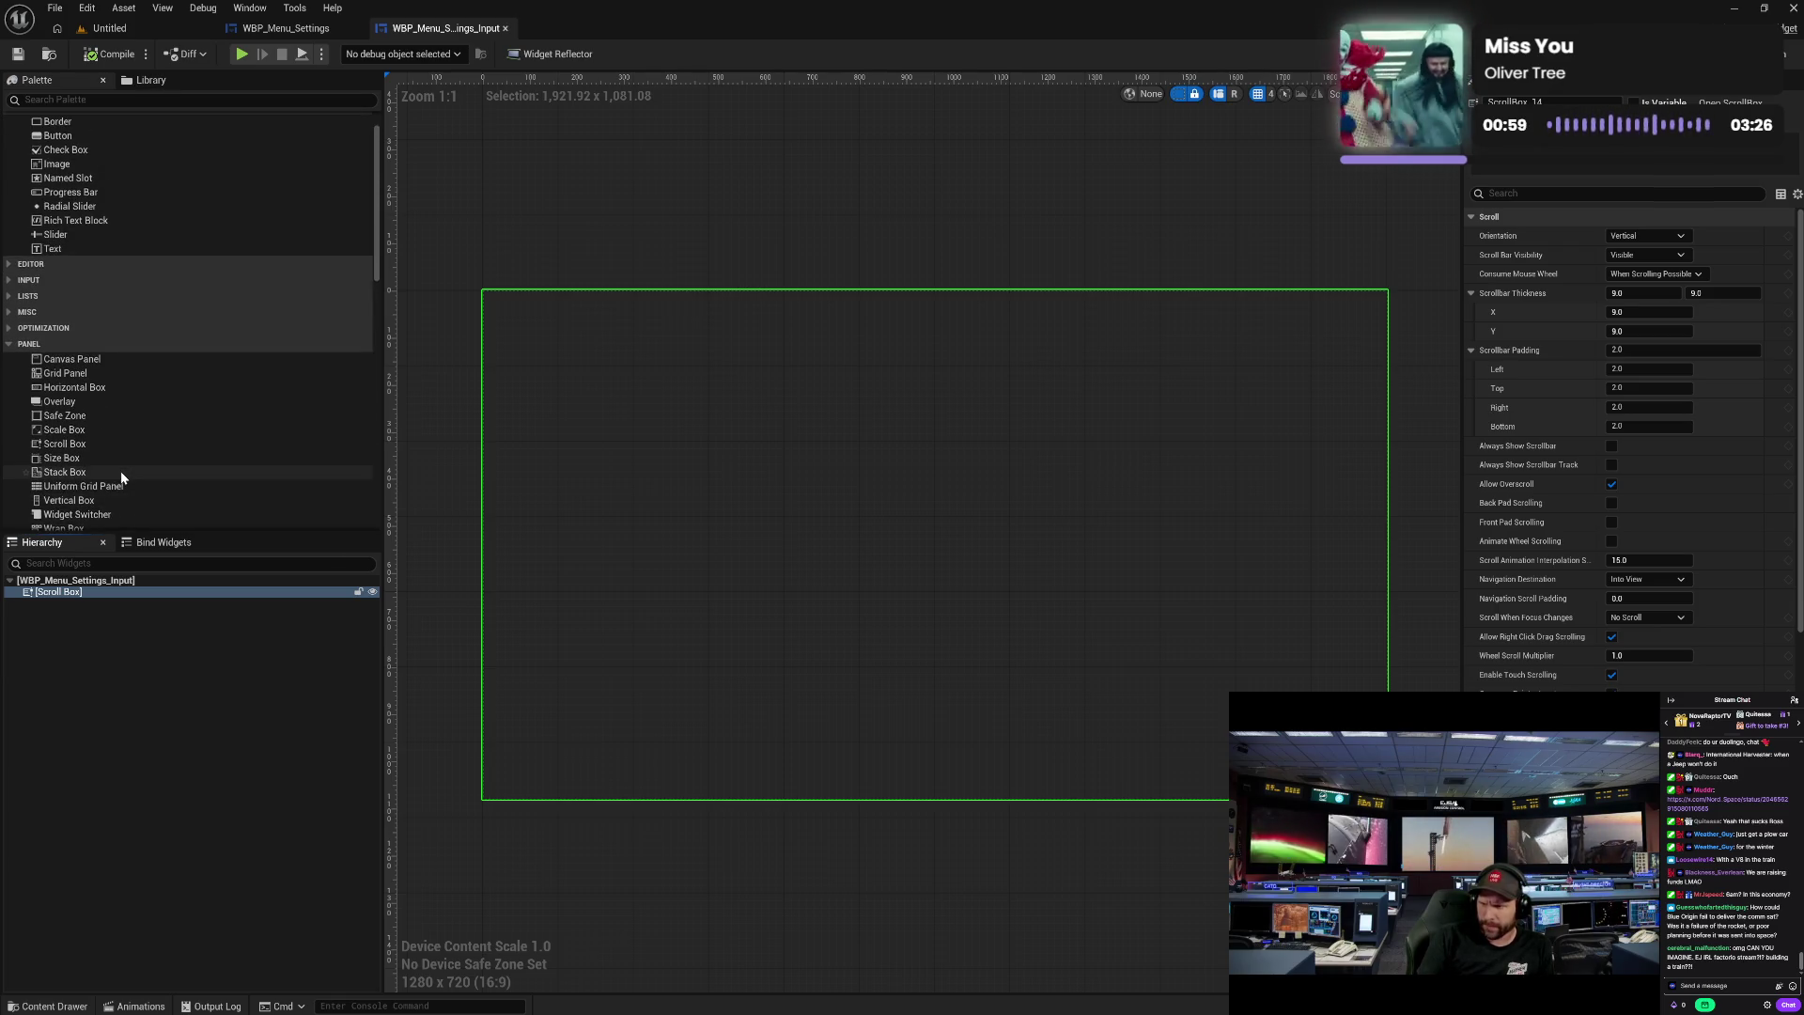
{"action": "scroll", "coordinate": [120, 471], "scroll_direction": "up", "scroll_amount": 2}
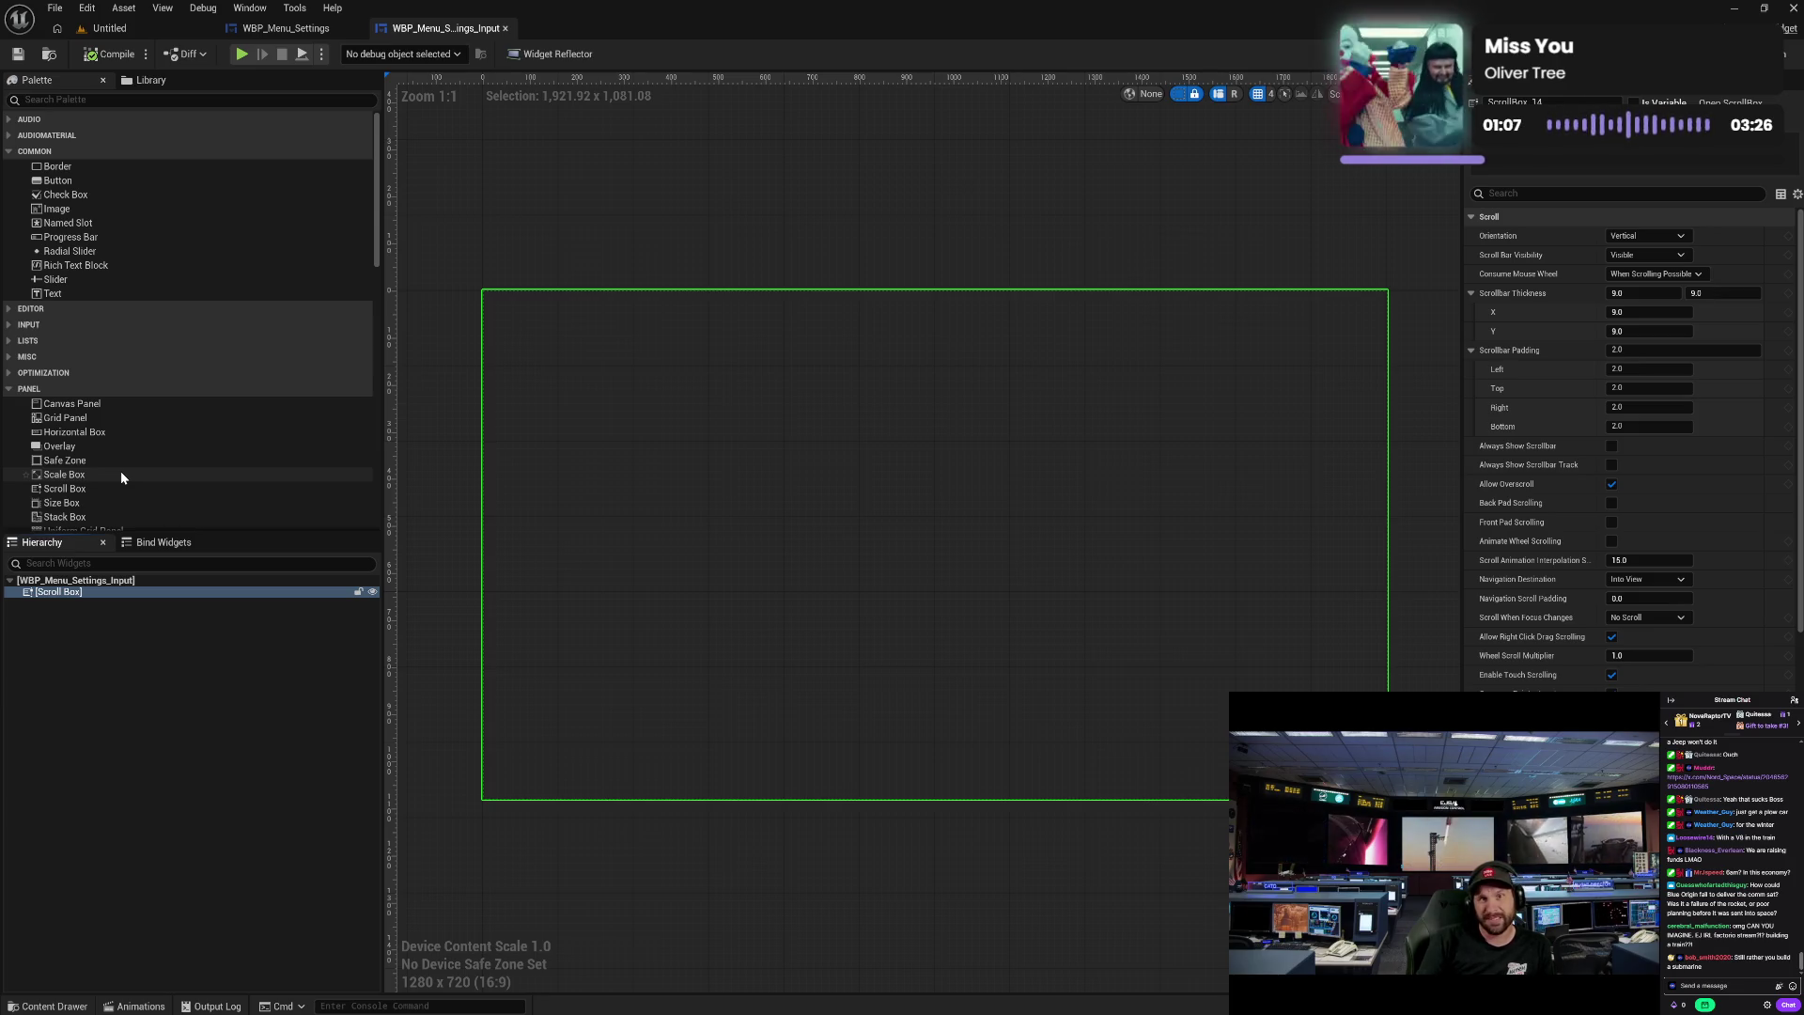
{"action": "scroll", "coordinate": [121, 477], "scroll_direction": "down", "scroll_amount": 5}
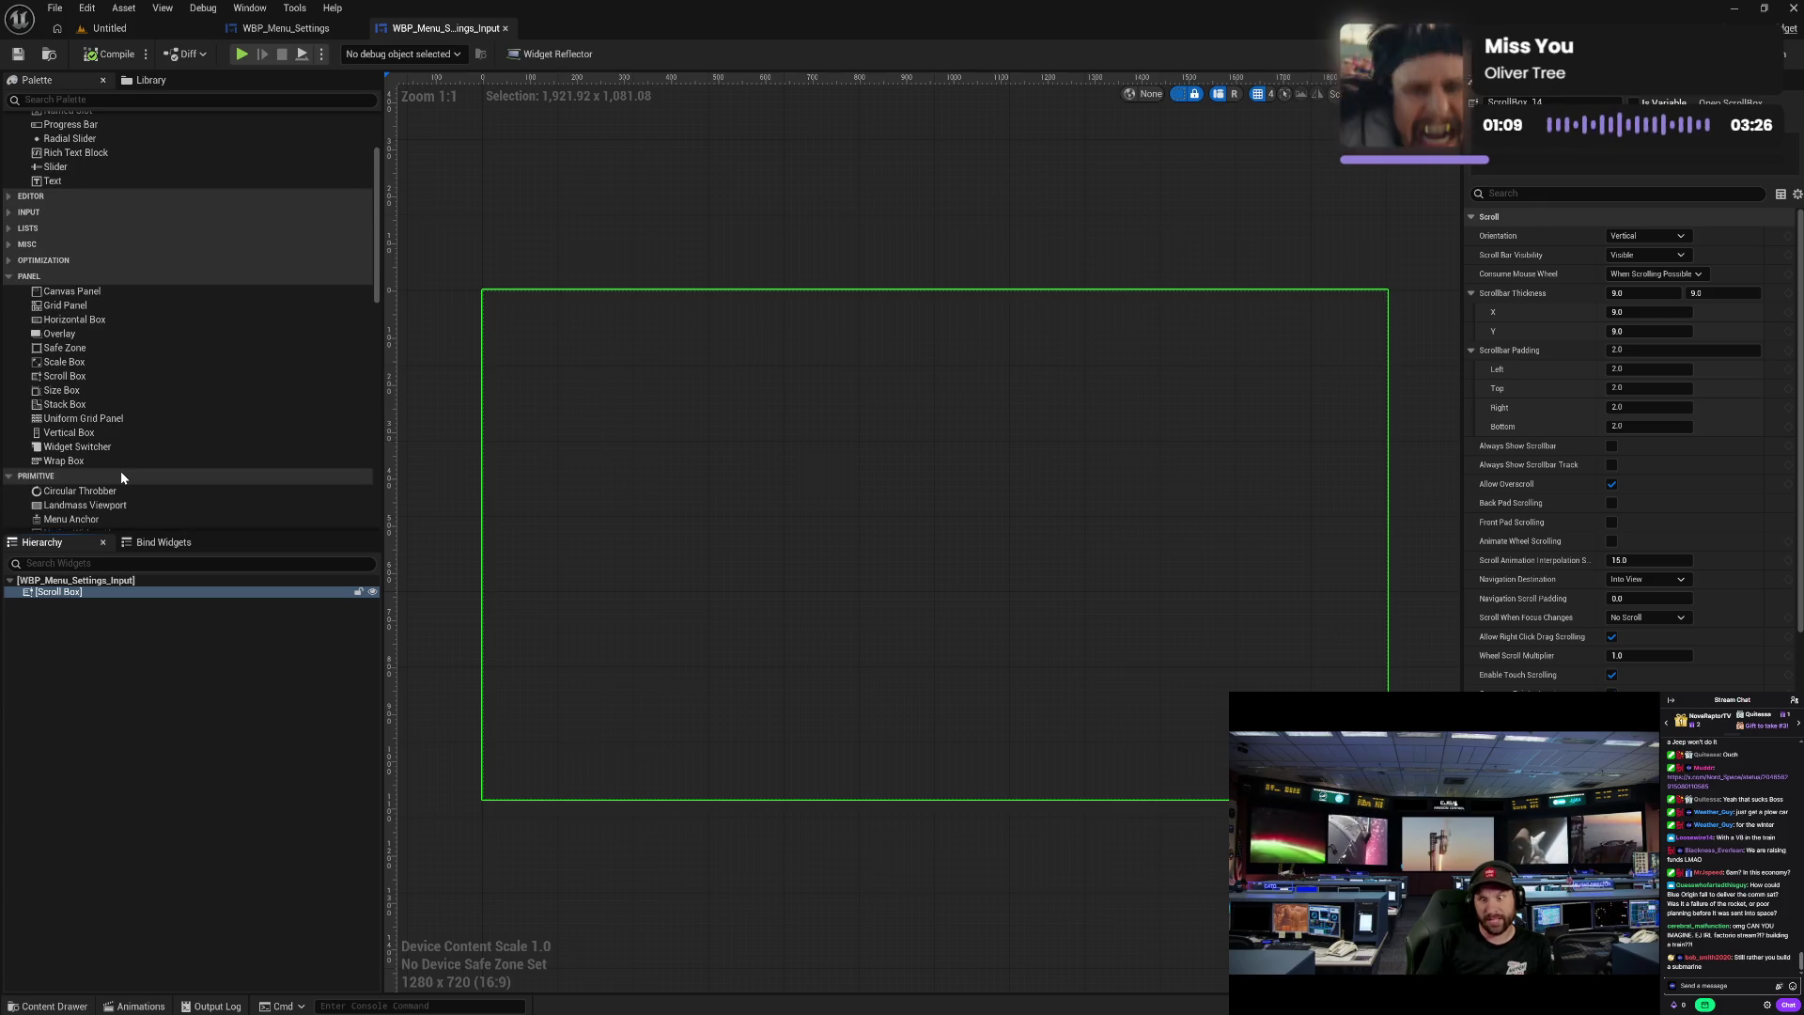
{"action": "scroll", "coordinate": [120, 471], "scroll_direction": "up", "scroll_amount": 1}
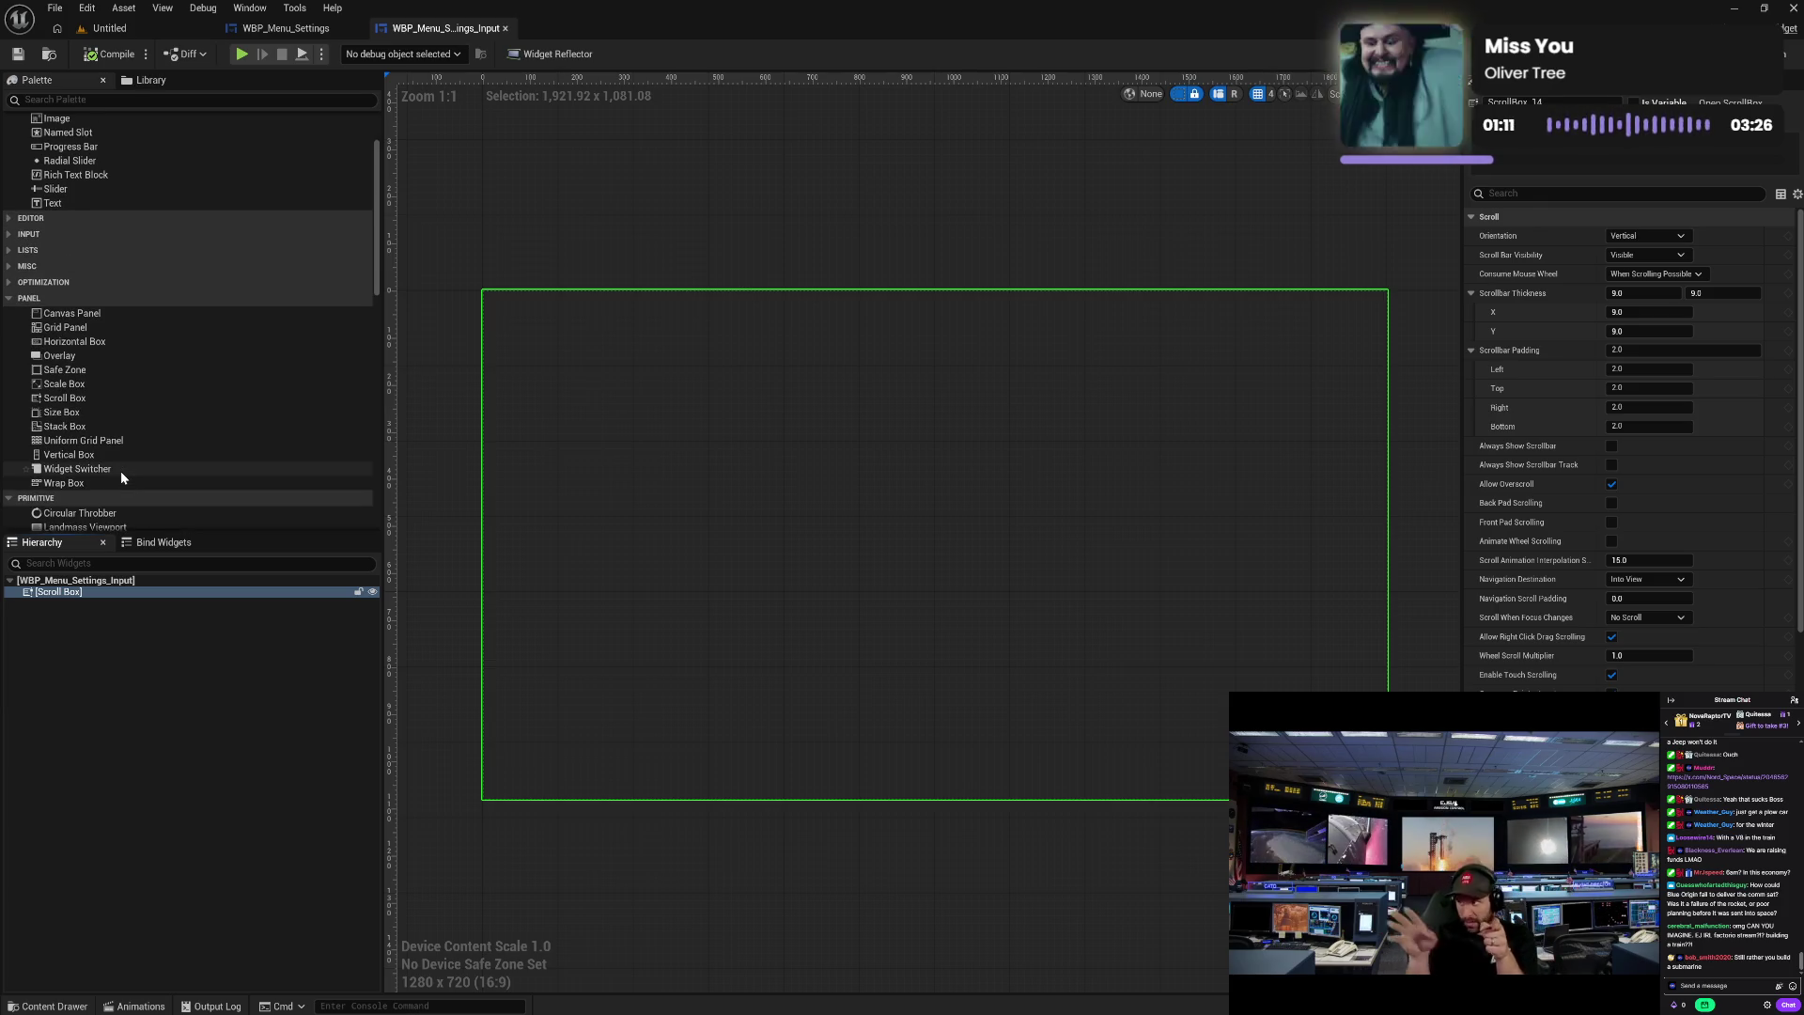
{"action": "left_click", "coordinate": [62, 411]}
- Add a Size Box inside the Scroll Box and select it
{"action": "mouse_move", "coordinate": [70, 451]}
{"action": "left_mouse_down"}
{"action": "mouse_move", "coordinate": [82, 592]}
{"action": "mouse_move", "coordinate": [118, 605]}
{"action": "left_mouse_up"}
{"action": "left_click", "coordinate": [118, 605]}
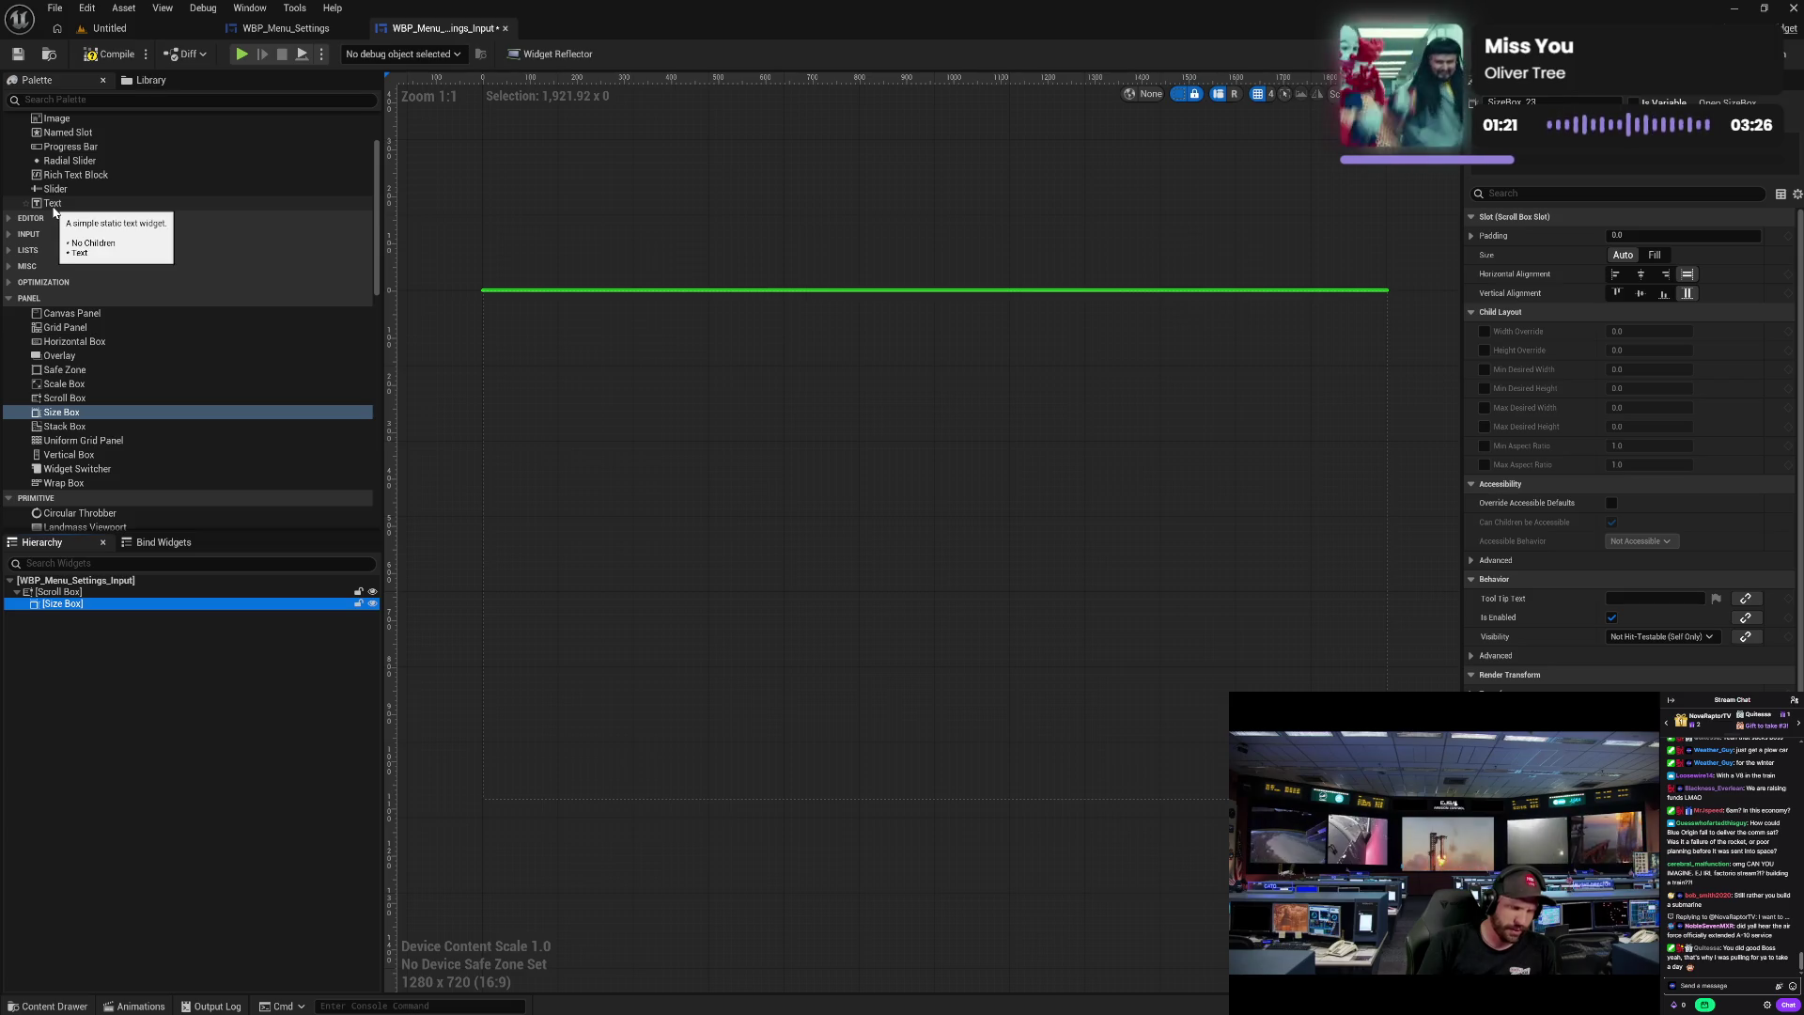
{"action": "left_click", "coordinate": [115, 592]}
{"action": "left_click", "coordinate": [119, 605]}
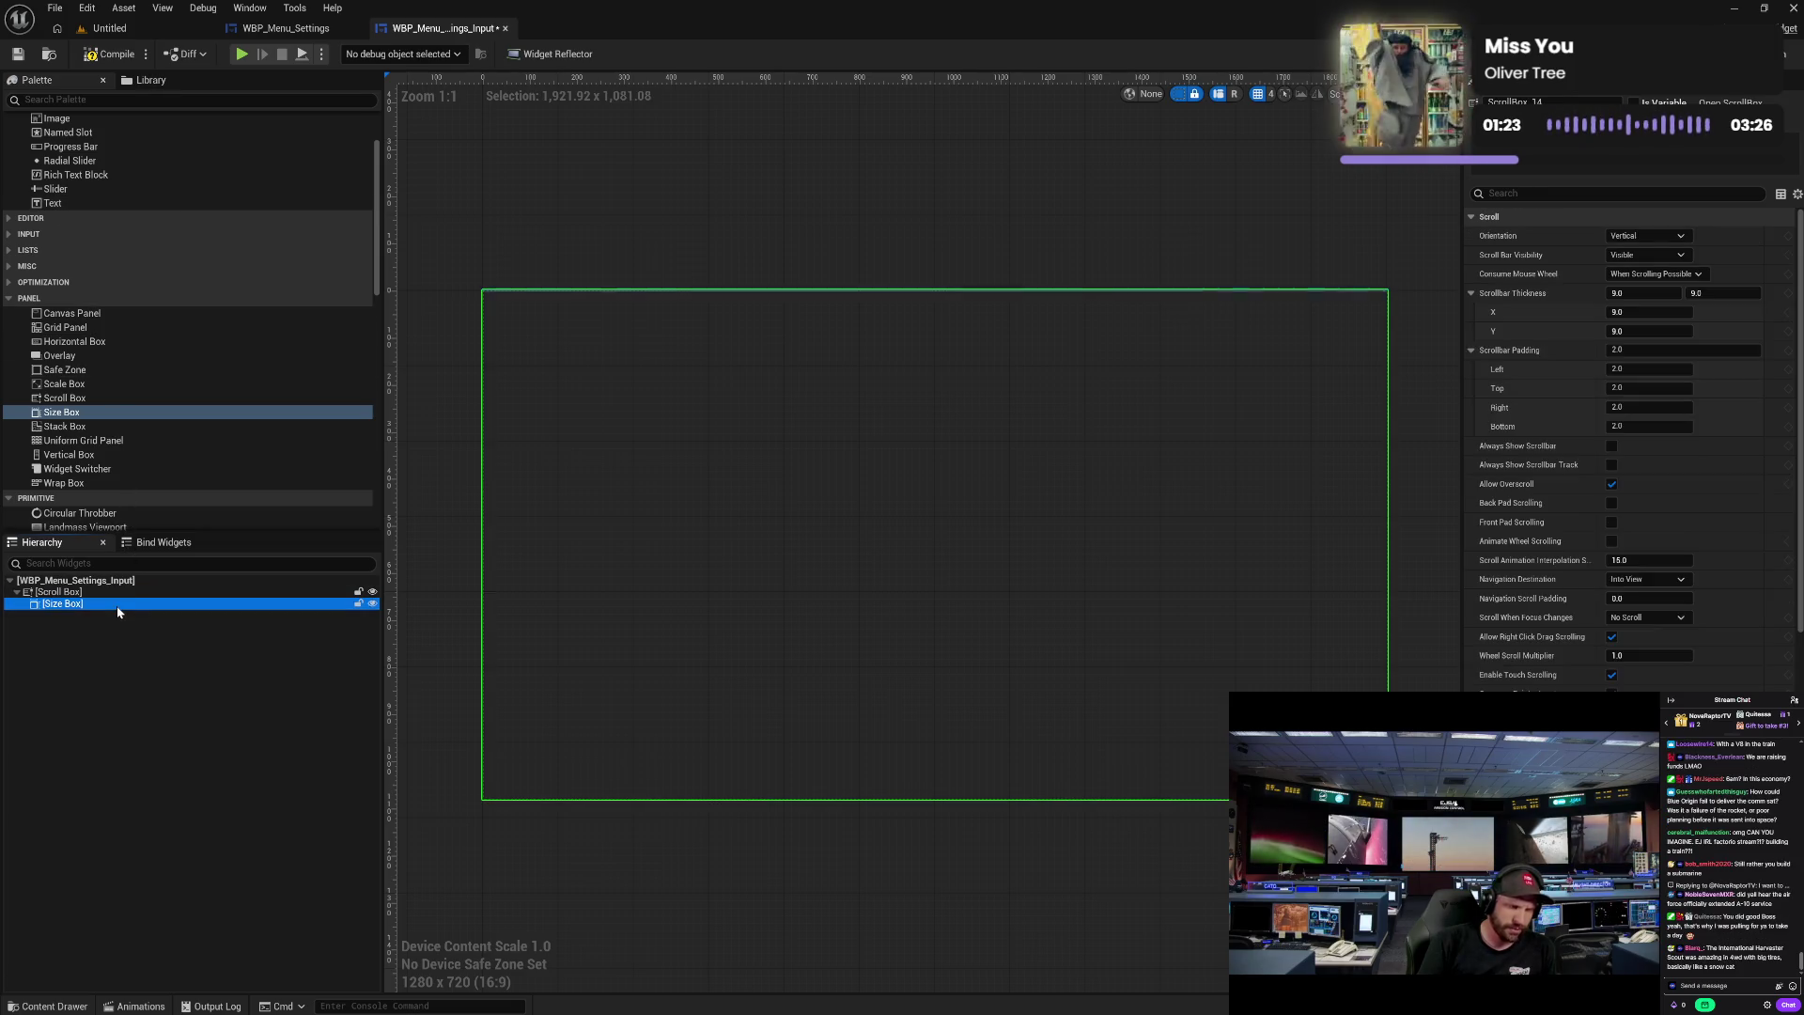
{"action": "scroll", "coordinate": [173, 341], "scroll_direction": "up", "scroll_amount": 2}
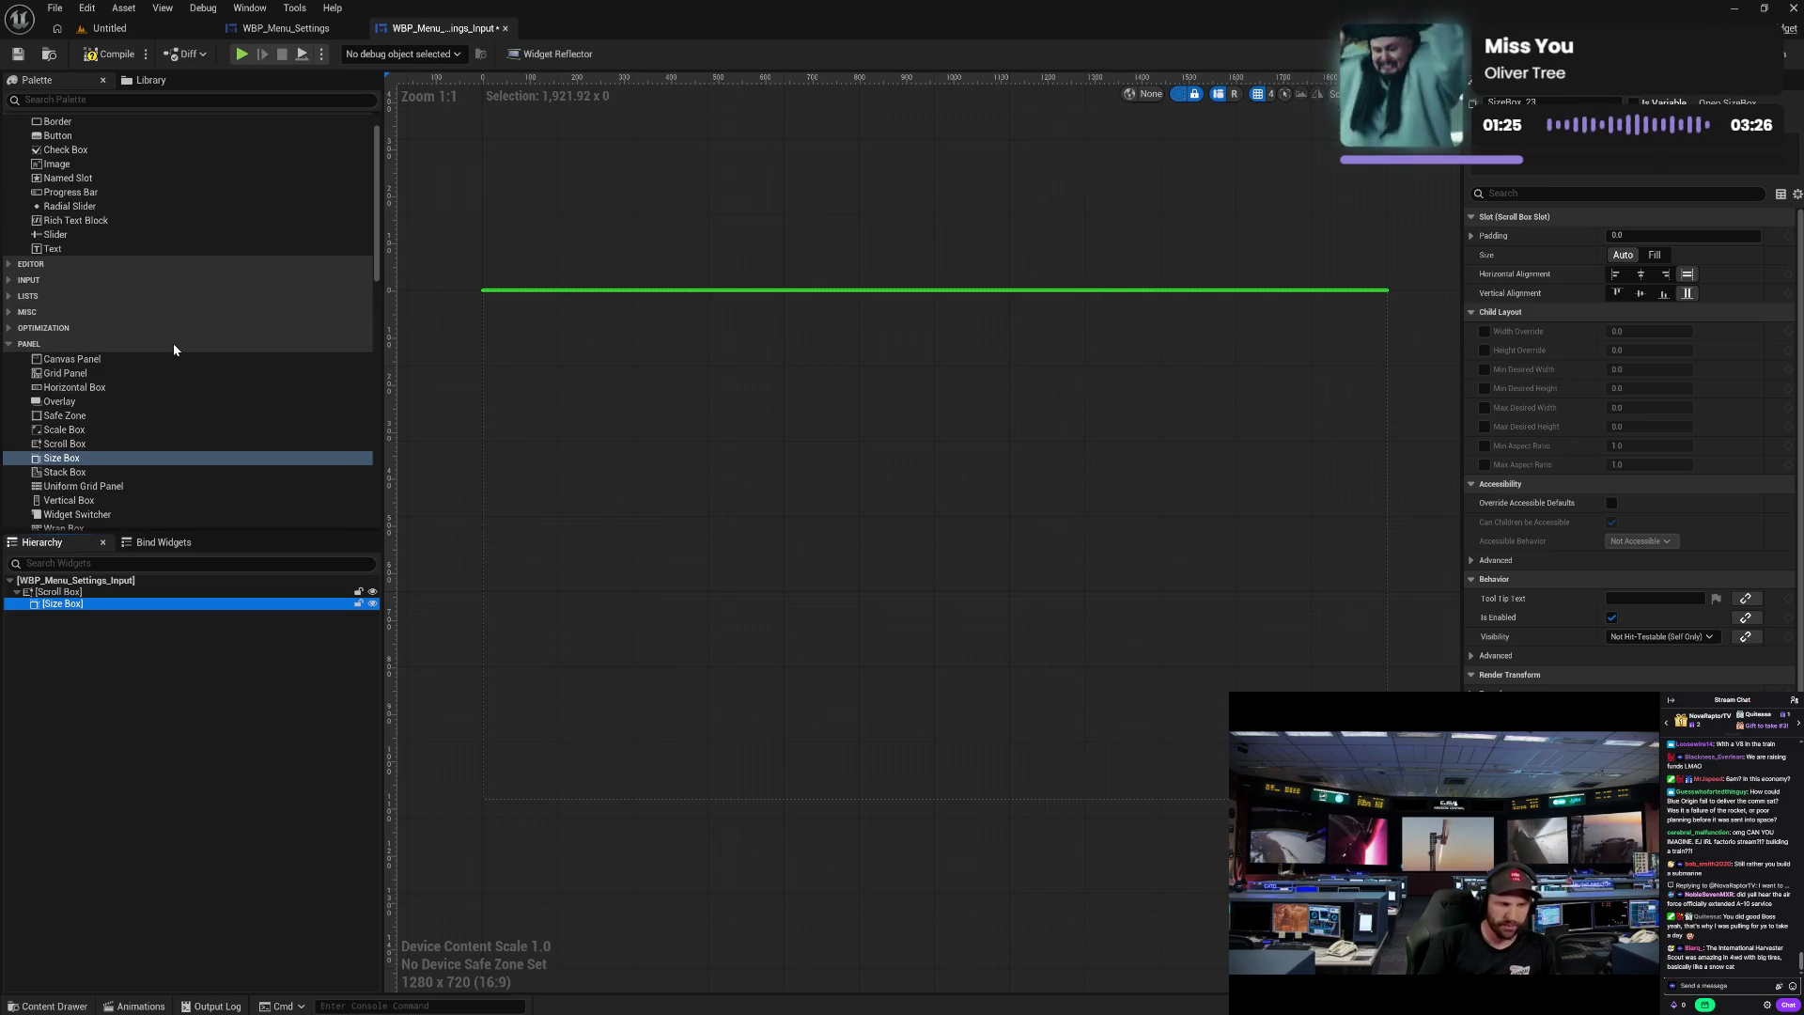
{"action": "scroll", "coordinate": [121, 485], "scroll_direction": "down", "scroll_amount": 1}
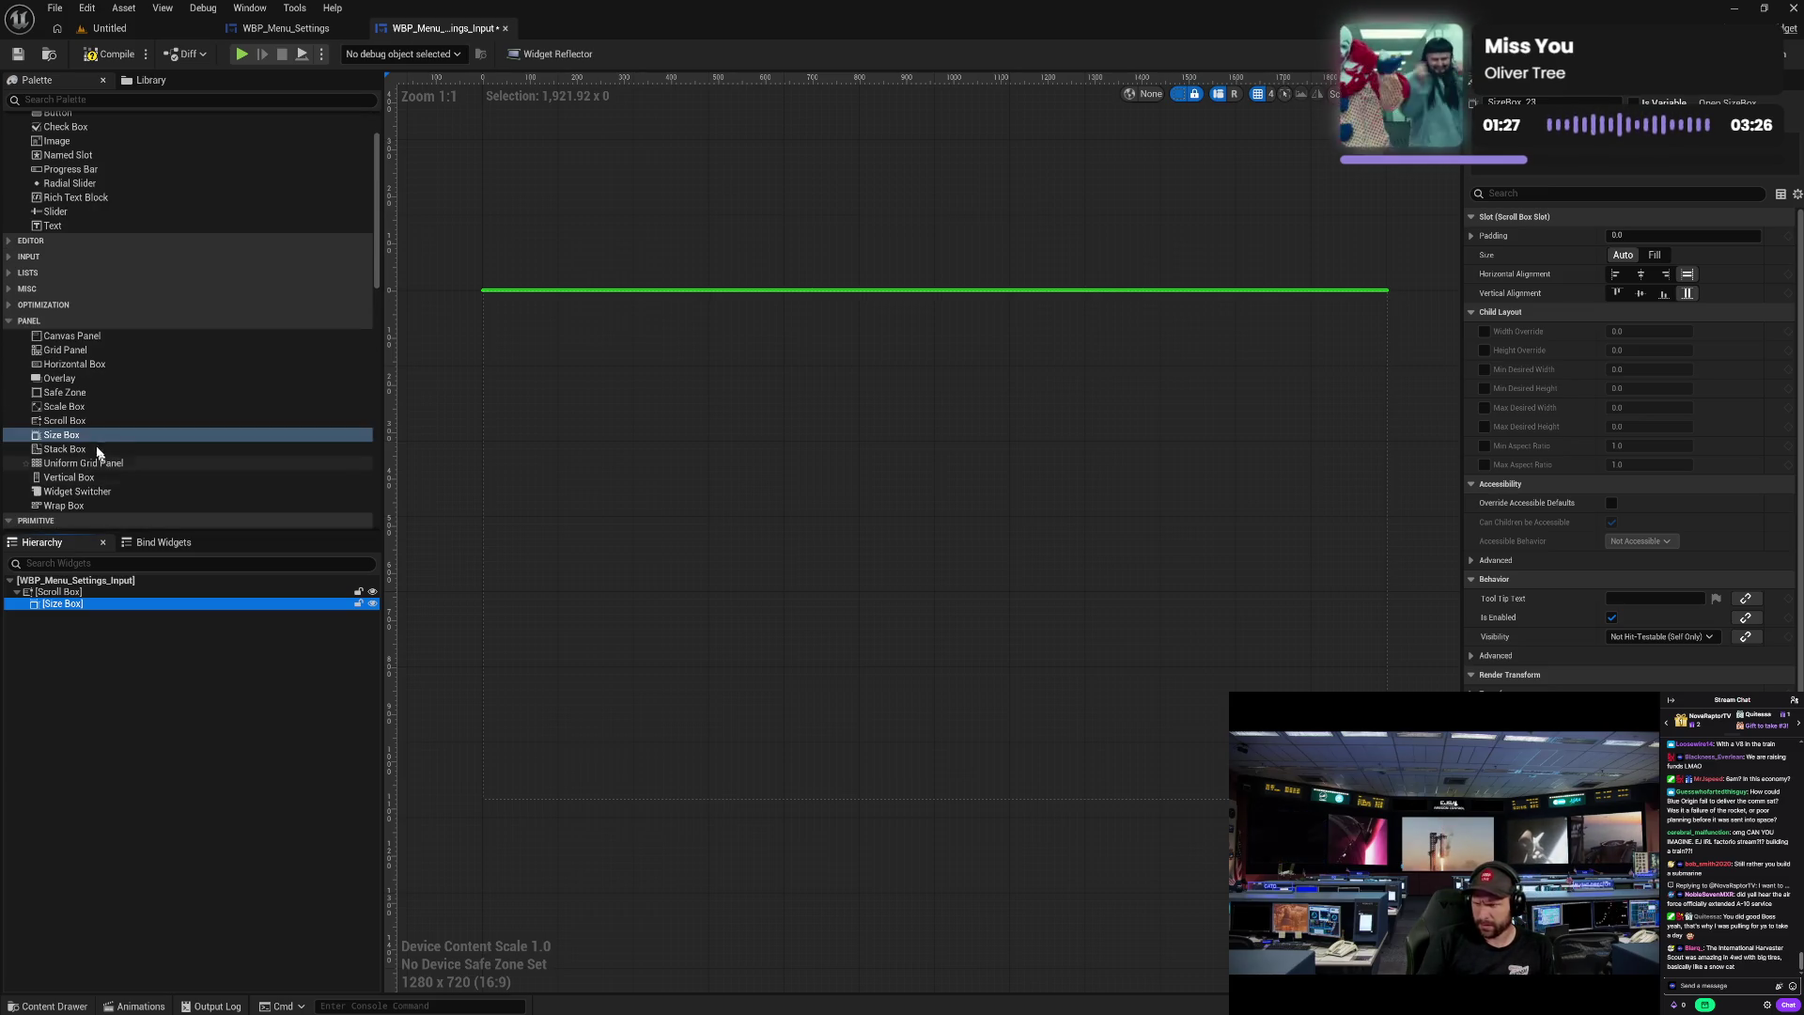
- Nest a Horizontal Box in the Size Box holding a Text Block followed by a Spacer
{"action": "left_click_drag", "start_coordinate": [94, 365], "coordinate": [87, 607]}
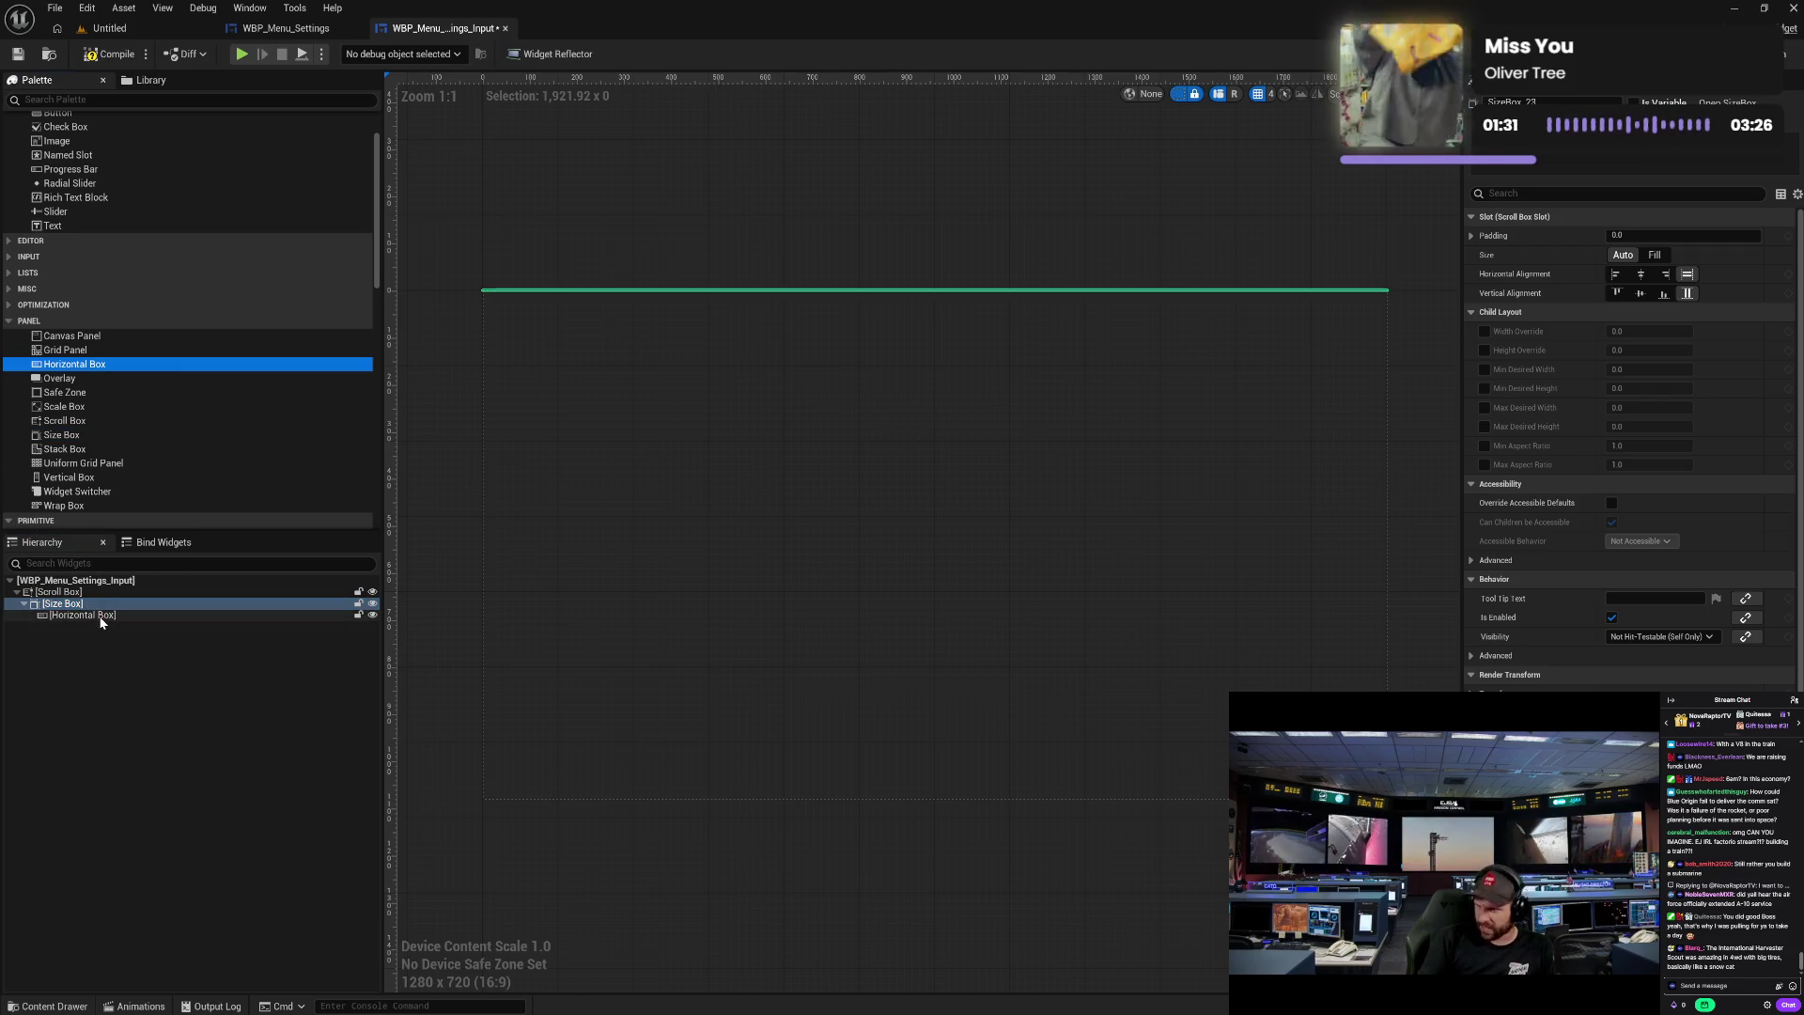
{"action": "mouse_move", "coordinate": [66, 228]}
{"action": "left_mouse_down"}
{"action": "mouse_move", "coordinate": [87, 575]}
{"action": "mouse_move", "coordinate": [114, 632]}
{"action": "mouse_move", "coordinate": [130, 616]}
{"action": "left_mouse_up"}
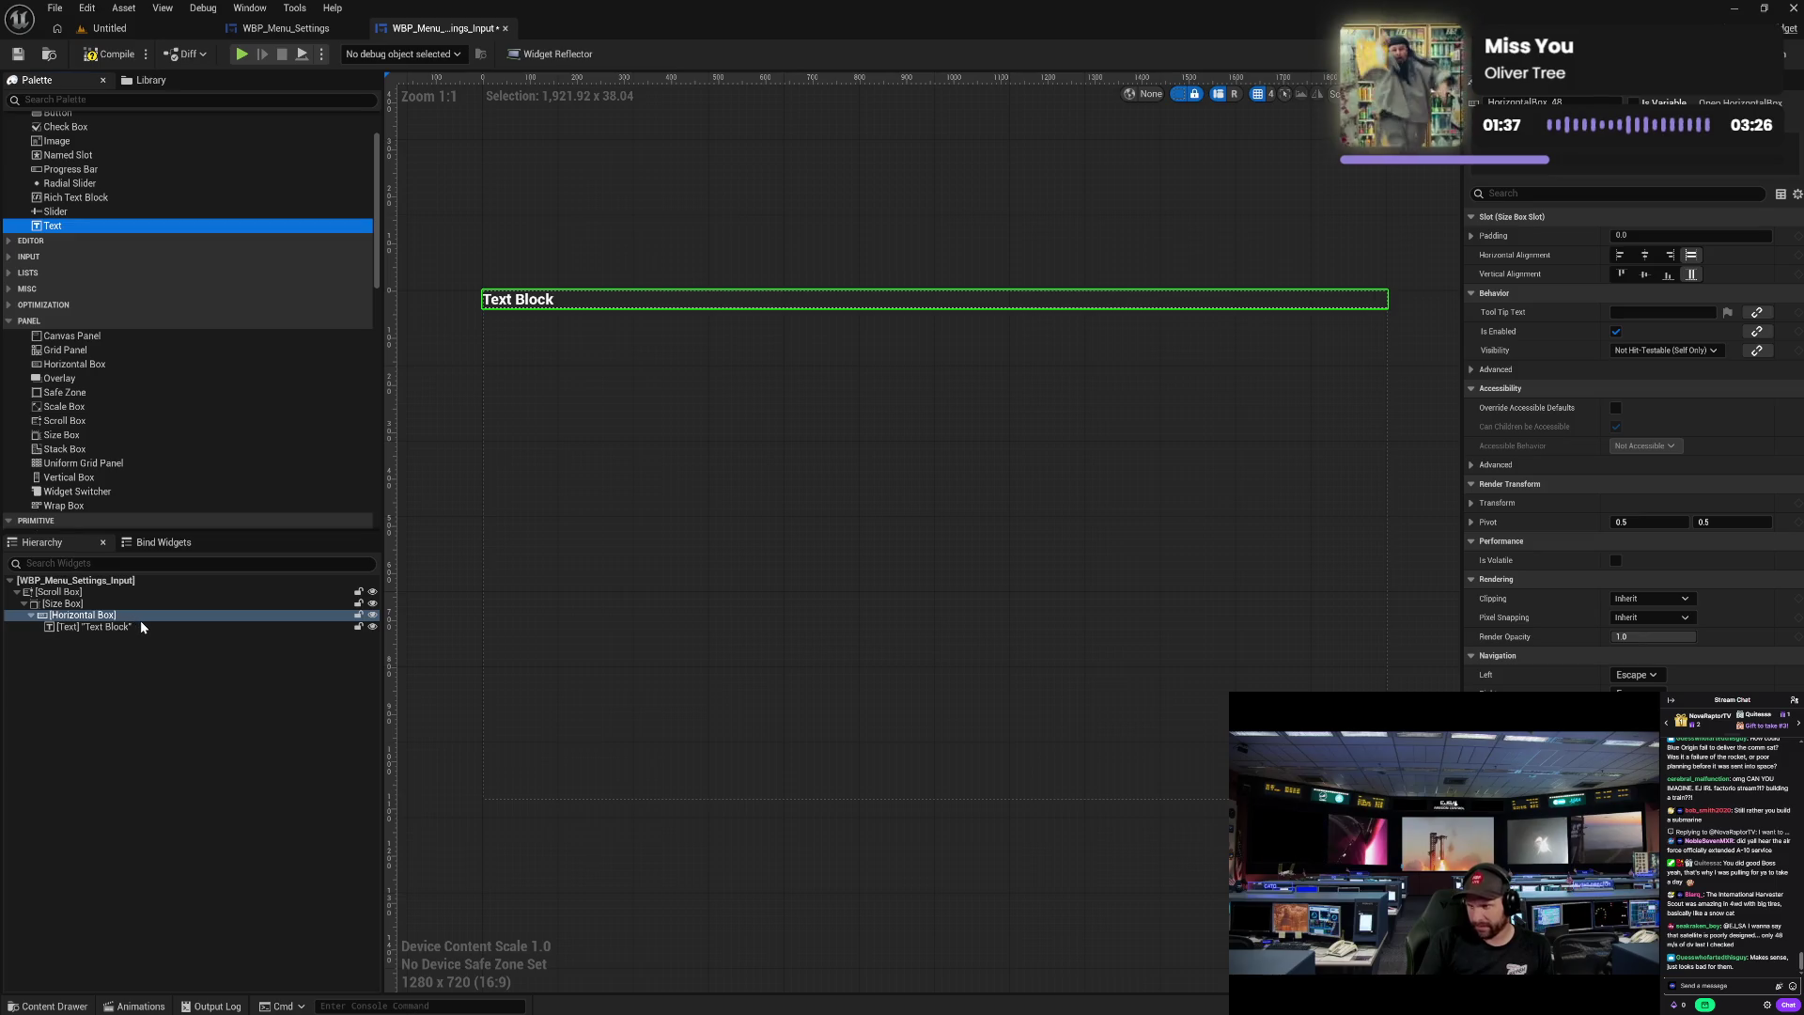
{"action": "scroll", "coordinate": [151, 451], "scroll_direction": "down", "scroll_amount": 1}
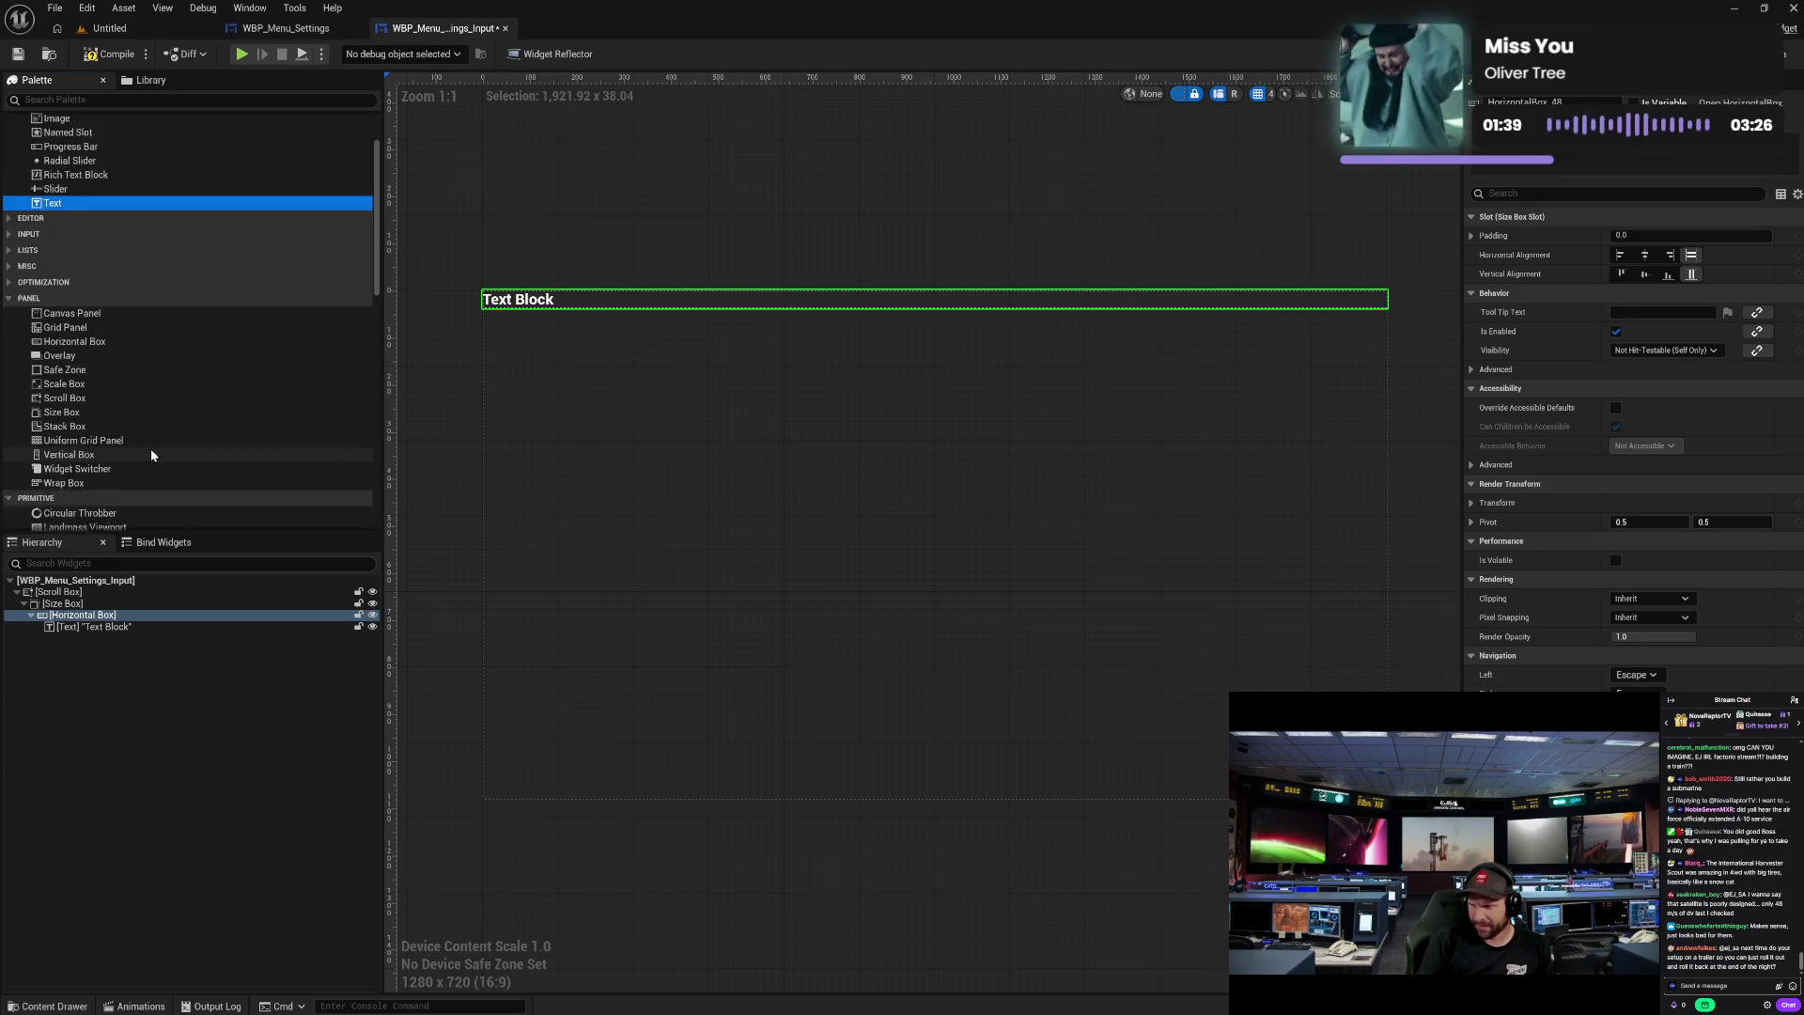
{"action": "scroll", "coordinate": [151, 448], "scroll_direction": "down", "scroll_amount": 5}
{"action": "mouse_move", "coordinate": [109, 389]}
{"action": "left_mouse_down"}
{"action": "mouse_move", "coordinate": [81, 505]}
{"action": "mouse_move", "coordinate": [104, 603]}
{"action": "mouse_move", "coordinate": [127, 617]}
{"action": "left_mouse_up"}
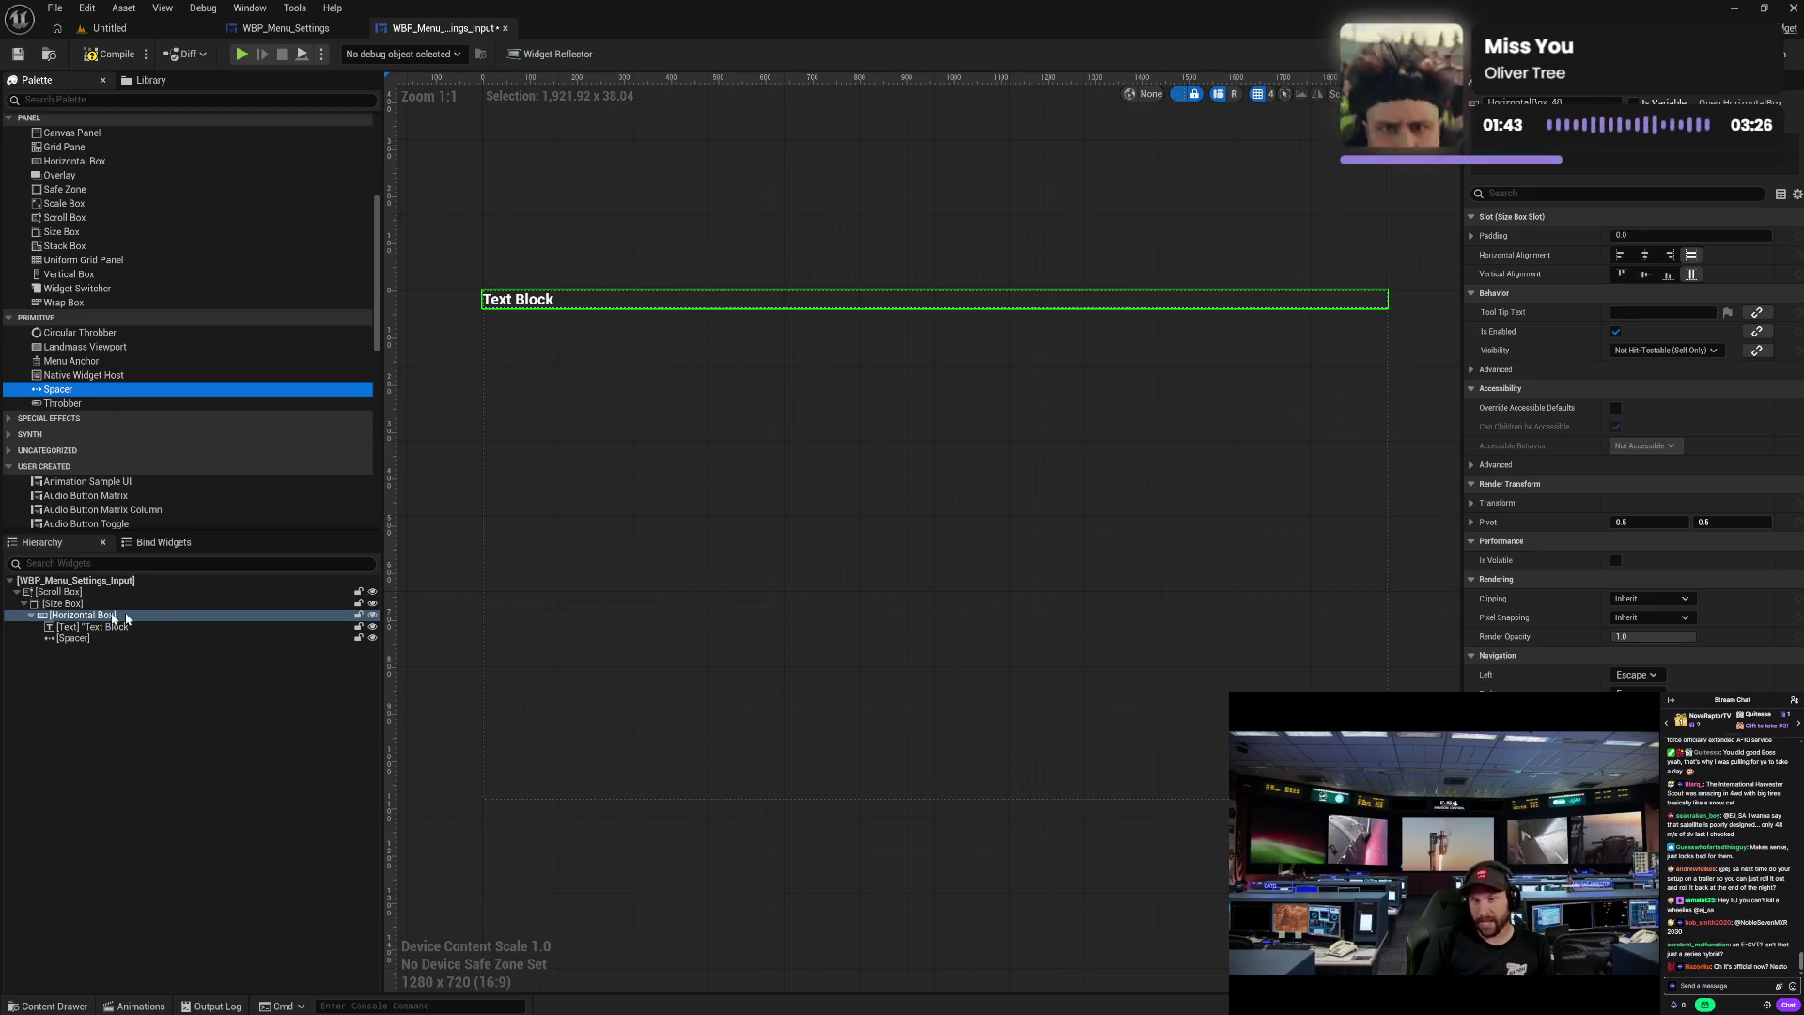
{"action": "scroll", "coordinate": [196, 443], "scroll_direction": "up", "scroll_amount": 3}
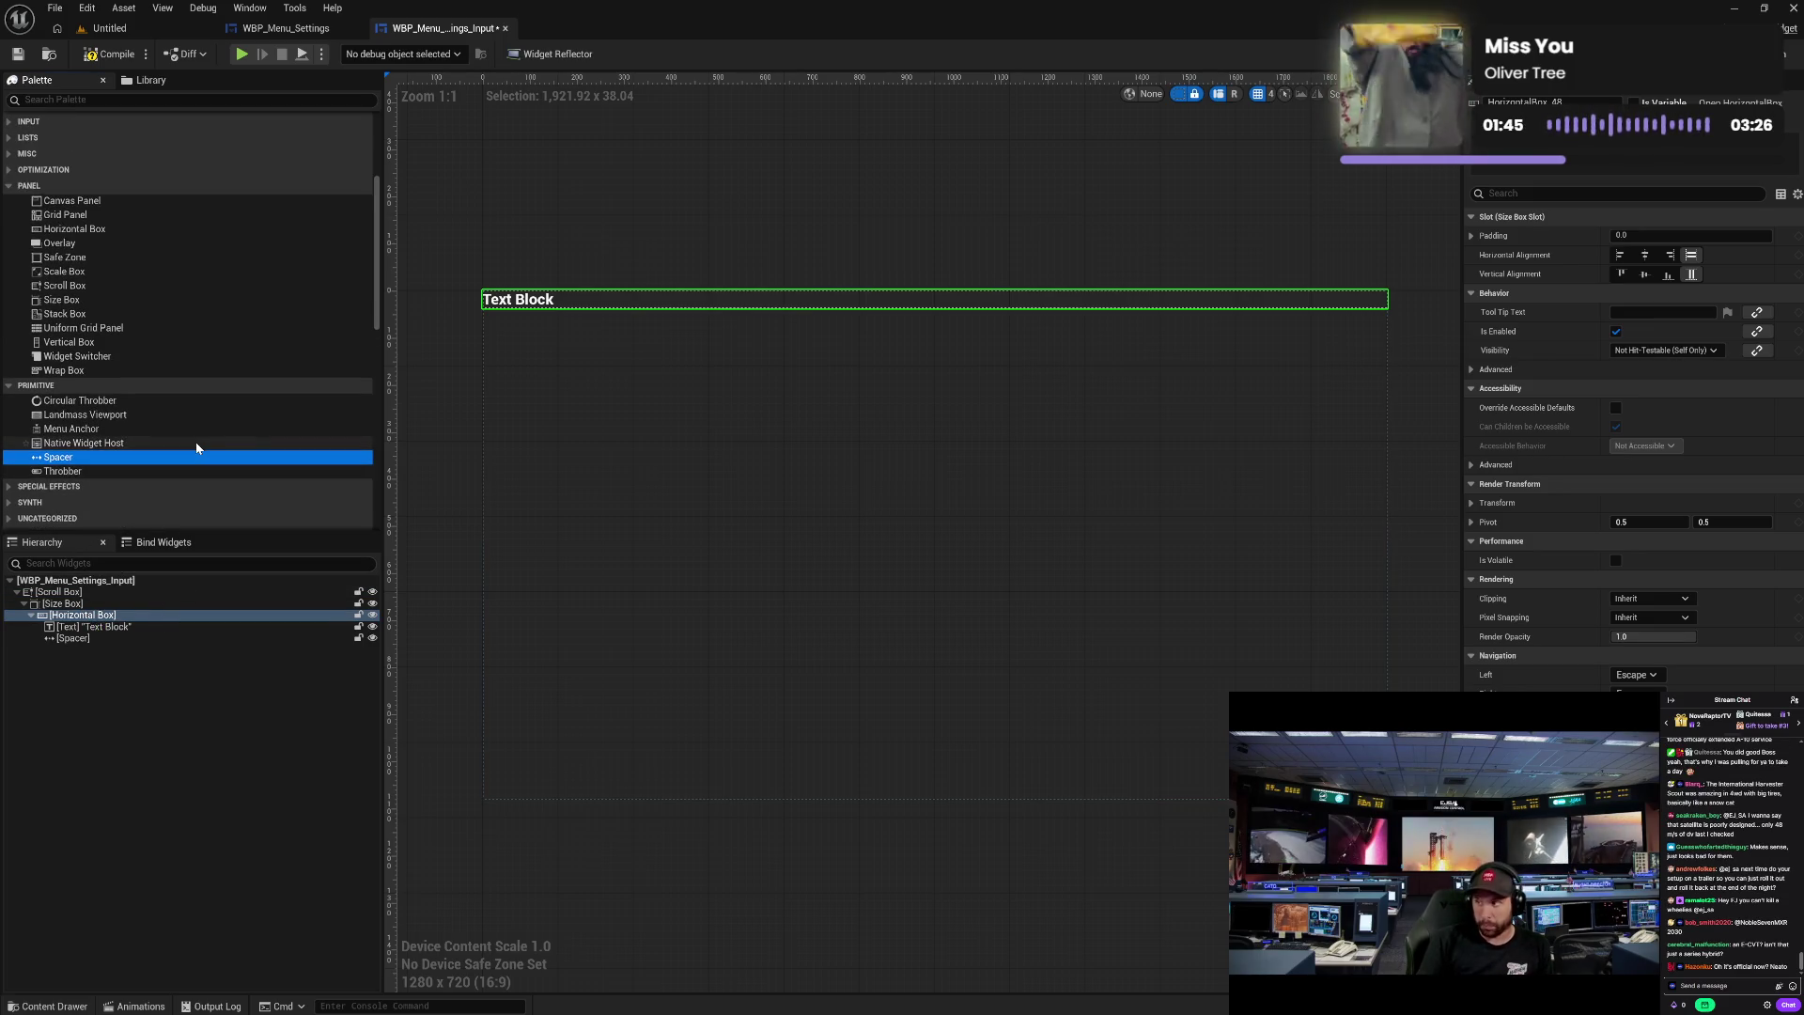
{"action": "scroll", "coordinate": [195, 441], "scroll_direction": "up", "scroll_amount": 8}
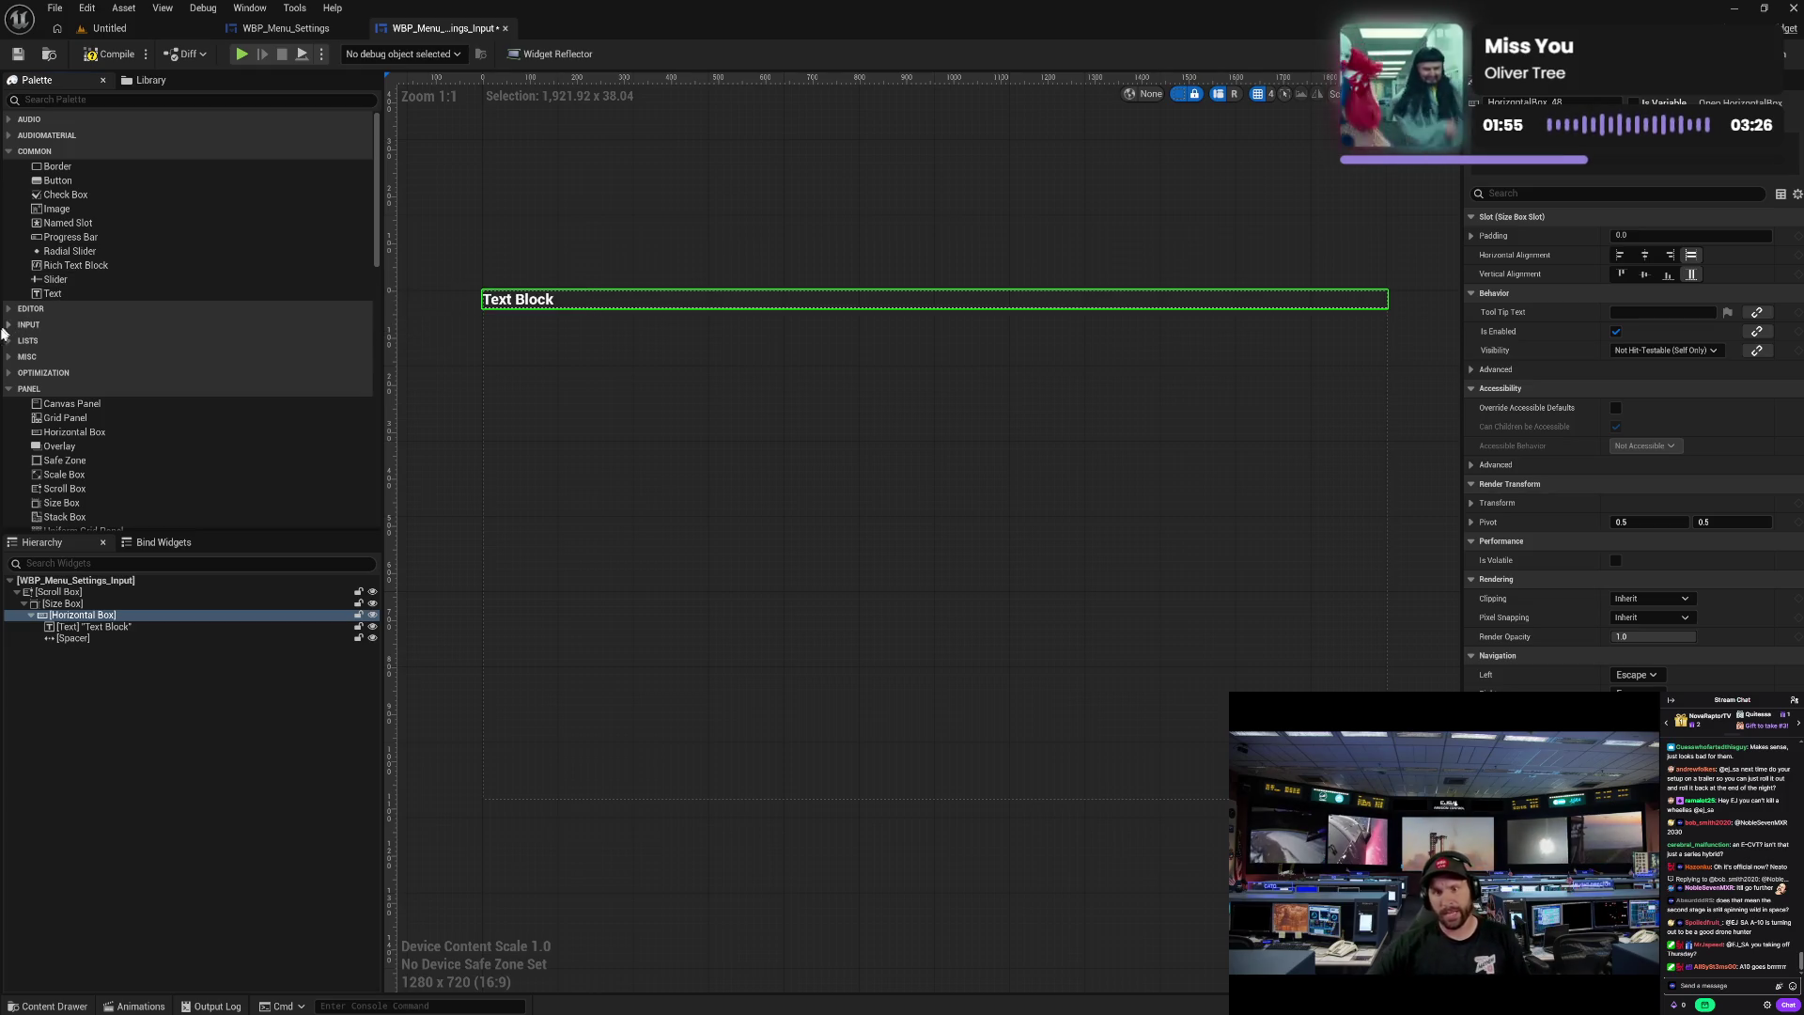
- Add a Slider after the Spacer, set the Spacer's slot size to Fill, and save WBP_Menu_Settings_Input
{"action": "mouse_move", "coordinate": [73, 282]}
{"action": "left_mouse_down"}
{"action": "mouse_move", "coordinate": [54, 531]}
{"action": "mouse_move", "coordinate": [68, 620]}
{"action": "left_mouse_up"}
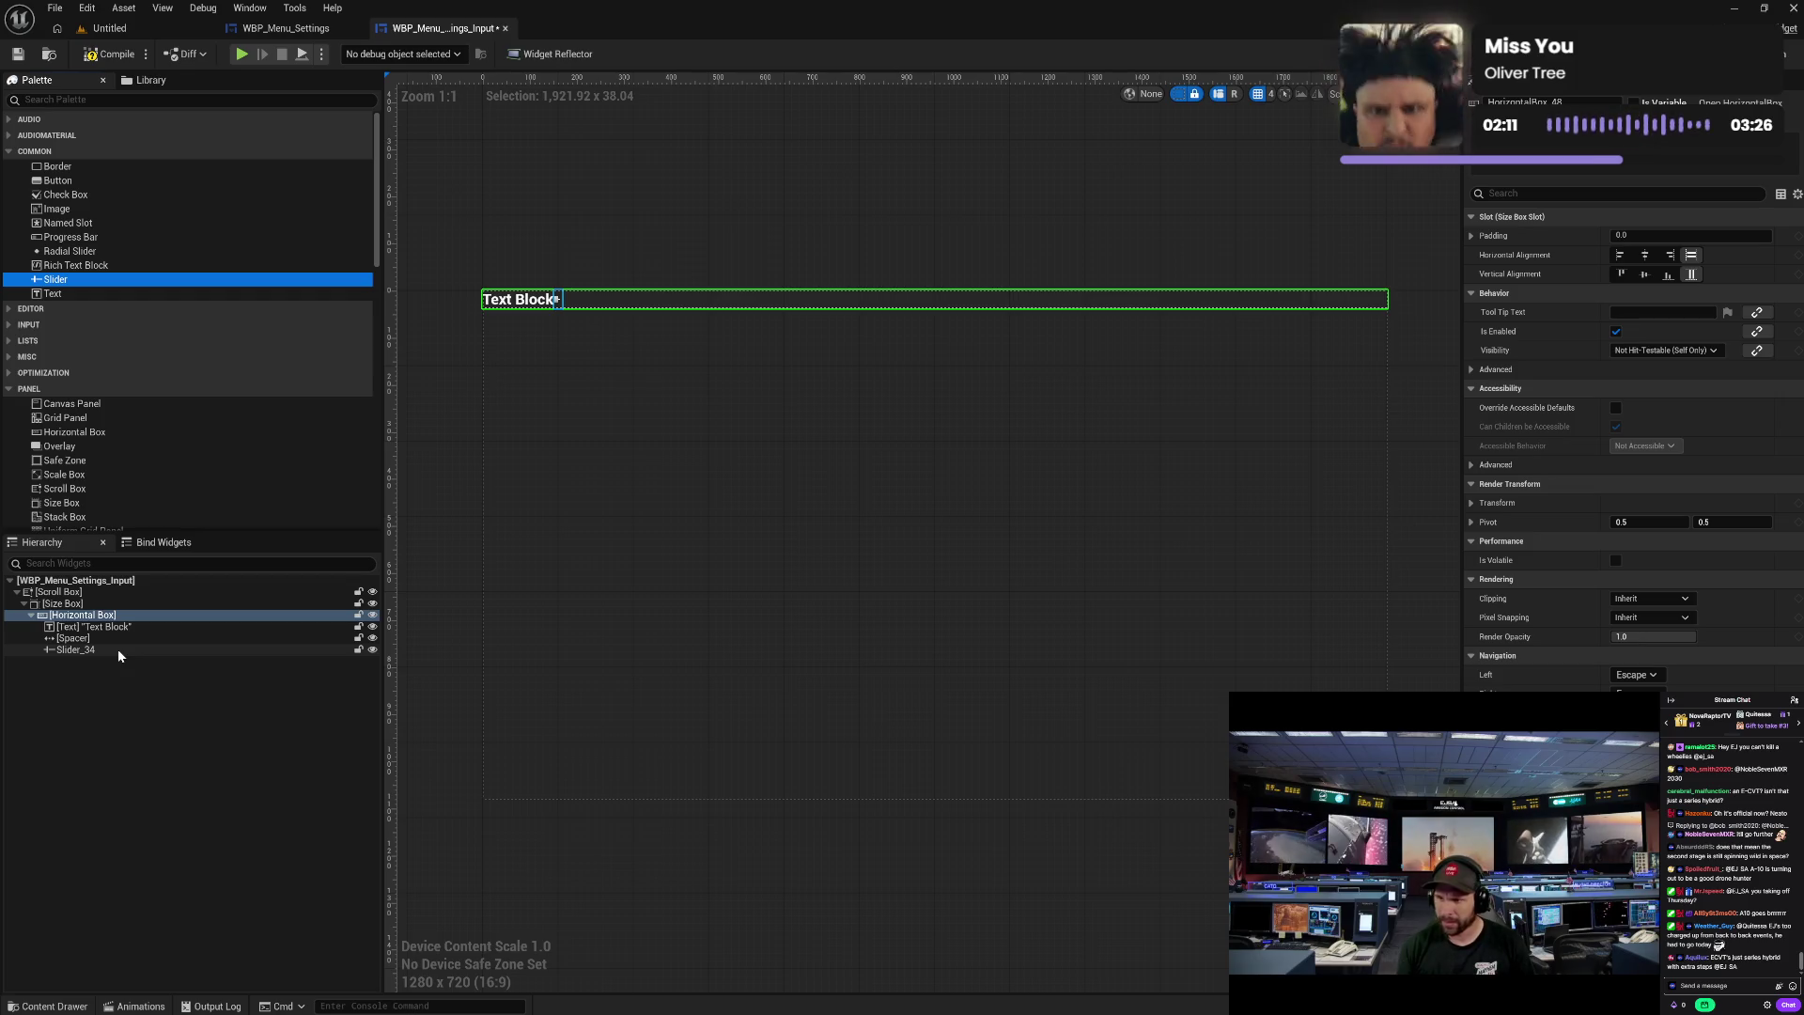
{"action": "left_click", "coordinate": [104, 637]}
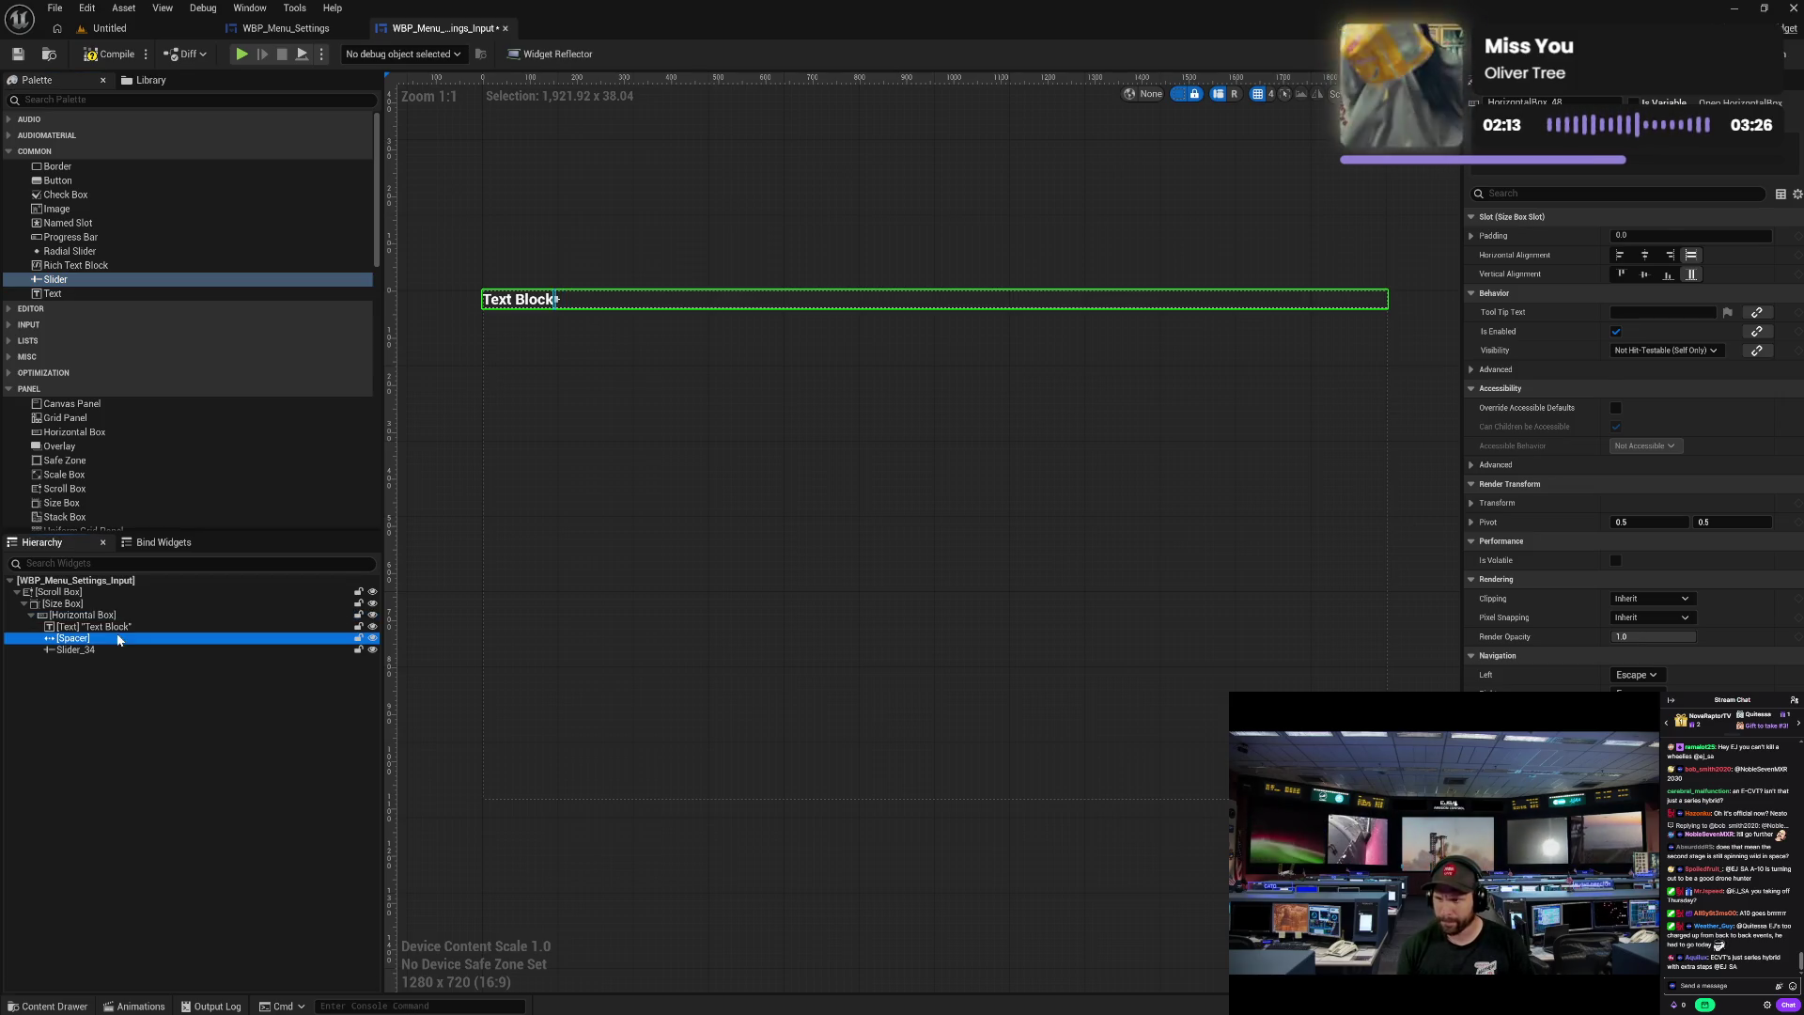
{"action": "left_click", "coordinate": [1658, 234]}
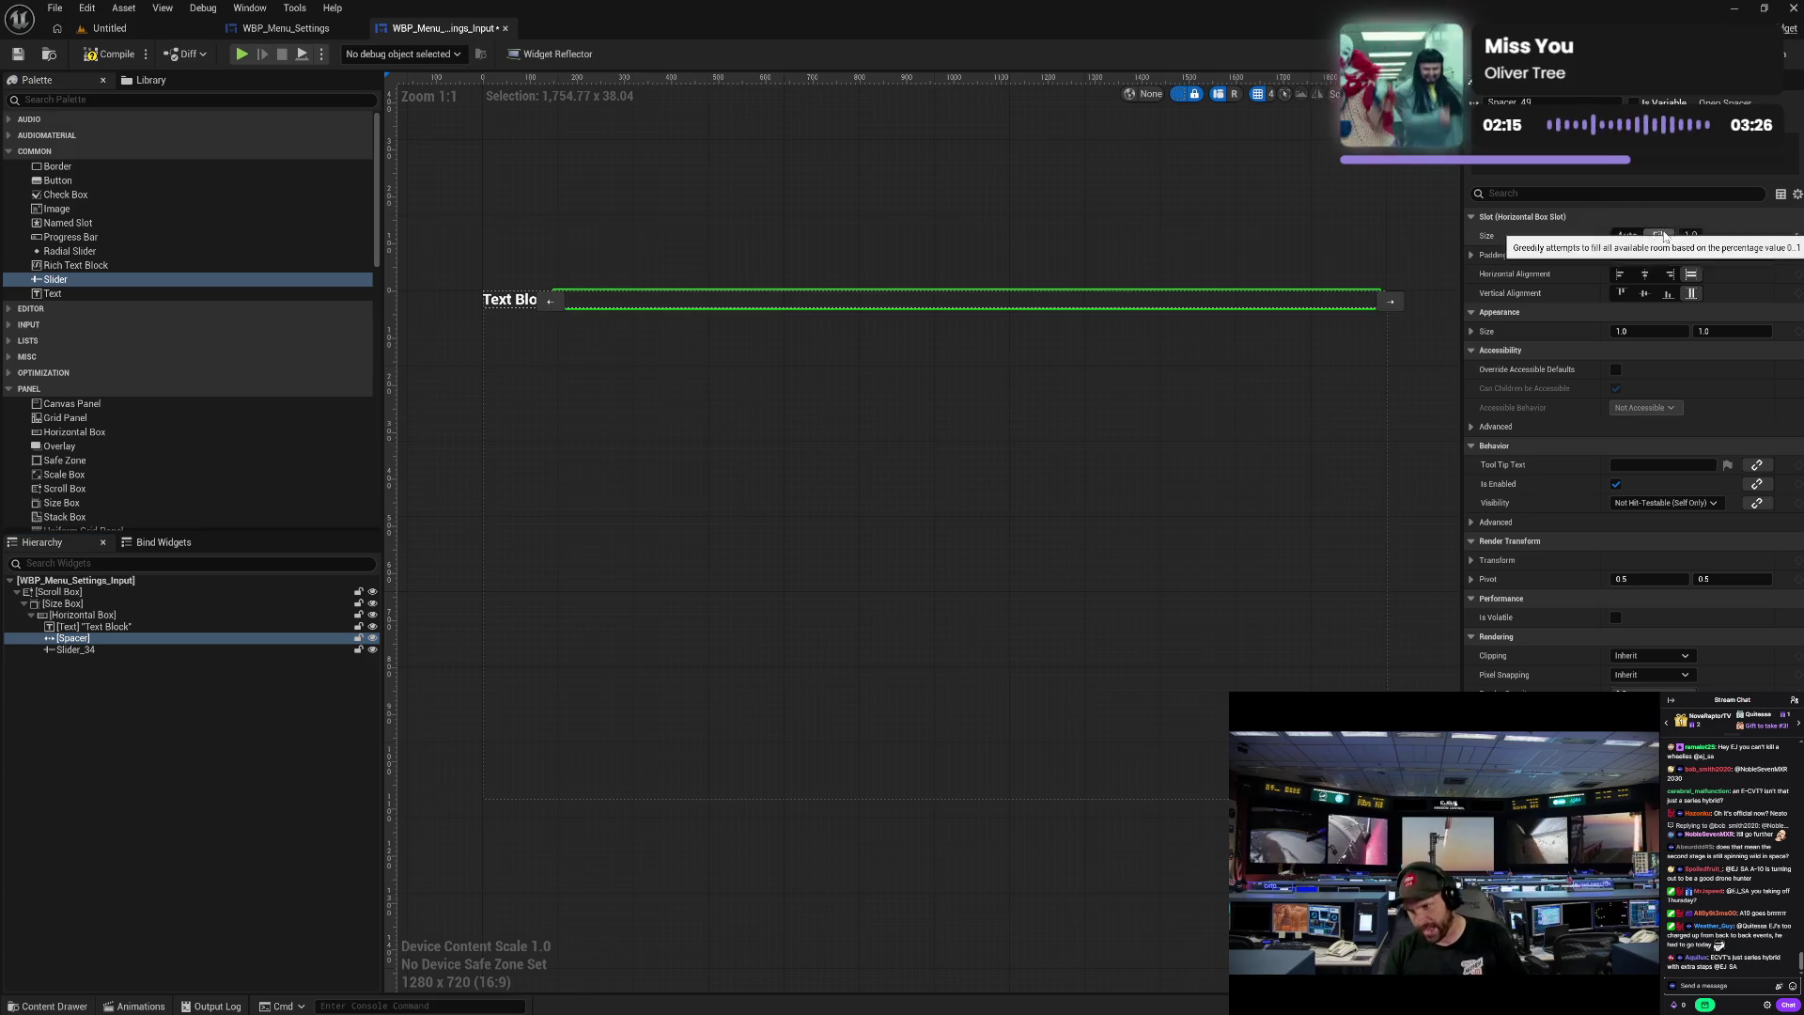
{"action": "left_click", "coordinate": [1163, 238]}
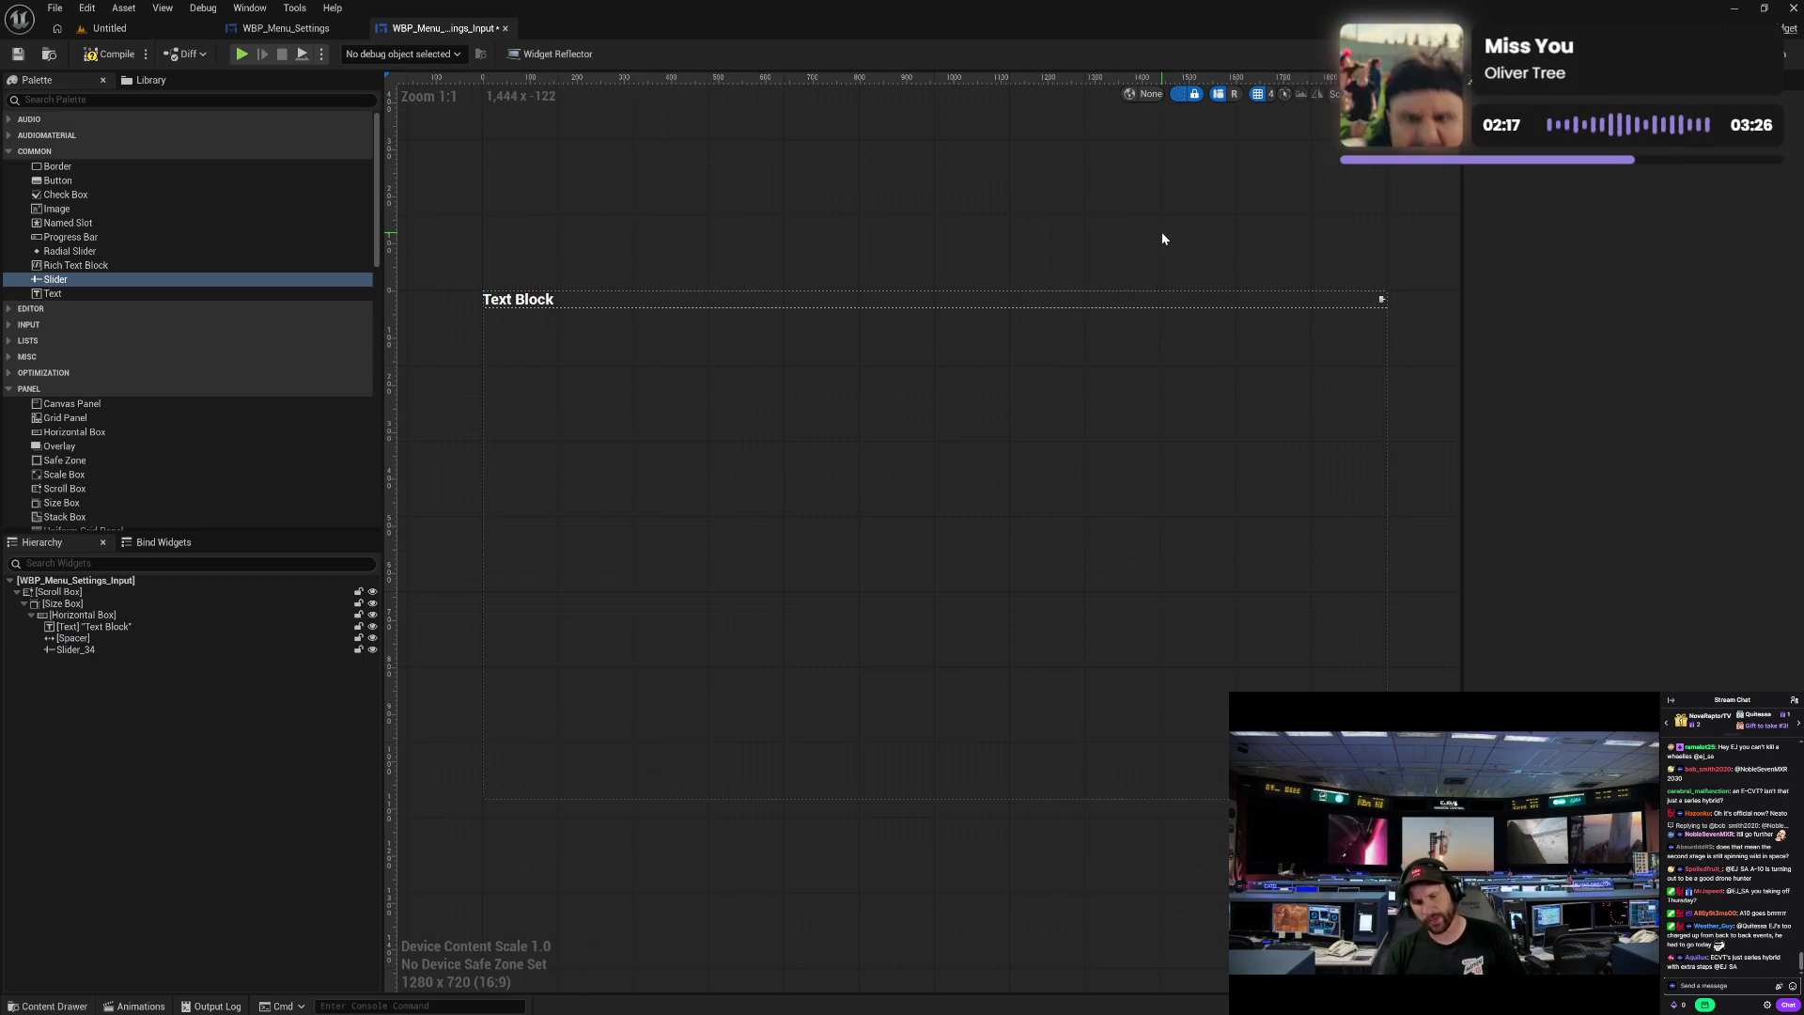
{"action": "key", "text": "ctrl+s"}
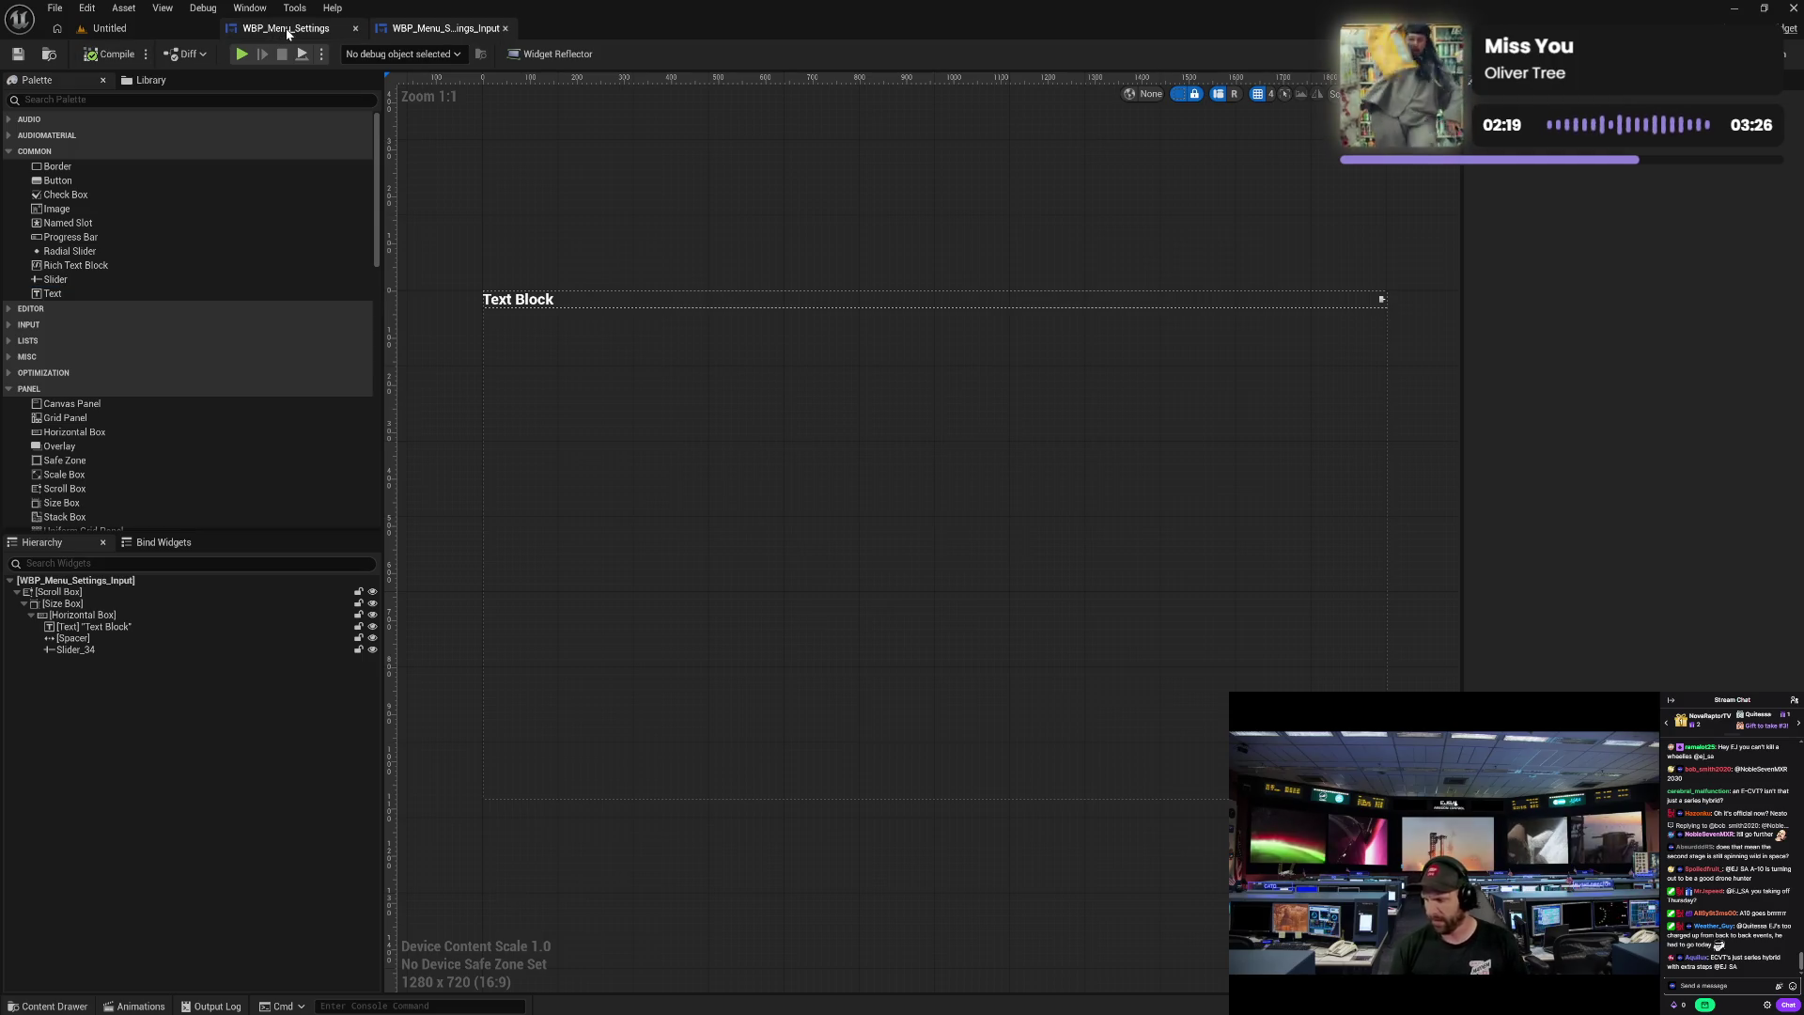
- Return to WBP_Menu_Settings, select its first Widget Switcher, and scroll the Palette to User Created
{"action": "left_click", "coordinate": [287, 30]}
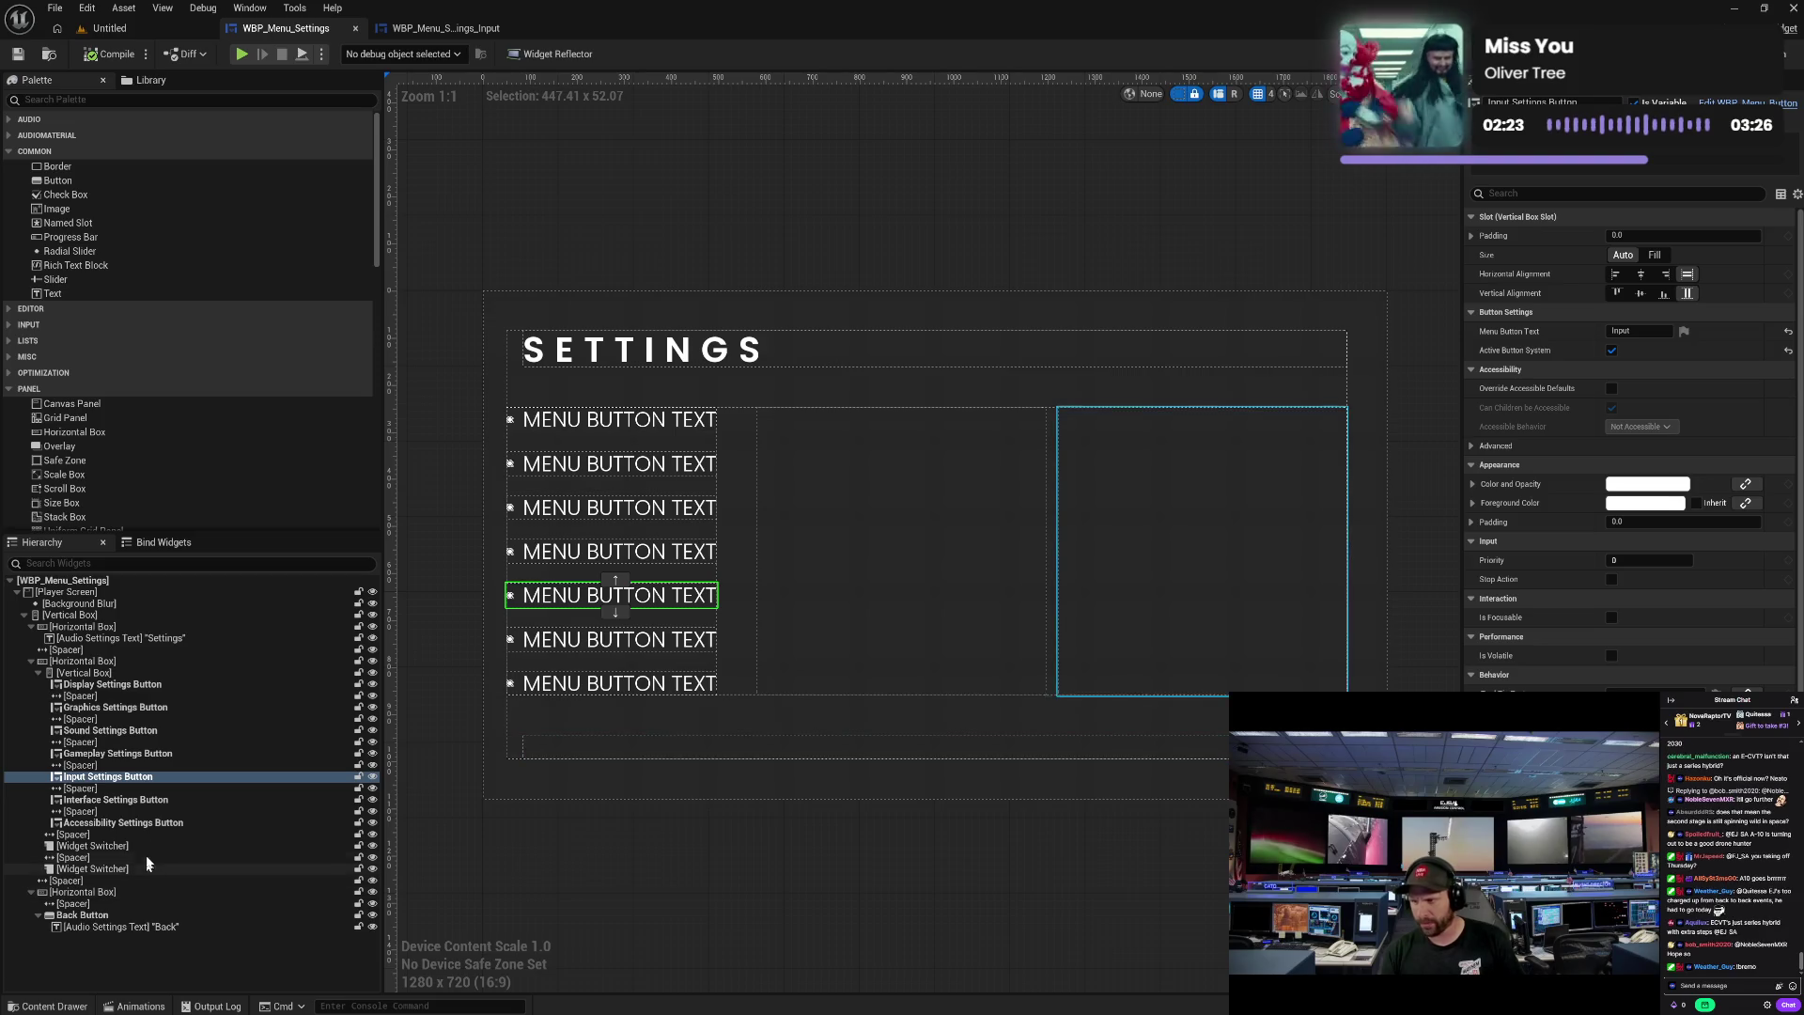
{"action": "left_click", "coordinate": [893, 558]}
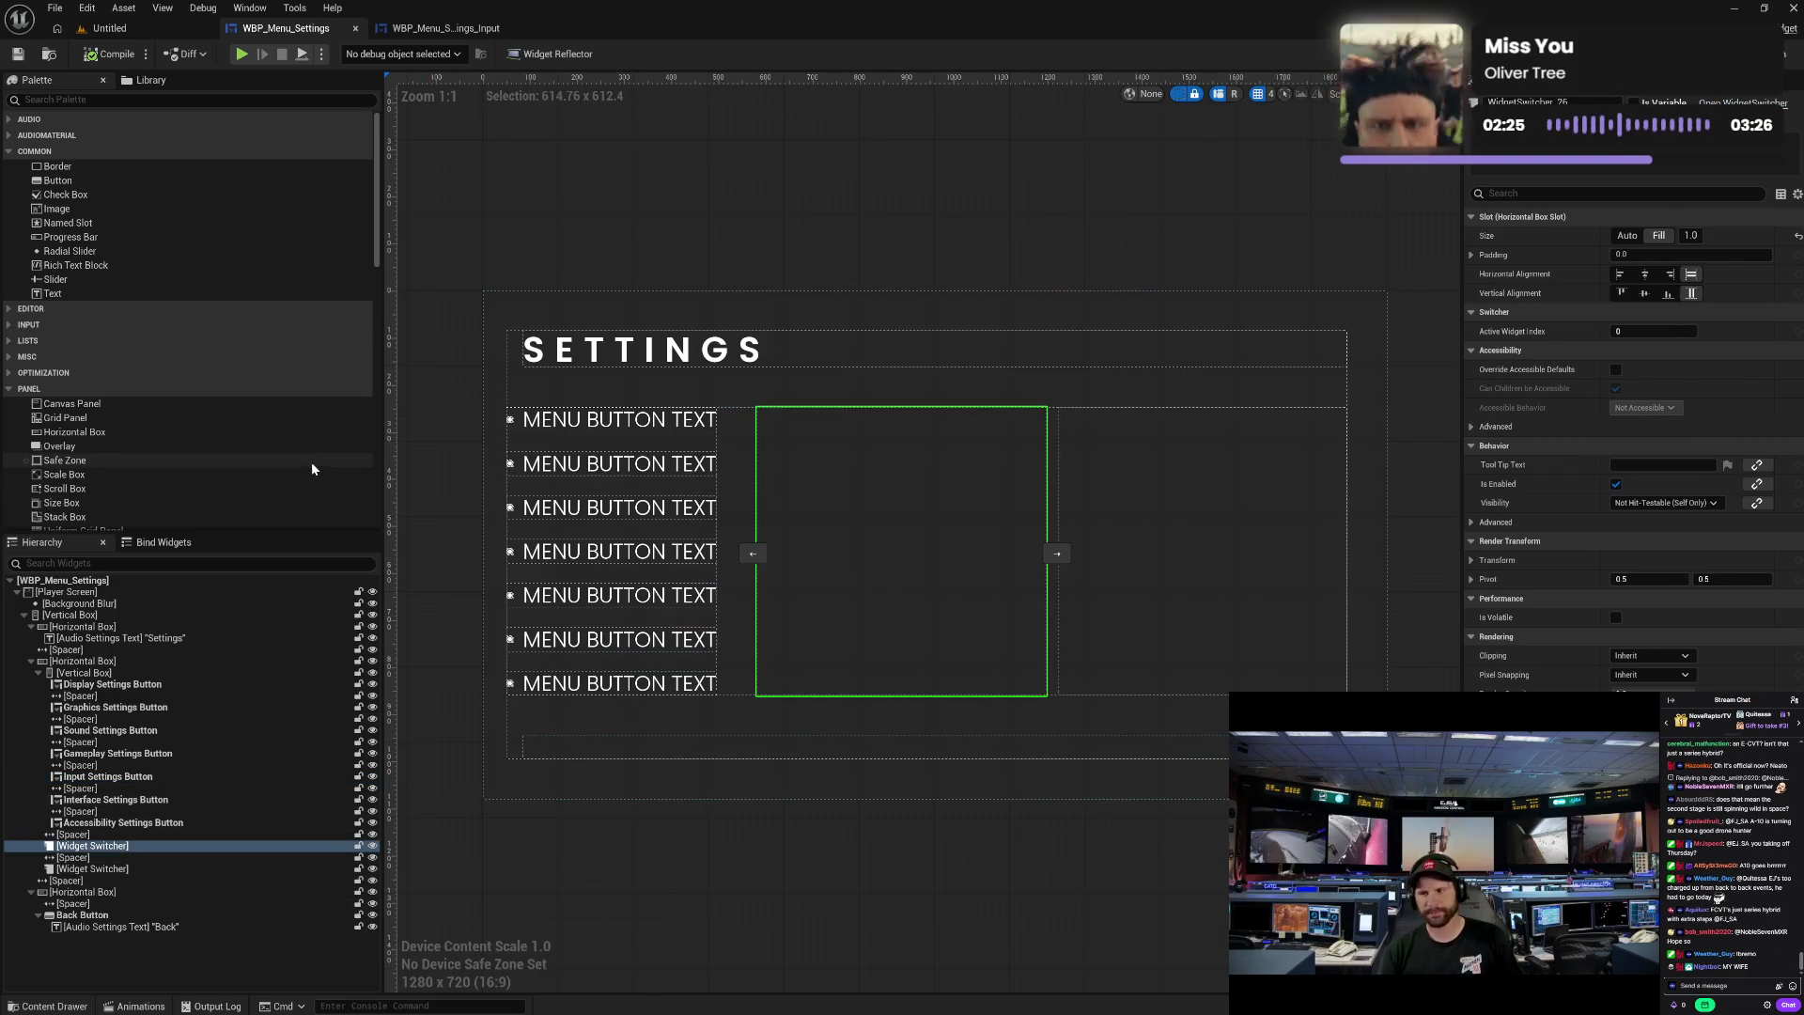
{"action": "scroll", "coordinate": [273, 457], "scroll_direction": "down", "scroll_amount": 5}
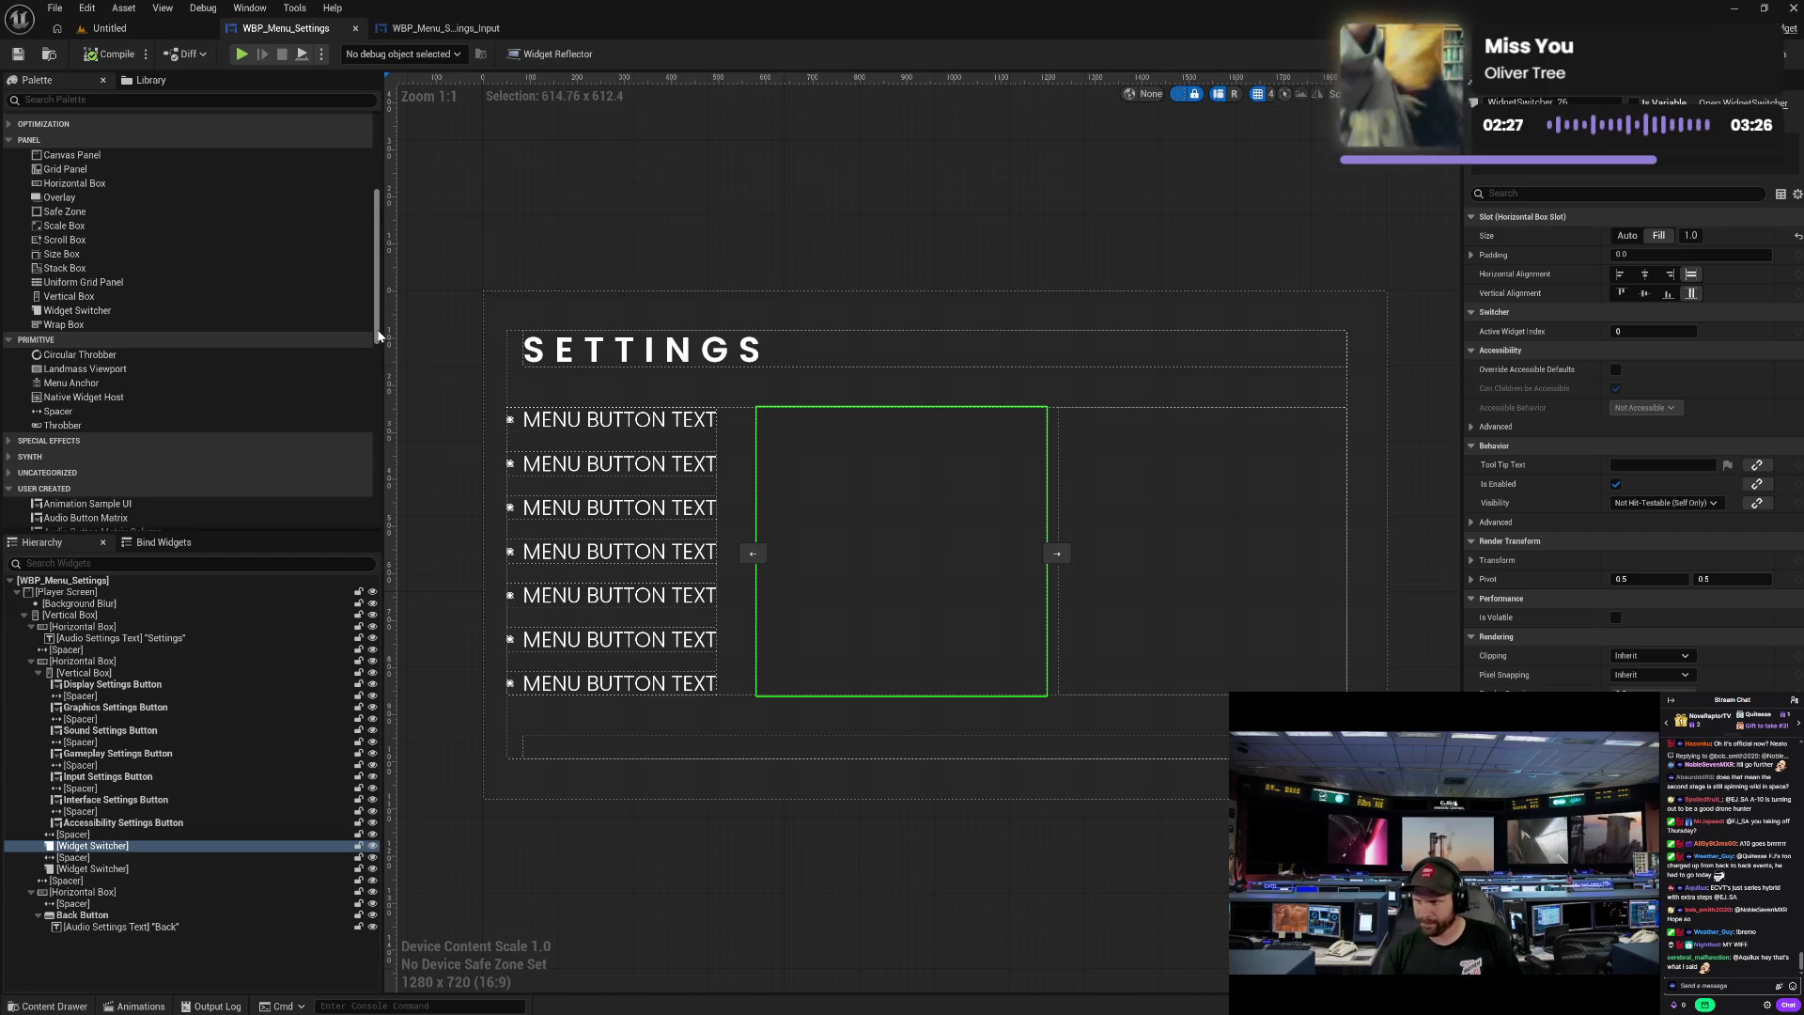
{"action": "left_click_drag", "start_coordinate": [377, 334], "coordinate": [388, 521]}
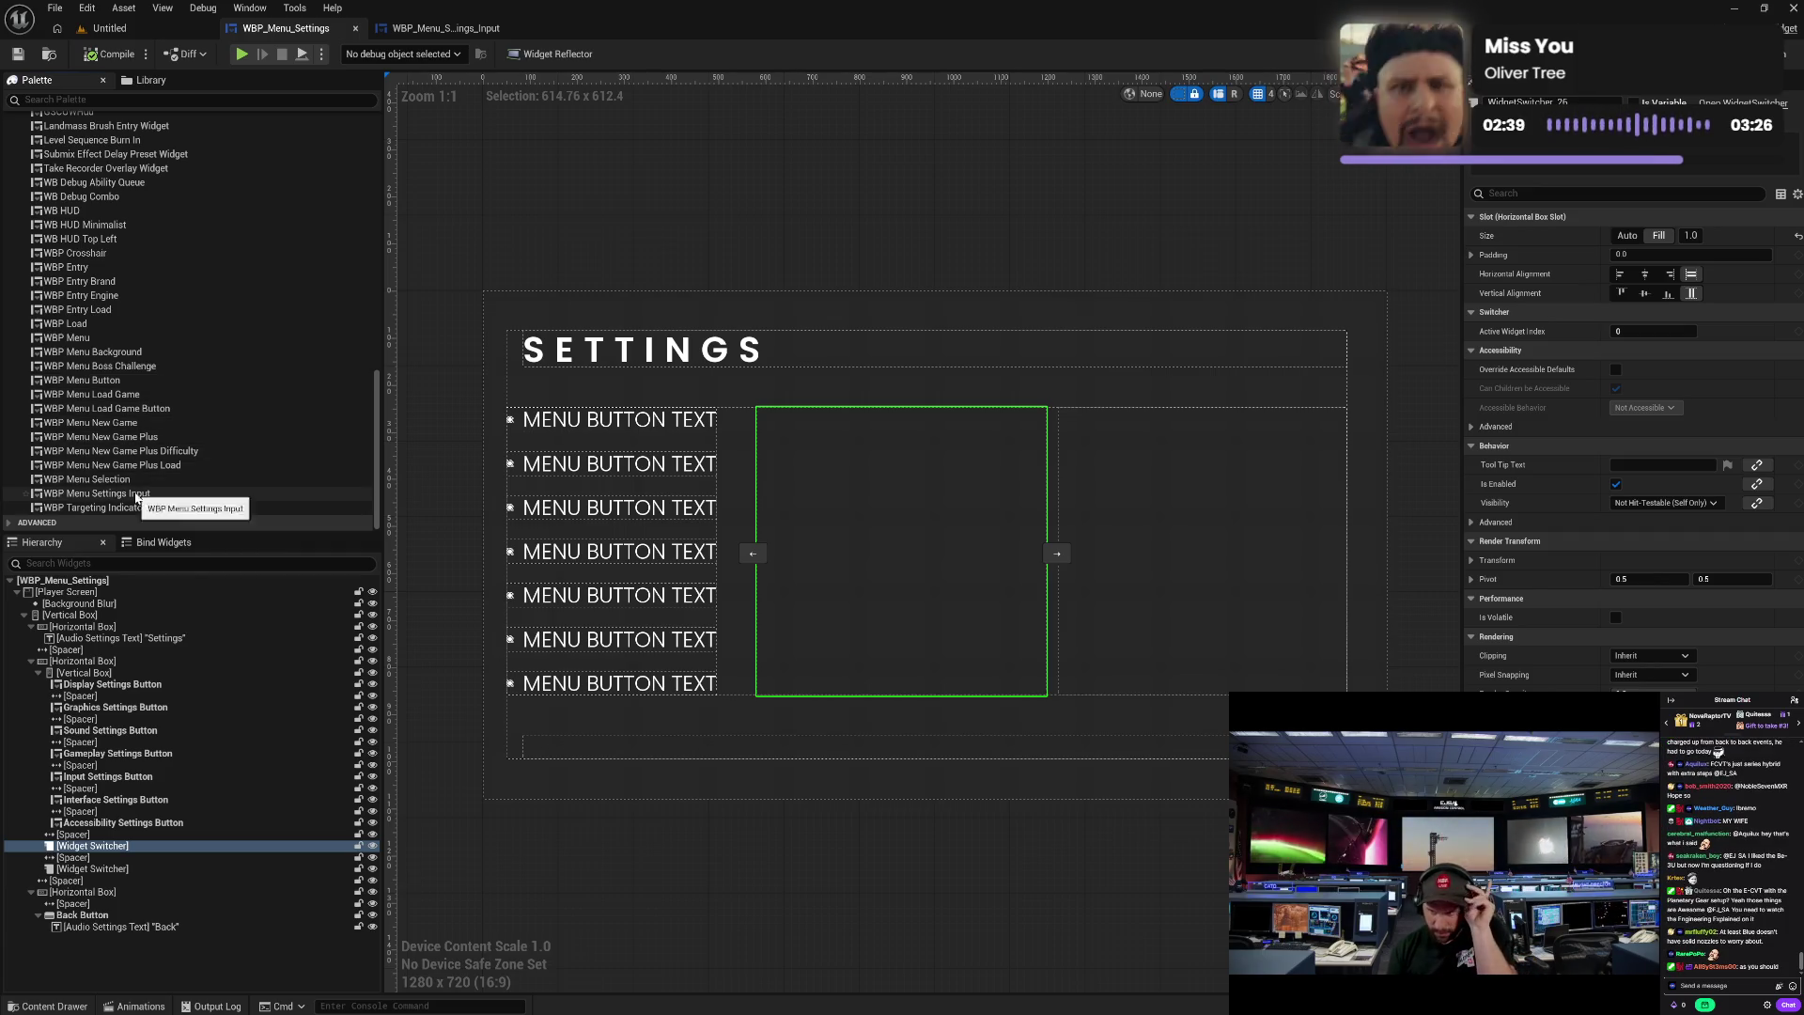
- Place WBP_Menu_Settings_Input inside the first Widget Switcher and check the resulting hierarchy entries
{"action": "mouse_move", "coordinate": [240, 497]}
{"action": "left_mouse_down"}
{"action": "mouse_move", "coordinate": [137, 550]}
{"action": "mouse_move", "coordinate": [101, 850]}
{"action": "left_mouse_up"}
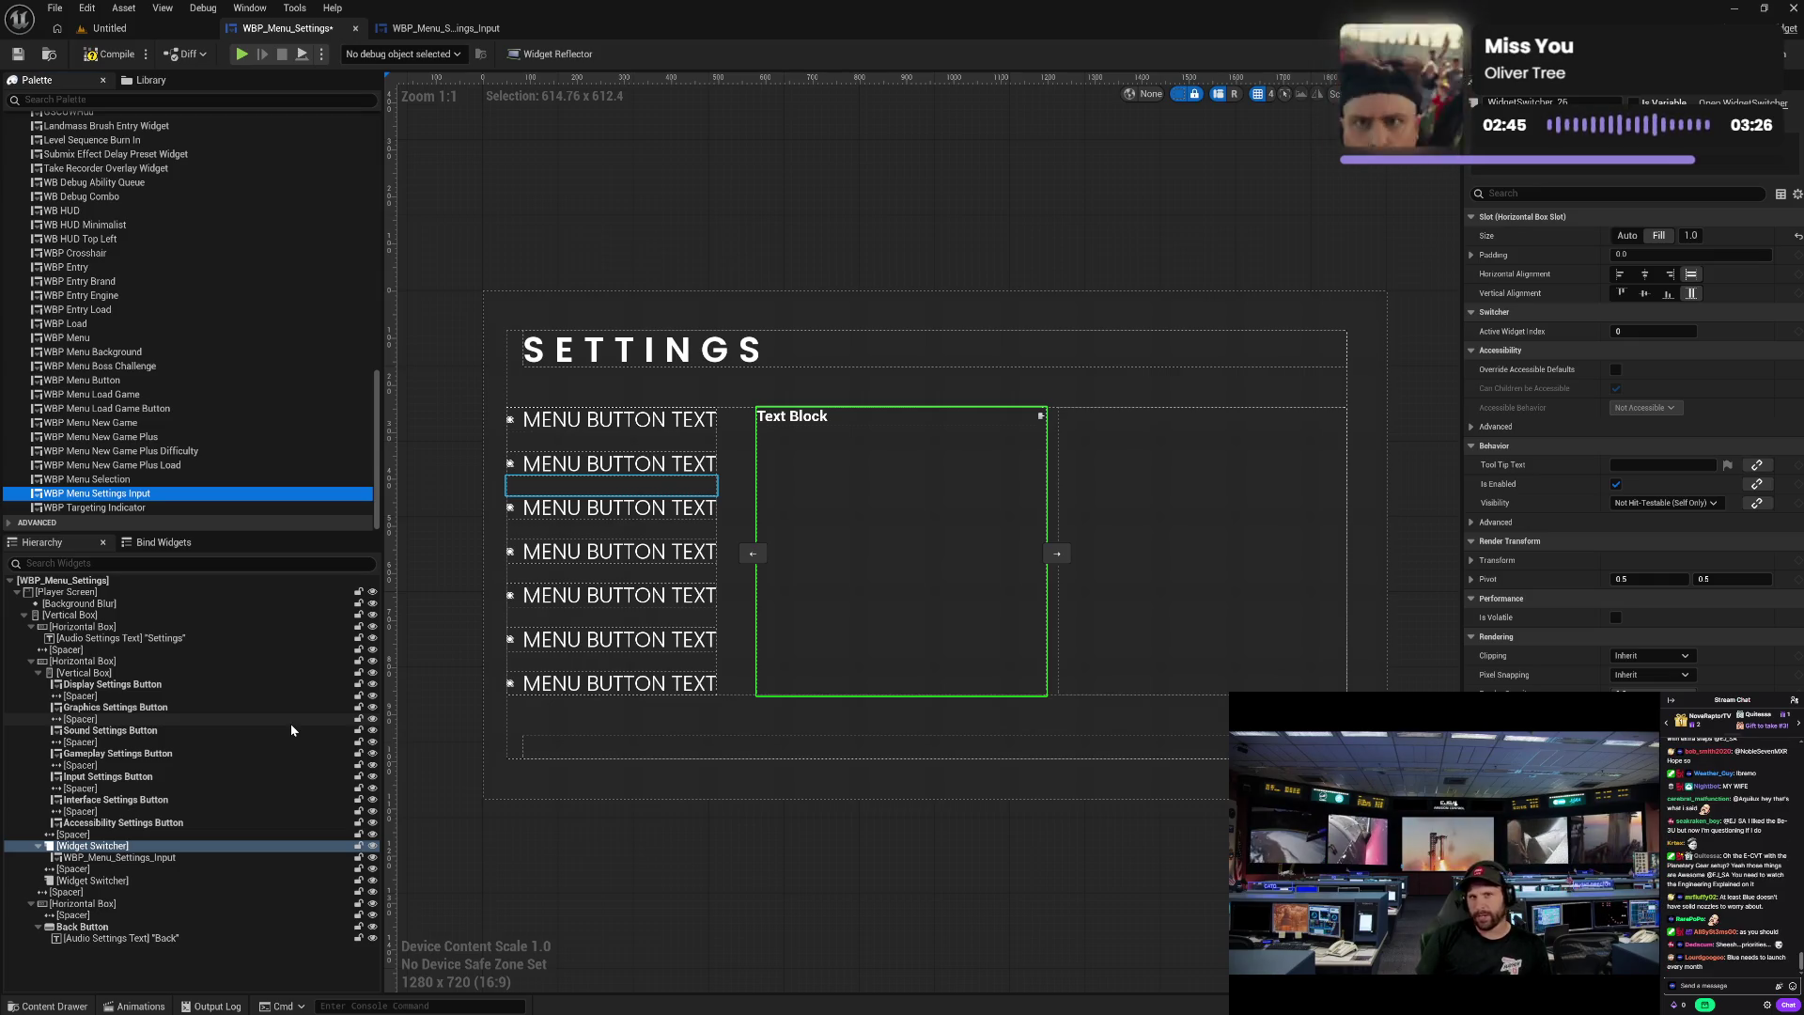
{"action": "left_click", "coordinate": [156, 848]}
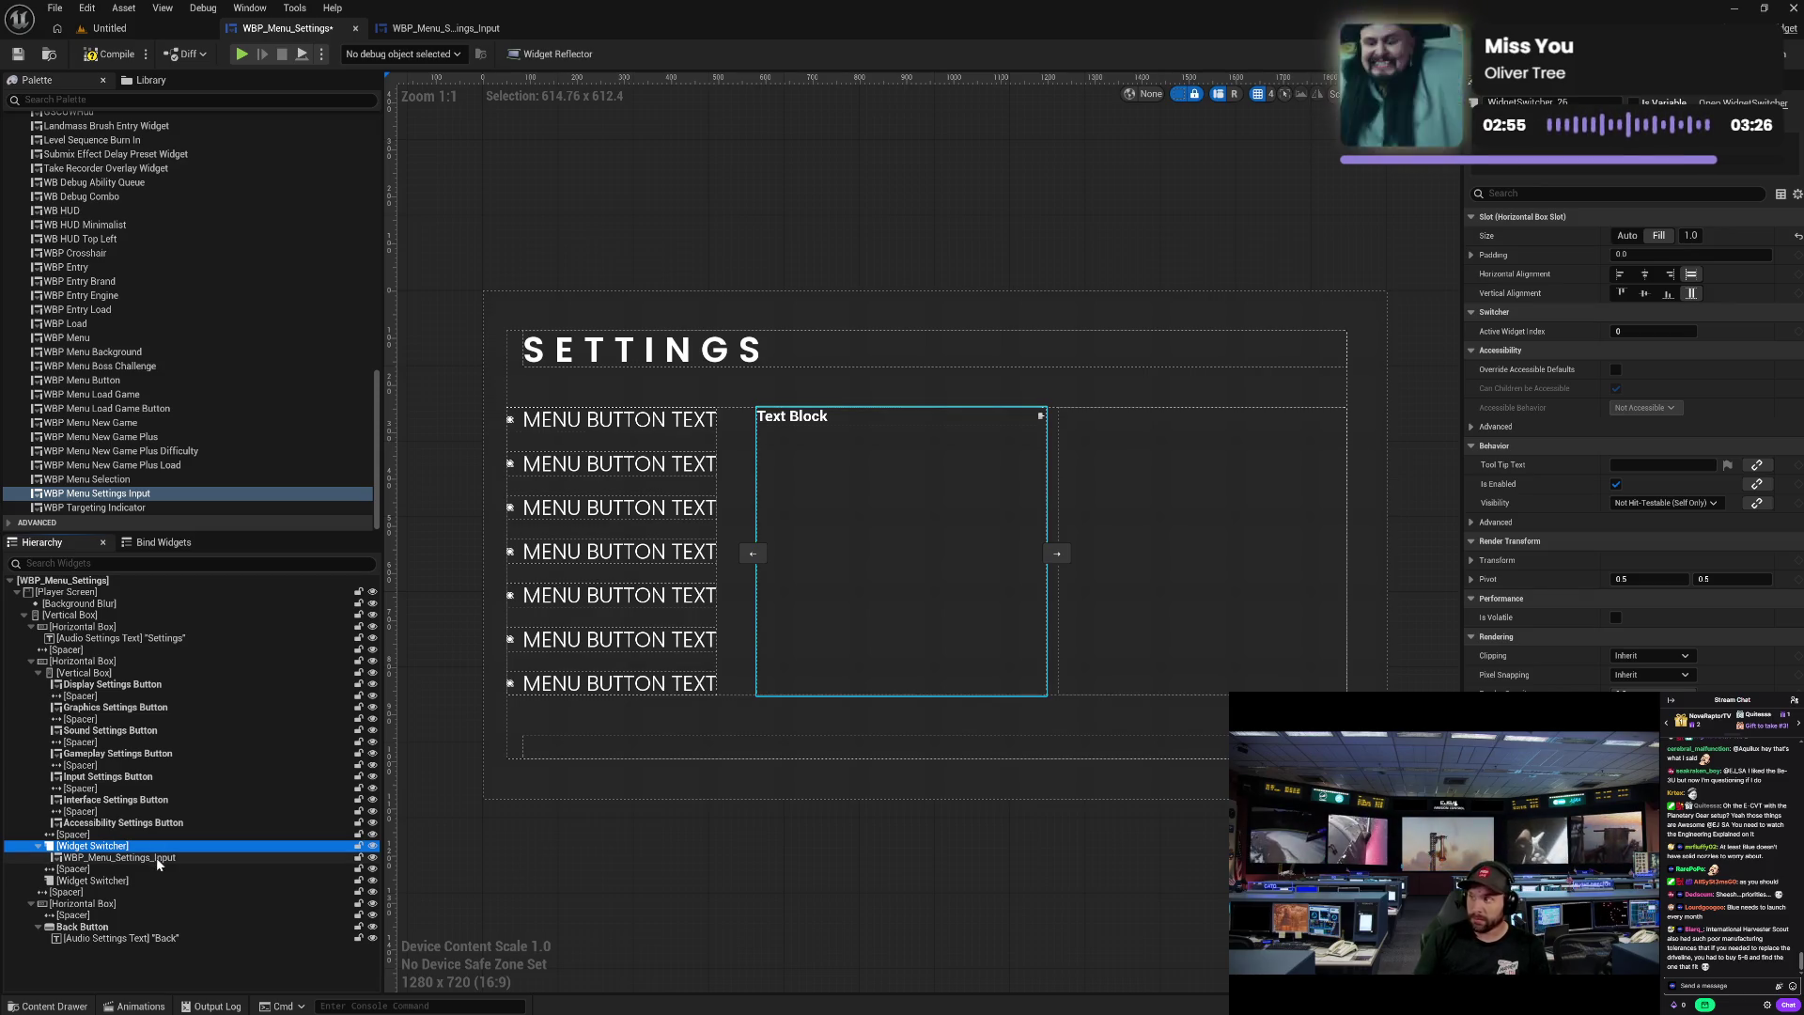
{"action": "left_click", "coordinate": [156, 857]}
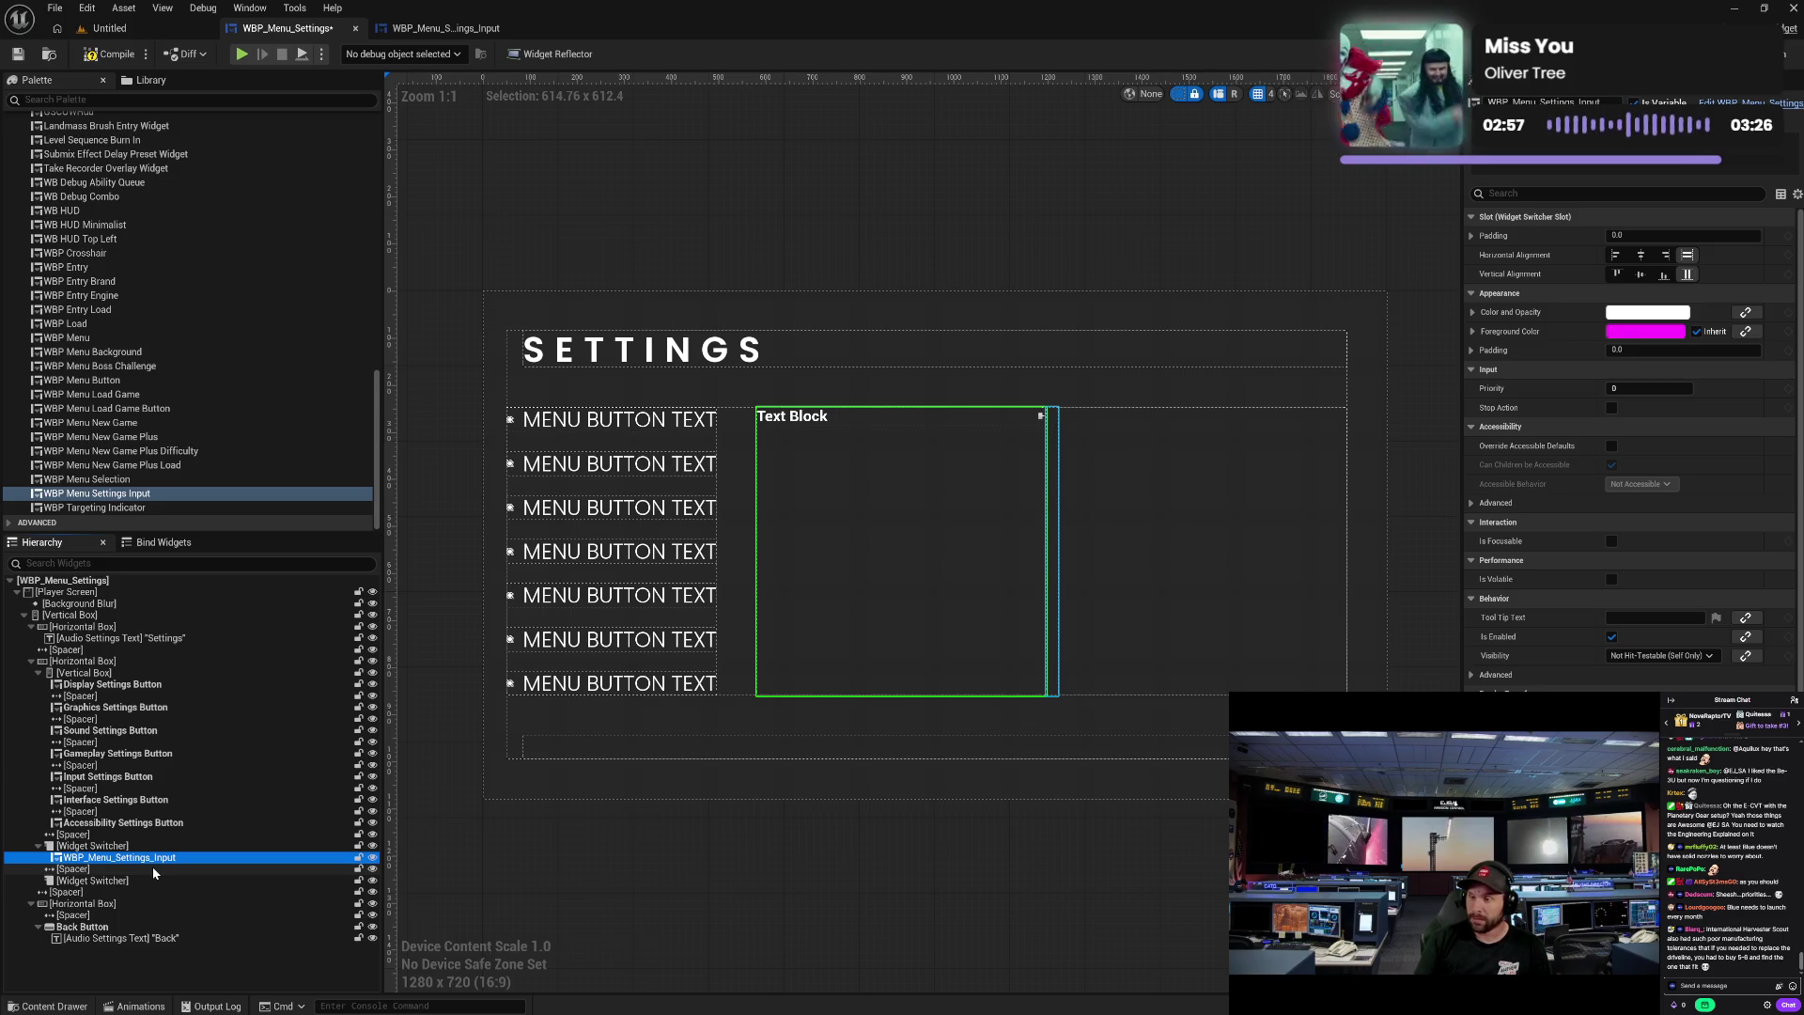
{"action": "left_click", "coordinate": [153, 867]}
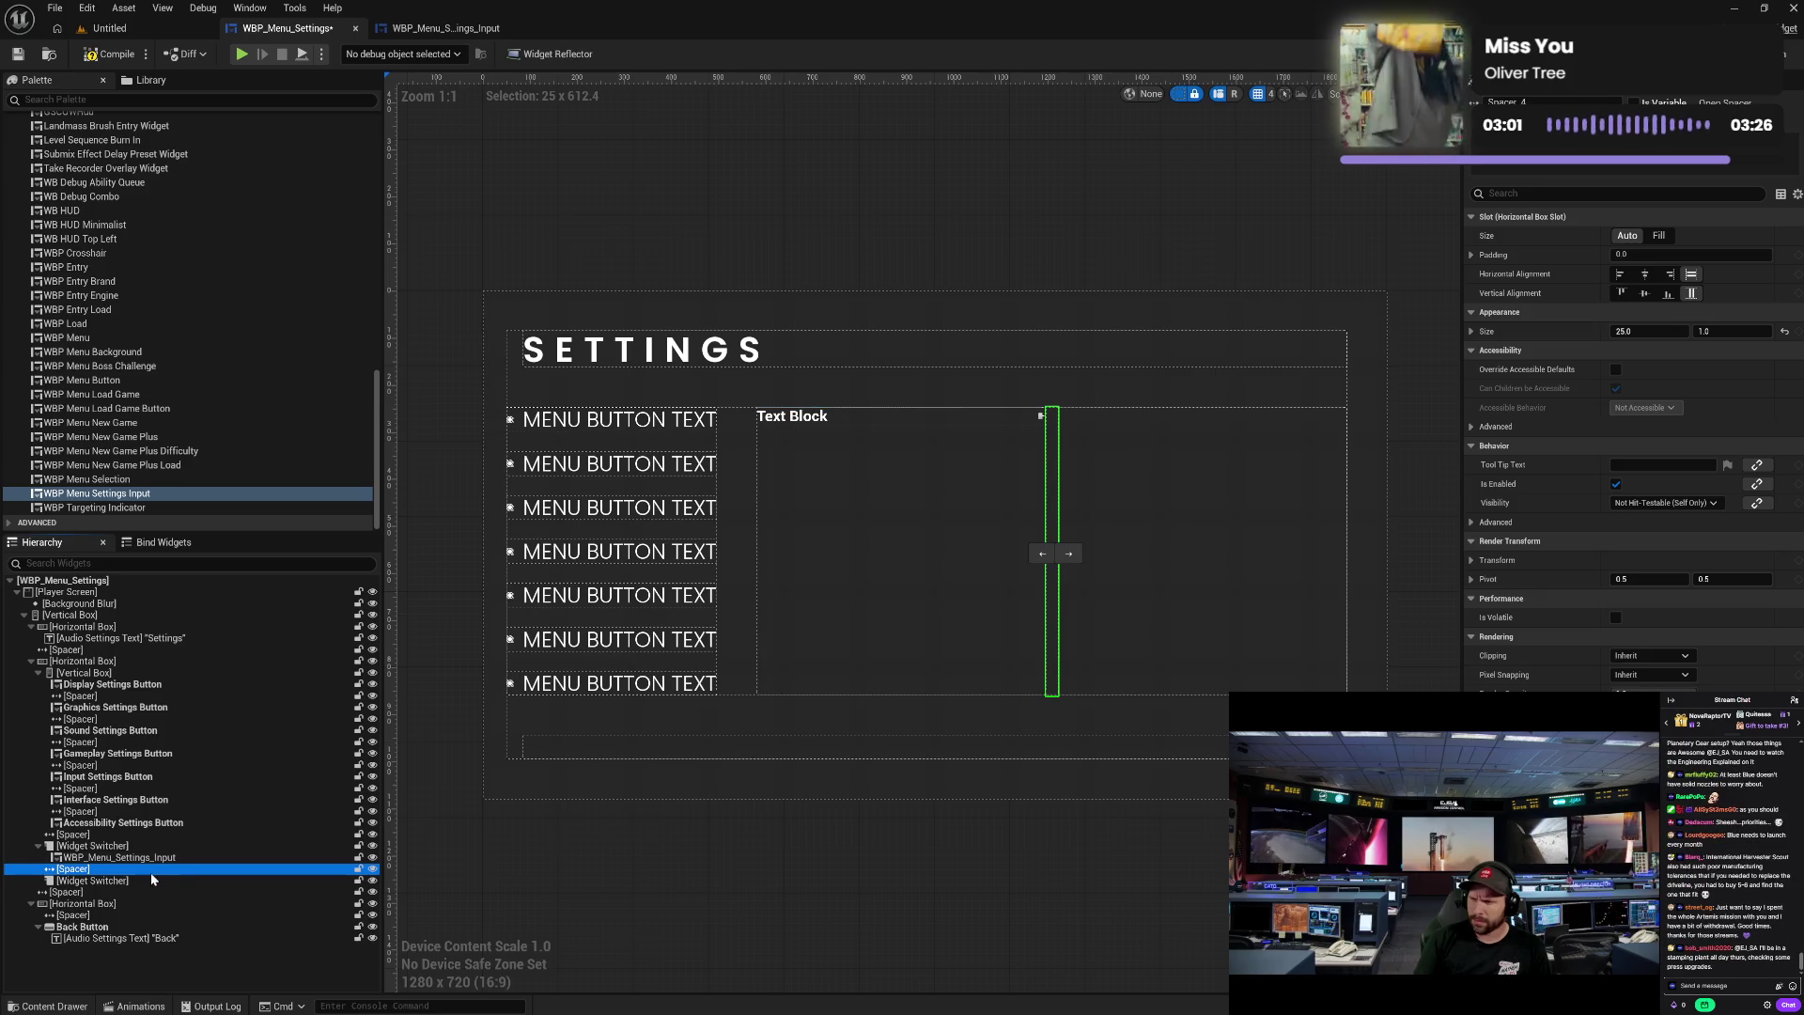
- Set the second Widget Switcher's fill size to 0.5 and the first's to 0.6
{"action": "left_click", "coordinate": [149, 880]}
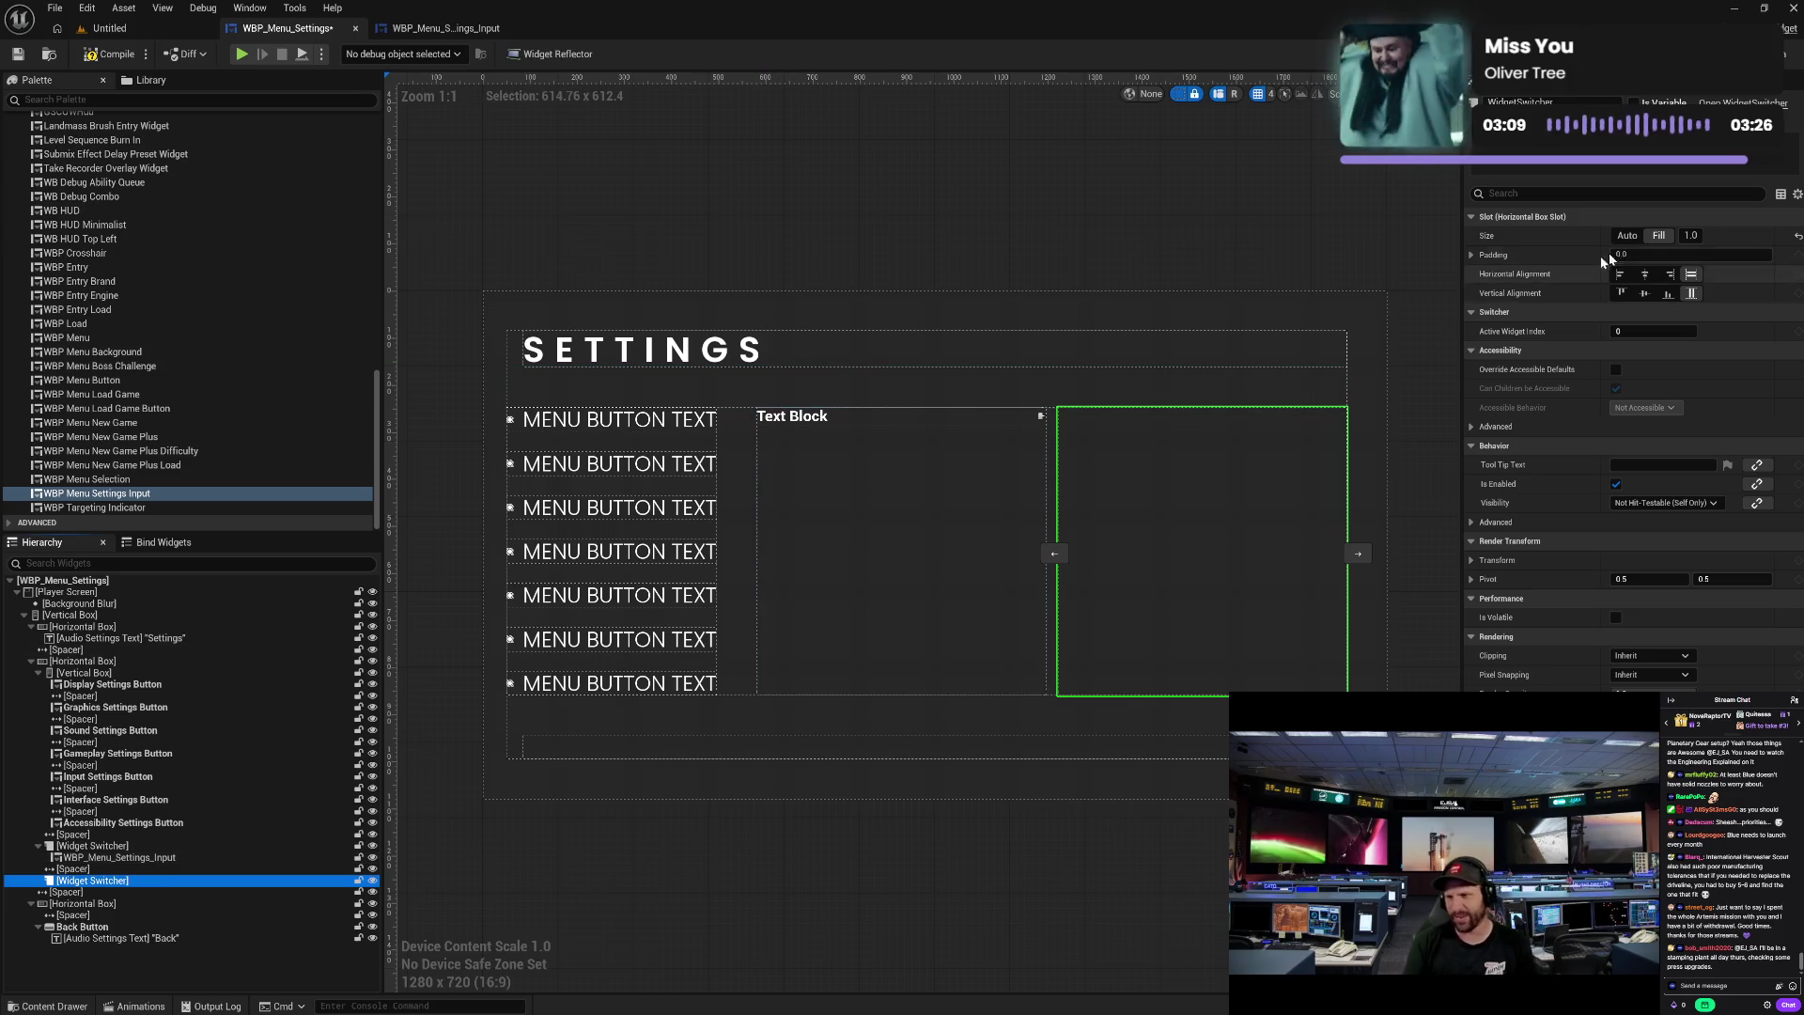
{"action": "left_click", "coordinate": [1693, 235]}
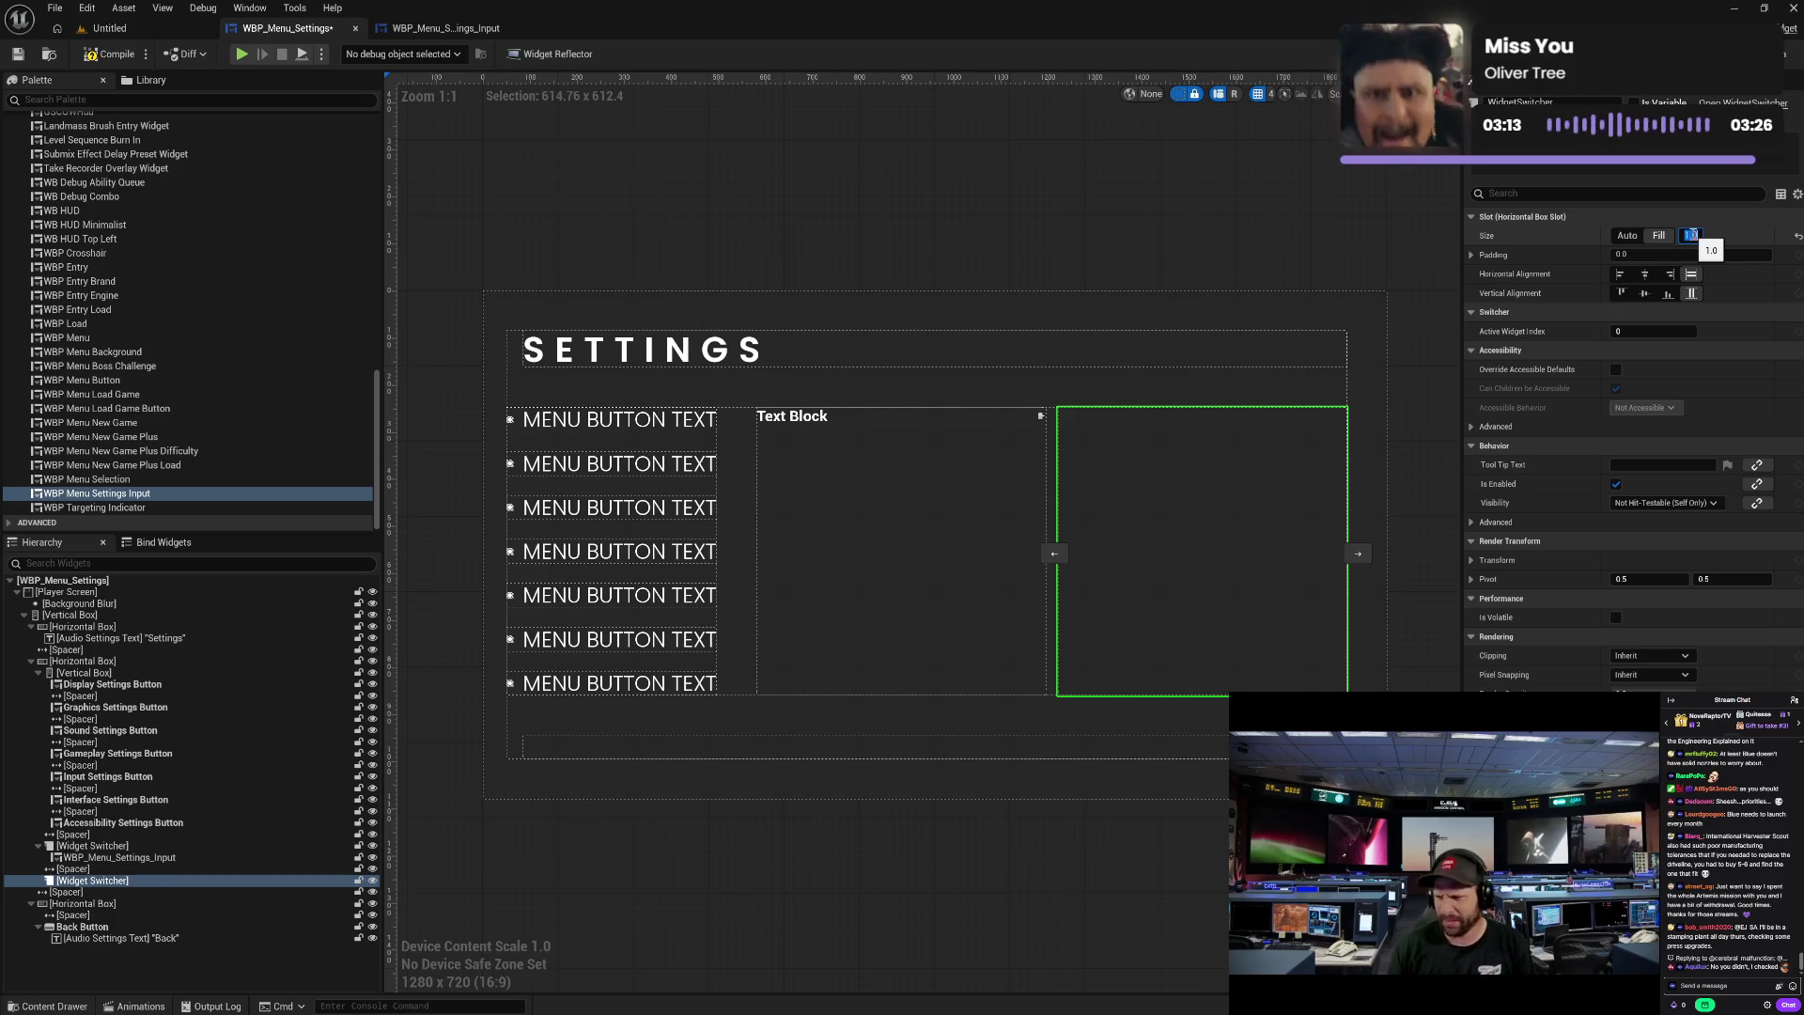
{"action": "type", "text": "0.5"}
{"action": "key", "text": "Return"}
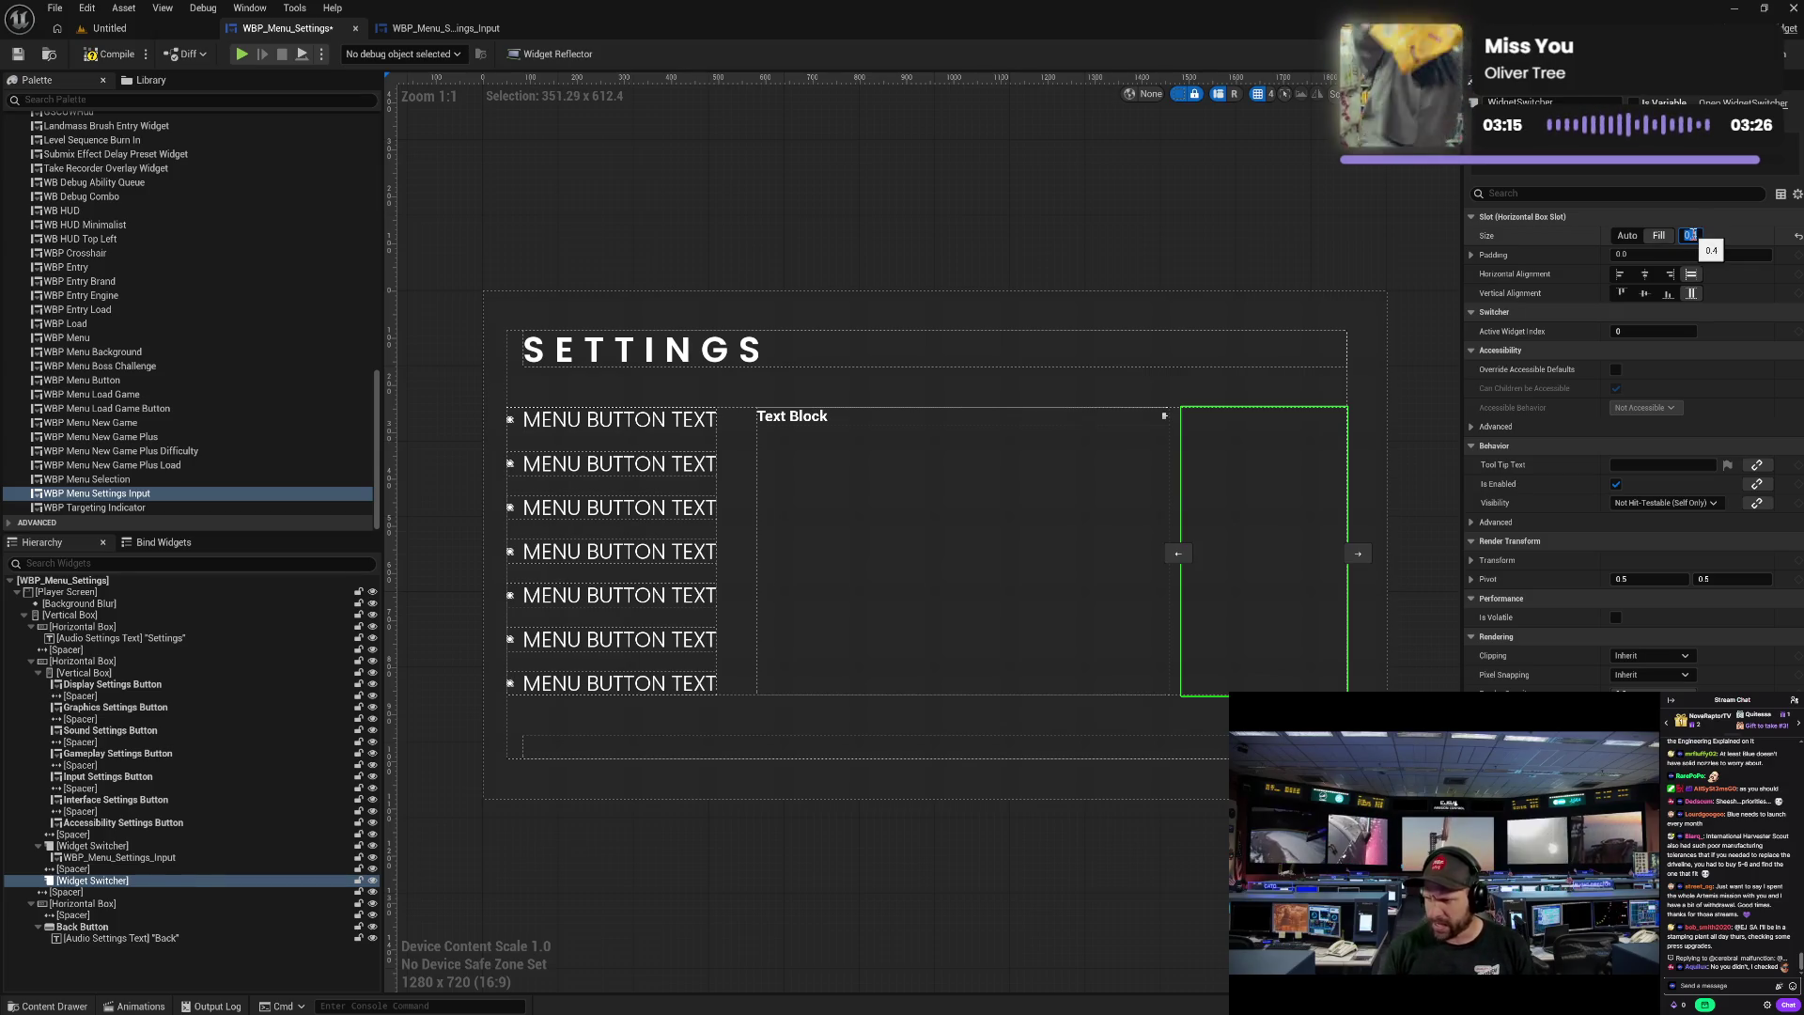
{"action": "left_click", "coordinate": [207, 846]}
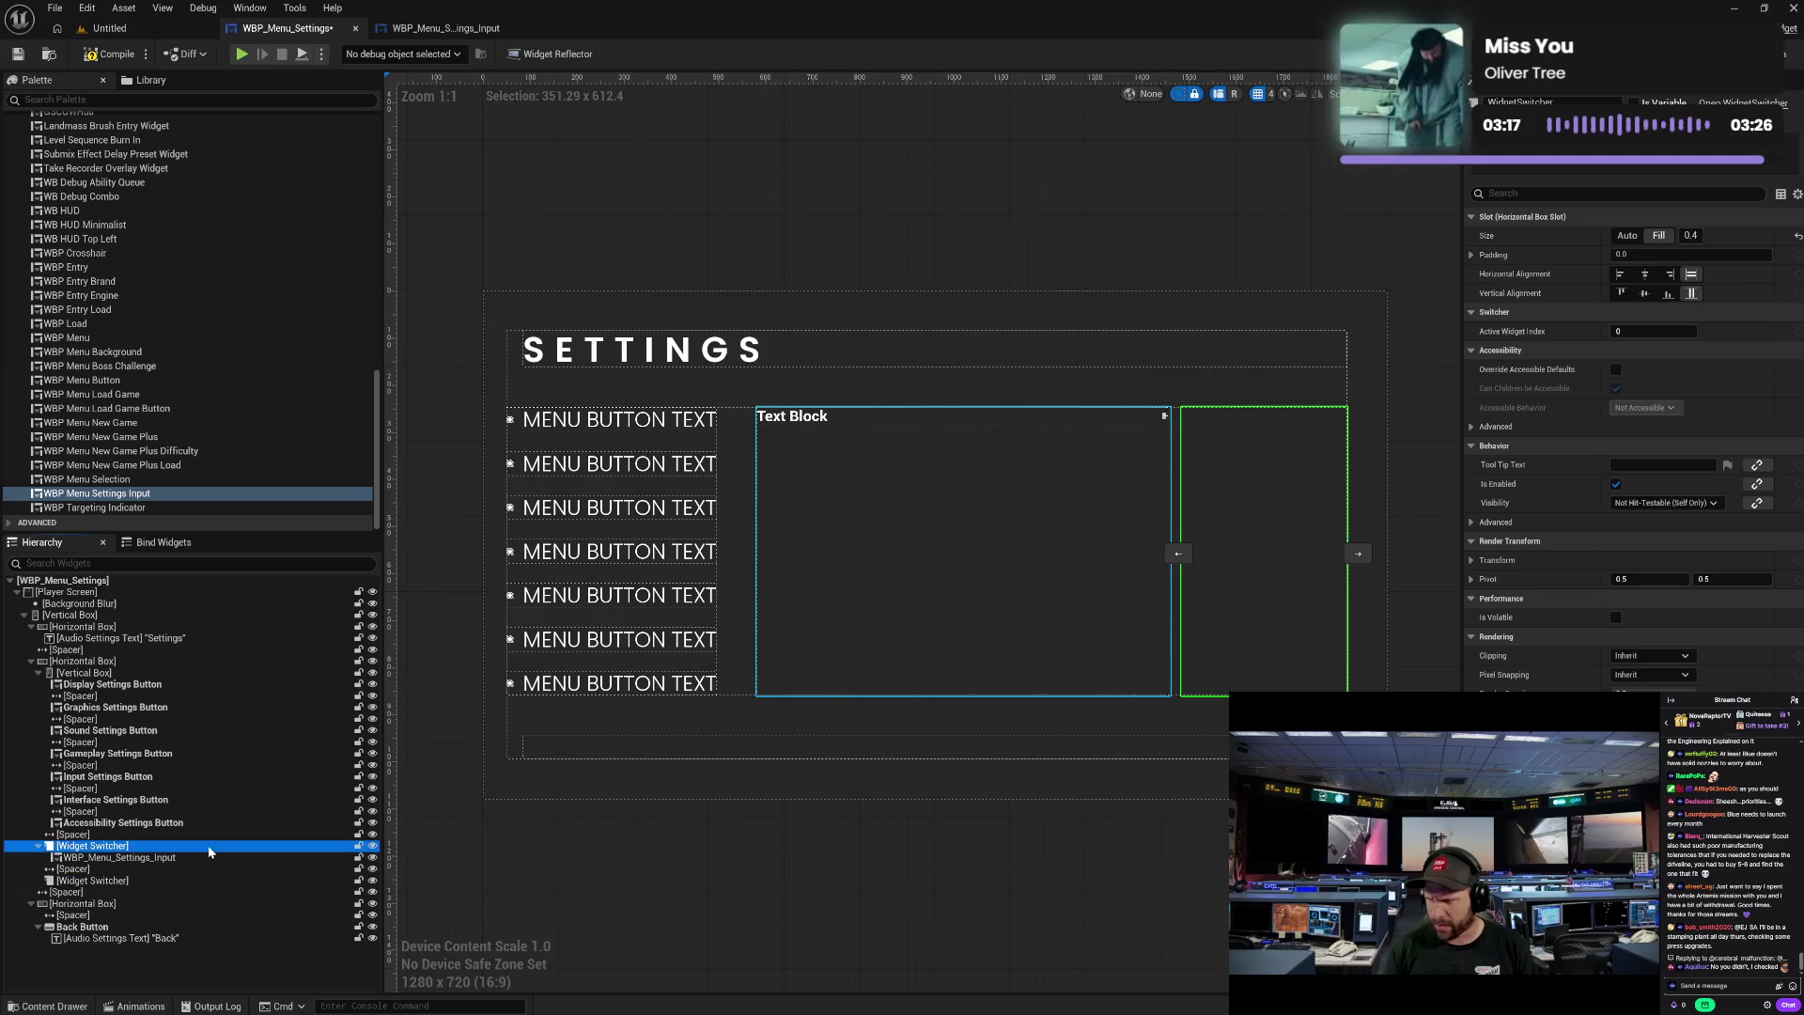
{"action": "left_click", "coordinate": [1691, 236]}
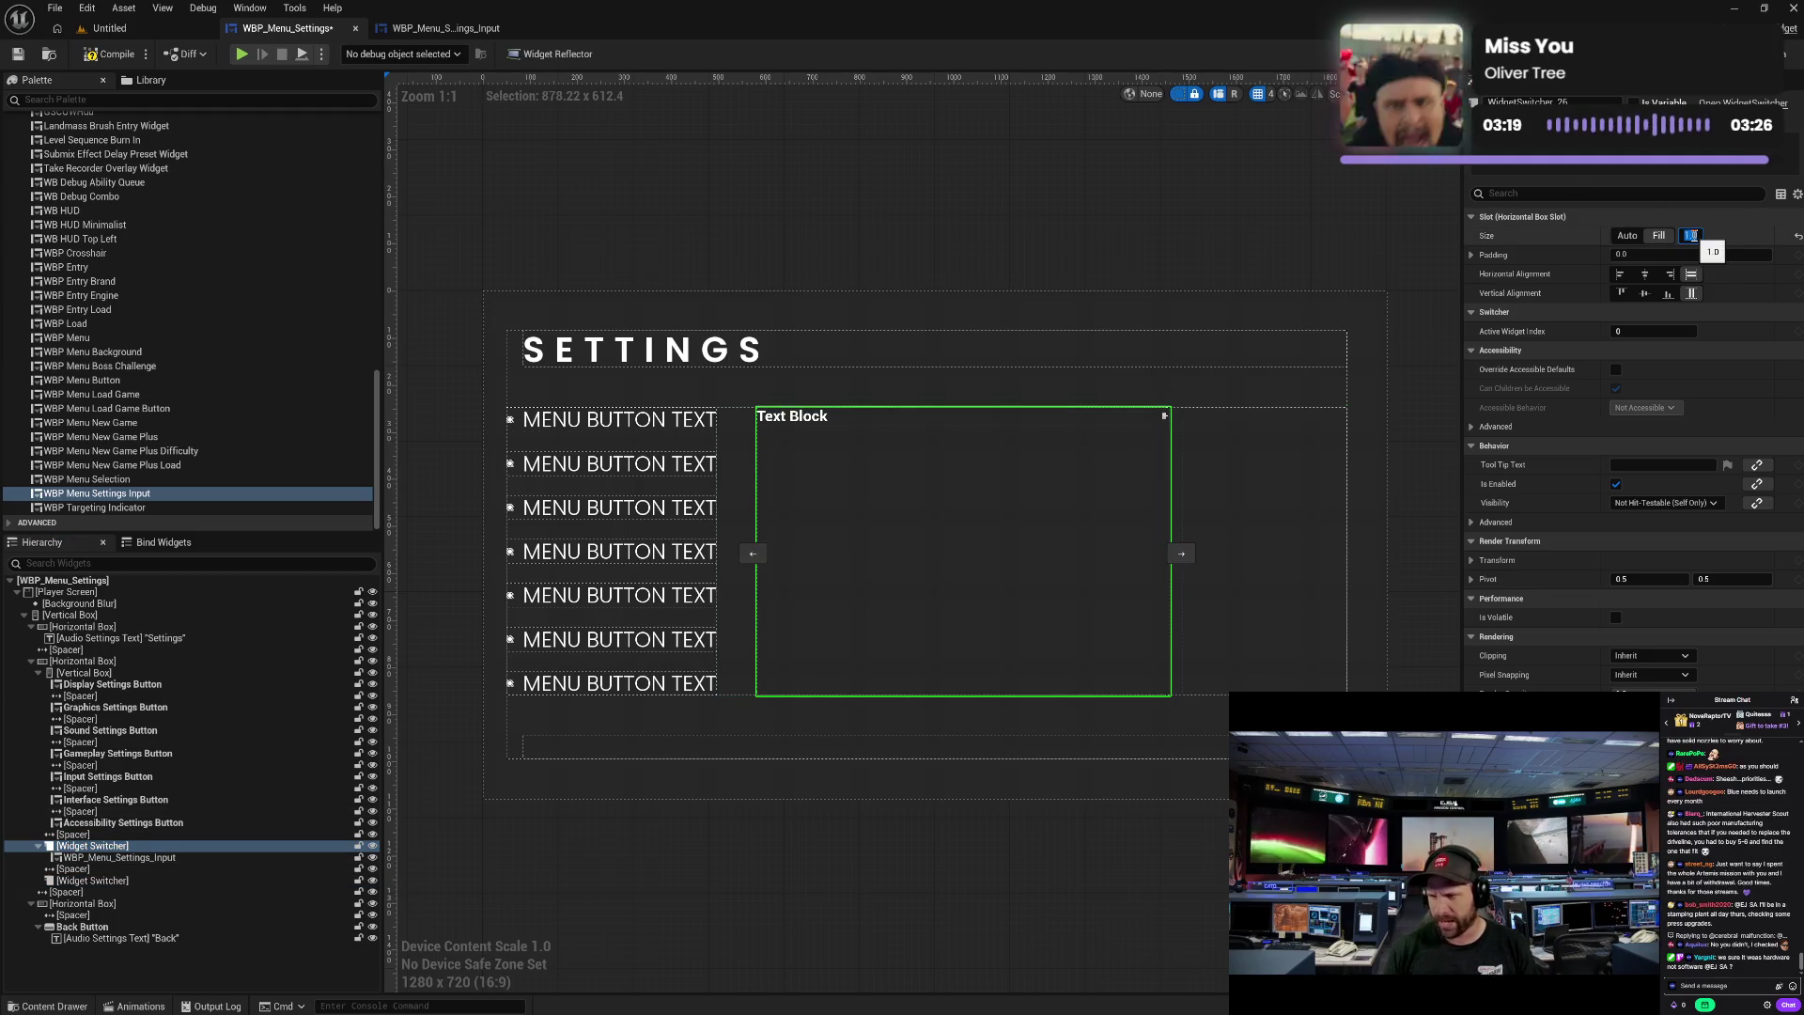
{"action": "type", "text": "0.6"}
{"action": "key", "text": "Return"}
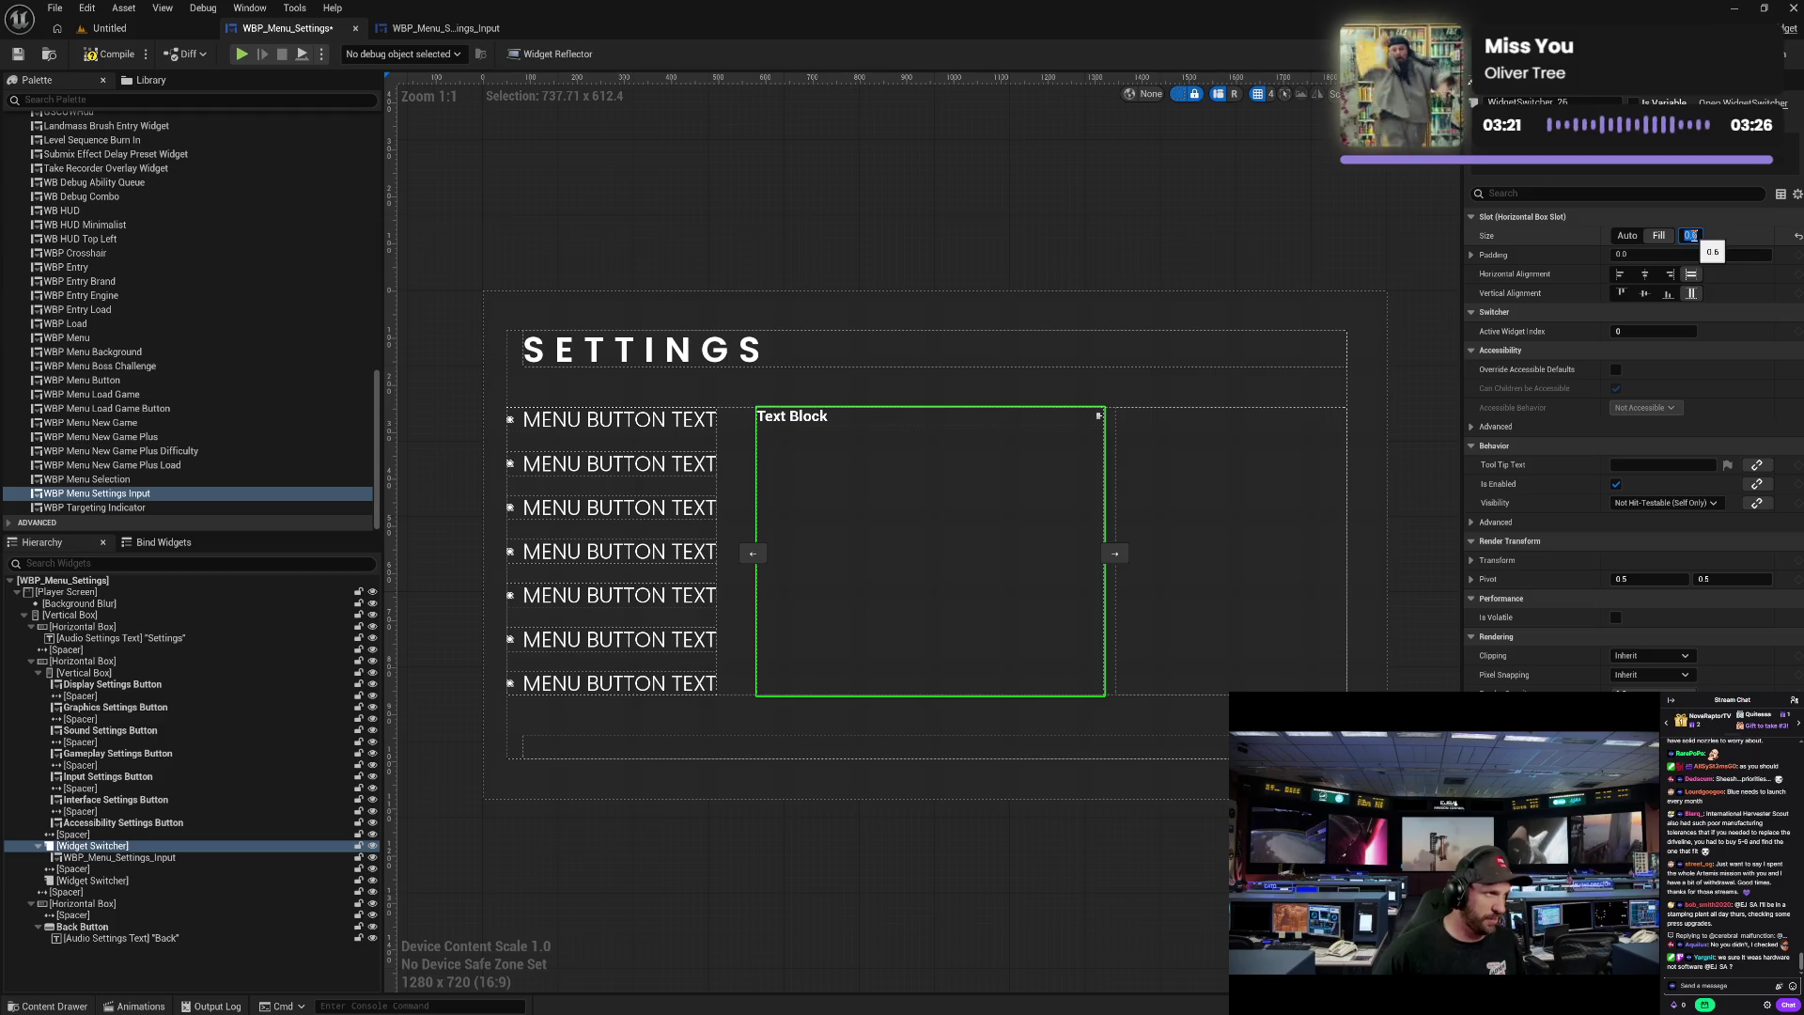
- Clear the selection, compile WBP_Menu_Settings, and go back to the WBP_Menu_Settings_Input widget
{"action": "left_click", "coordinate": [1095, 916]}
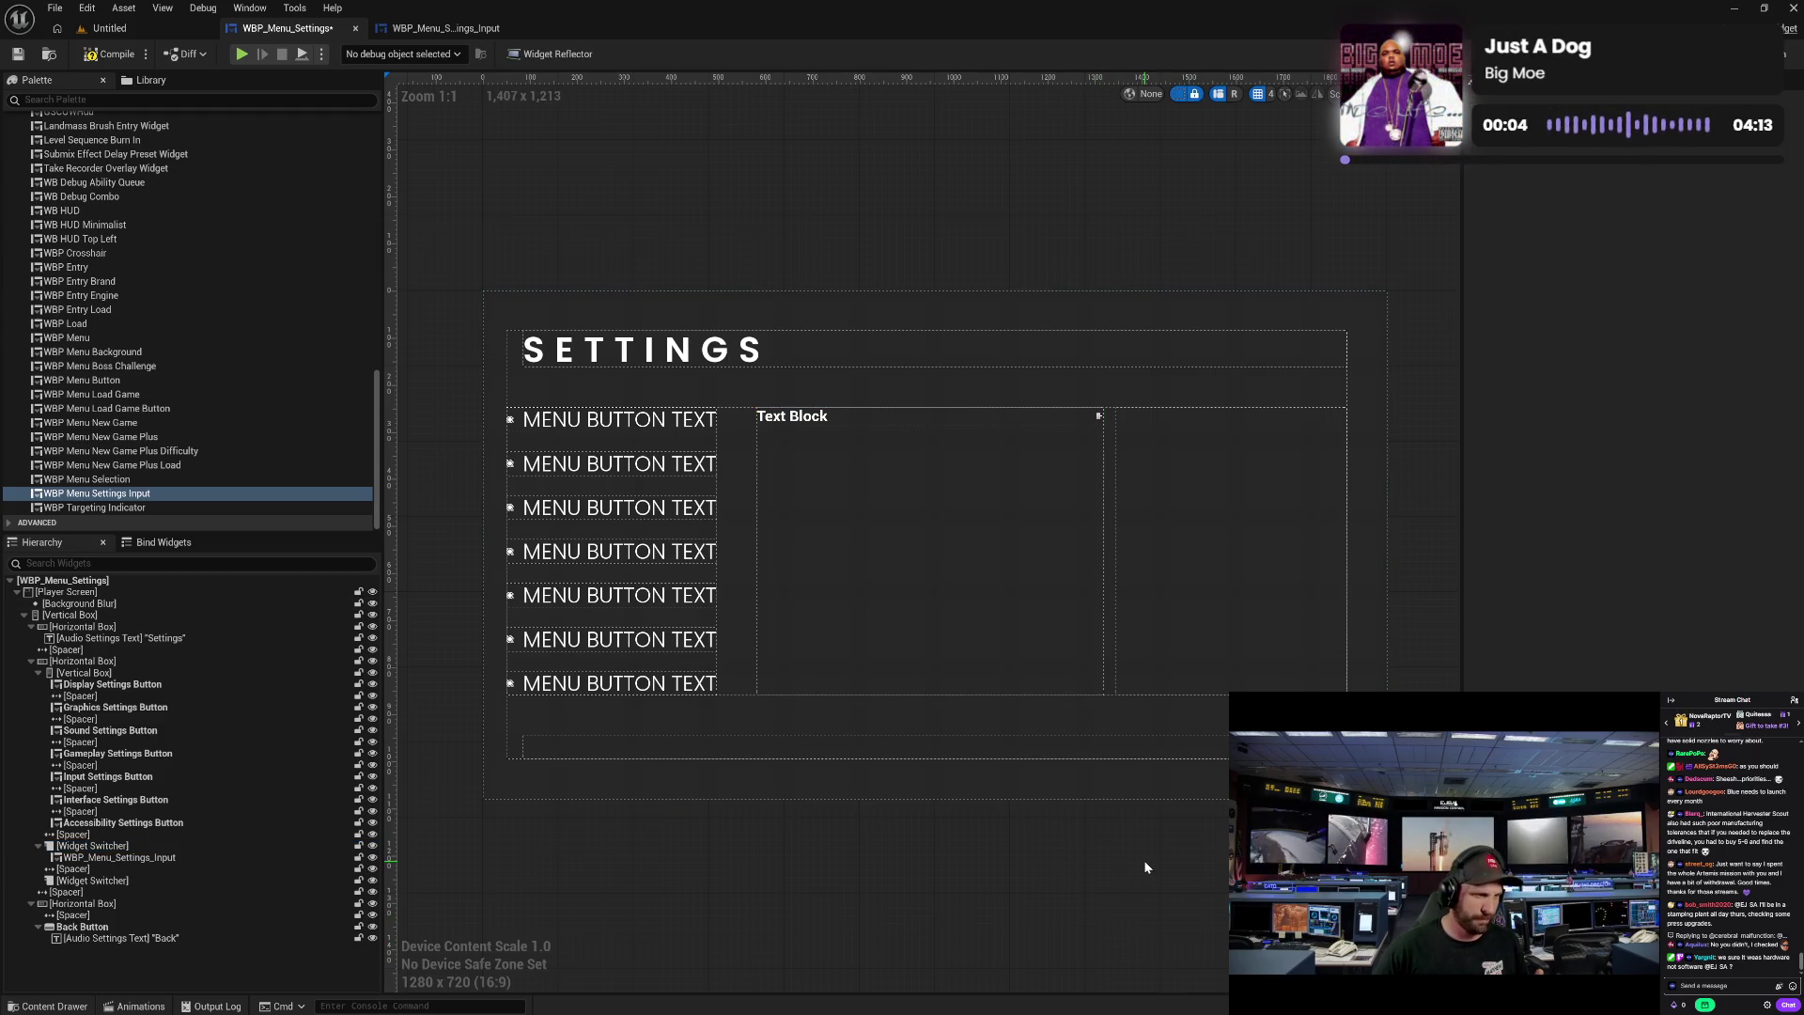
{"action": "left_click", "coordinate": [104, 58]}
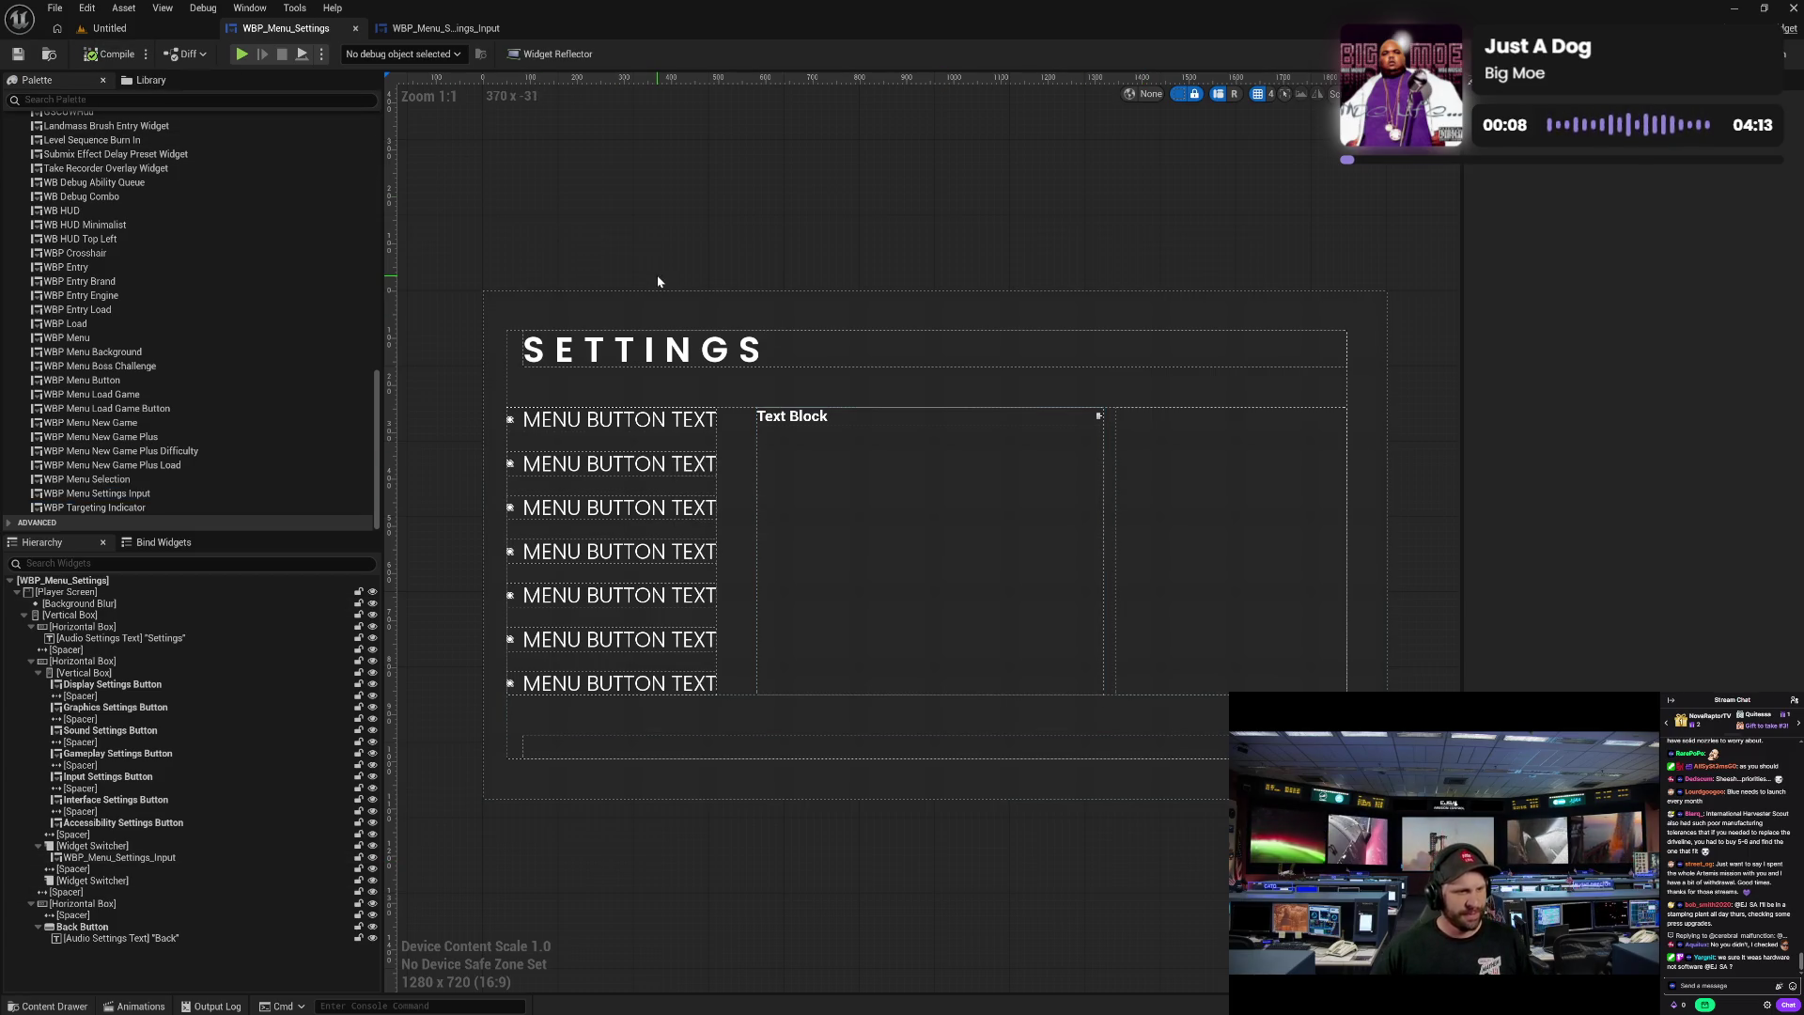
{"action": "left_click", "coordinate": [451, 28]}
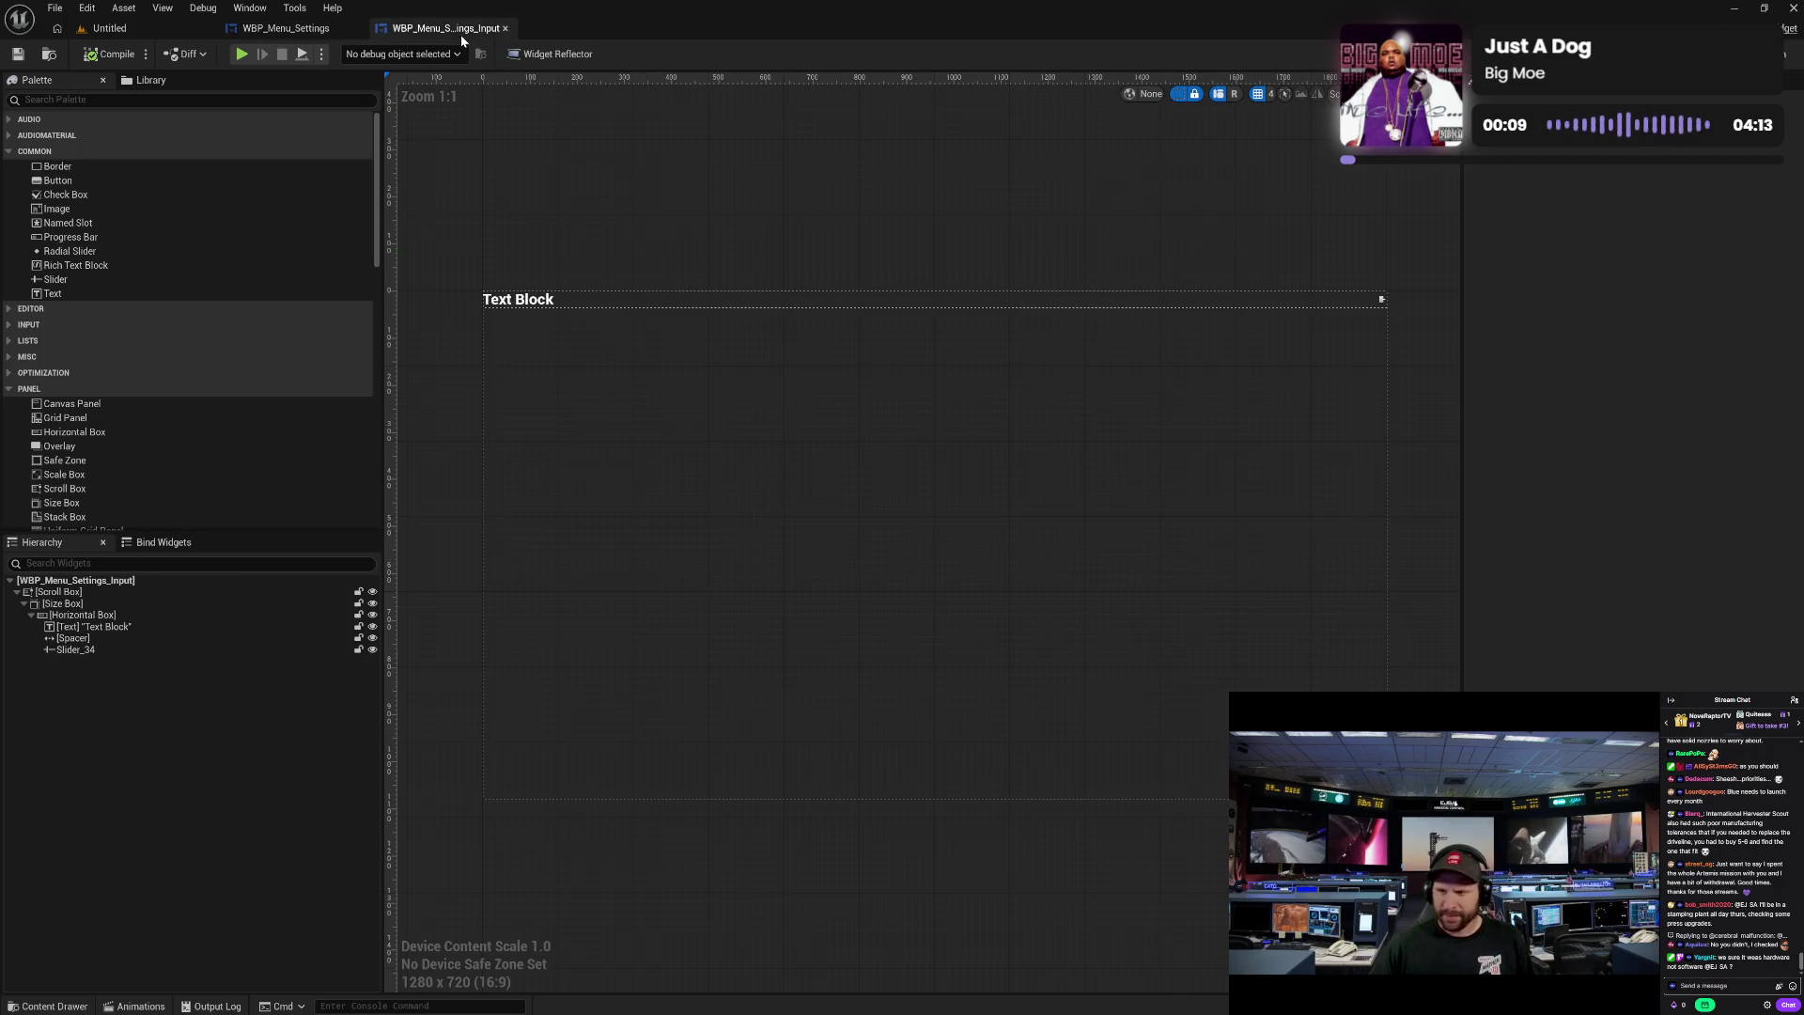
- Select the row's label Text Block and set its font to Poppins at size 20
{"action": "left_click", "coordinate": [523, 307]}
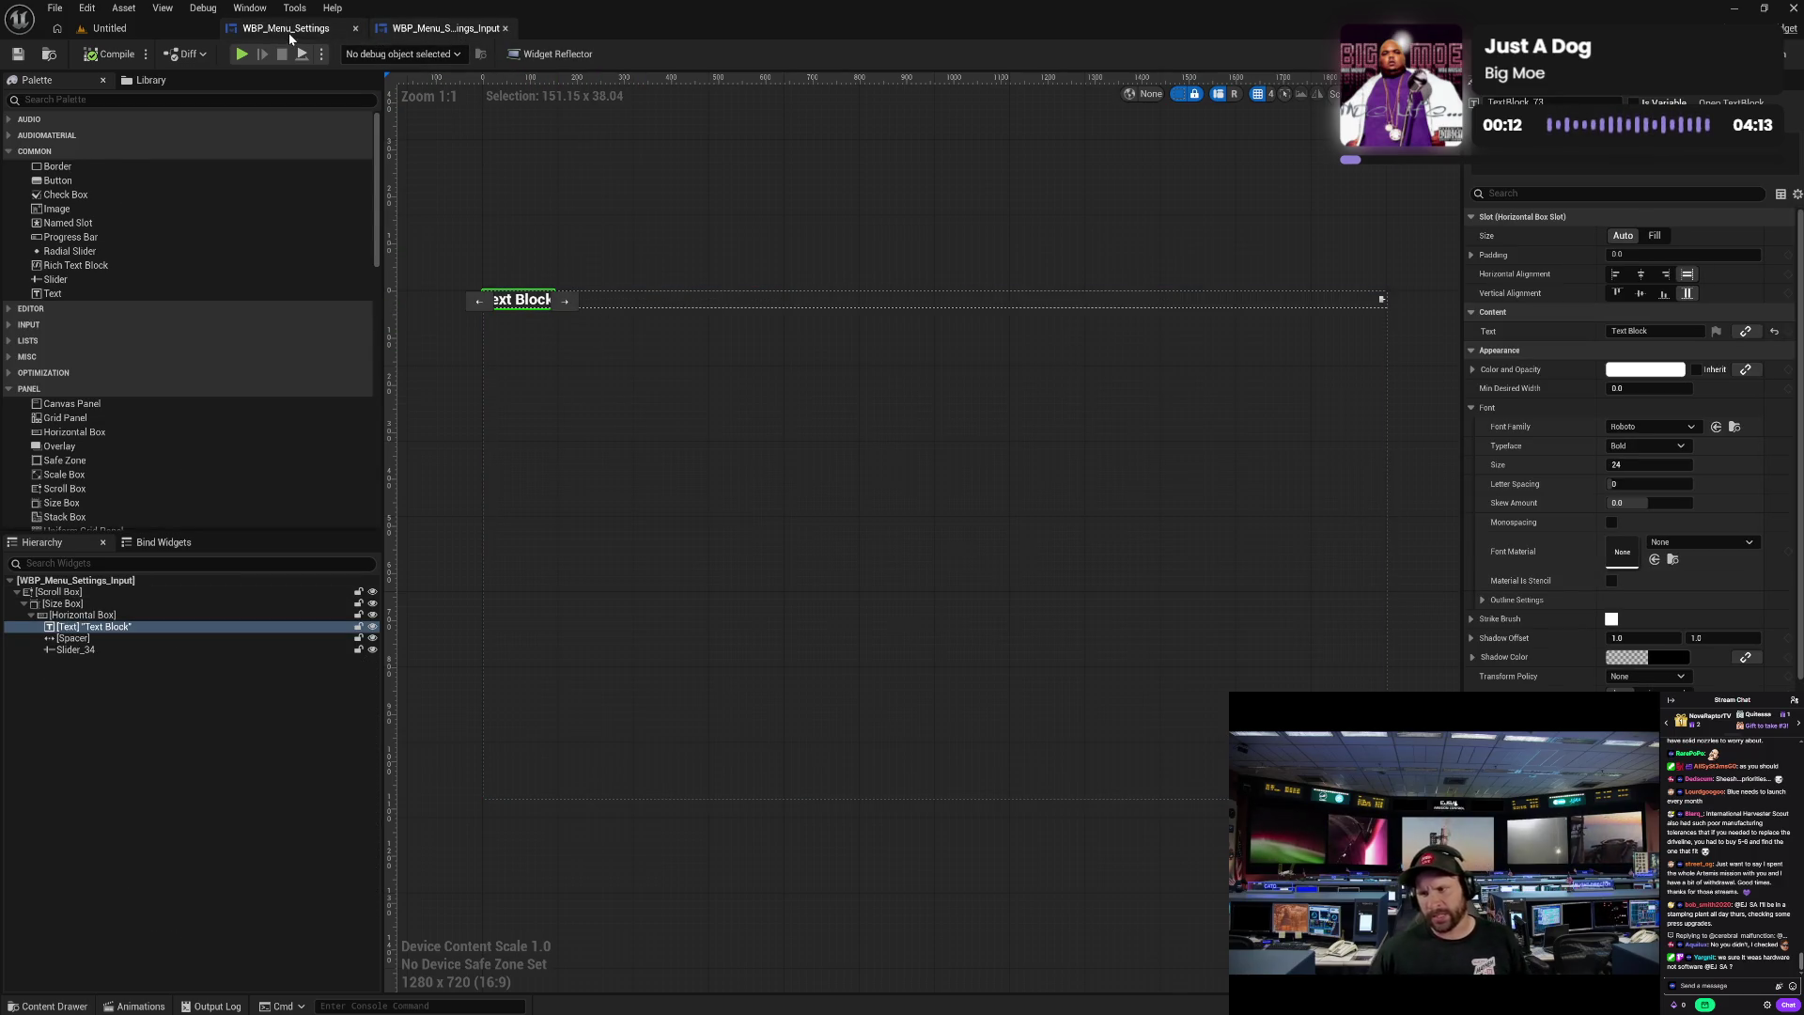
{"action": "left_click", "coordinate": [287, 28]}
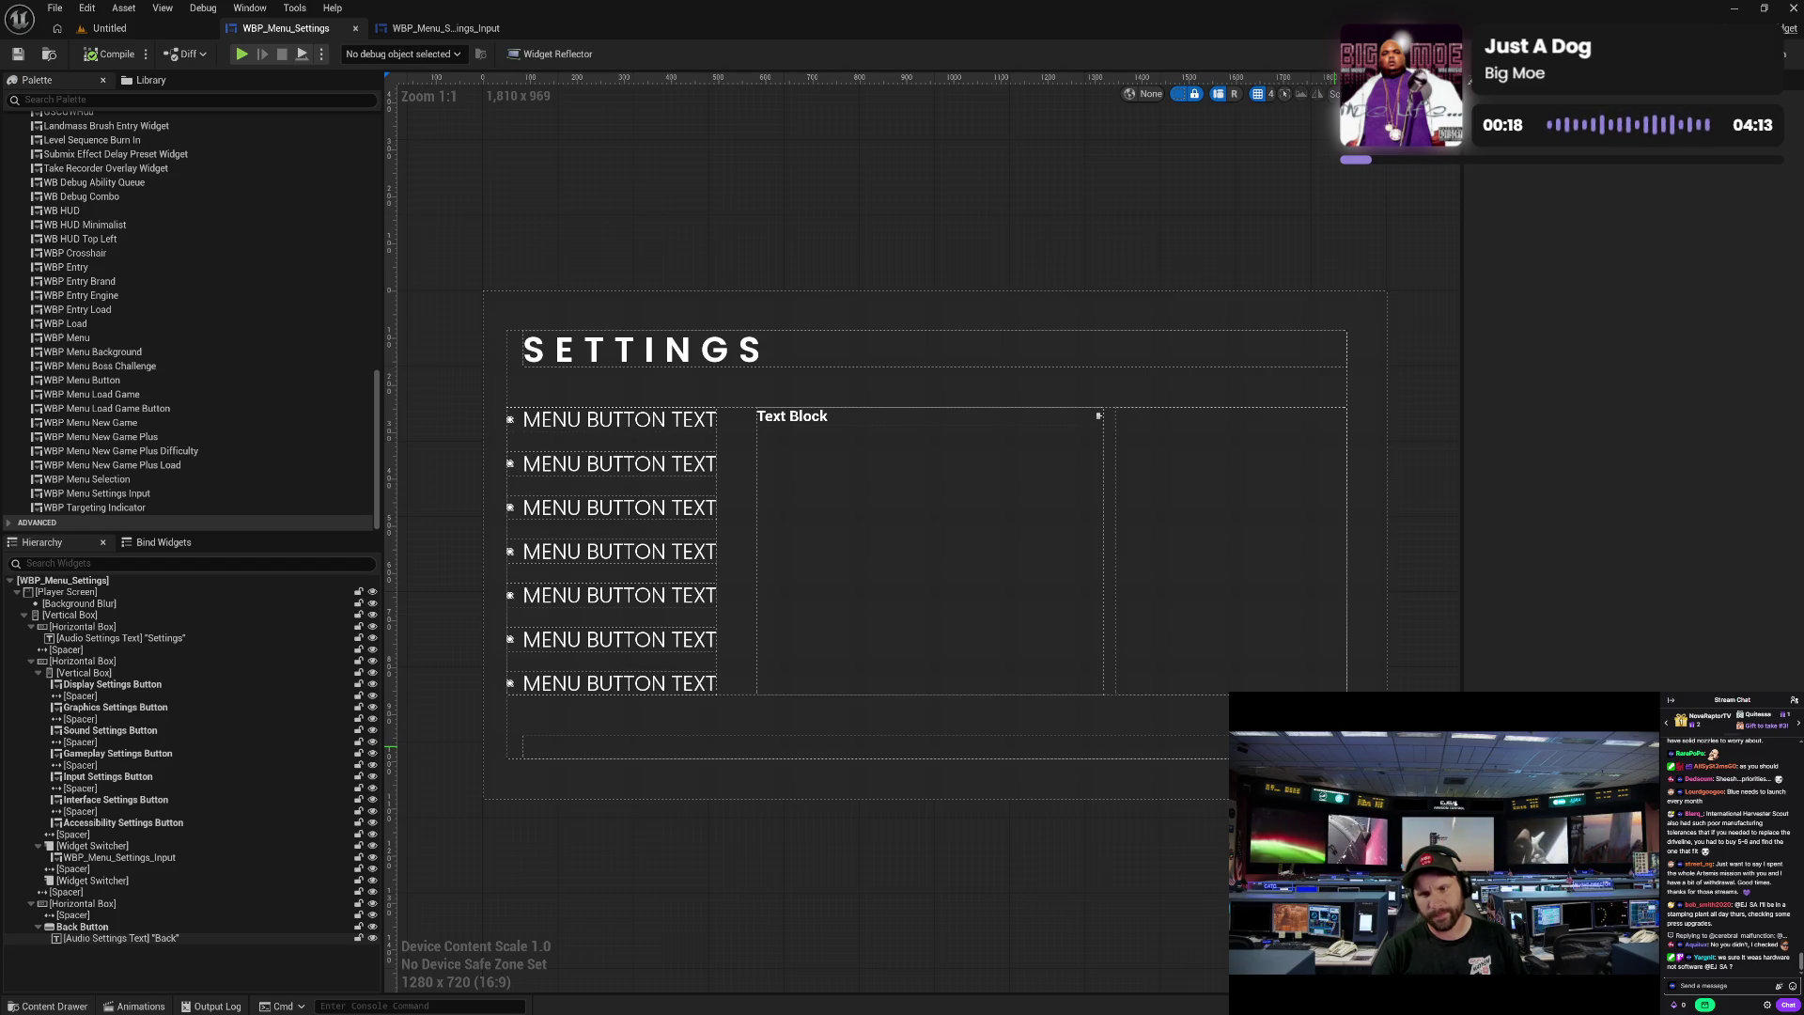
{"action": "left_click", "coordinate": [437, 28]}
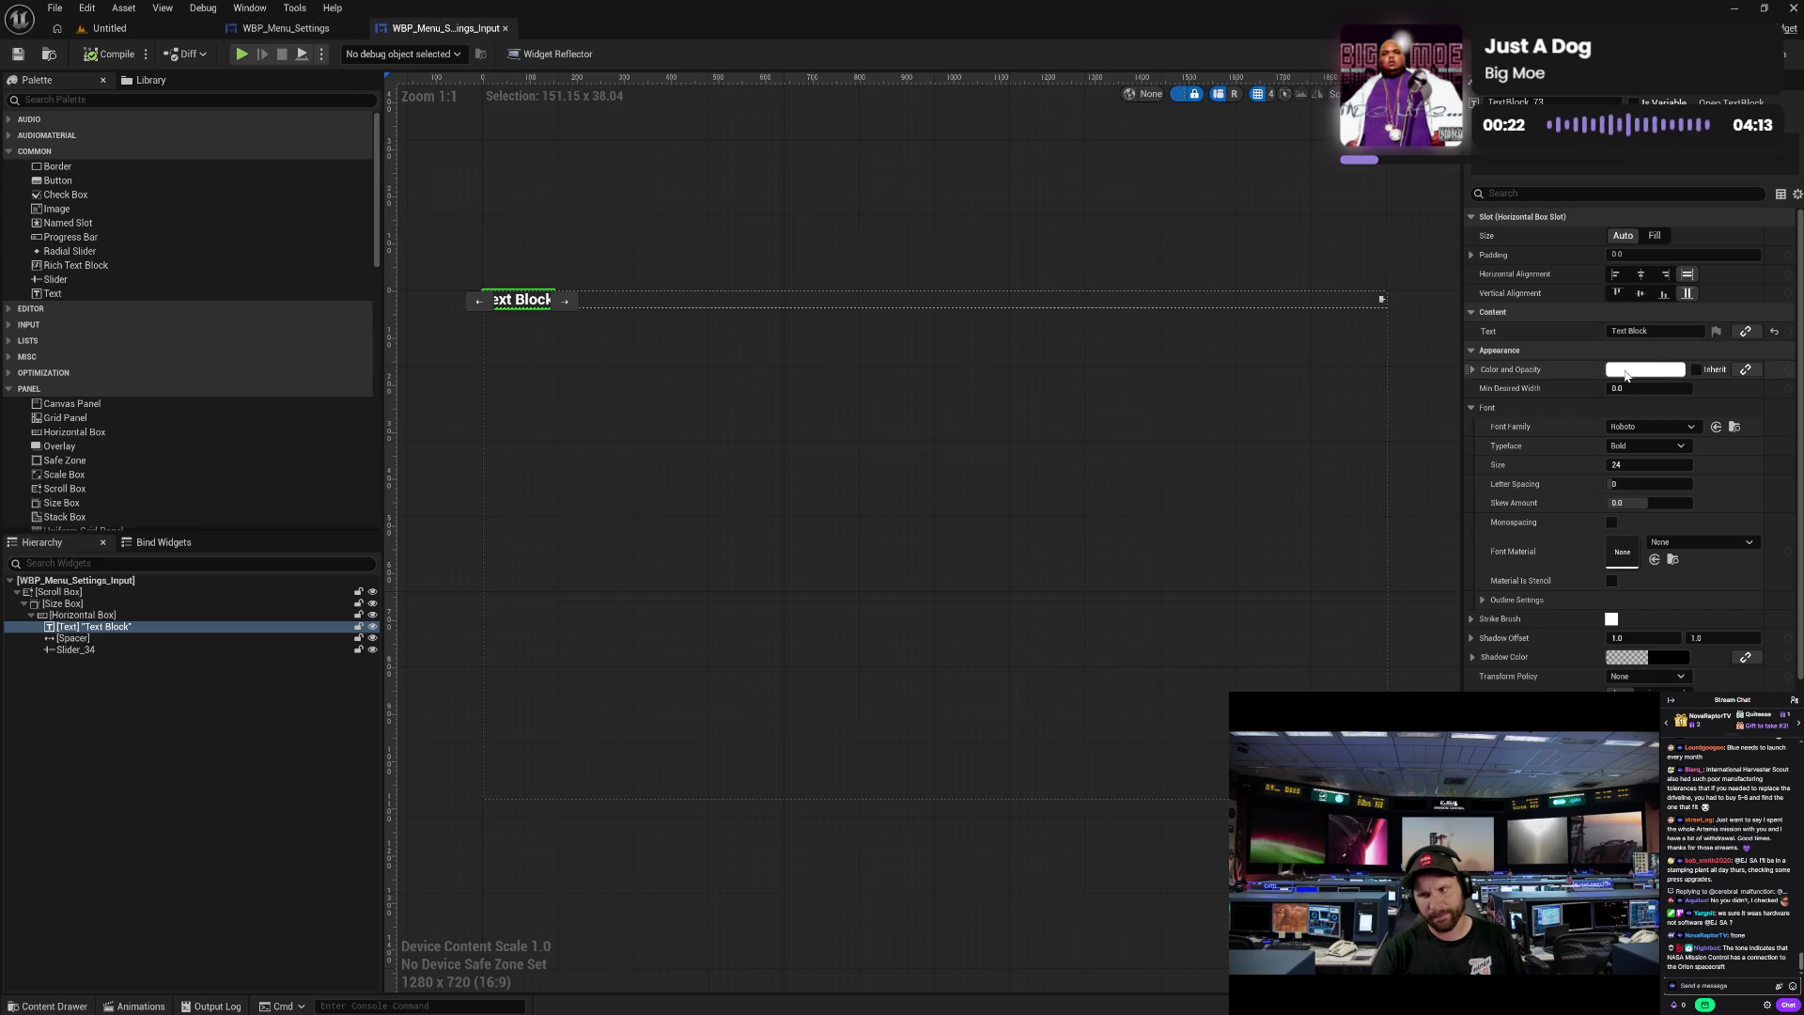
{"action": "left_click", "coordinate": [1642, 427]}
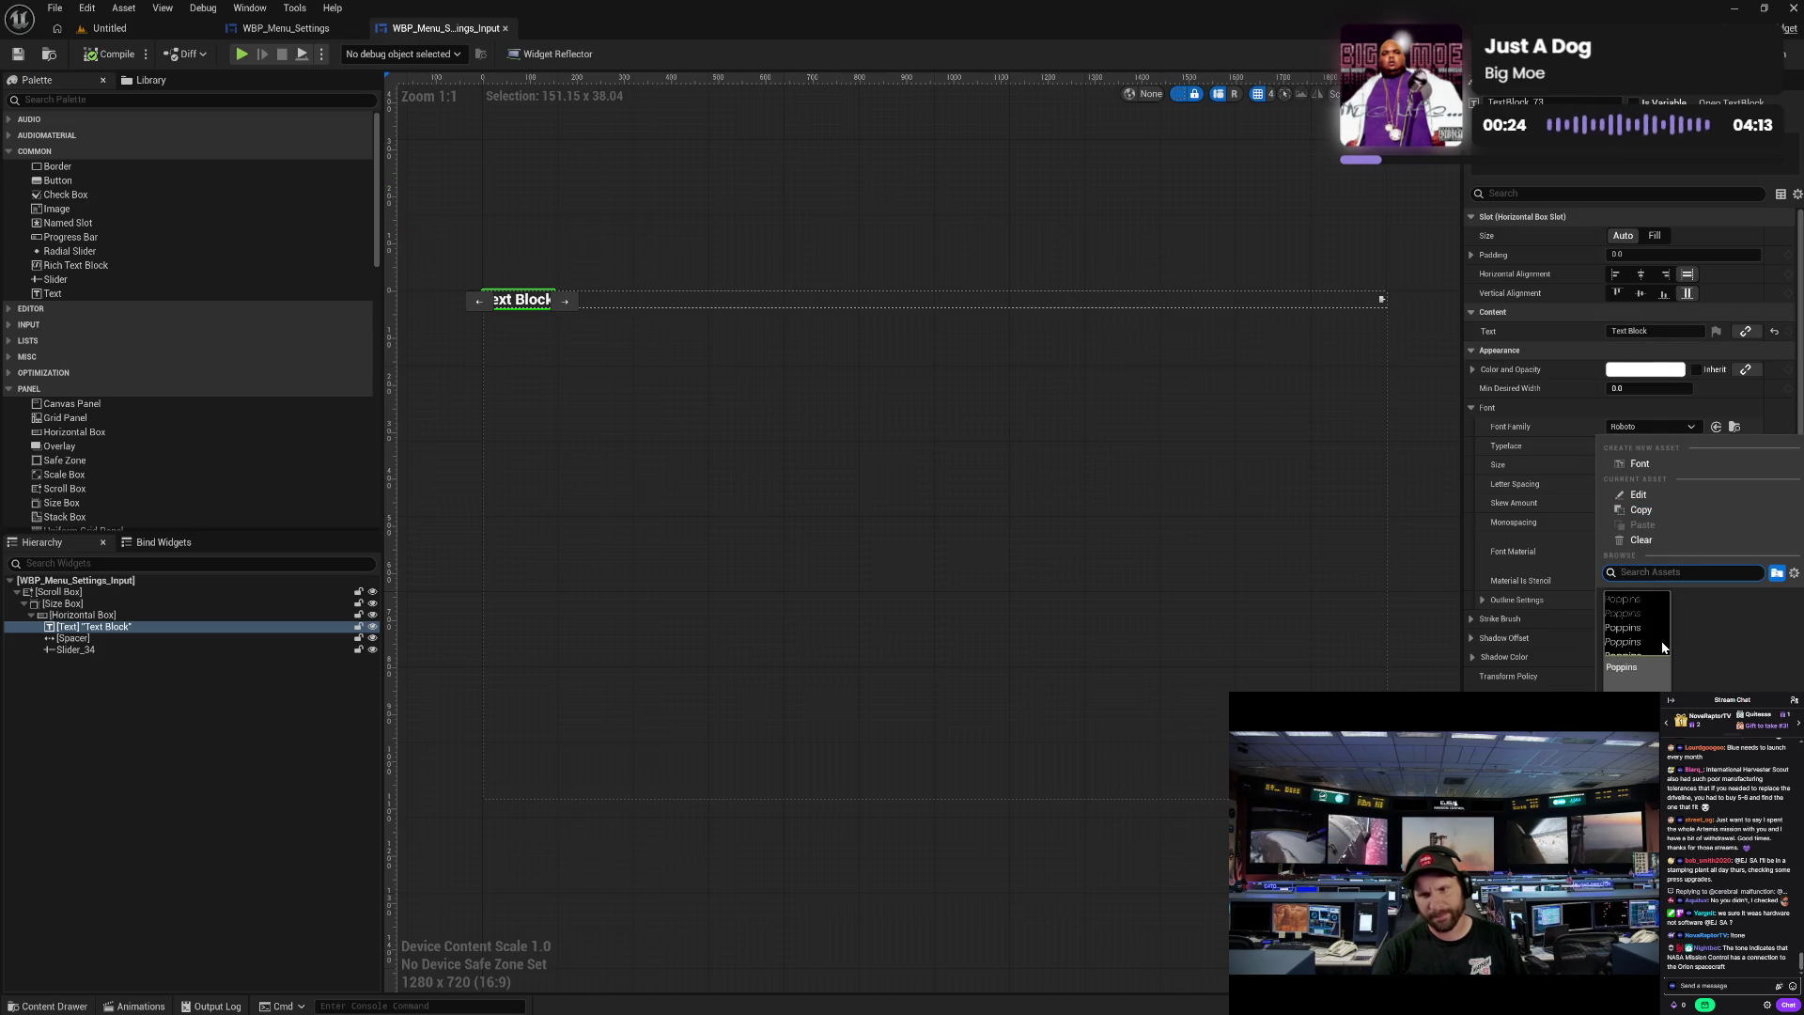
{"action": "left_click", "coordinate": [1663, 646]}
{"action": "left_click", "coordinate": [1663, 467]}
{"action": "type", "text": "20"}
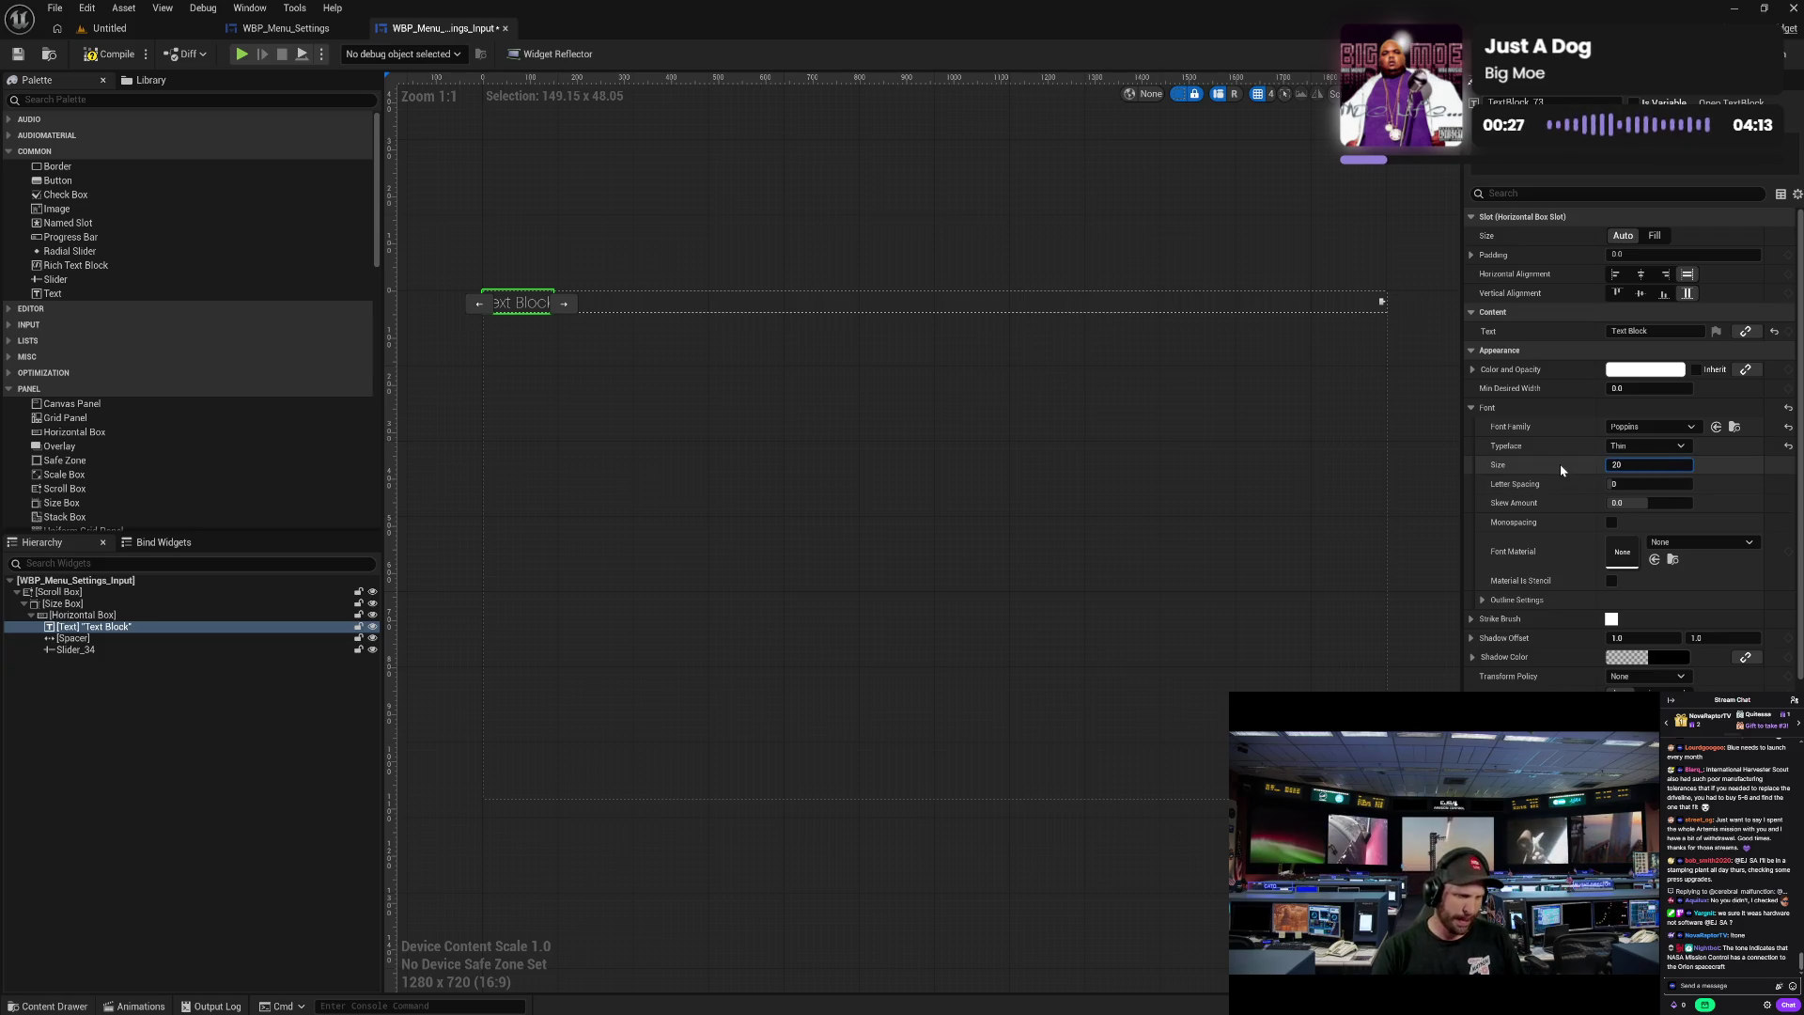
{"action": "key", "text": "Return"}
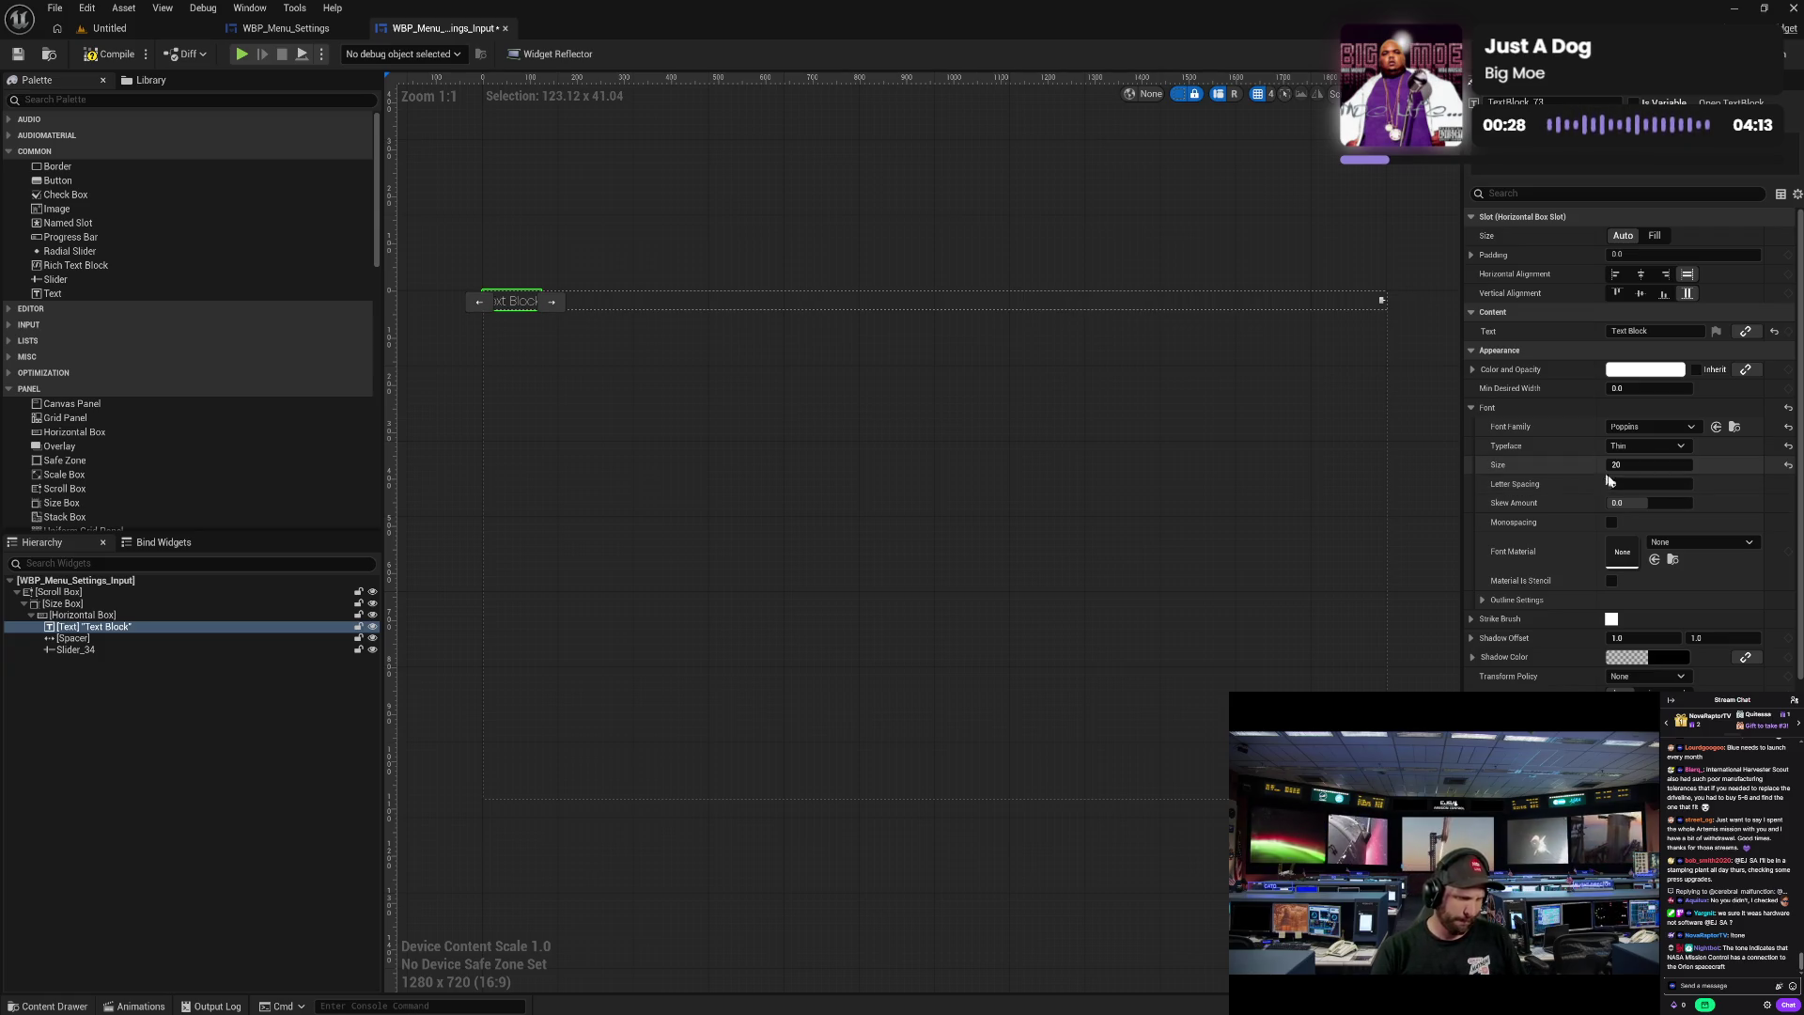
- Set the label's typeface to Light instead of Medium, then select the row's Slider
{"action": "left_click", "coordinate": [1646, 447]}
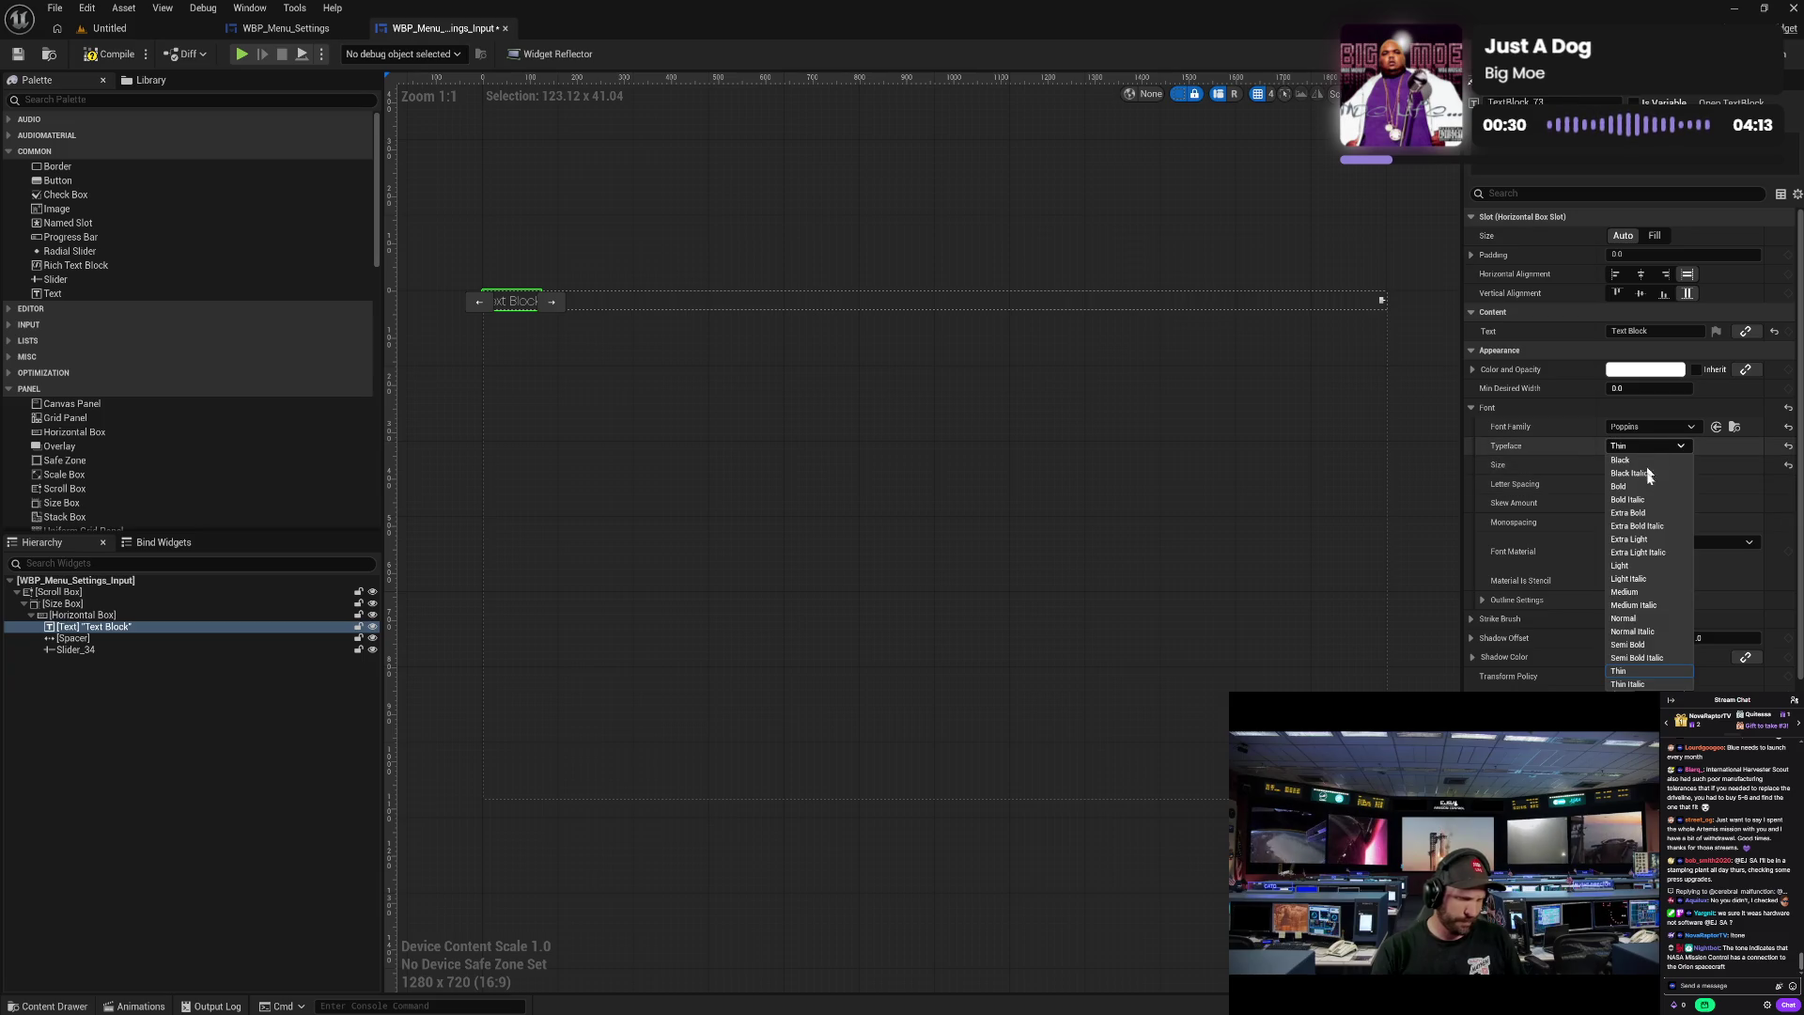
{"action": "left_click", "coordinate": [1647, 591]}
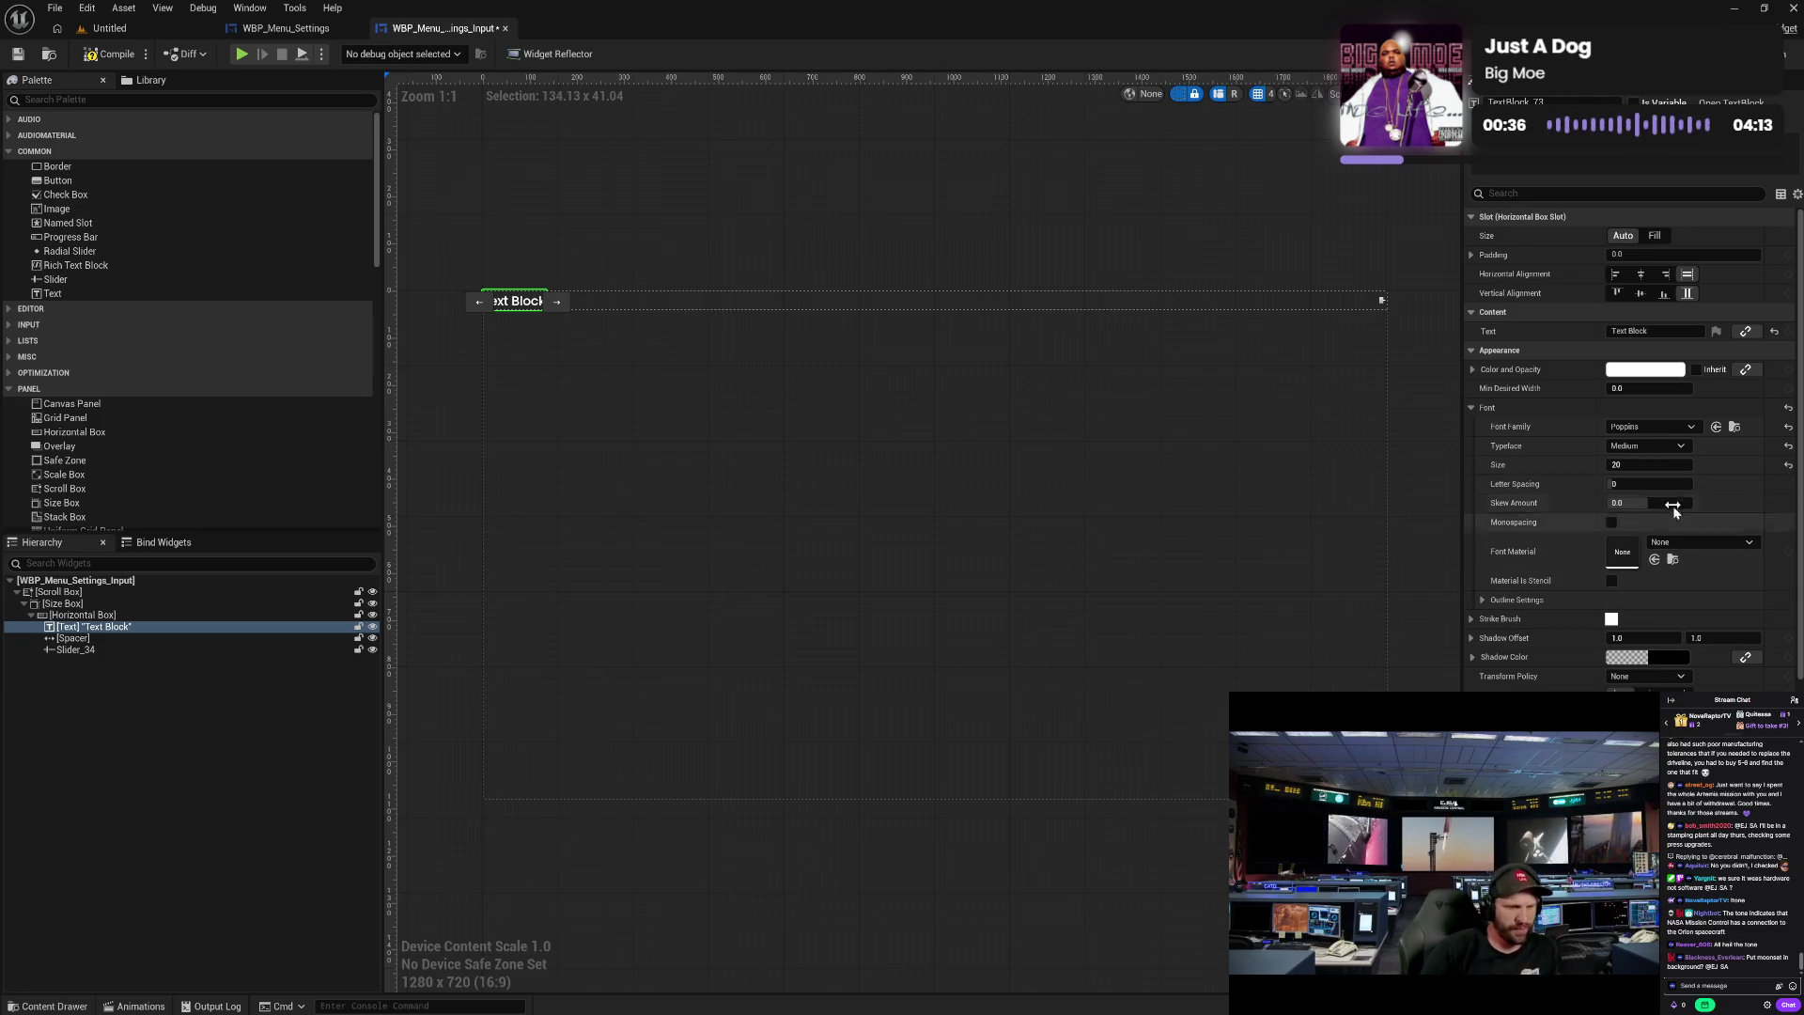
{"action": "left_click", "coordinate": [1651, 447]}
{"action": "left_click", "coordinate": [1655, 567]}
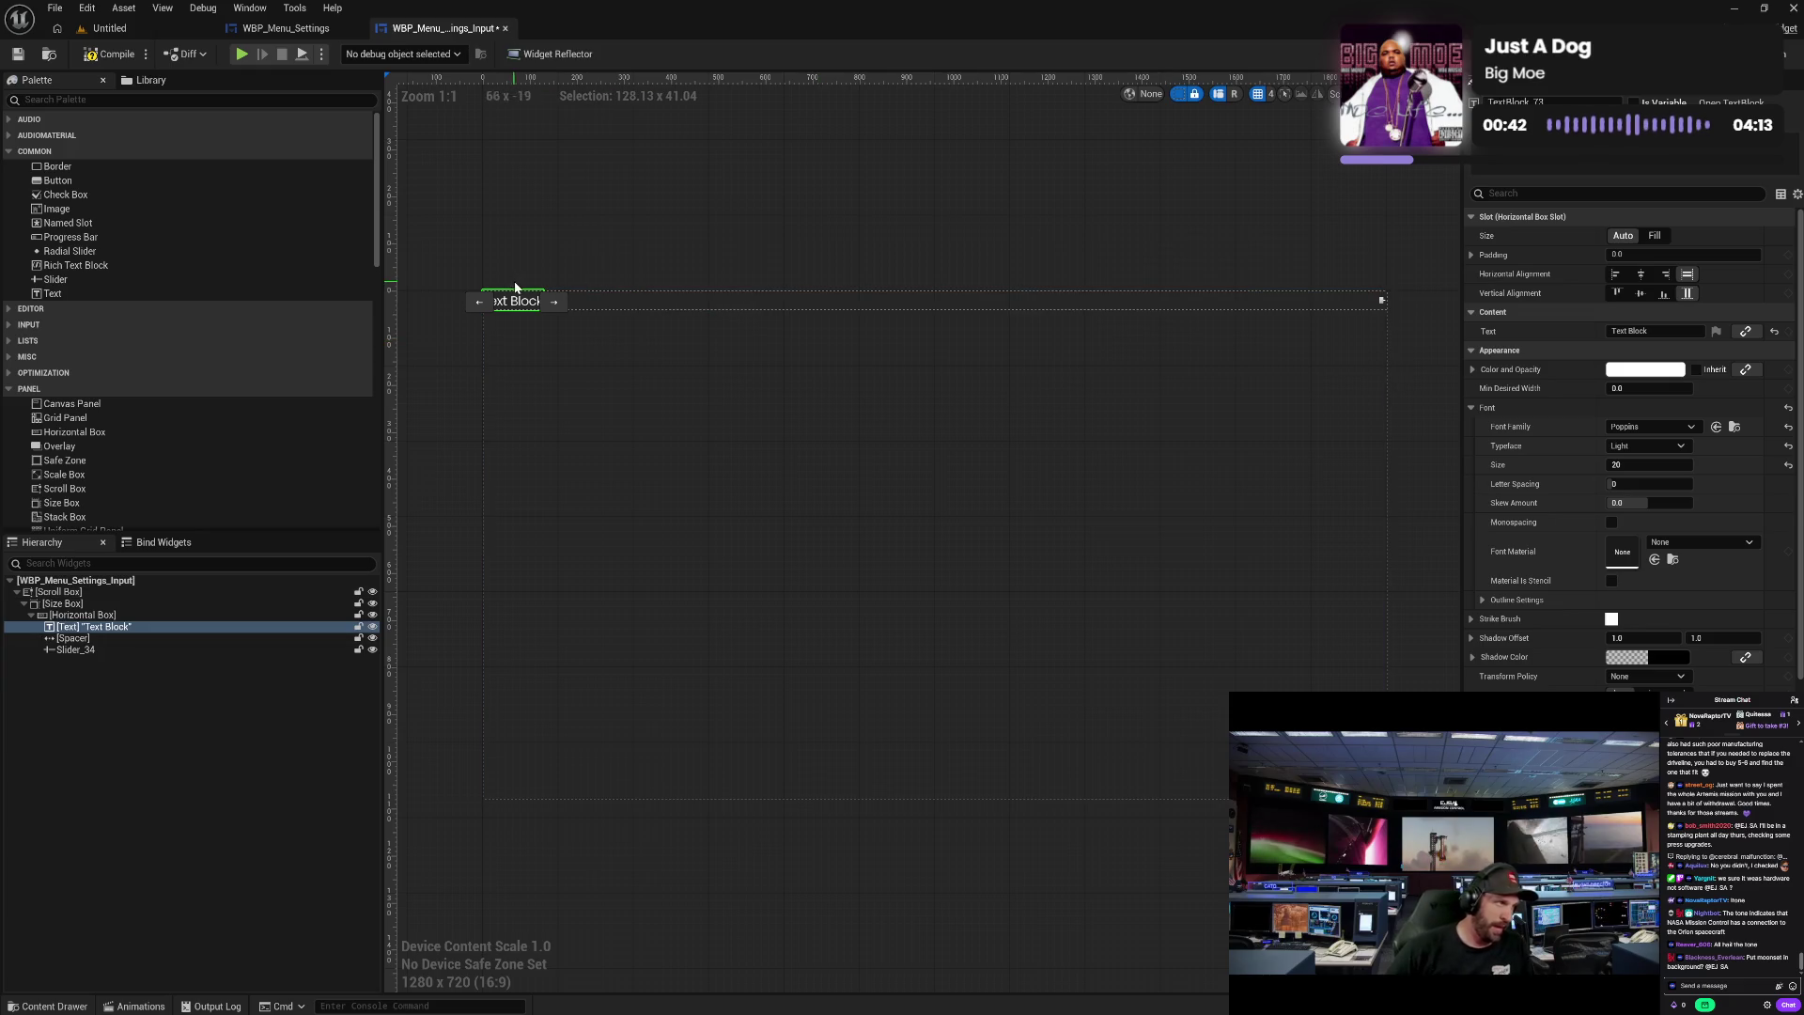
{"action": "scroll", "coordinate": [523, 294], "scroll_direction": "up", "scroll_amount": 1}
{"action": "scroll", "coordinate": [522, 294], "scroll_direction": "up", "scroll_amount": 5}
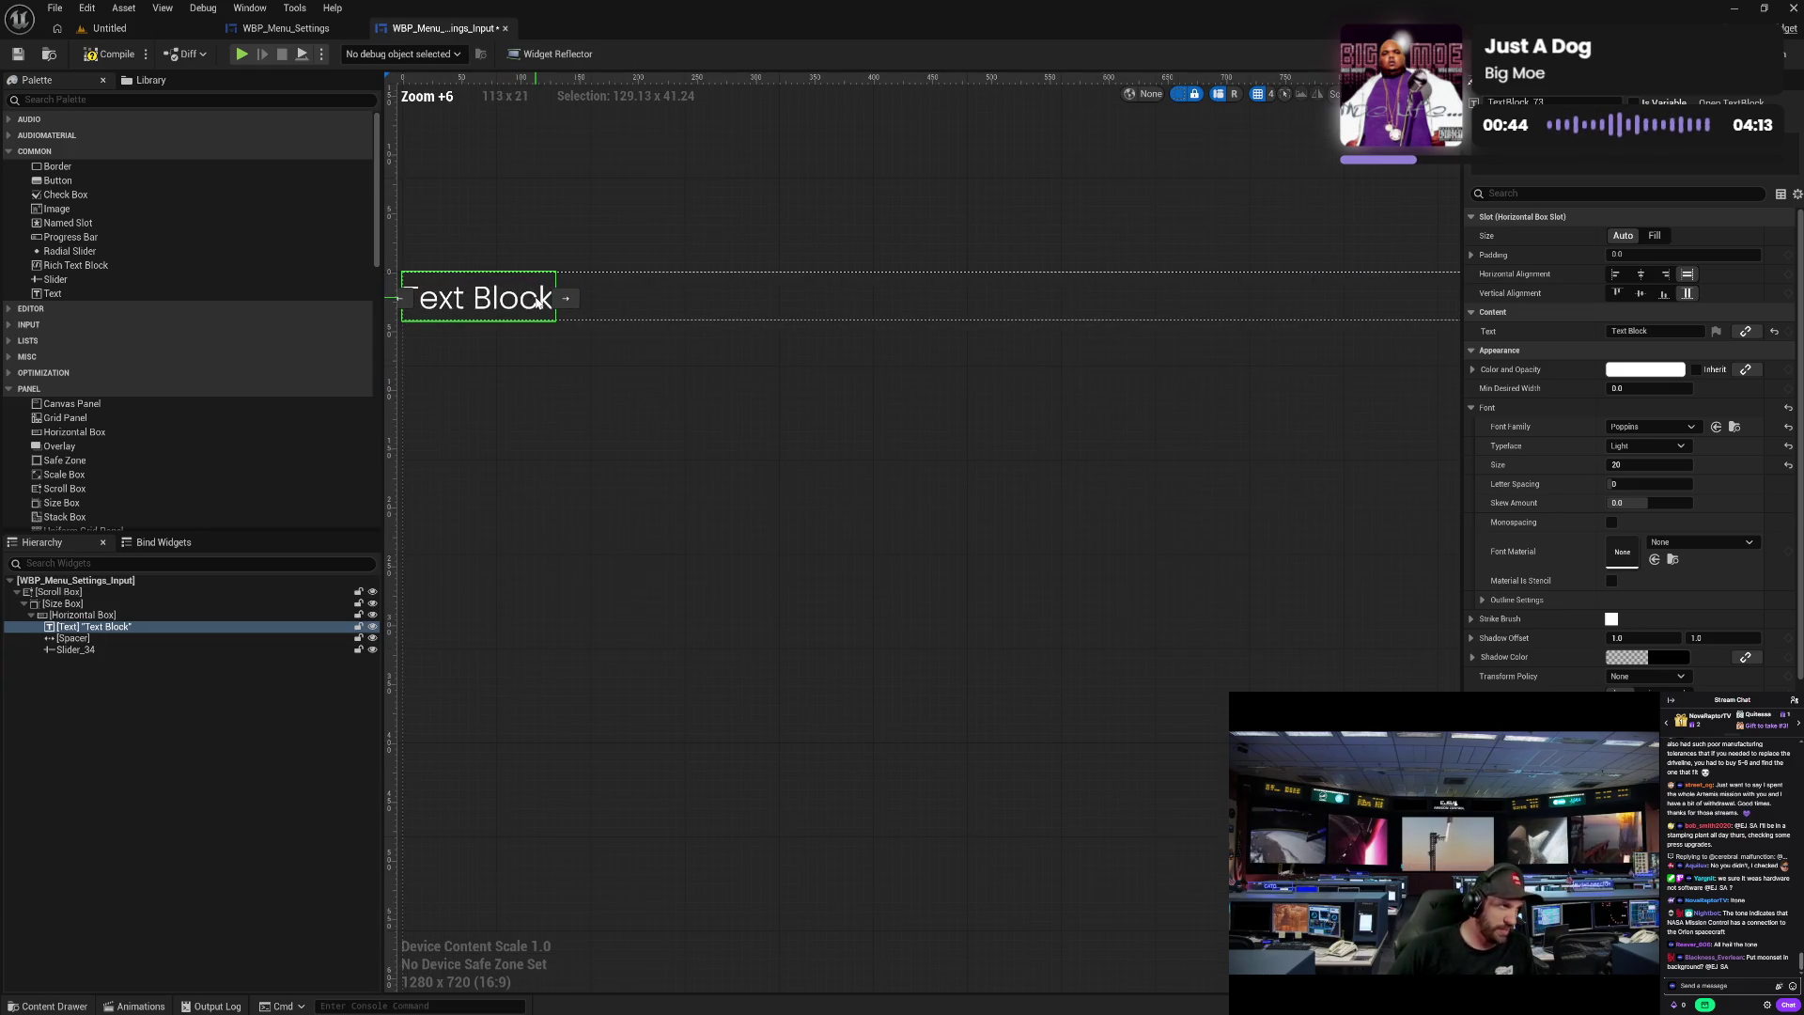
{"action": "scroll", "coordinate": [540, 317], "scroll_direction": "down", "scroll_amount": 8}
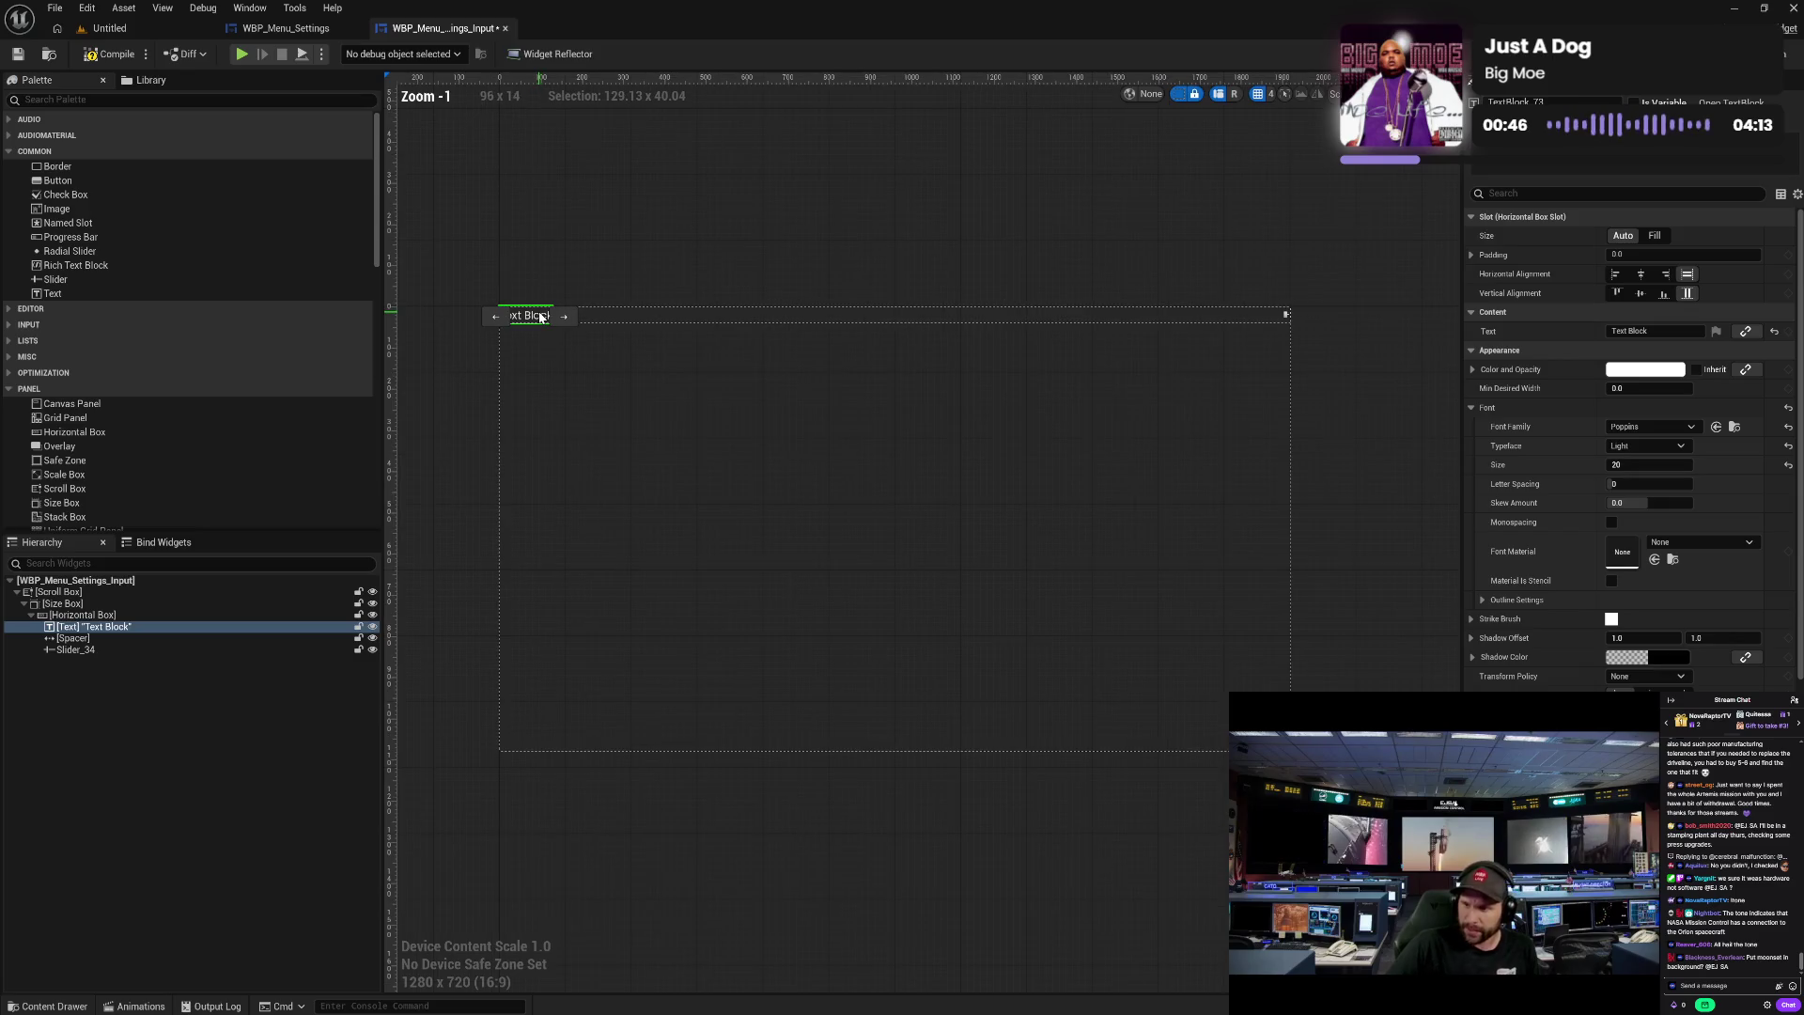
{"action": "scroll", "coordinate": [541, 317], "scroll_direction": "up", "scroll_amount": 2}
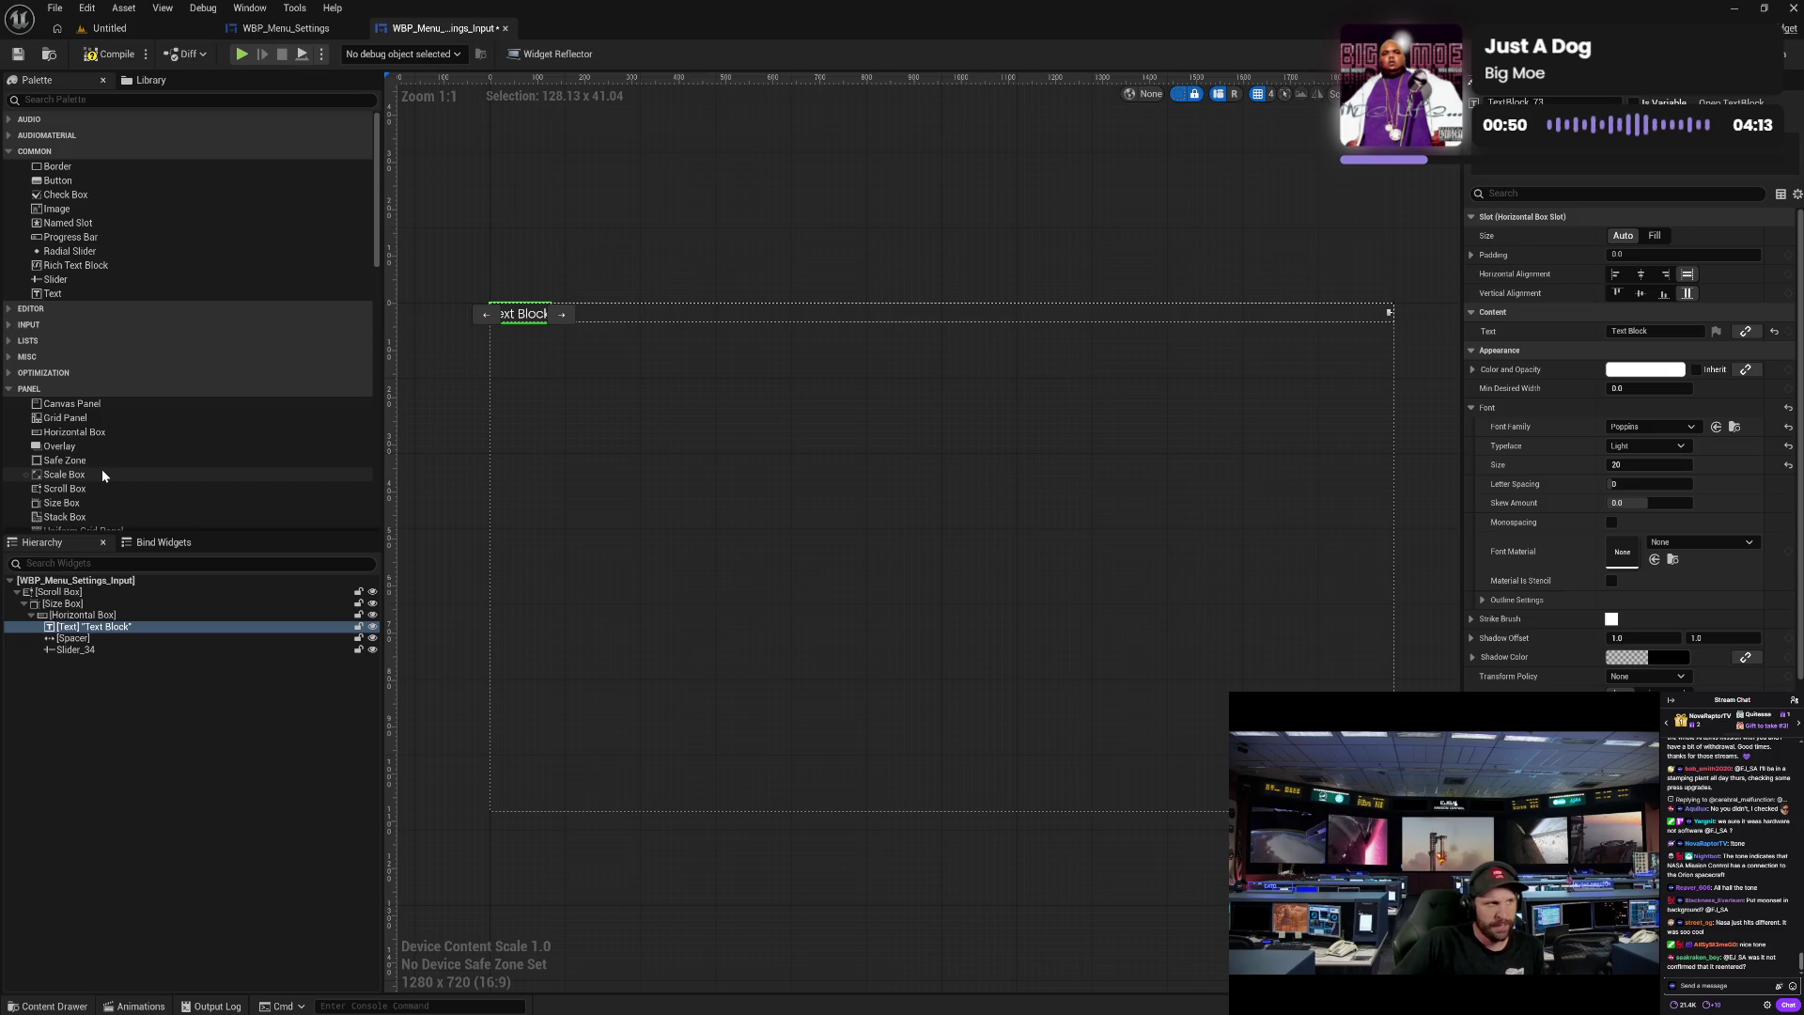
{"action": "scroll", "coordinate": [104, 467], "scroll_direction": "down", "scroll_amount": 1}
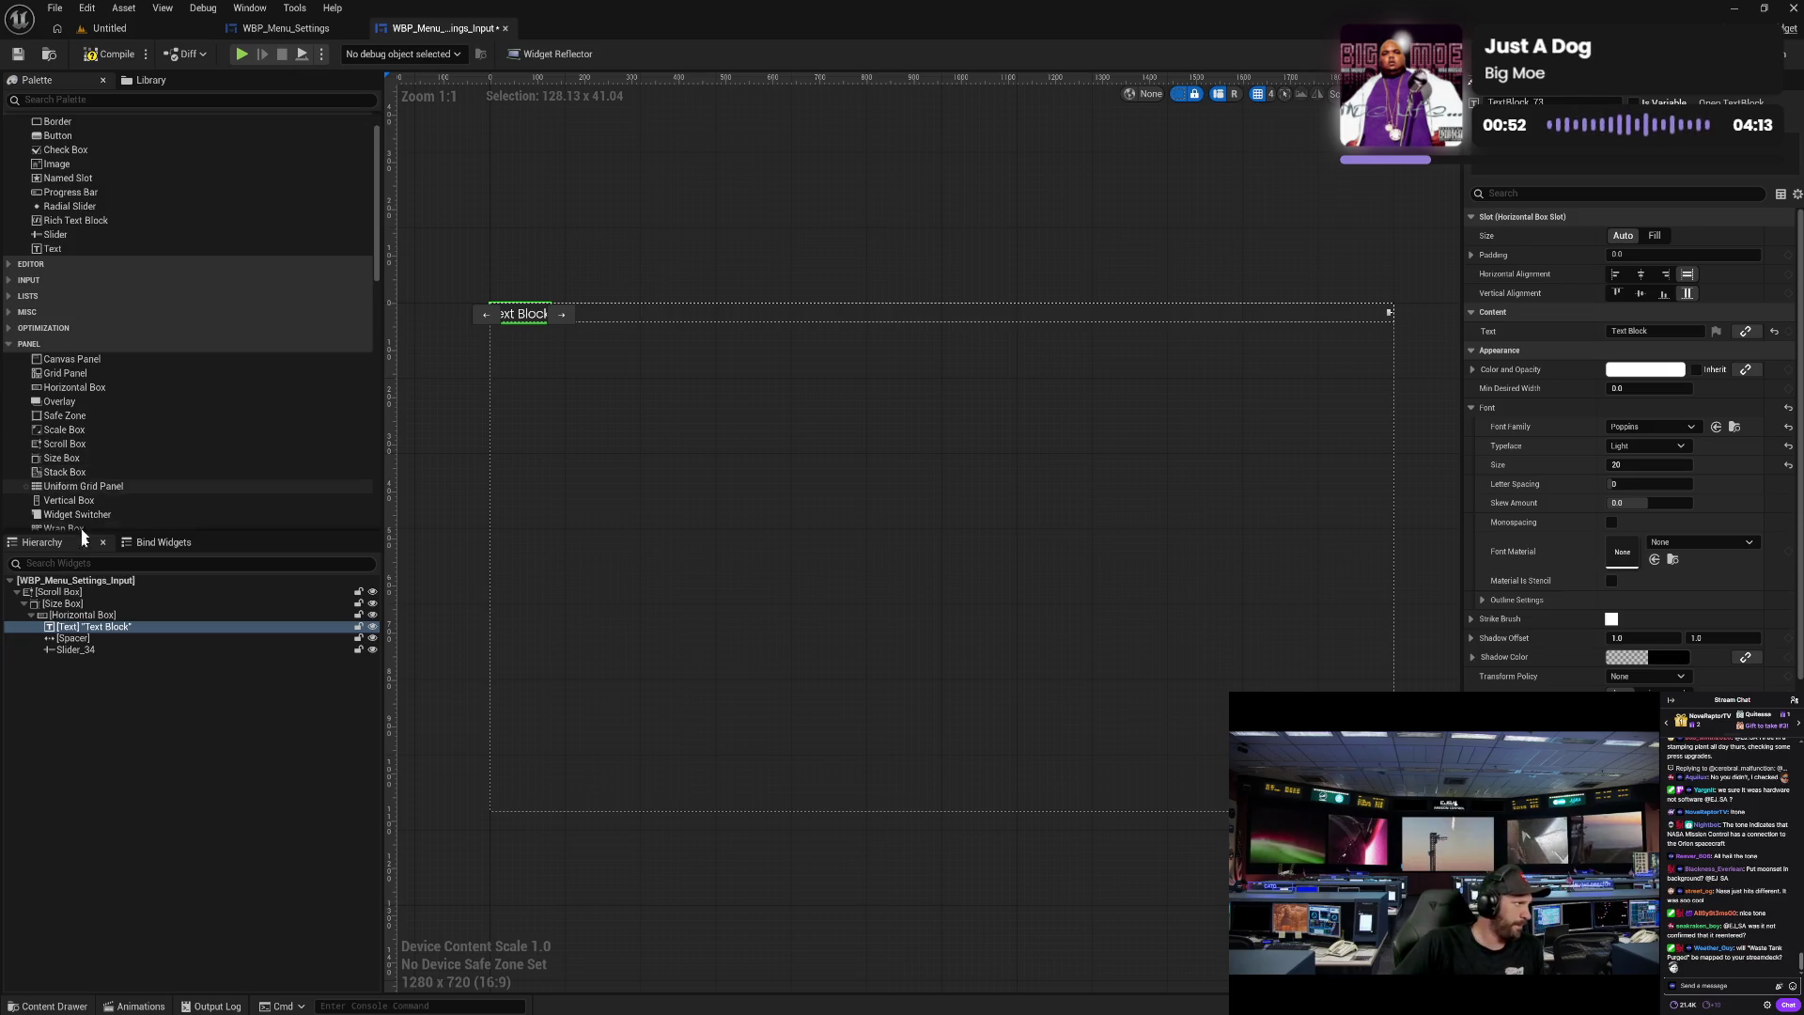
{"action": "left_click", "coordinate": [85, 650]}
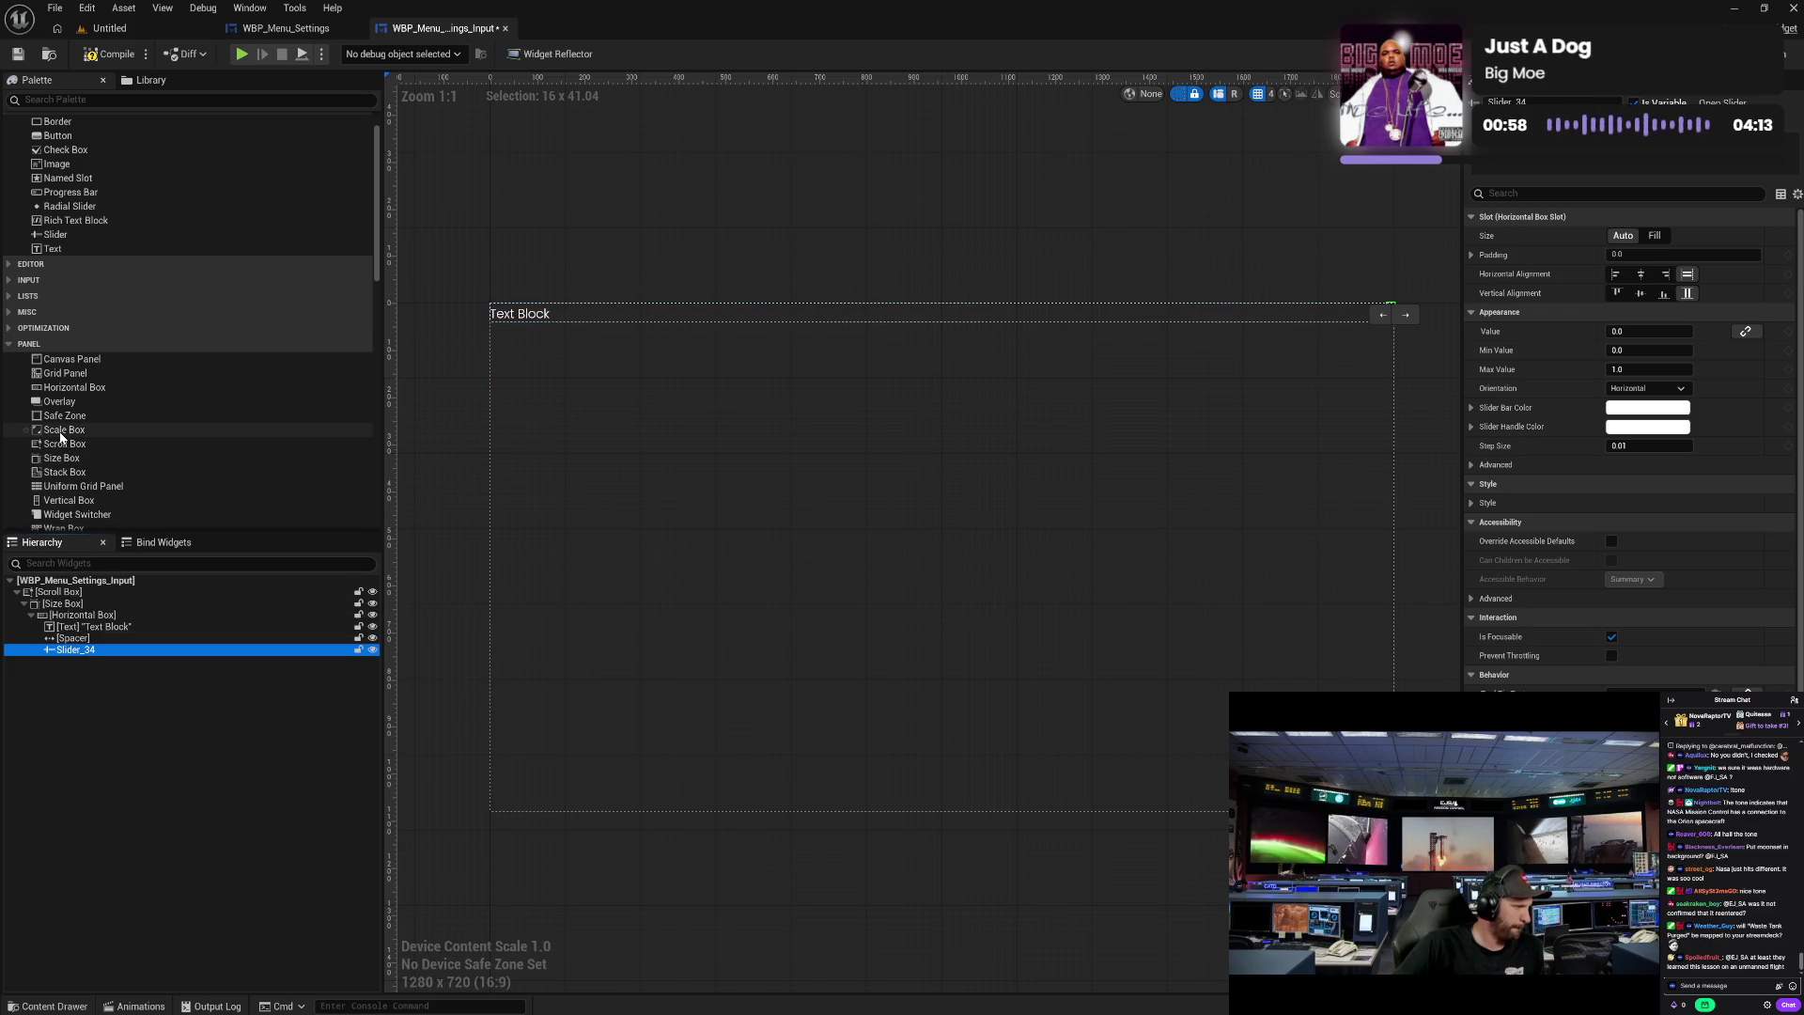
- Wrap Slider_34 in a Size Box with a 250 width override and compile the widget
{"action": "left_click_drag", "start_coordinate": [61, 457], "coordinate": [81, 652]}
{"action": "left_click", "coordinate": [81, 649]}
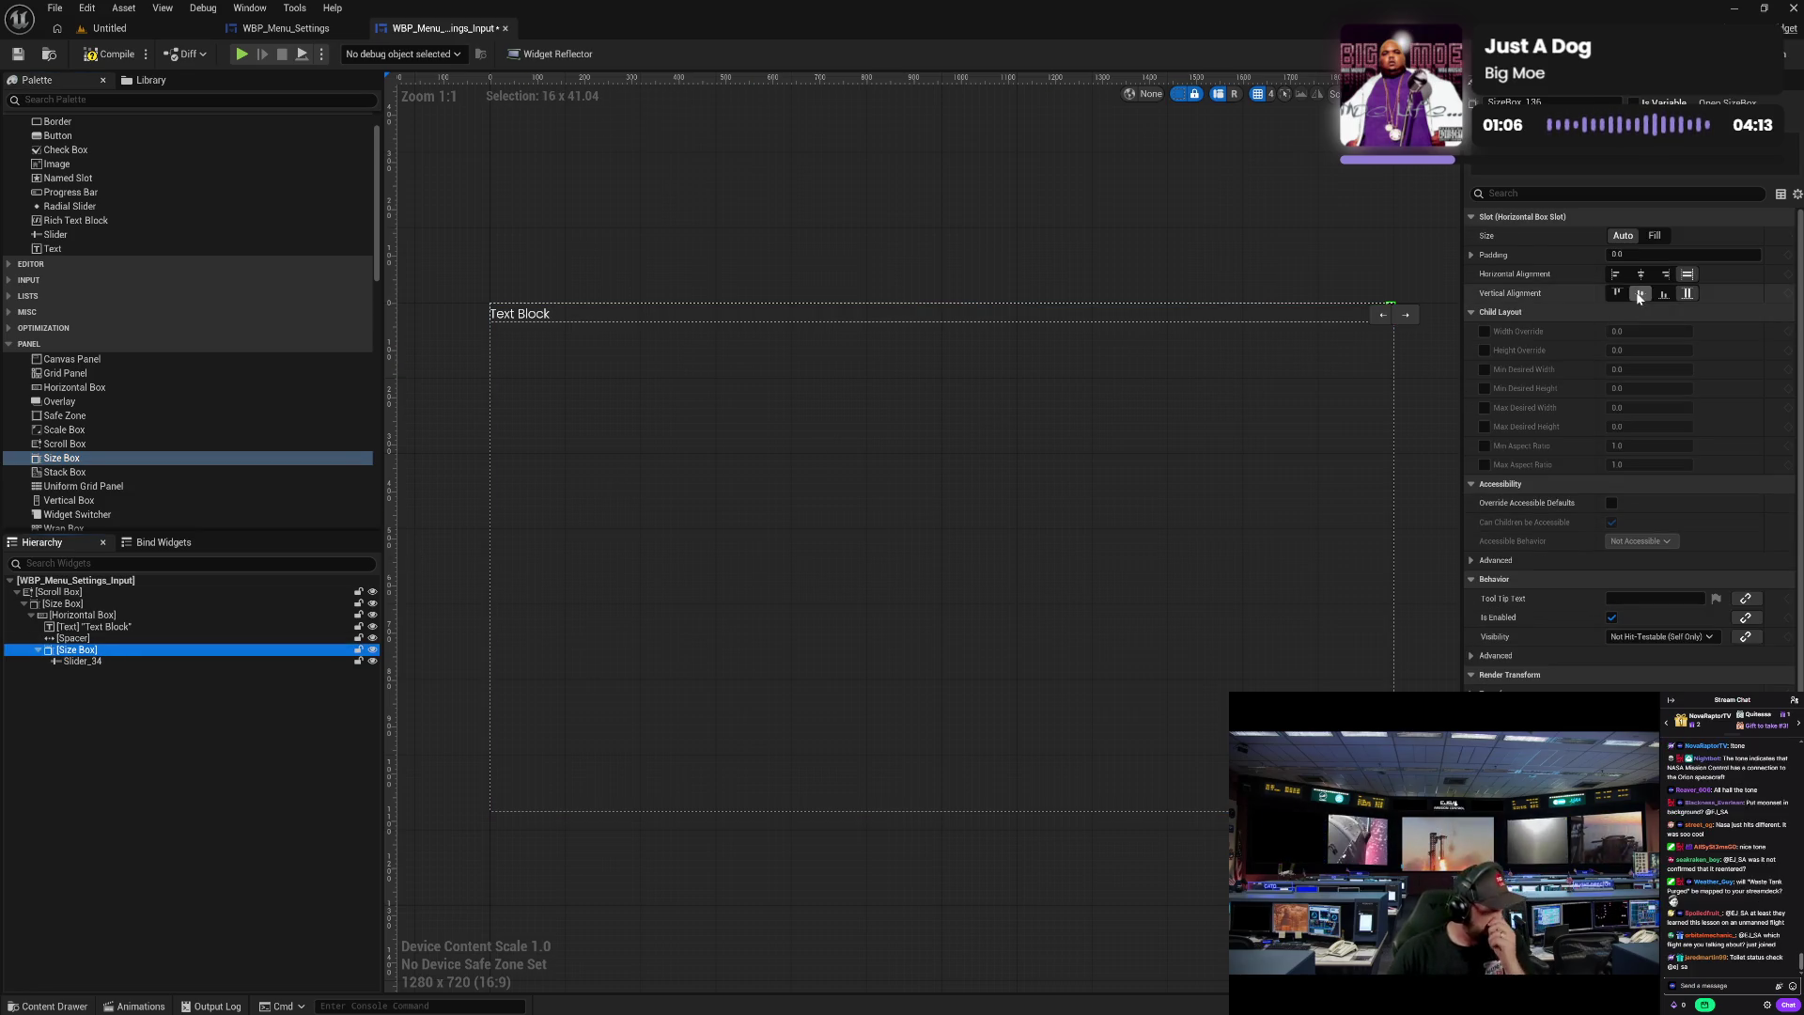
{"action": "left_click", "coordinate": [1485, 330]}
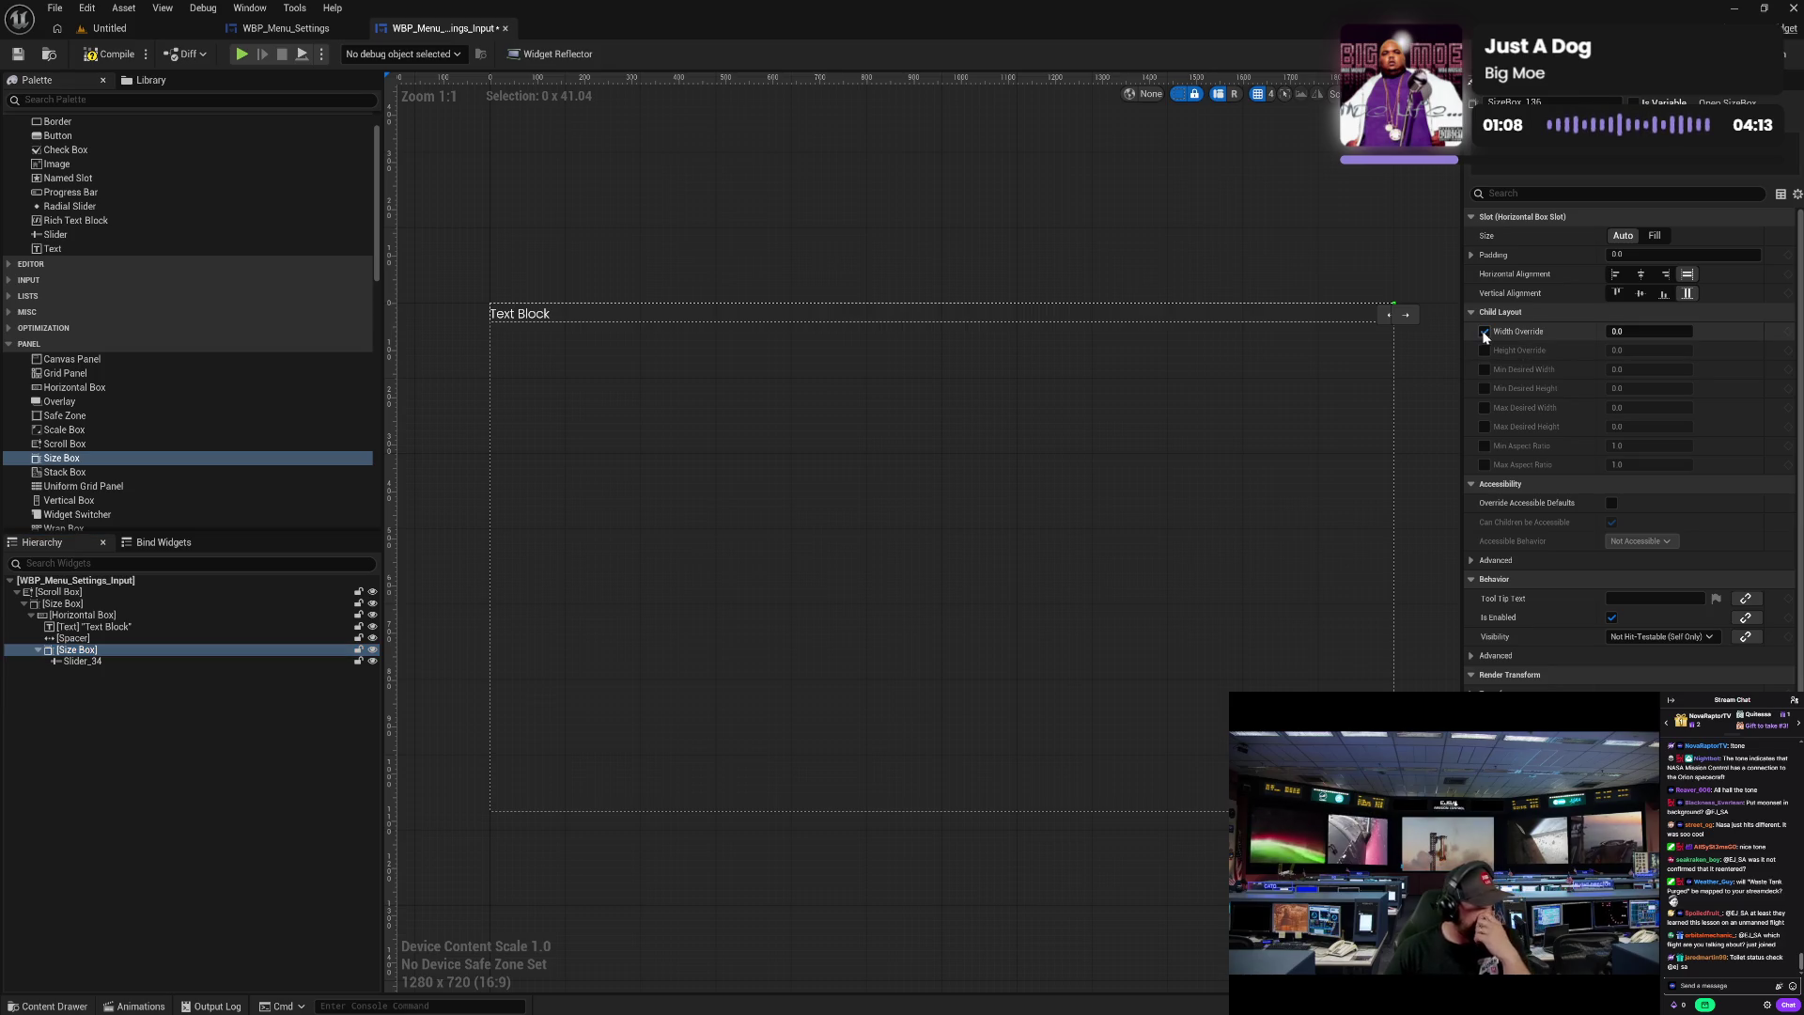
{"action": "left_click", "coordinate": [1636, 332]}
{"action": "type", "text": "250"}
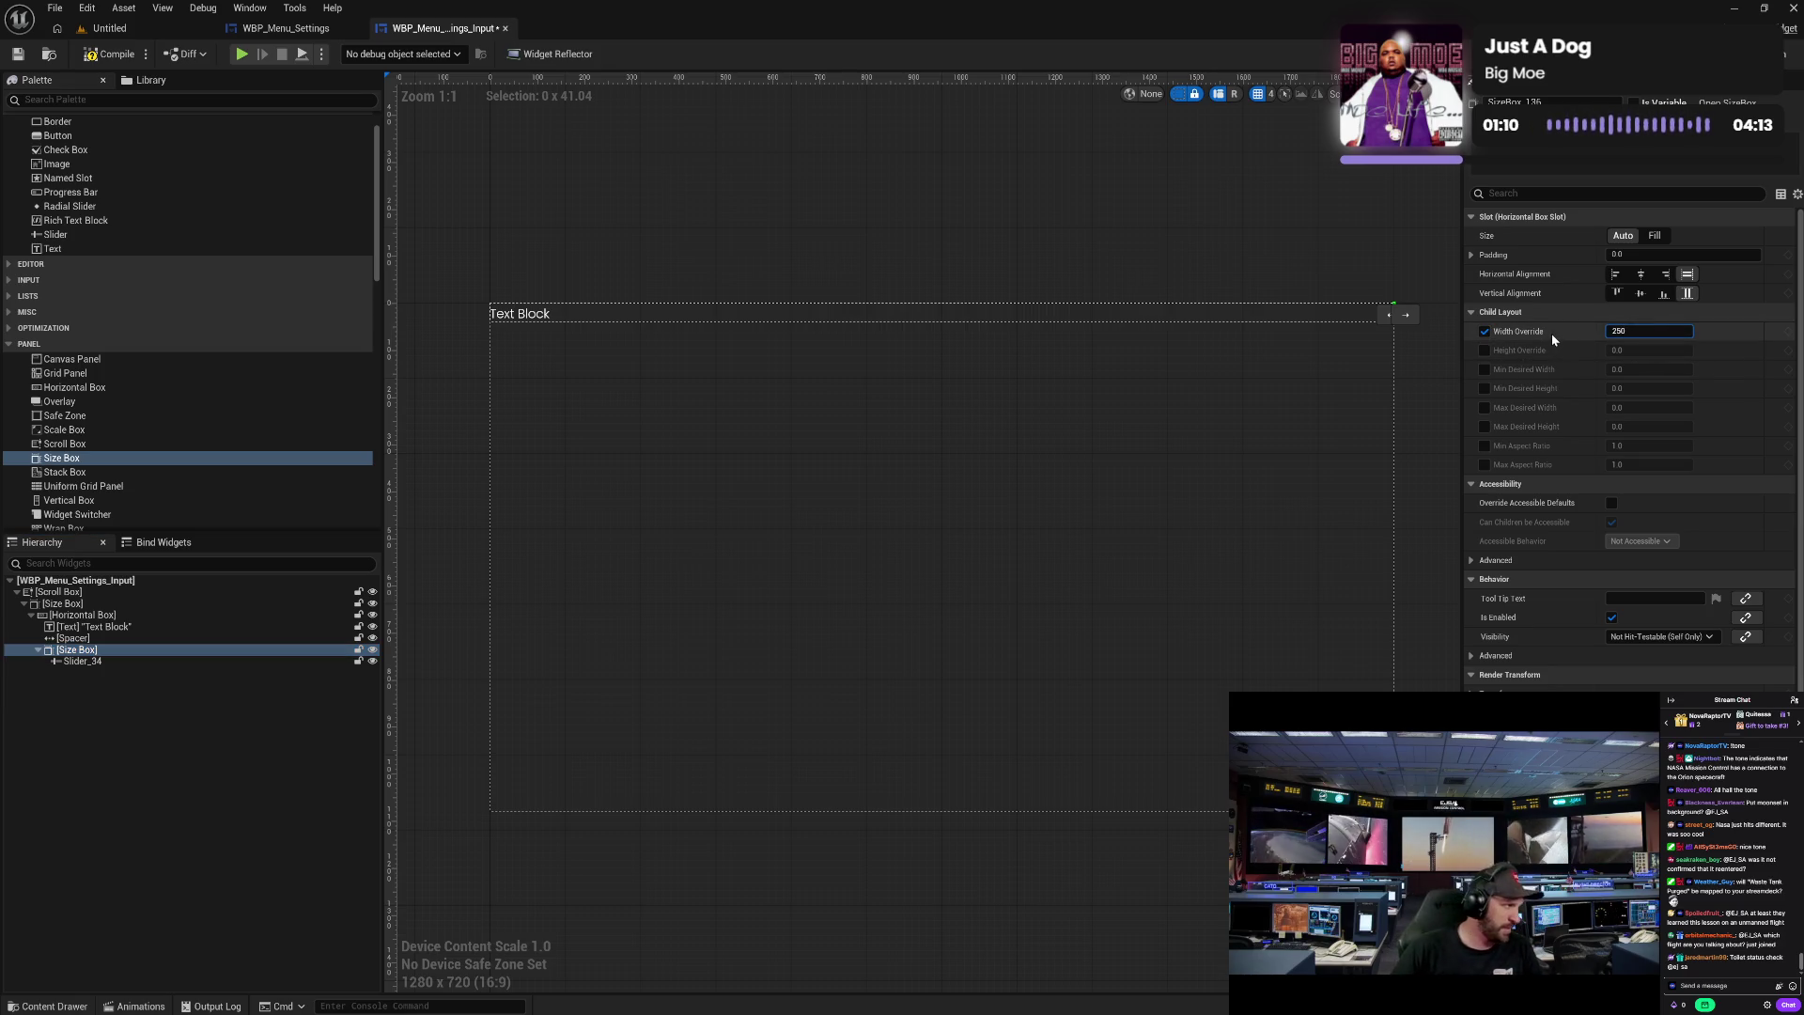
{"action": "key", "text": "Return"}
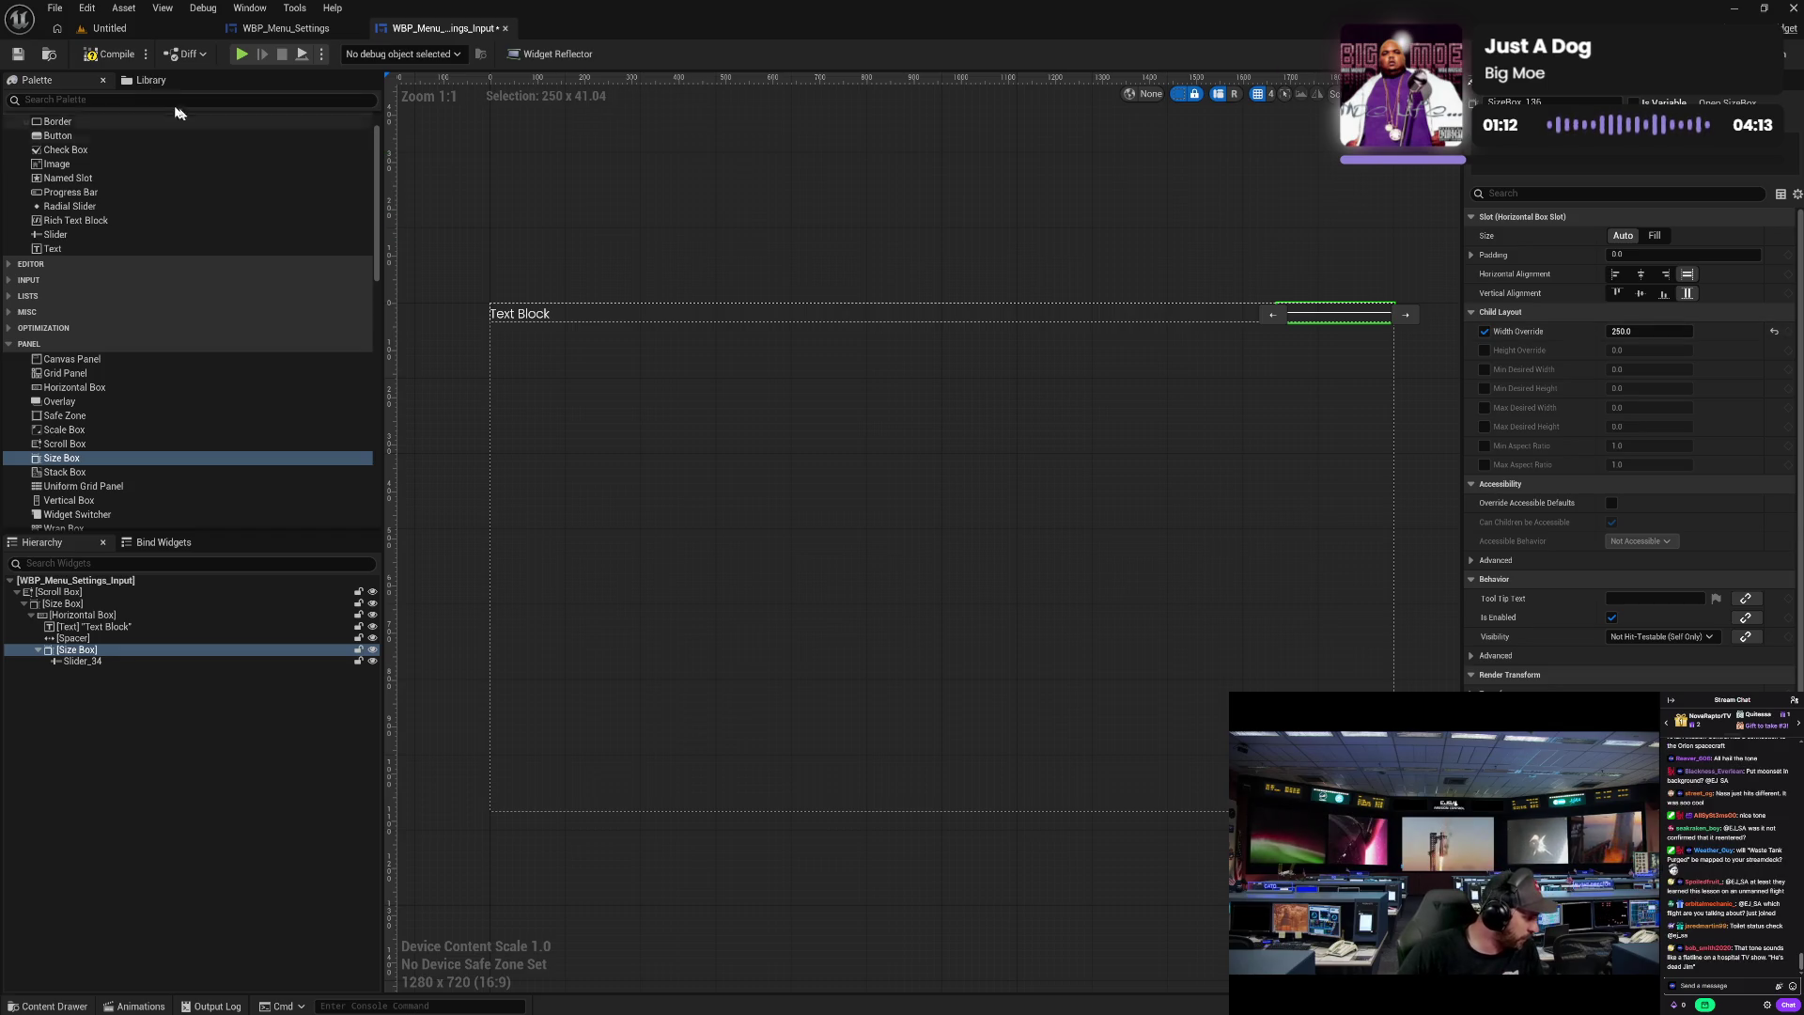
{"action": "left_click", "coordinate": [111, 54]}
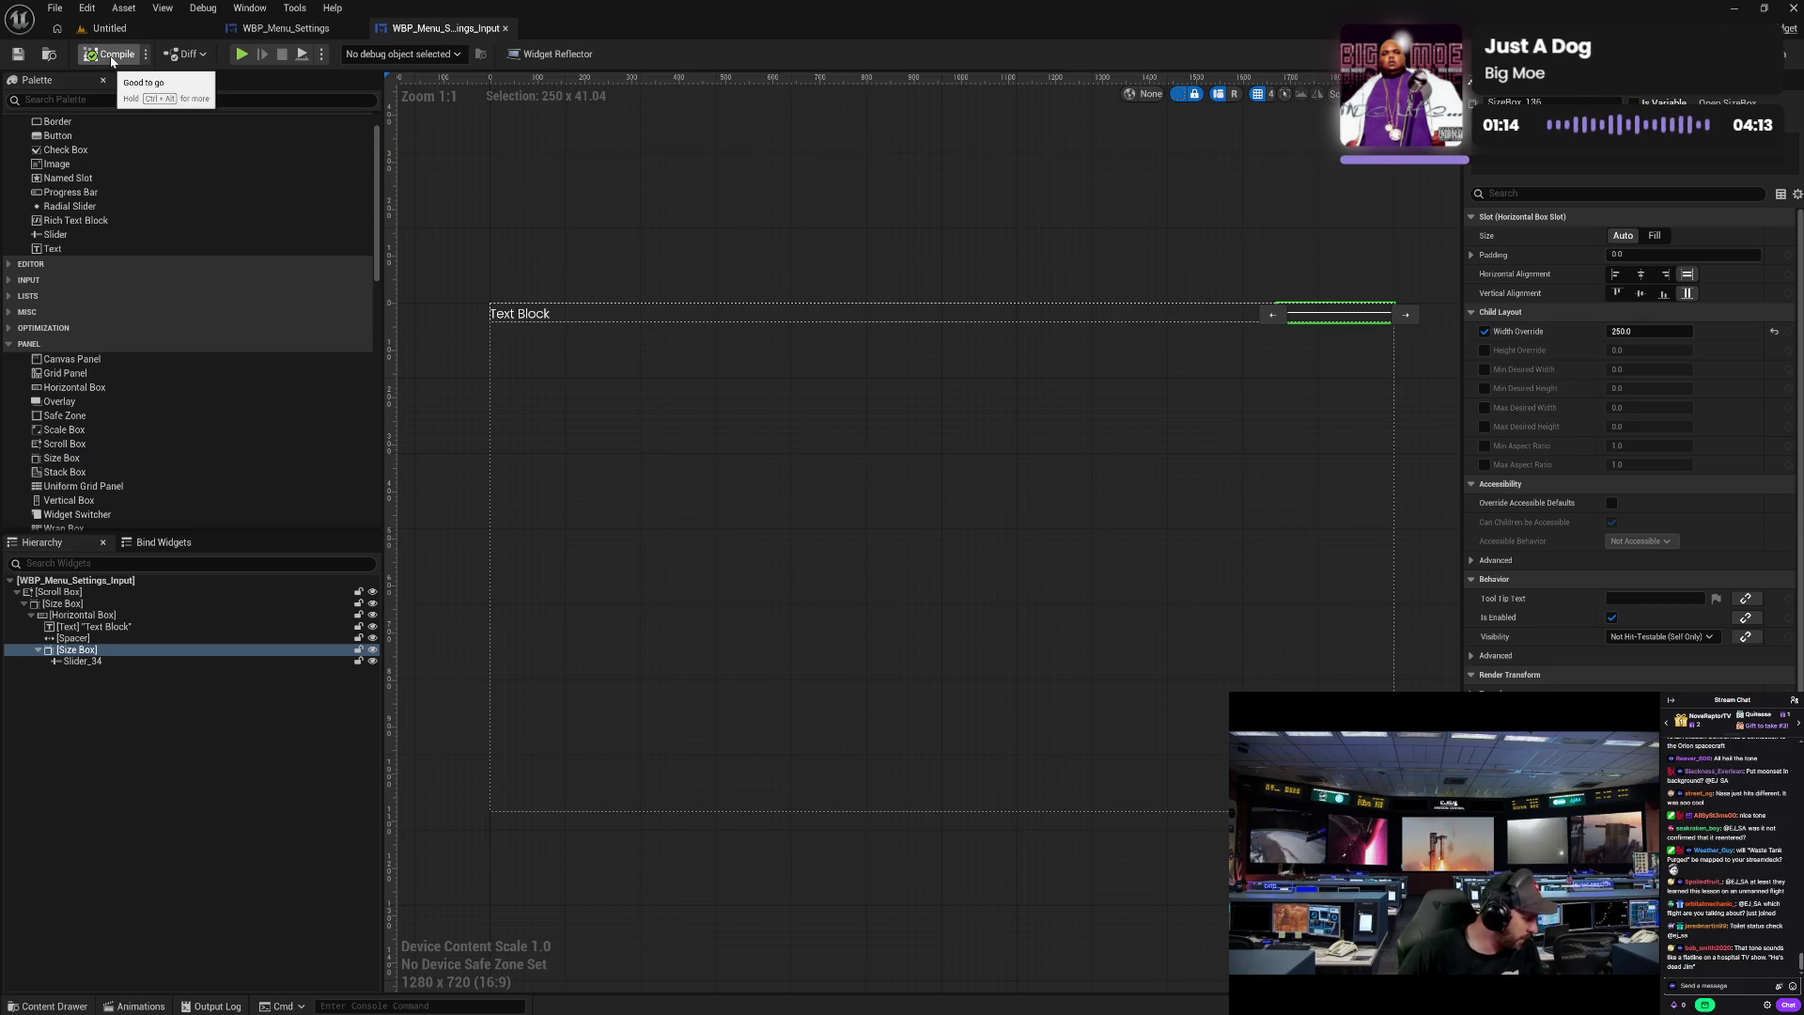
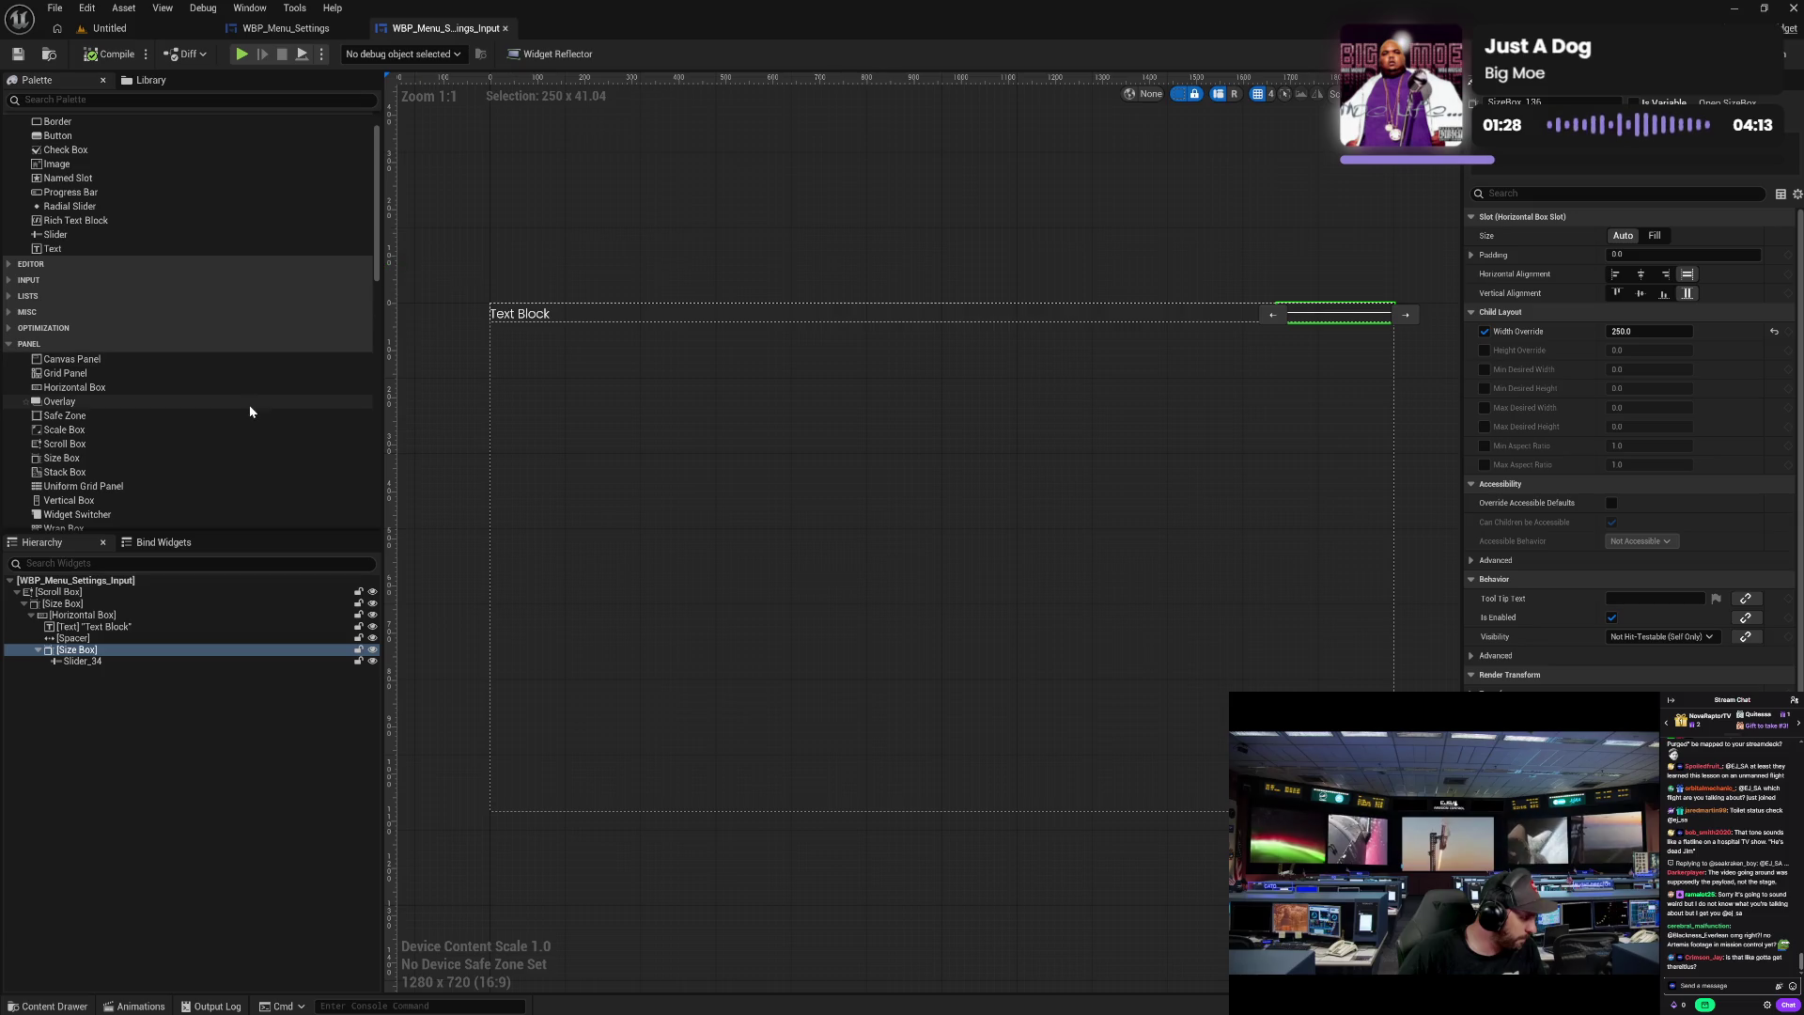
- With the row's Text Block selected, open BP_SaveGame_S from the Content System/Save folder
{"action": "left_click", "coordinate": [529, 314]}
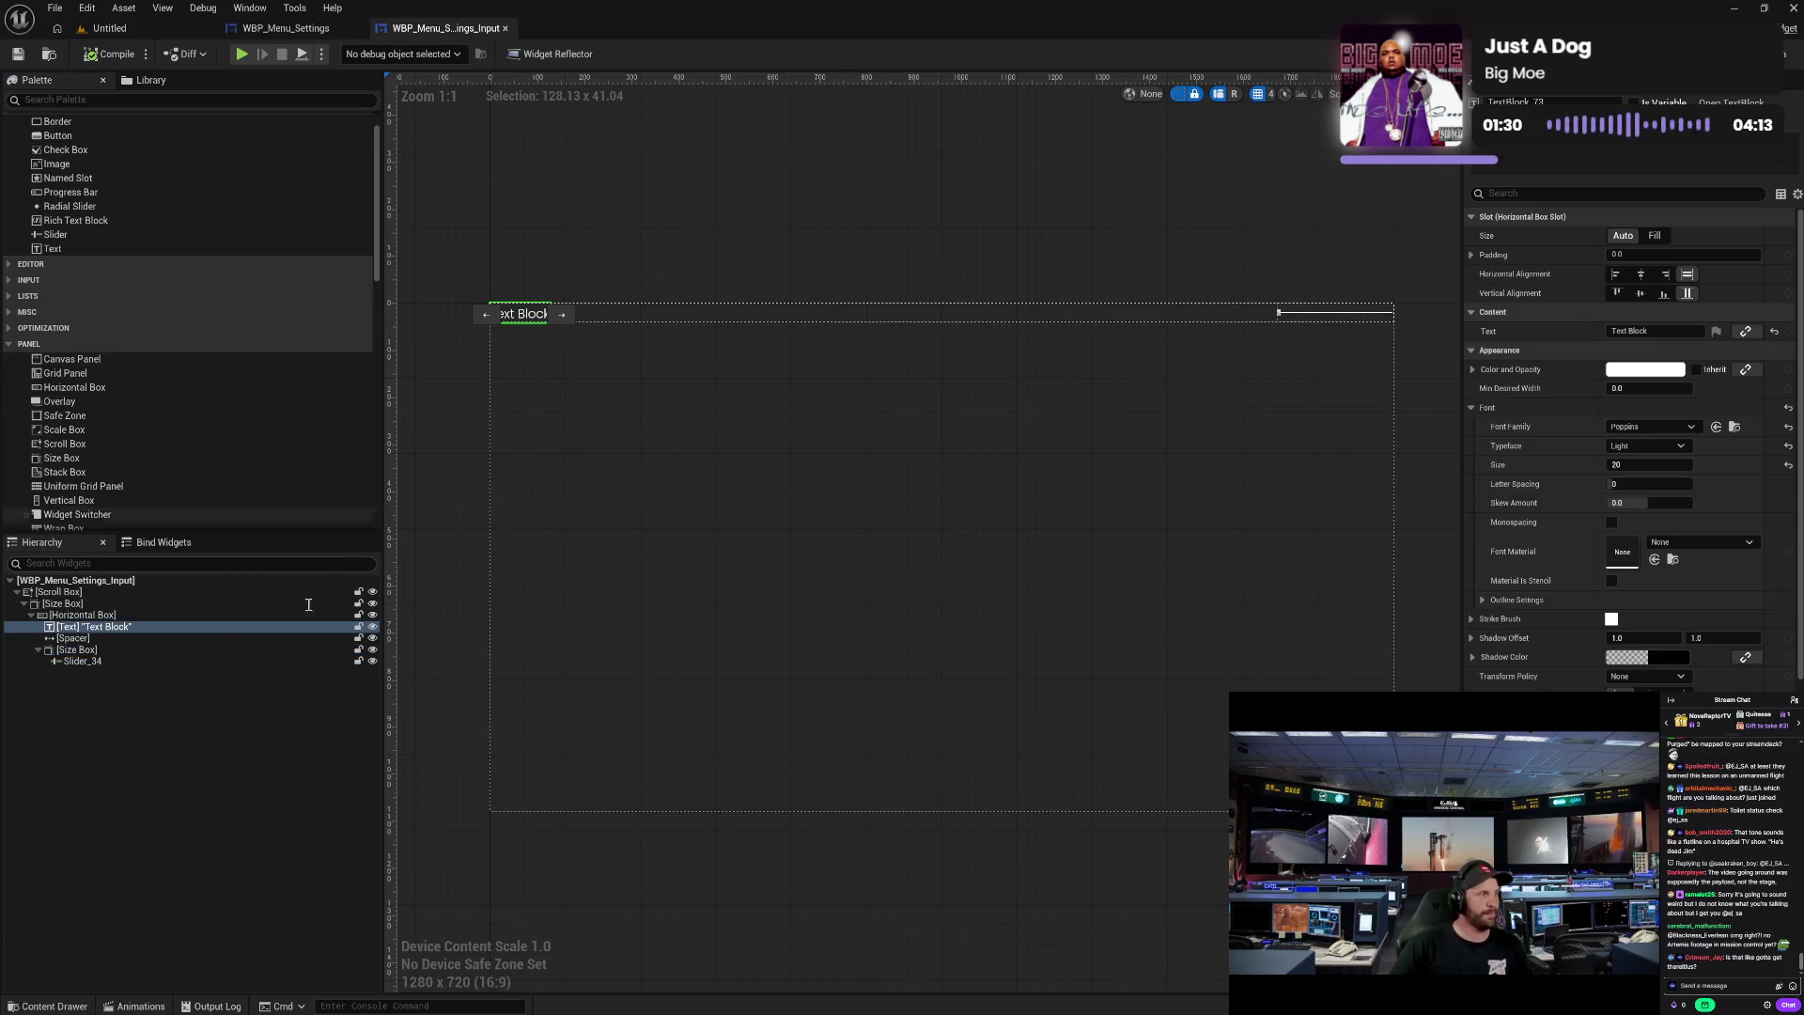
{"action": "left_click", "coordinate": [52, 1006]}
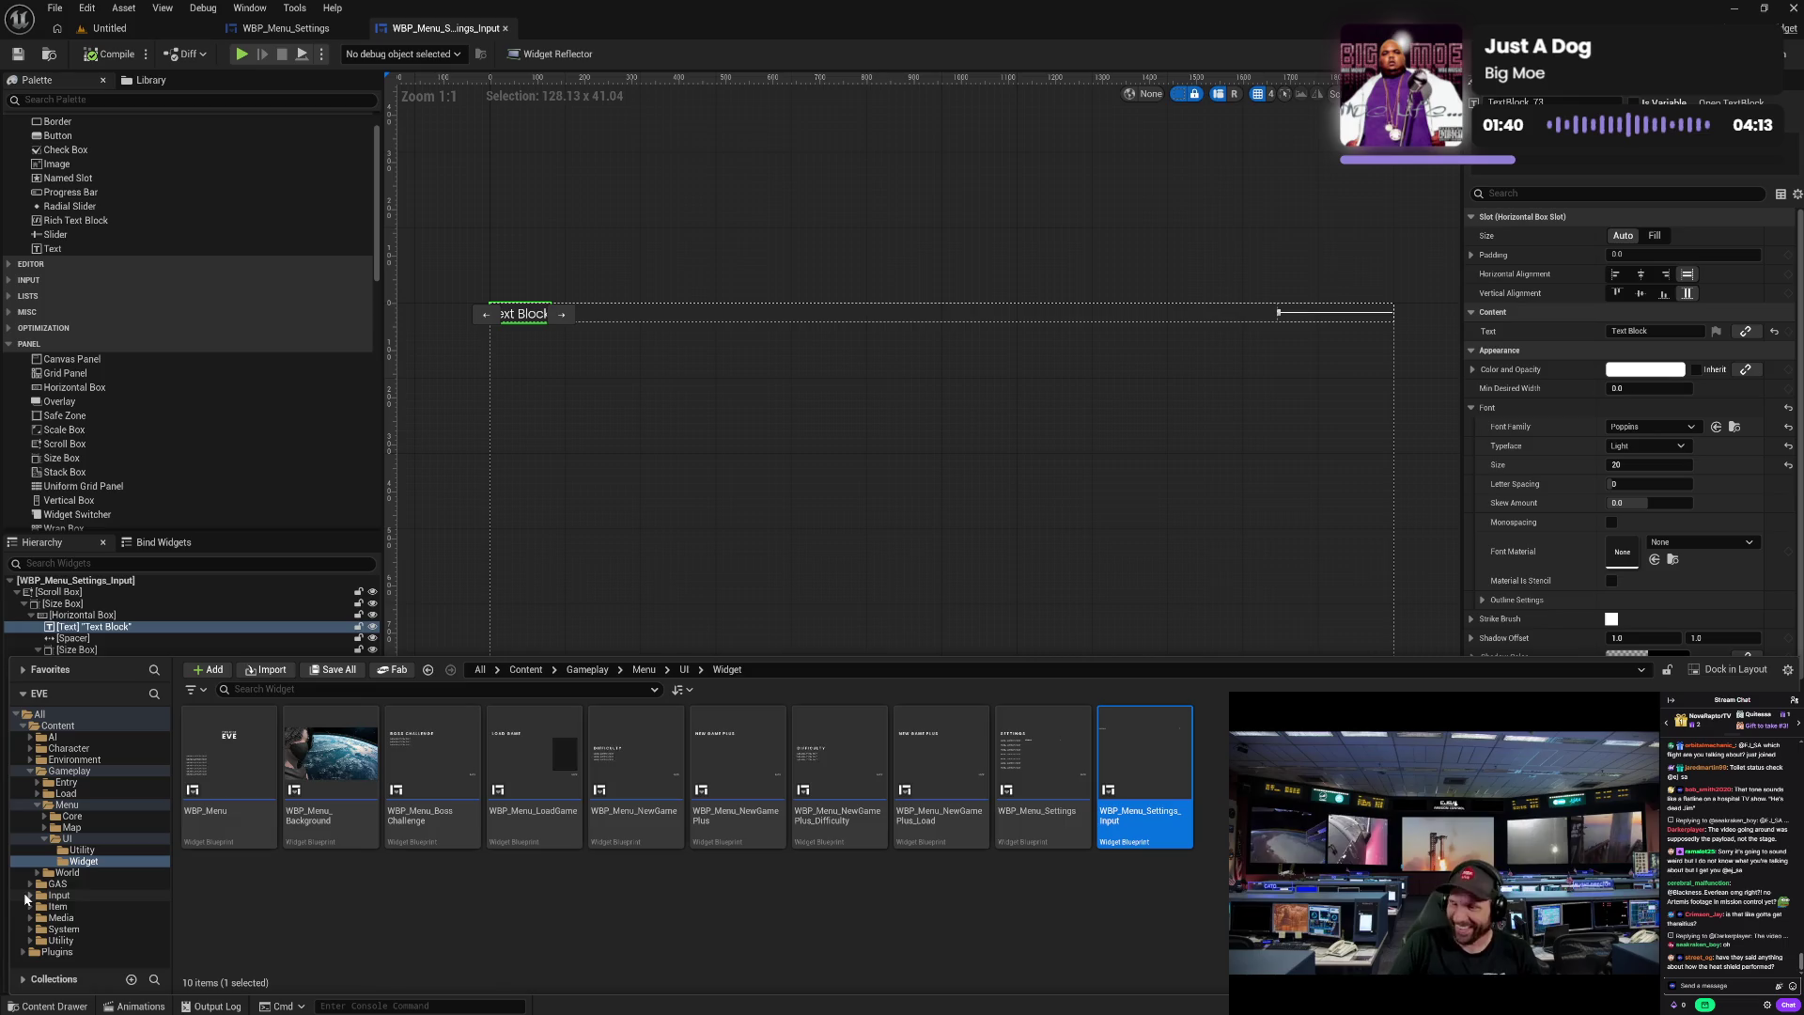
{"action": "left_click", "coordinate": [31, 928]}
{"action": "scroll", "coordinate": [104, 938], "scroll_direction": "down", "scroll_amount": 1}
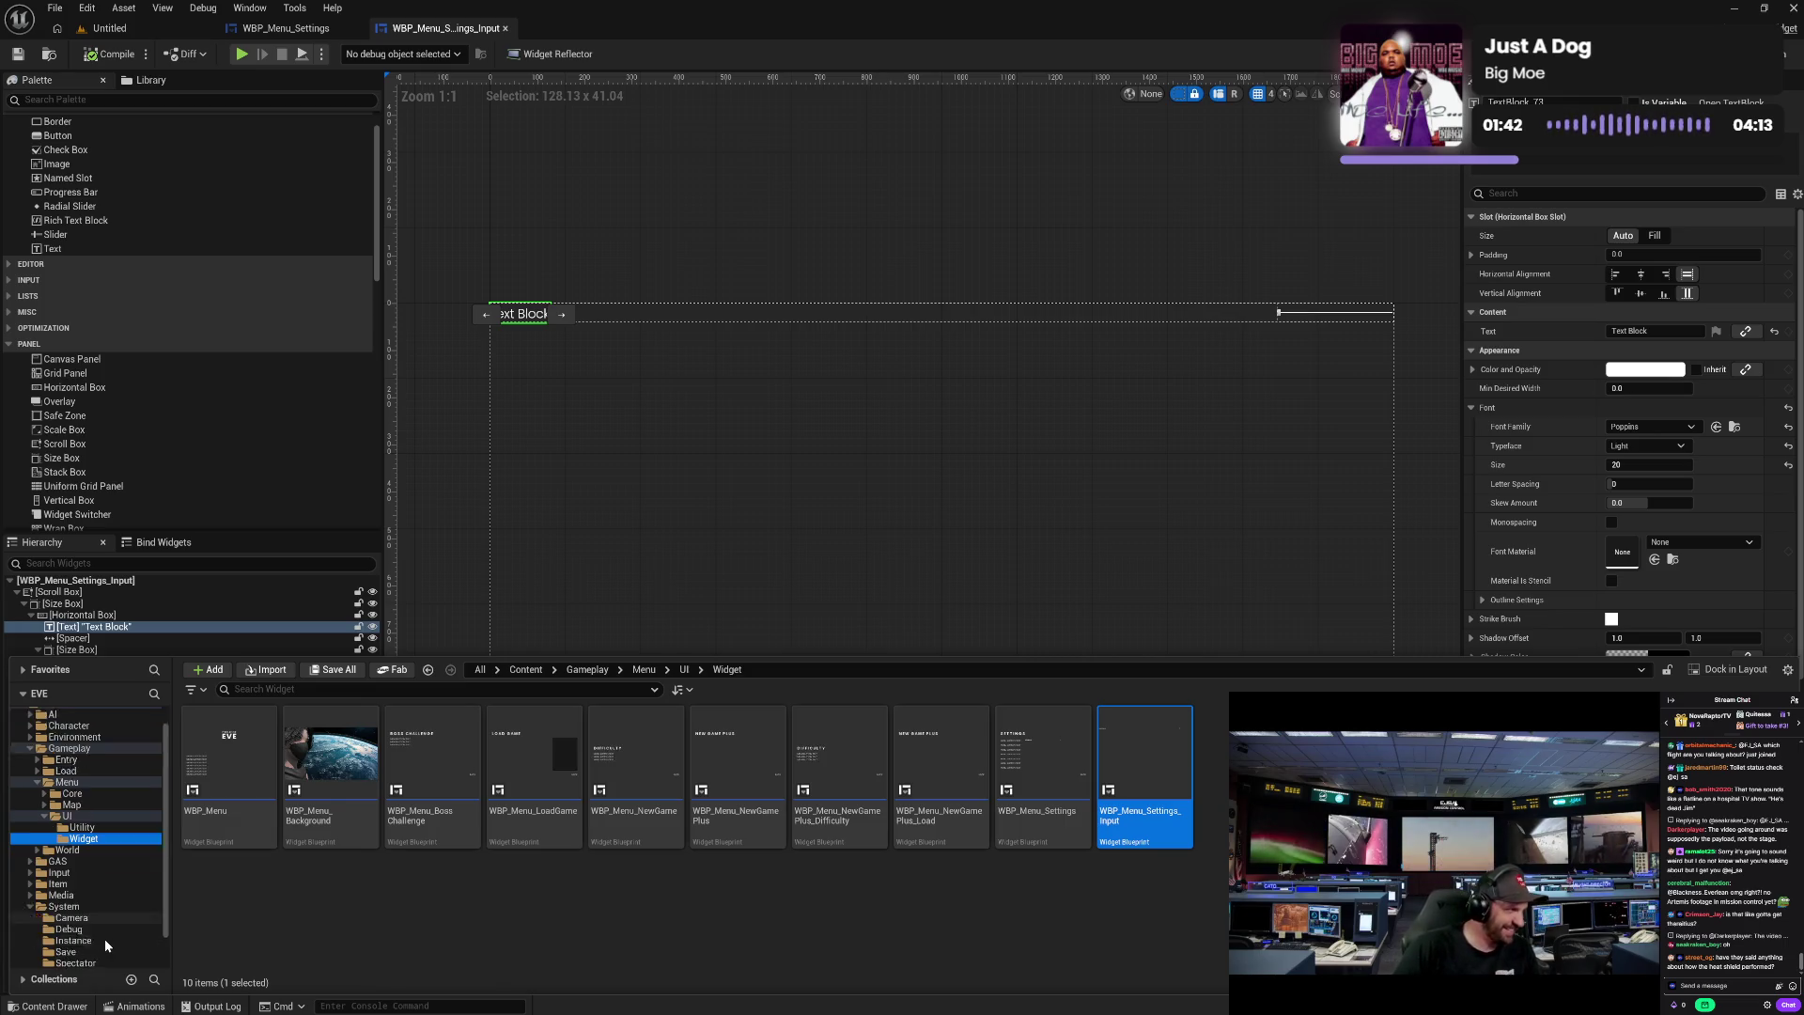
{"action": "scroll", "coordinate": [104, 939], "scroll_direction": "down", "scroll_amount": 2}
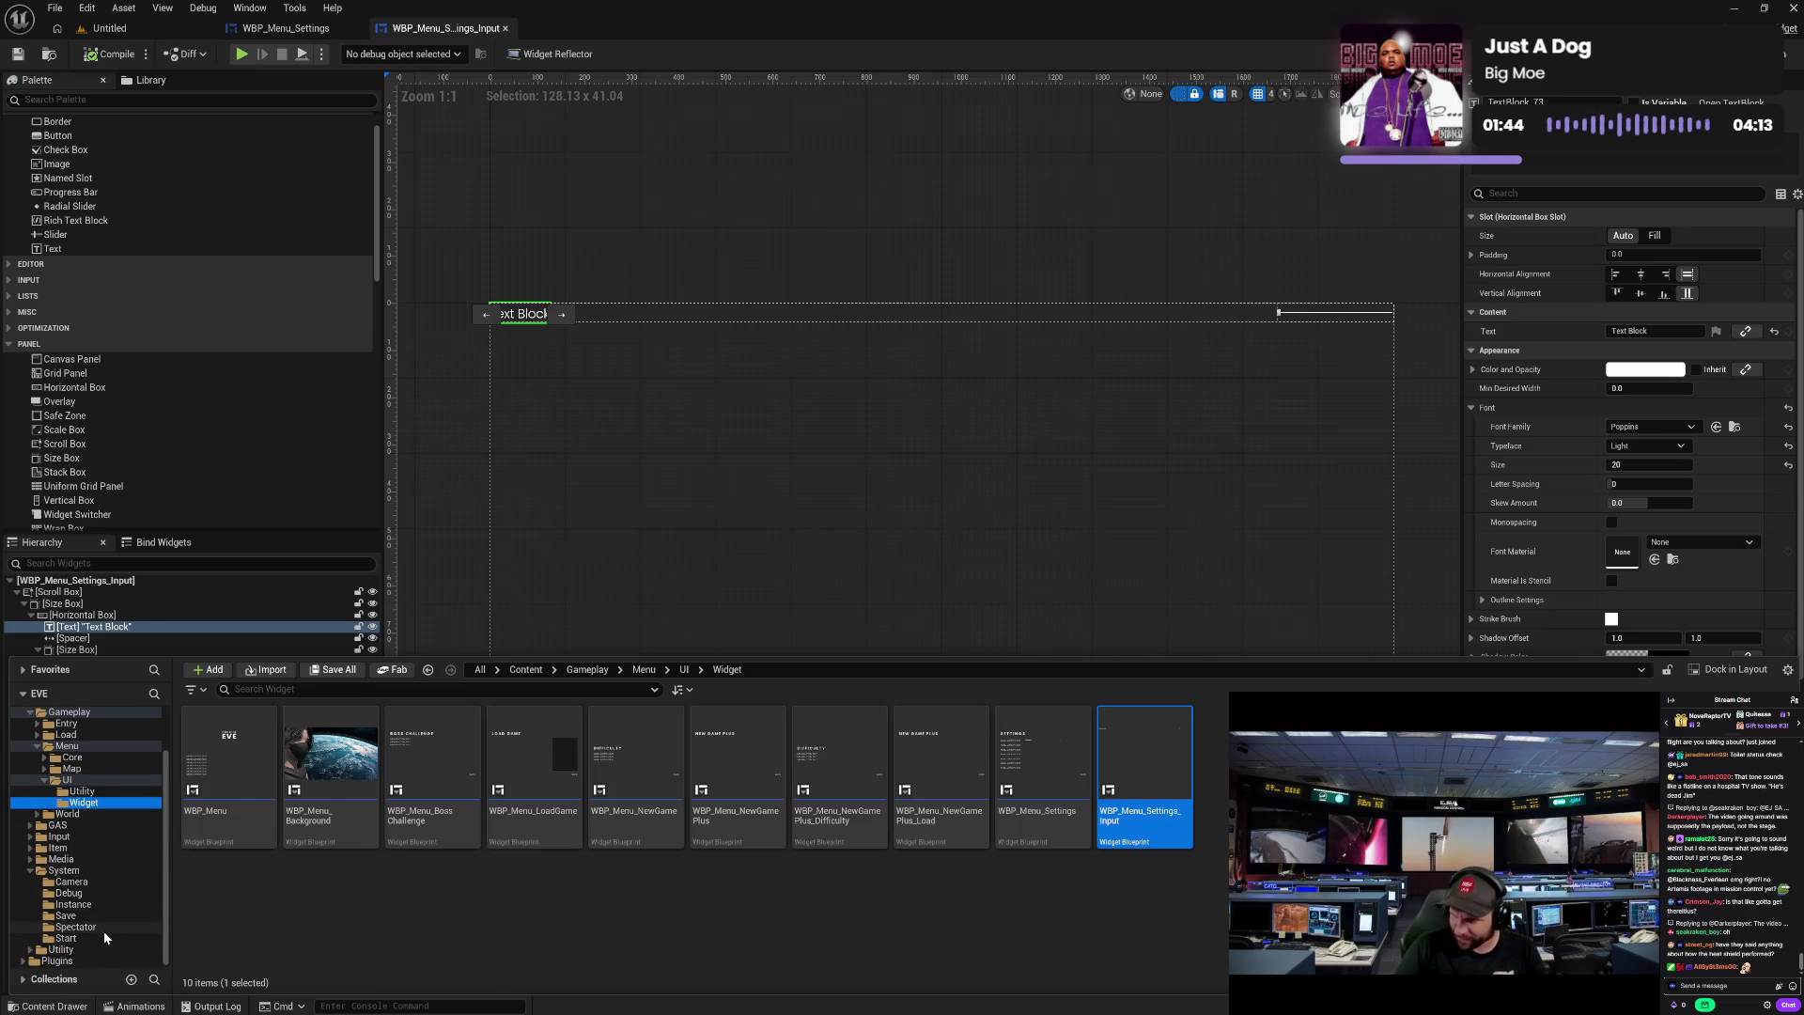
{"action": "left_click", "coordinate": [107, 919]}
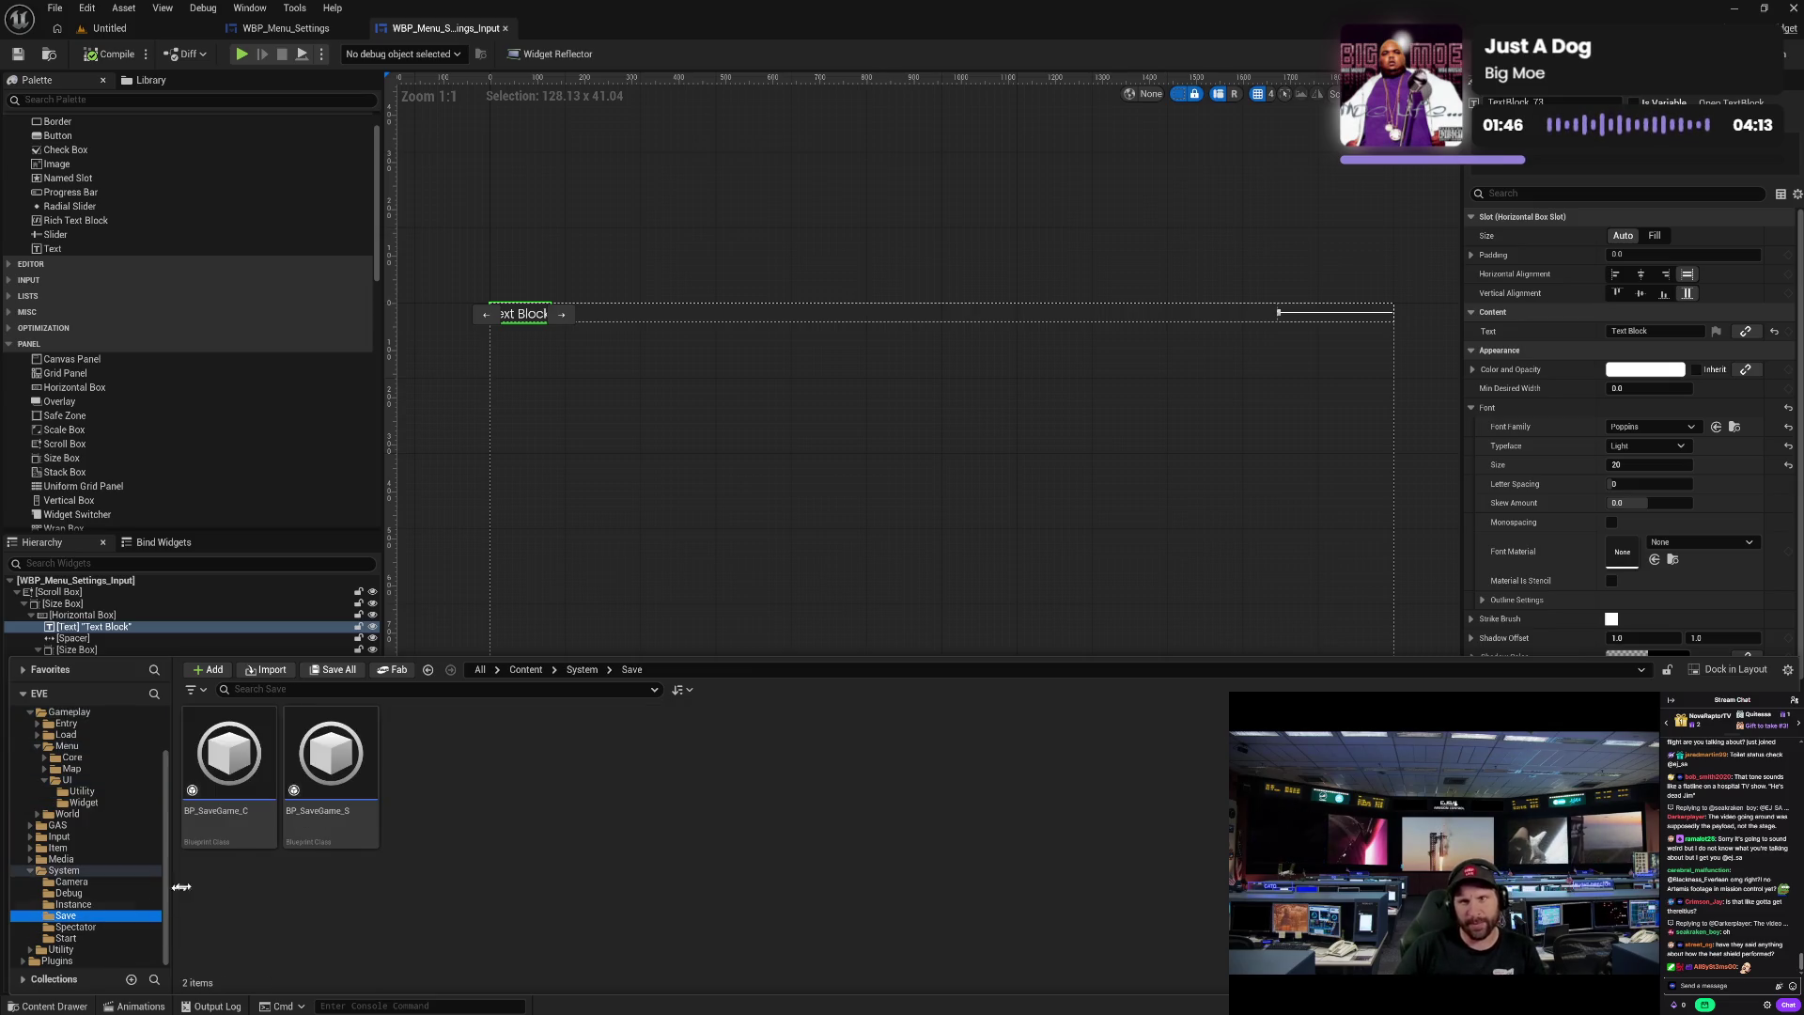
{"action": "double_click", "coordinate": [369, 795]}
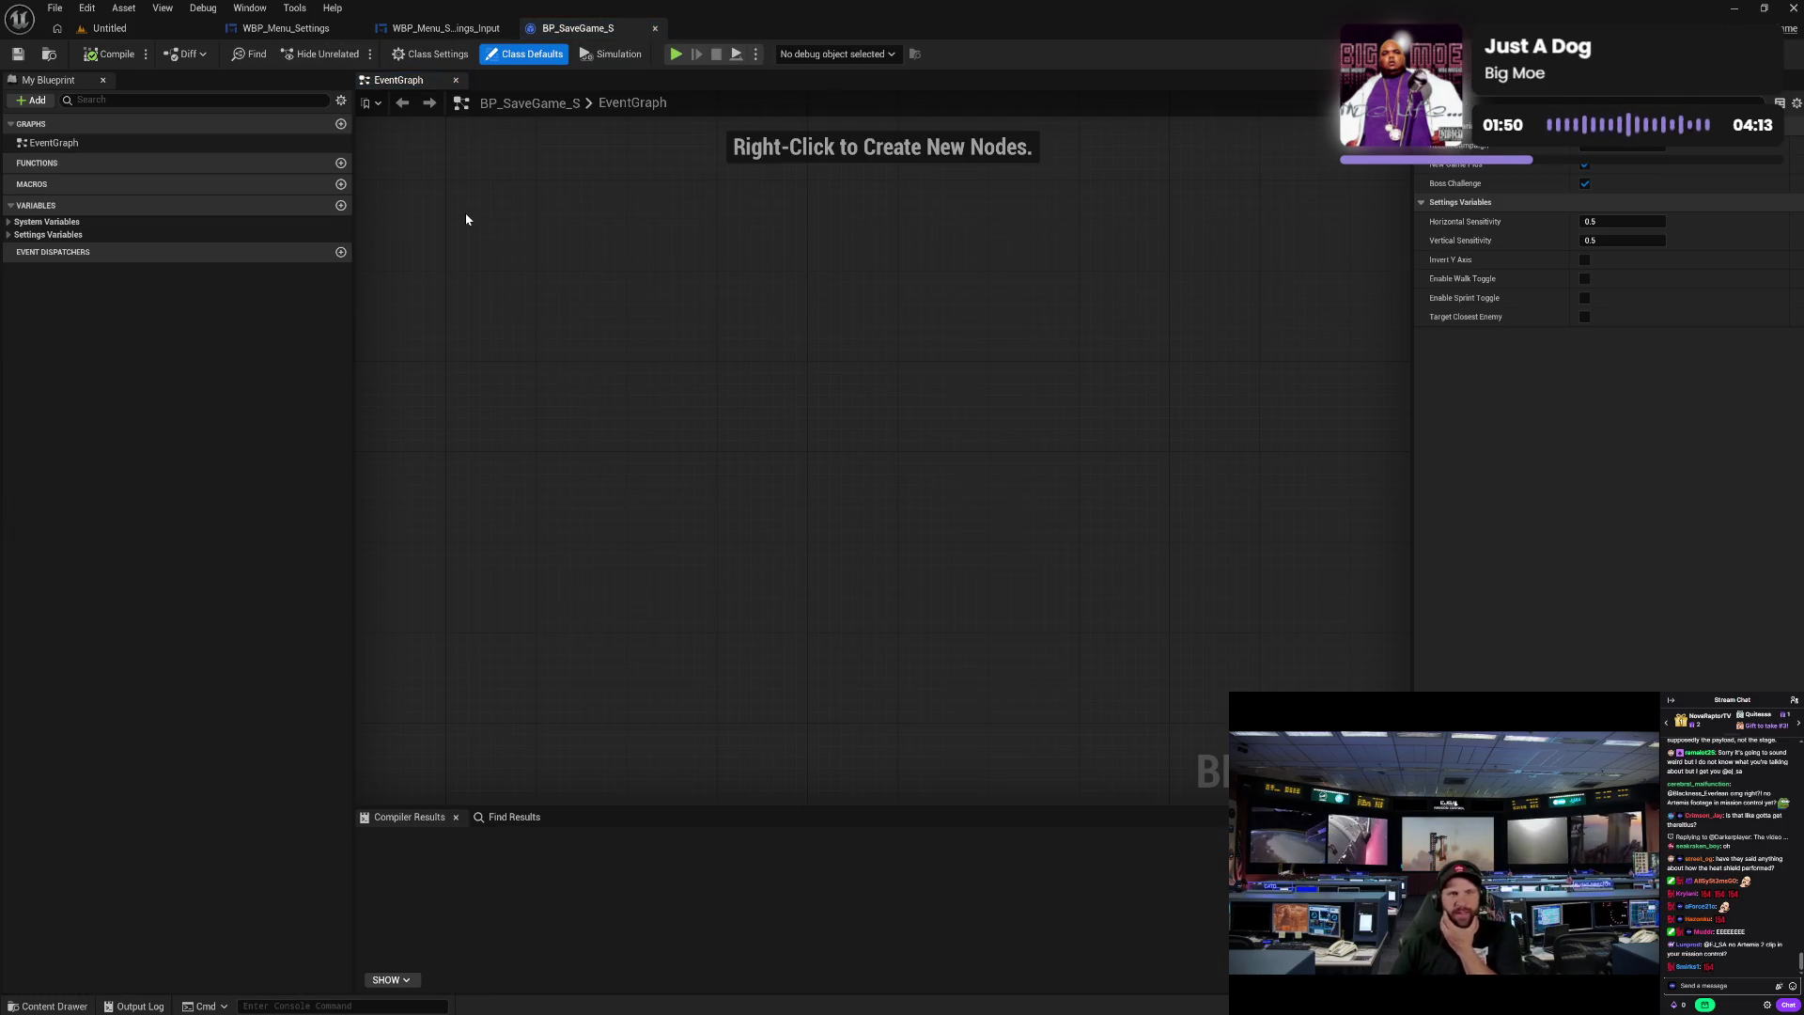
- Expand the System and Settings variable categories and browse the Character content folder
{"action": "left_click", "coordinate": [14, 223]}
{"action": "left_click", "coordinate": [8, 222]}
{"action": "left_click", "coordinate": [8, 289]}
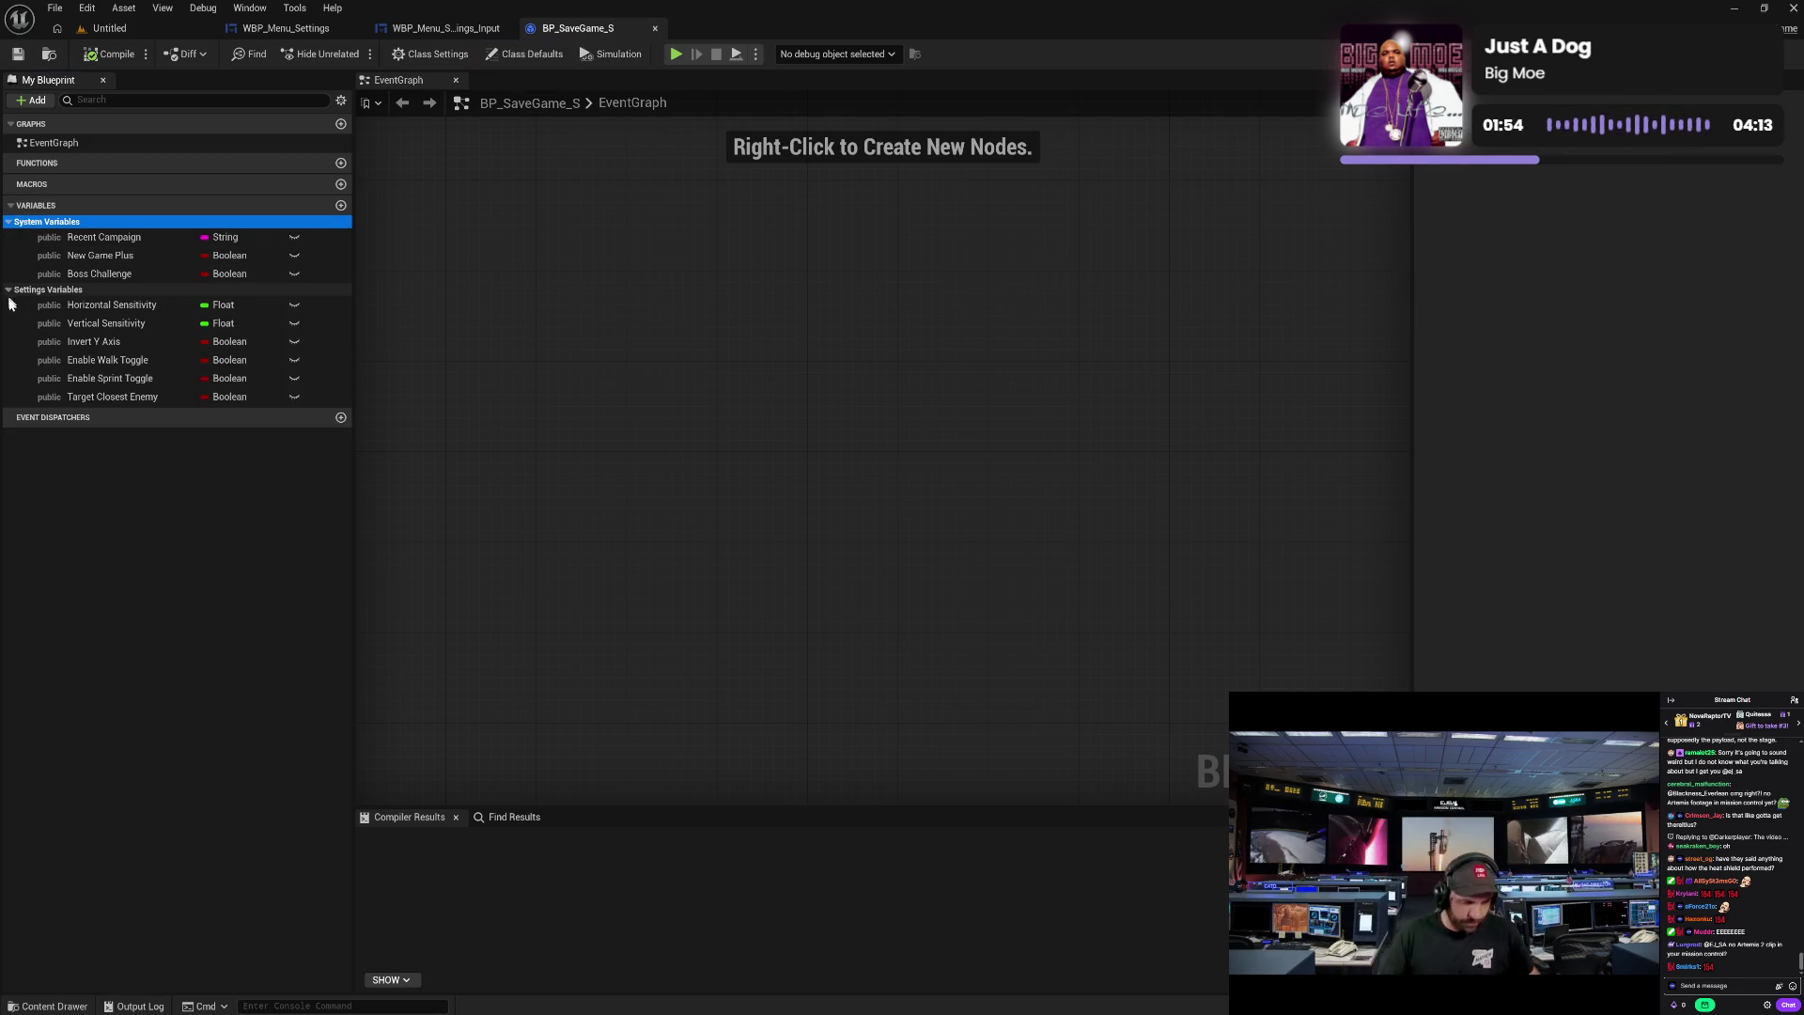
{"action": "left_click", "coordinate": [33, 1006]}
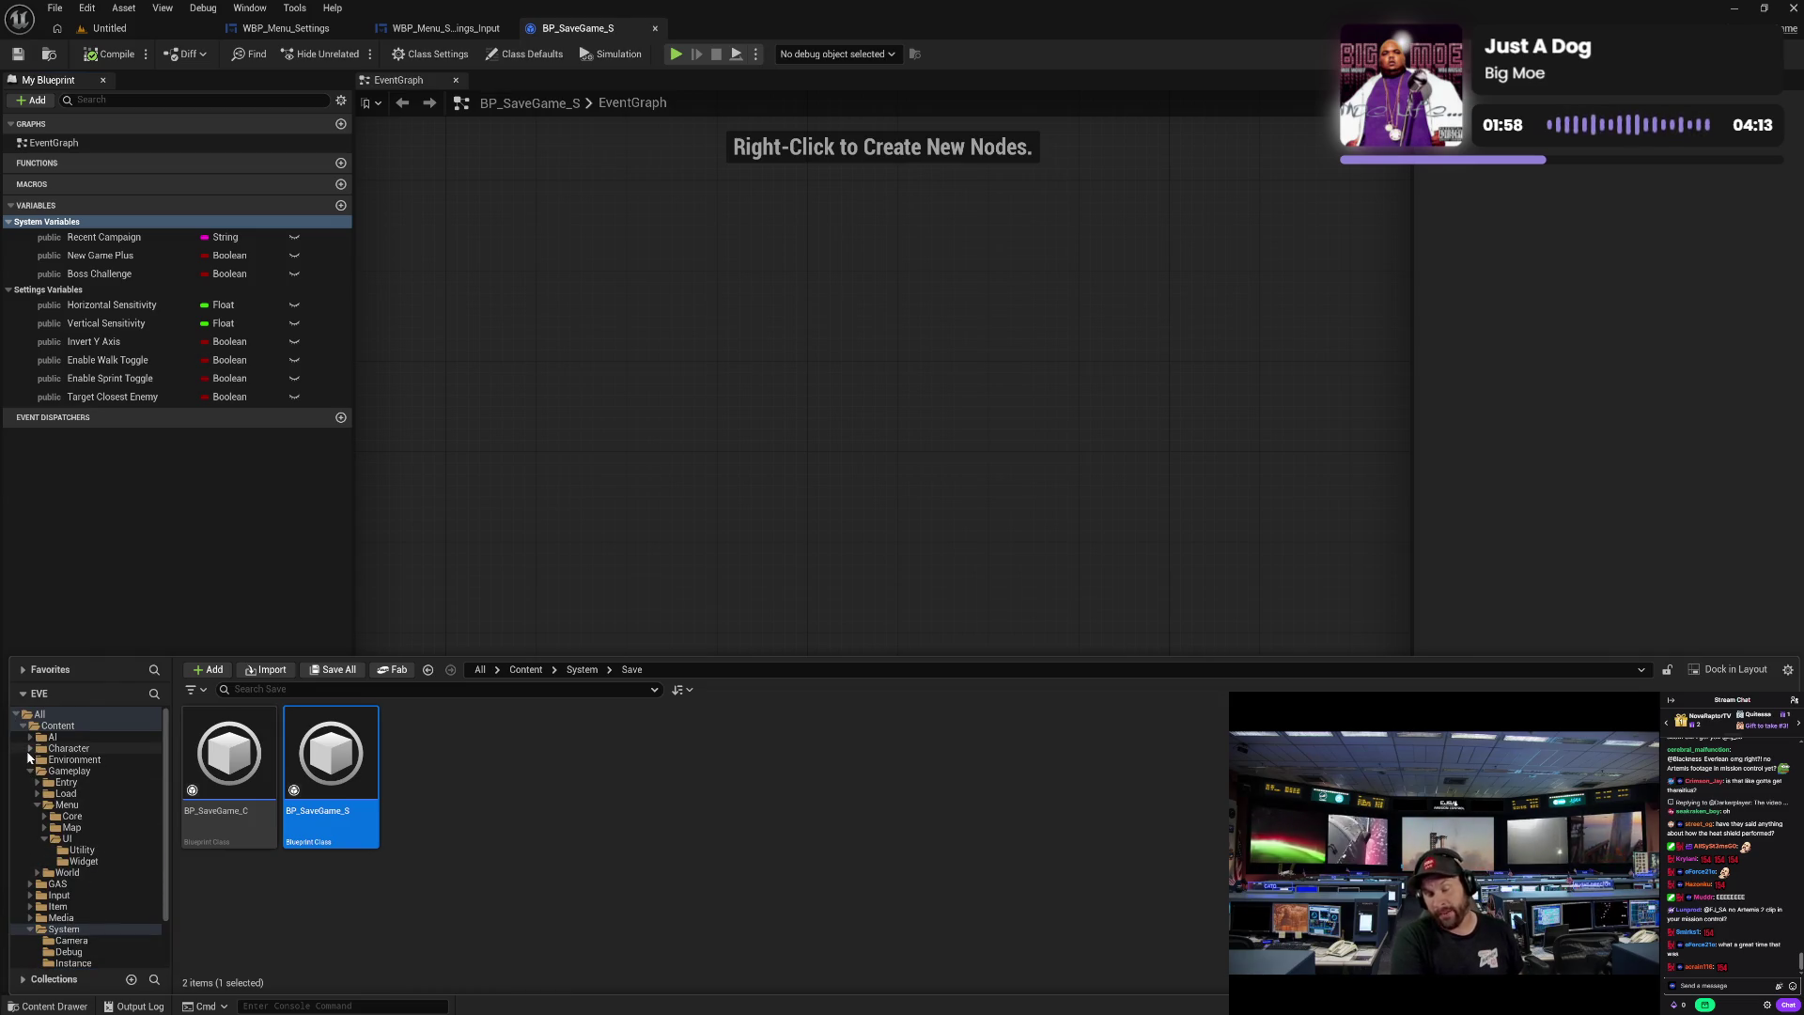
{"action": "left_click", "coordinate": [31, 749]}
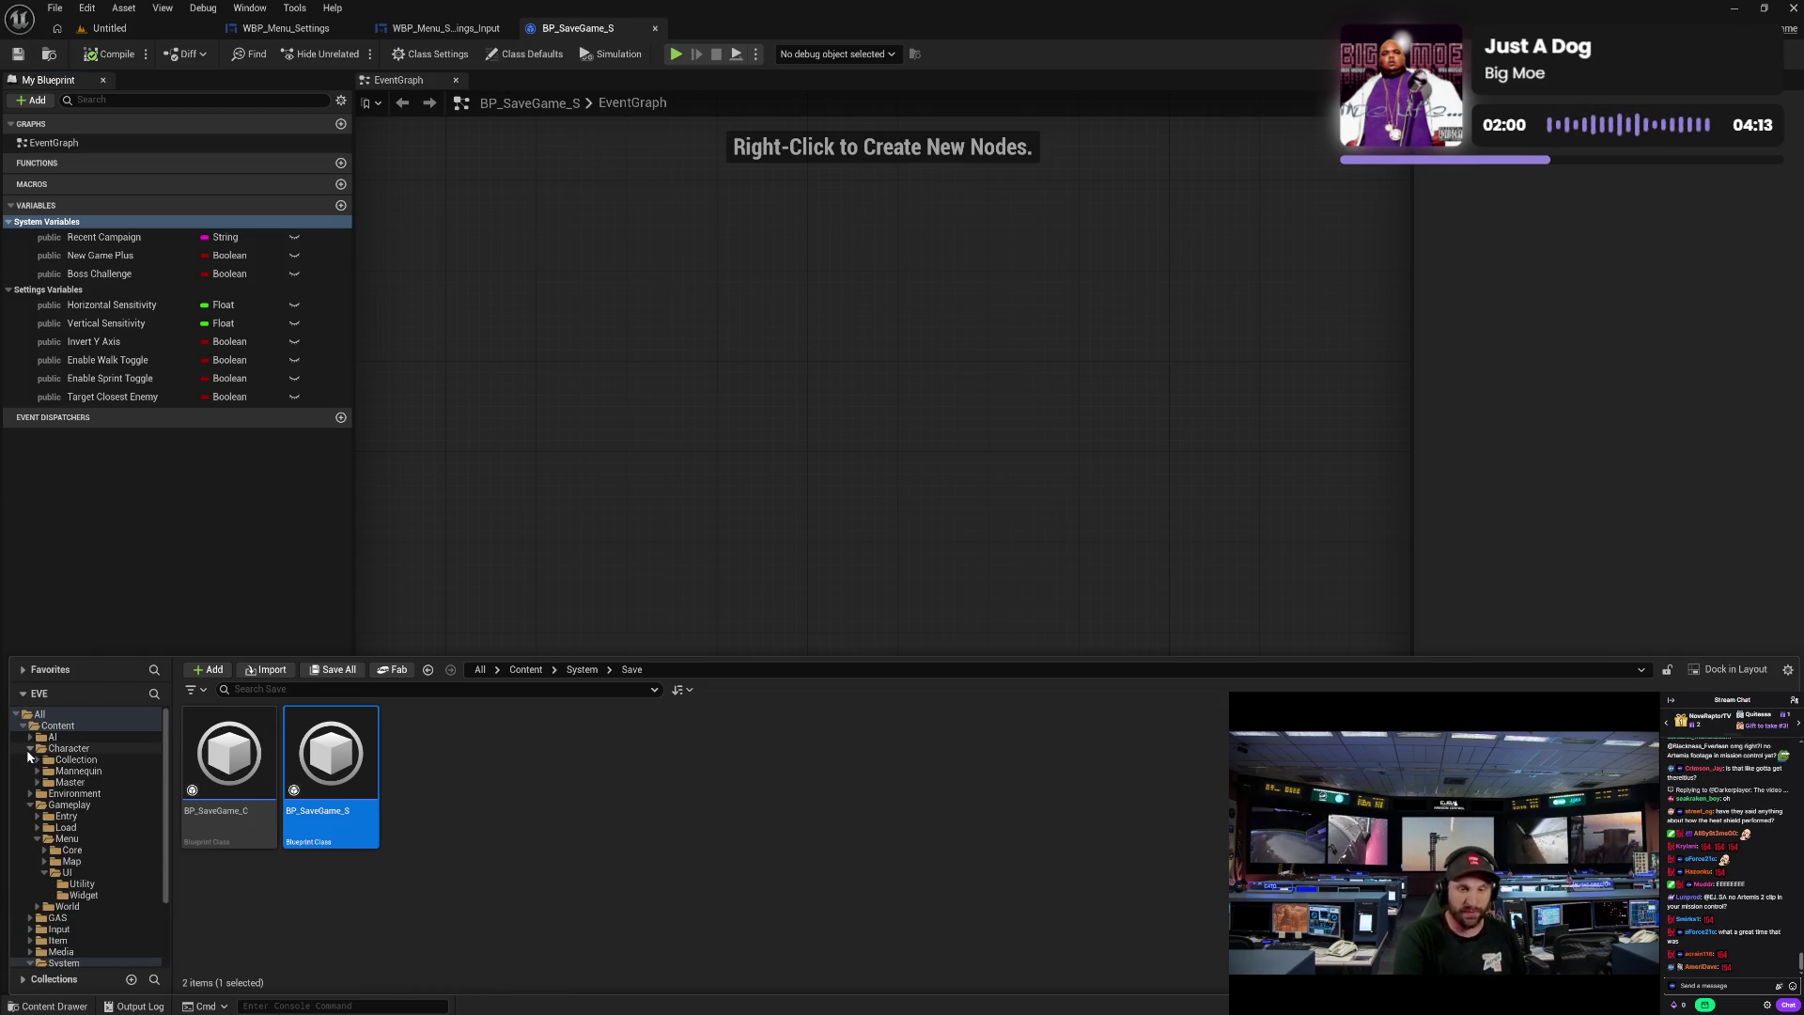
{"action": "left_click", "coordinate": [137, 553]}
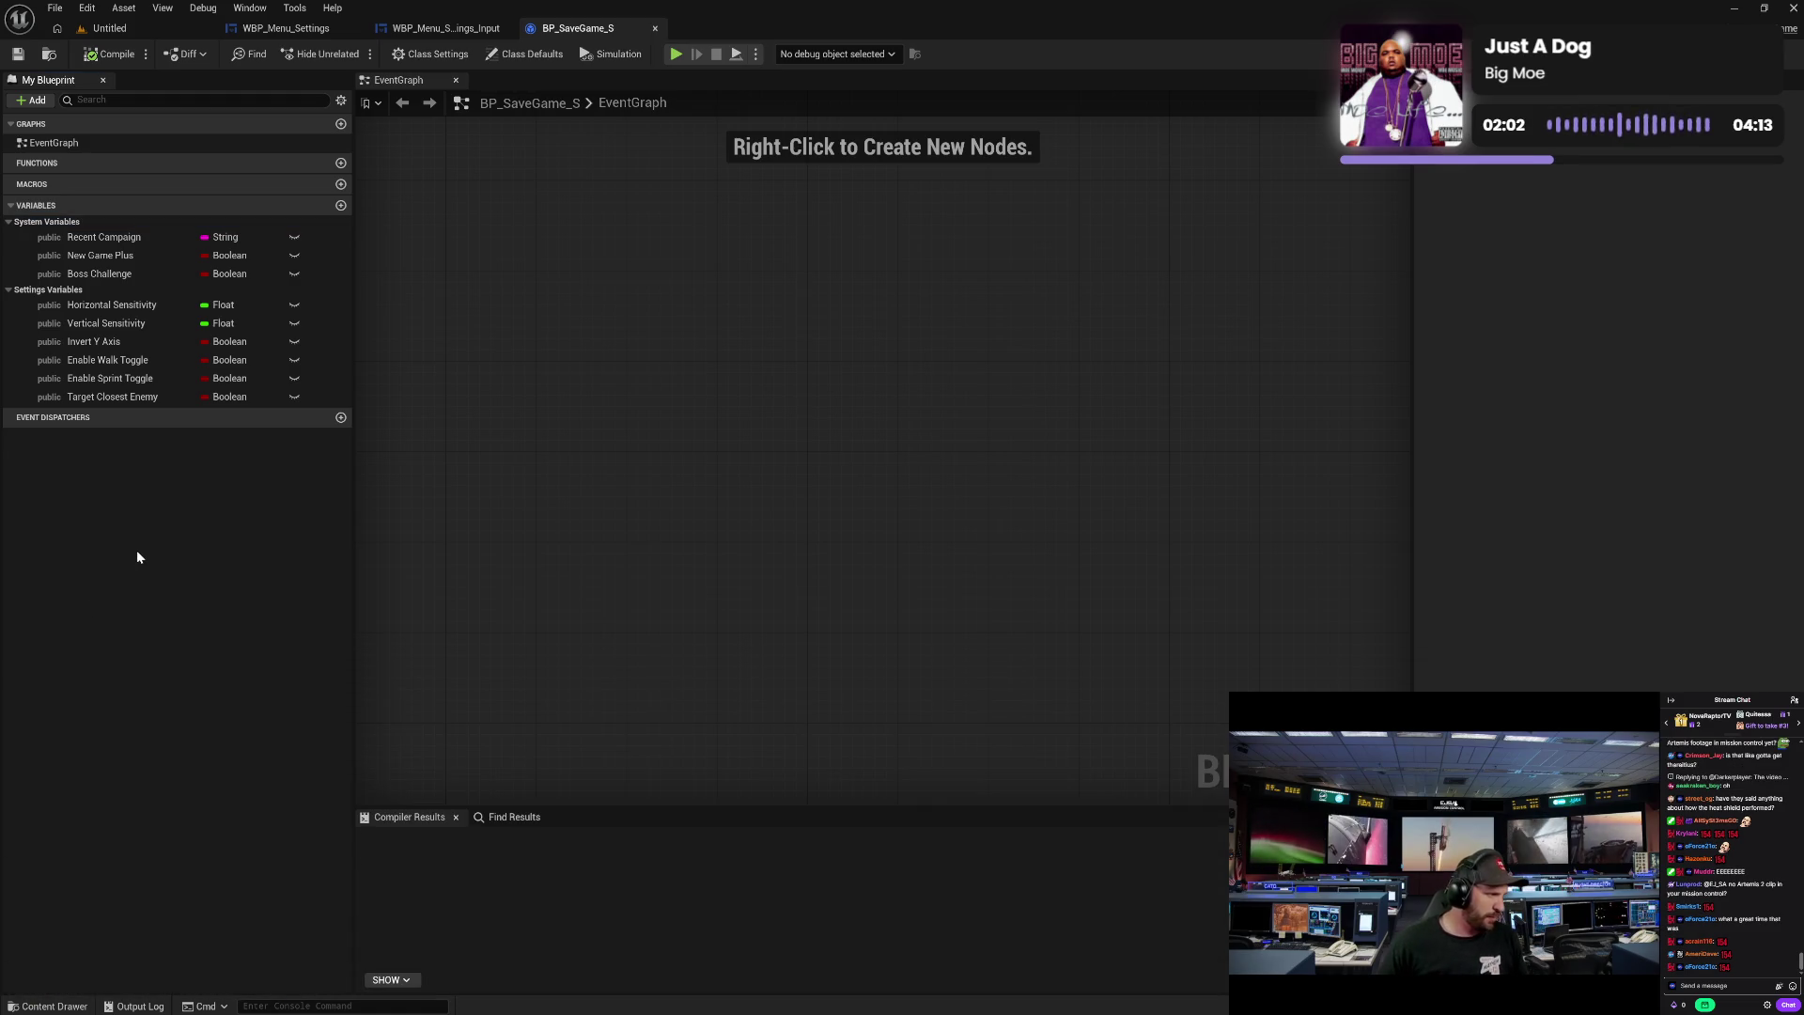
- Duplicate Horizontal Sensitivity and name the copy Horizontal Aim Sensitivity
{"action": "left_click", "coordinate": [137, 306]}
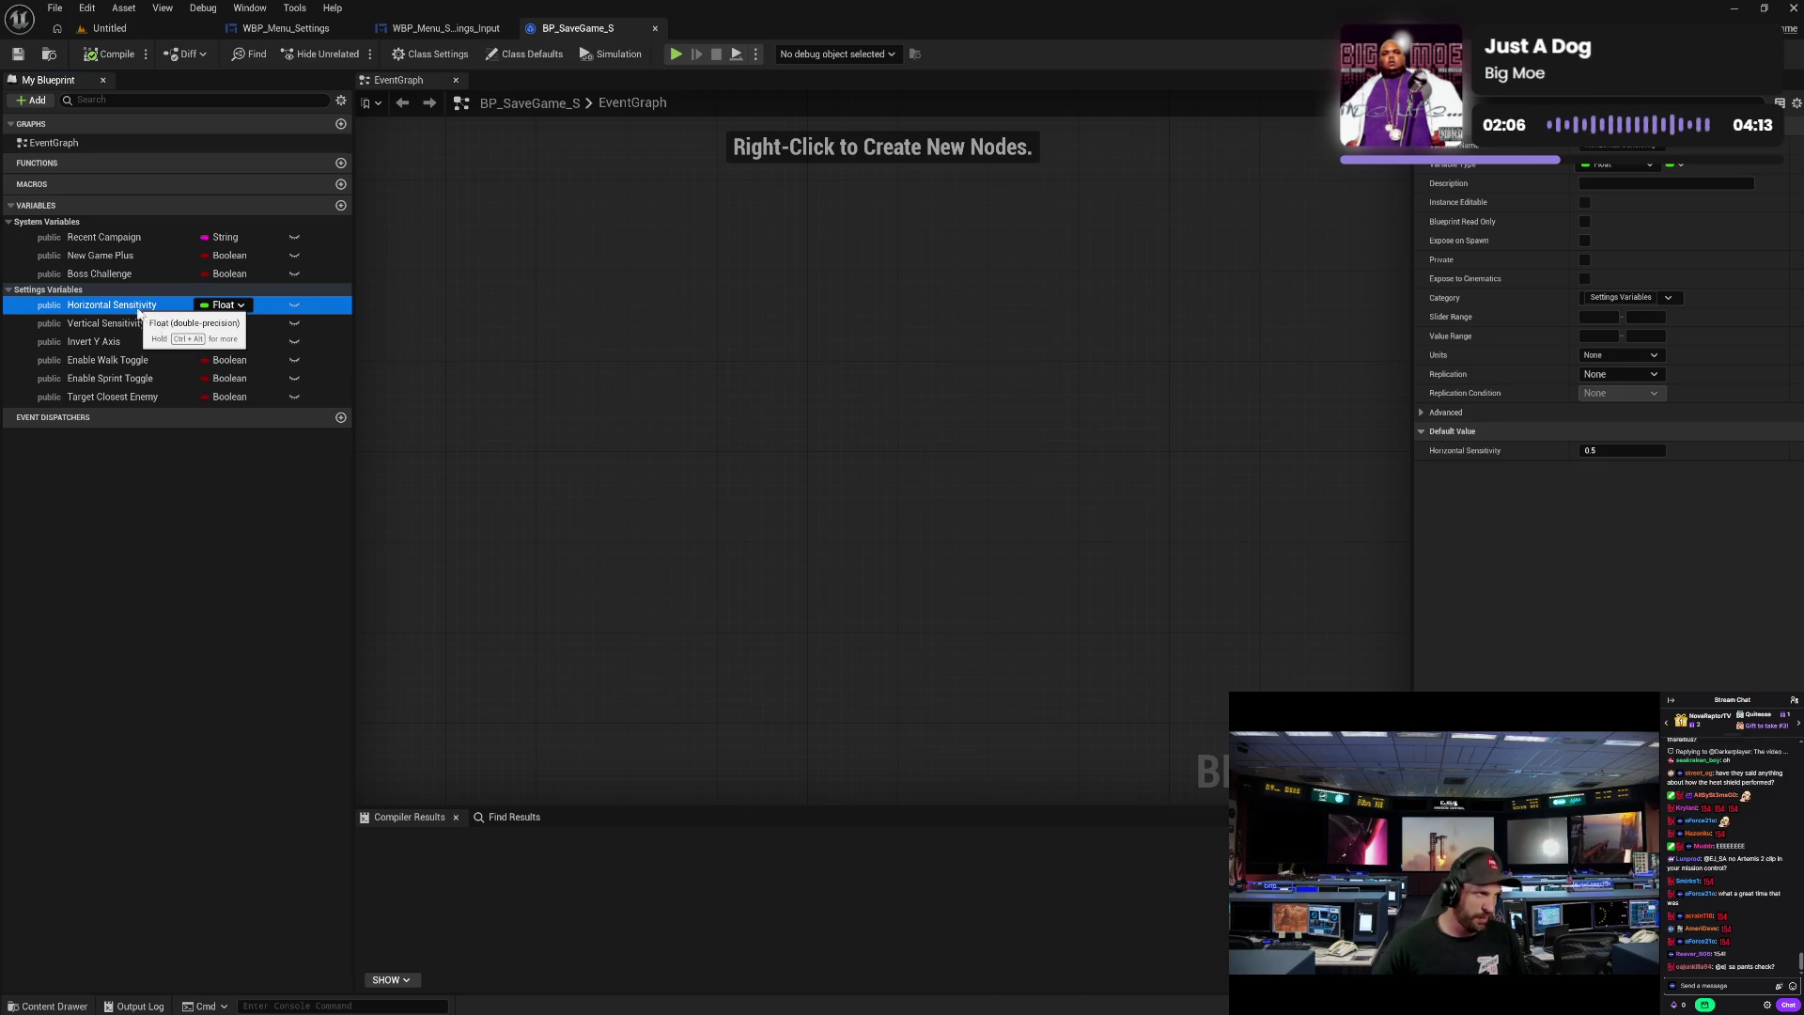
{"action": "key", "text": "ctrl+w"}
{"action": "key", "text": "End"}
{"action": "key", "text": "BackSpace"}
{"action": "key", "text": "BackSpace"}
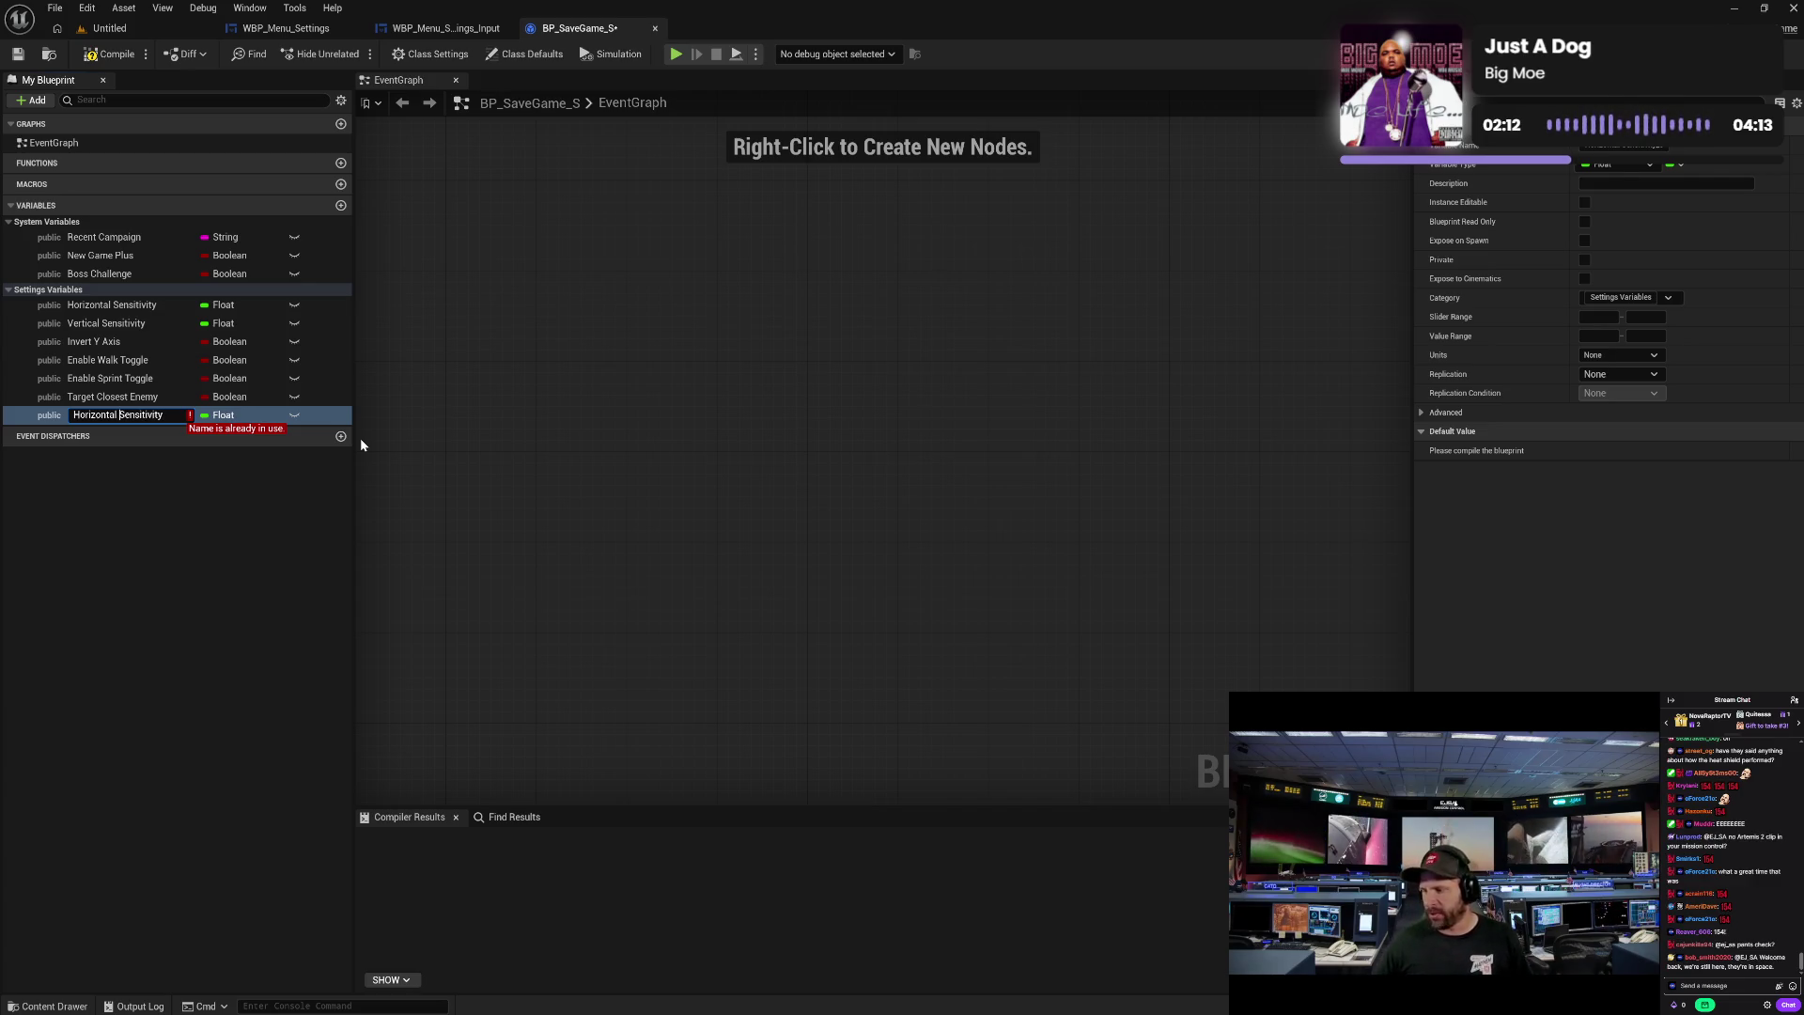
{"action": "key", "text": "ctrl+Left"}
{"action": "type", "text": "Aim"}
{"action": "key", "text": "Return"}
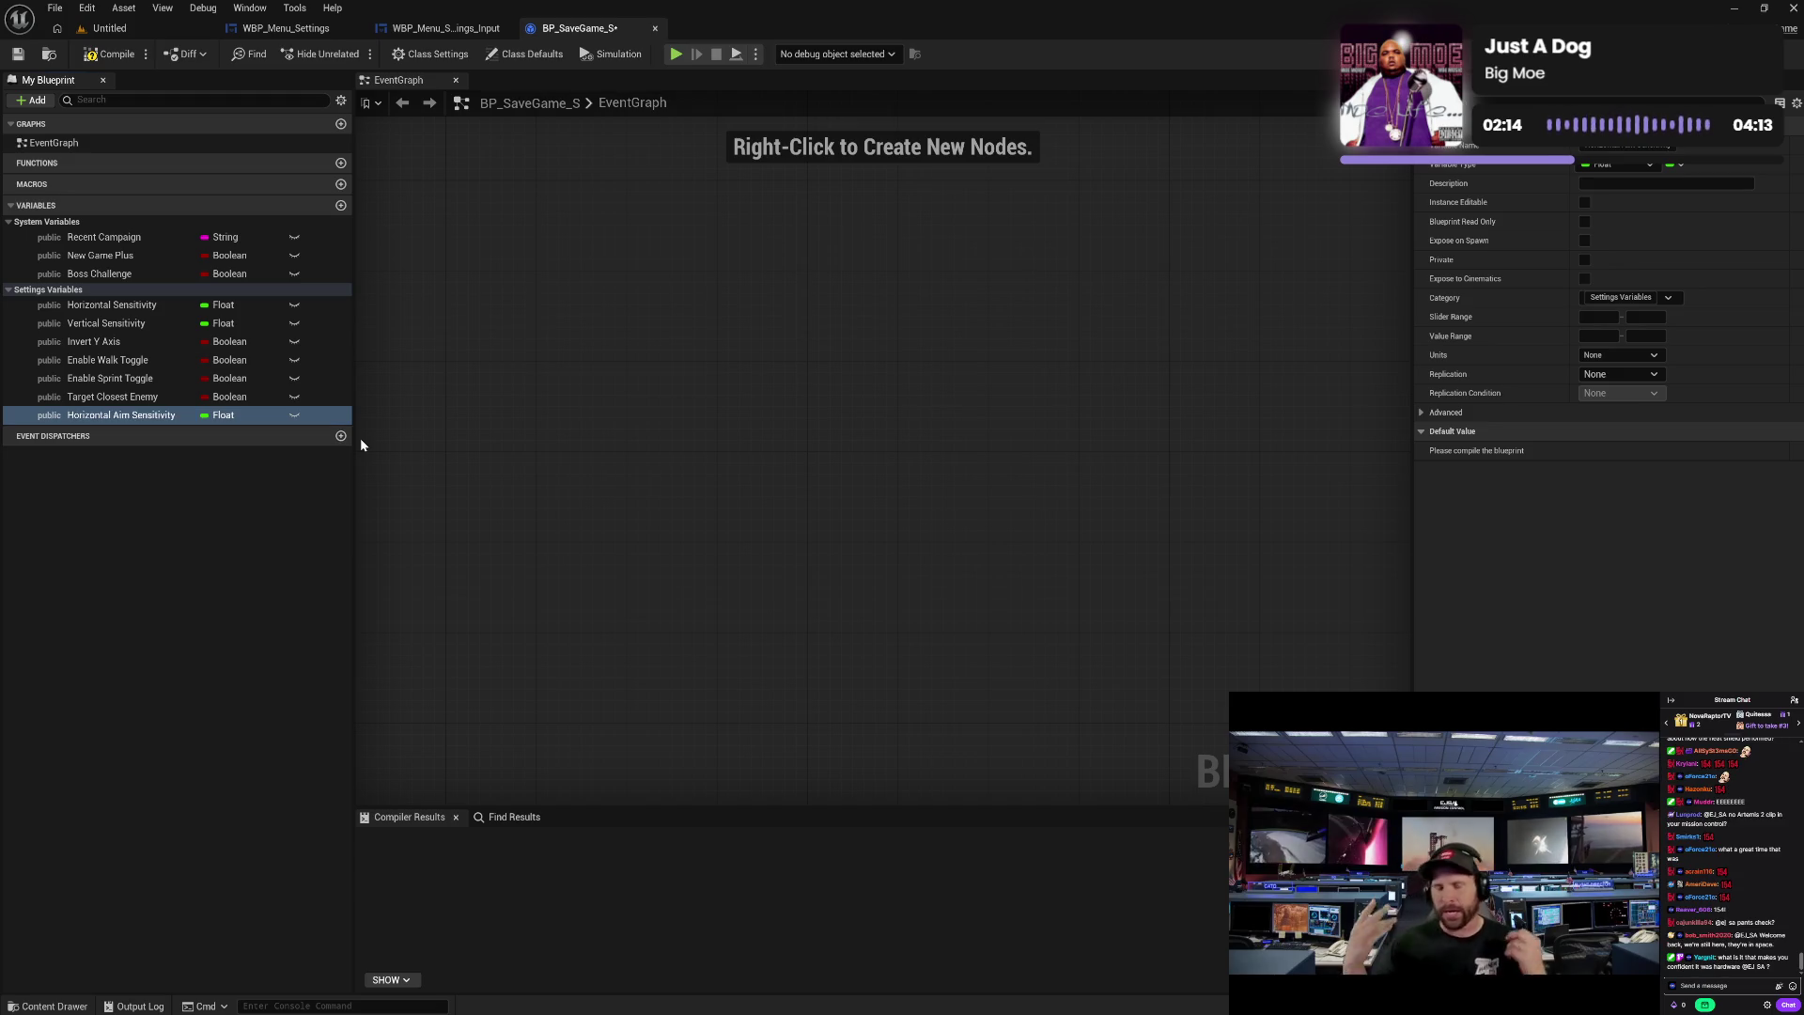
- Duplicate Vertical Sensitivity and name the copy Vertical Aim Sensitivity
{"action": "key", "text": "Up"}
{"action": "key", "text": "Up"}
{"action": "key", "text": "Up"}
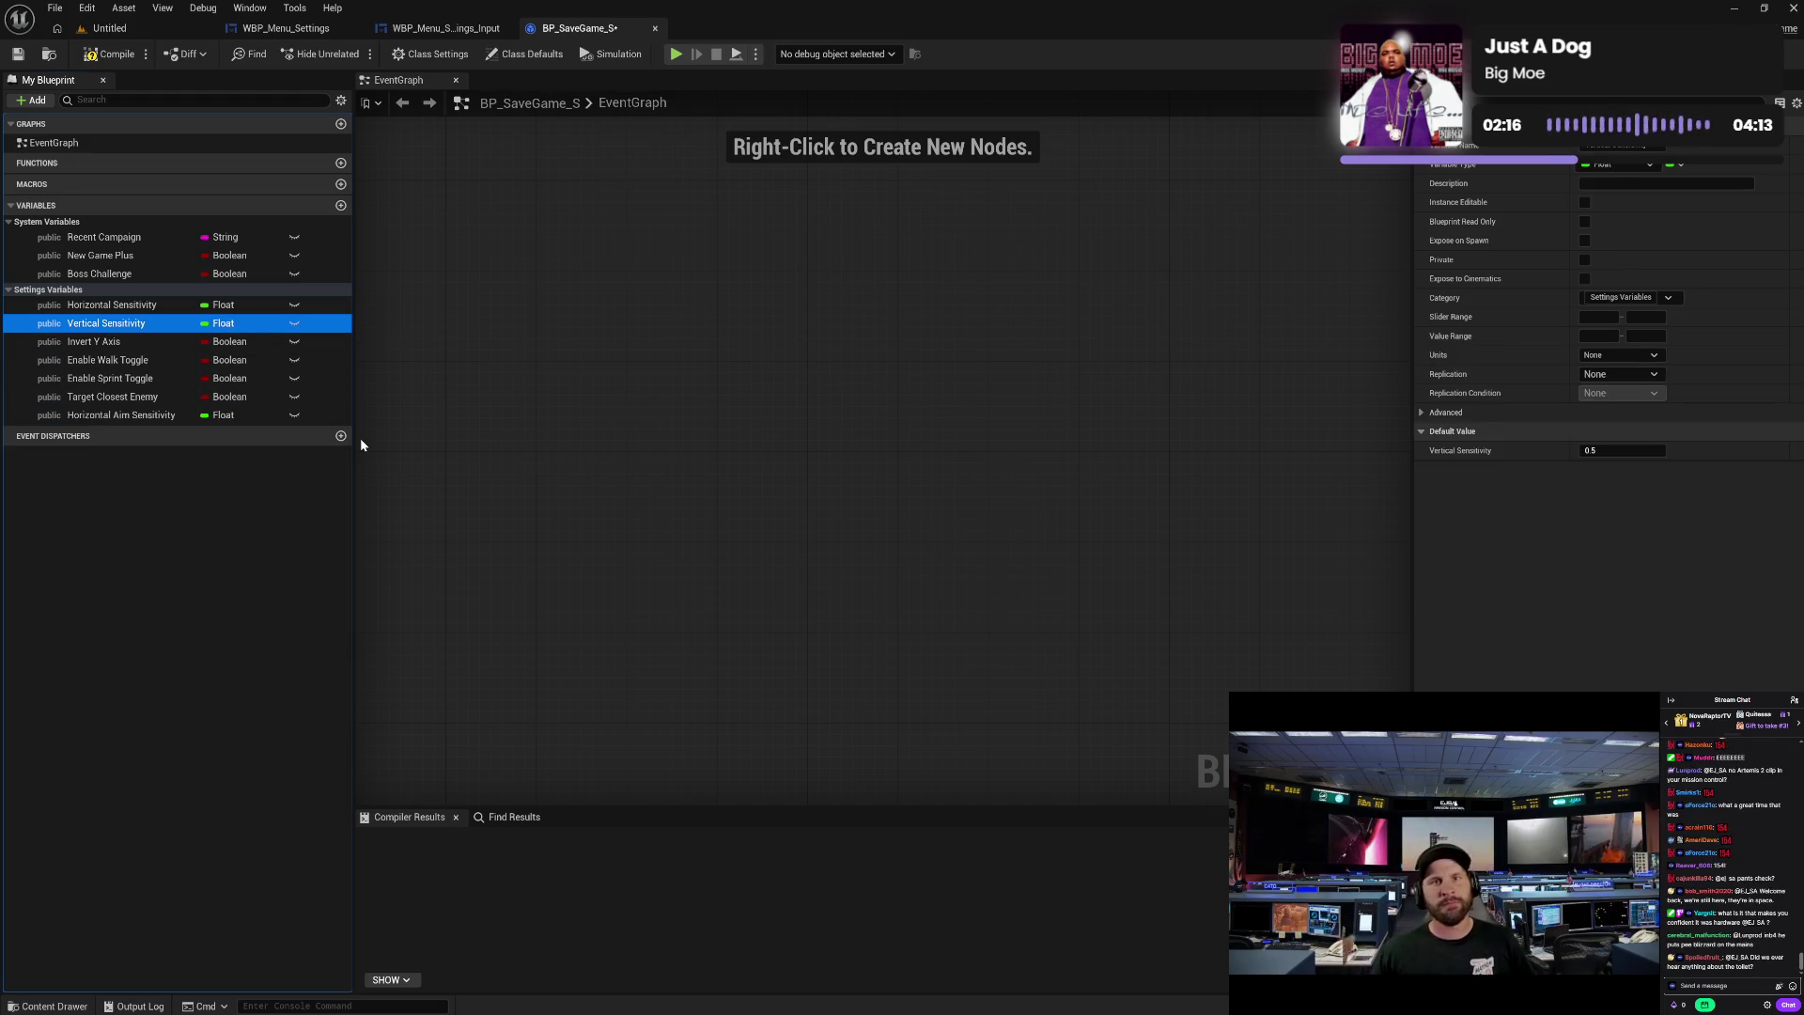
{"action": "key", "text": "ctrl+d"}
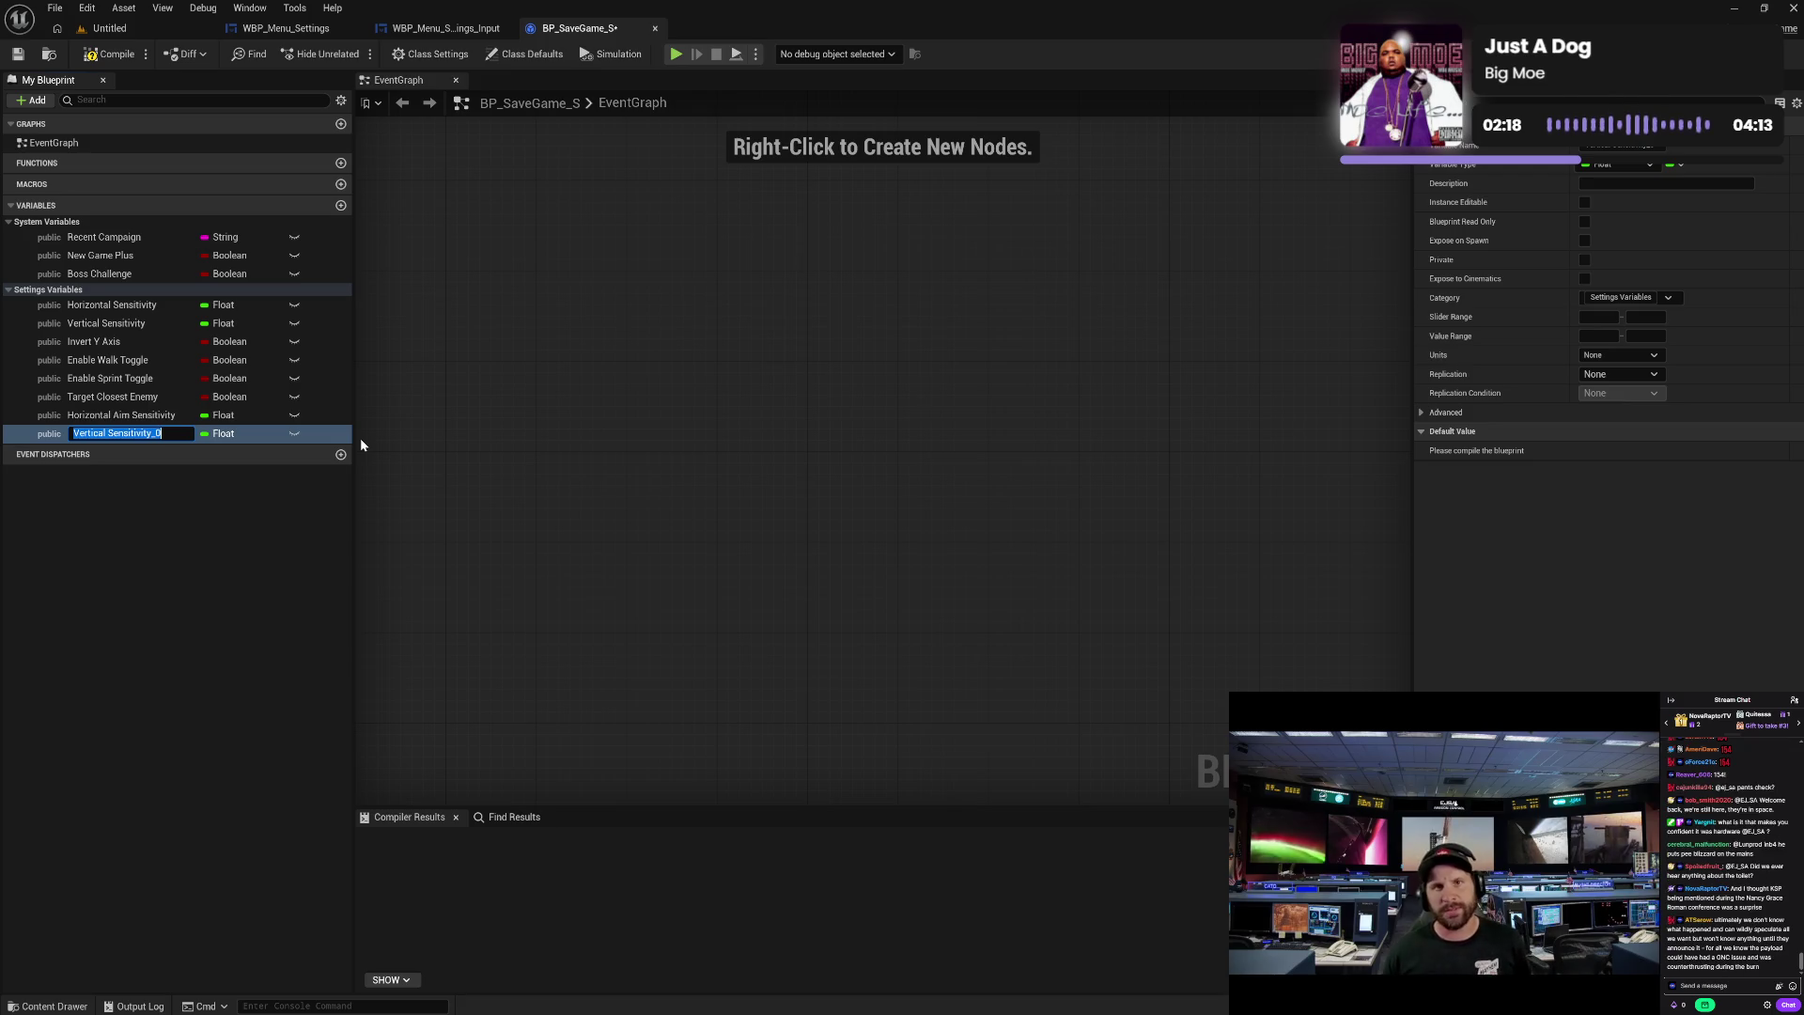
{"action": "key", "text": "End"}
{"action": "key", "text": "BackSpace"}
{"action": "key", "text": "BackSpace"}
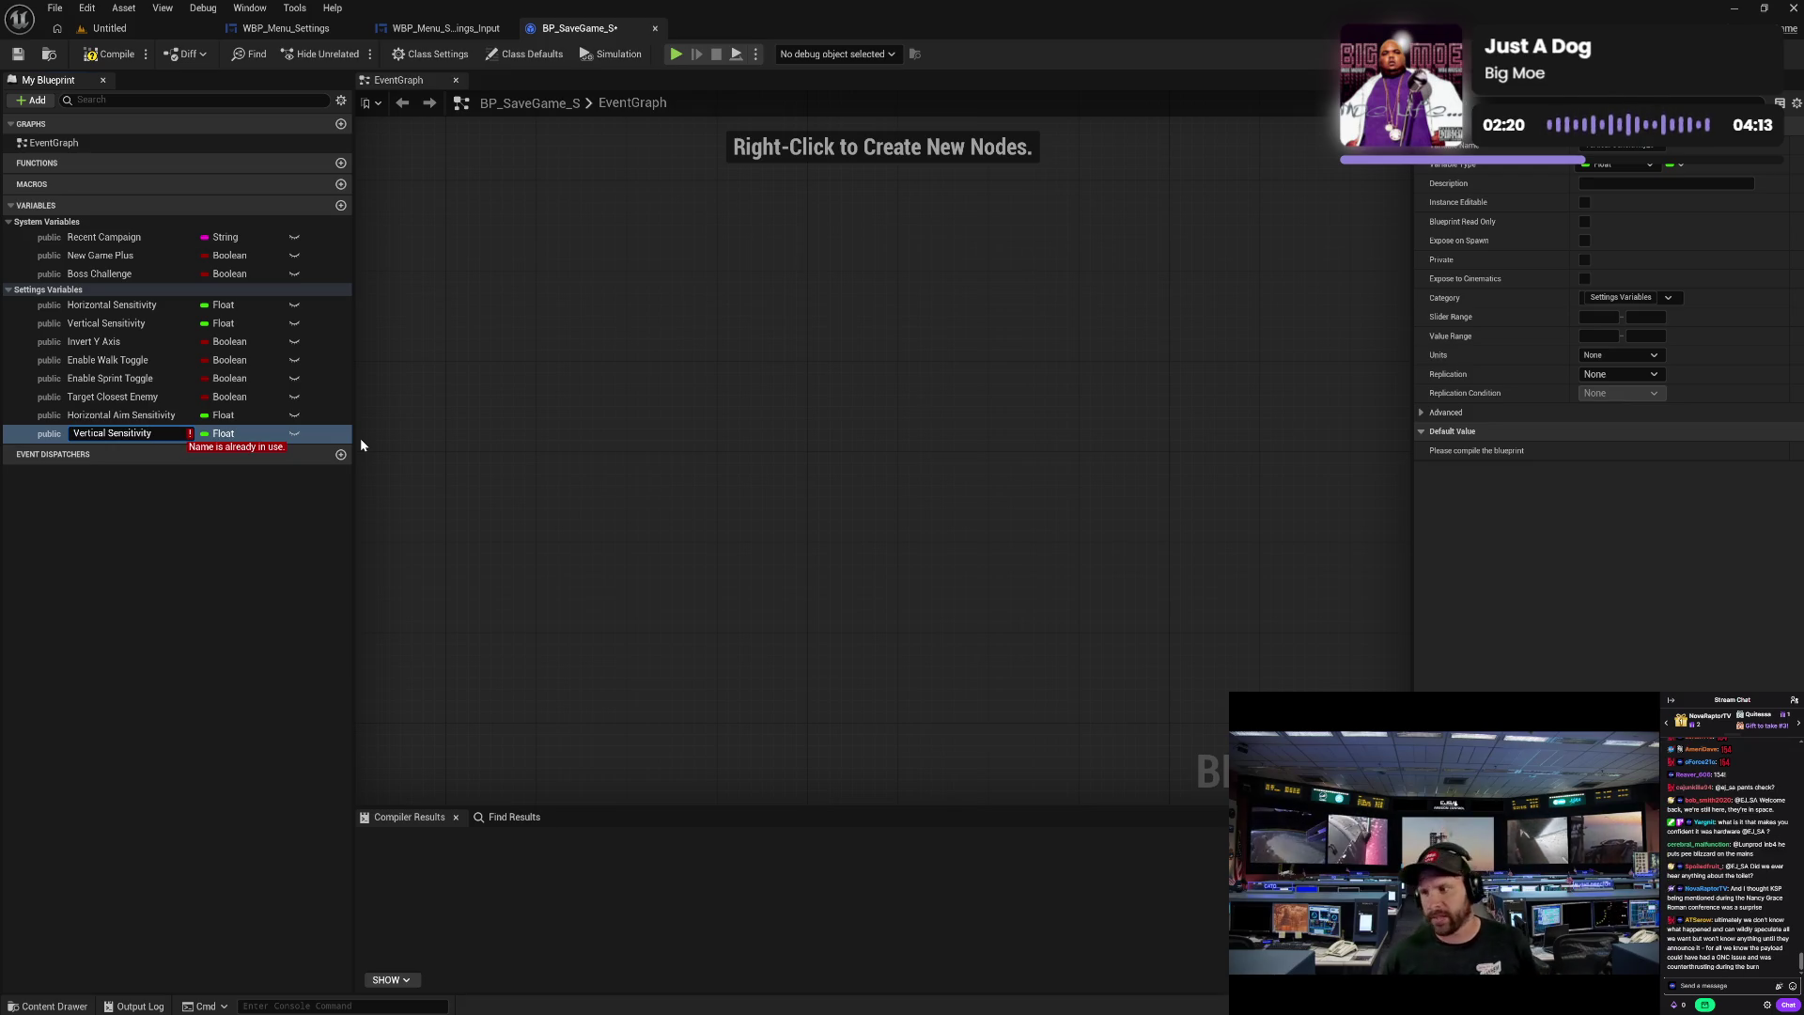
{"action": "type", "text": "Aim"}
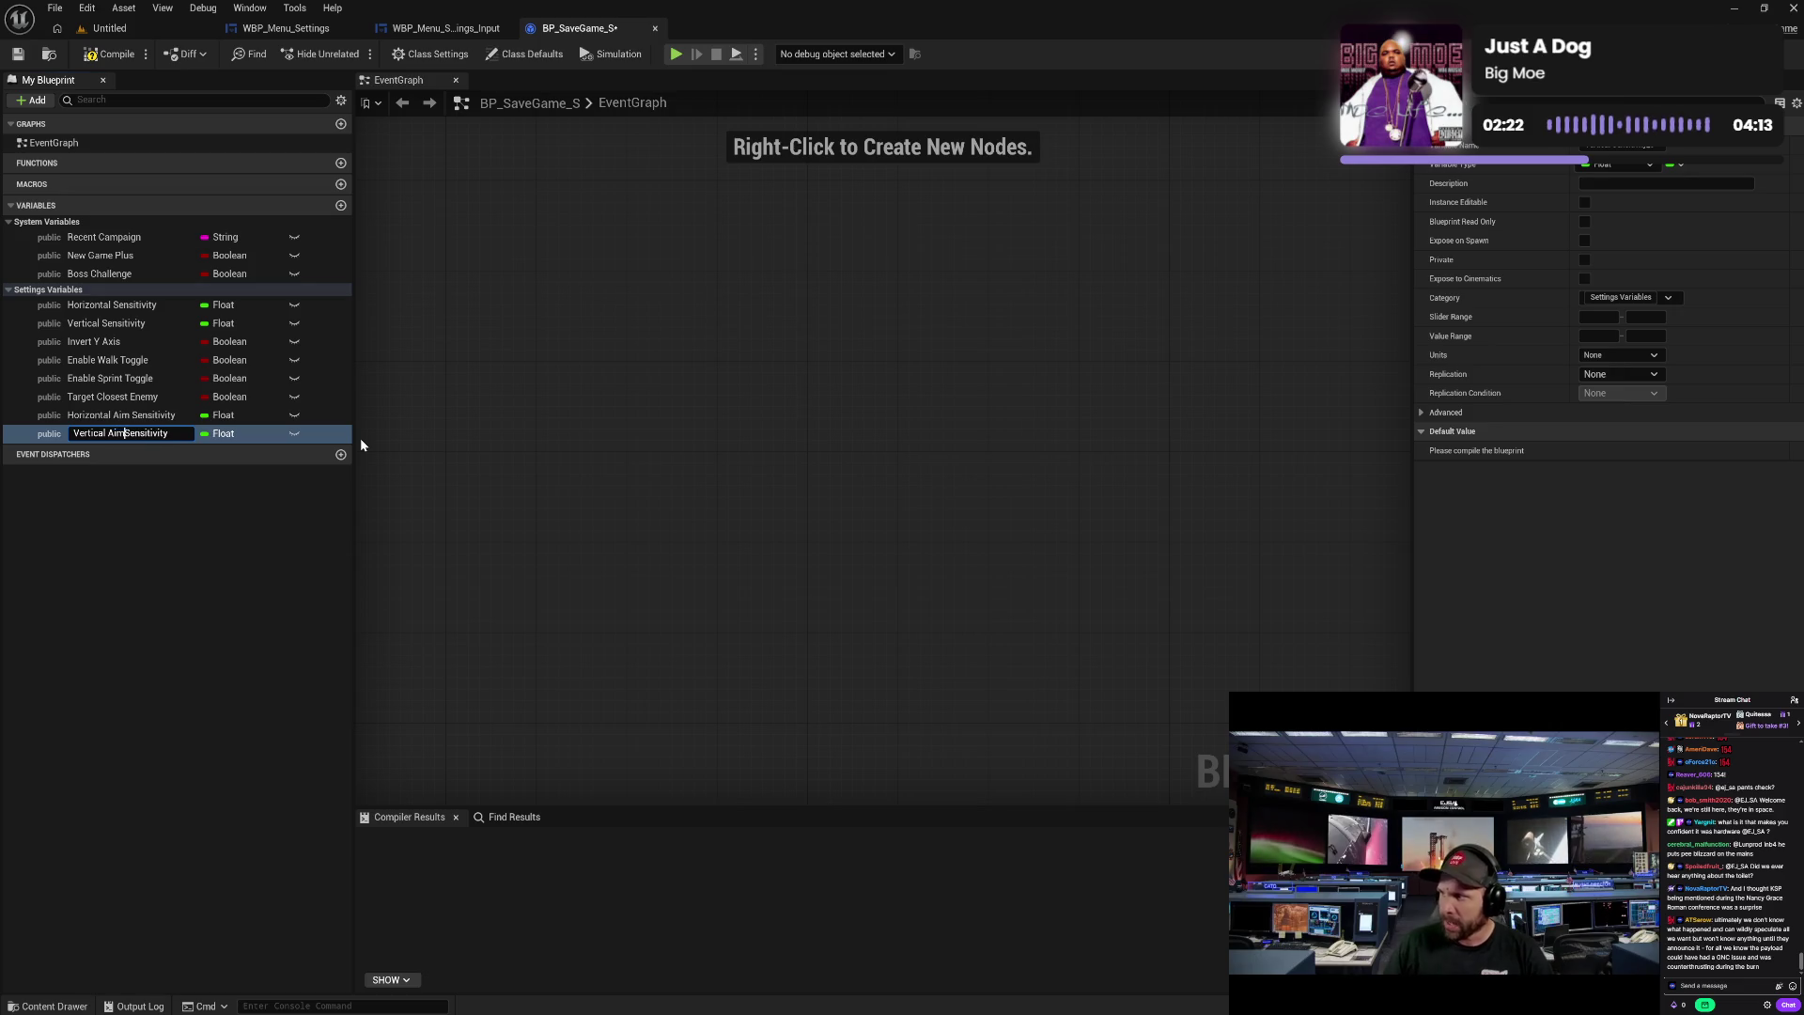
{"action": "key", "text": "Return"}
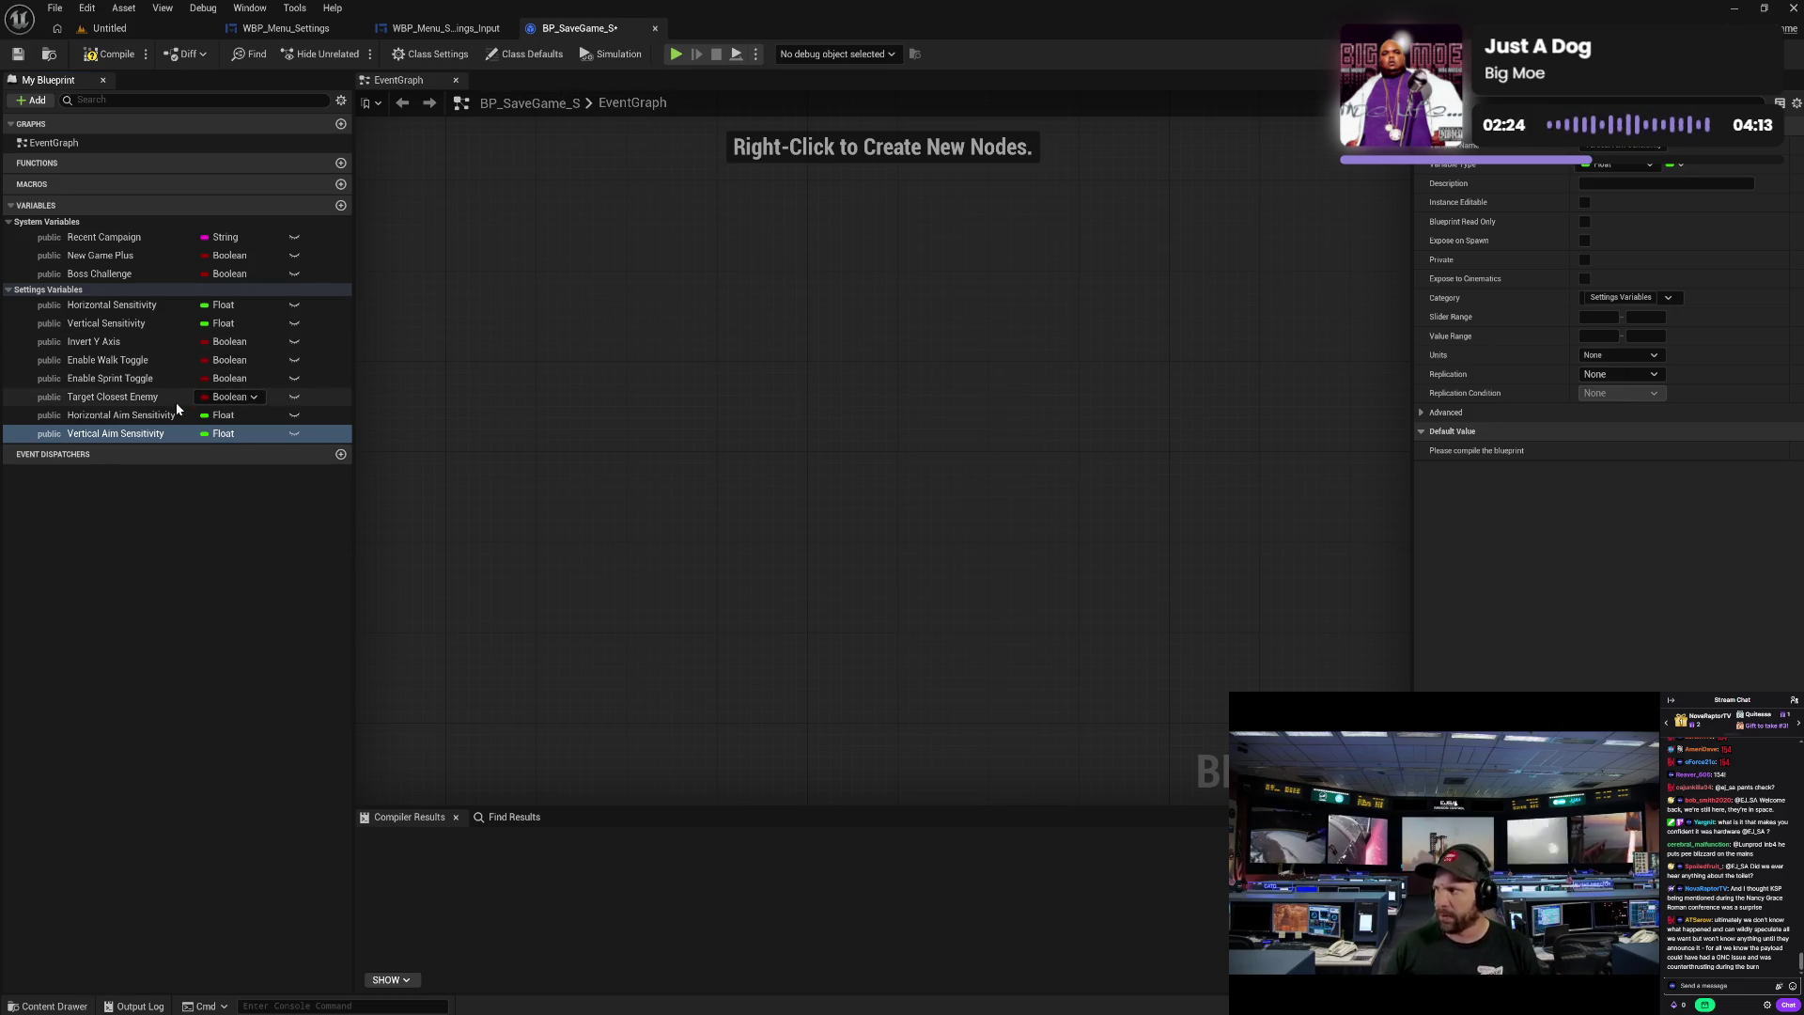
- Move Horizontal Aim Sensitivity below Vertical Sensitivity and compile the save game
{"action": "mouse_move", "coordinate": [113, 414]}
{"action": "left_mouse_down"}
{"action": "mouse_move", "coordinate": [113, 334]}
{"action": "mouse_move", "coordinate": [110, 439]}
{"action": "mouse_move", "coordinate": [99, 357]}
{"action": "left_mouse_up"}
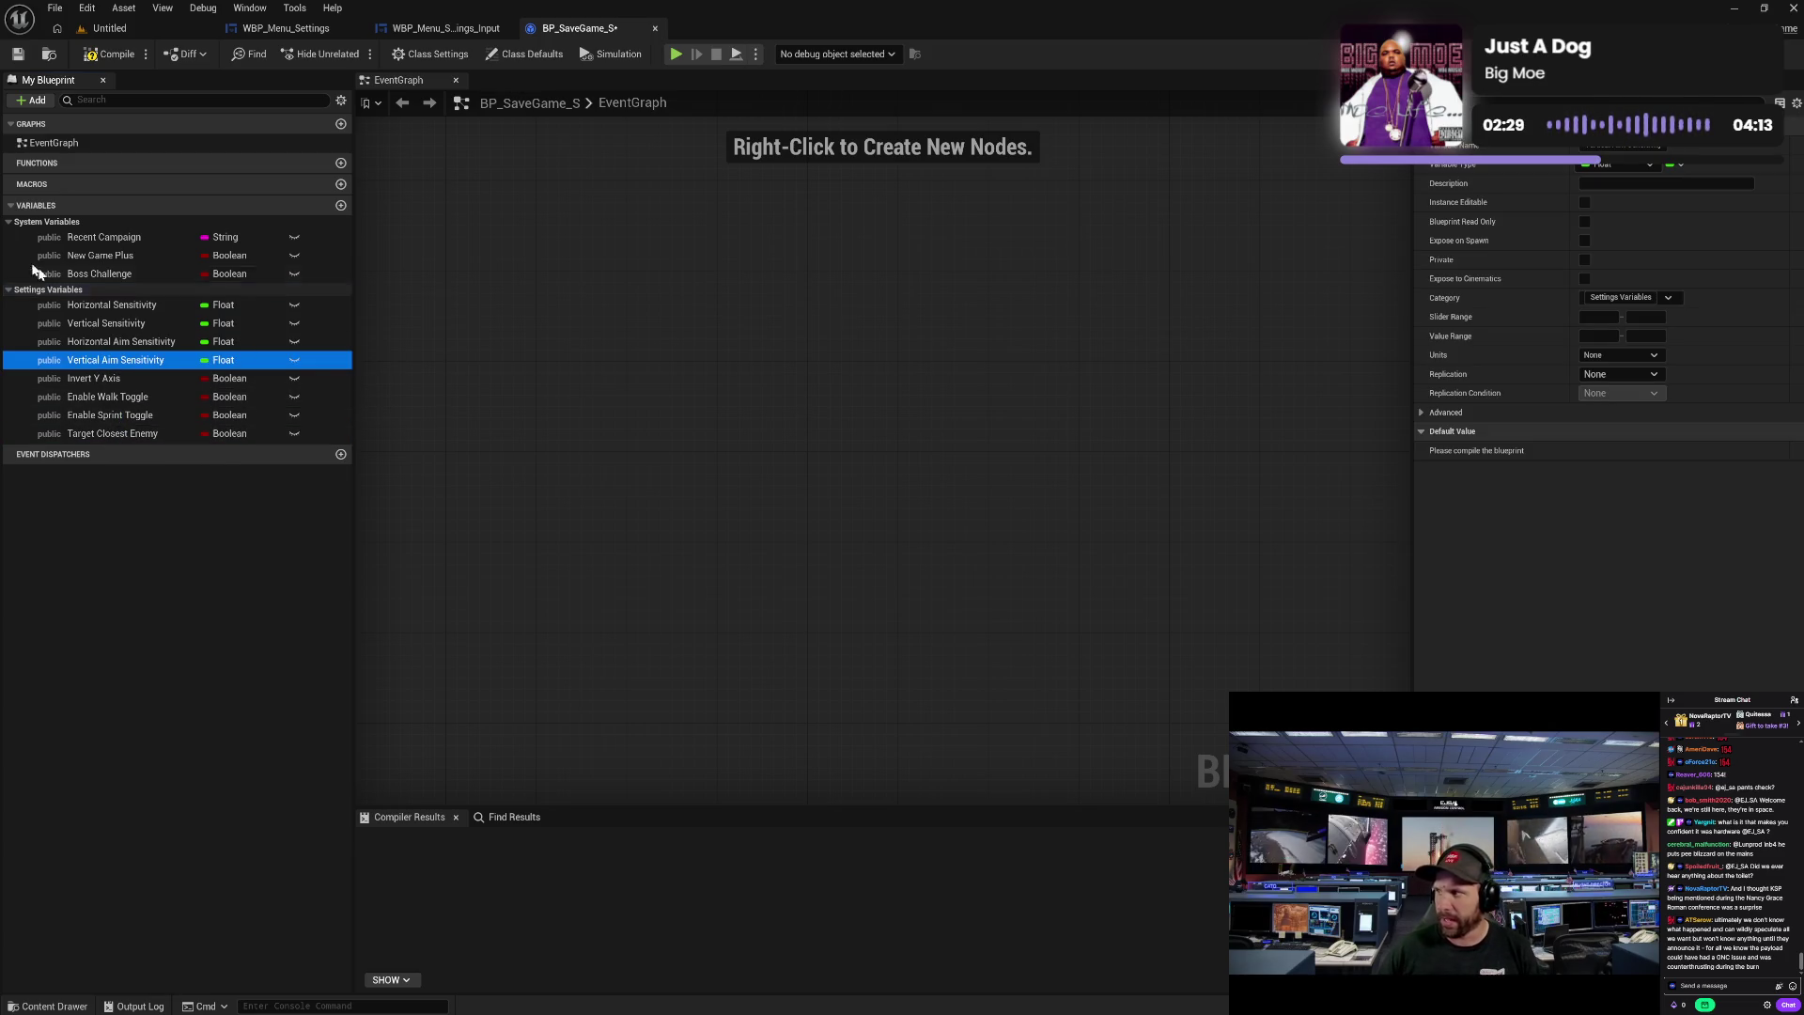
{"action": "left_click", "coordinate": [106, 53]}
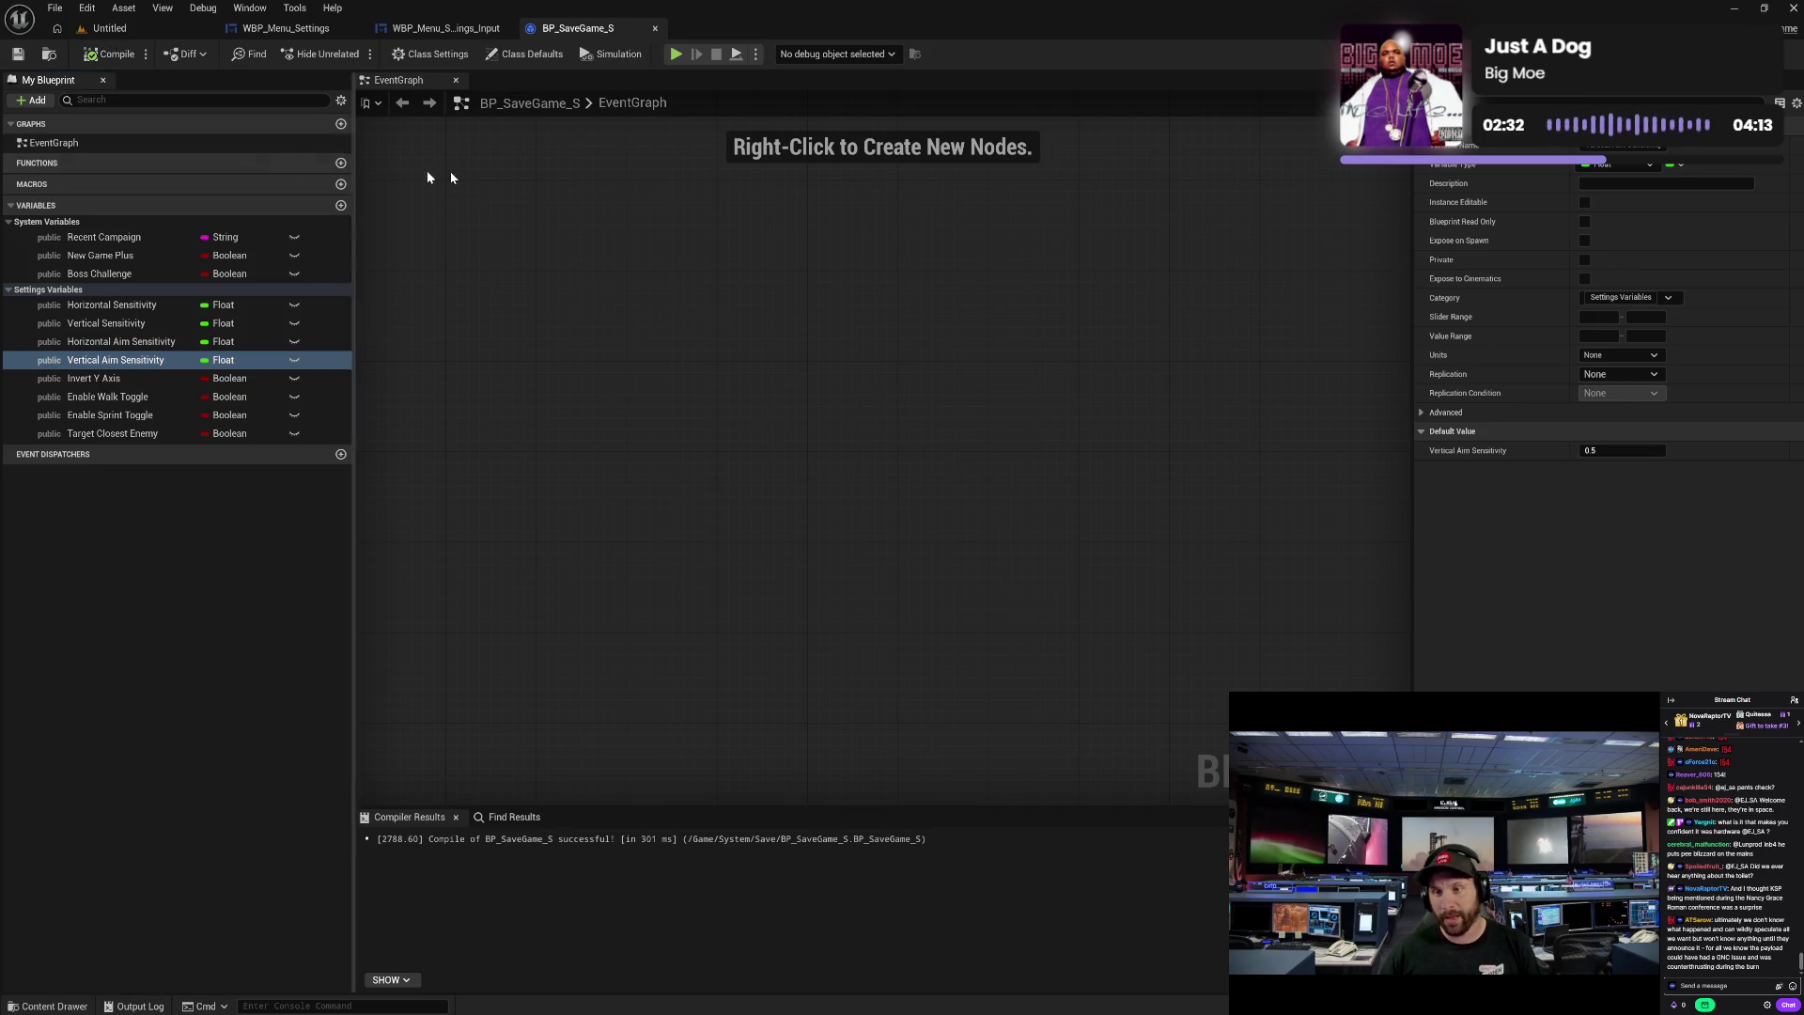
{"action": "left_click", "coordinate": [444, 32]}
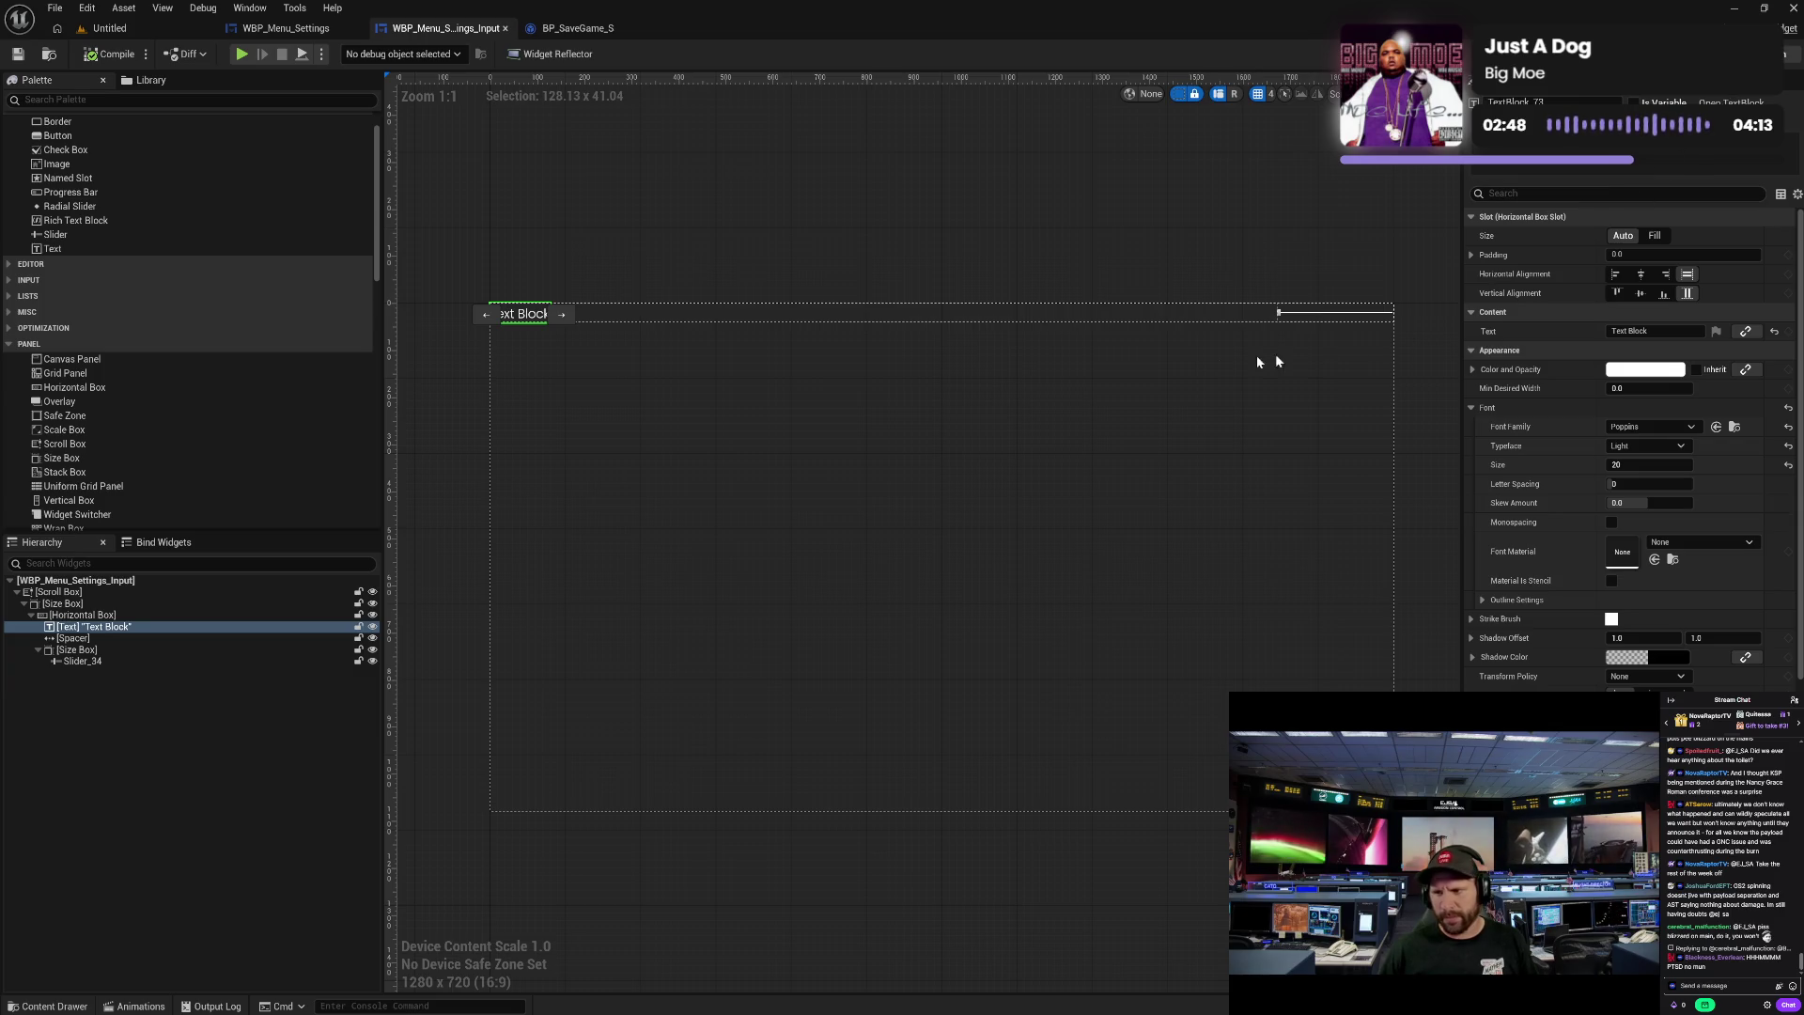
- Delete the three default event nodes from the widget's event graph and compile
{"action": "left_click", "coordinate": [1782, 53]}
{"action": "left_click_drag", "start_coordinate": [810, 233], "coordinate": [925, 638]}
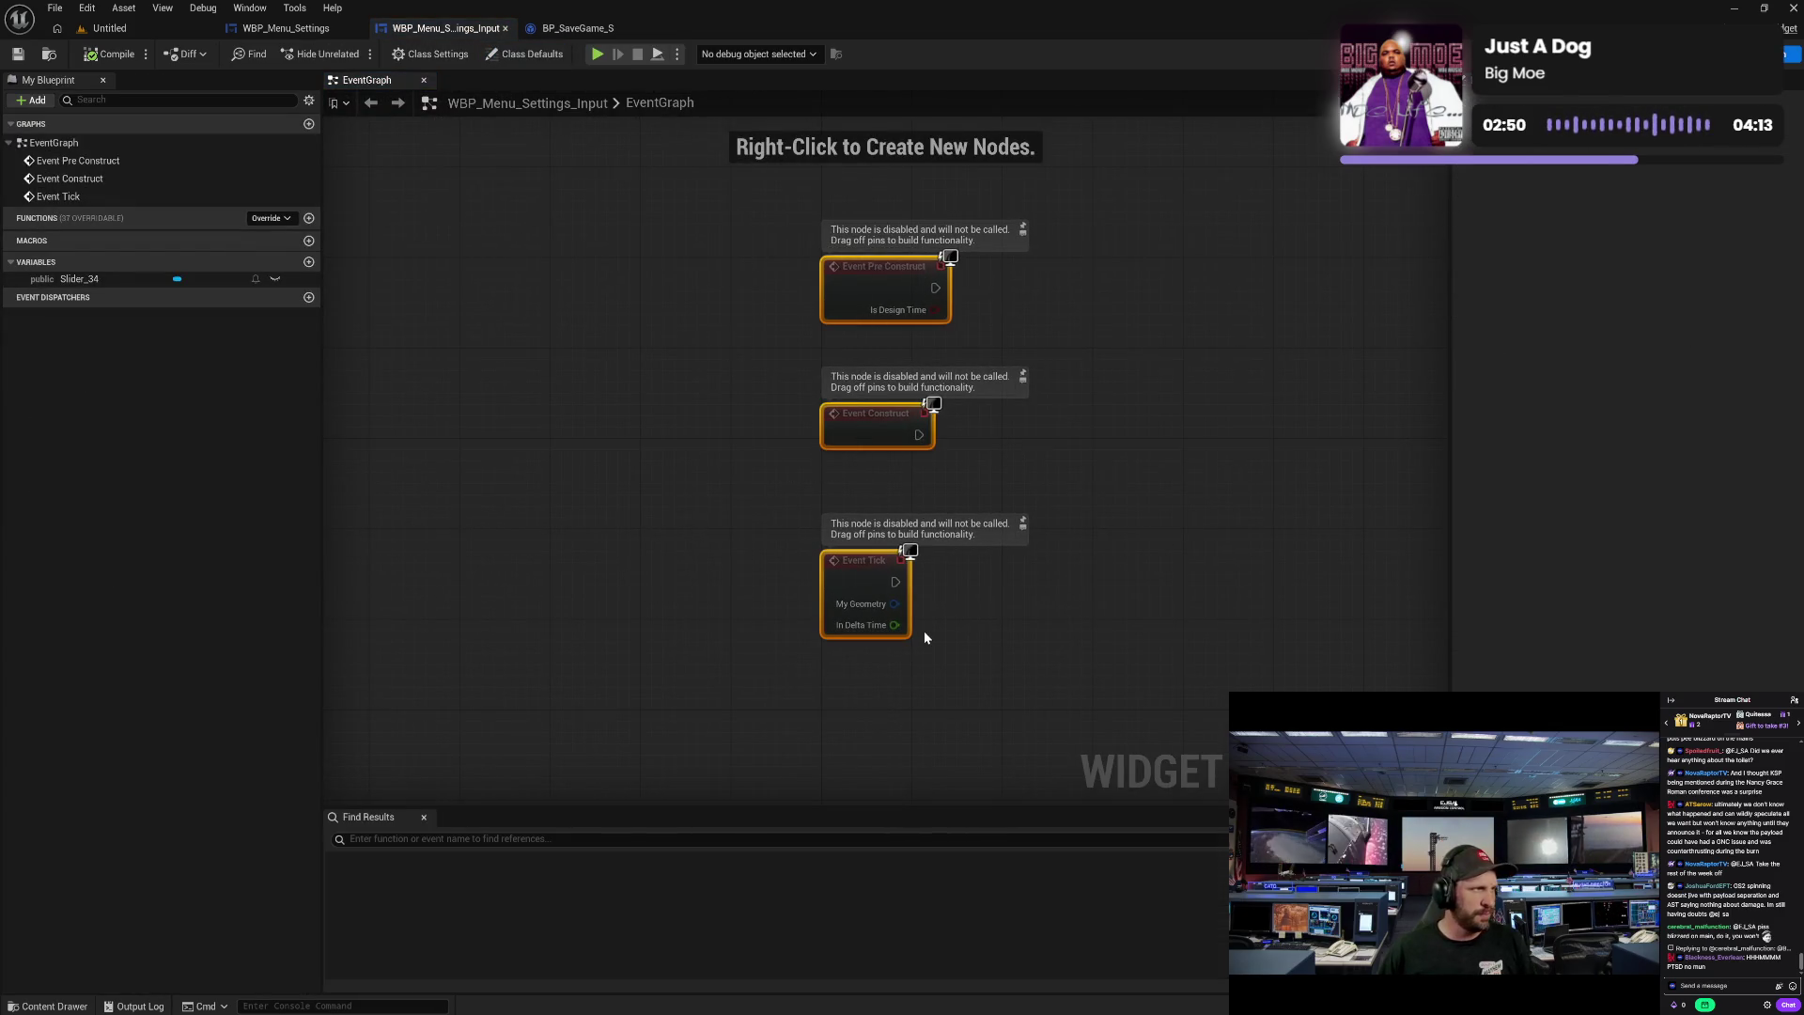
{"action": "key", "text": "Delete"}
{"action": "left_click", "coordinate": [111, 54]}
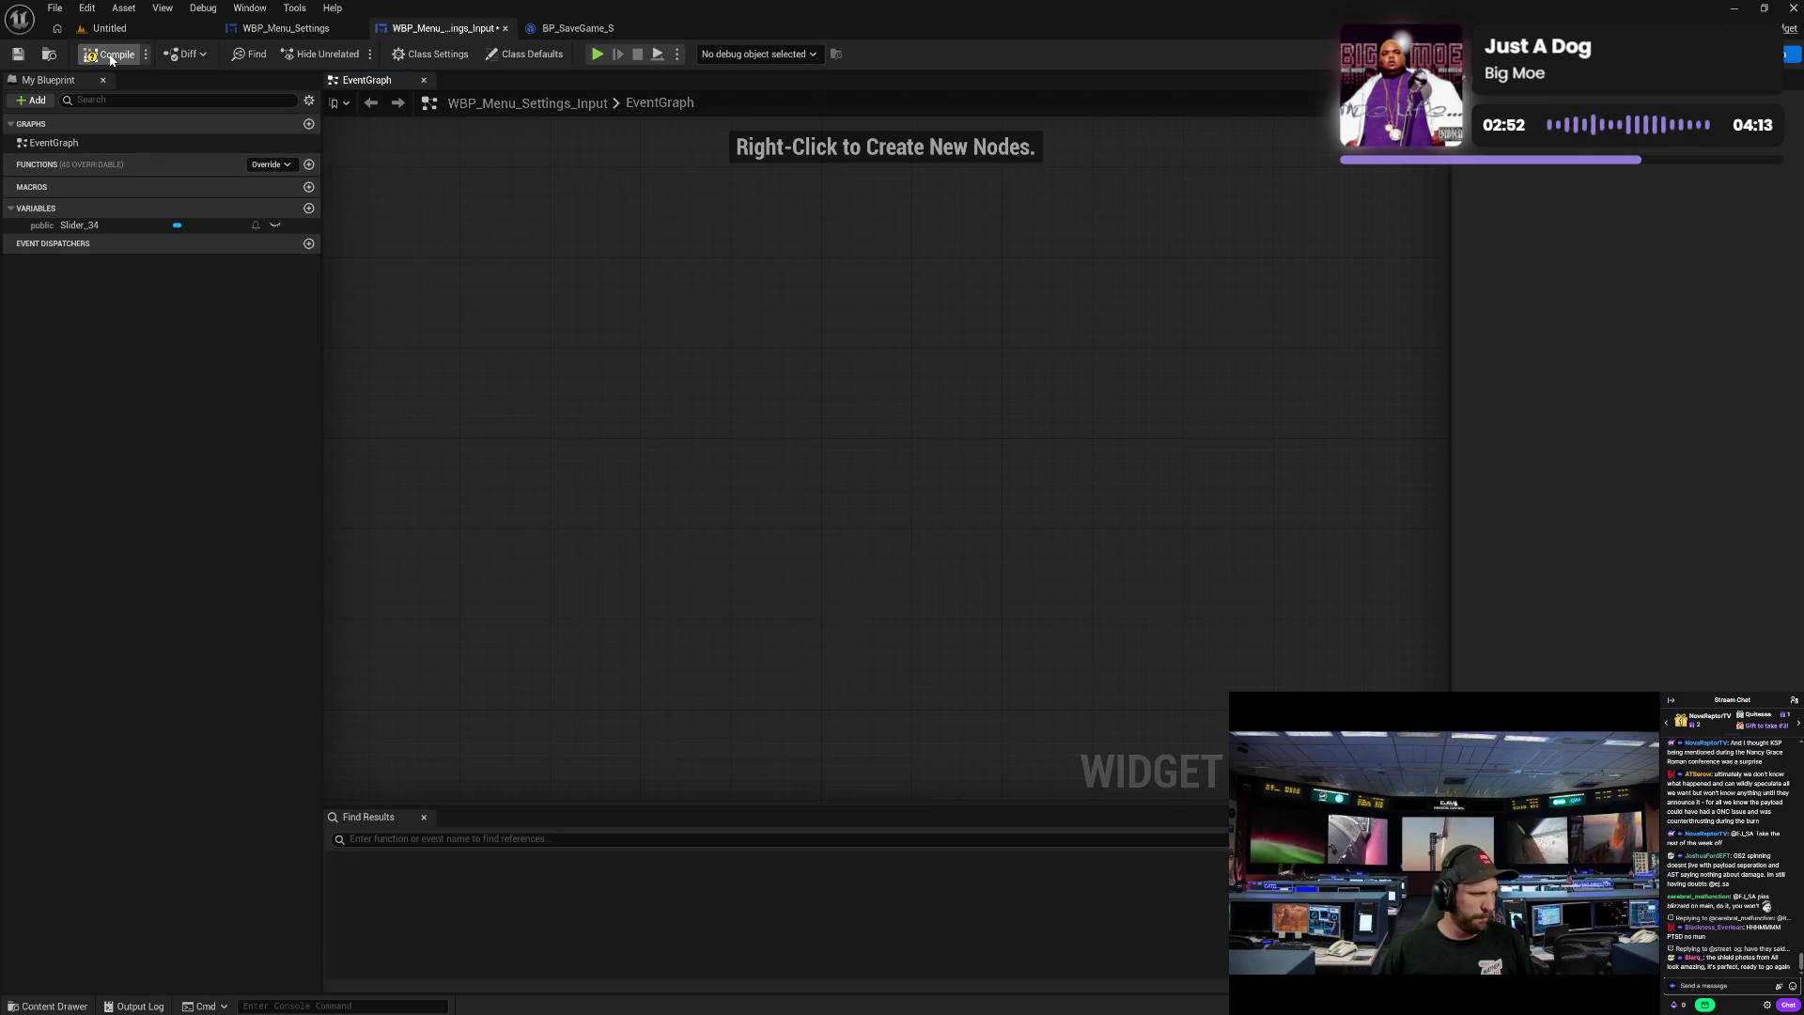
- Add a Get Owning Player node with a Self reference wired into its Target
{"action": "right_click", "coordinate": [698, 353]}
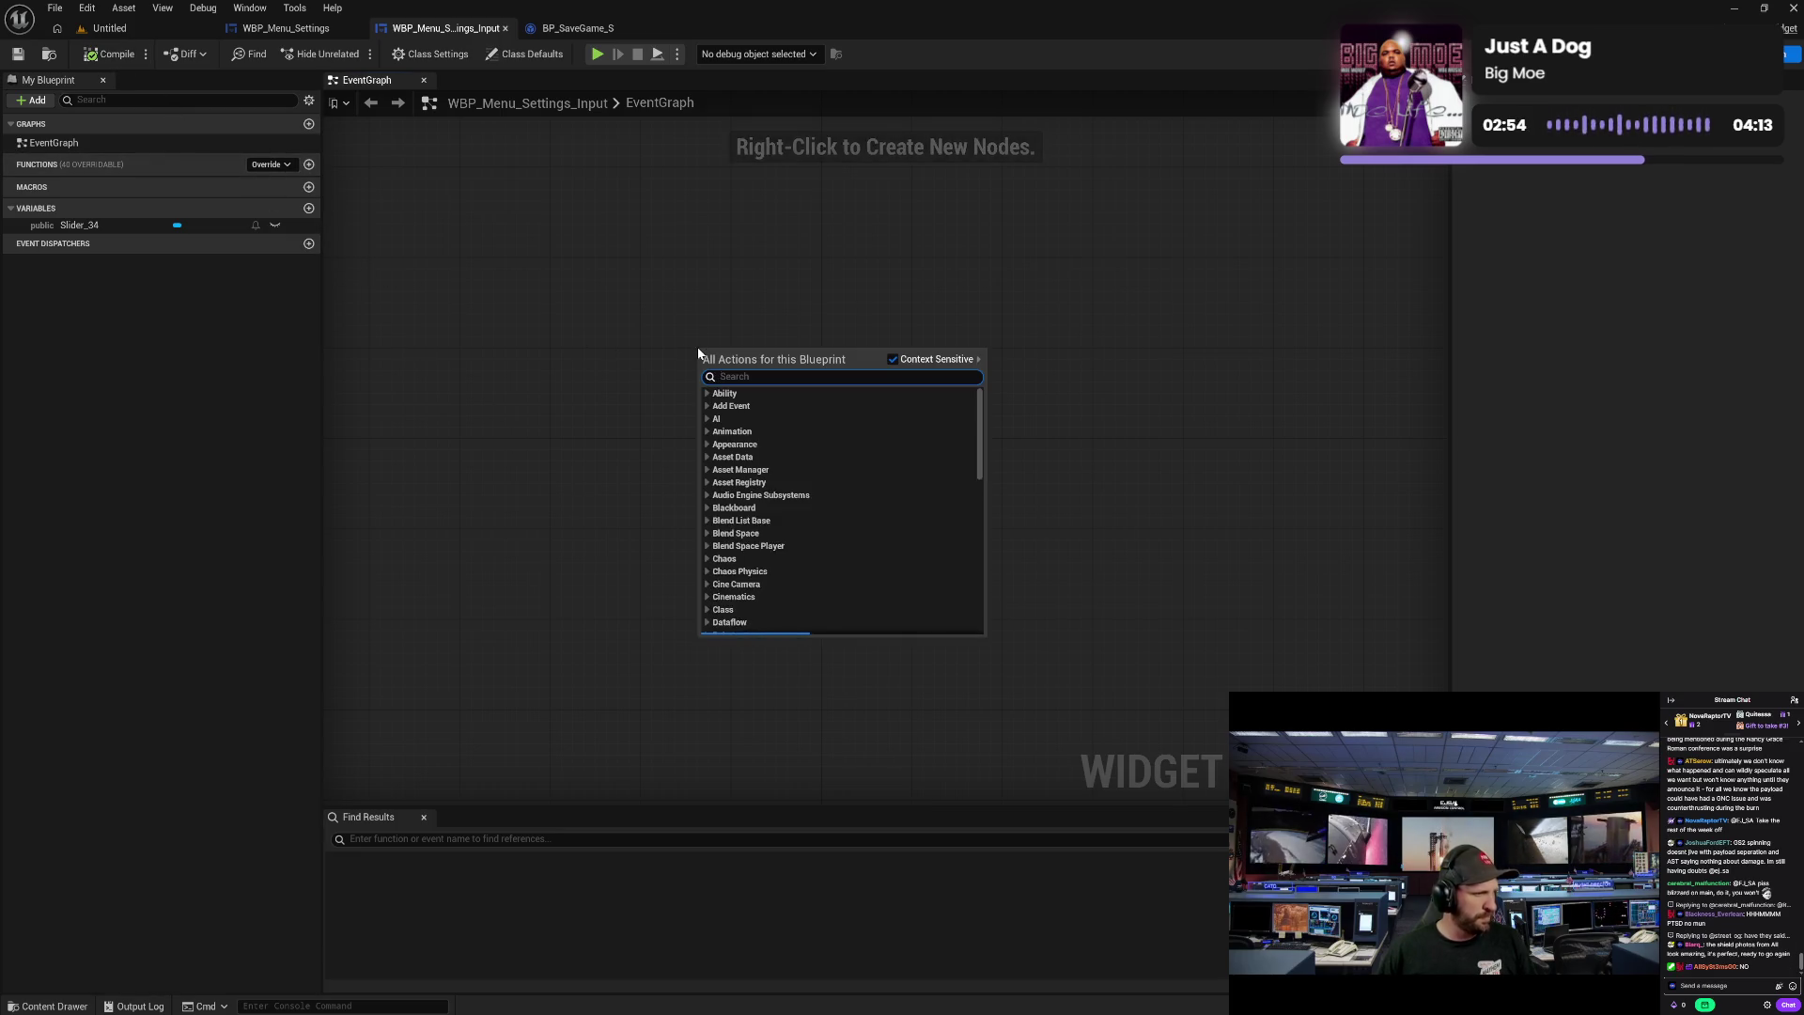
{"action": "type", "text": "get ow"}
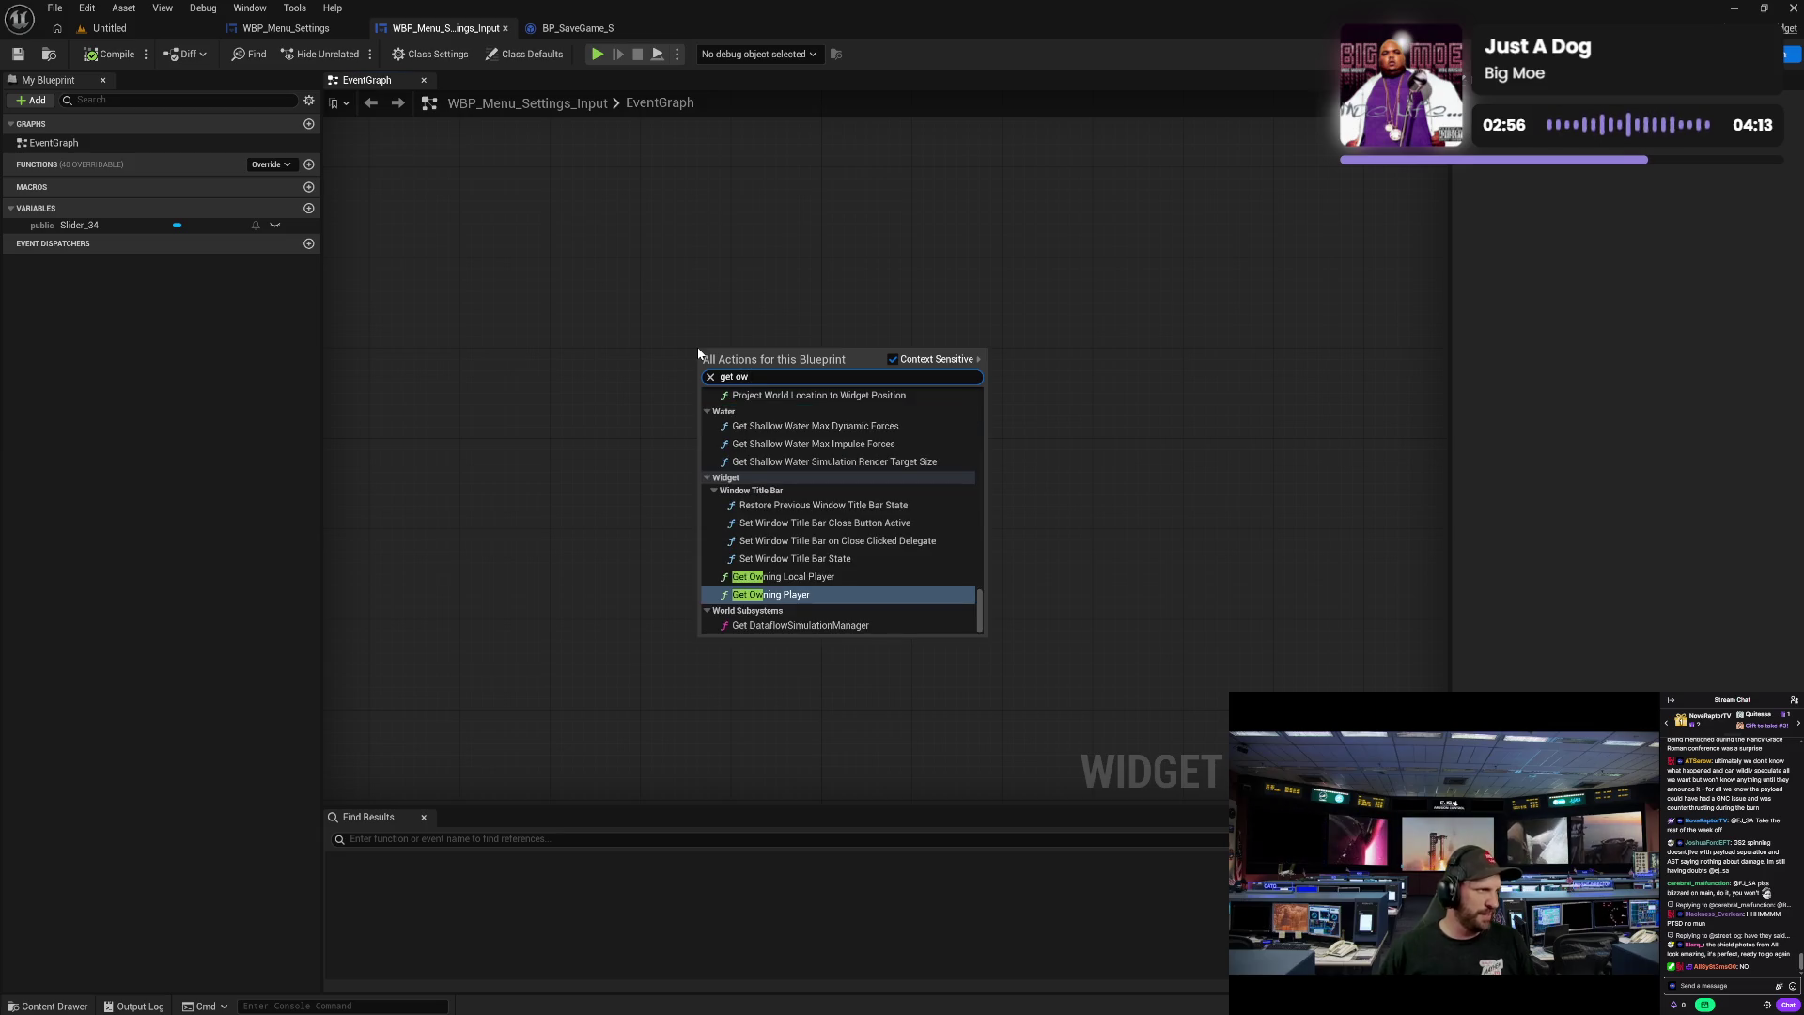
{"action": "left_click", "coordinate": [801, 595]}
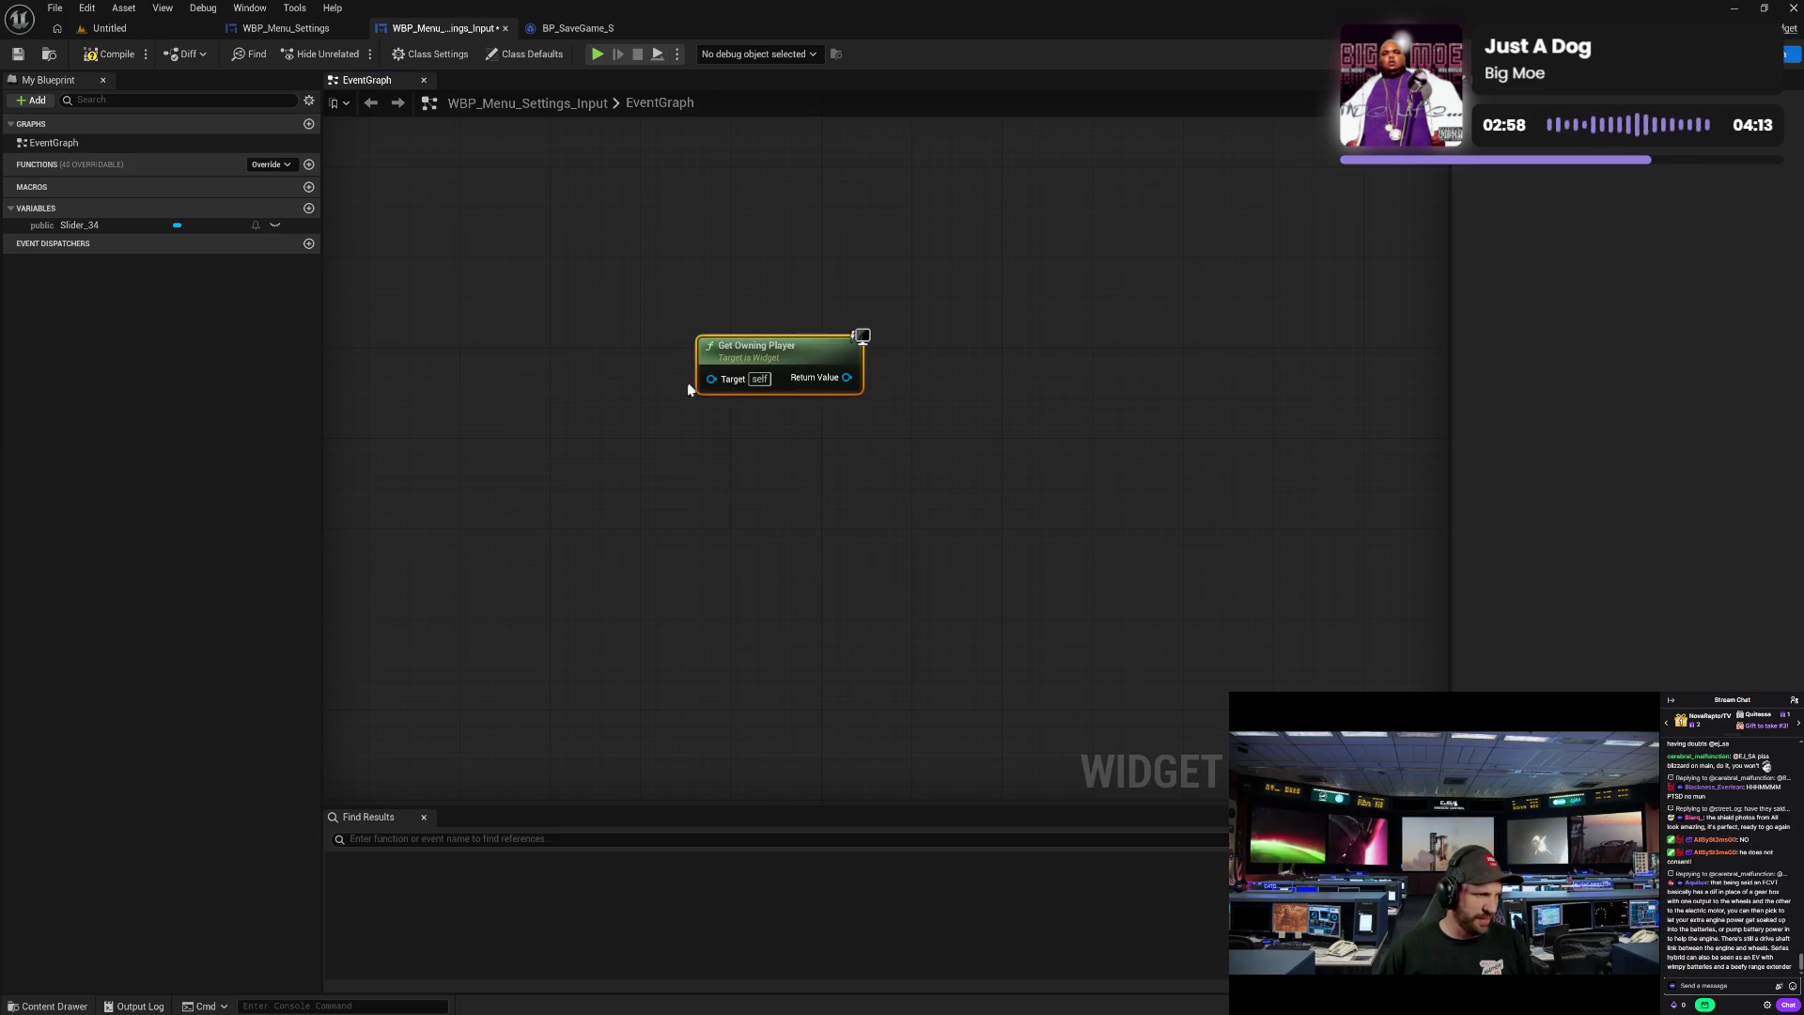
{"action": "right_click", "coordinate": [566, 414]}
{"action": "type", "text": "self"}
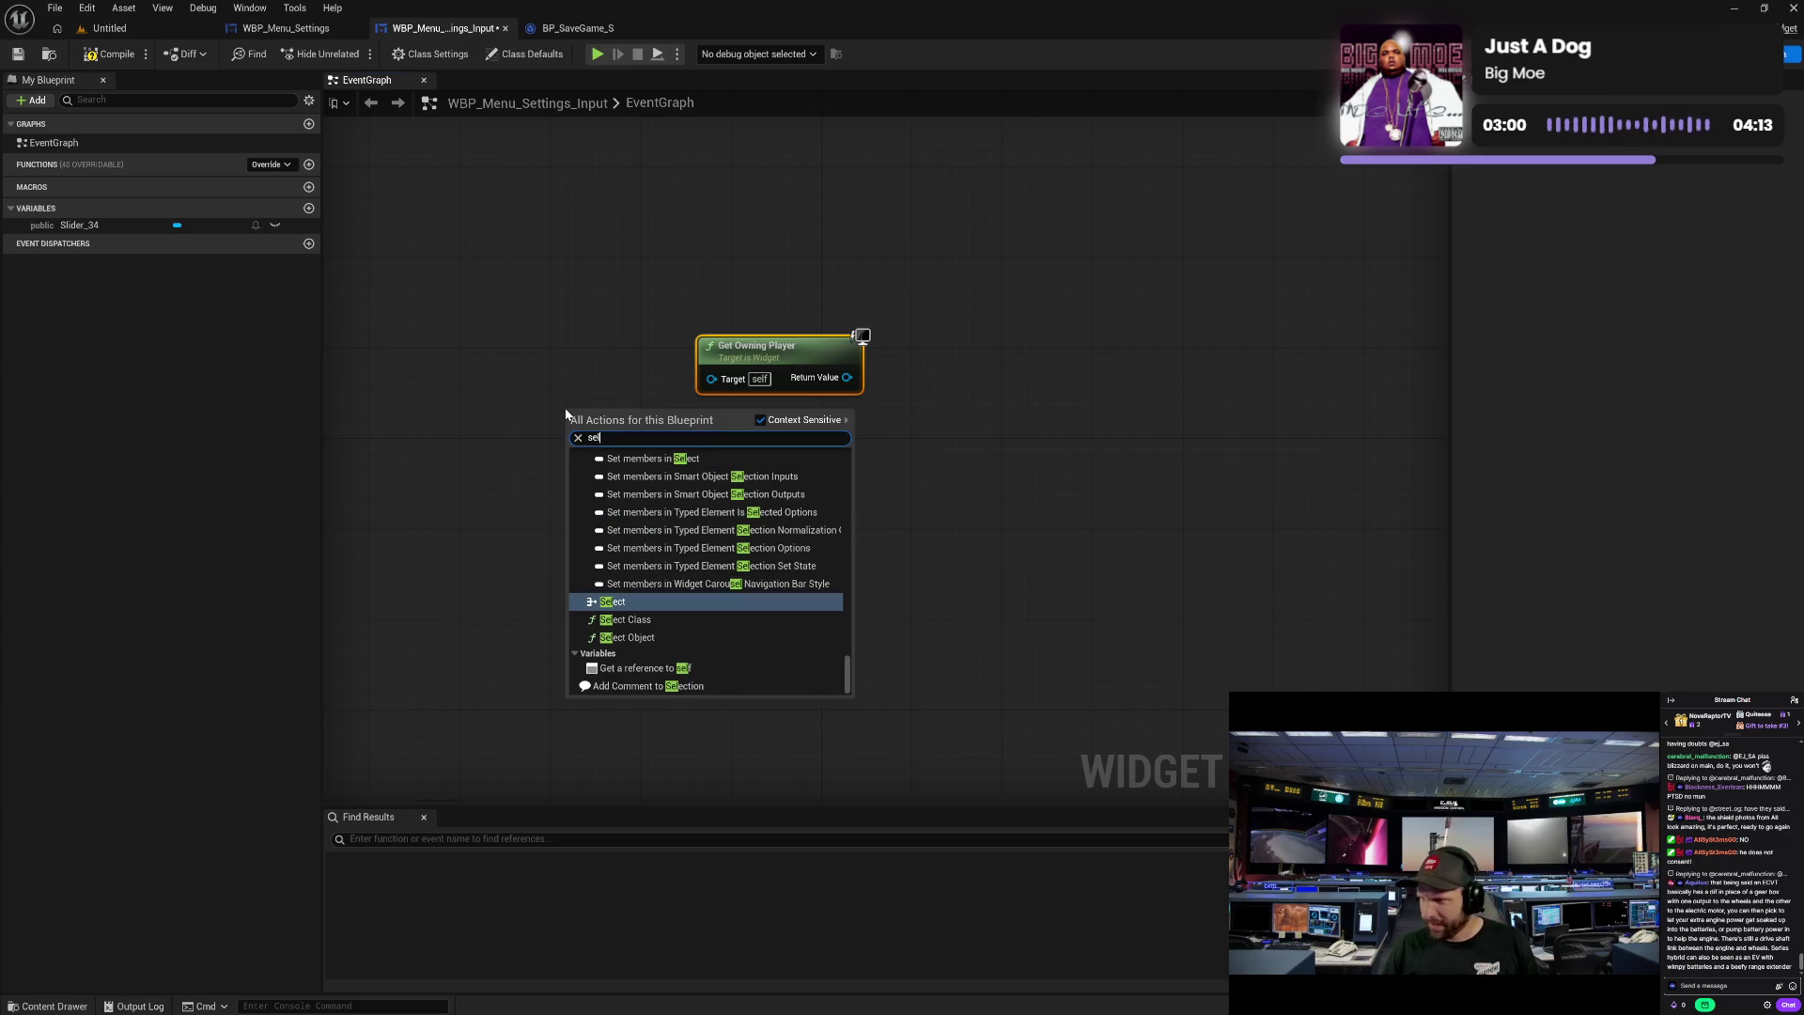
{"action": "key", "text": "Return"}
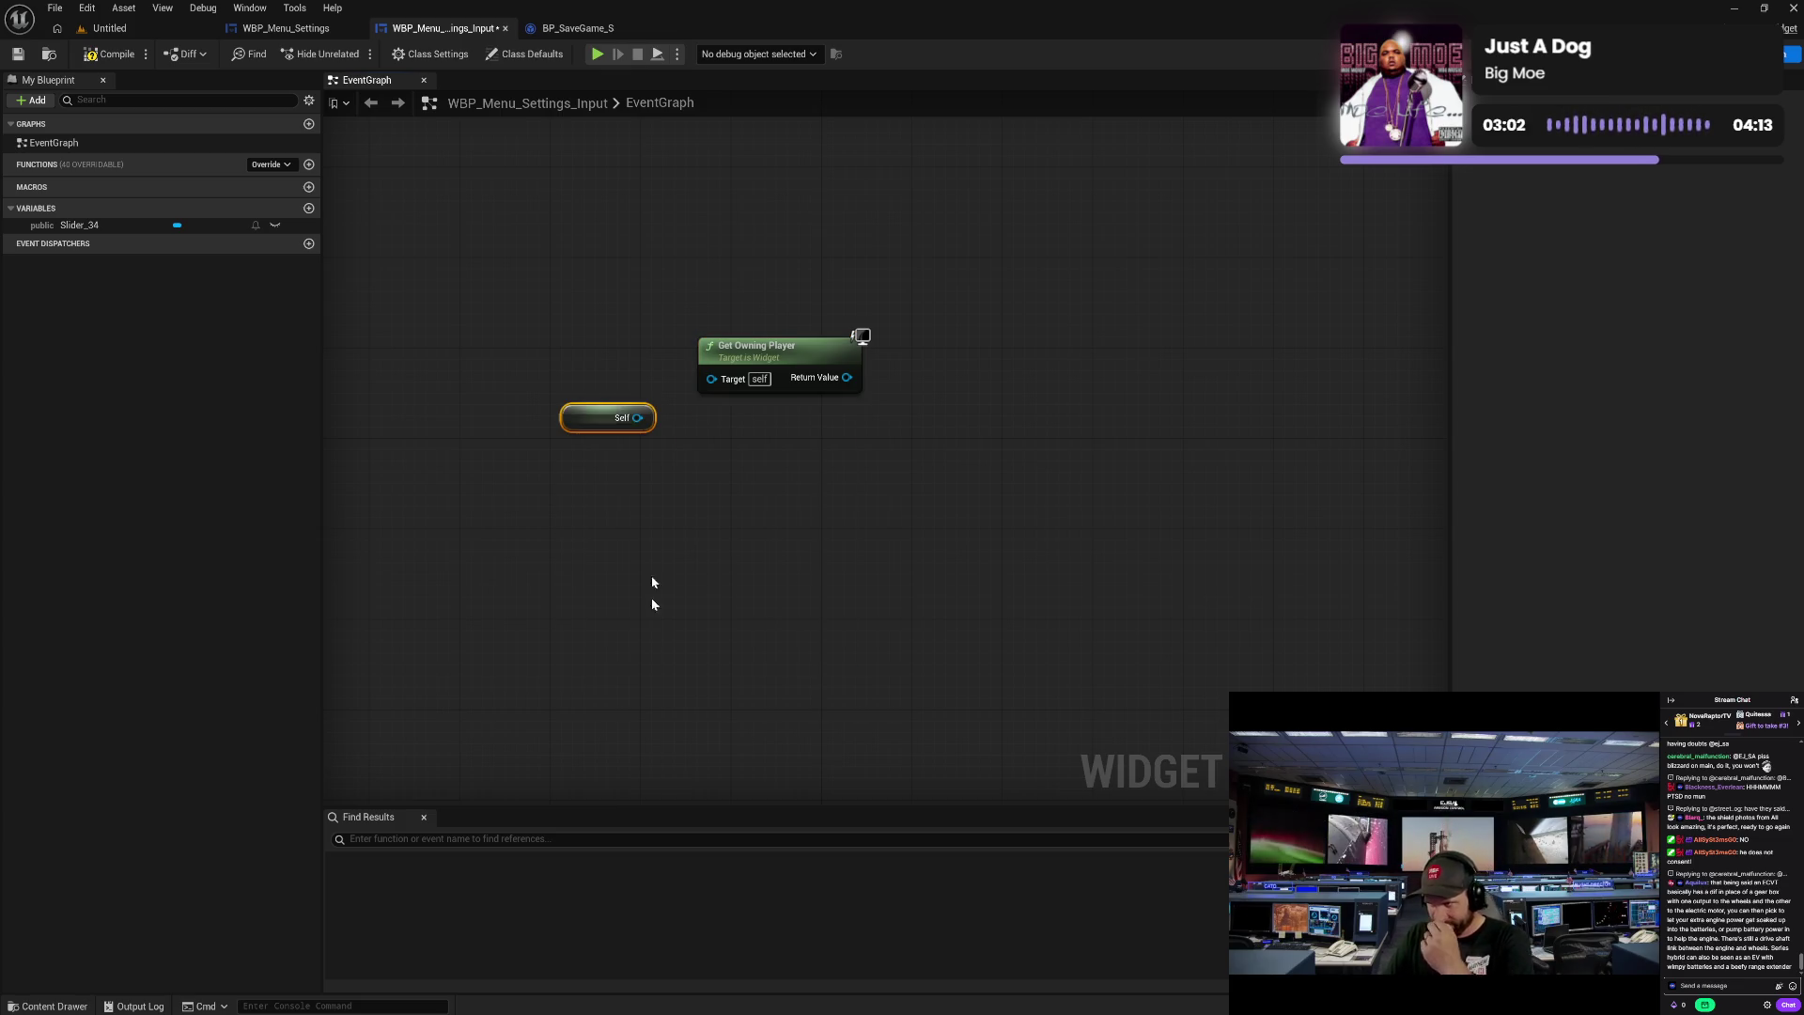
{"action": "left_click_drag", "start_coordinate": [637, 419], "coordinate": [711, 378]}
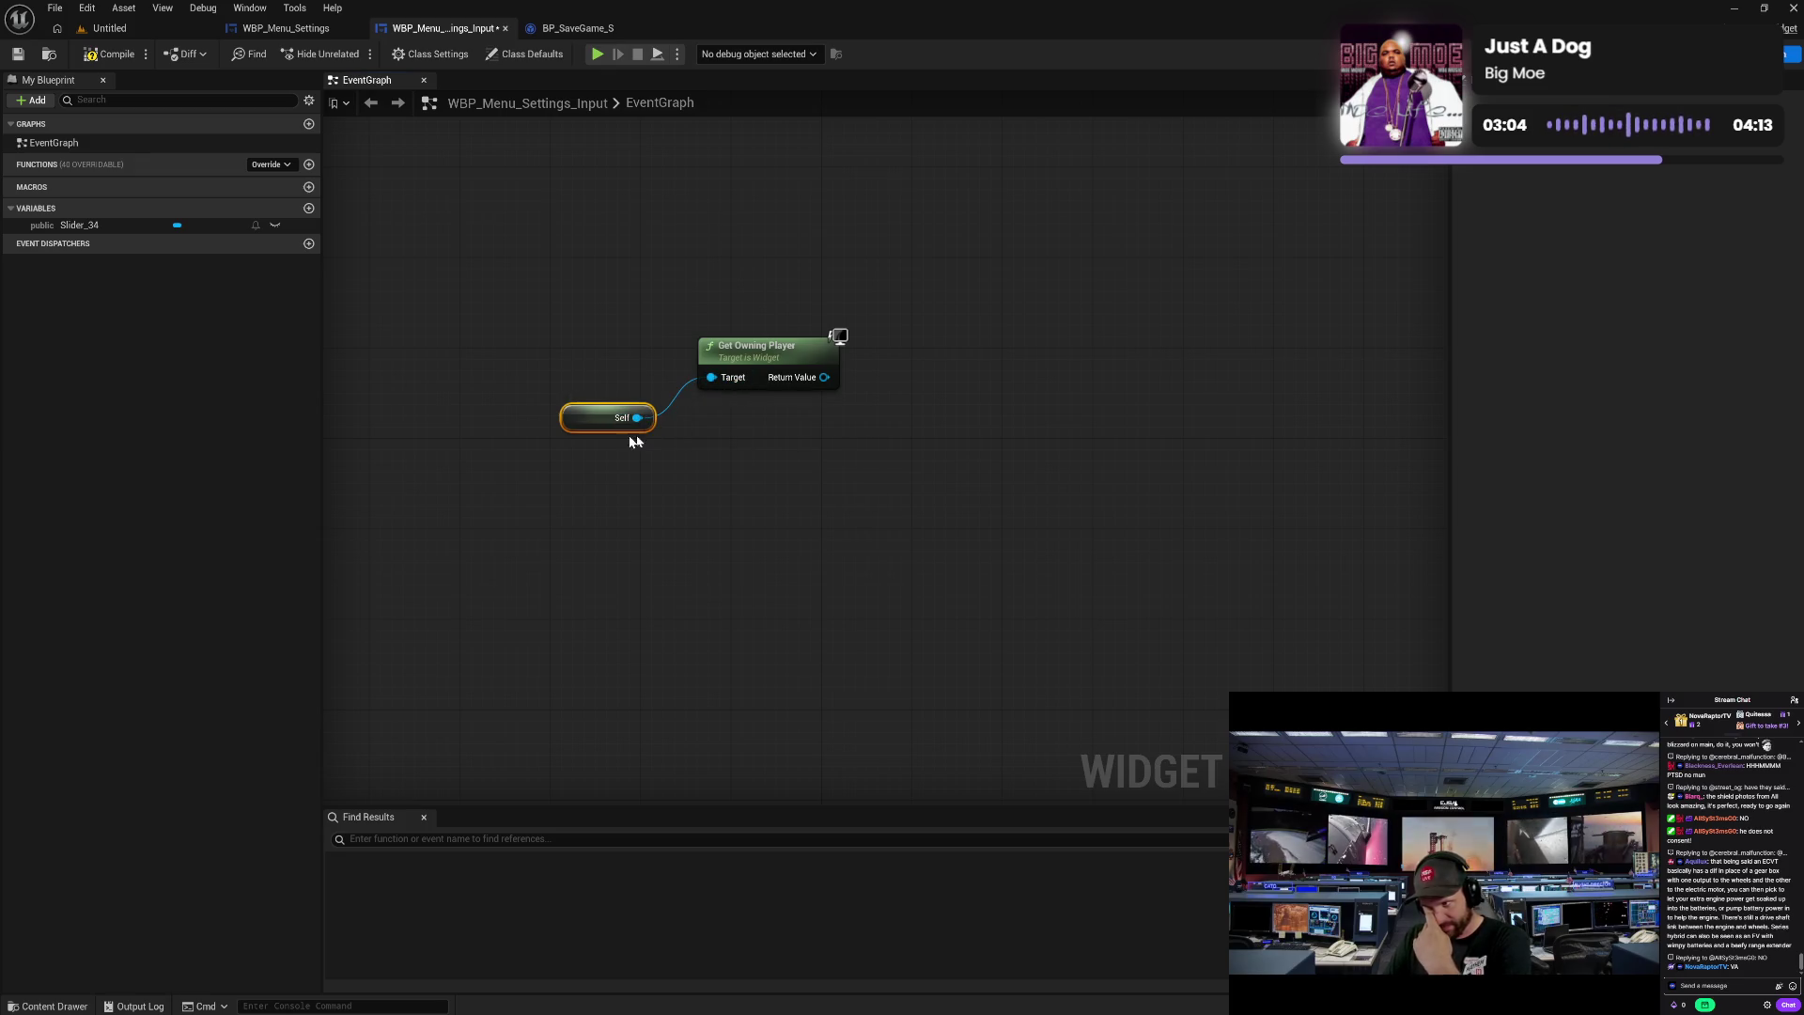
{"action": "left_click_drag", "start_coordinate": [593, 429], "coordinate": [614, 393]}
{"action": "left_click", "coordinate": [754, 354], "text": "ctrl"}
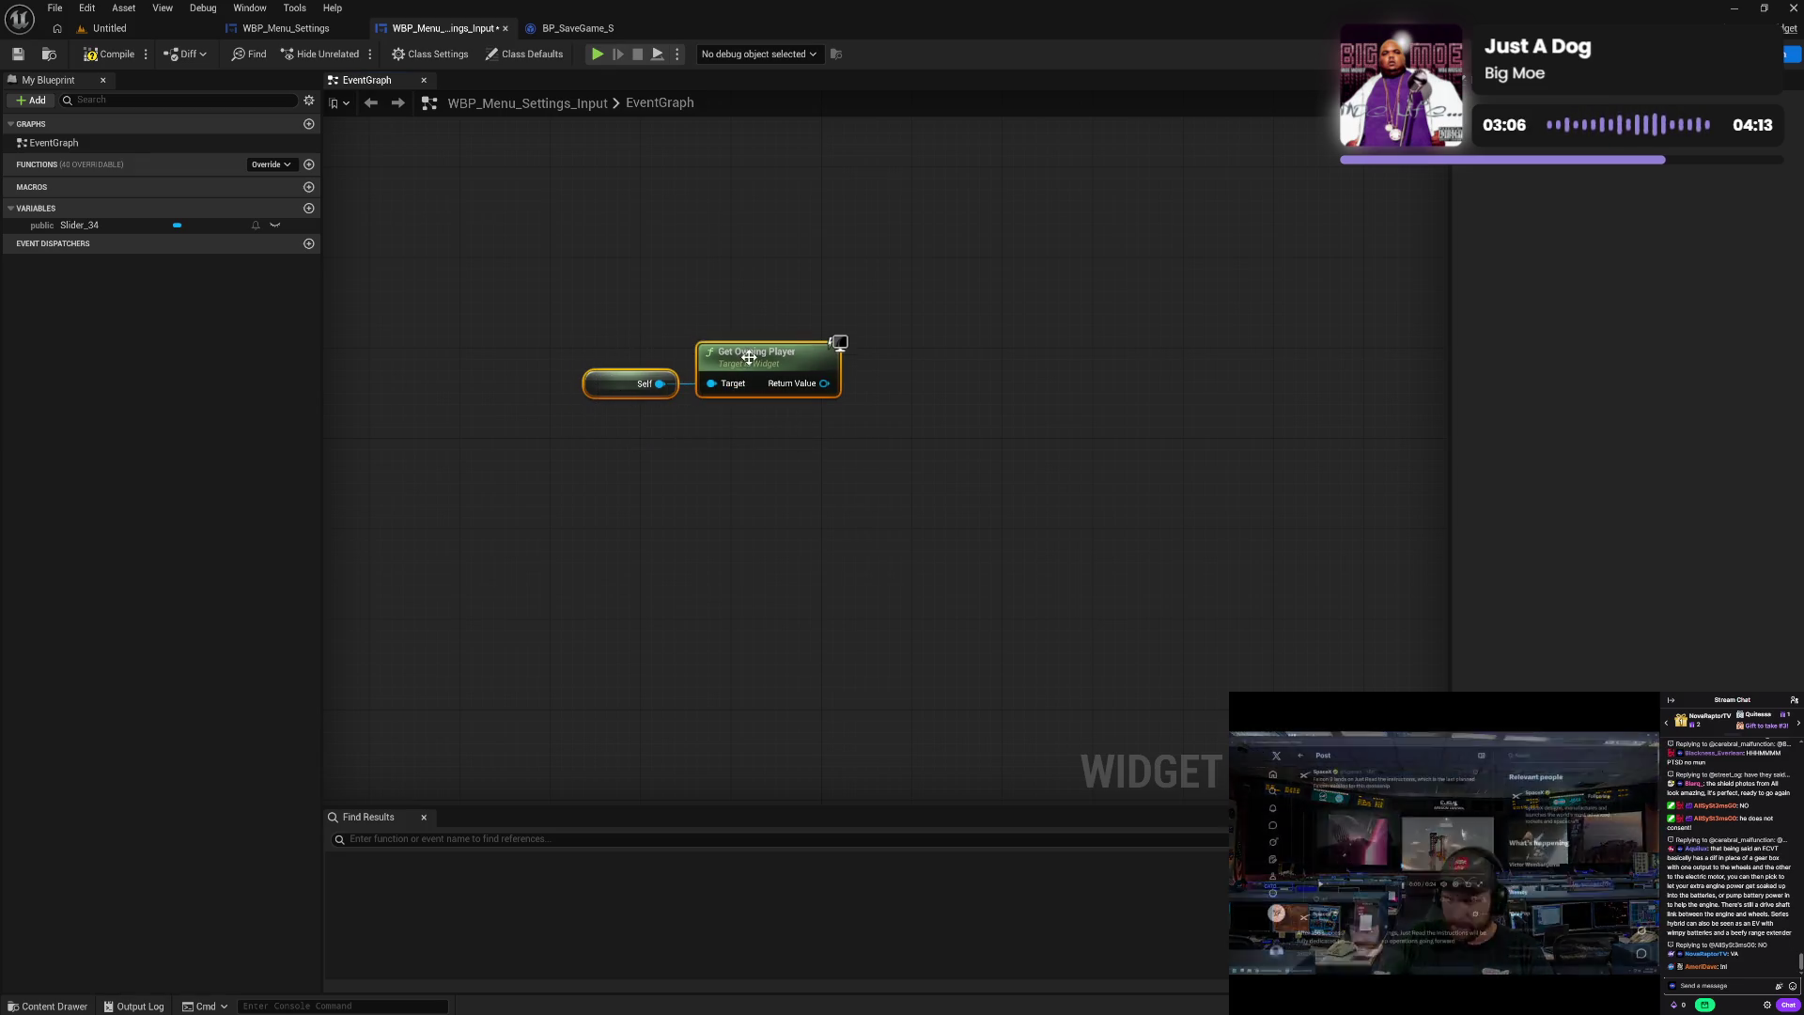
{"action": "left_click_drag", "start_coordinate": [754, 353], "coordinate": [776, 410]}
{"action": "left_click", "coordinate": [923, 428]}
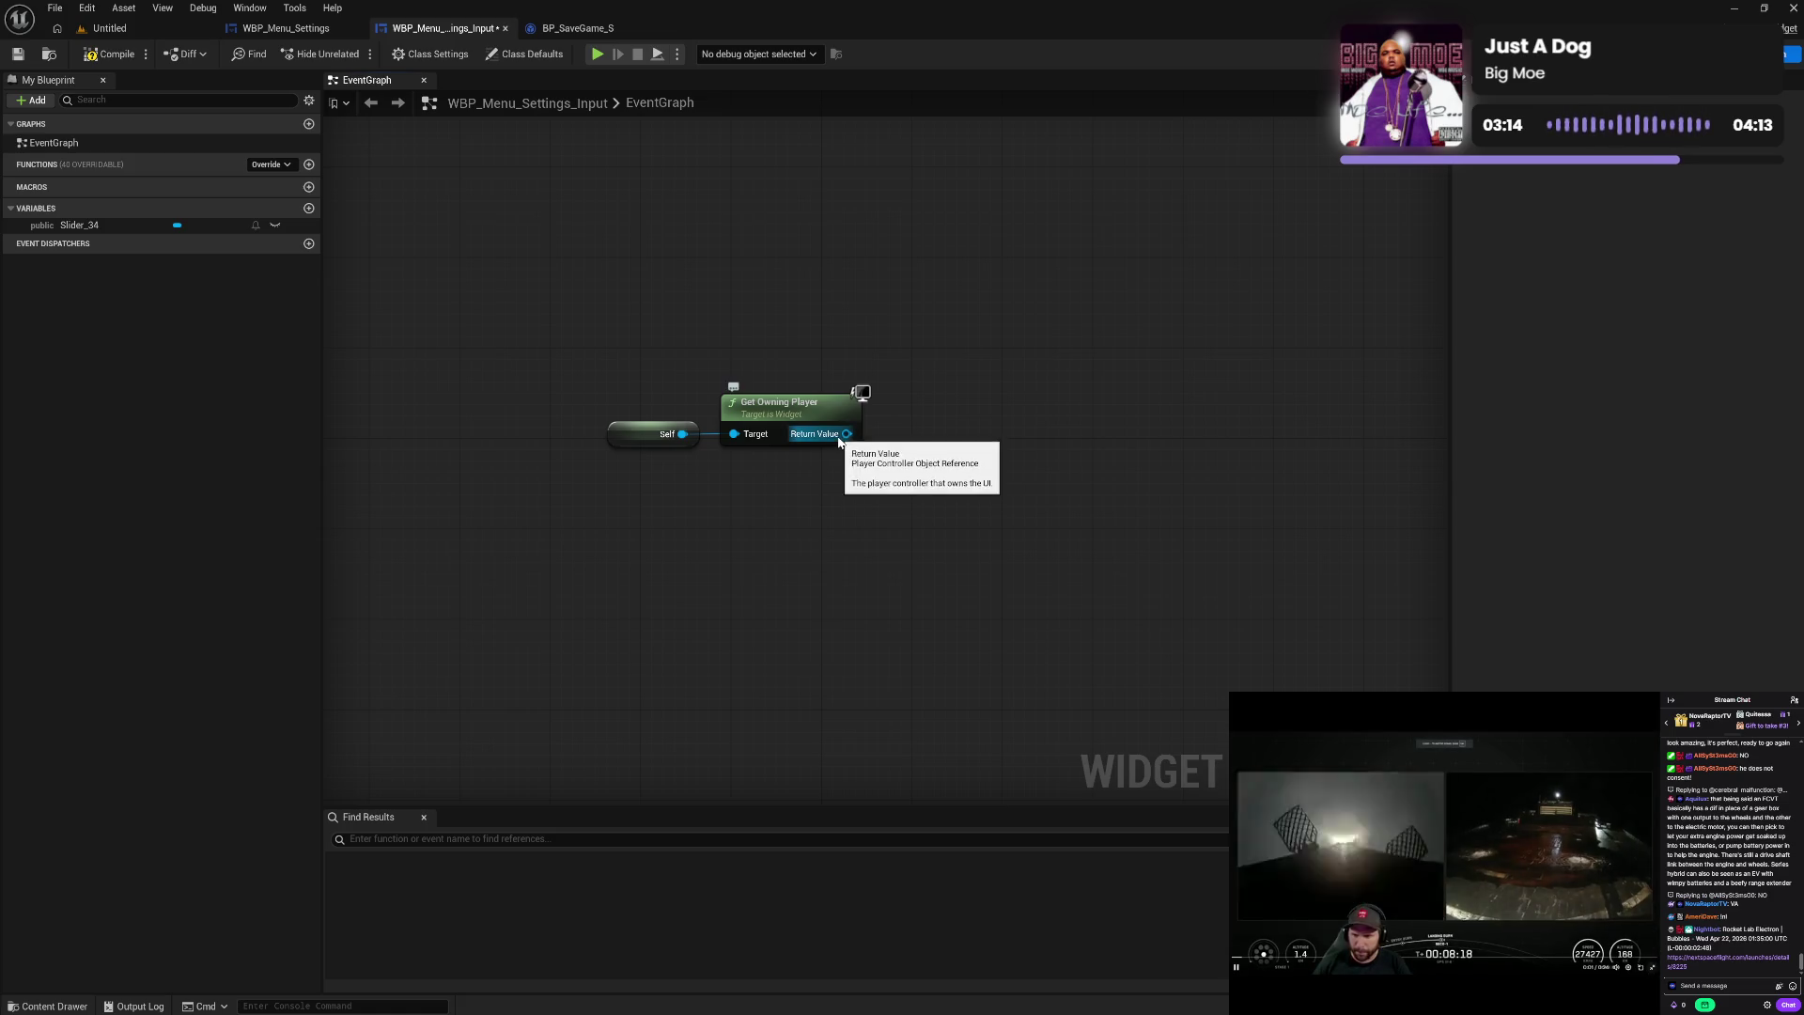
- Add Get Component by Class from Get Owning Player's output, with class AC_SaveGameManager
{"action": "left_click_drag", "start_coordinate": [846, 433], "coordinate": [881, 441]}
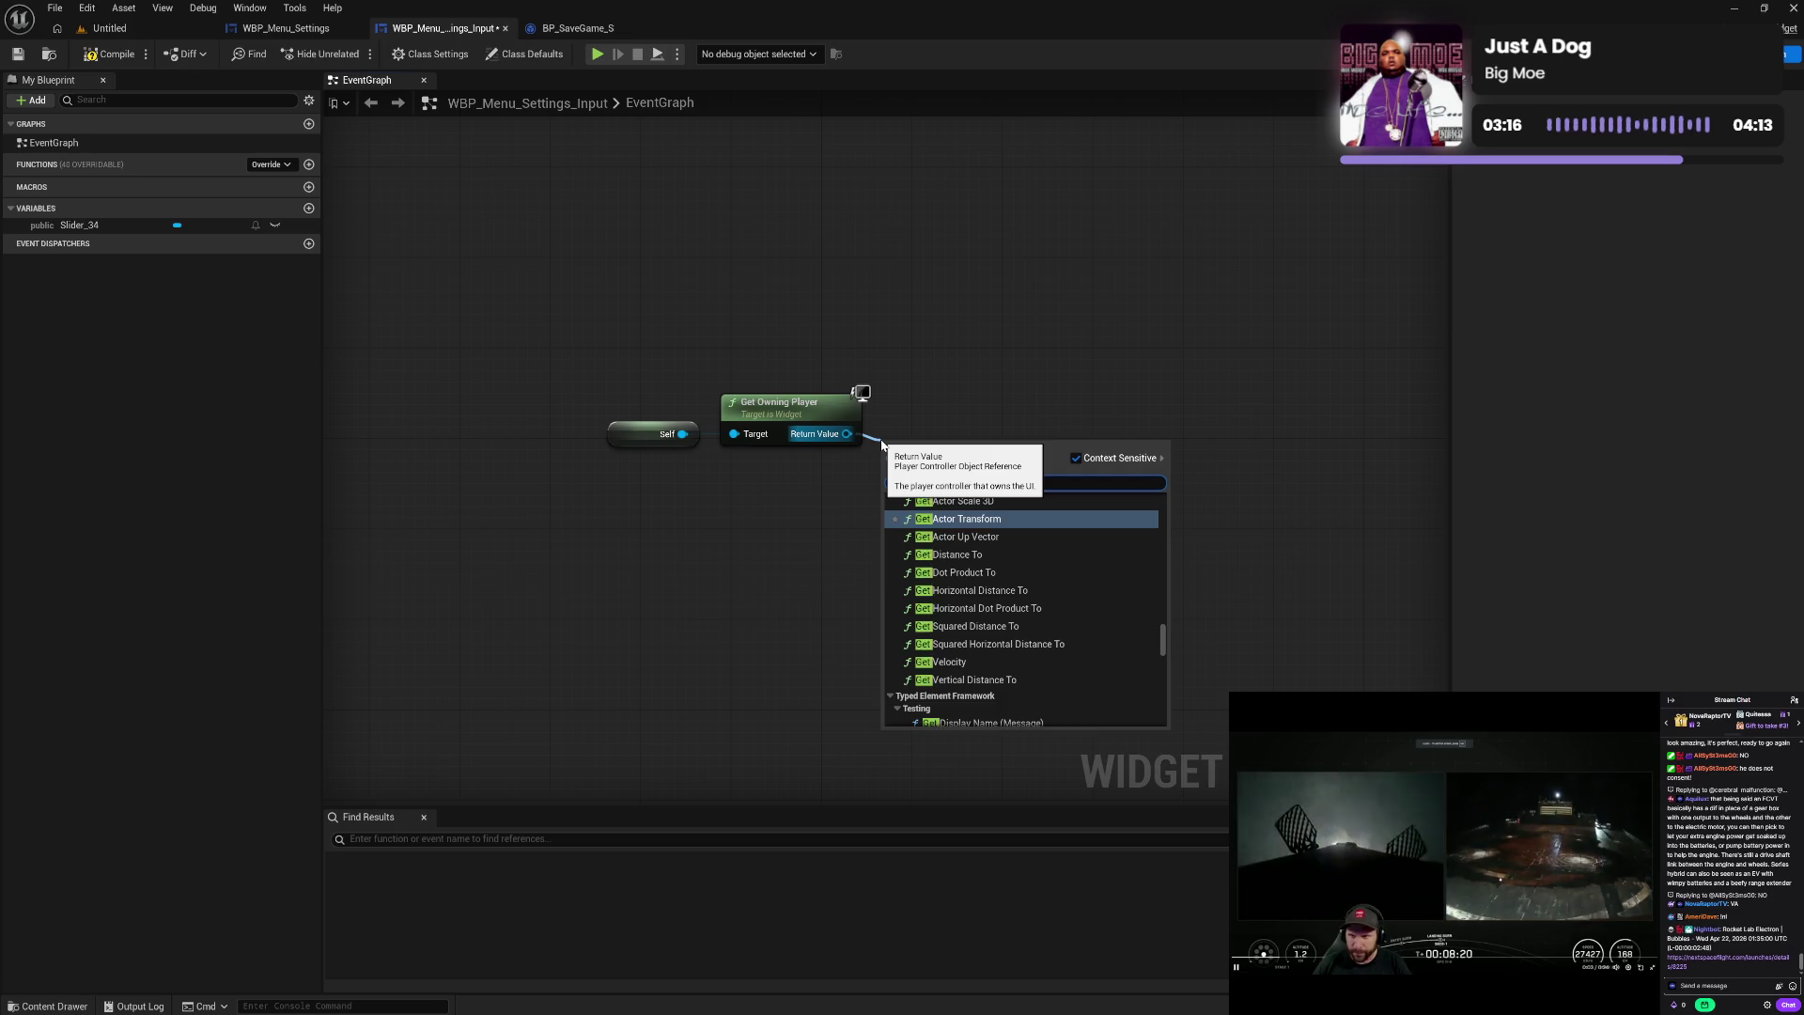
{"action": "type", "text": "comp"}
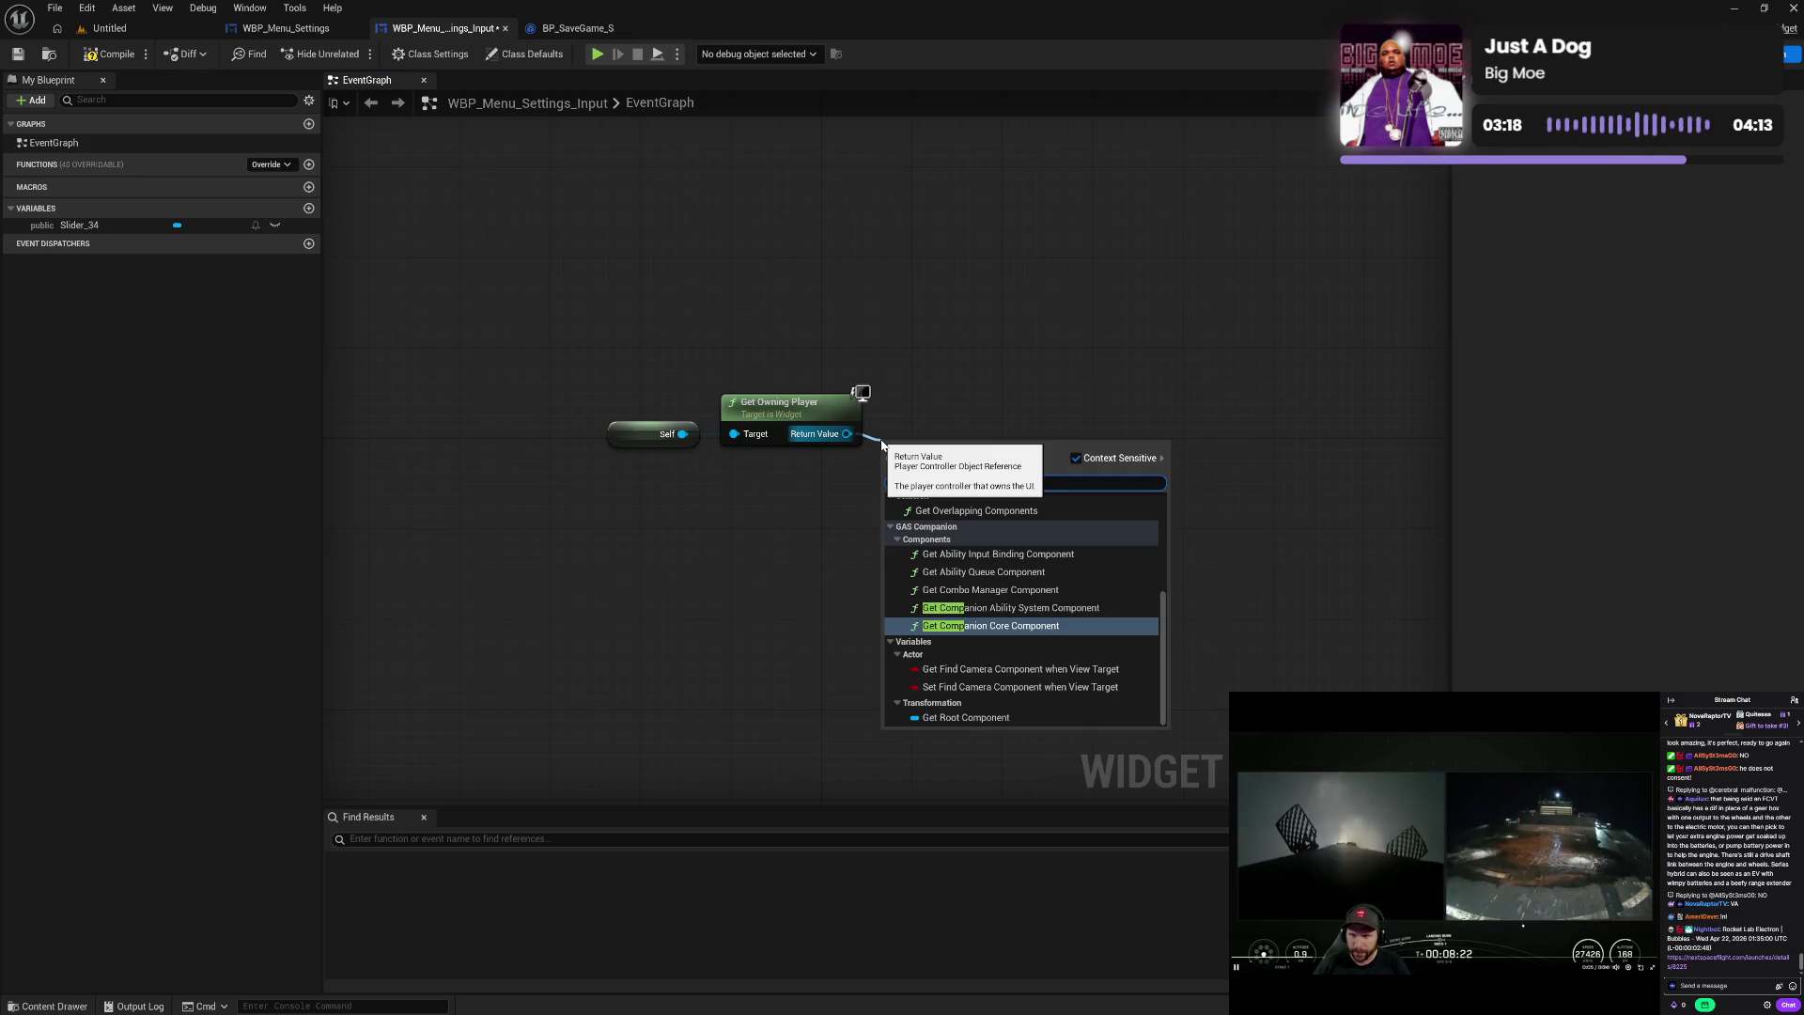
{"action": "type", "text": "on"}
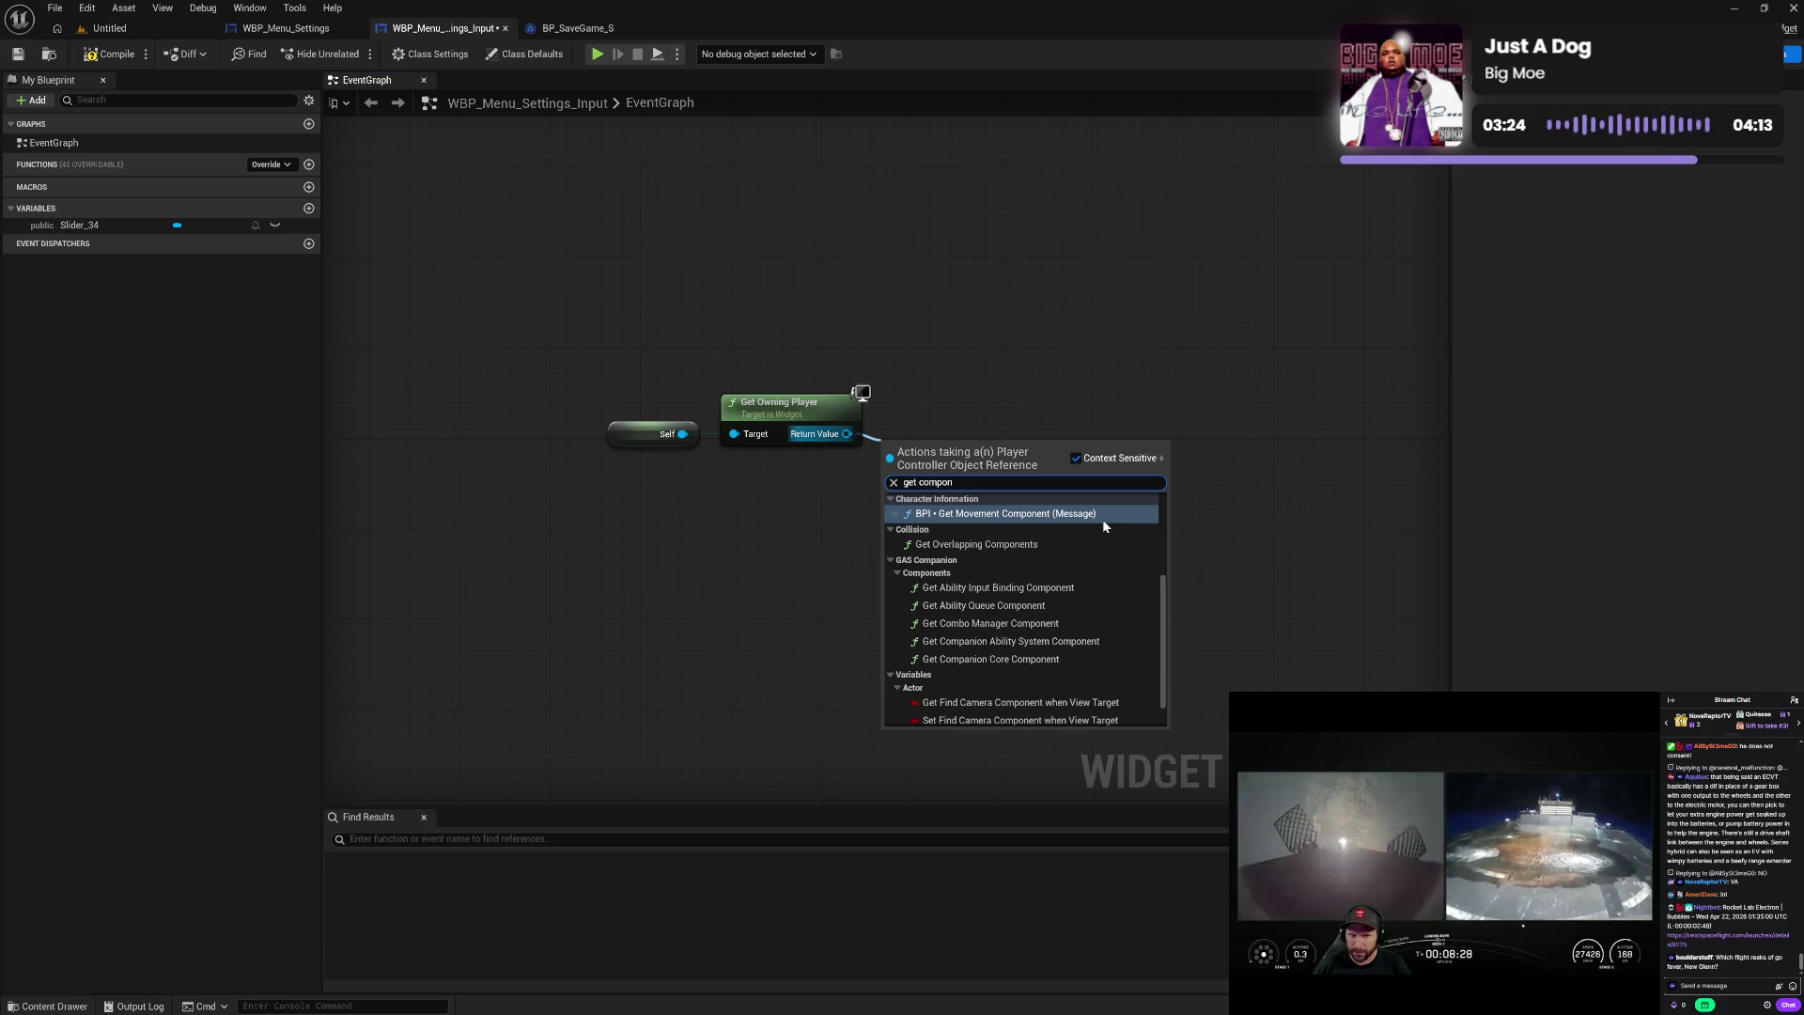
{"action": "type", "text": "e c"}
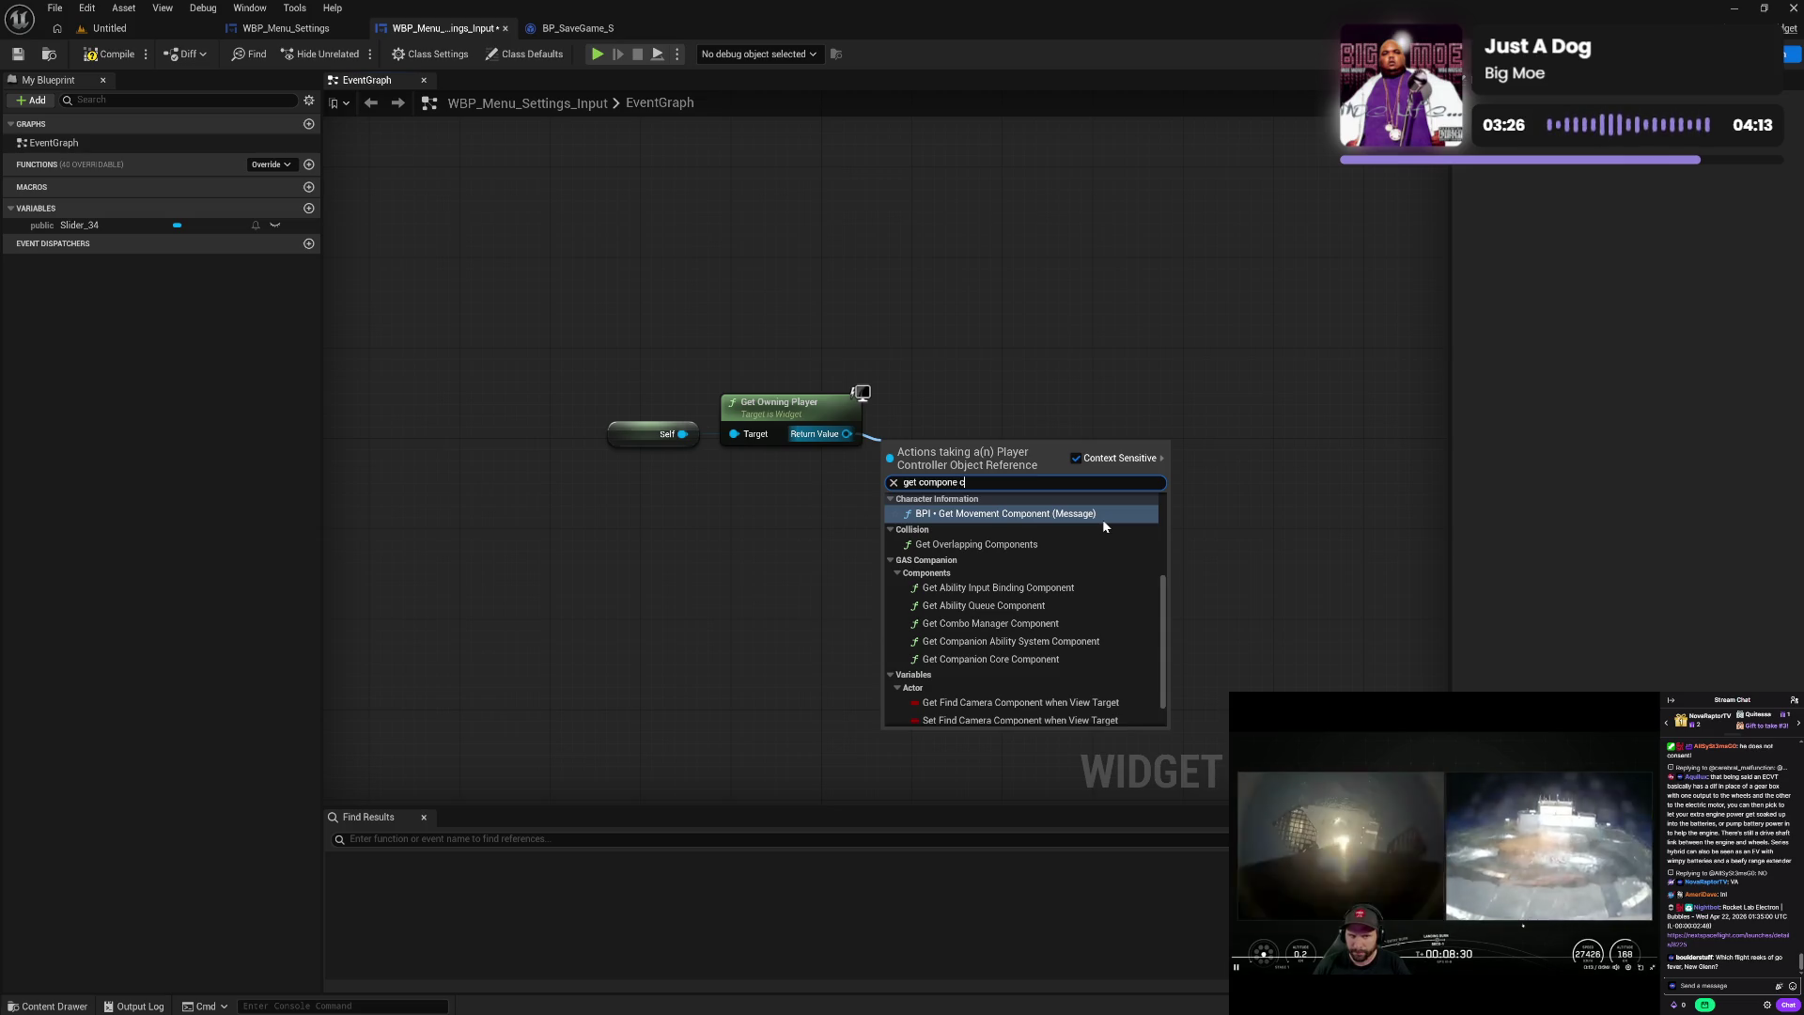
{"action": "type", "text": "l"}
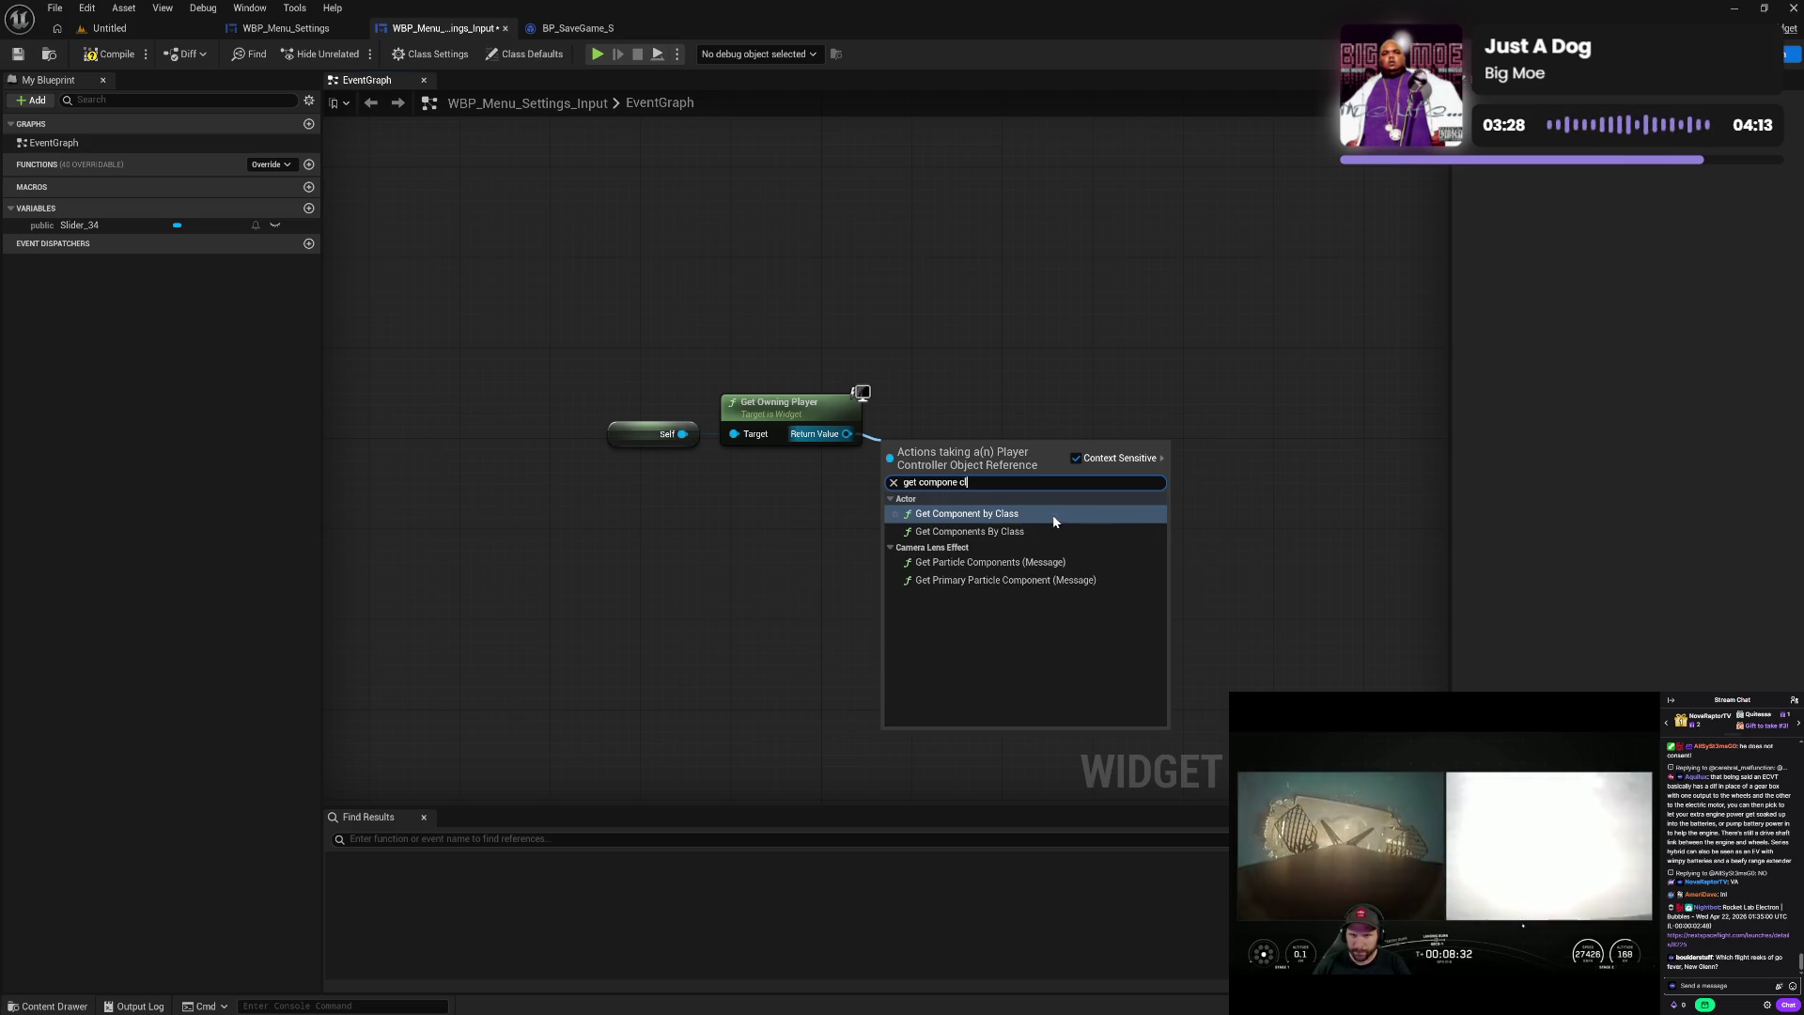
{"action": "key", "text": "Escape"}
{"action": "left_click_drag", "start_coordinate": [992, 473], "coordinate": [1000, 434]}
{"action": "left_click", "coordinate": [953, 469]}
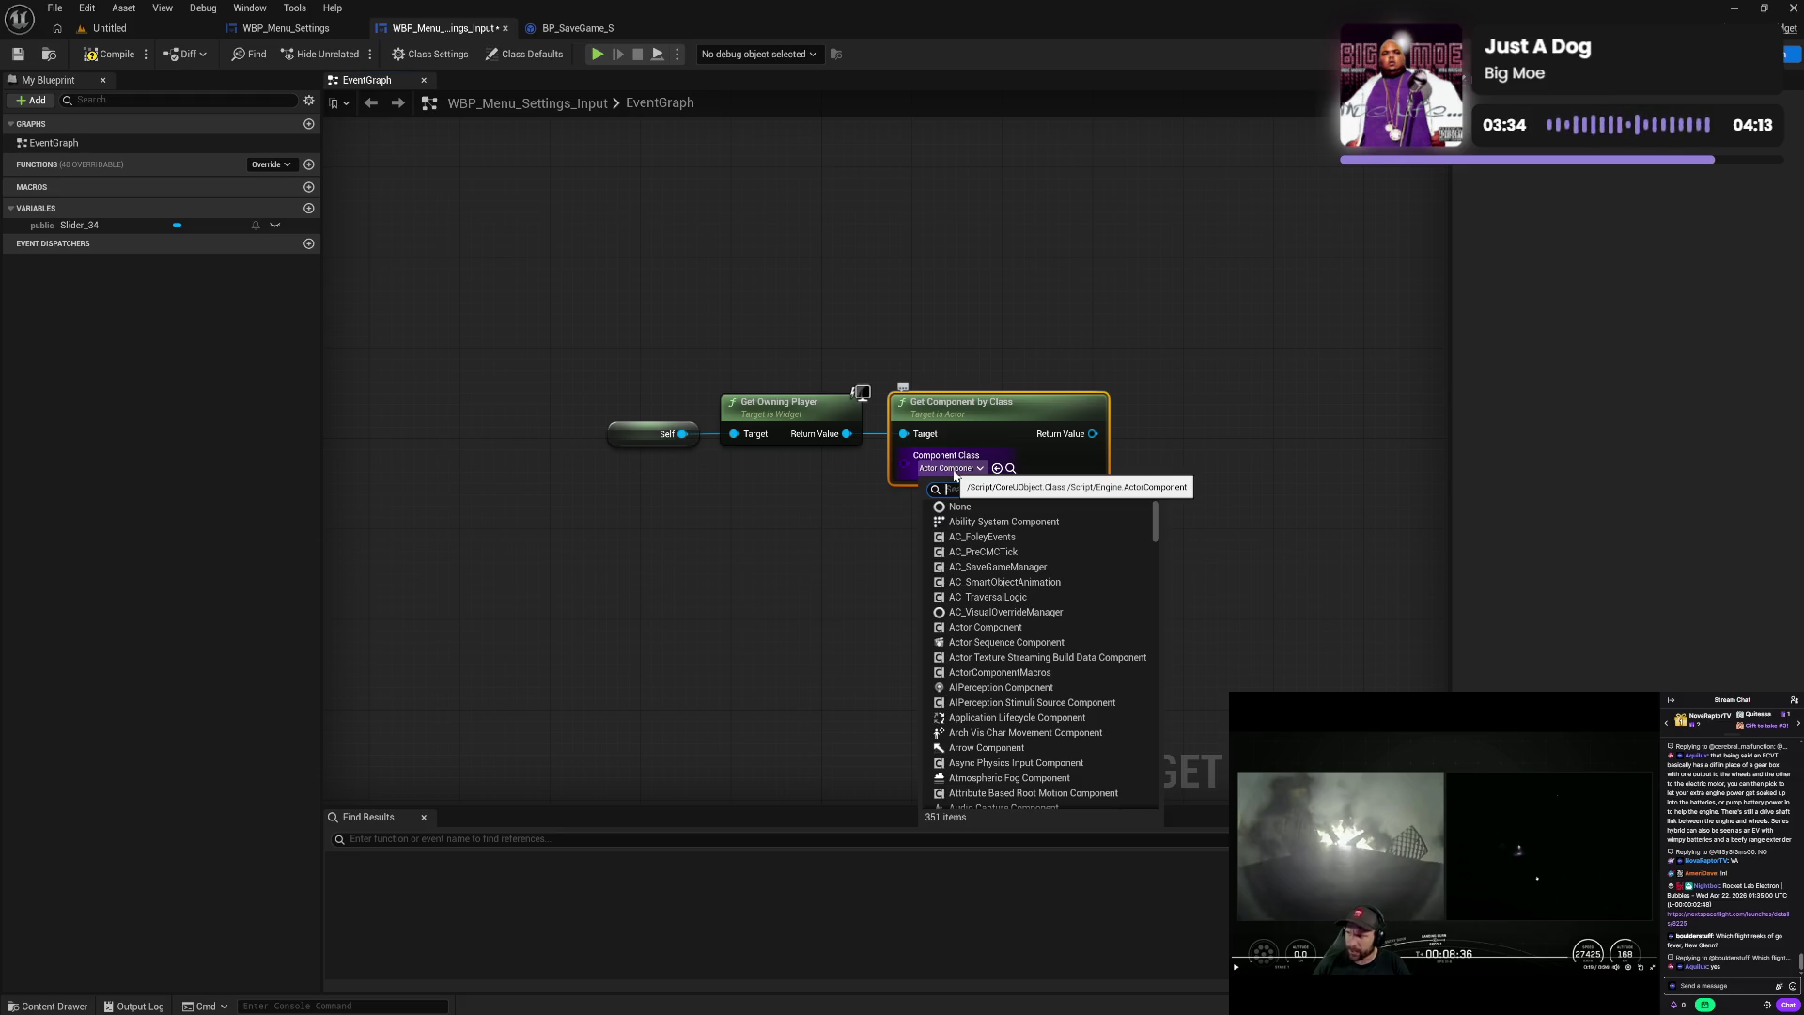
{"action": "type", "text": "sav"}
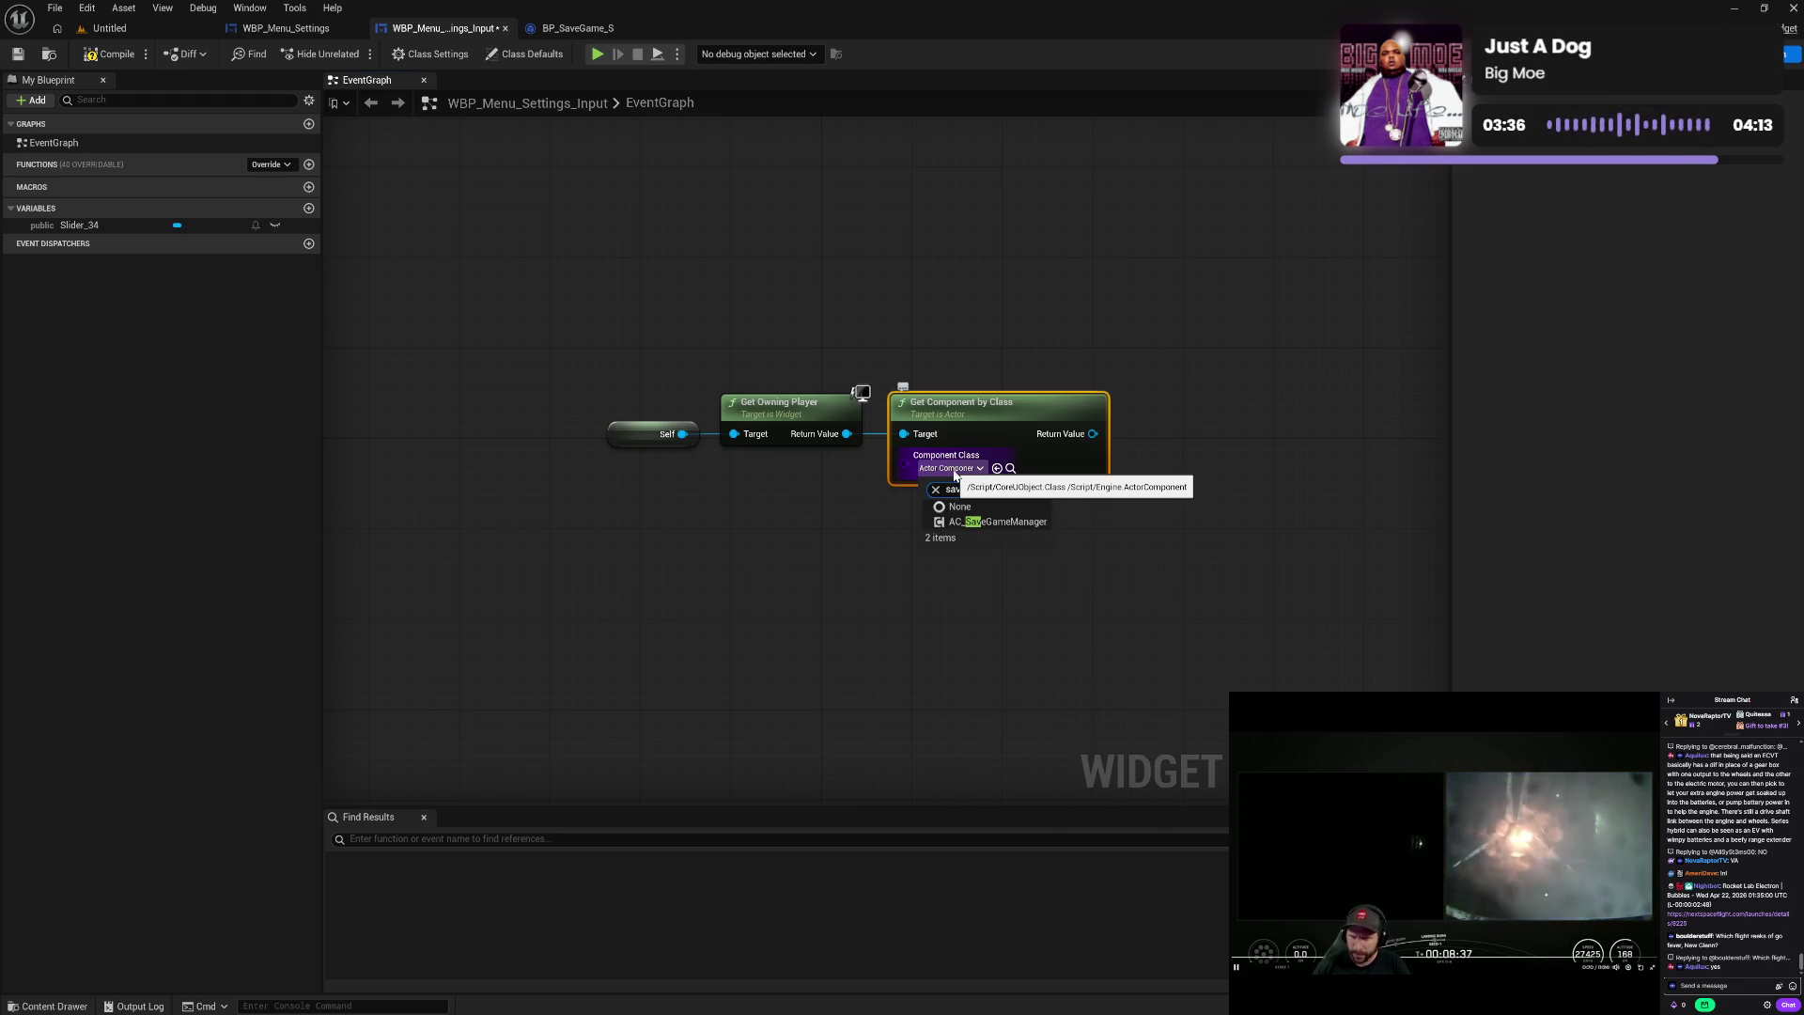
{"action": "left_click", "coordinate": [1005, 521]}
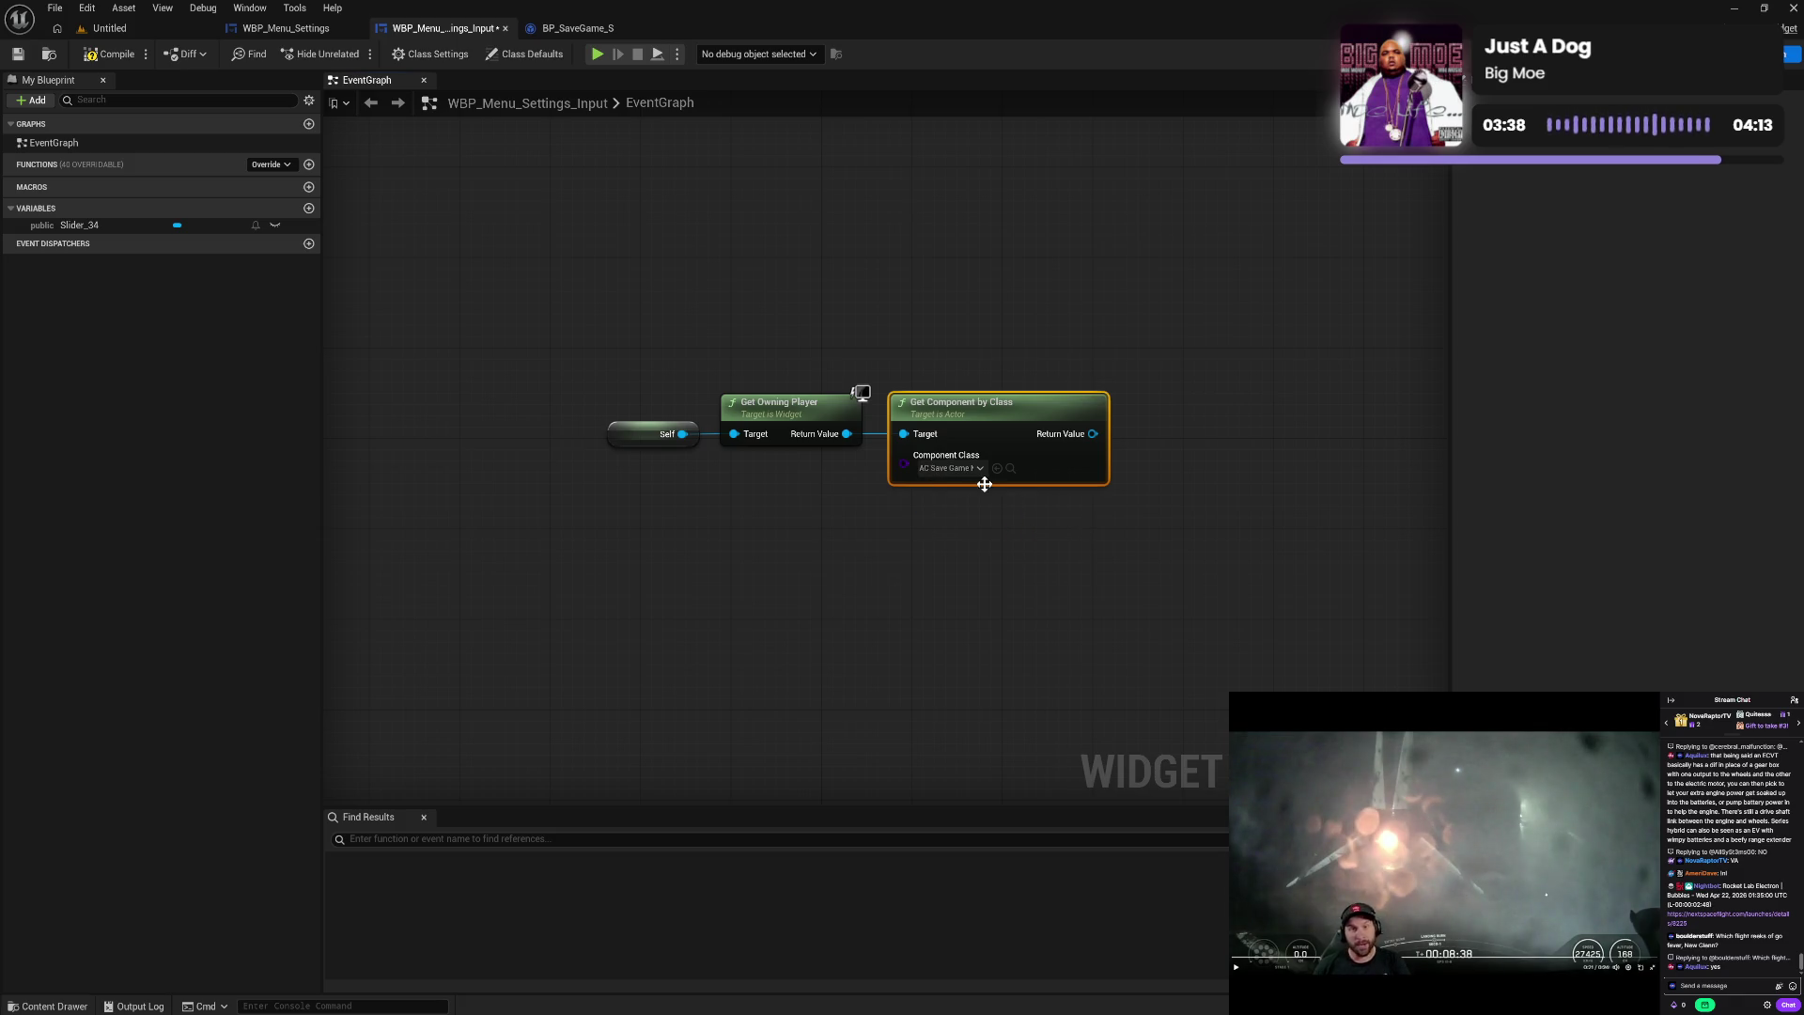
{"action": "left_click", "coordinate": [598, 381]}
{"action": "left_click_drag", "start_coordinate": [1059, 556], "coordinate": [970, 535]}
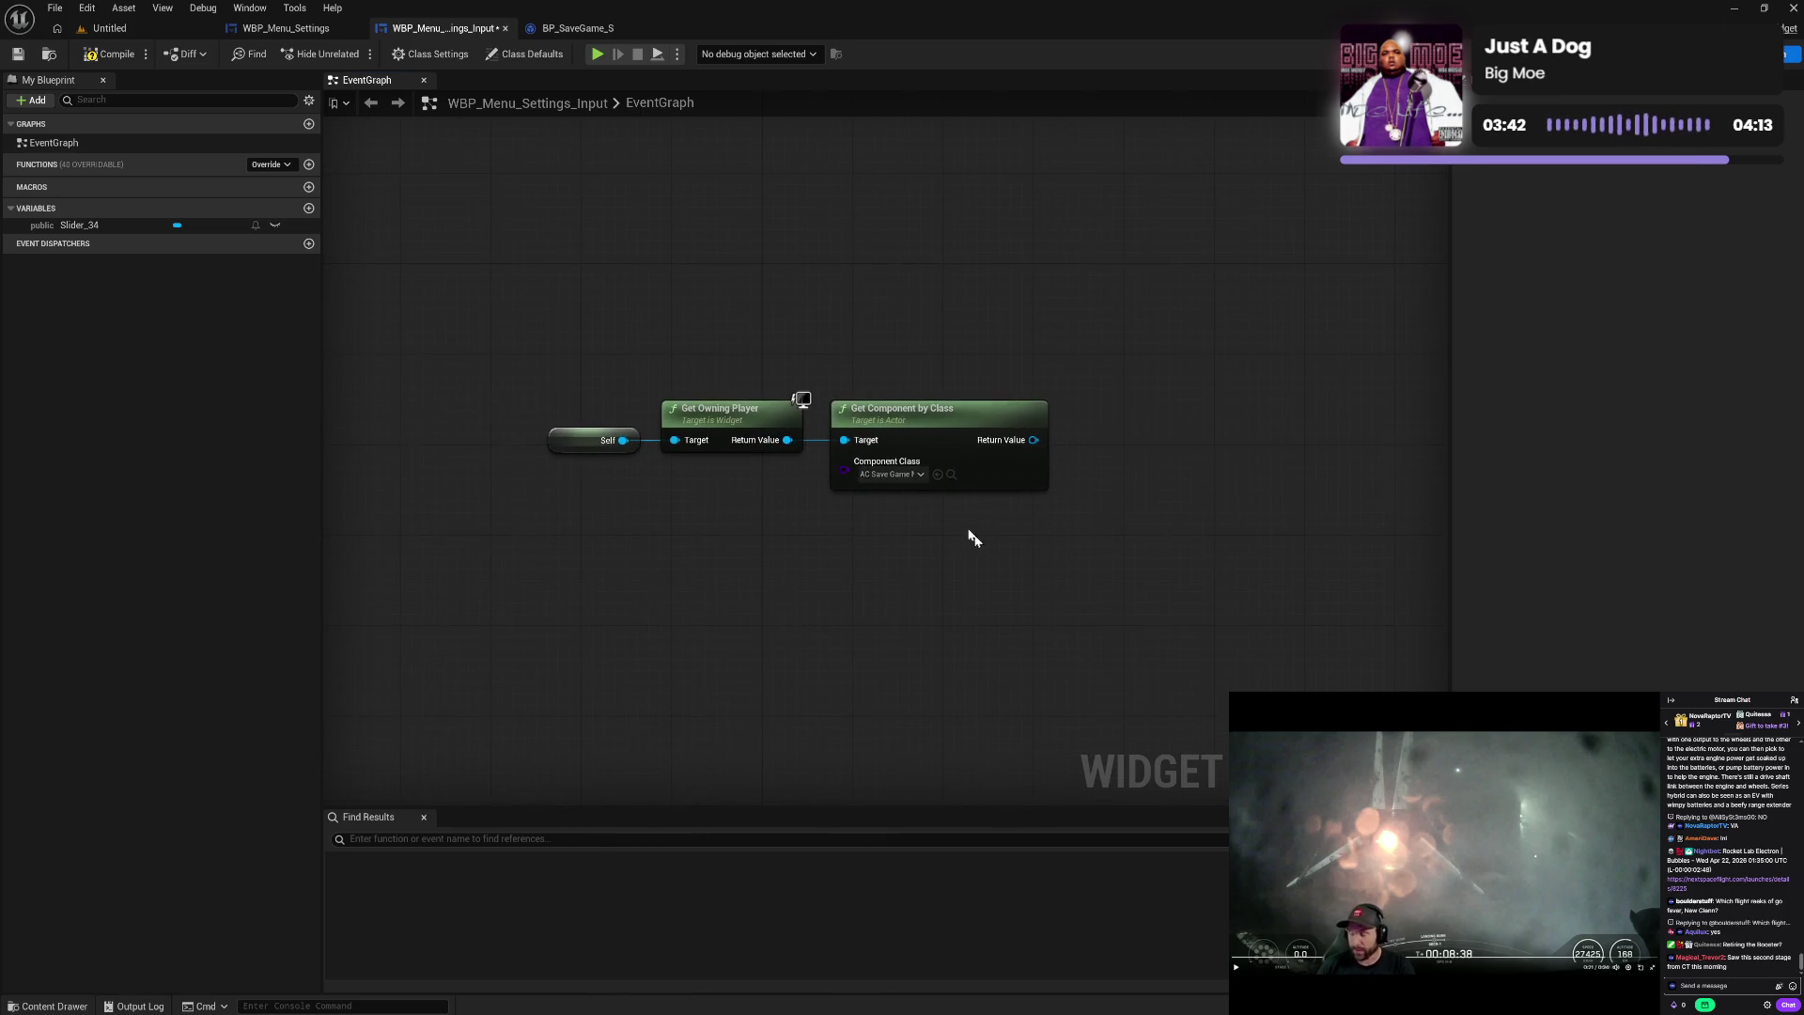
{"action": "left_click_drag", "start_coordinate": [940, 445], "coordinate": [1076, 467]}
{"action": "left_click", "coordinate": [837, 544]}
- Add EVE • Get User Settings from the AC_SaveGameManager component's output, placed beside it
{"action": "type", "text": "get sa"}
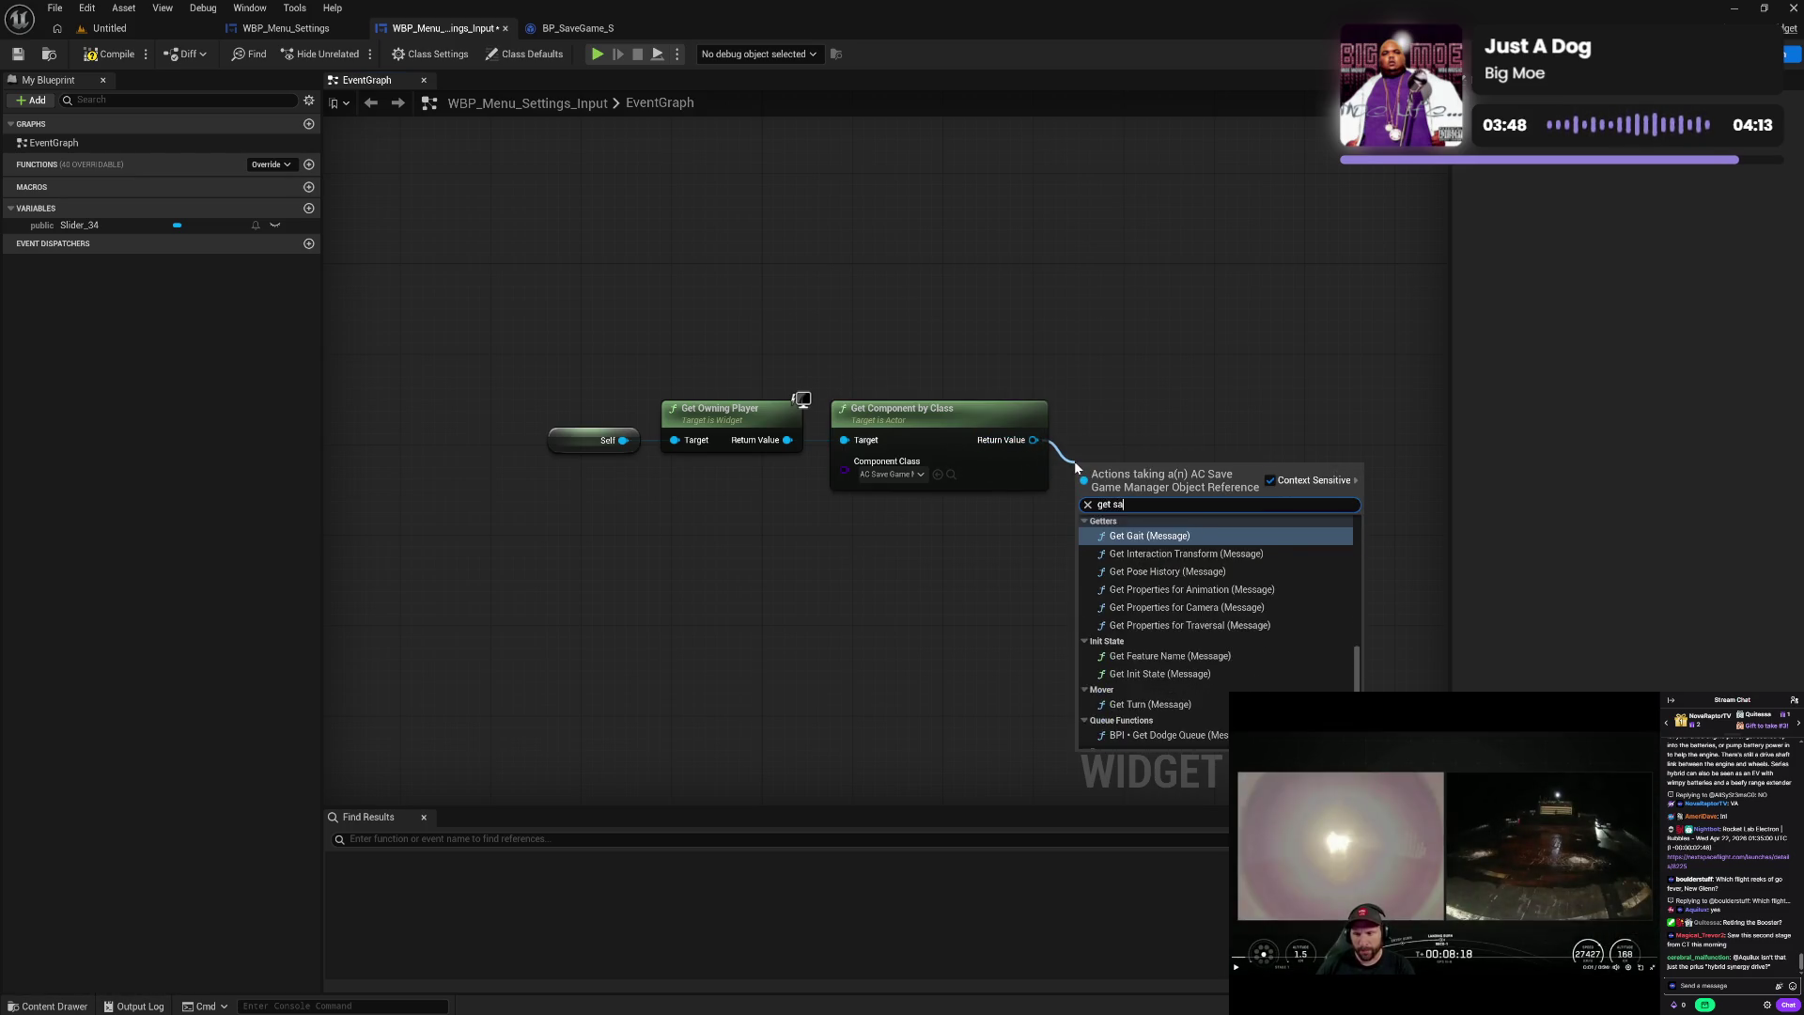
{"action": "type", "text": "ve"}
{"action": "key", "text": "Escape"}
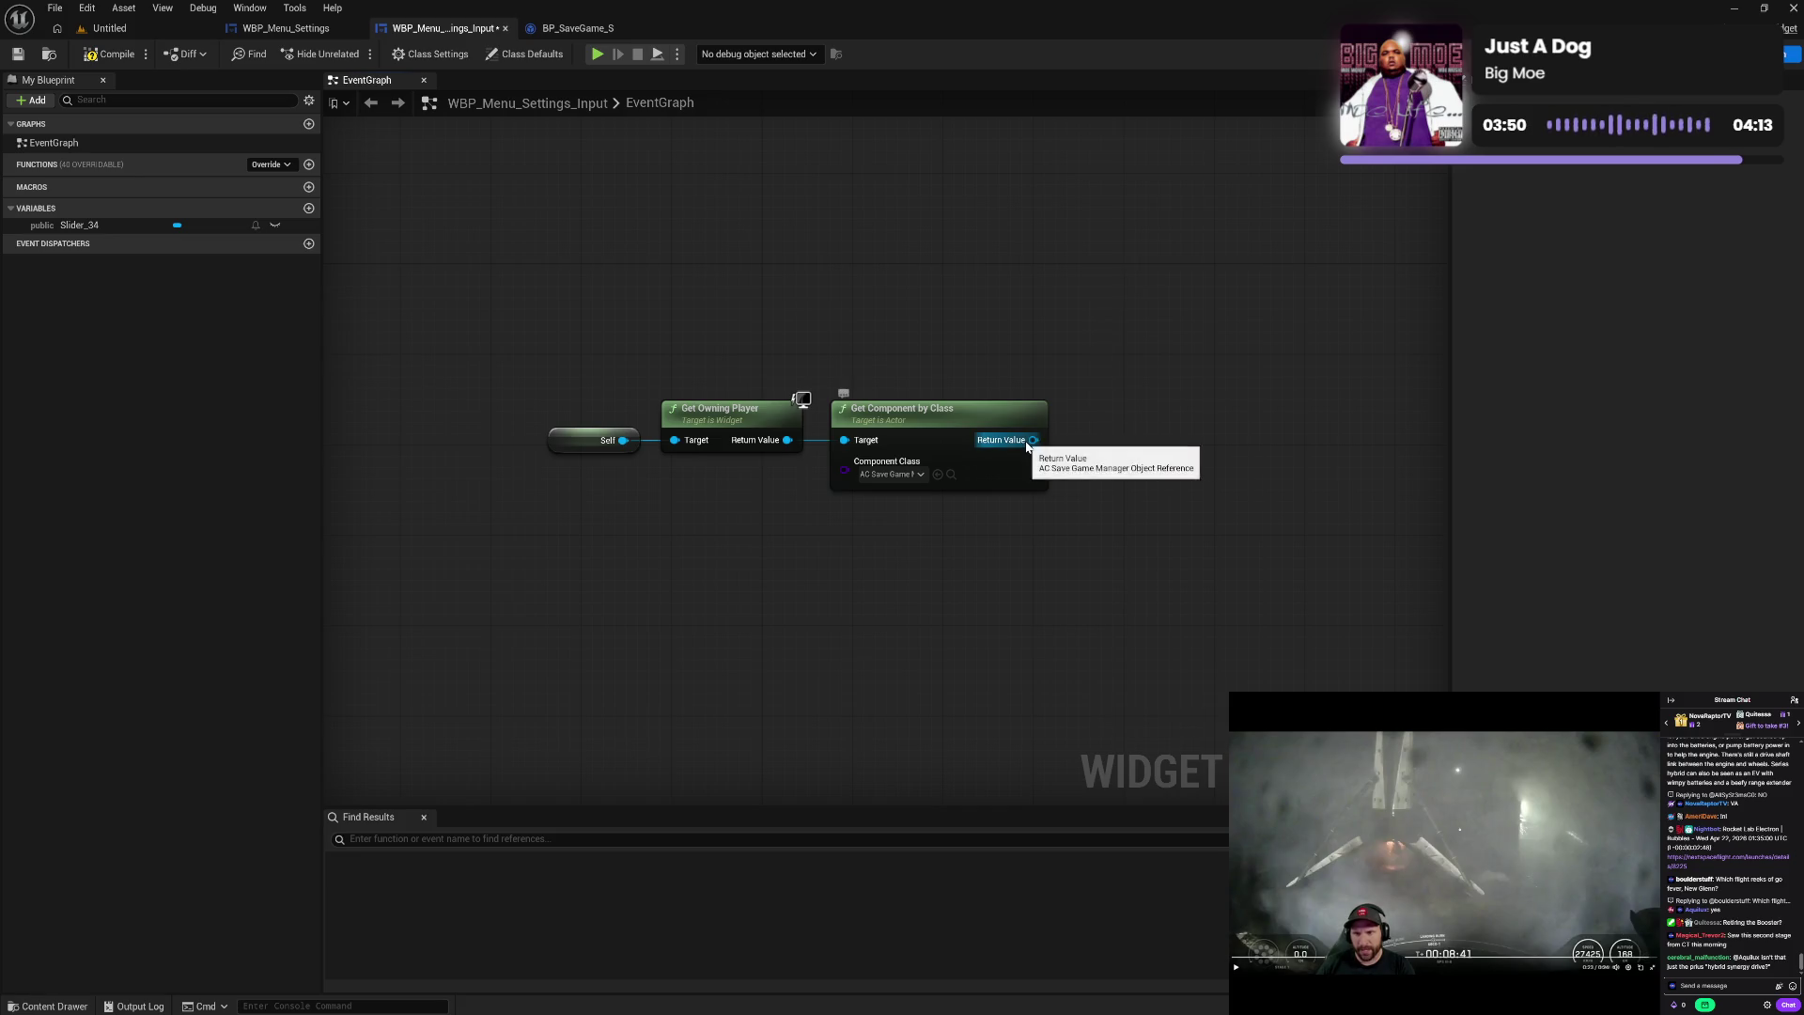
{"action": "left_click_drag", "start_coordinate": [1034, 439], "coordinate": [1079, 448]}
{"action": "type", "text": "get"}
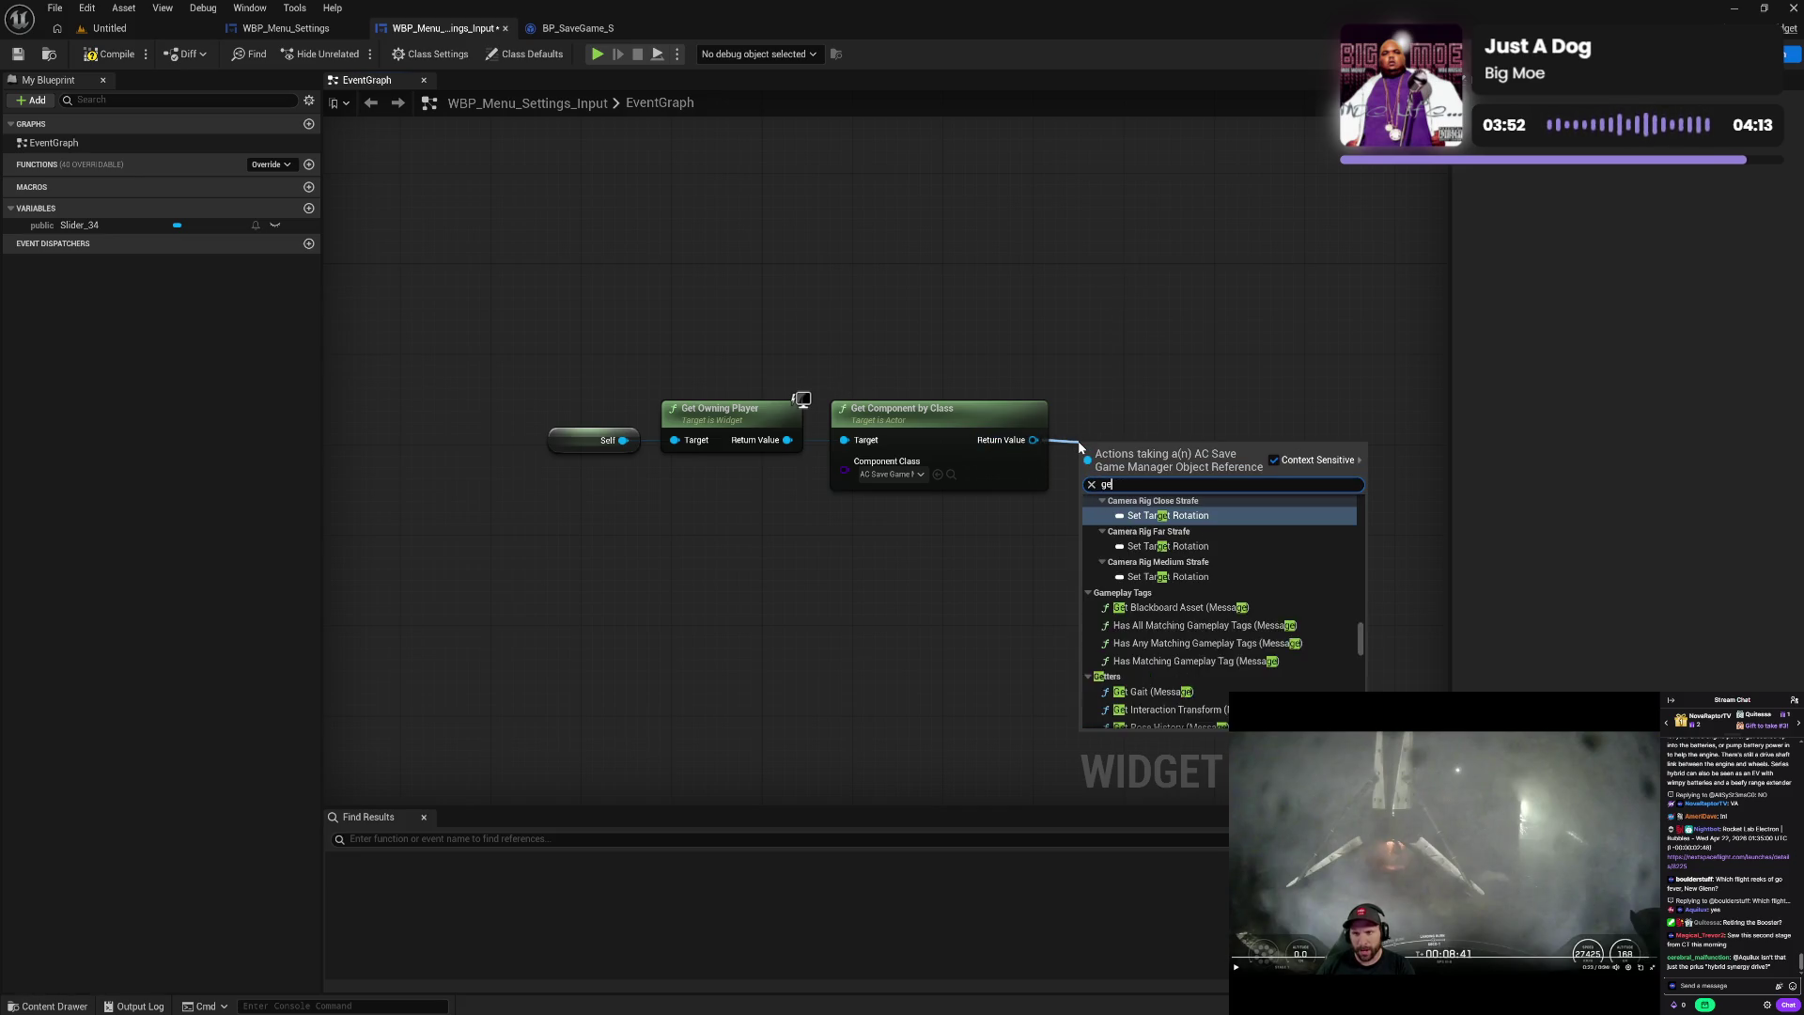
{"action": "scroll", "coordinate": [1274, 595], "scroll_direction": "up", "scroll_amount": 5}
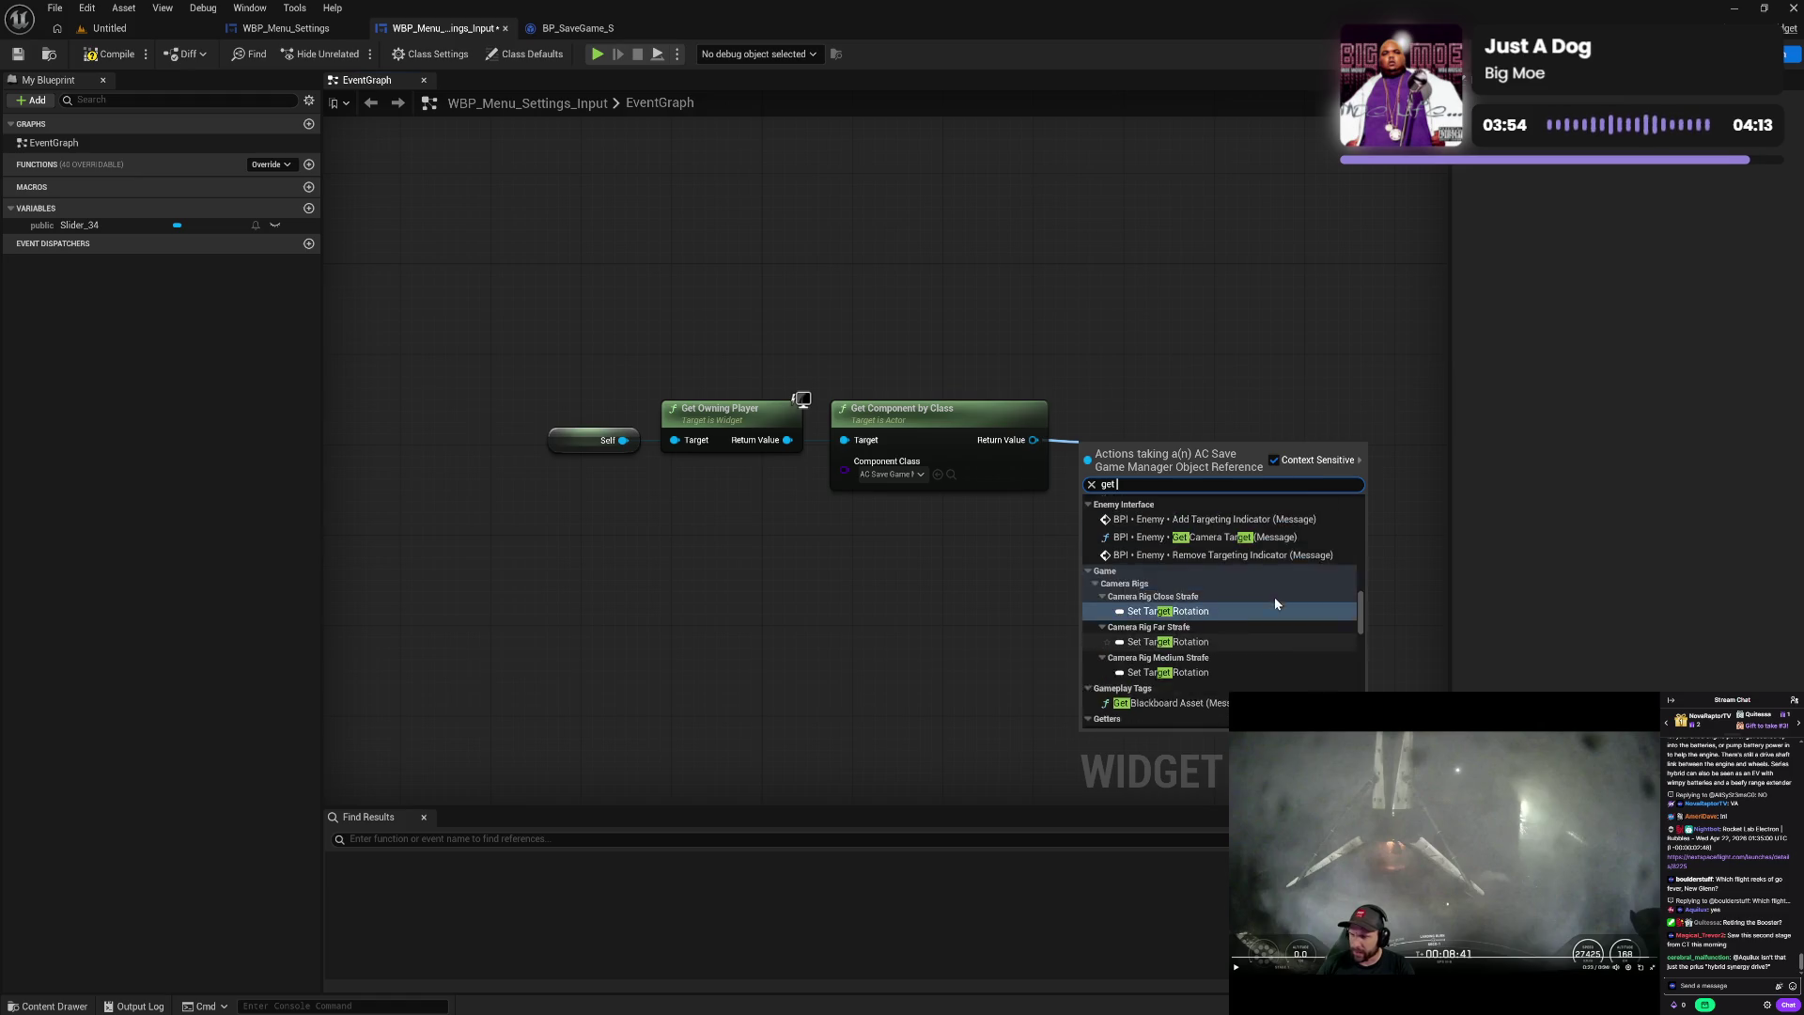
{"action": "scroll", "coordinate": [1275, 604], "scroll_direction": "up", "scroll_amount": 3}
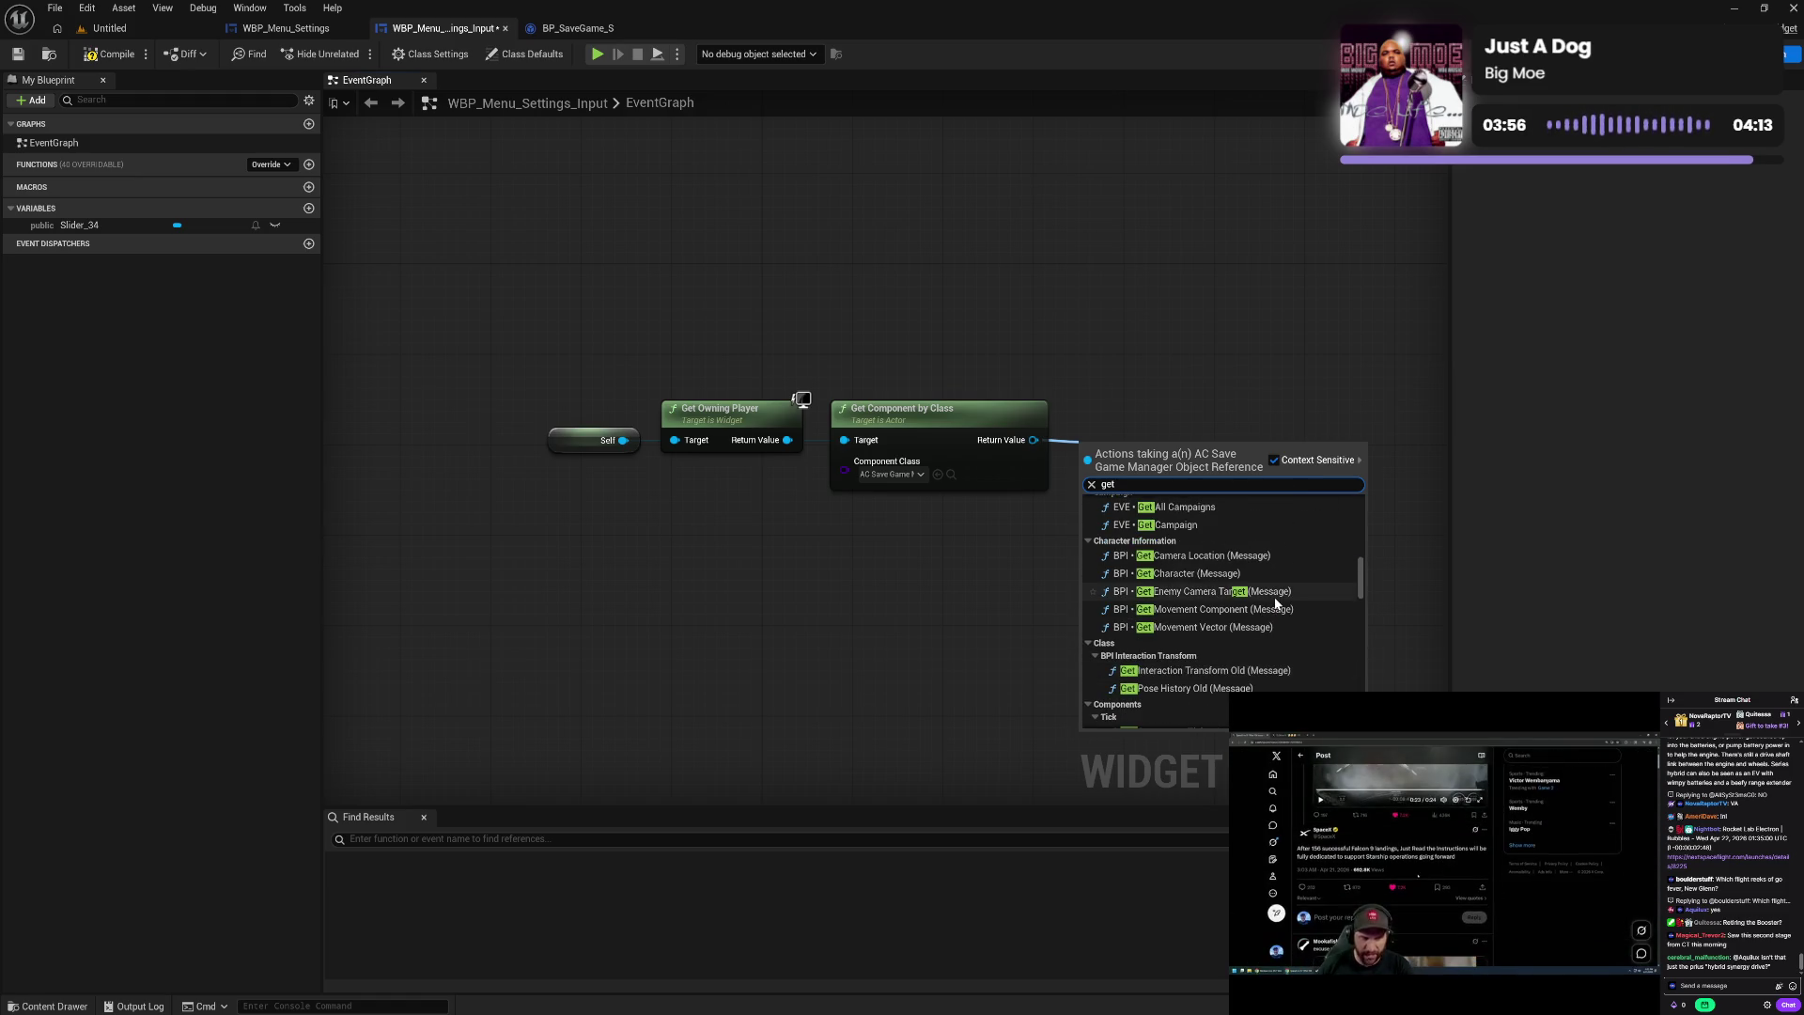
{"action": "scroll", "coordinate": [1275, 596], "scroll_direction": "up", "scroll_amount": 2}
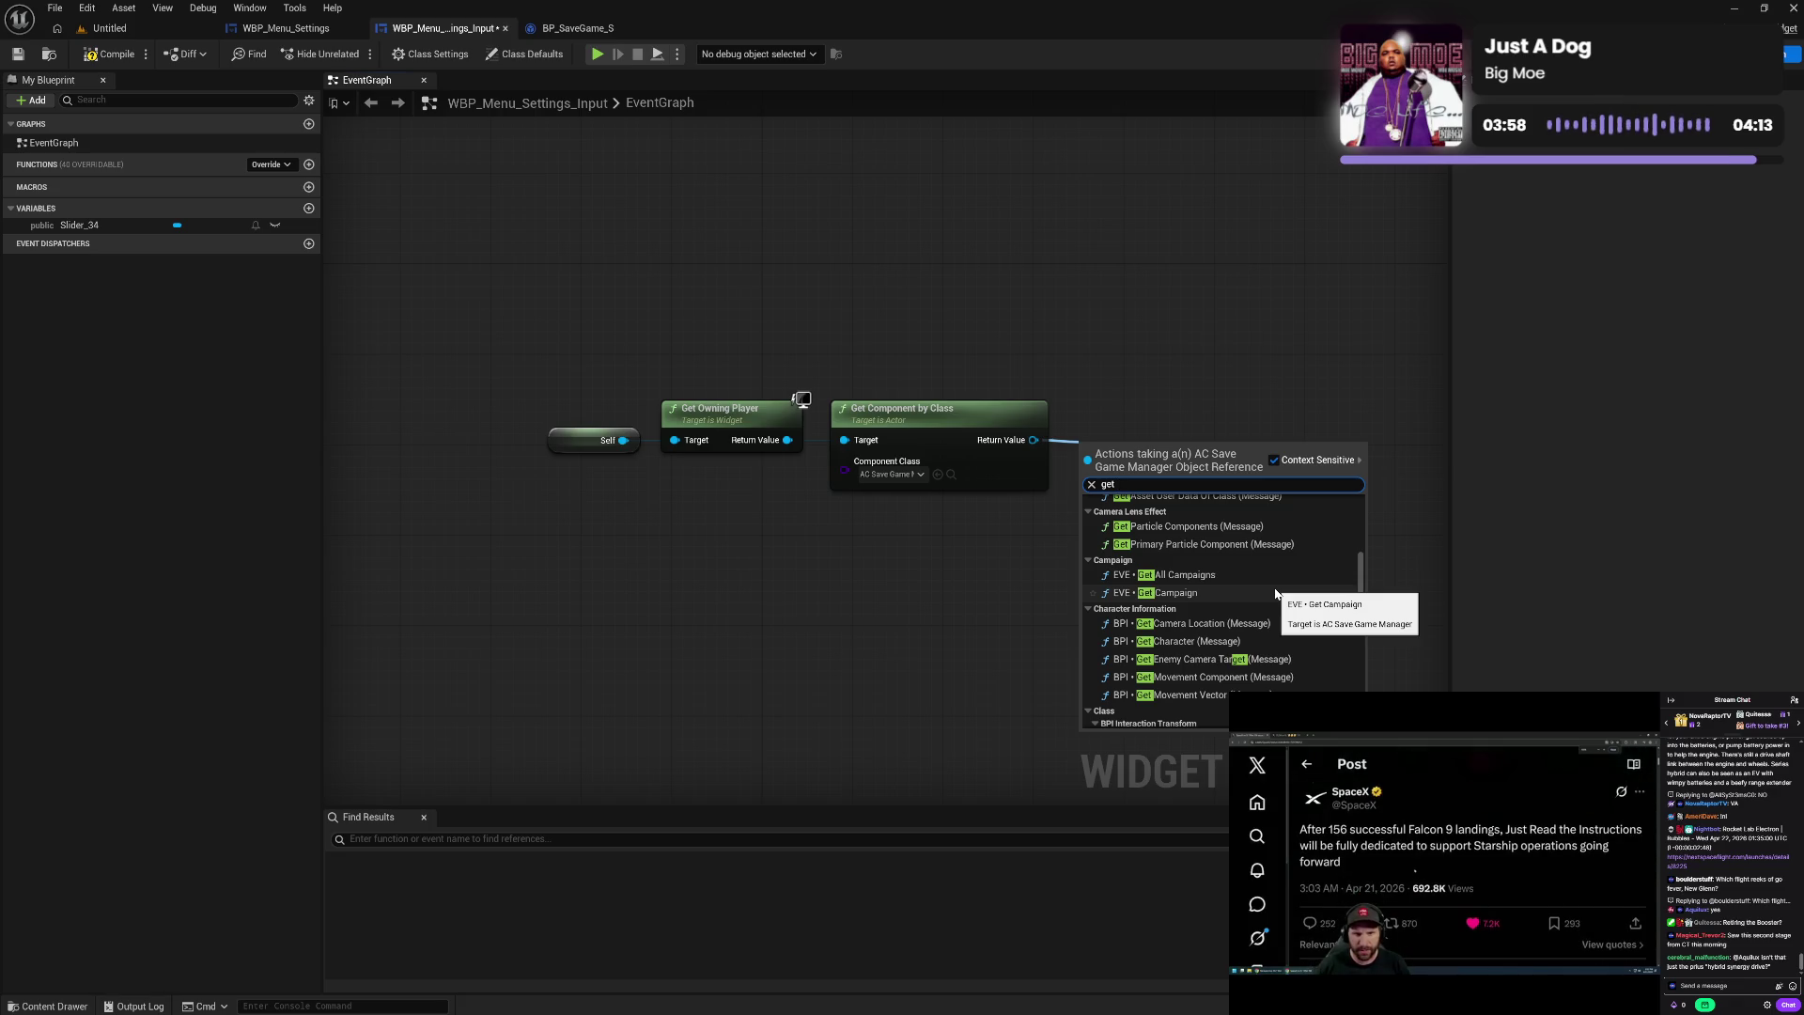
{"action": "scroll", "coordinate": [1276, 593], "scroll_direction": "down", "scroll_amount": 1}
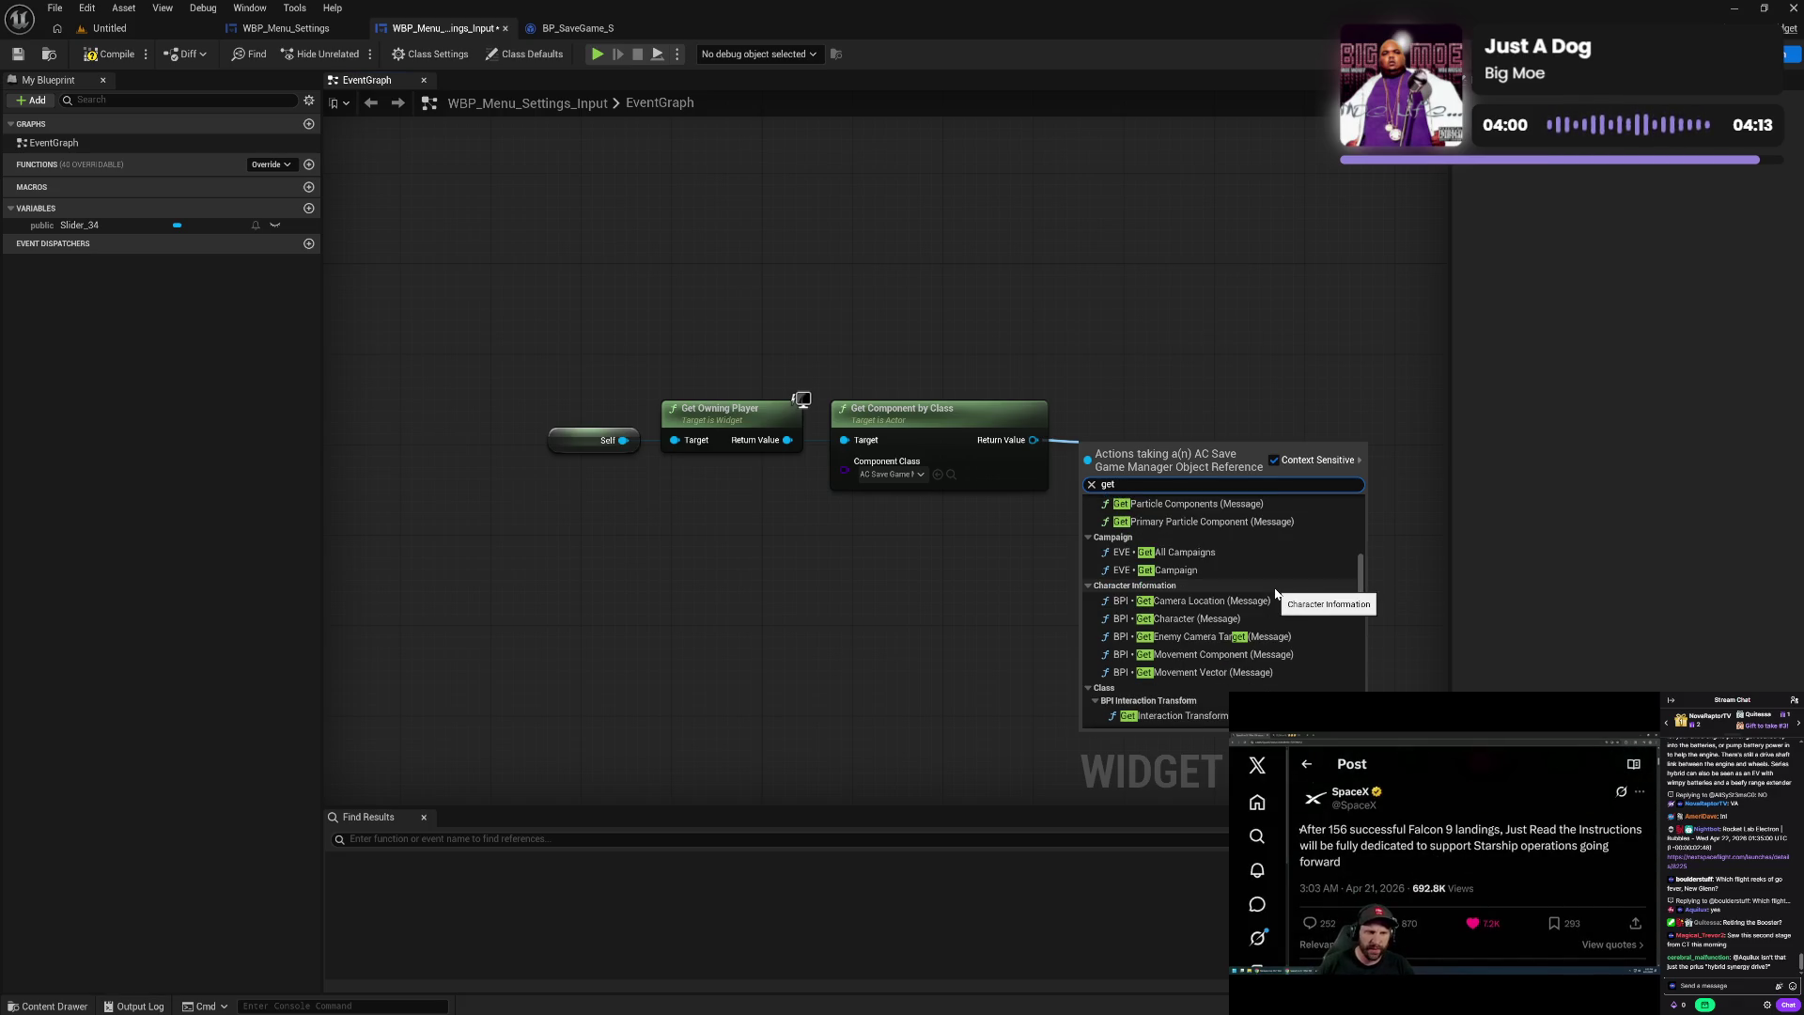
{"action": "type", "text": " sett"}
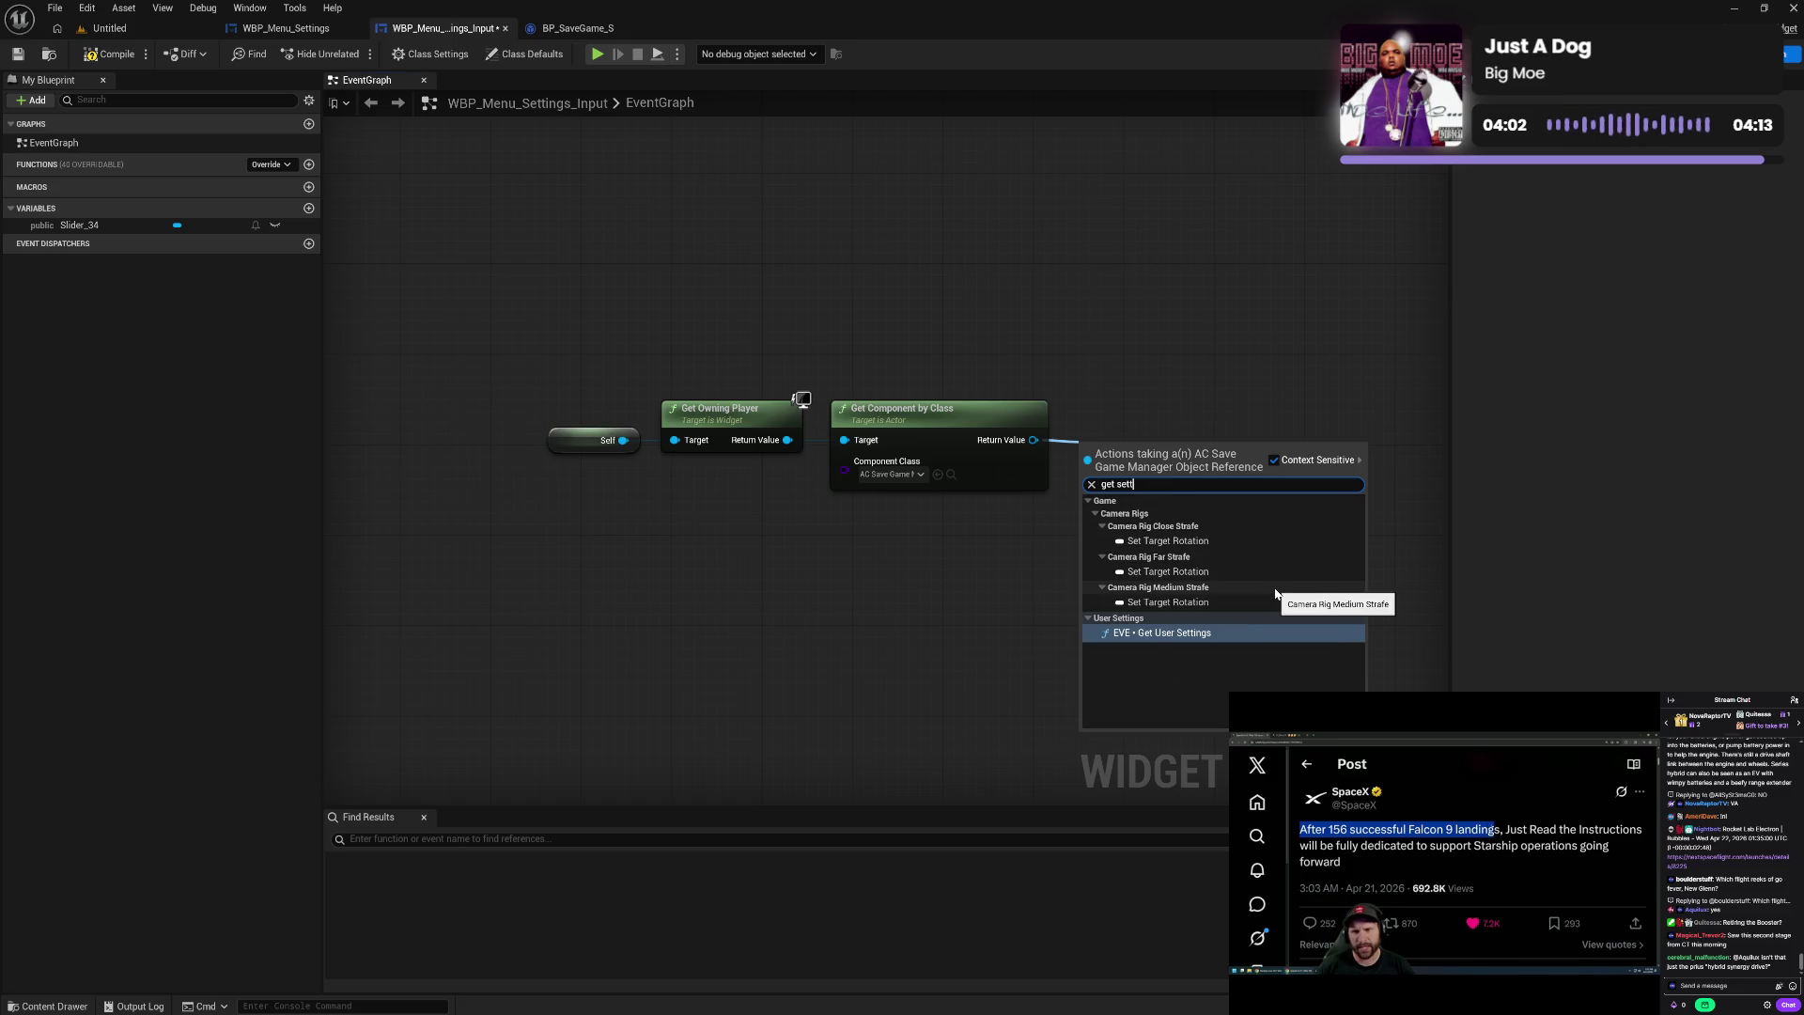
{"action": "left_click", "coordinate": [1162, 632]}
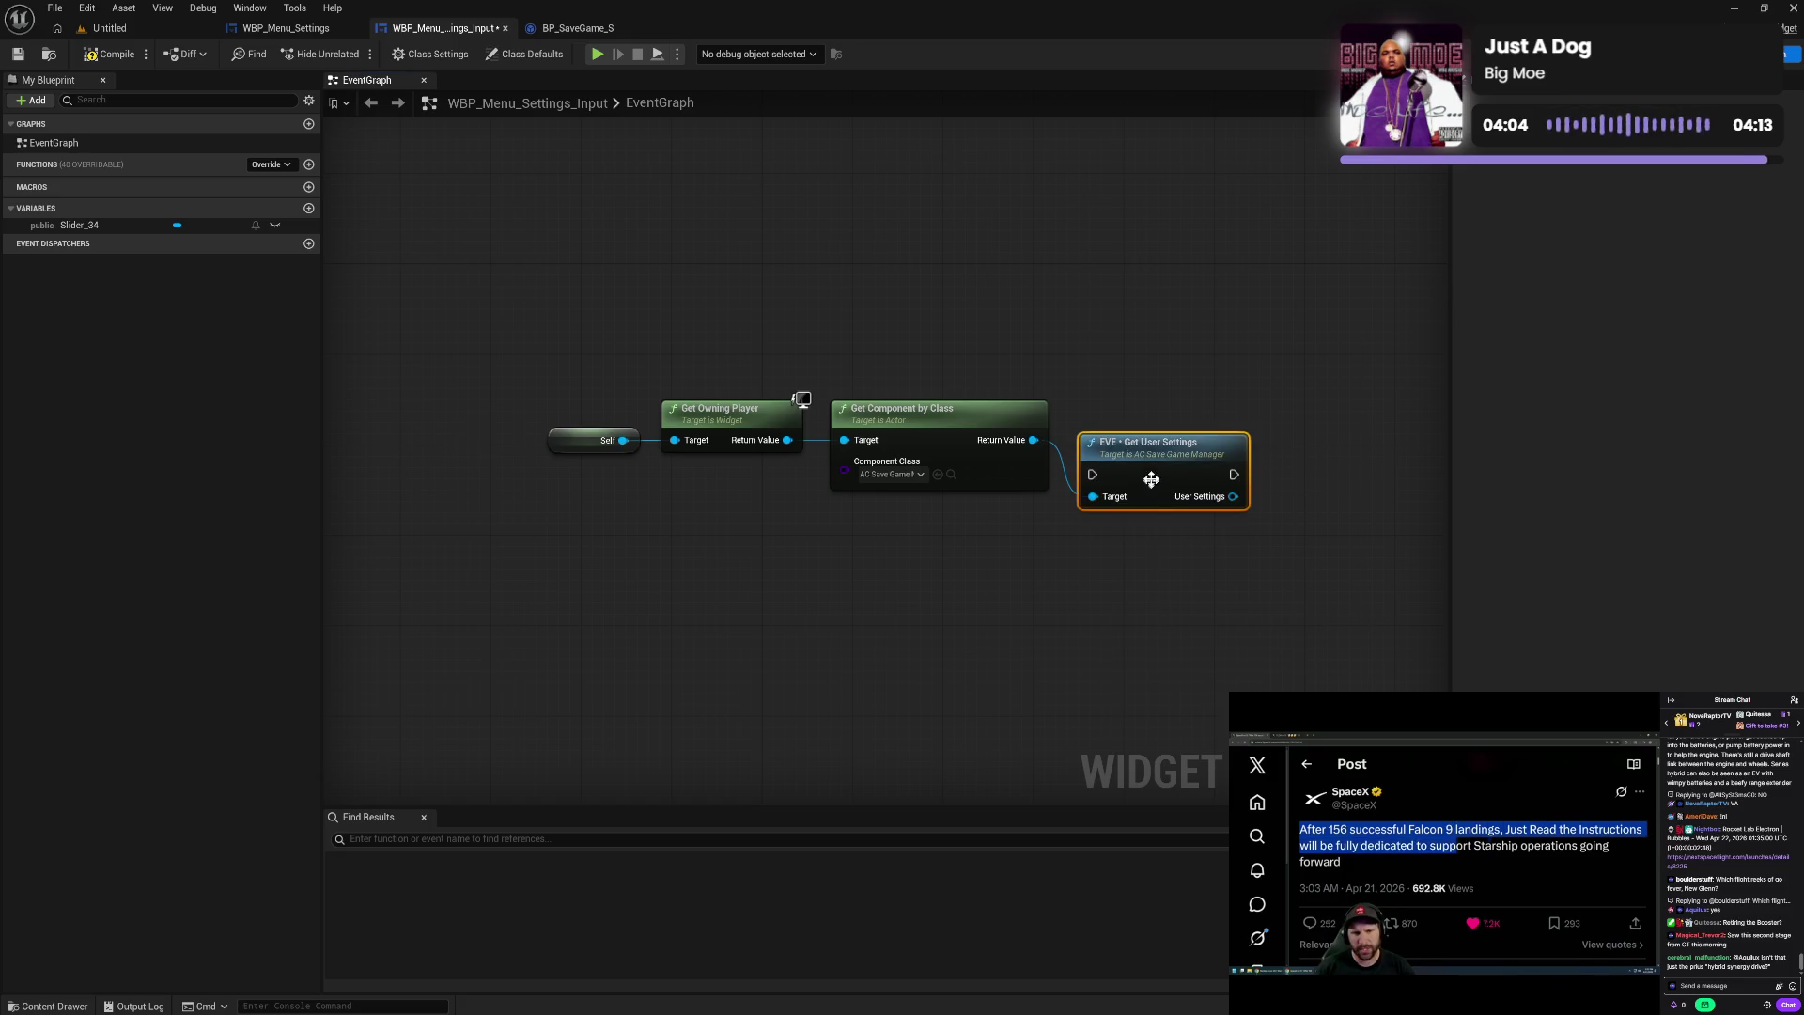
{"action": "left_click_drag", "start_coordinate": [1147, 479], "coordinate": [1144, 427]}
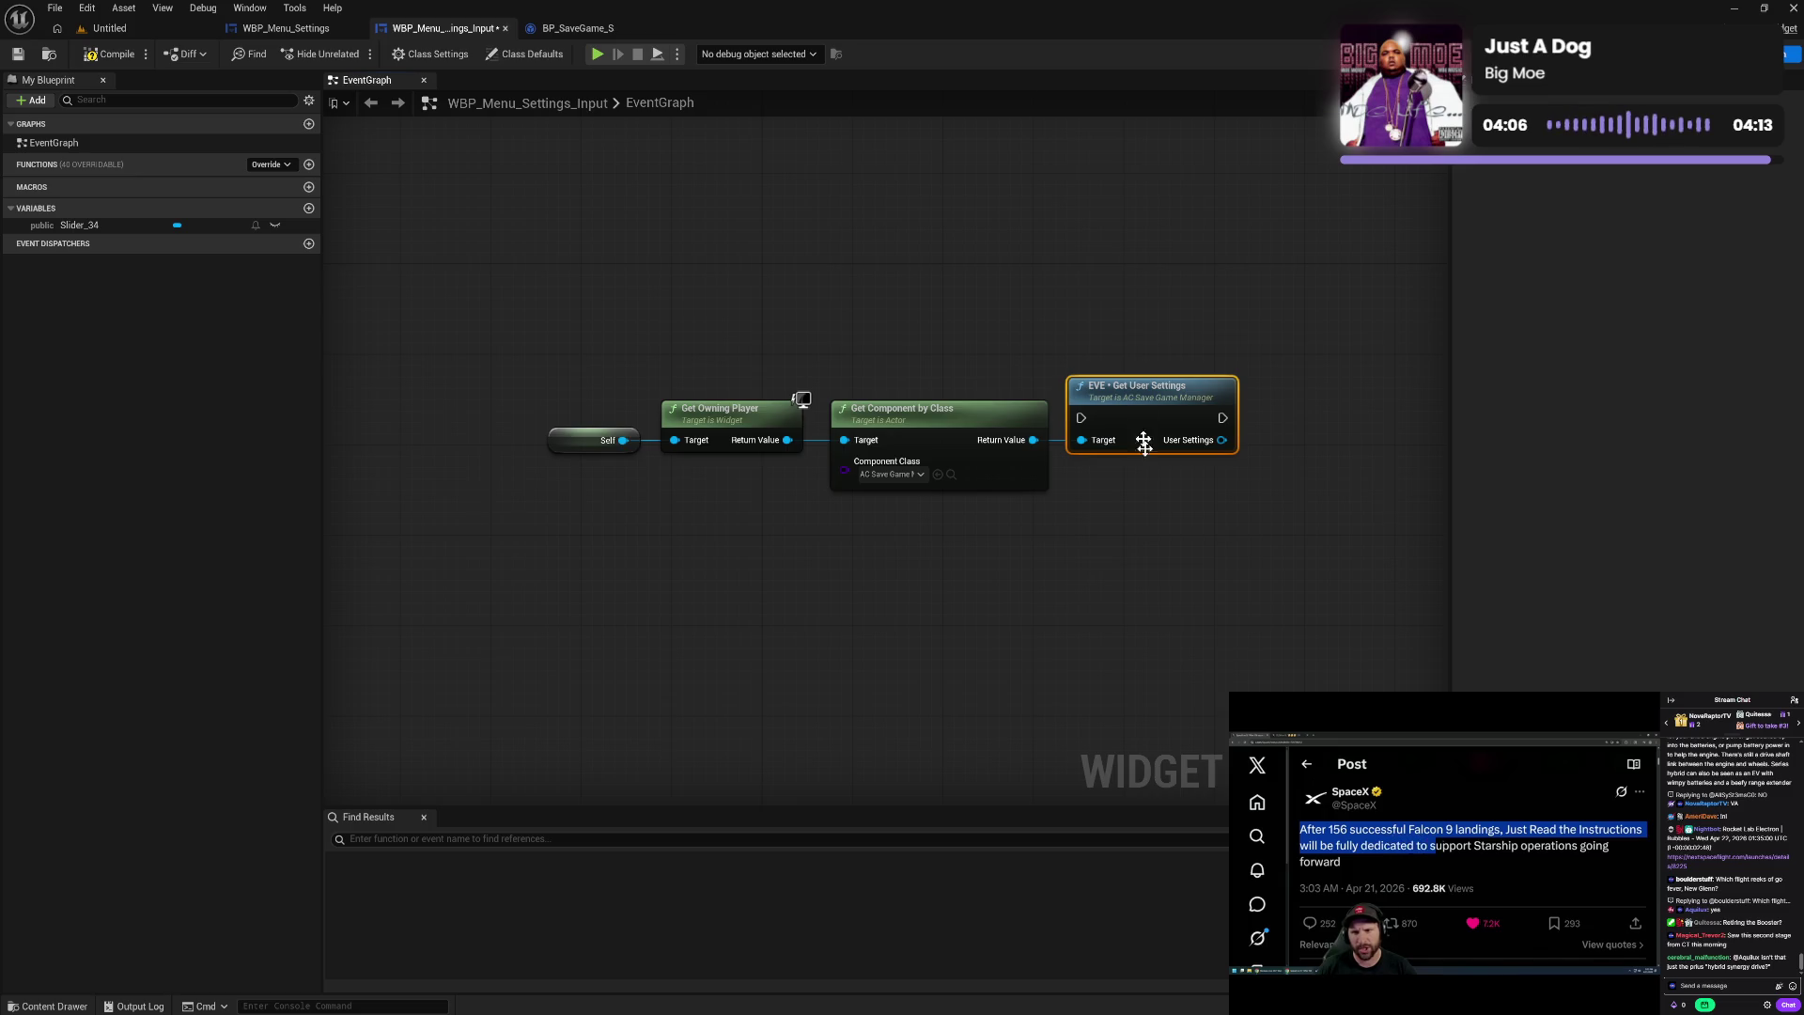
{"action": "left_click", "coordinate": [1152, 523]}
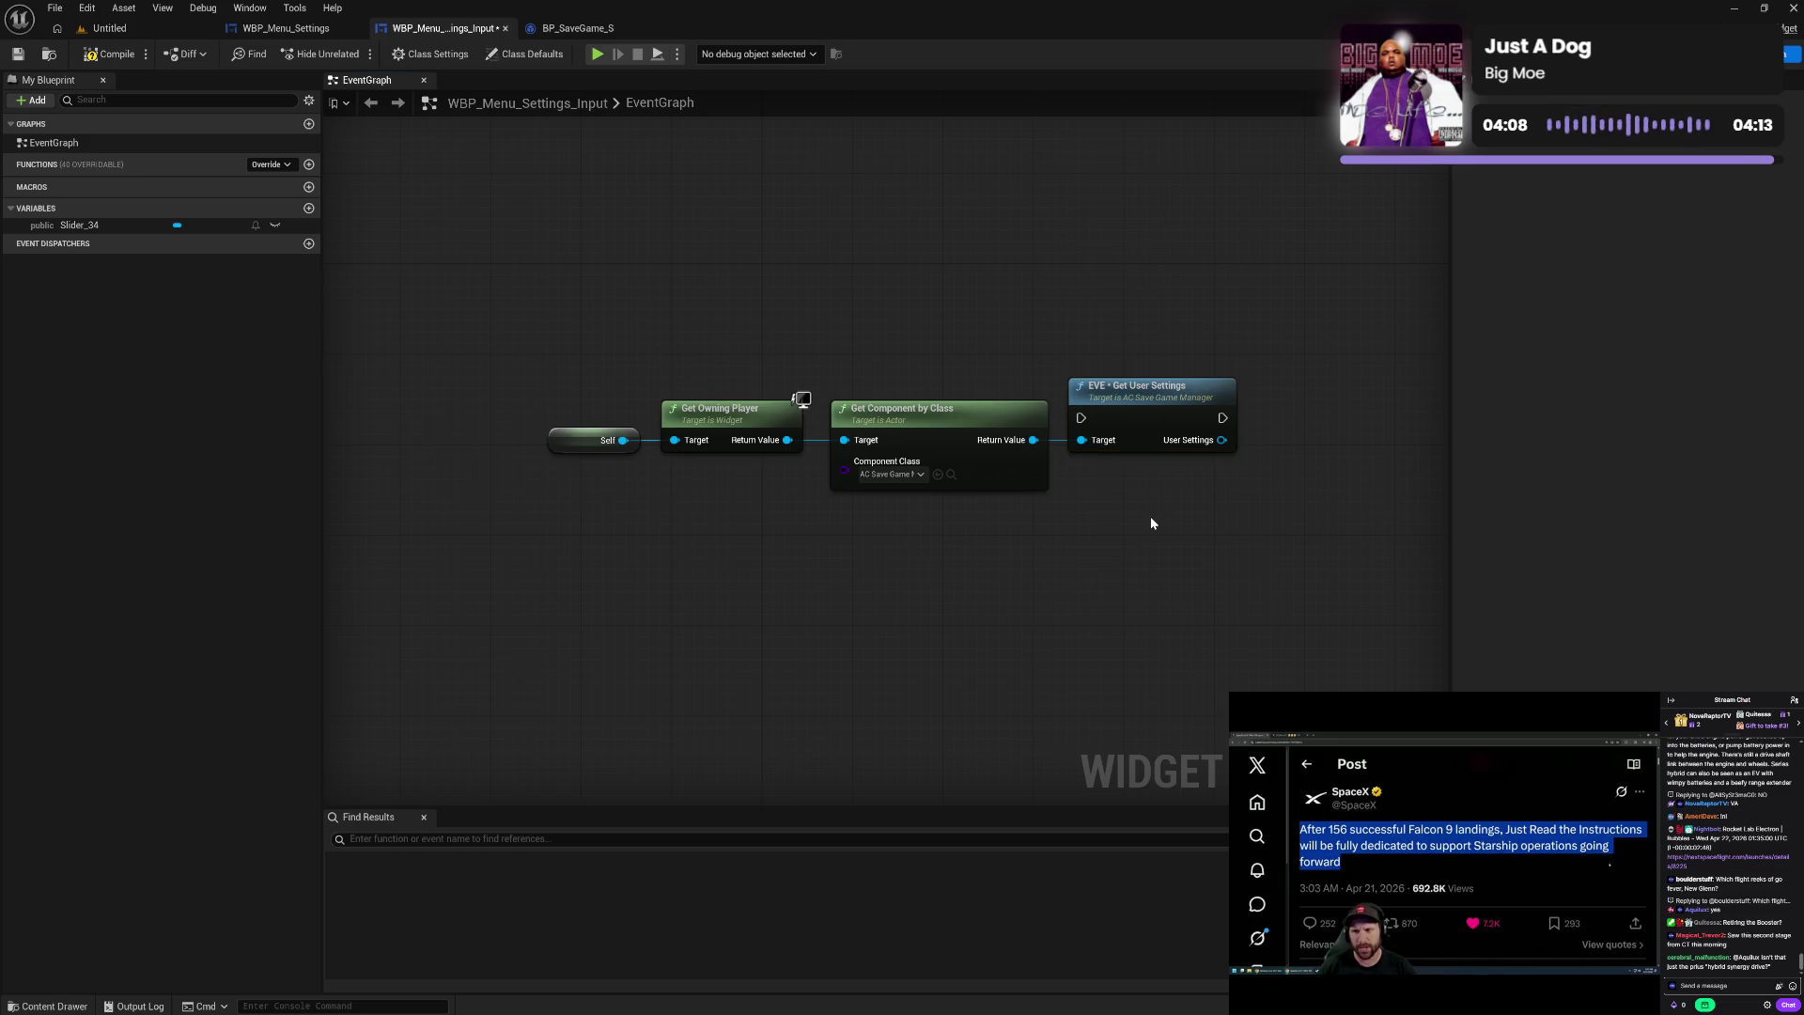
{"action": "mouse_move", "coordinate": [1016, 370]}
{"action": "left_mouse_down"}
{"action": "mouse_move", "coordinate": [1075, 427]}
{"action": "mouse_move", "coordinate": [1132, 417]}
{"action": "left_mouse_up"}
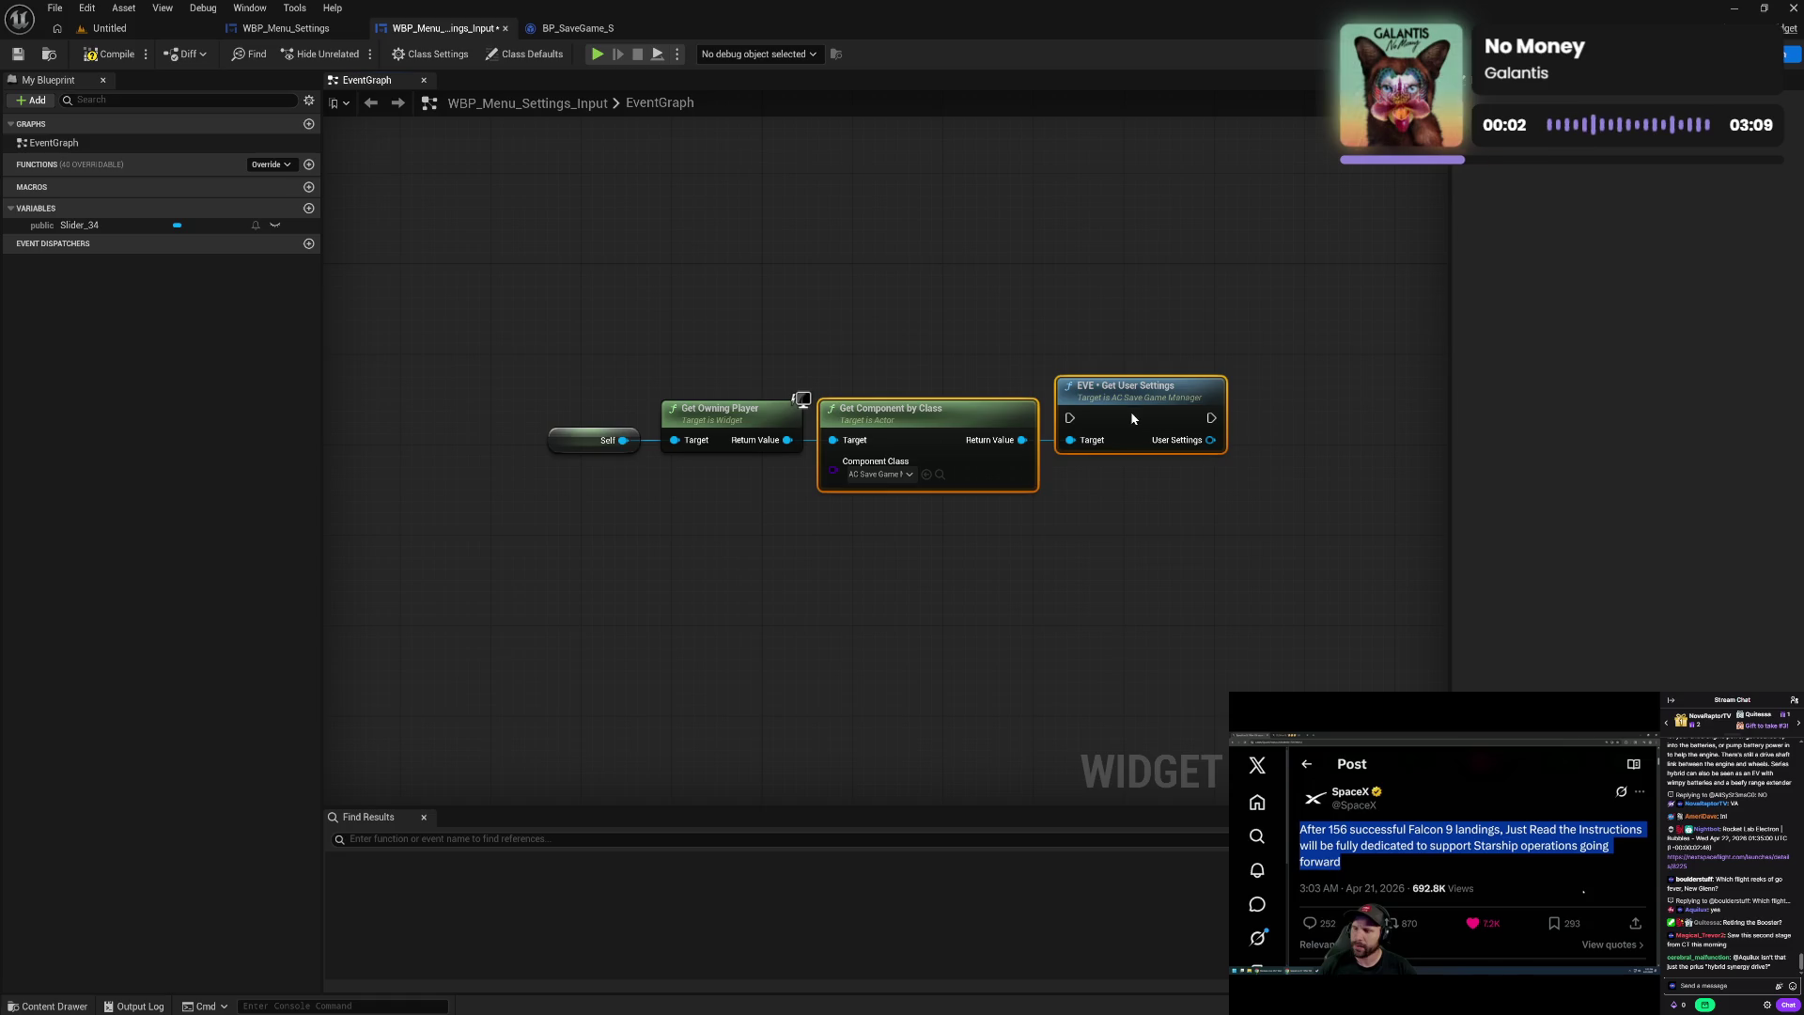
- Promote Get User Settings' output to a new User Settings variable
{"action": "left_click", "coordinate": [1142, 518]}
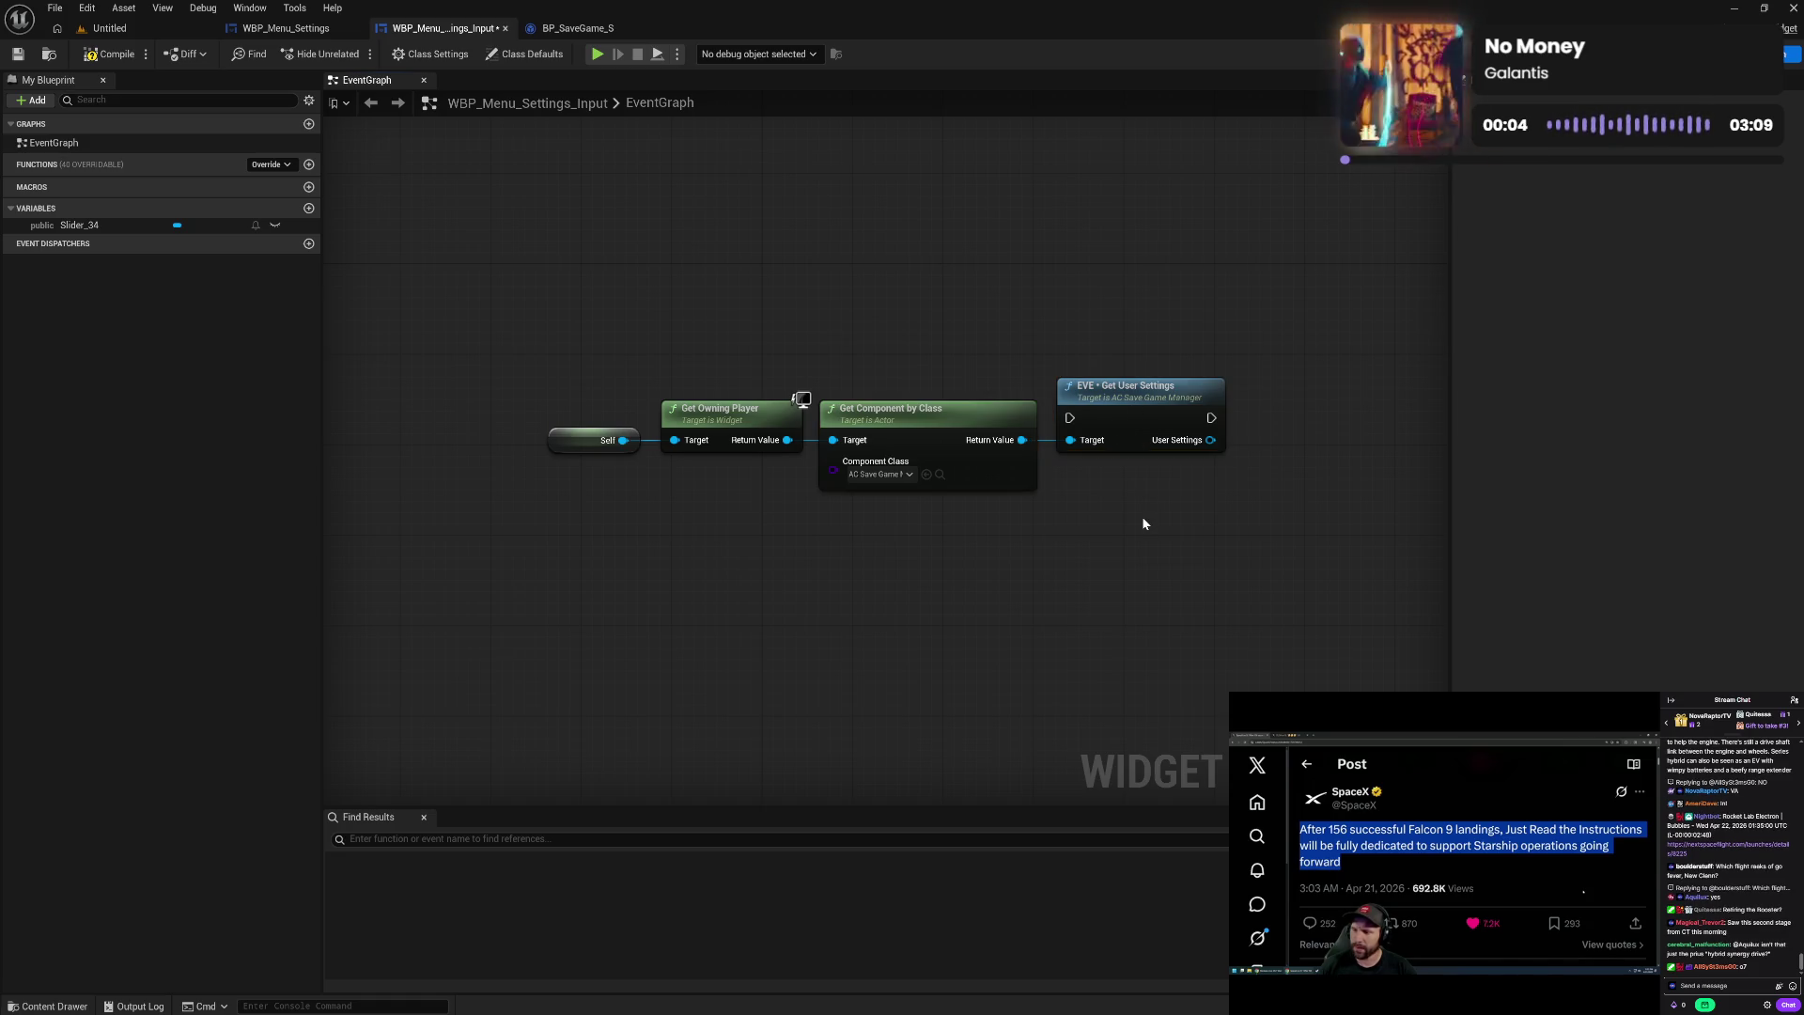
{"action": "right_click", "coordinate": [1209, 439]}
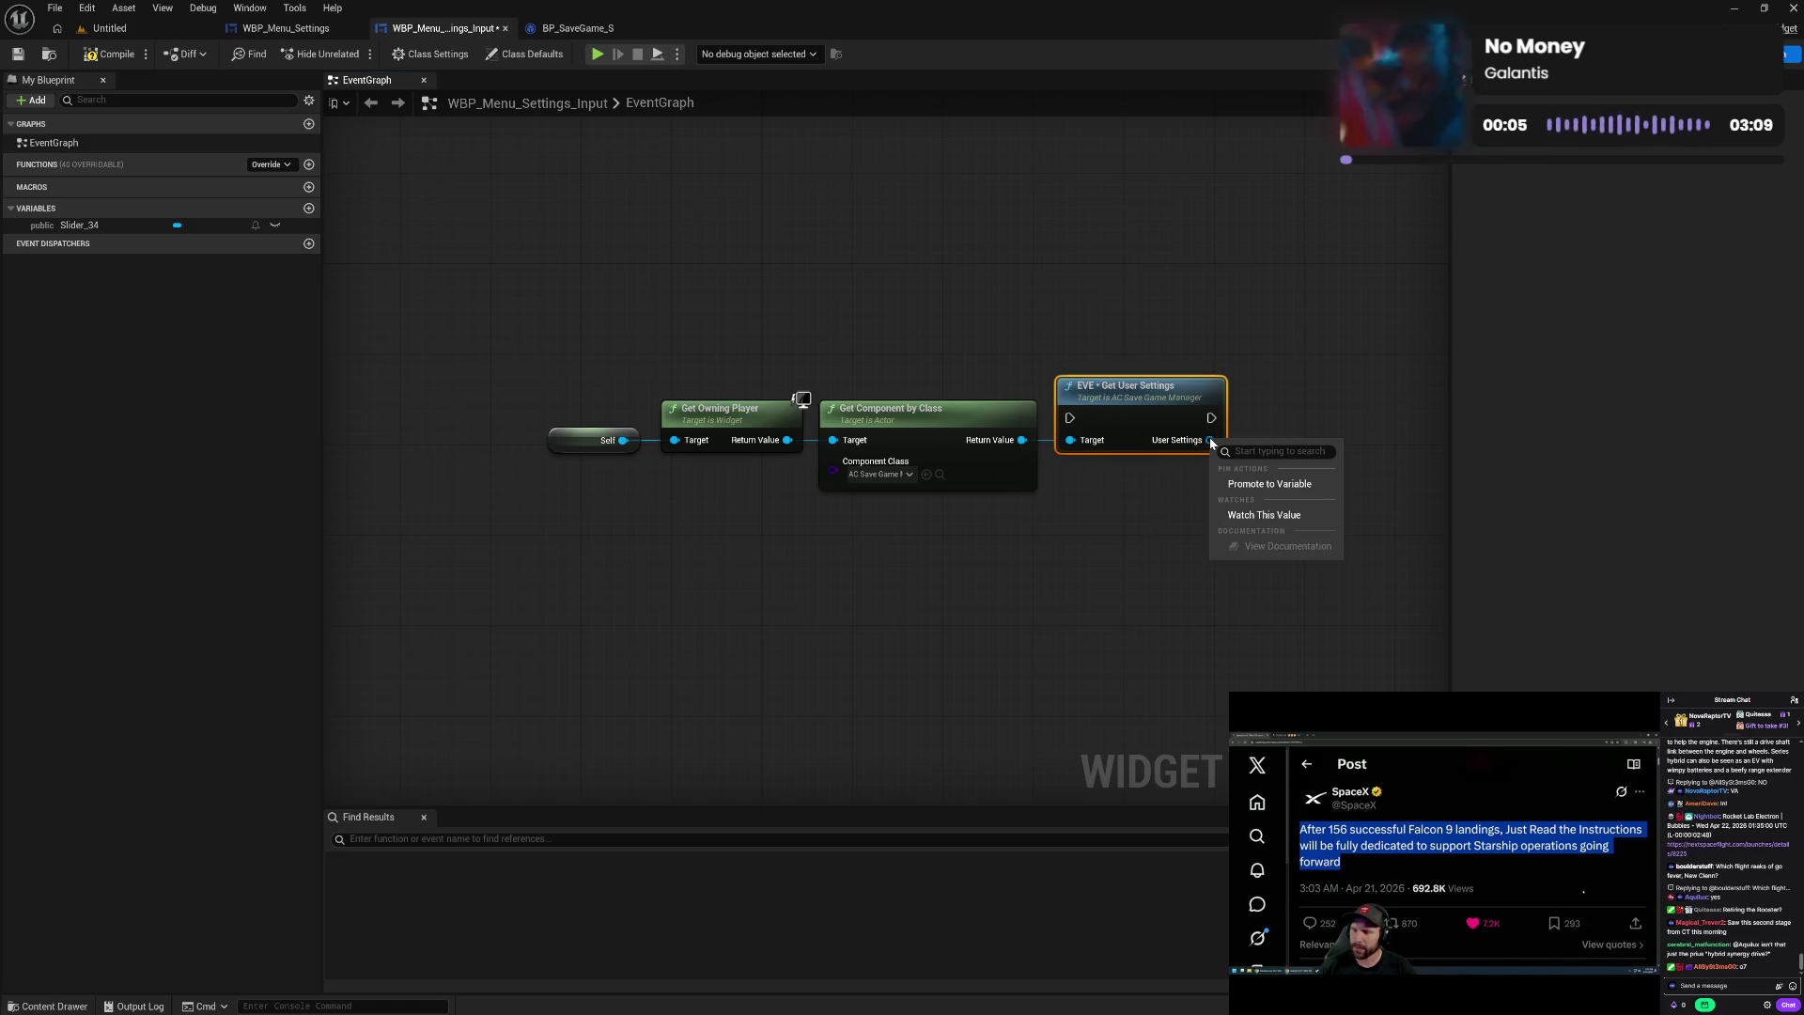
{"action": "left_click", "coordinate": [1266, 484]}
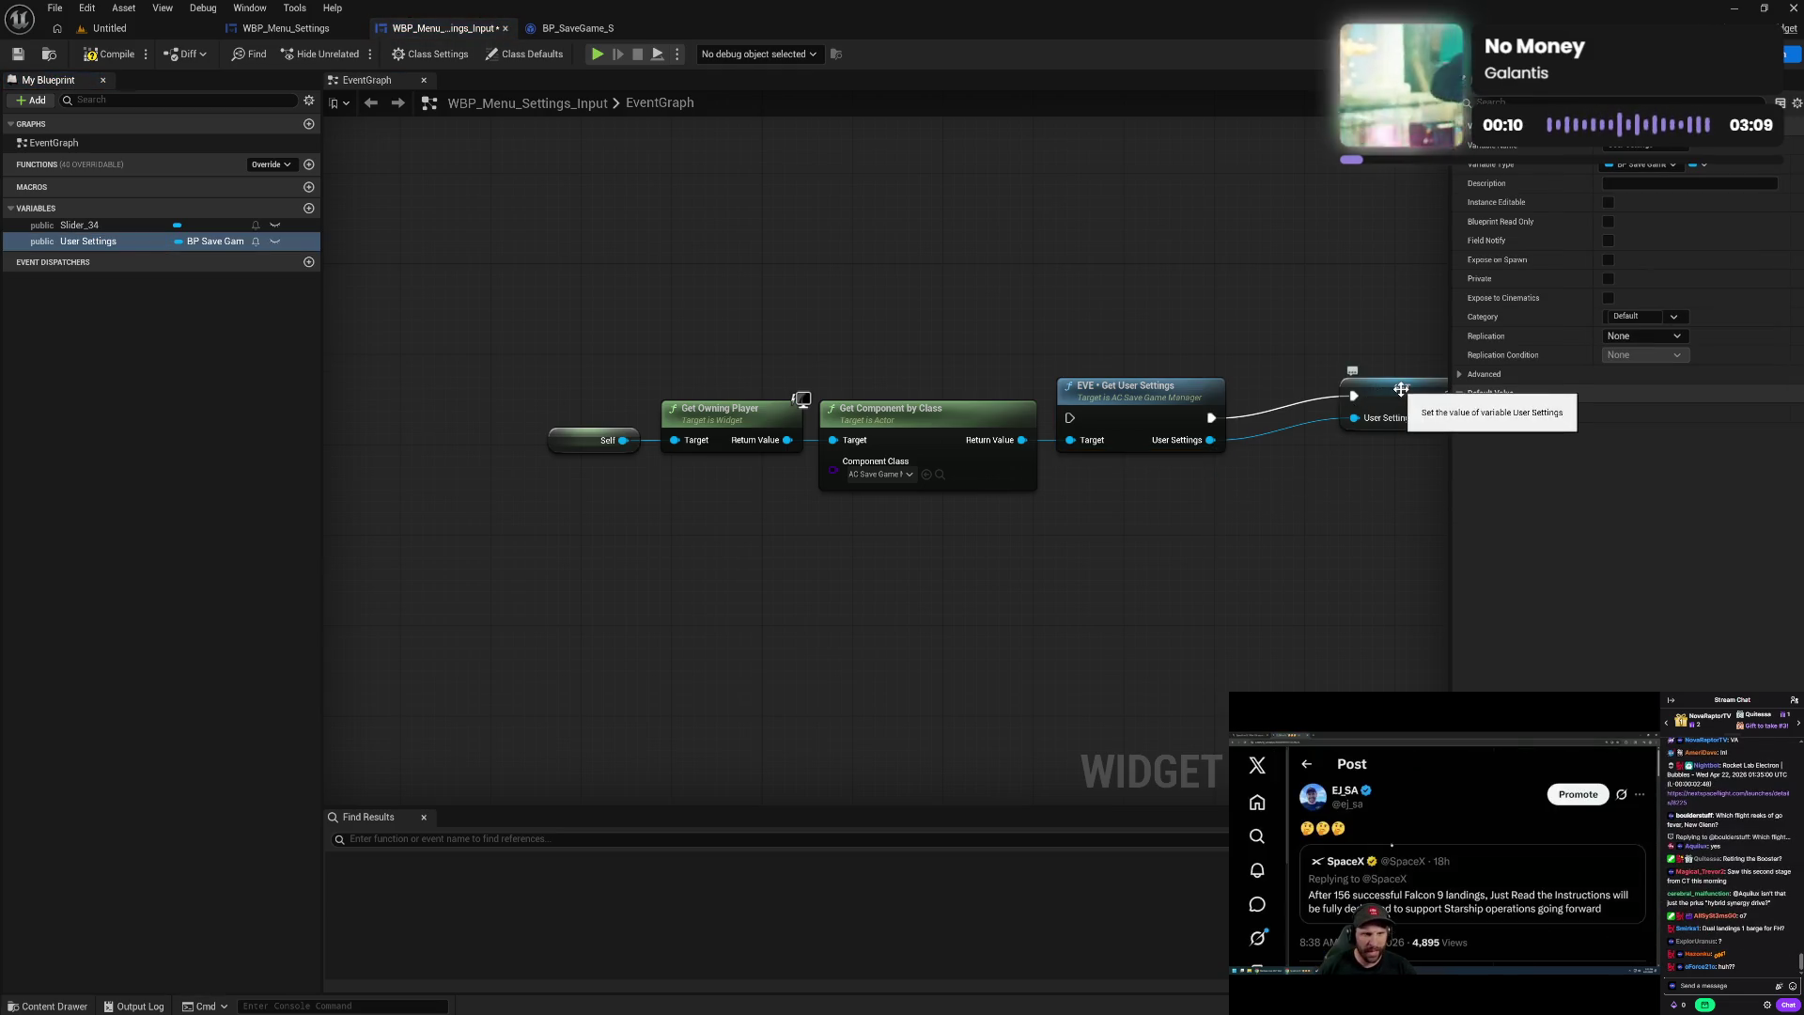
{"action": "left_click_drag", "start_coordinate": [1392, 400], "coordinate": [1300, 423]}
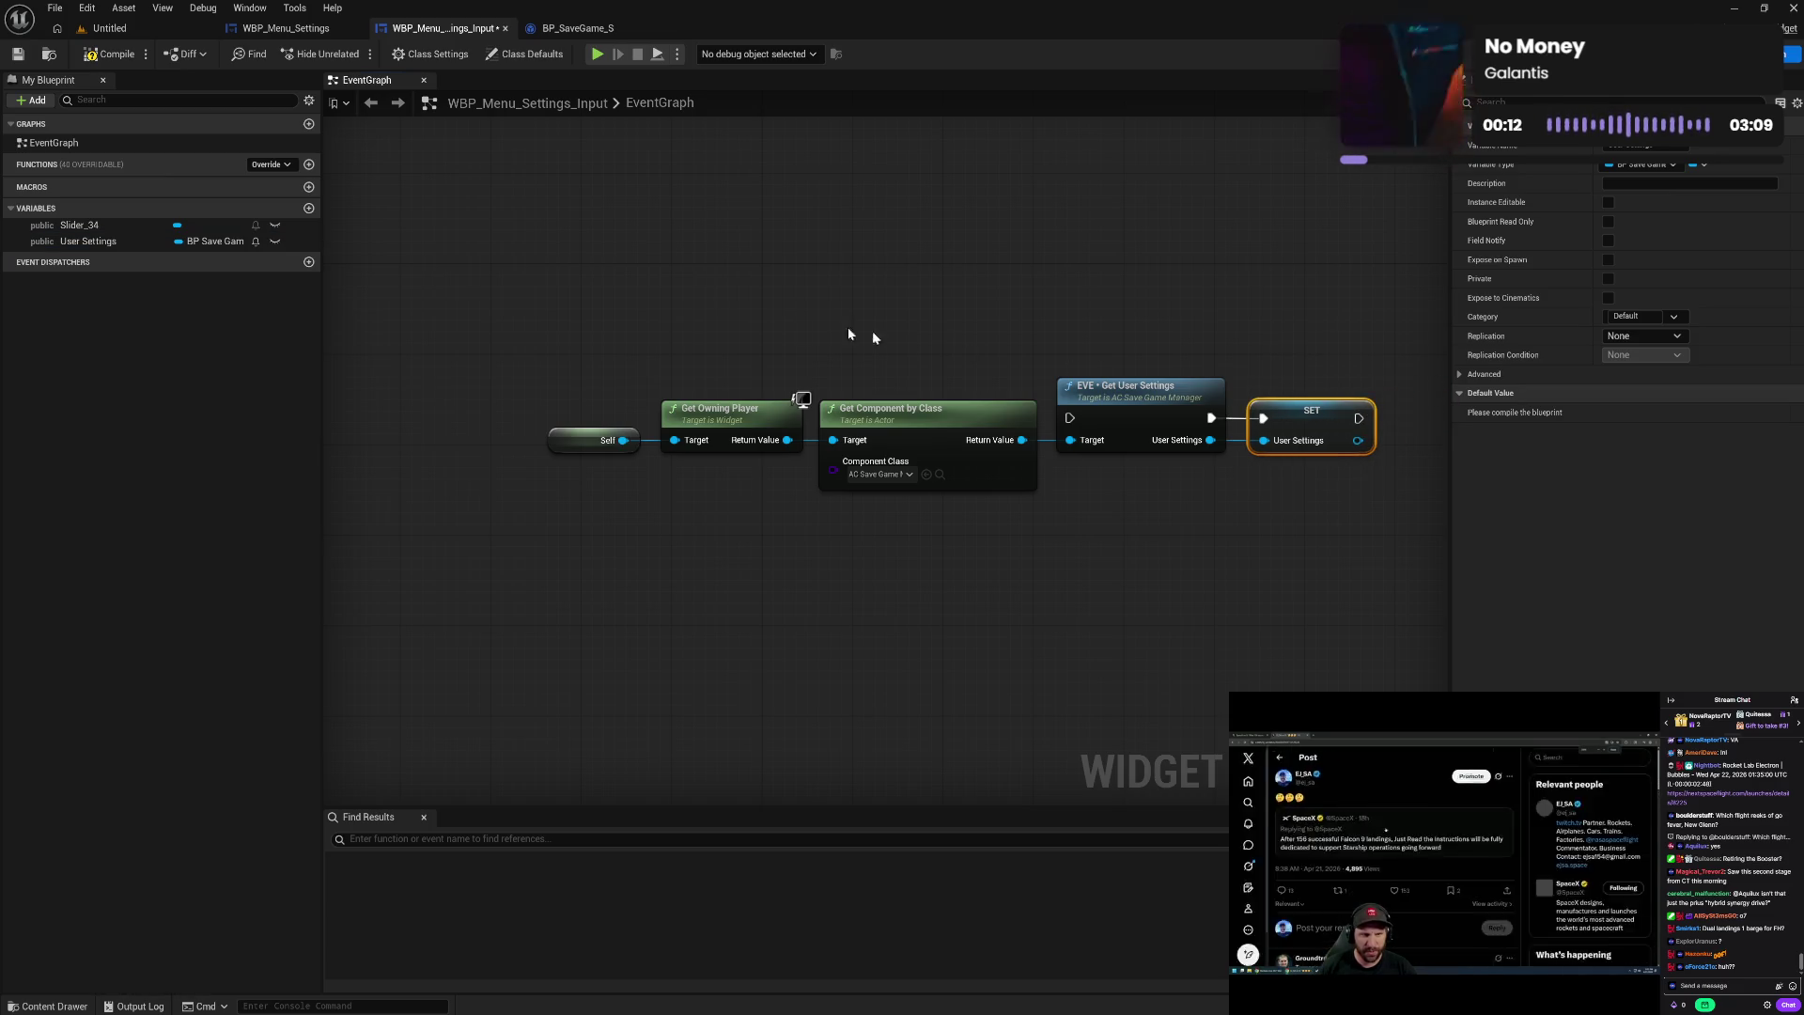
- Add Event On Initialized, line the node chain up beside it, and compile
{"action": "left_click", "coordinate": [270, 165]}
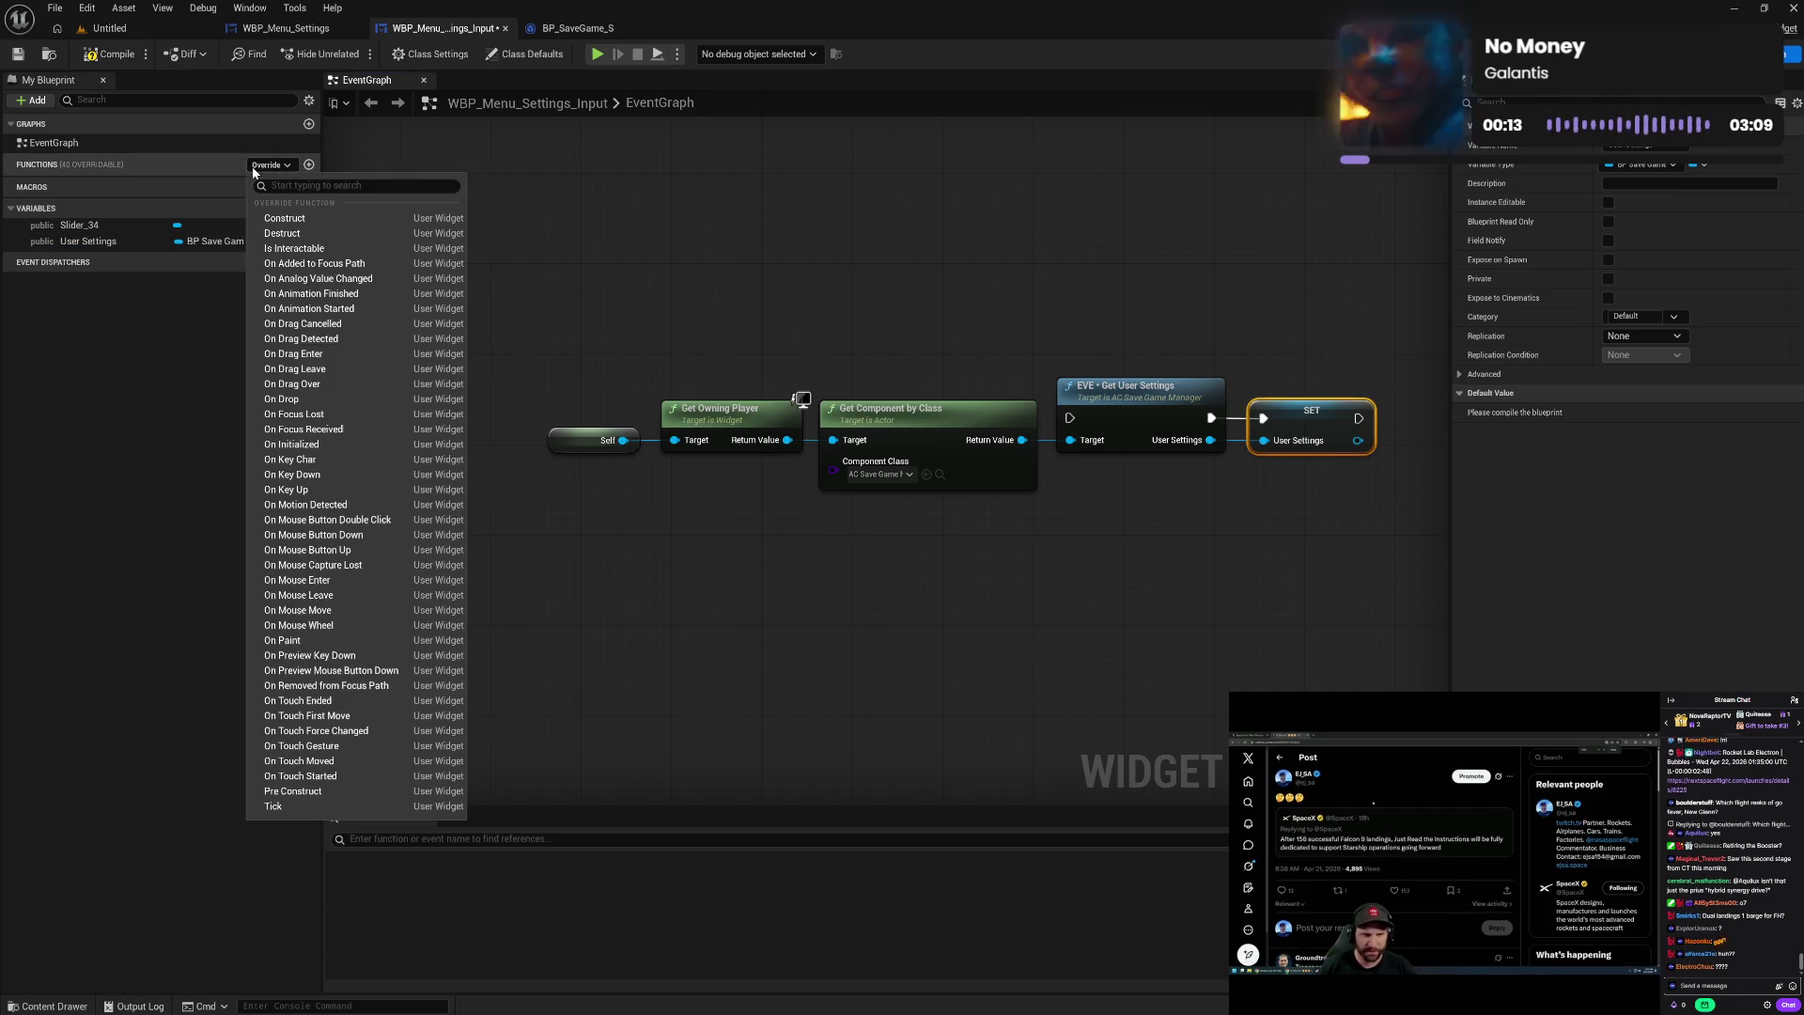
{"action": "left_click", "coordinate": [317, 444]}
{"action": "mouse_move", "coordinate": [841, 474]}
{"action": "left_mouse_down"}
{"action": "mouse_move", "coordinate": [918, 419]}
{"action": "mouse_move", "coordinate": [1203, 88]}
{"action": "mouse_move", "coordinate": [1261, 276]}
{"action": "mouse_move", "coordinate": [1379, 383]}
{"action": "mouse_move", "coordinate": [904, 537]}
{"action": "mouse_move", "coordinate": [1117, 662]}
{"action": "left_mouse_up"}
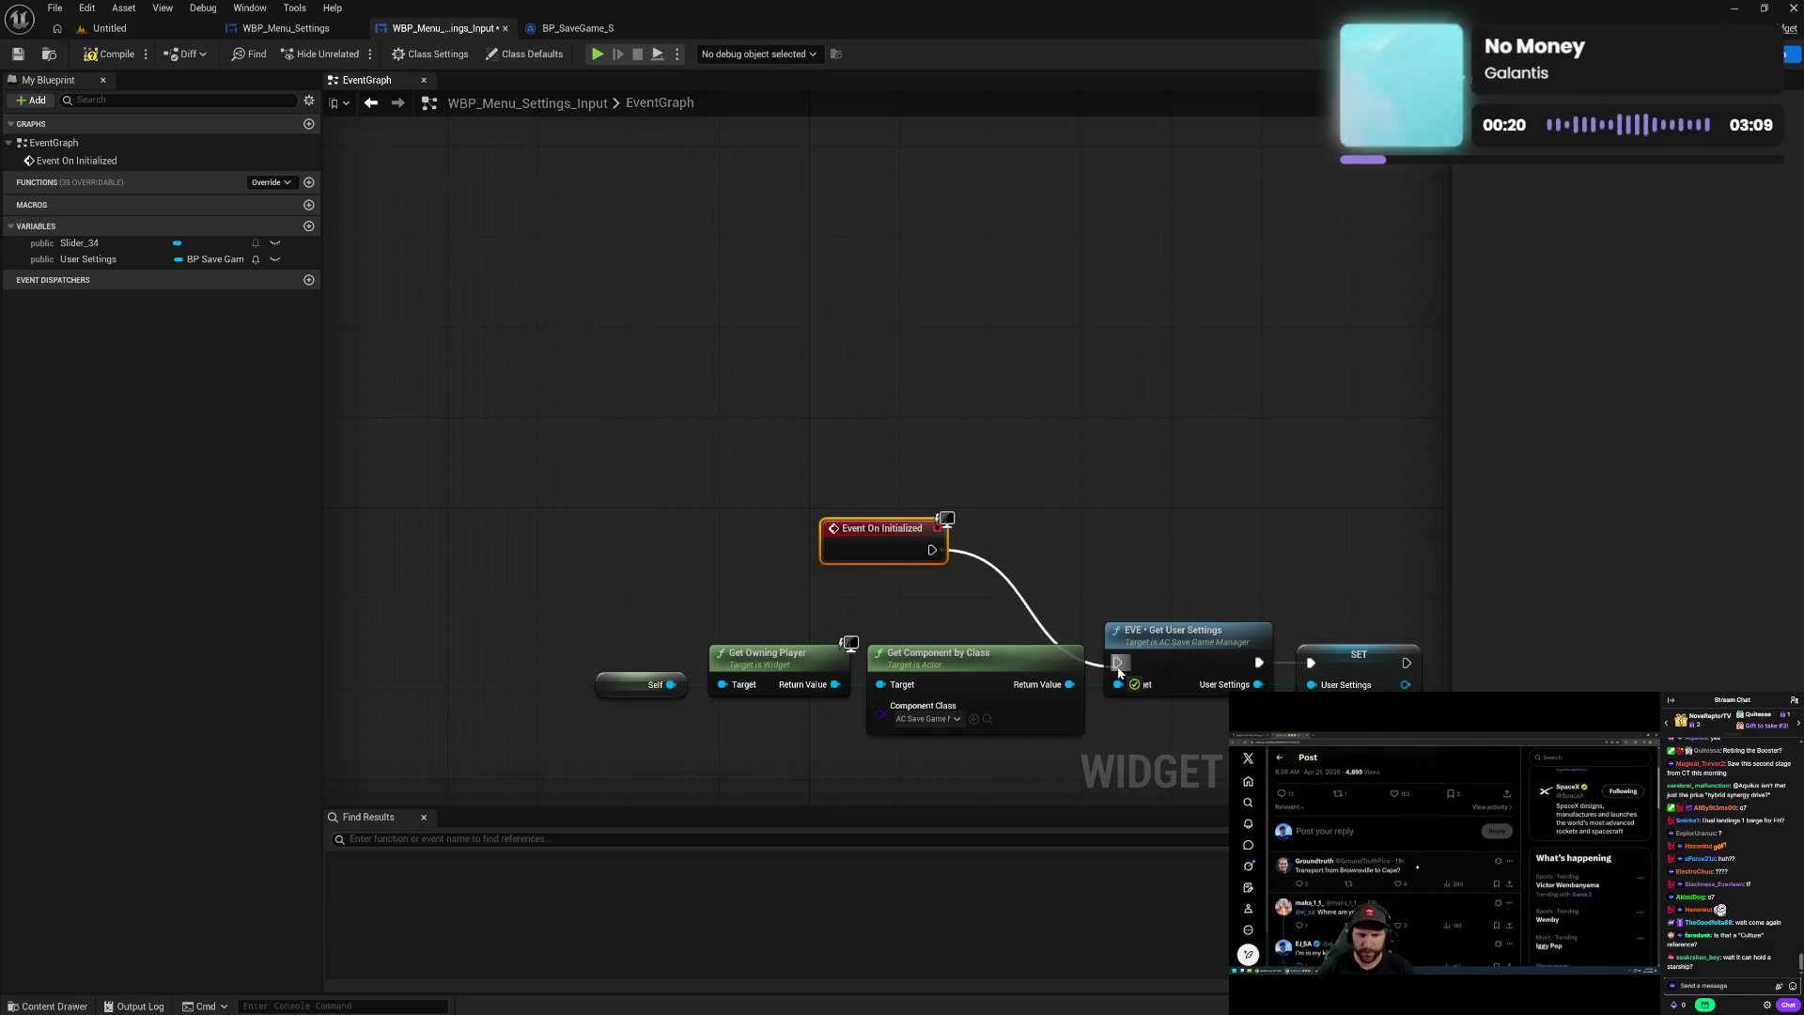
{"action": "left_click_drag", "start_coordinate": [1140, 576], "coordinate": [934, 392]}
{"action": "left_click_drag", "start_coordinate": [394, 443], "coordinate": [1212, 577]}
{"action": "mouse_move", "coordinate": [962, 469]}
{"action": "left_mouse_down"}
{"action": "mouse_move", "coordinate": [1200, 425]}
{"action": "mouse_move", "coordinate": [1322, 354]}
{"action": "left_mouse_up"}
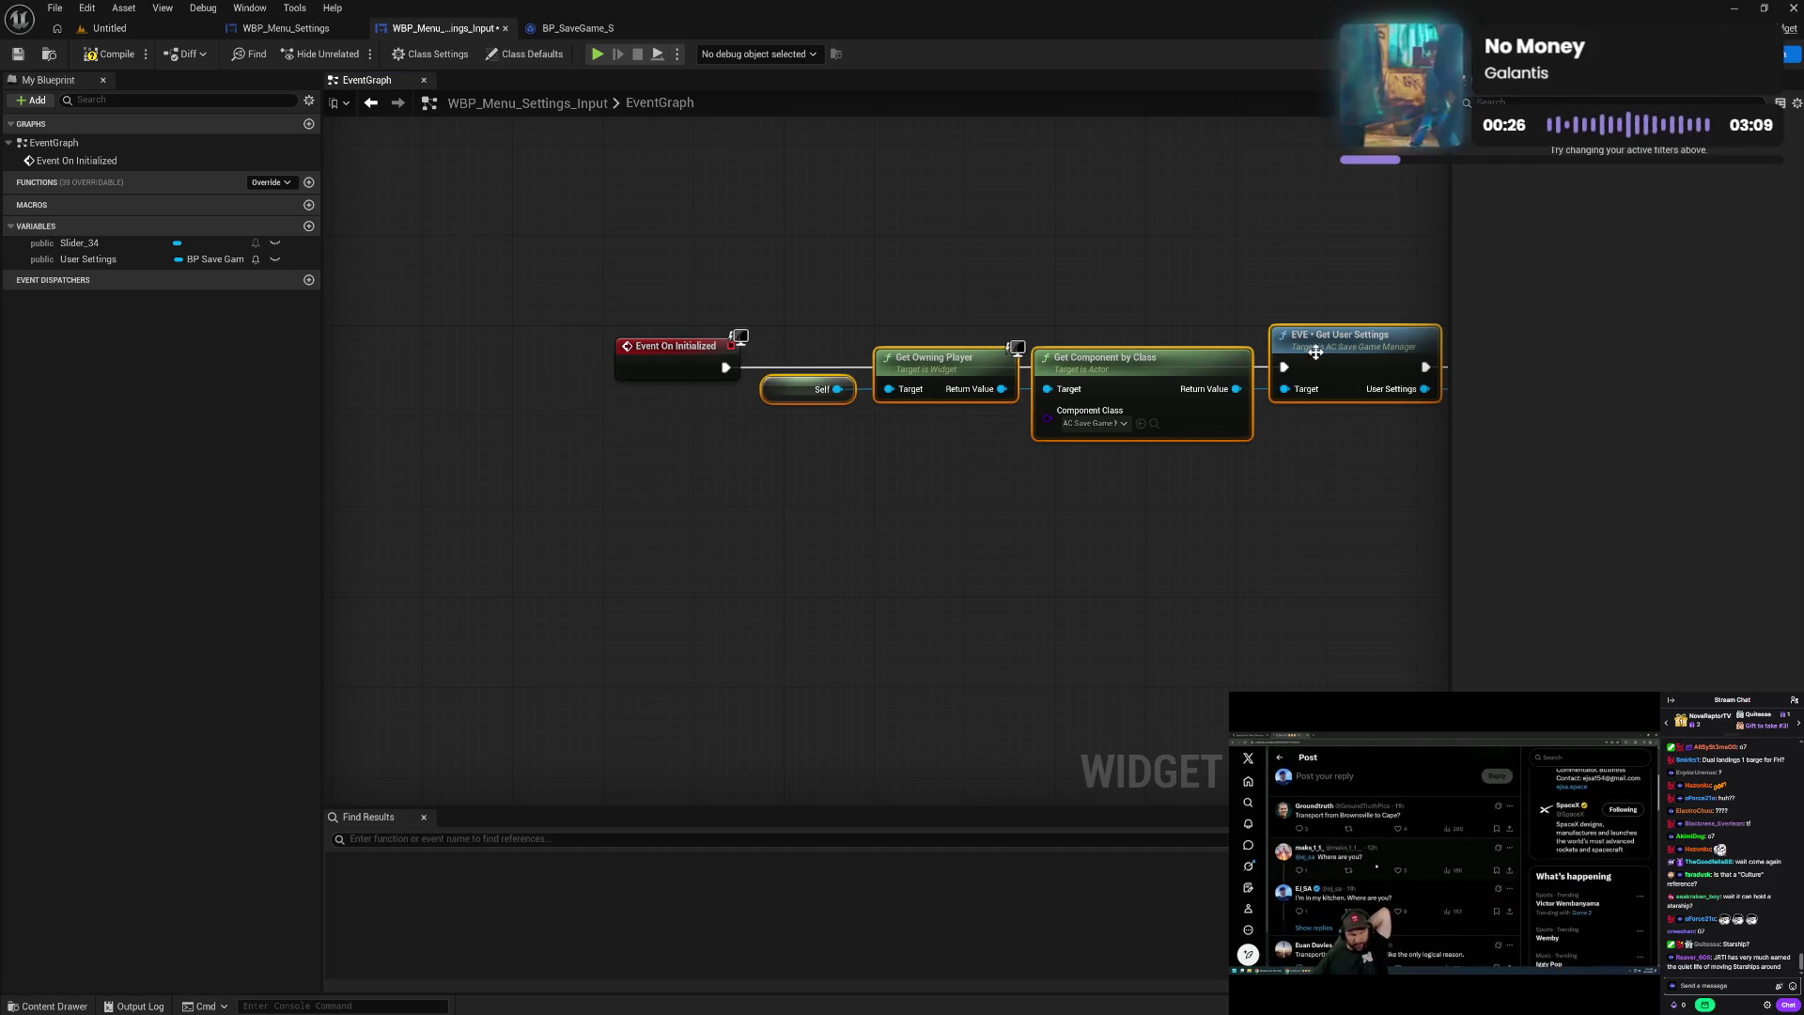
{"action": "left_click", "coordinate": [868, 310]}
{"action": "left_click", "coordinate": [109, 55]}
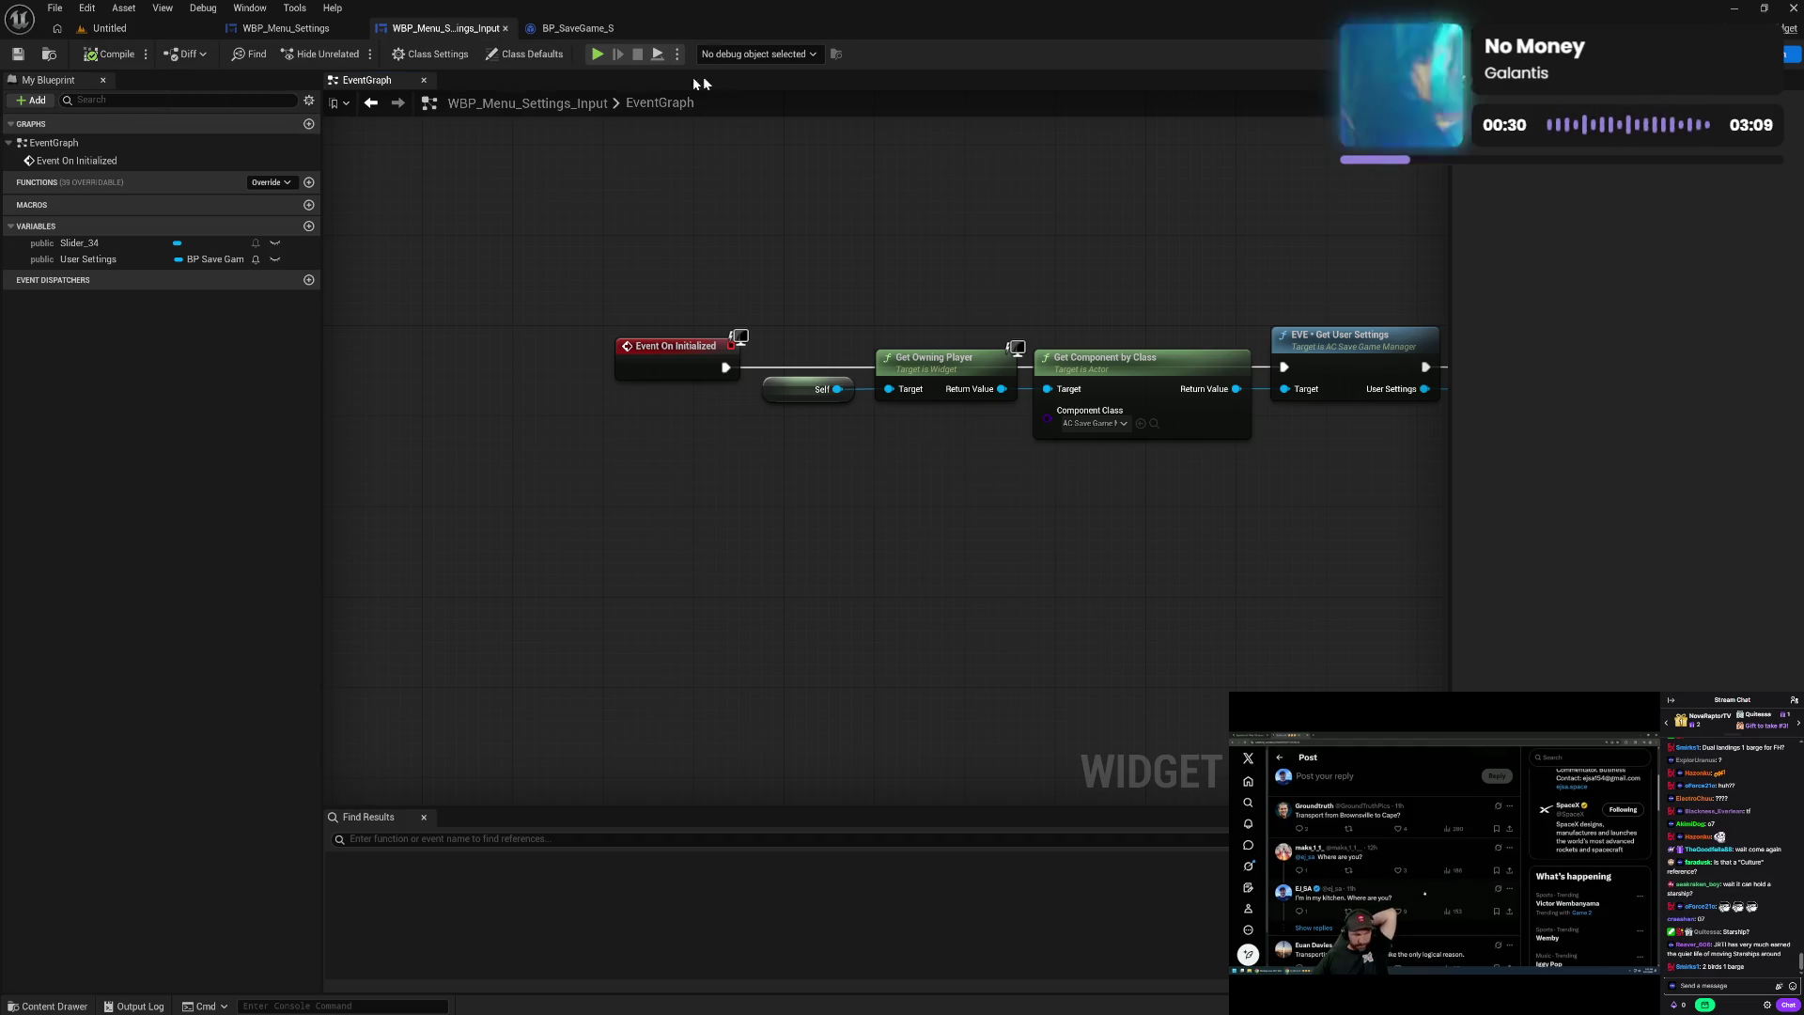
{"action": "left_click", "coordinate": [267, 31]}
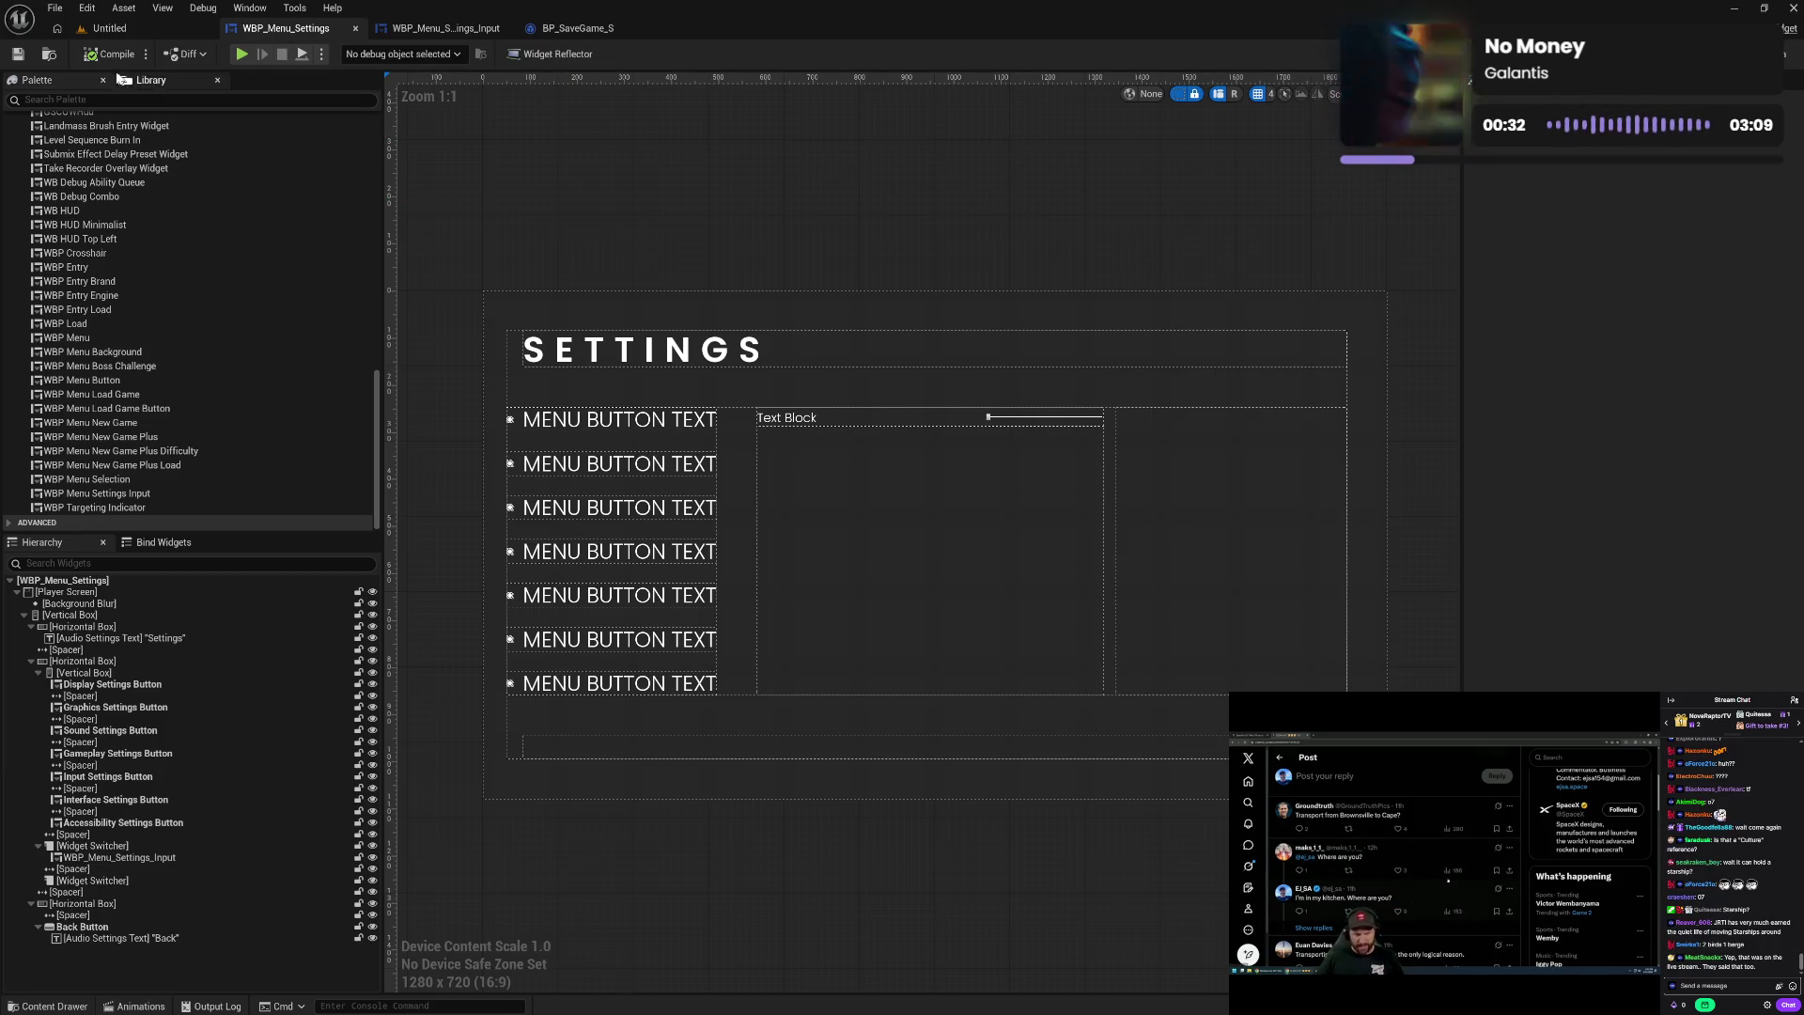
- Return to the WBP_Menu_Settings_Input designer and check the label's binding options without binding
{"action": "left_click", "coordinate": [458, 30]}
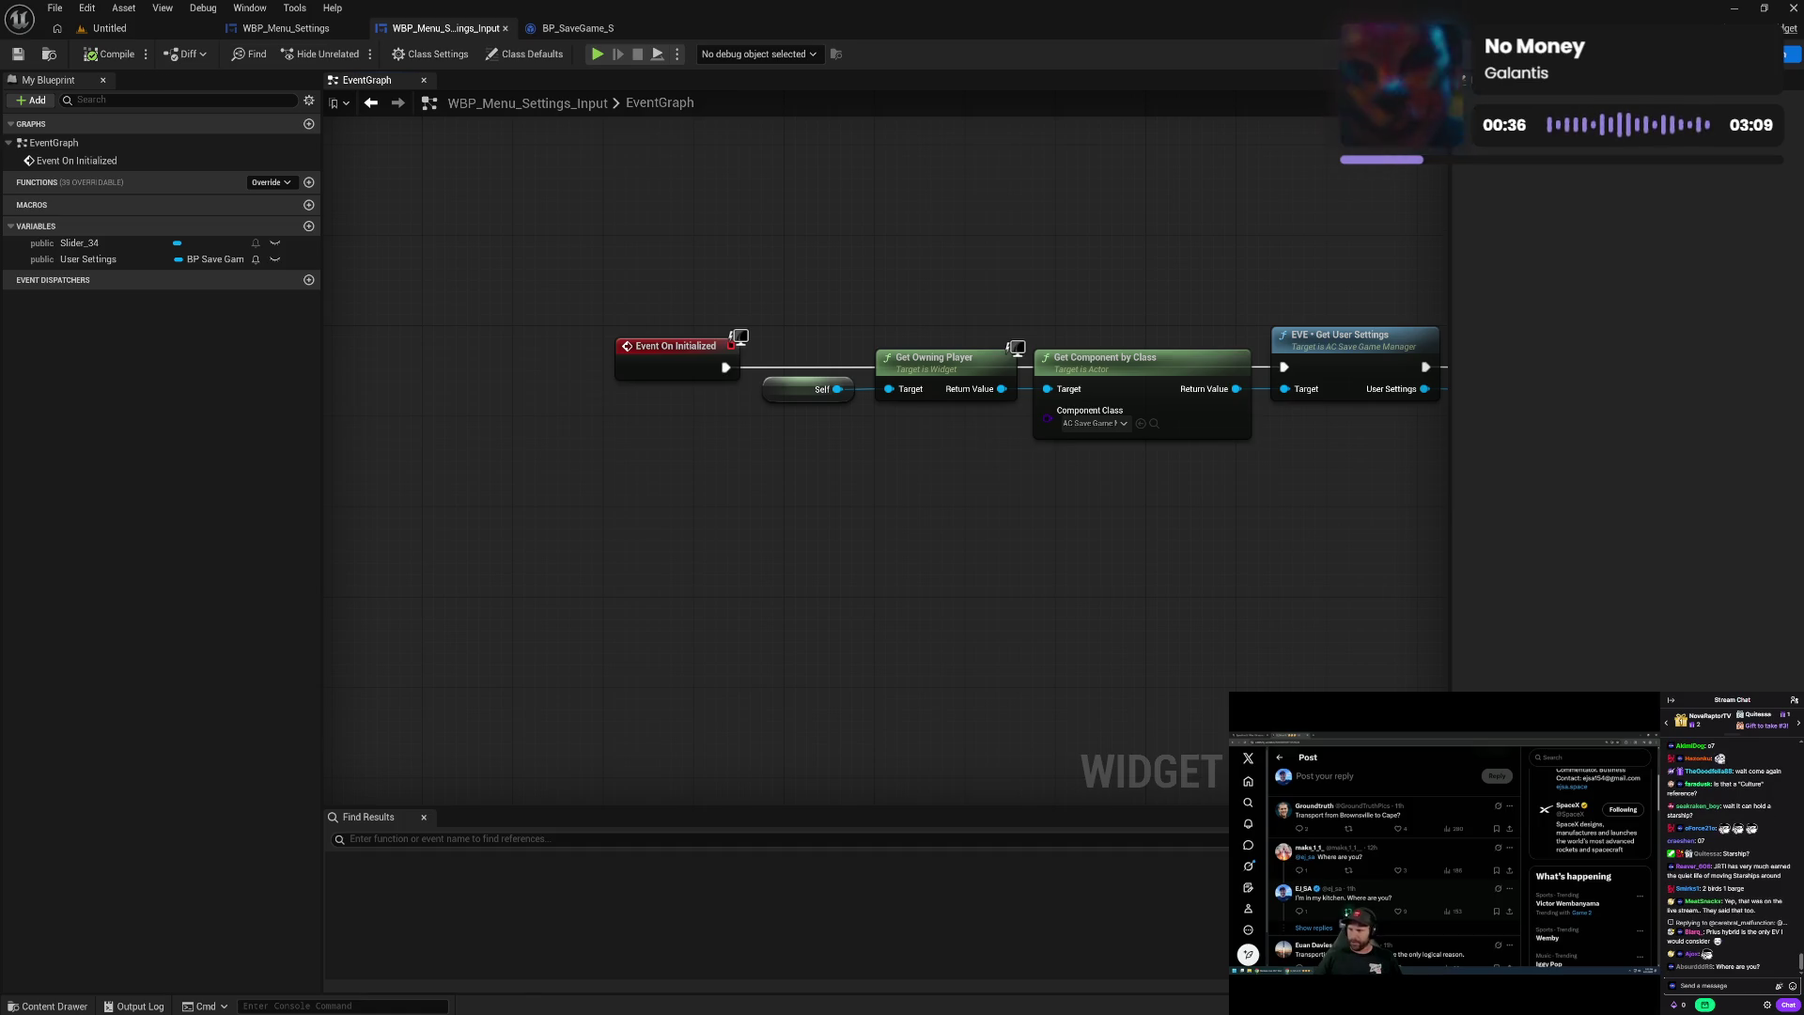
{"action": "left_click", "coordinate": [1780, 29]}
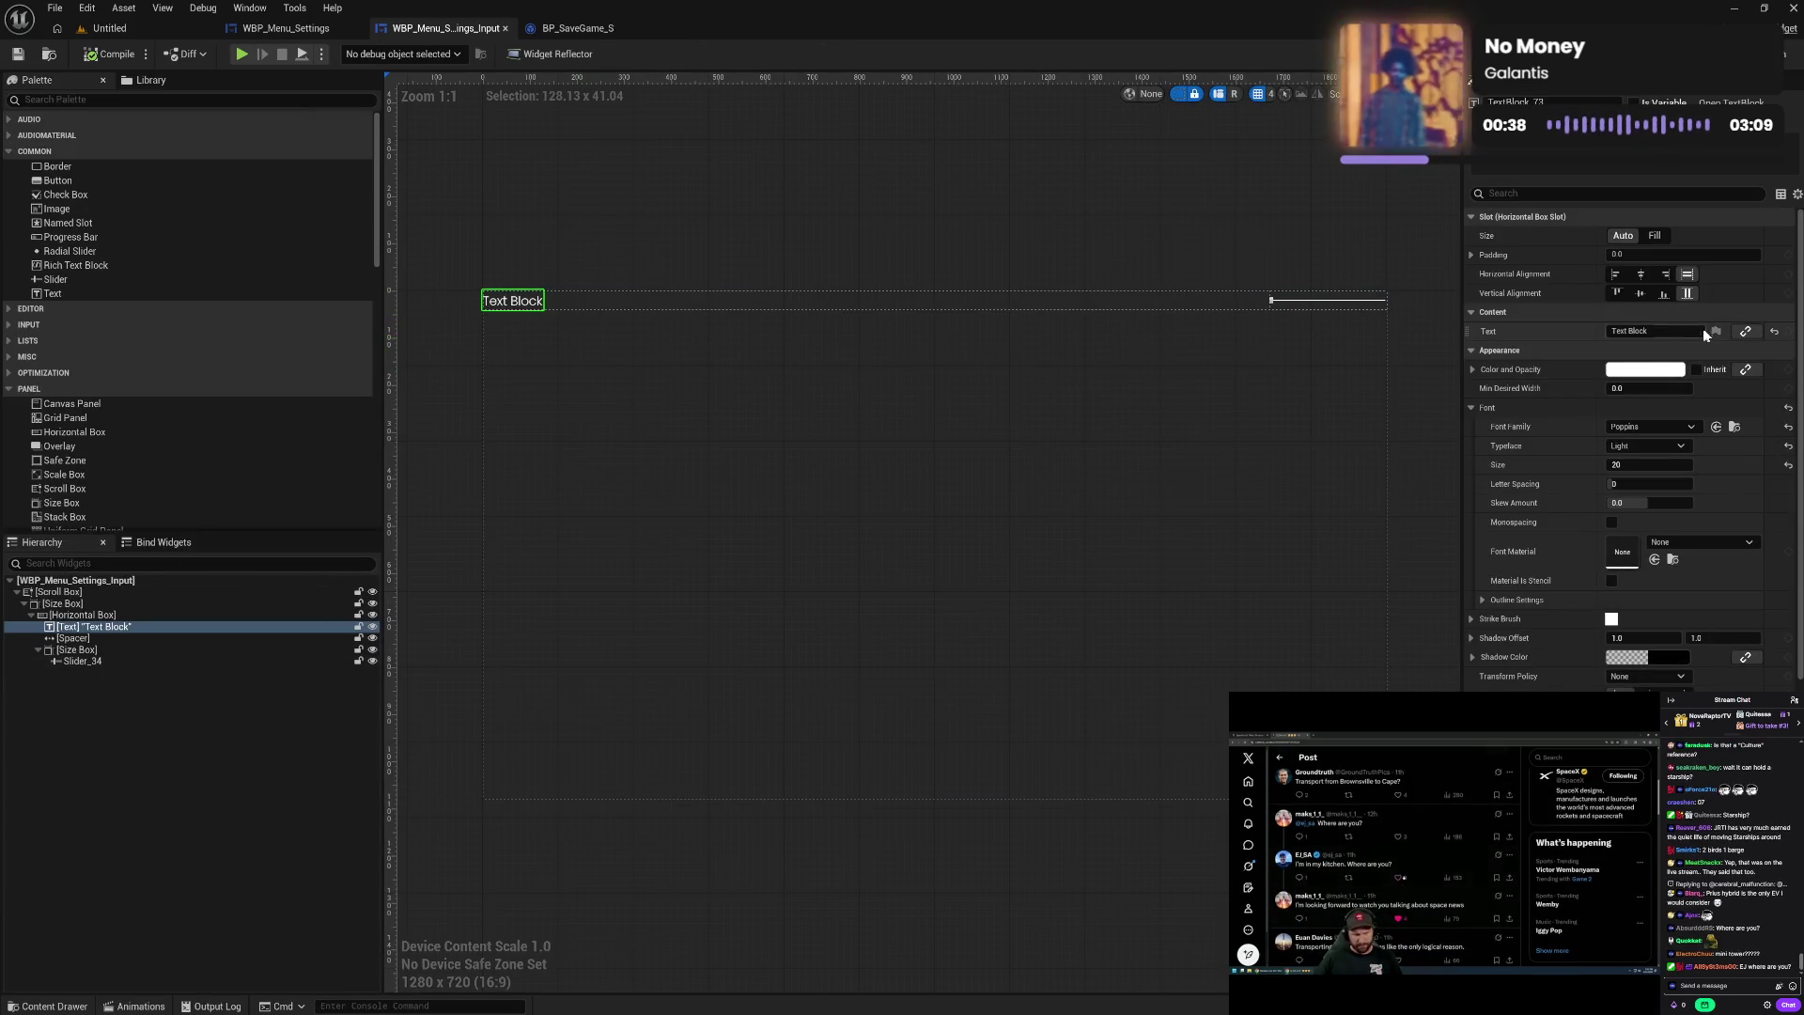
{"action": "left_click", "coordinate": [1747, 332]}
{"action": "mouse_move", "coordinate": [1755, 404]}
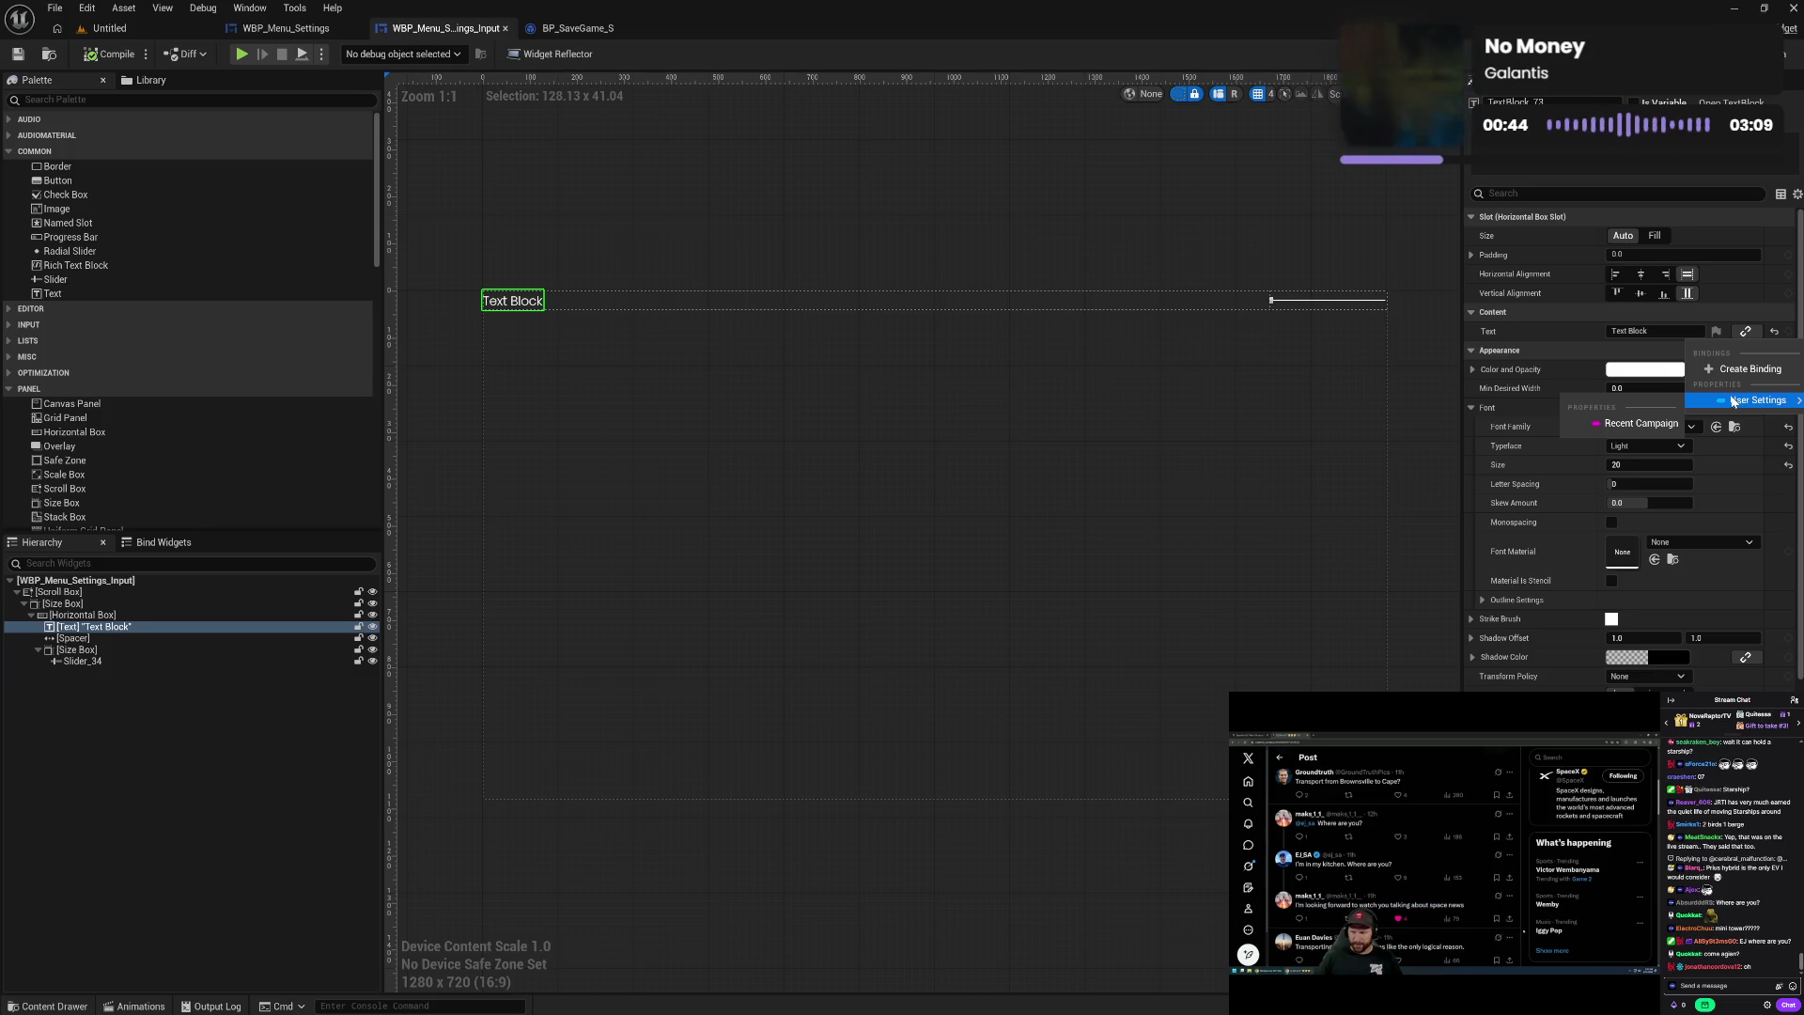
{"action": "left_click", "coordinate": [1591, 331]}
- Bind Slider_34's Value to User Settings > Horizontal Sensitivity
{"action": "left_click", "coordinate": [1309, 299]}
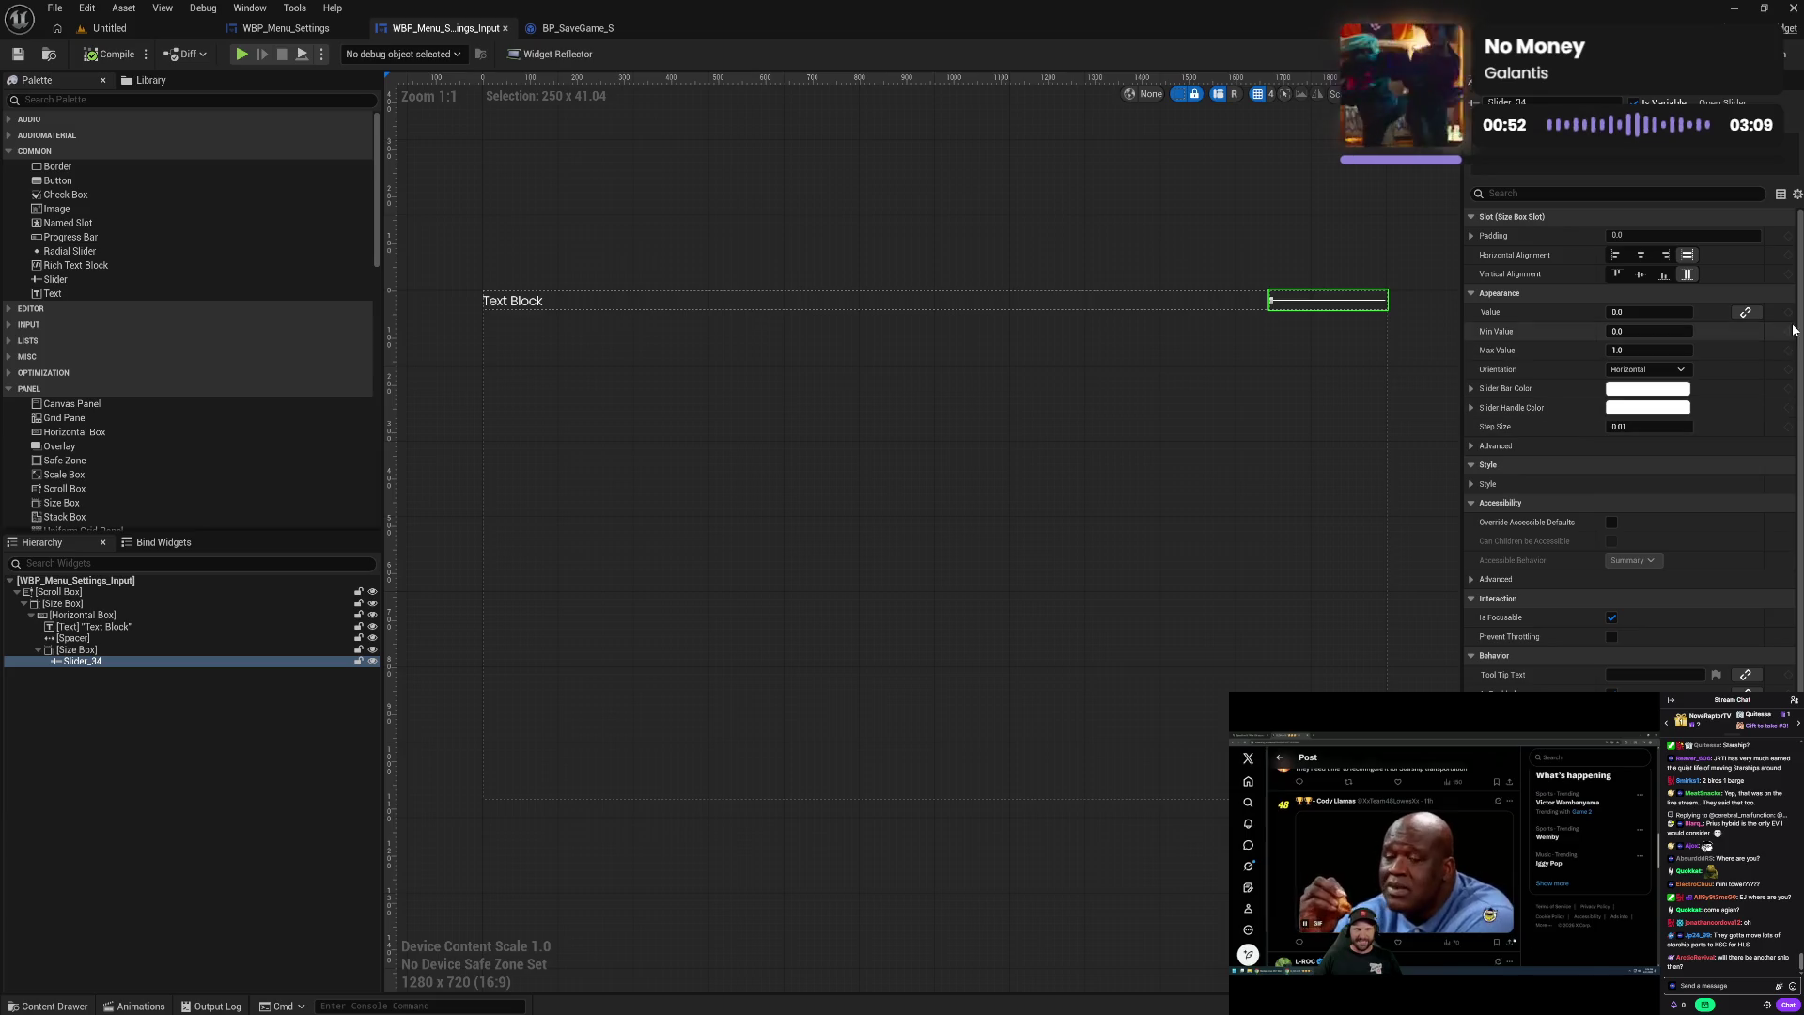
{"action": "left_click", "coordinate": [1745, 312]}
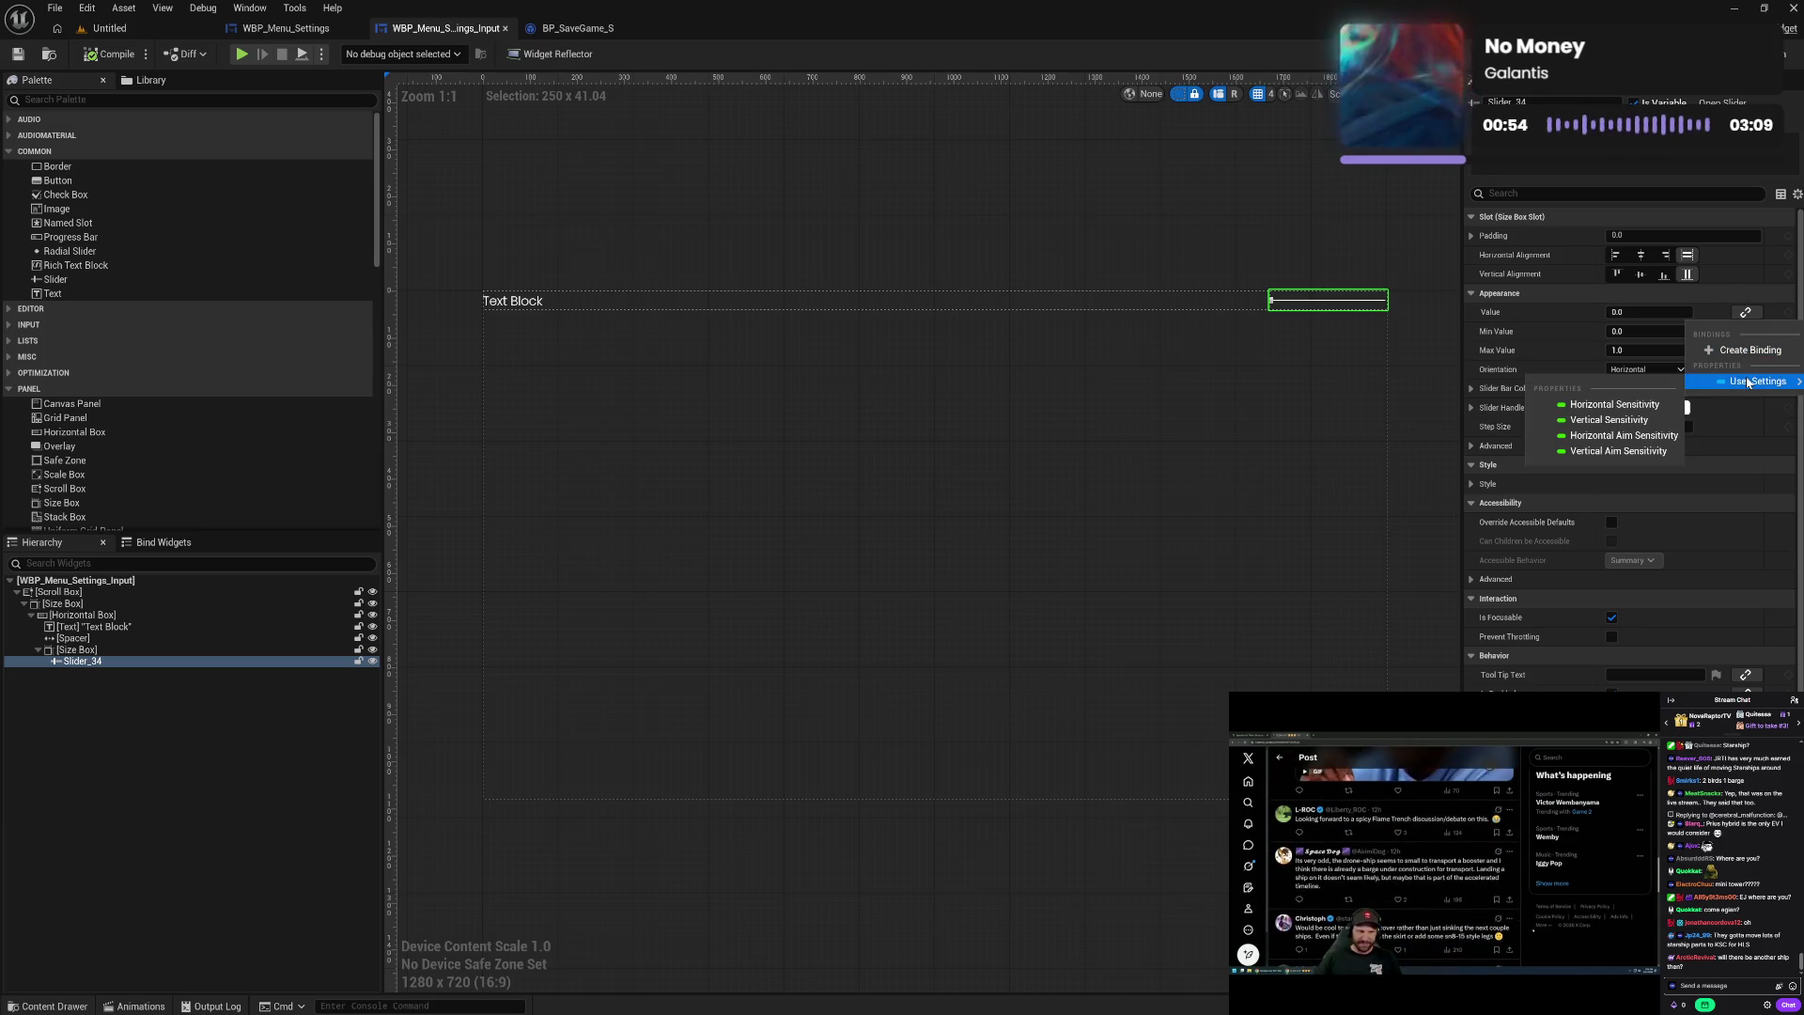
{"action": "left_click", "coordinate": [1628, 405]}
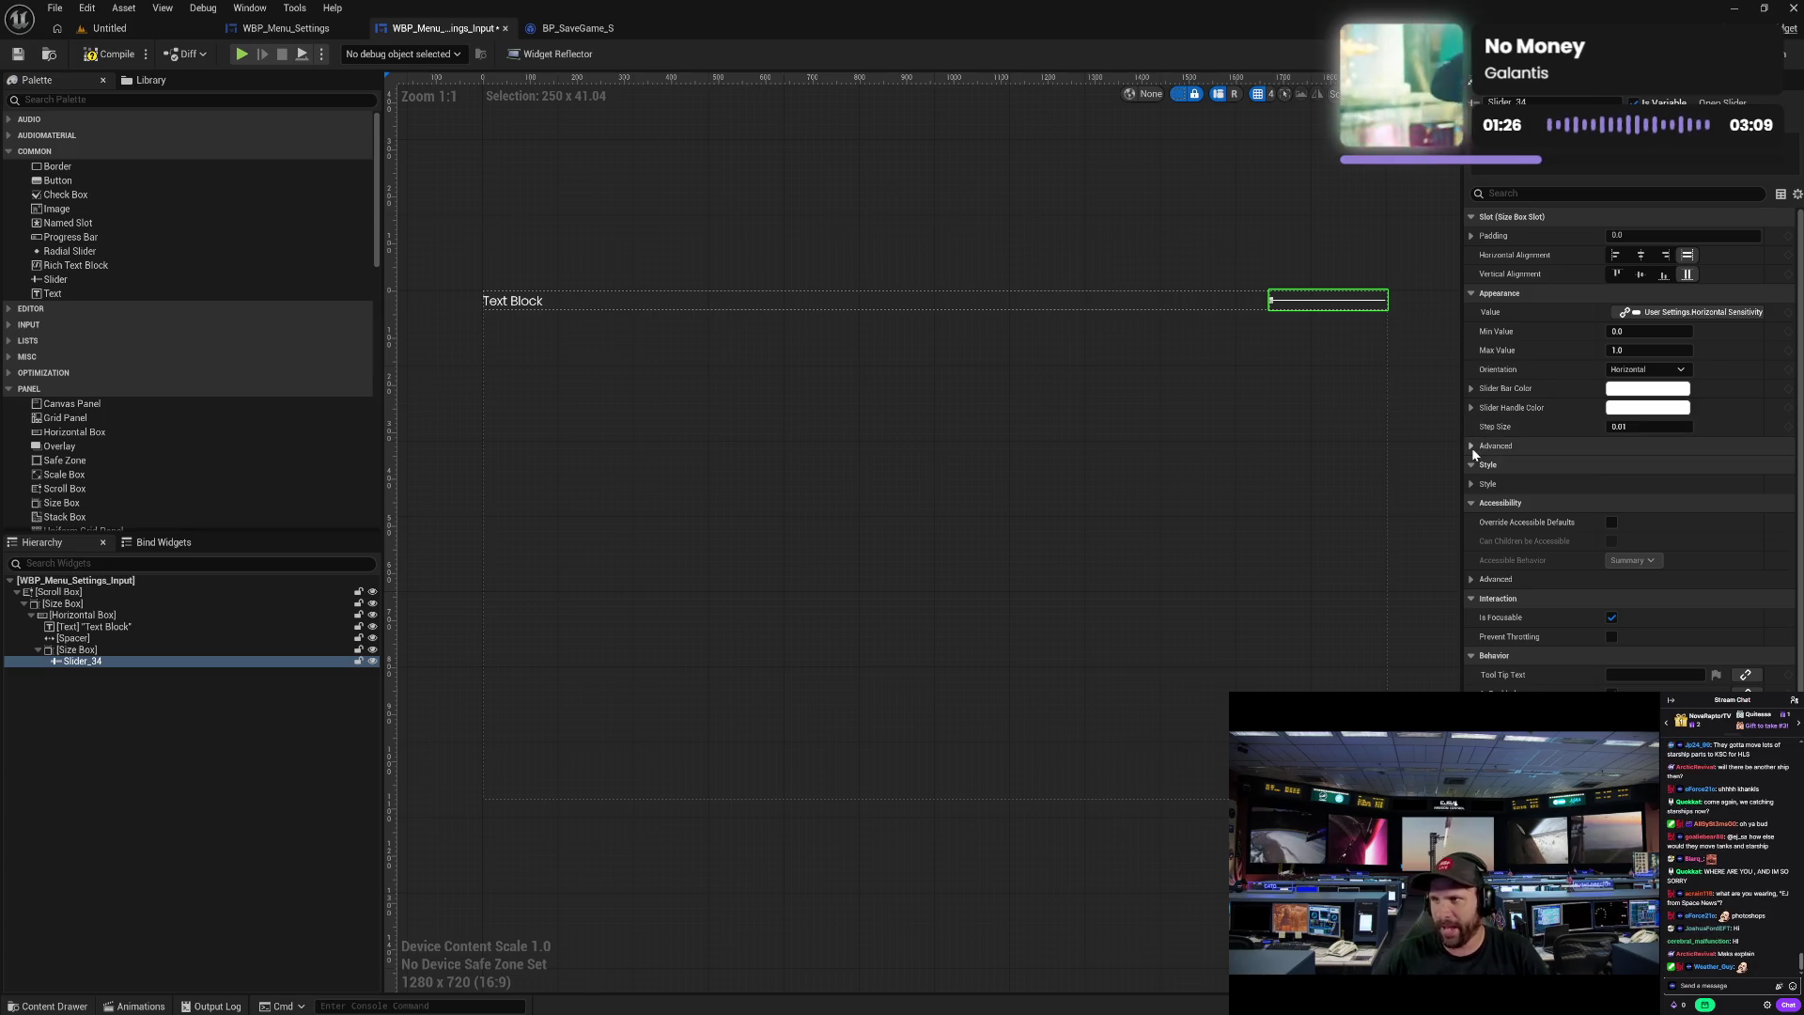
{"action": "left_click", "coordinate": [1471, 447]}
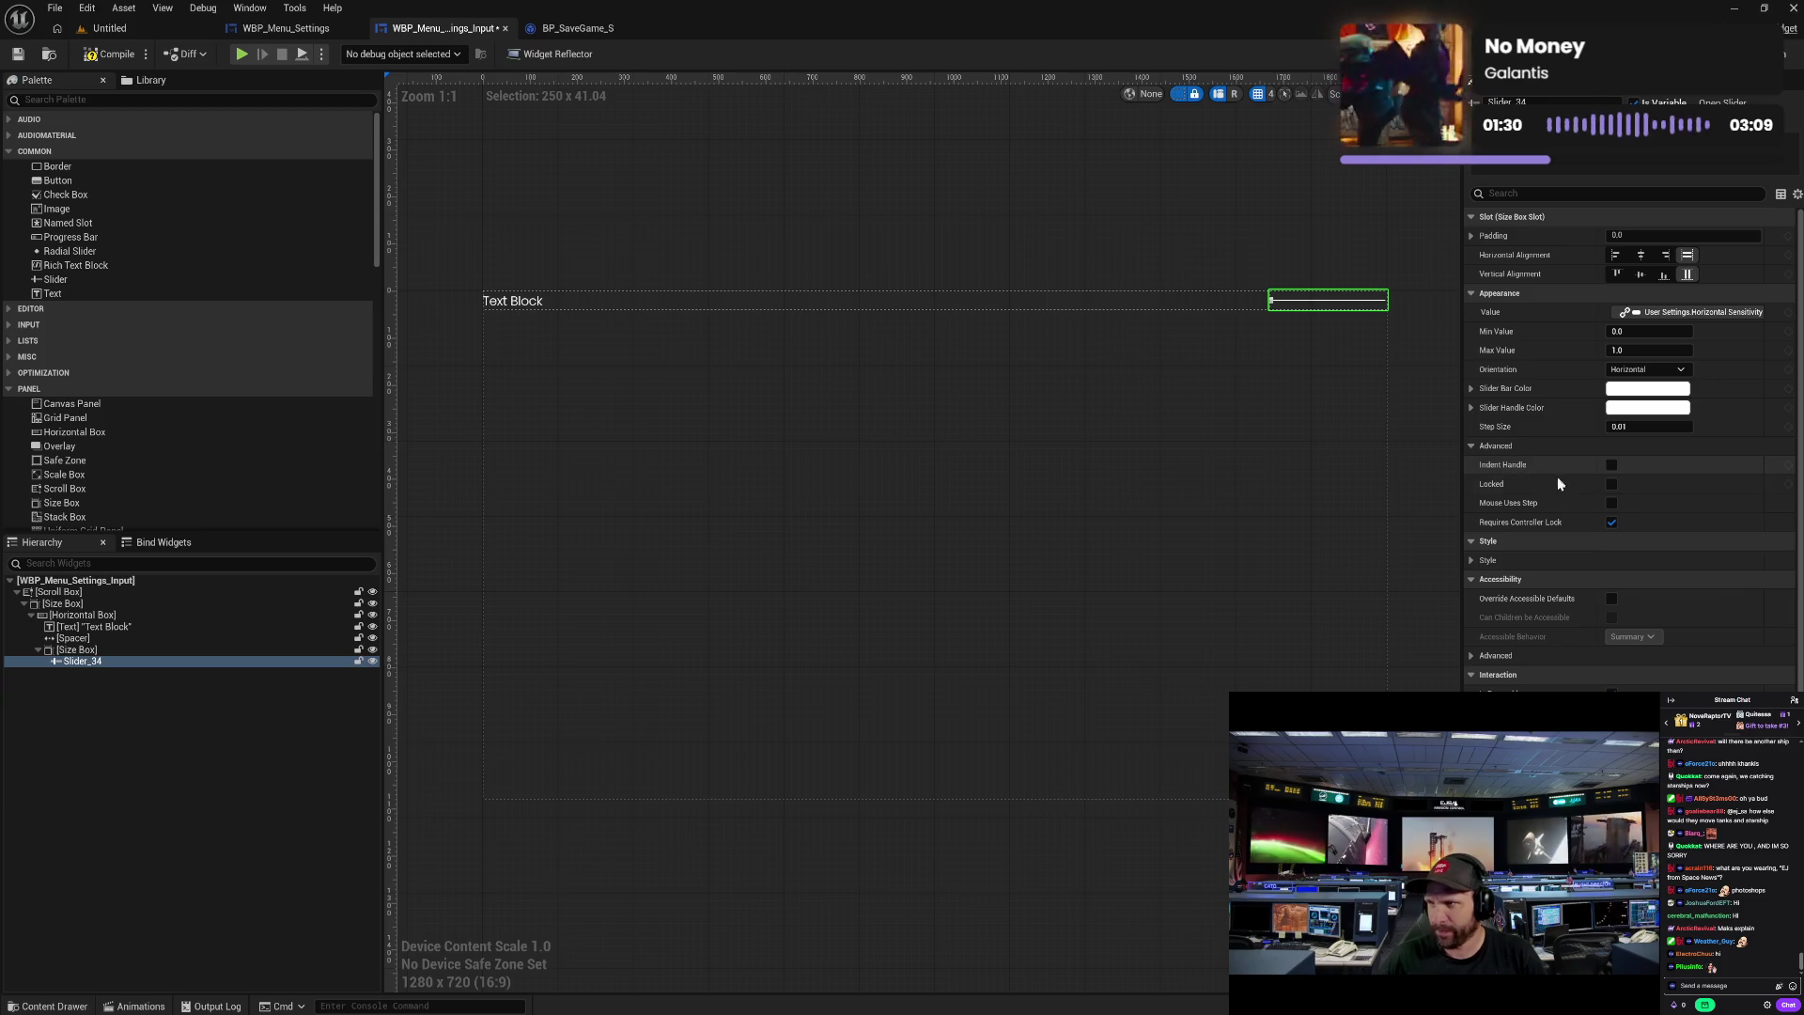
- Set the slider's Bar Thickness to 5.0 and reveal the Normal Thumb Image size
{"action": "left_click", "coordinate": [1475, 447]}
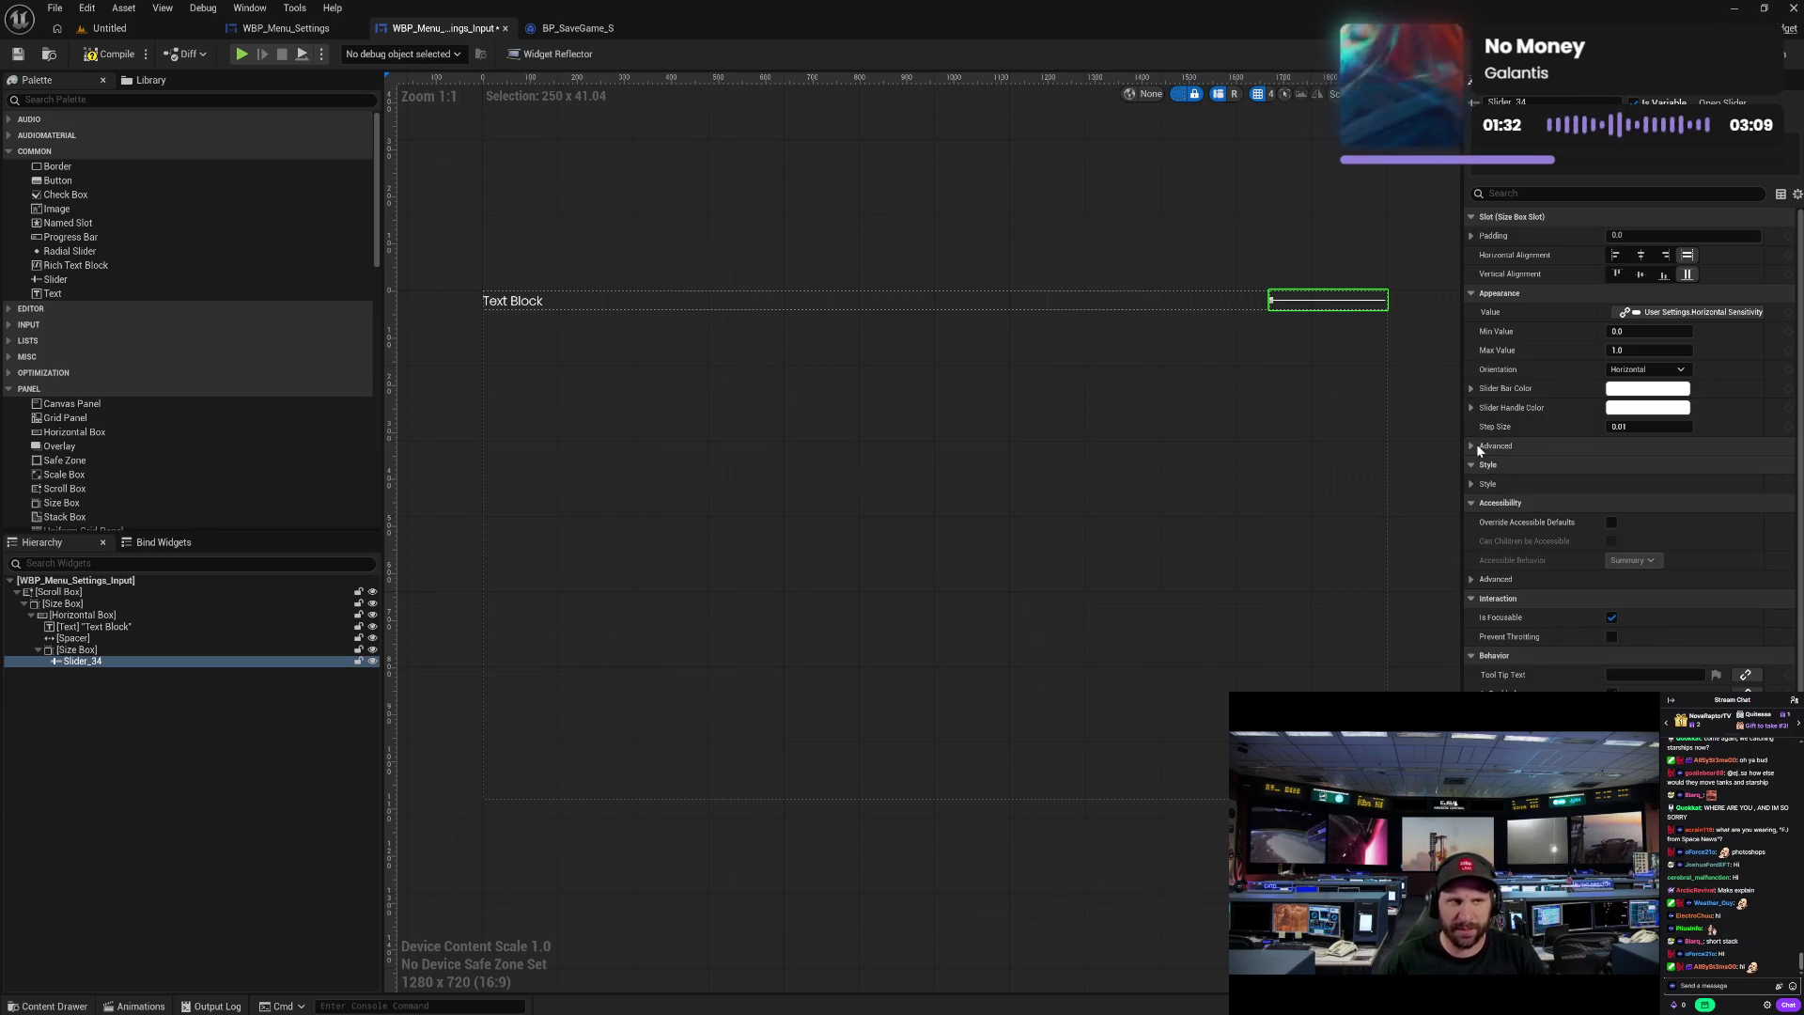
{"action": "left_click", "coordinate": [1472, 483]}
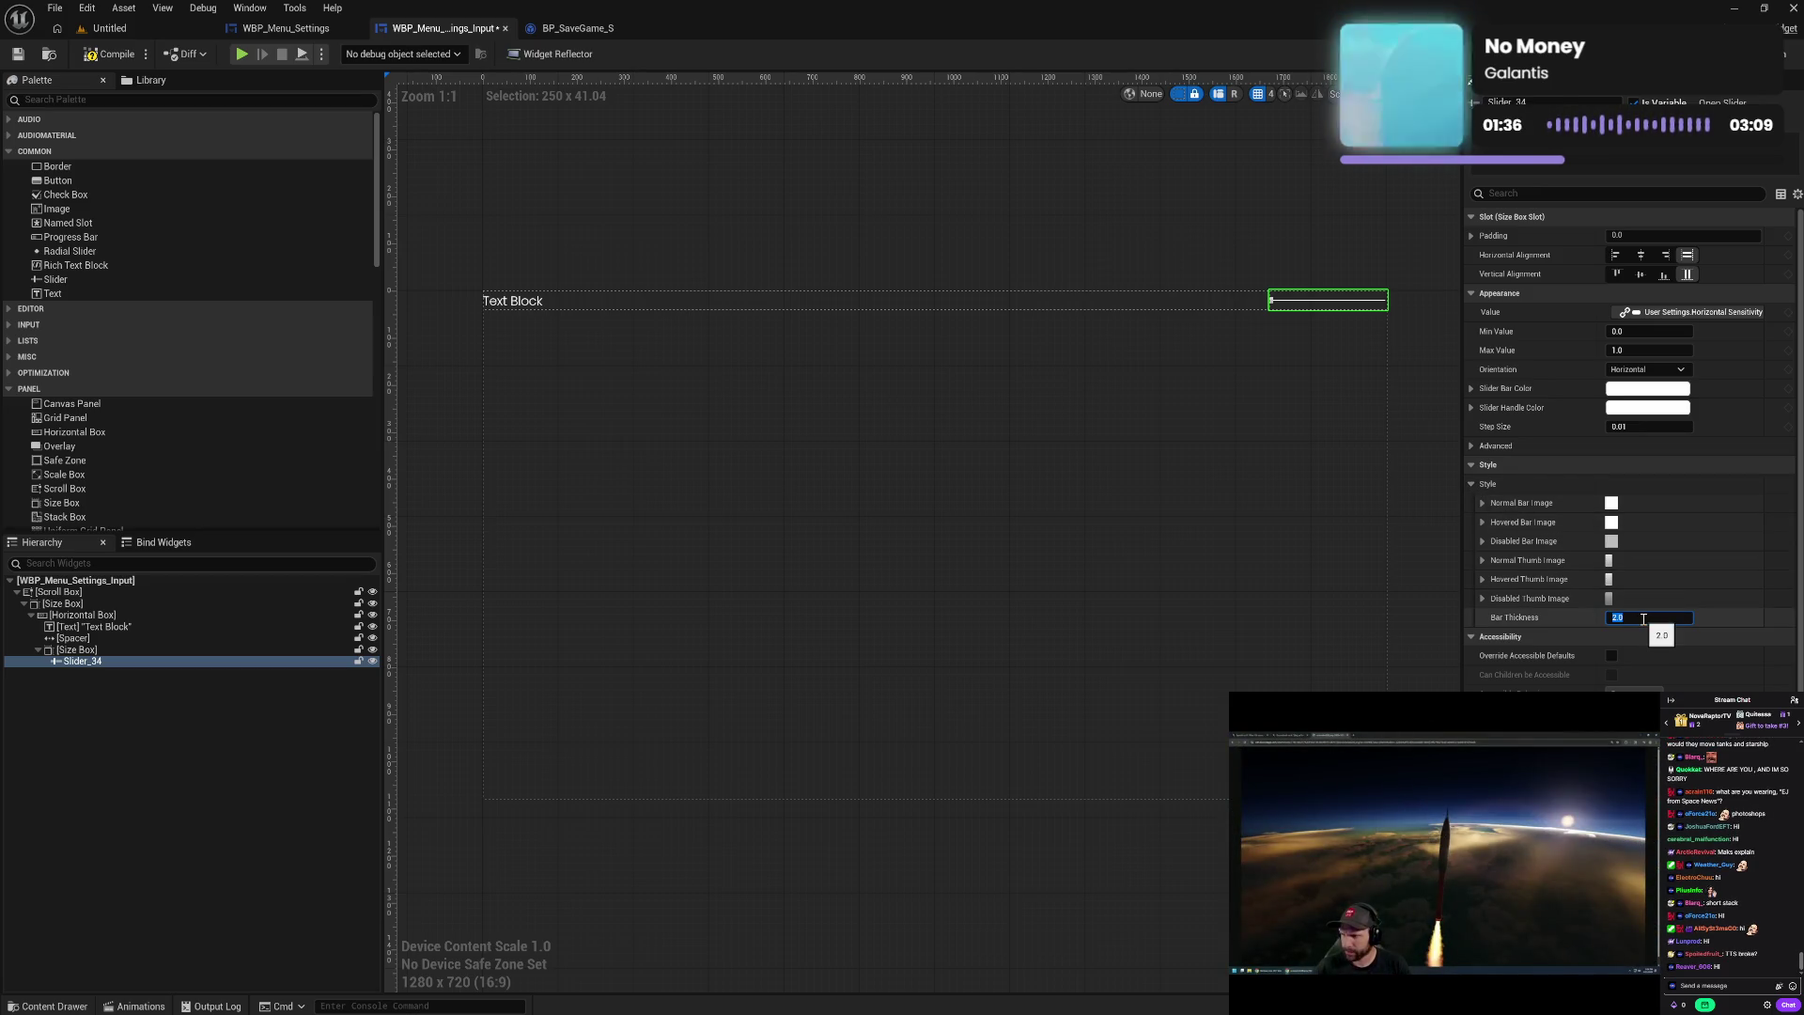
{"action": "type", "text": "5"}
{"action": "key", "text": "Return"}
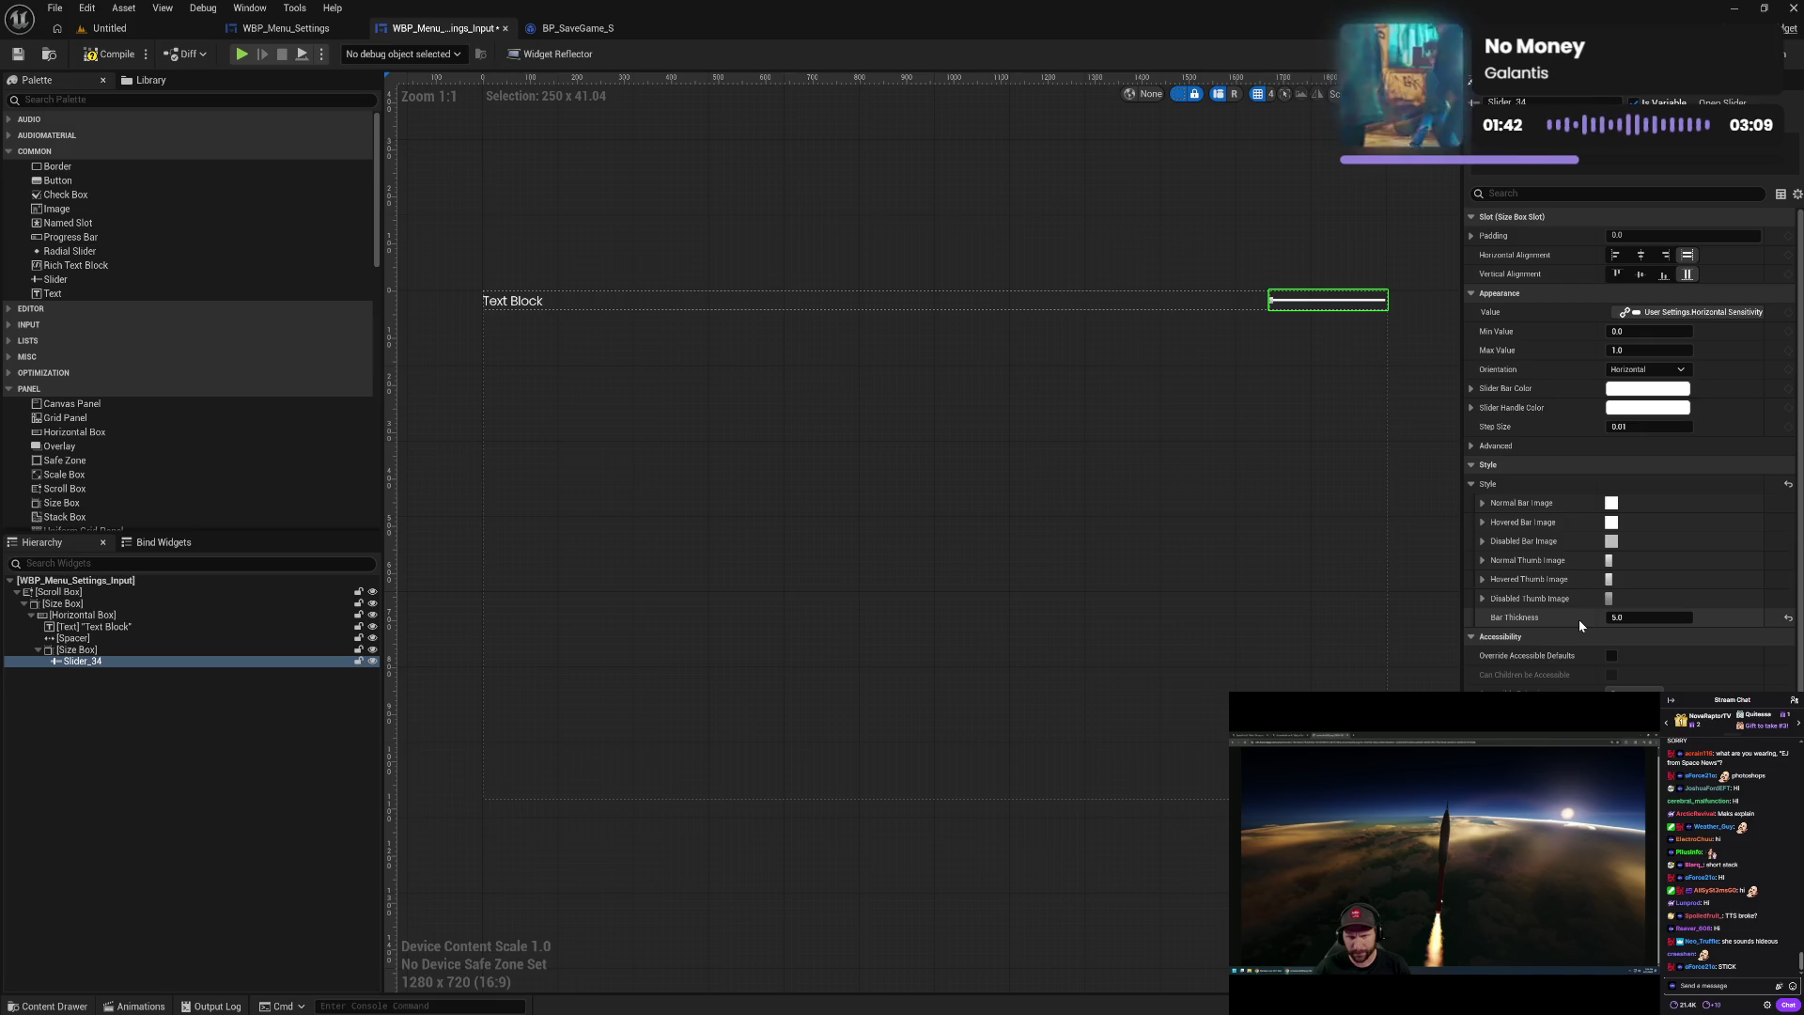
{"action": "left_click", "coordinate": [1482, 503]}
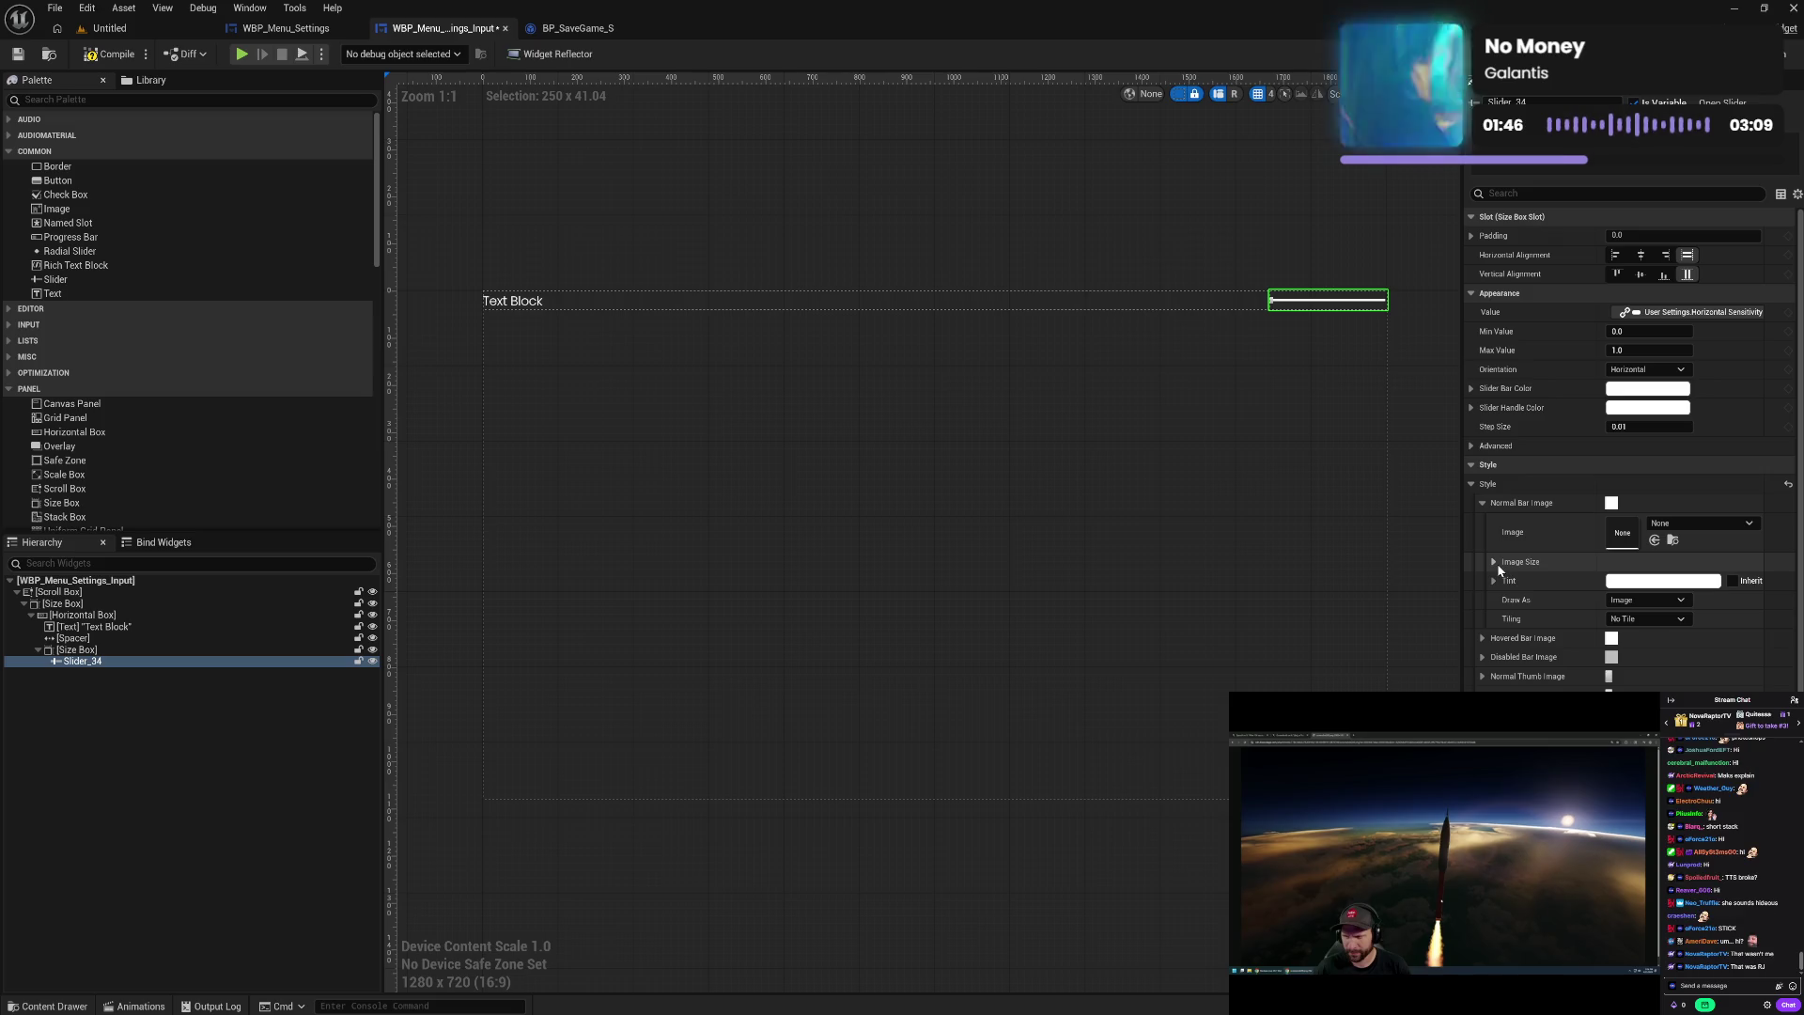
{"action": "left_click", "coordinate": [1483, 505]}
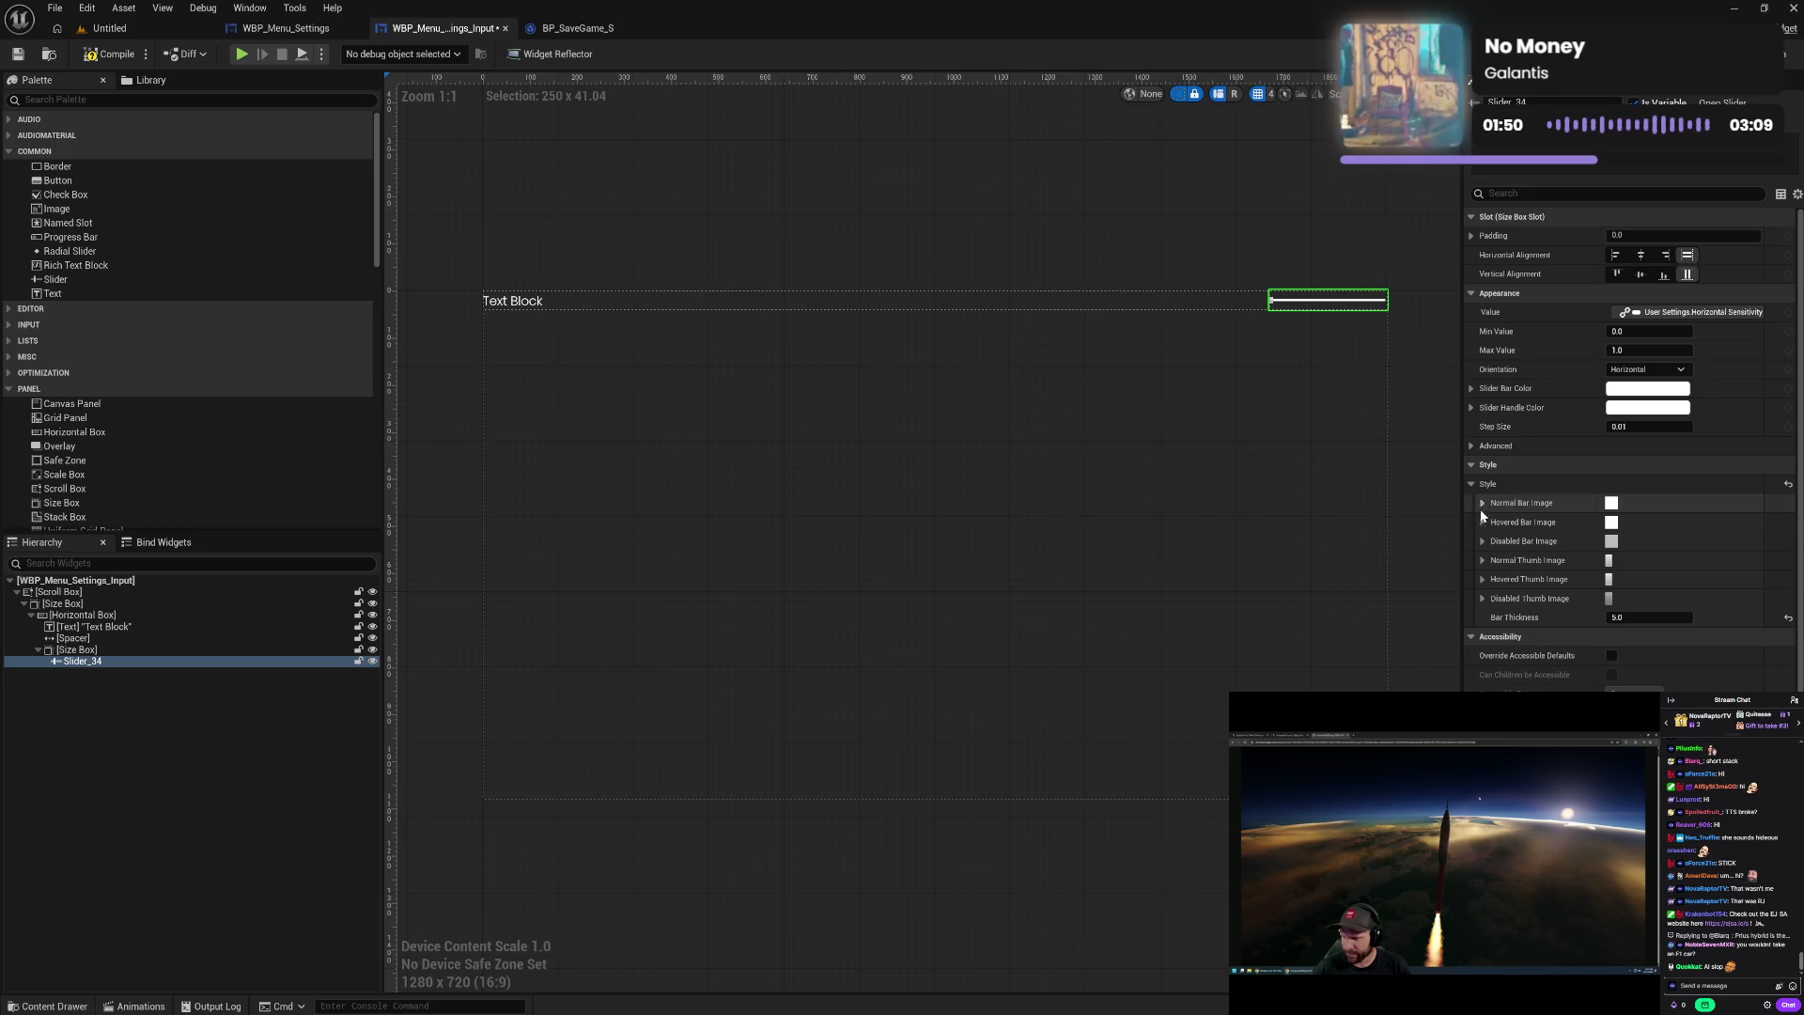
{"action": "left_click", "coordinate": [1483, 560]}
{"action": "left_click", "coordinate": [1493, 619]}
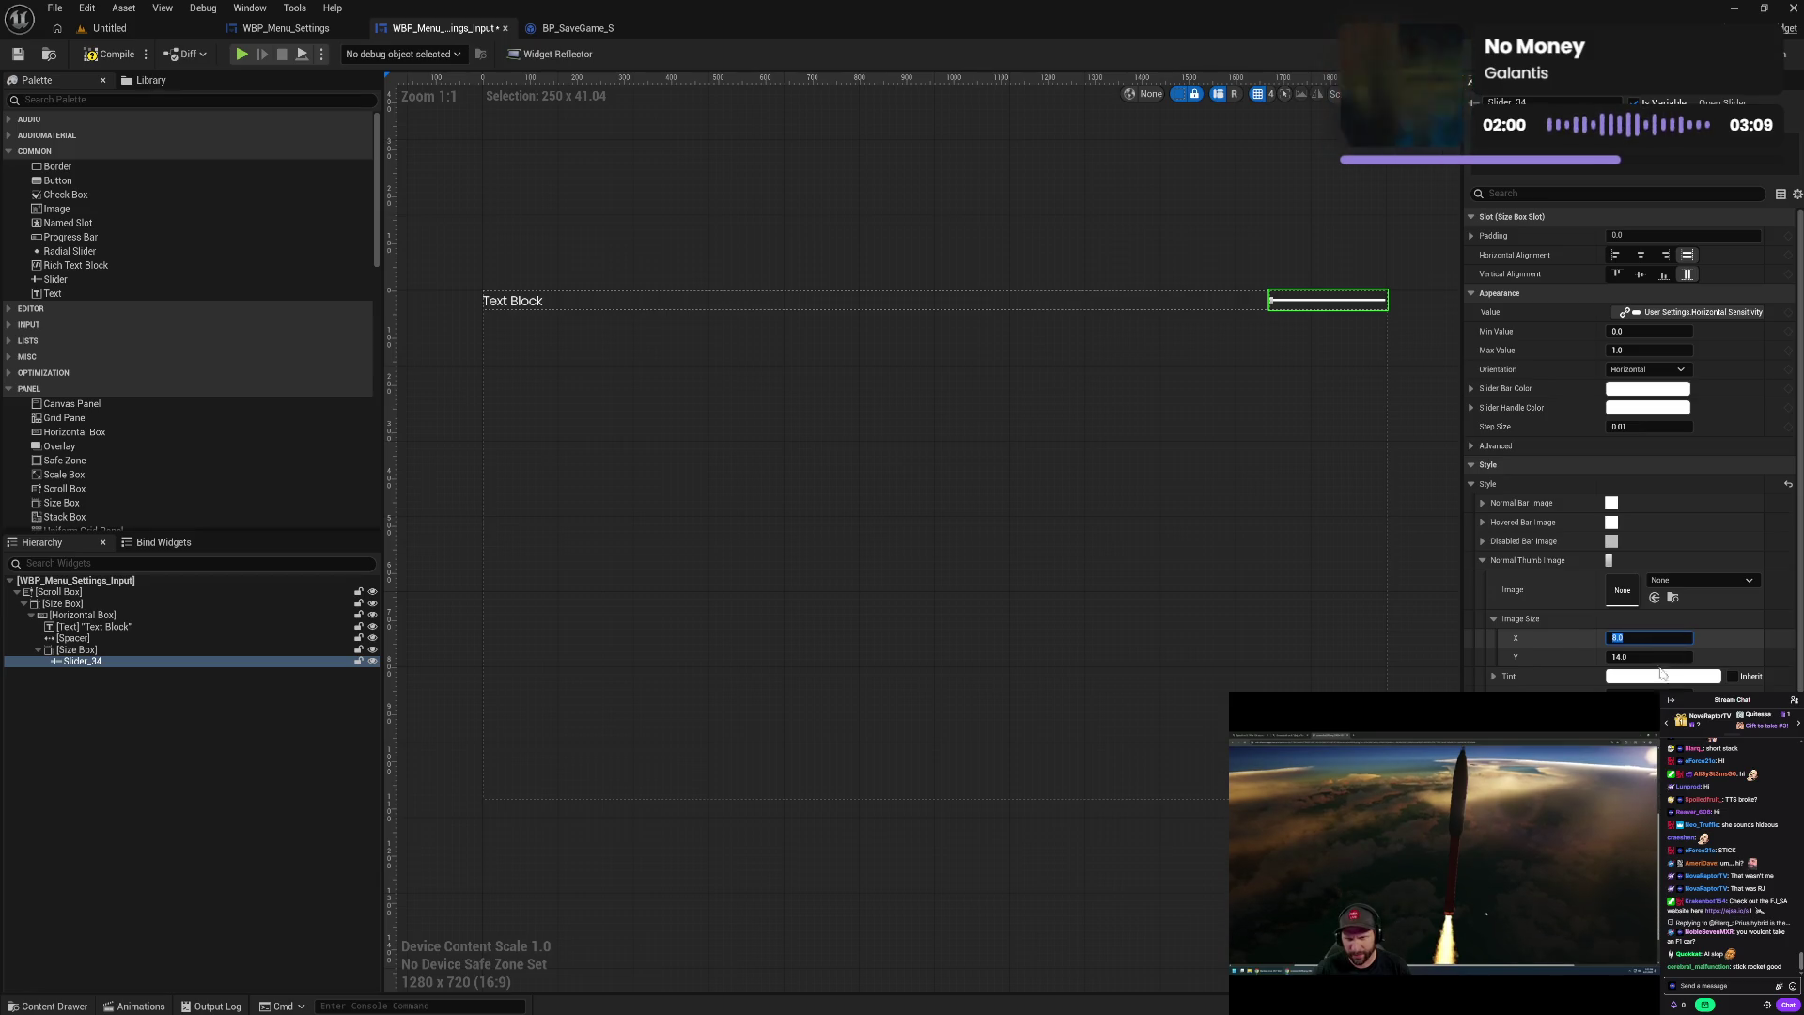
- Try thumb image sizes of 10 by 20, then 20 wide, then 25 by 25
{"action": "type", "text": "10"}
{"action": "key", "text": "Return"}
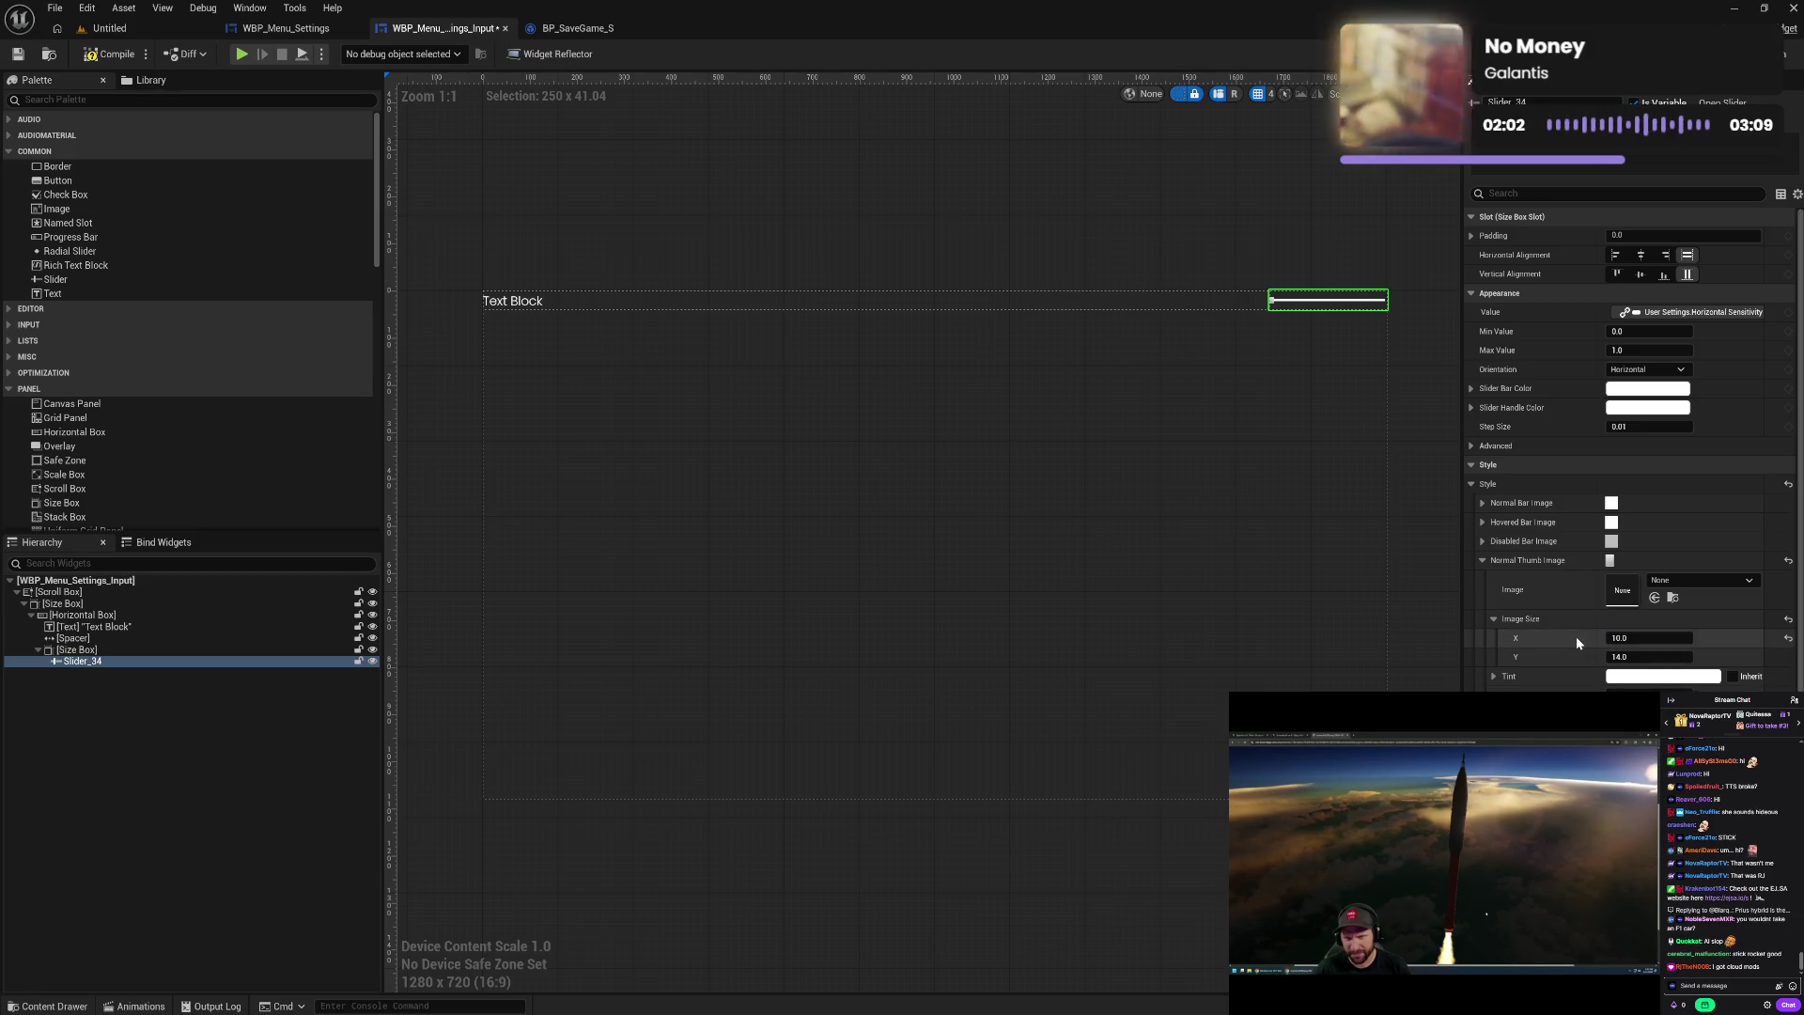
{"action": "left_click", "coordinate": [1632, 657]}
{"action": "type", "text": "20"}
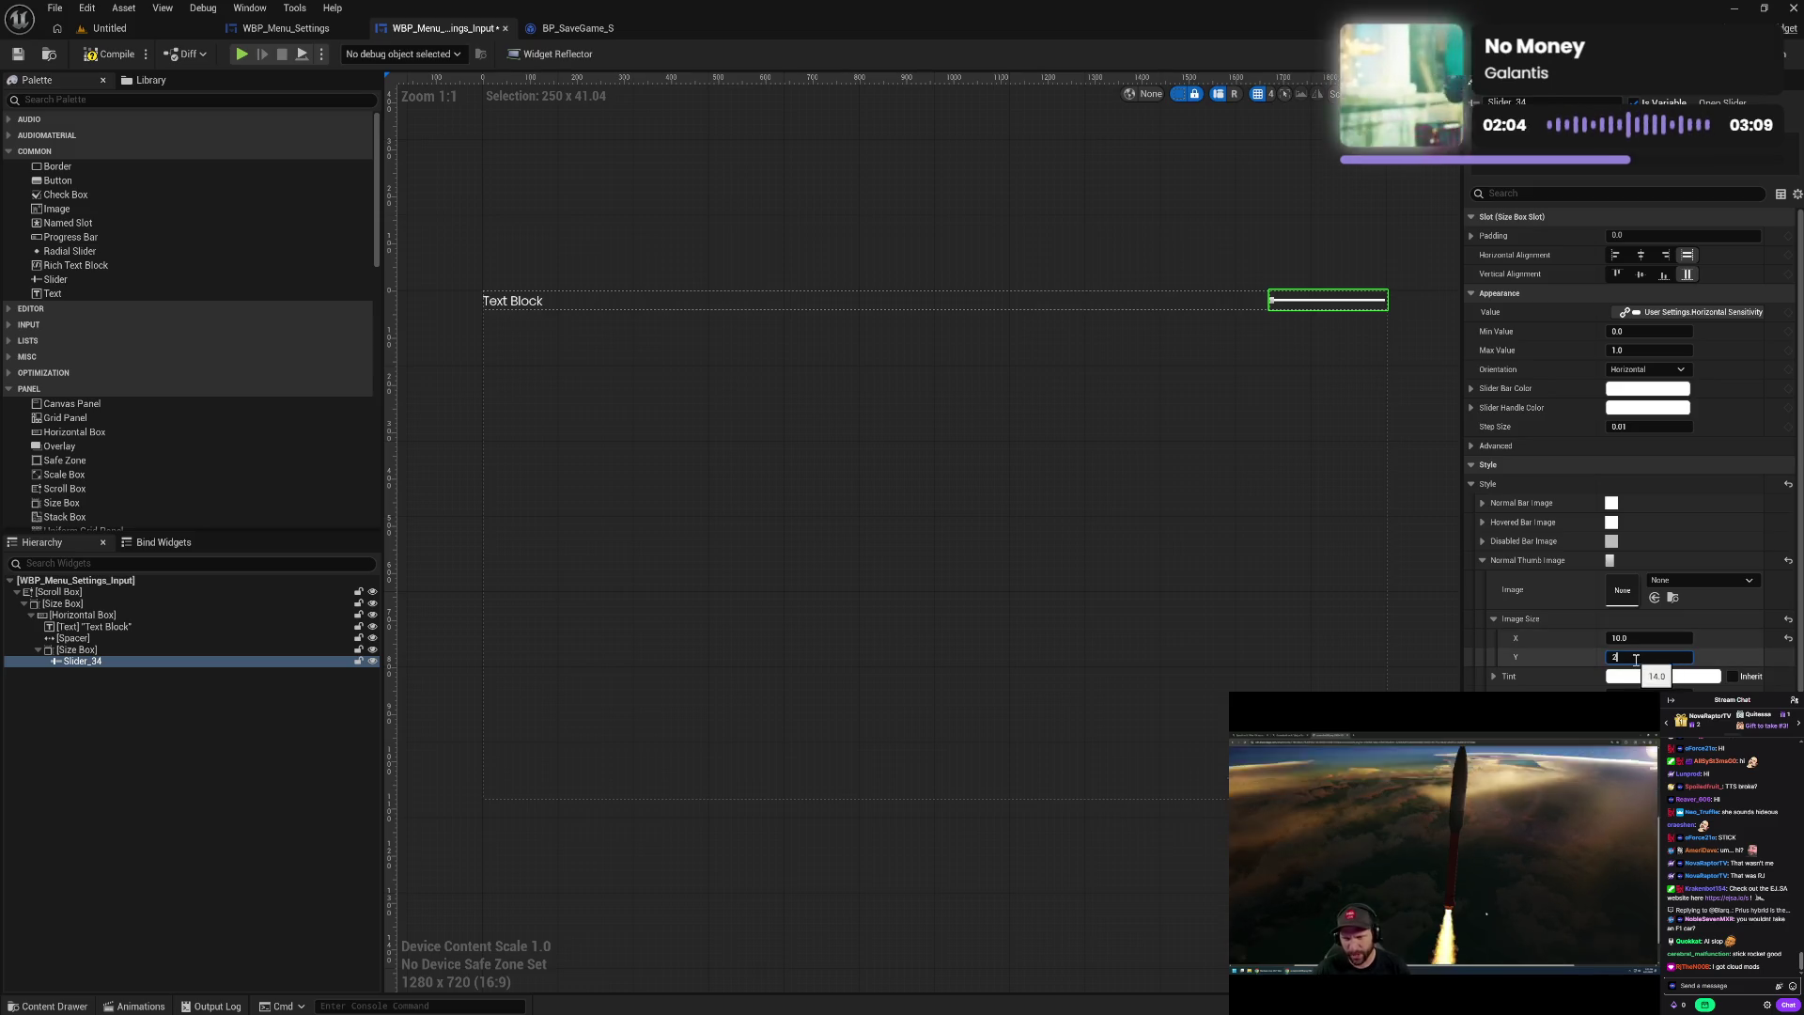
{"action": "key", "text": "Return"}
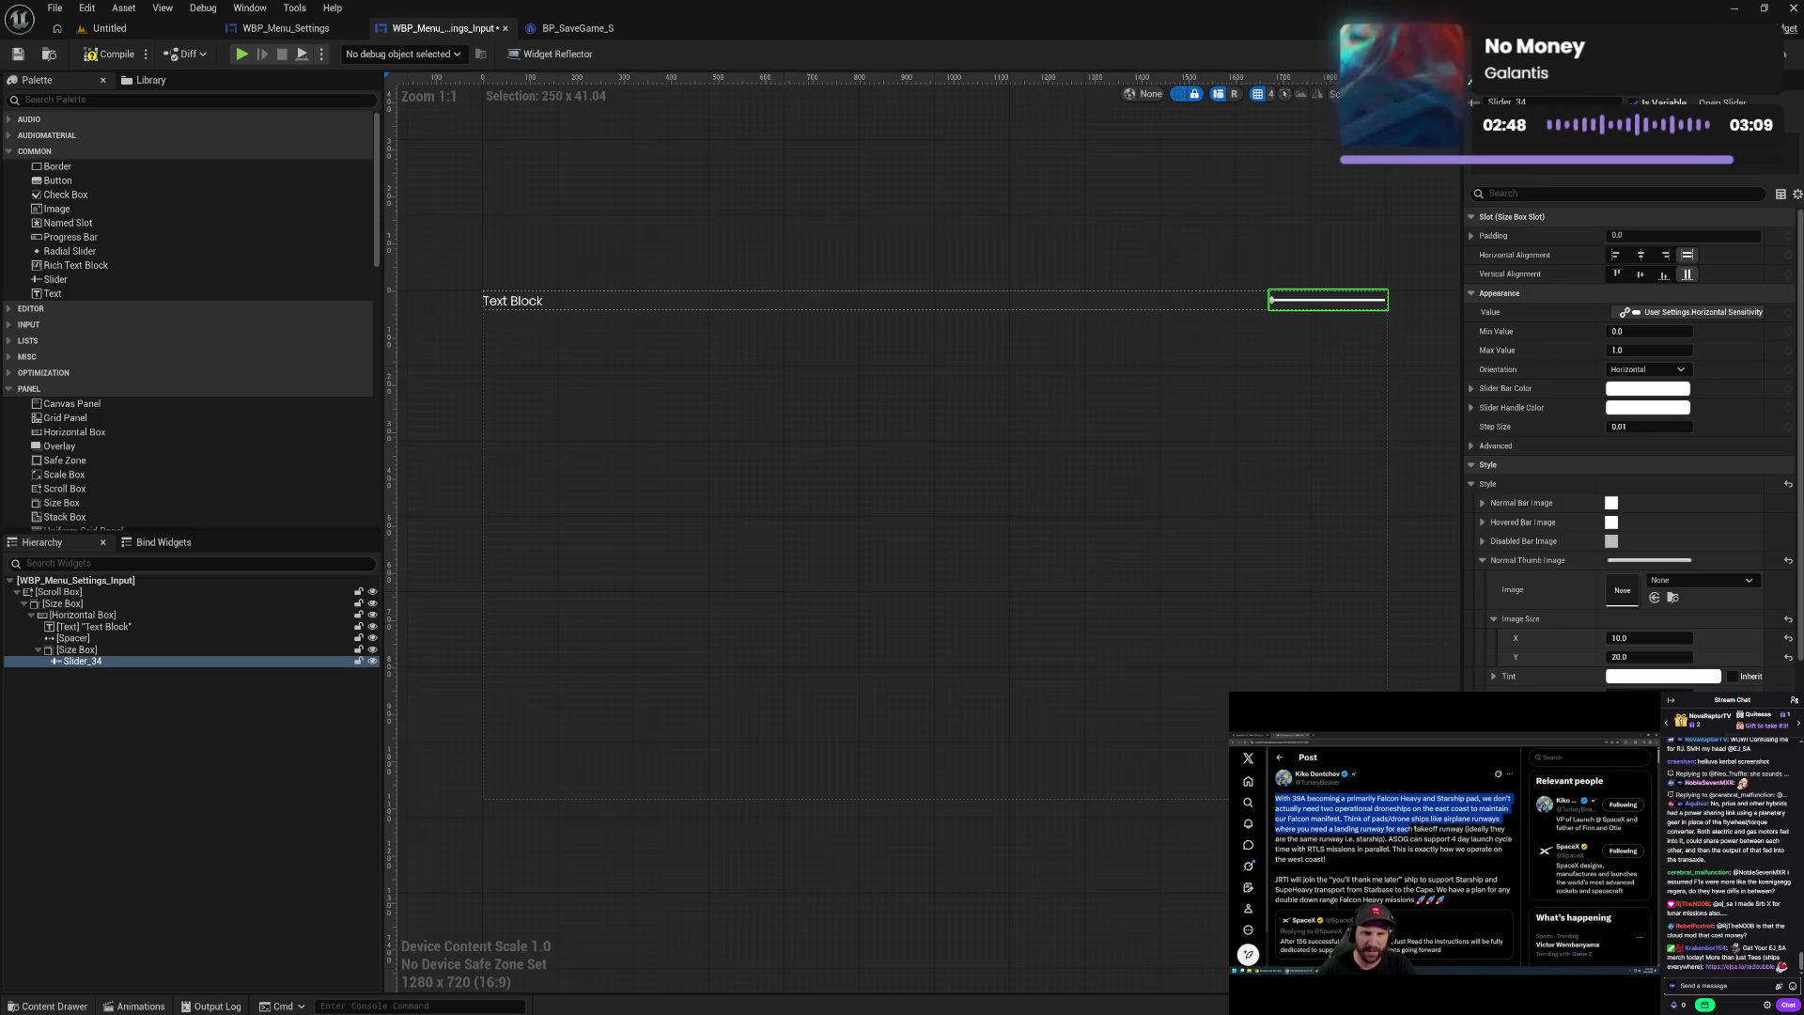
{"action": "left_click", "coordinate": [1642, 638]}
{"action": "type", "text": "20"}
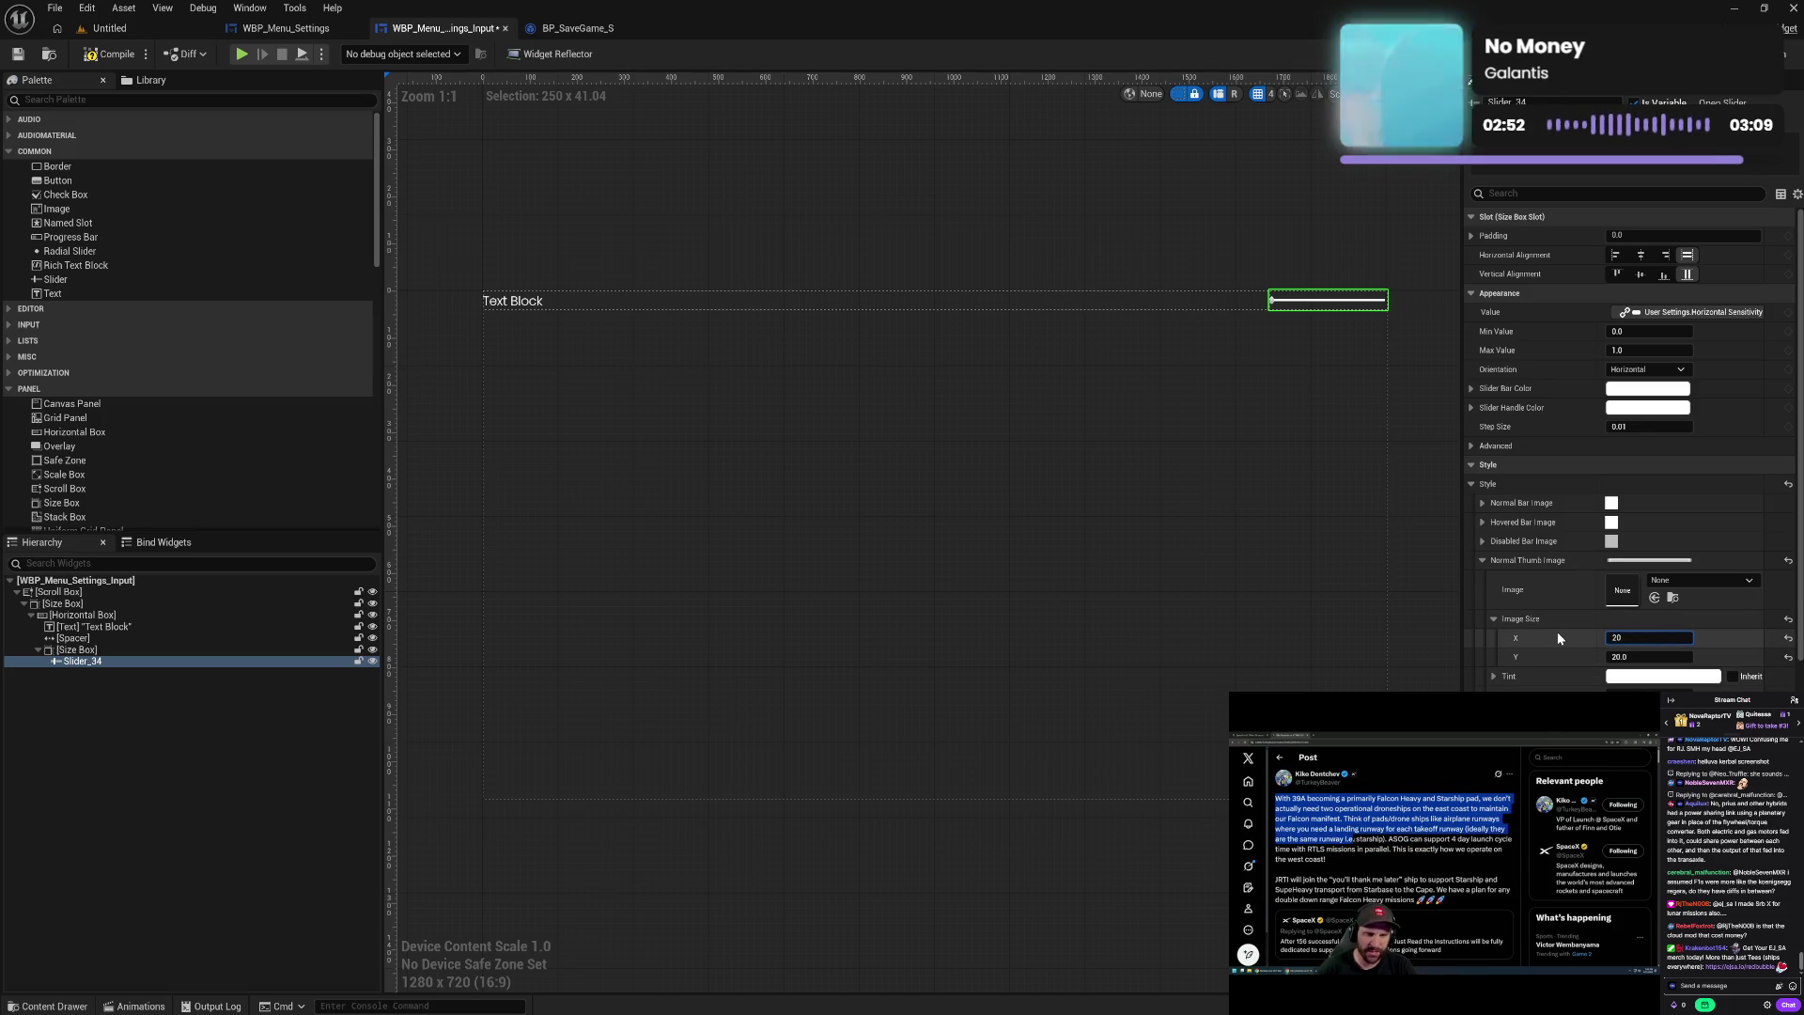
{"action": "key", "text": "Return"}
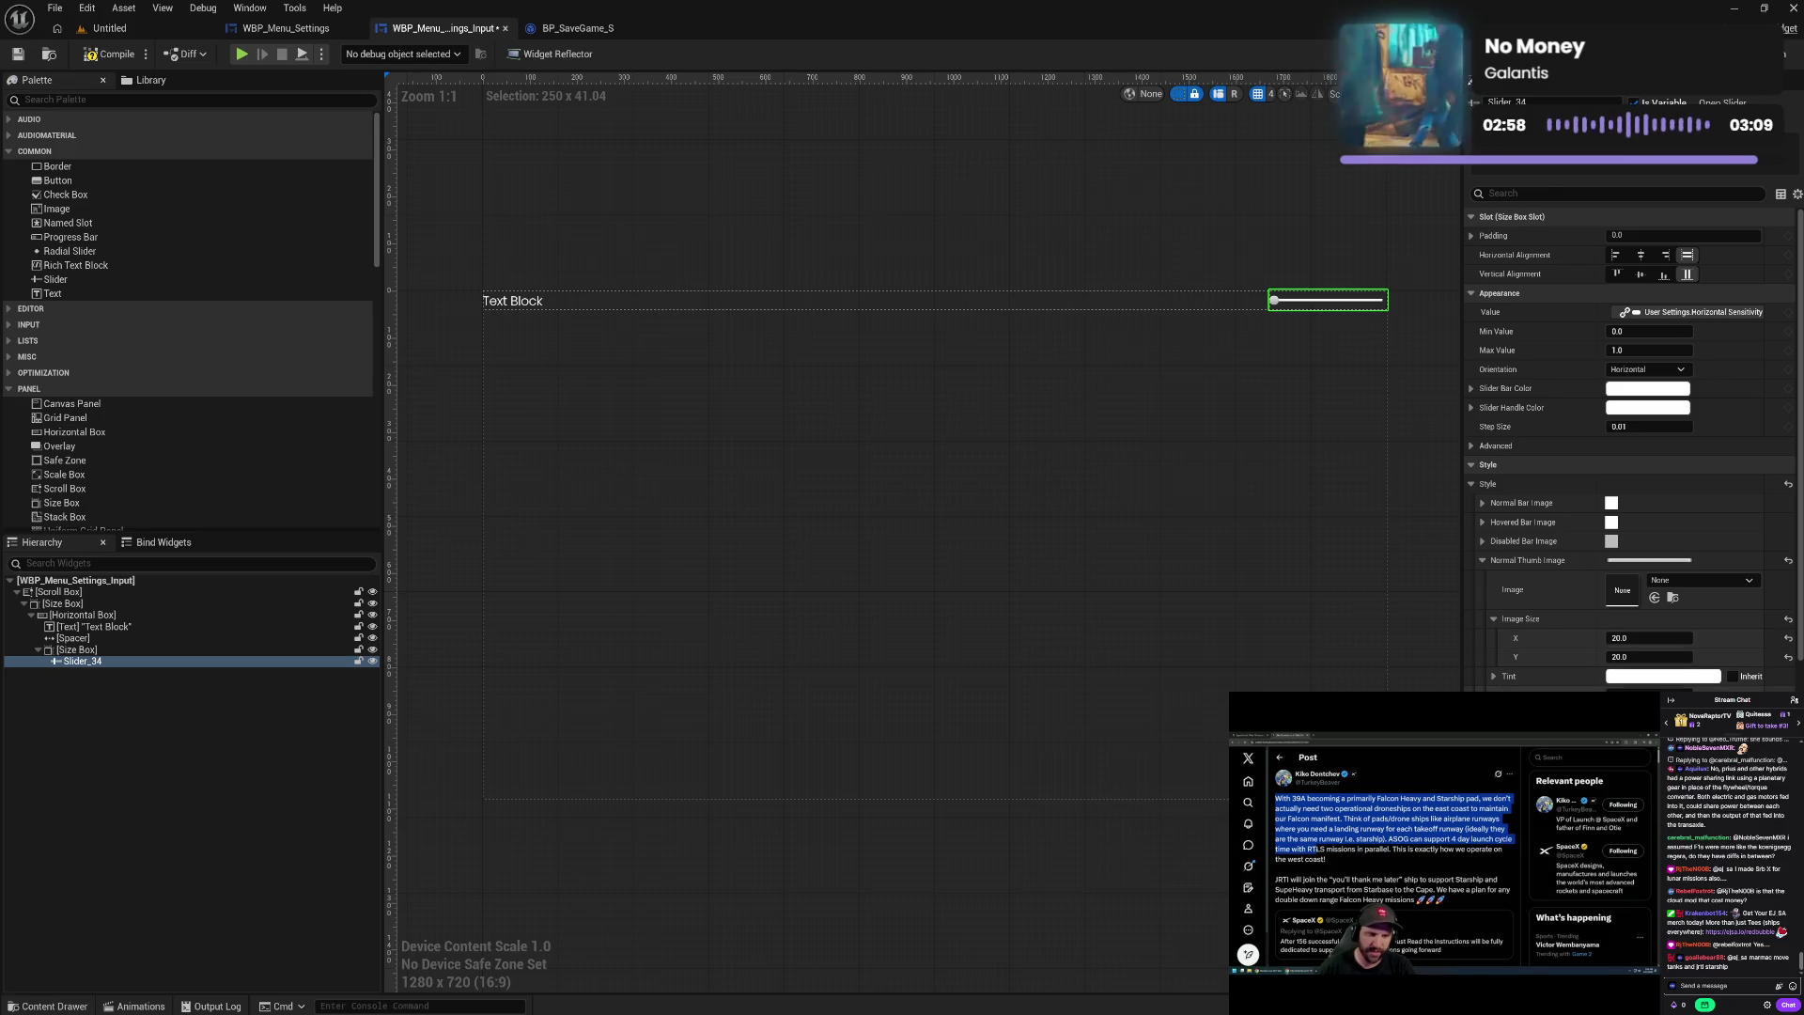
{"action": "left_click", "coordinate": [1629, 636]}
{"action": "type", "text": "25"}
{"action": "key", "text": "Tab"}
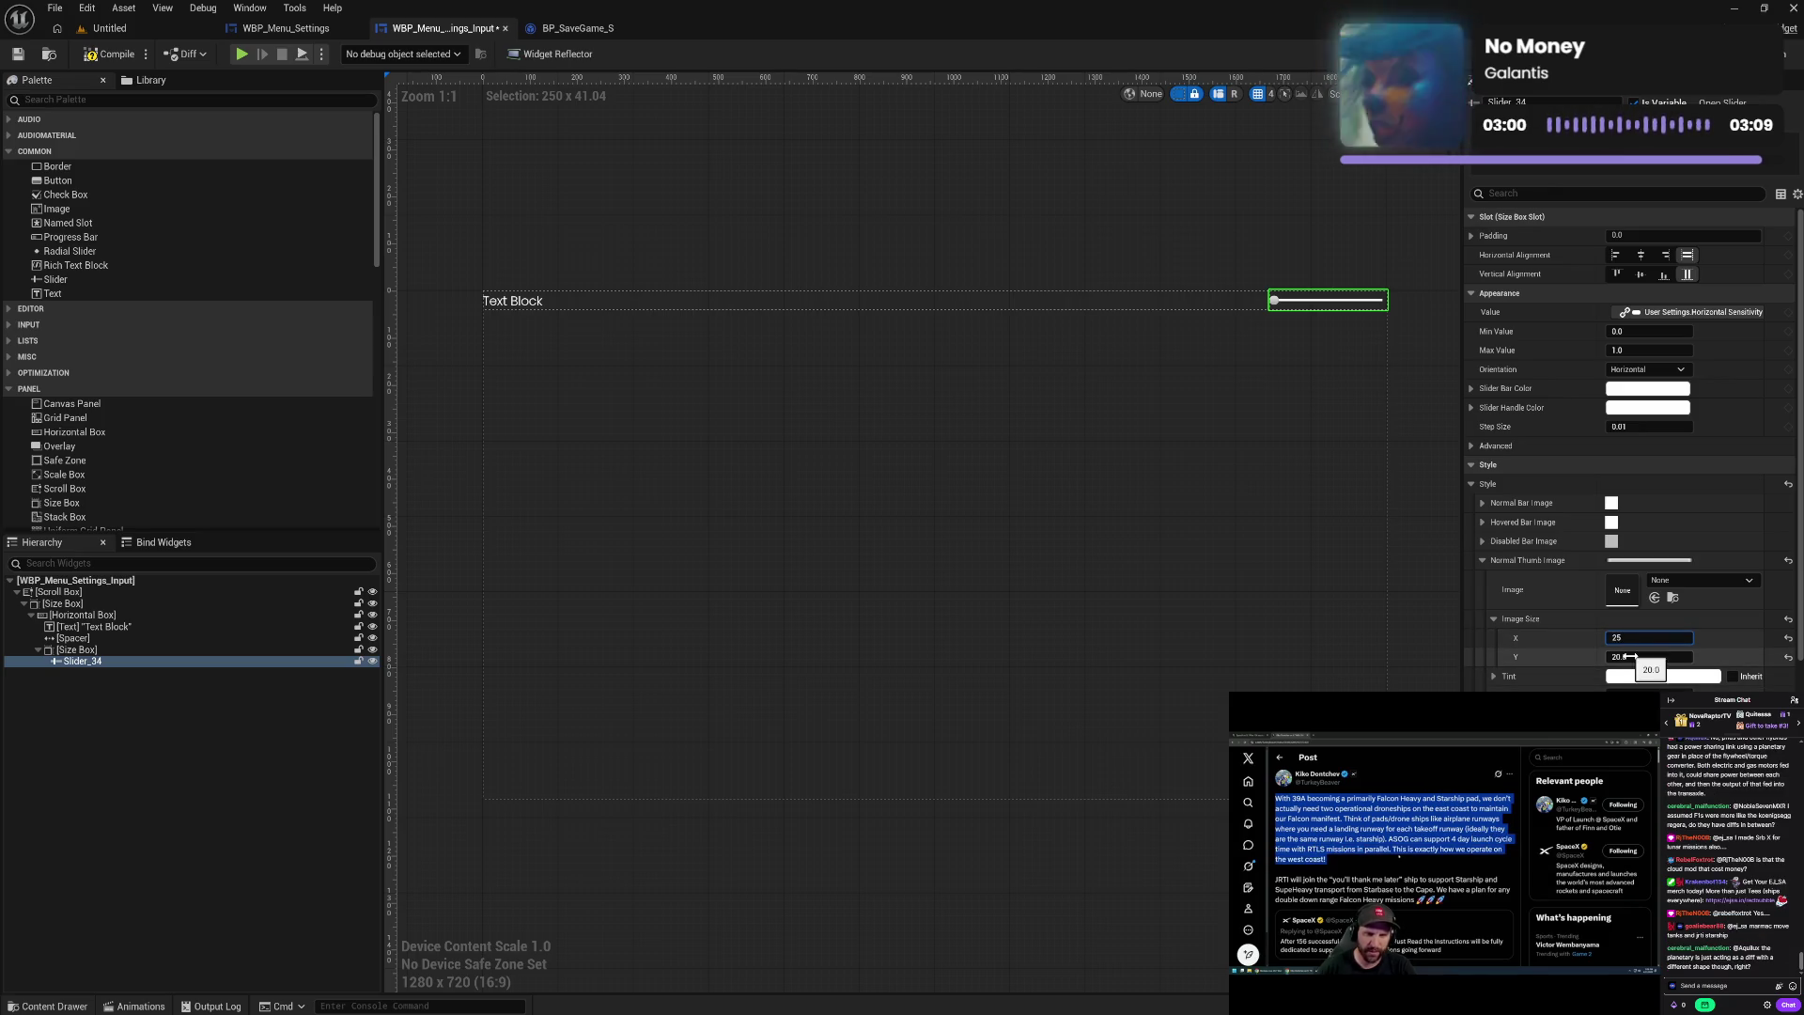
{"action": "type", "text": "25"}
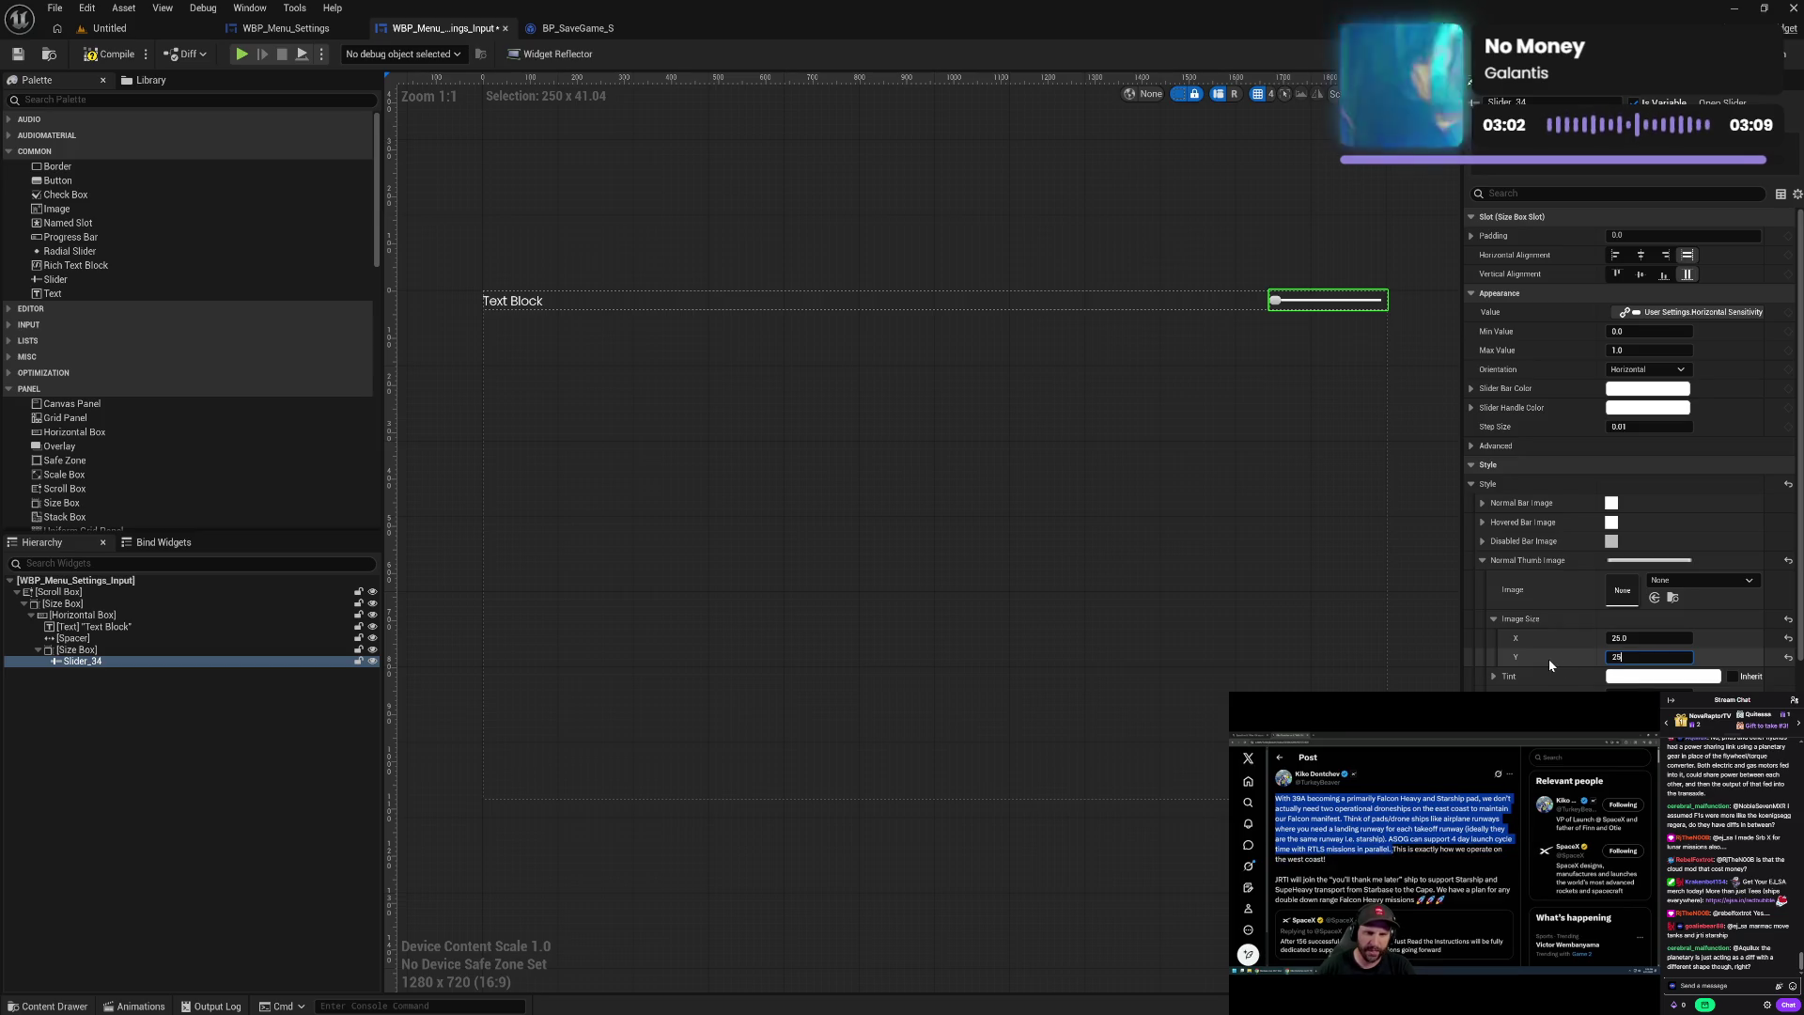
{"action": "key", "text": "Return"}
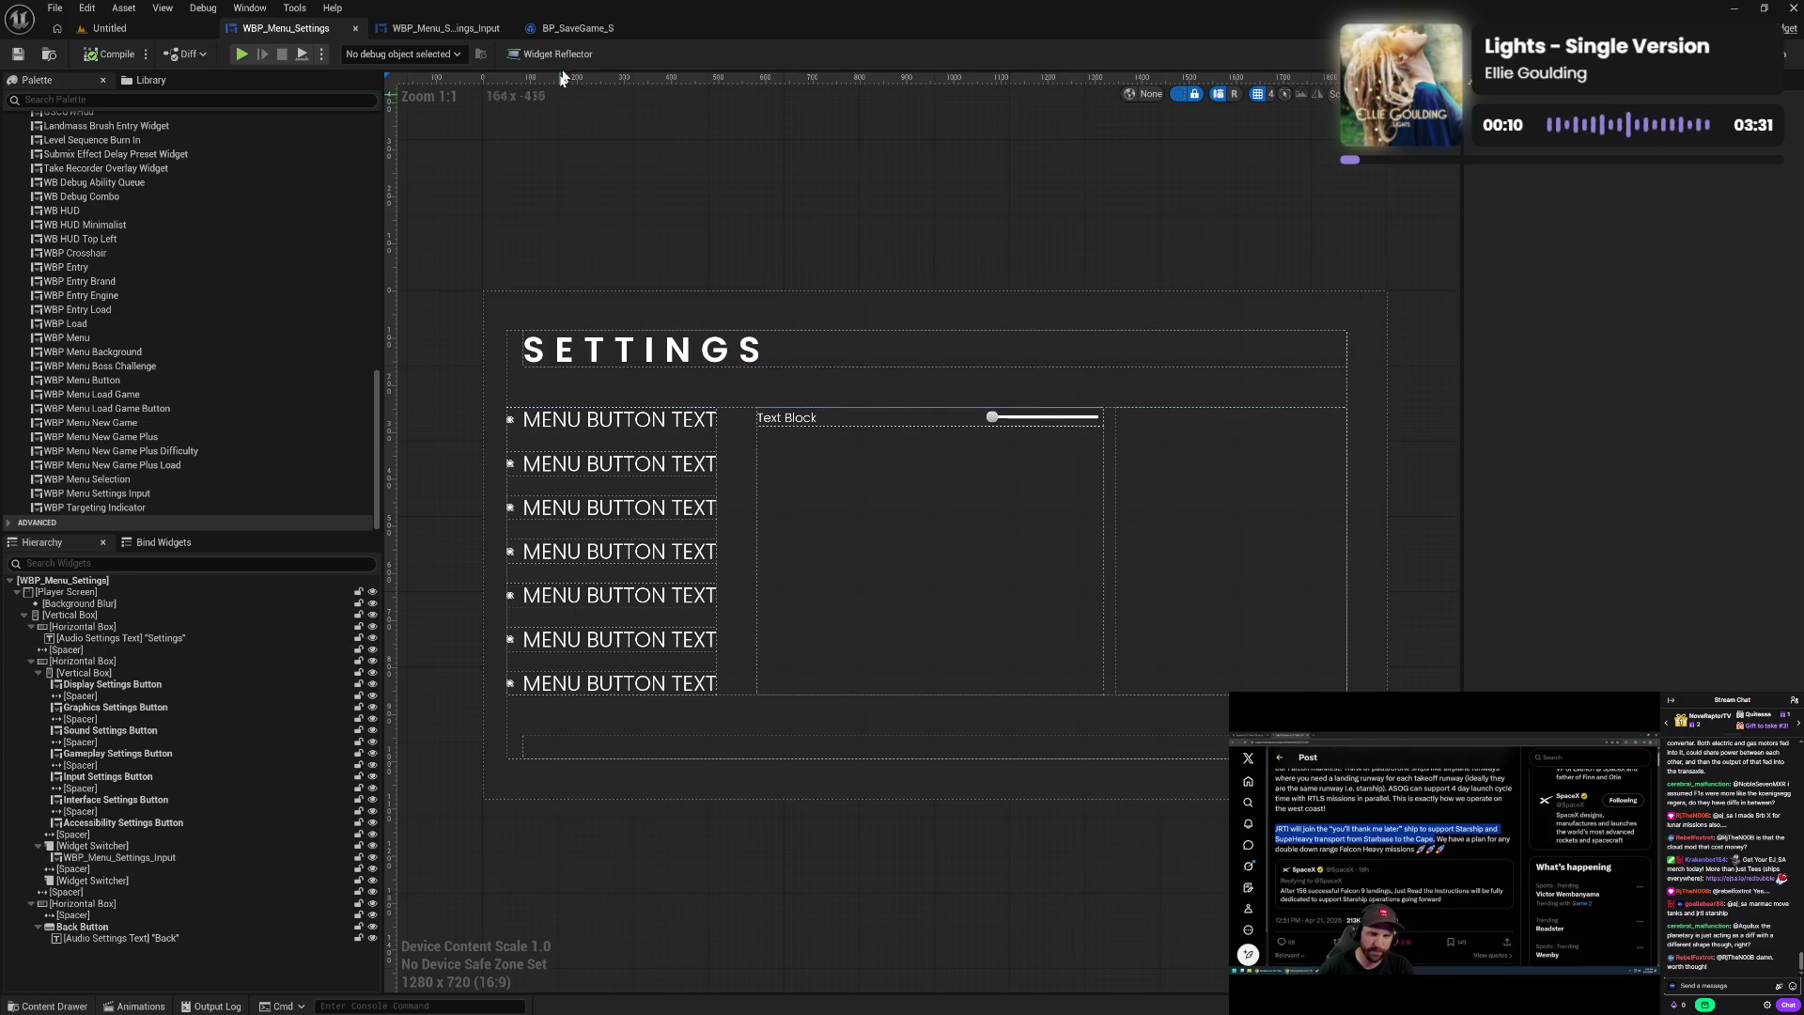
- Set the thumb image size to 20 by 20 and compile the widget
{"action": "left_click", "coordinate": [450, 33]}
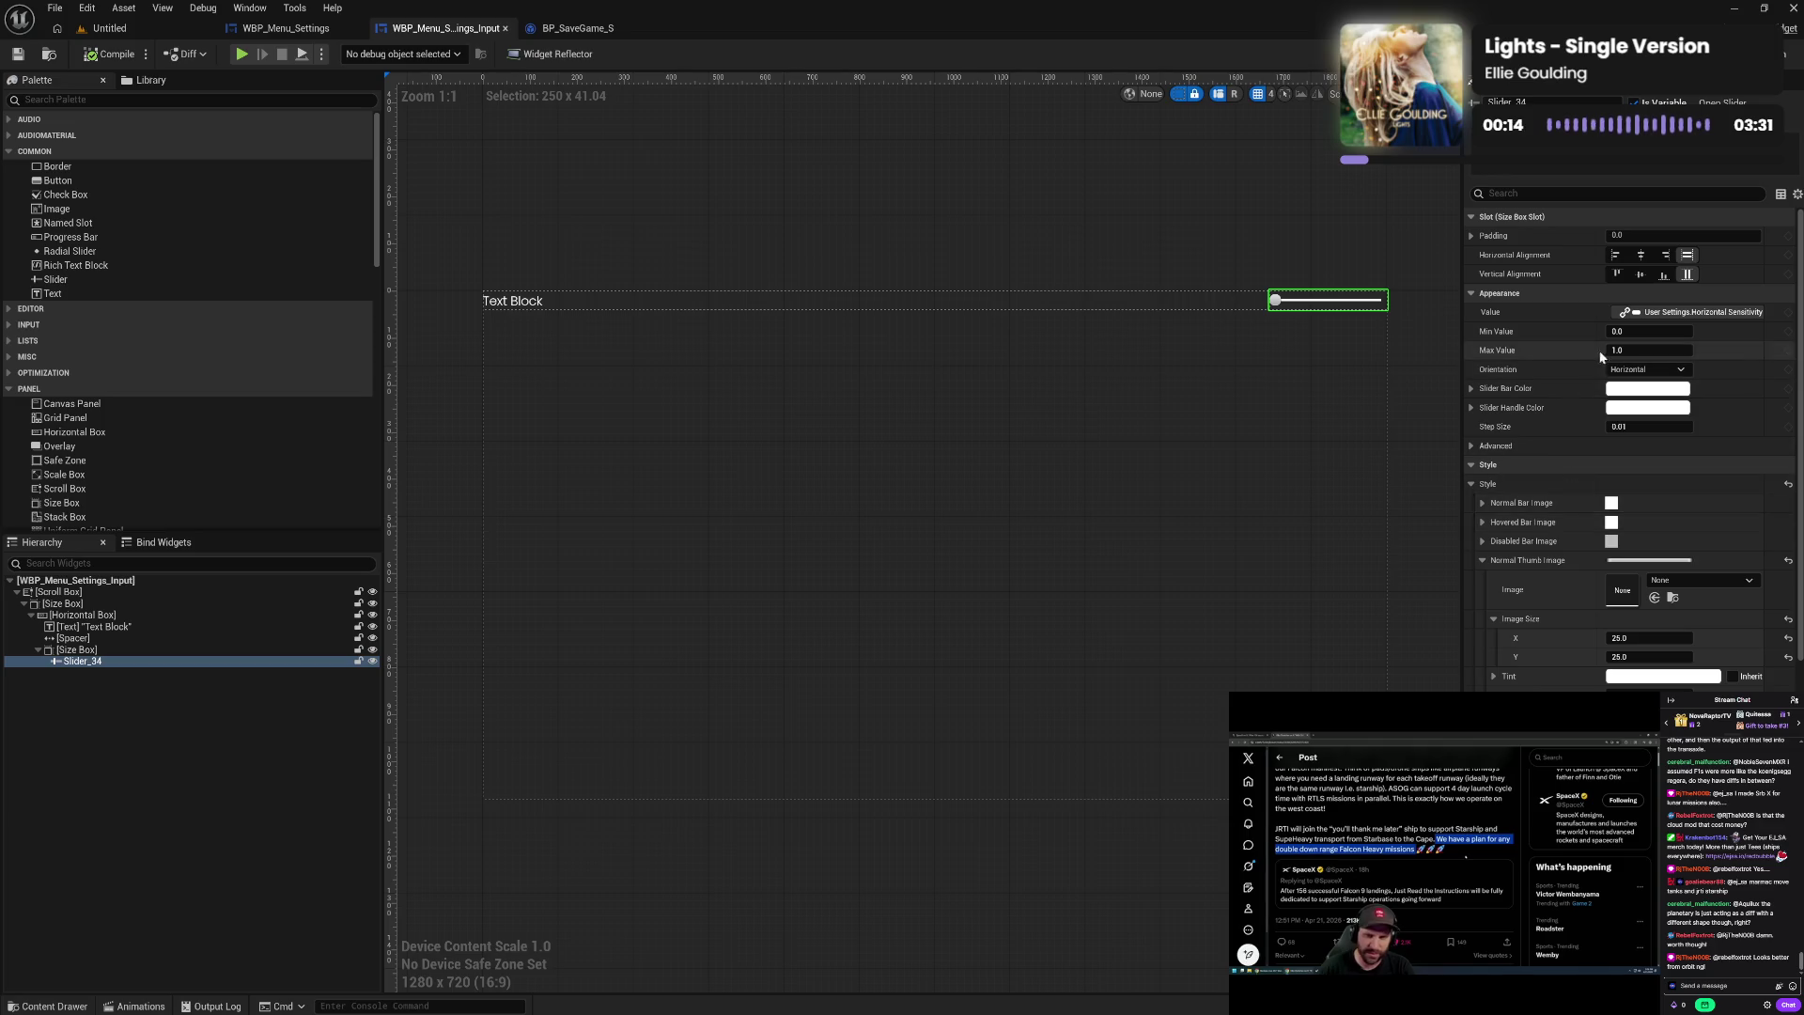
{"action": "left_click", "coordinate": [1628, 637]}
{"action": "type", "text": "20"}
{"action": "left_click", "coordinate": [1635, 657]}
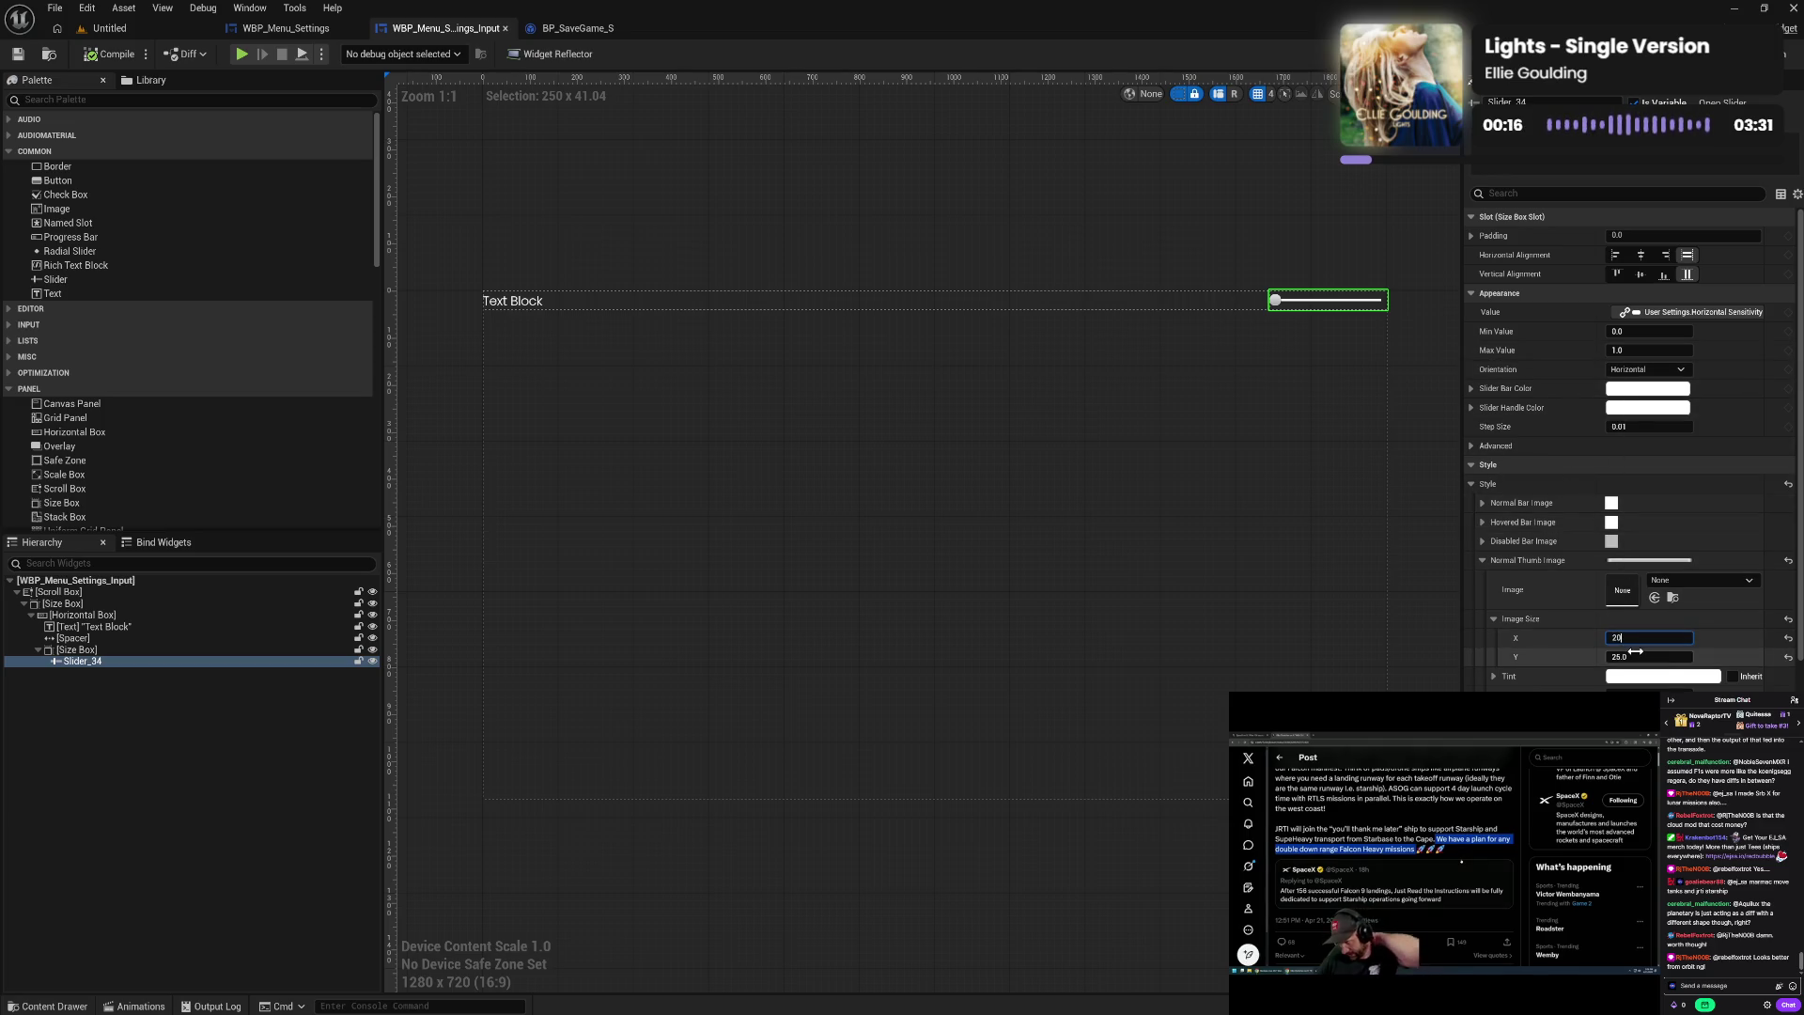
{"action": "type", "text": "20"}
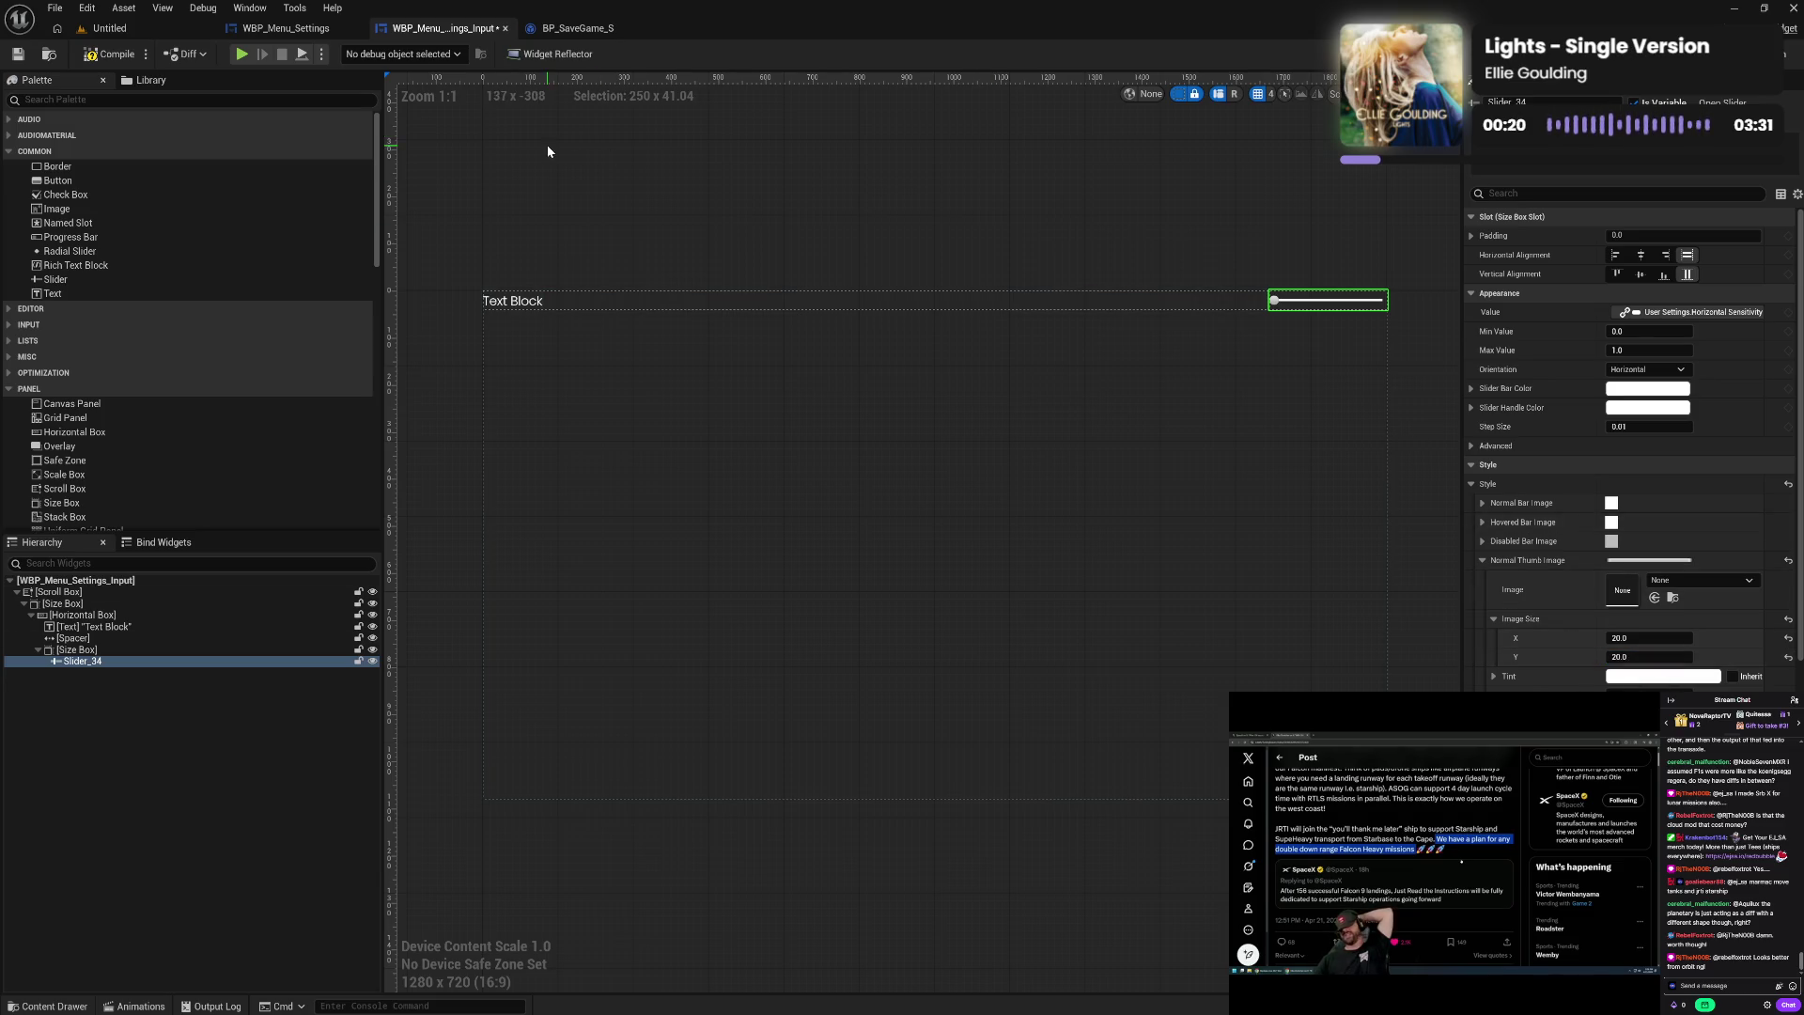
{"action": "left_click", "coordinate": [124, 63]}
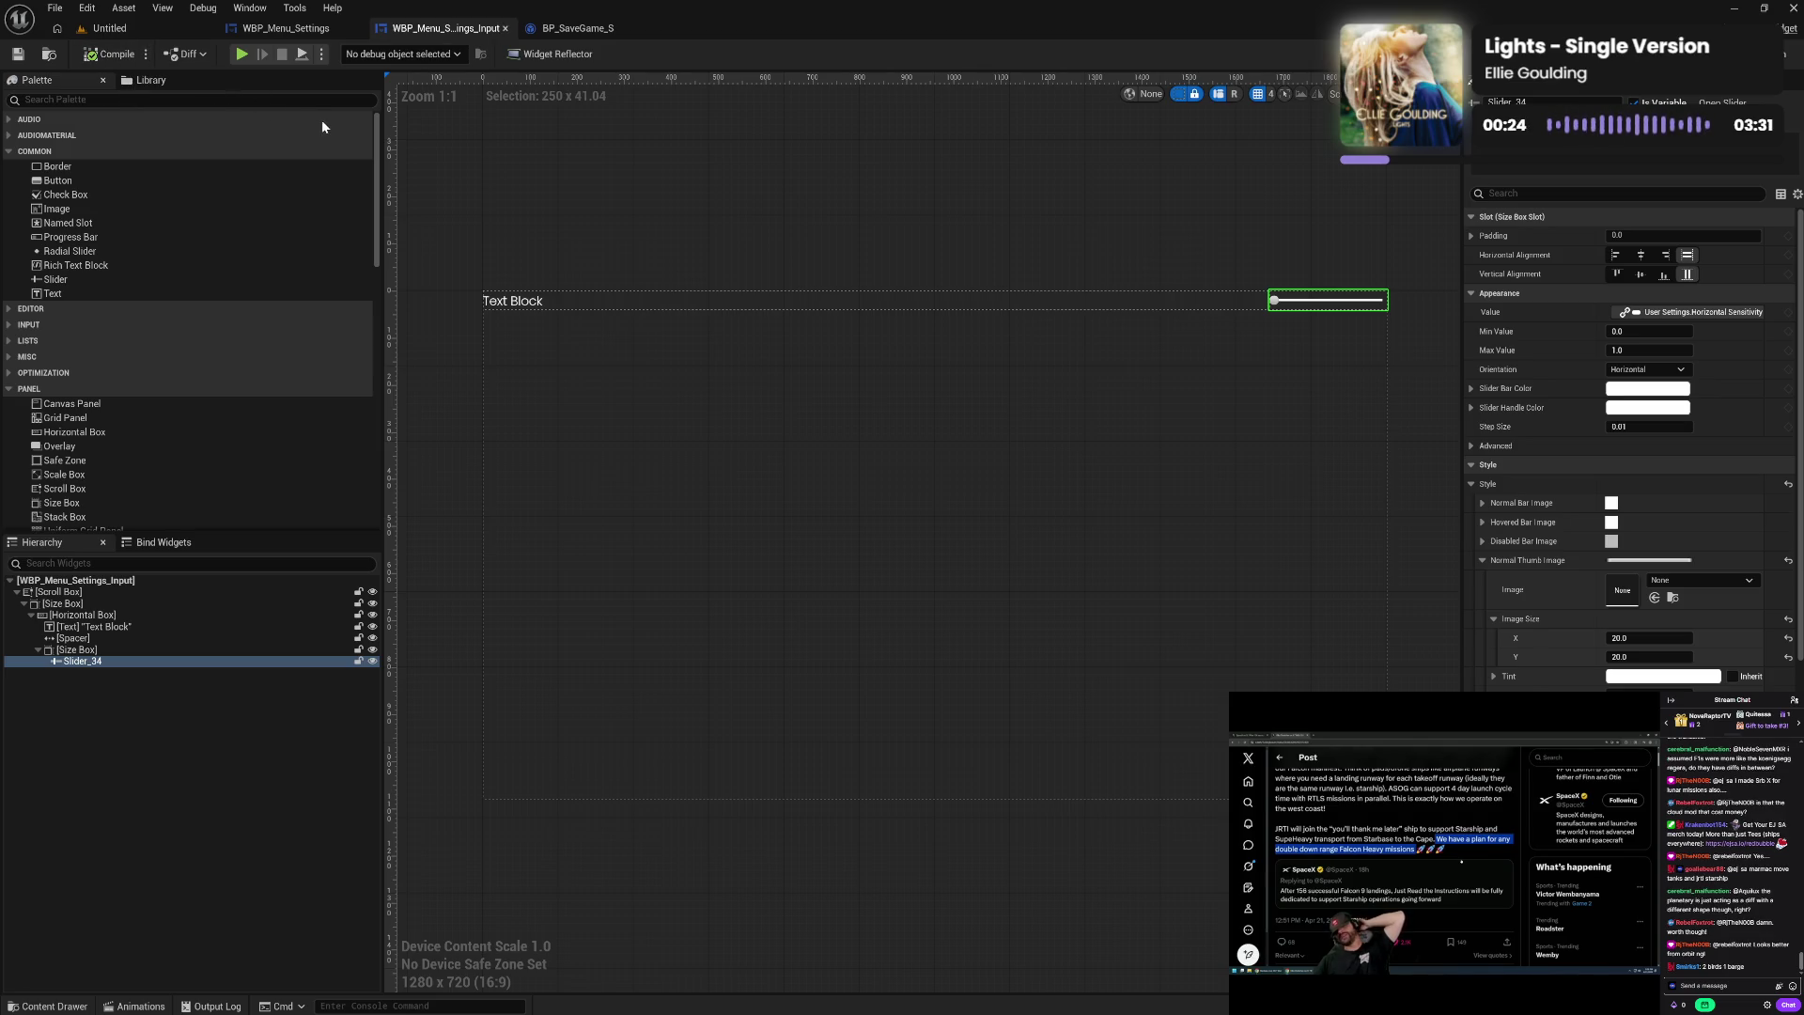
{"action": "left_click", "coordinate": [1481, 503]}
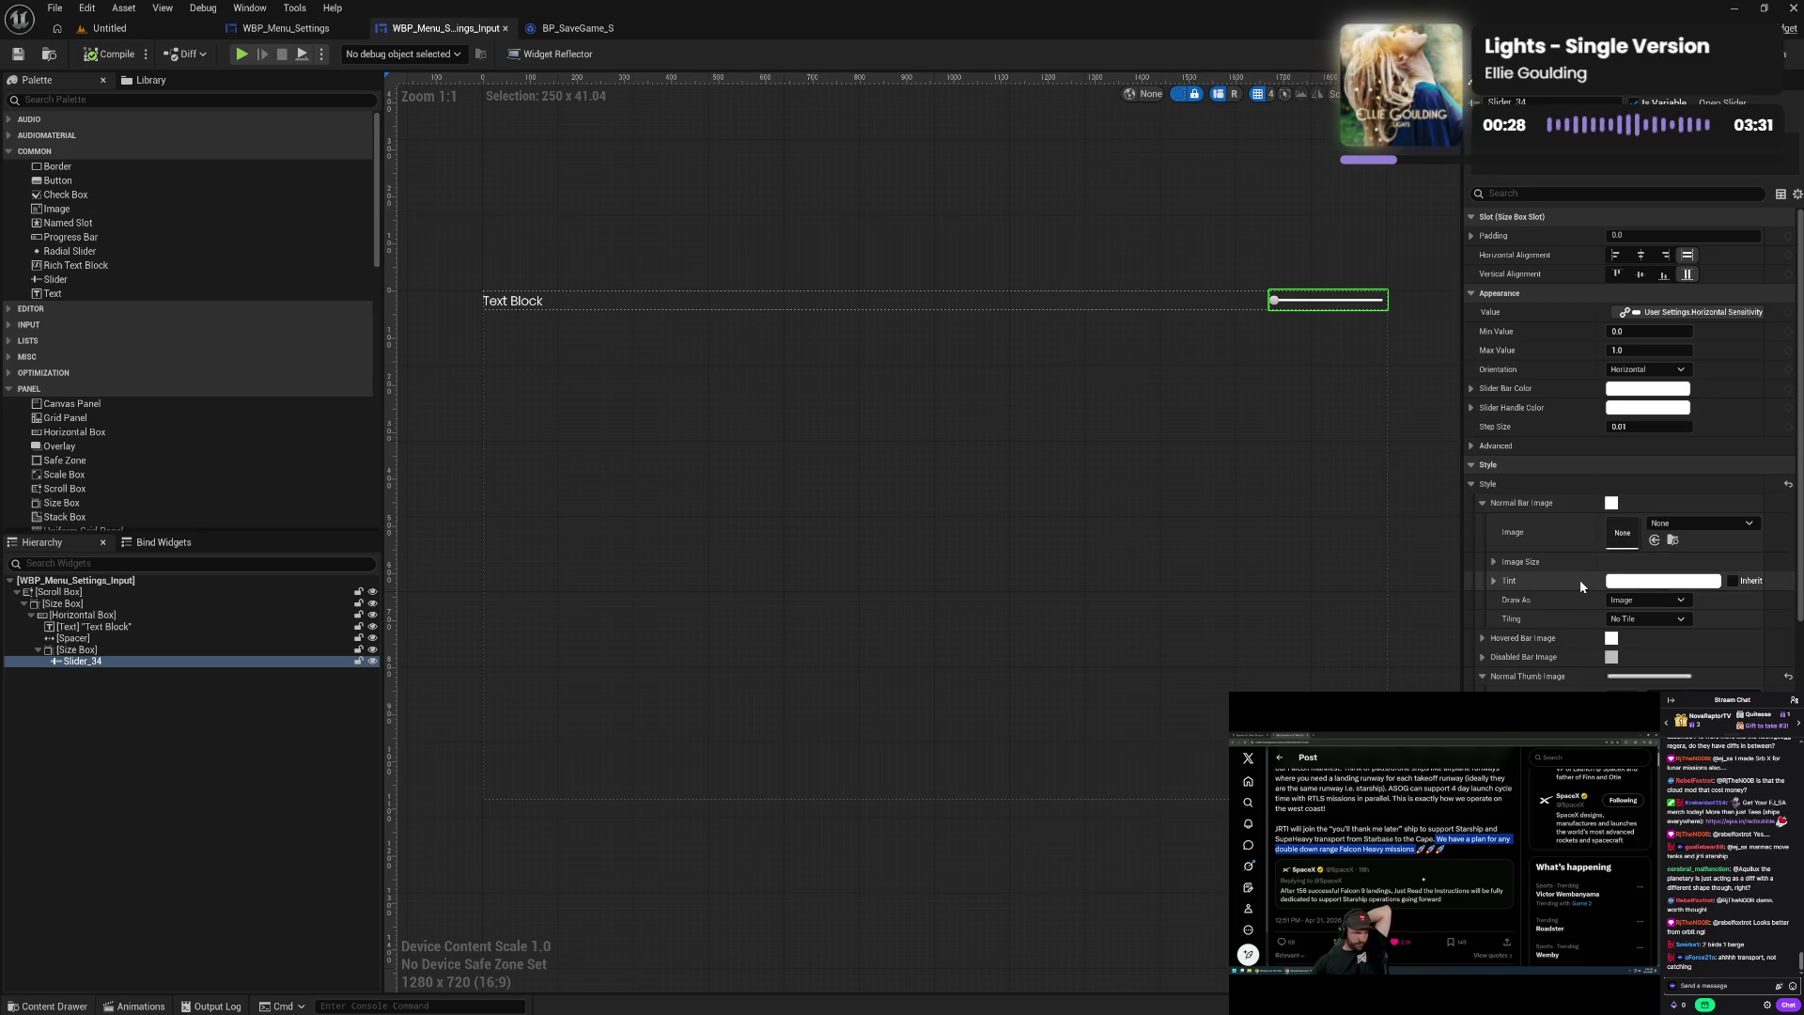
- Copy the normal thumb style to the Hovered and Disabled thumb images
{"action": "left_click", "coordinate": [1482, 504]}
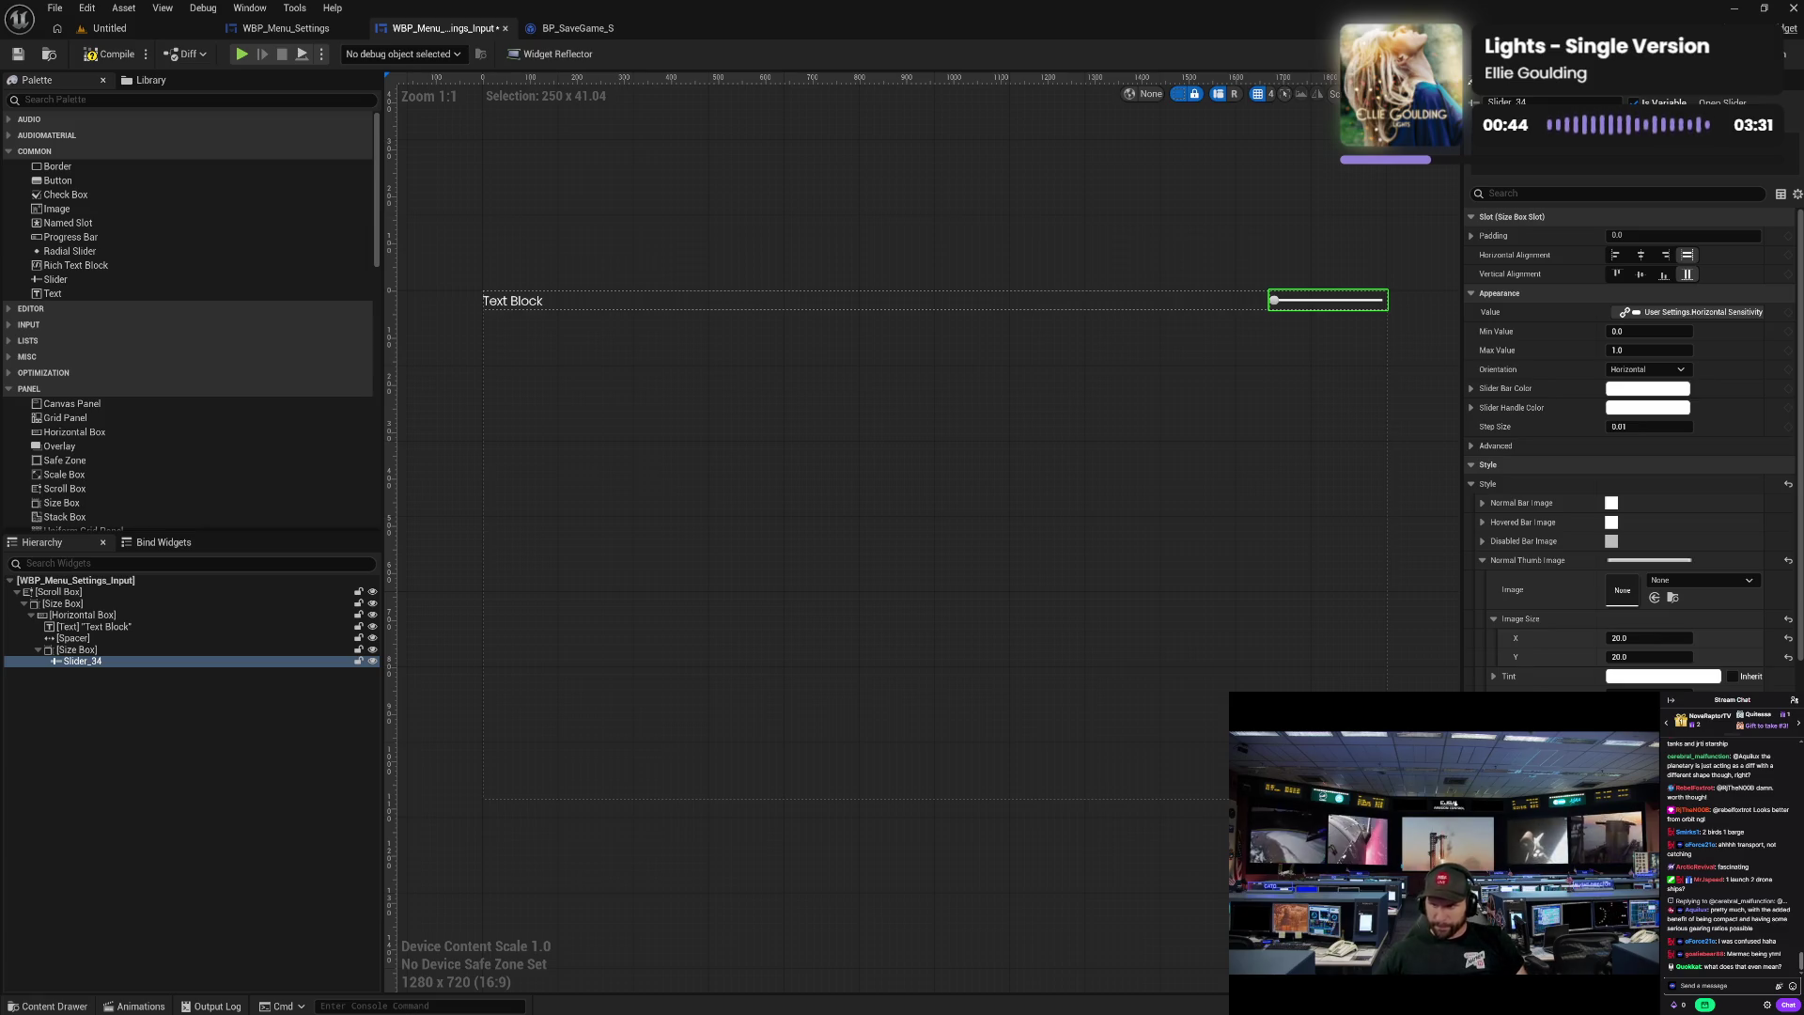
{"action": "left_click", "coordinate": [1482, 562]}
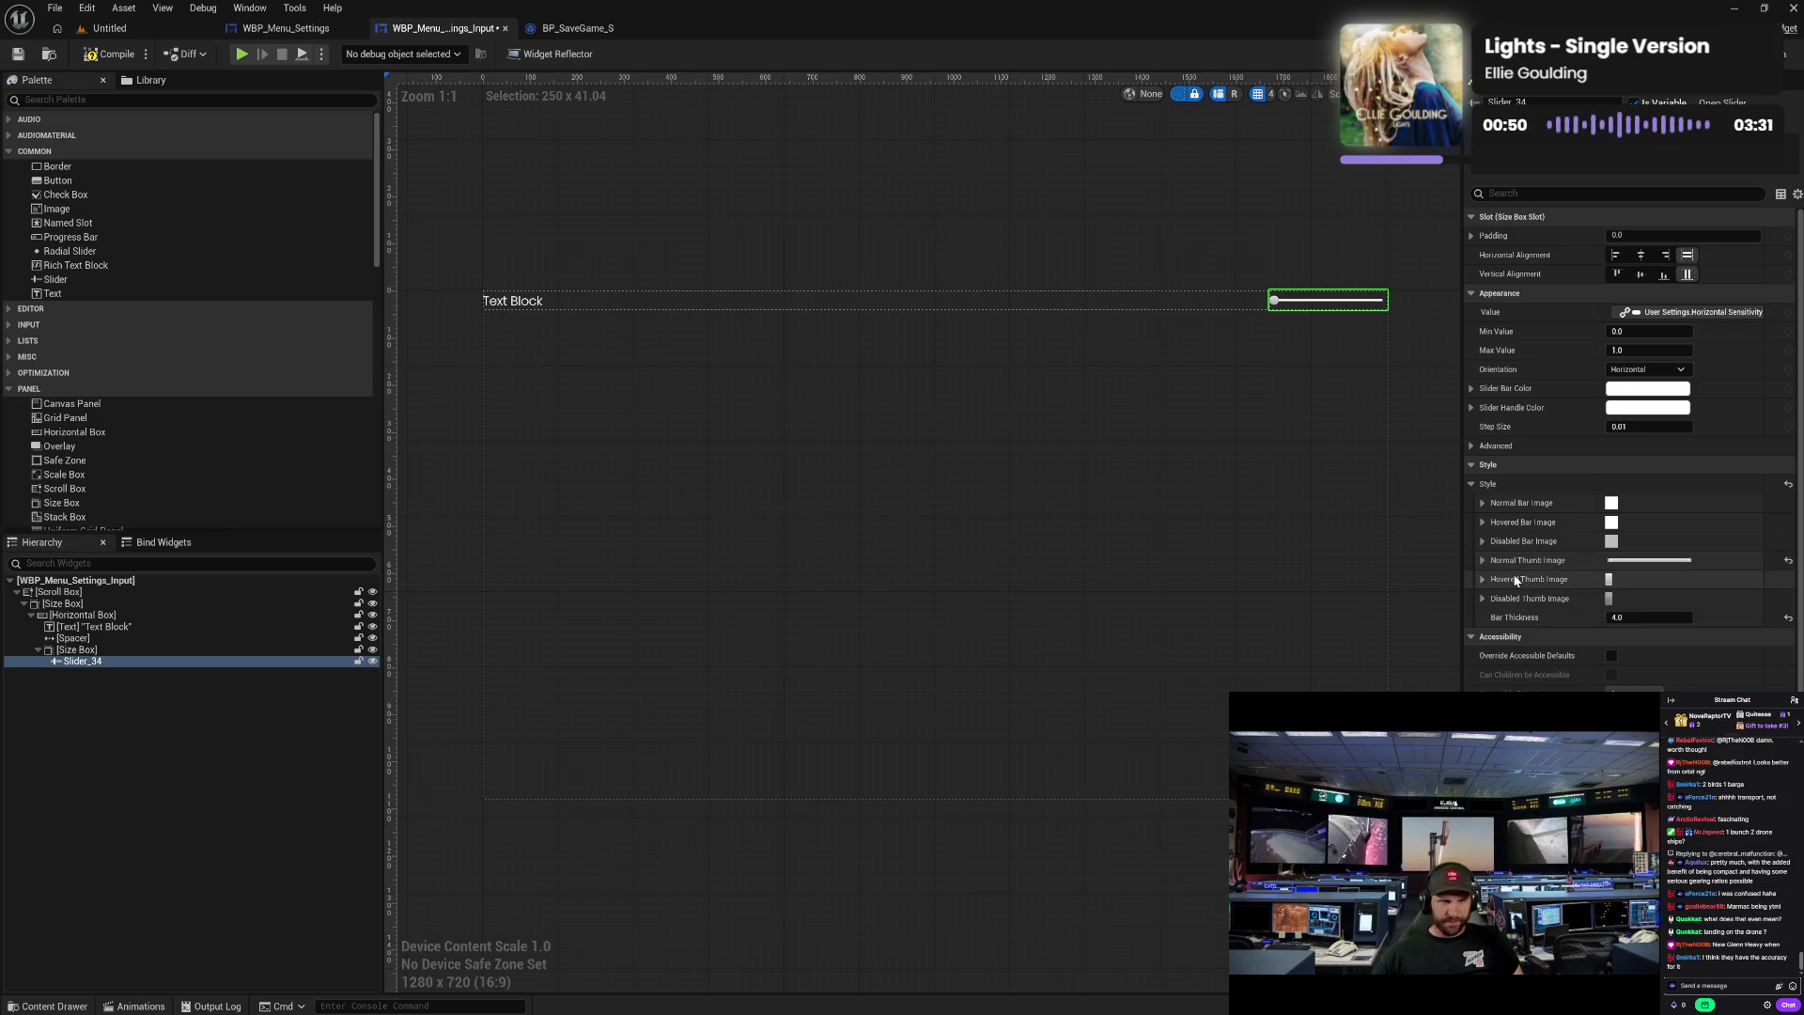
{"action": "left_click", "coordinate": [1514, 581], "text": "shift"}
{"action": "left_click", "coordinate": [1514, 601], "text": "shift"}
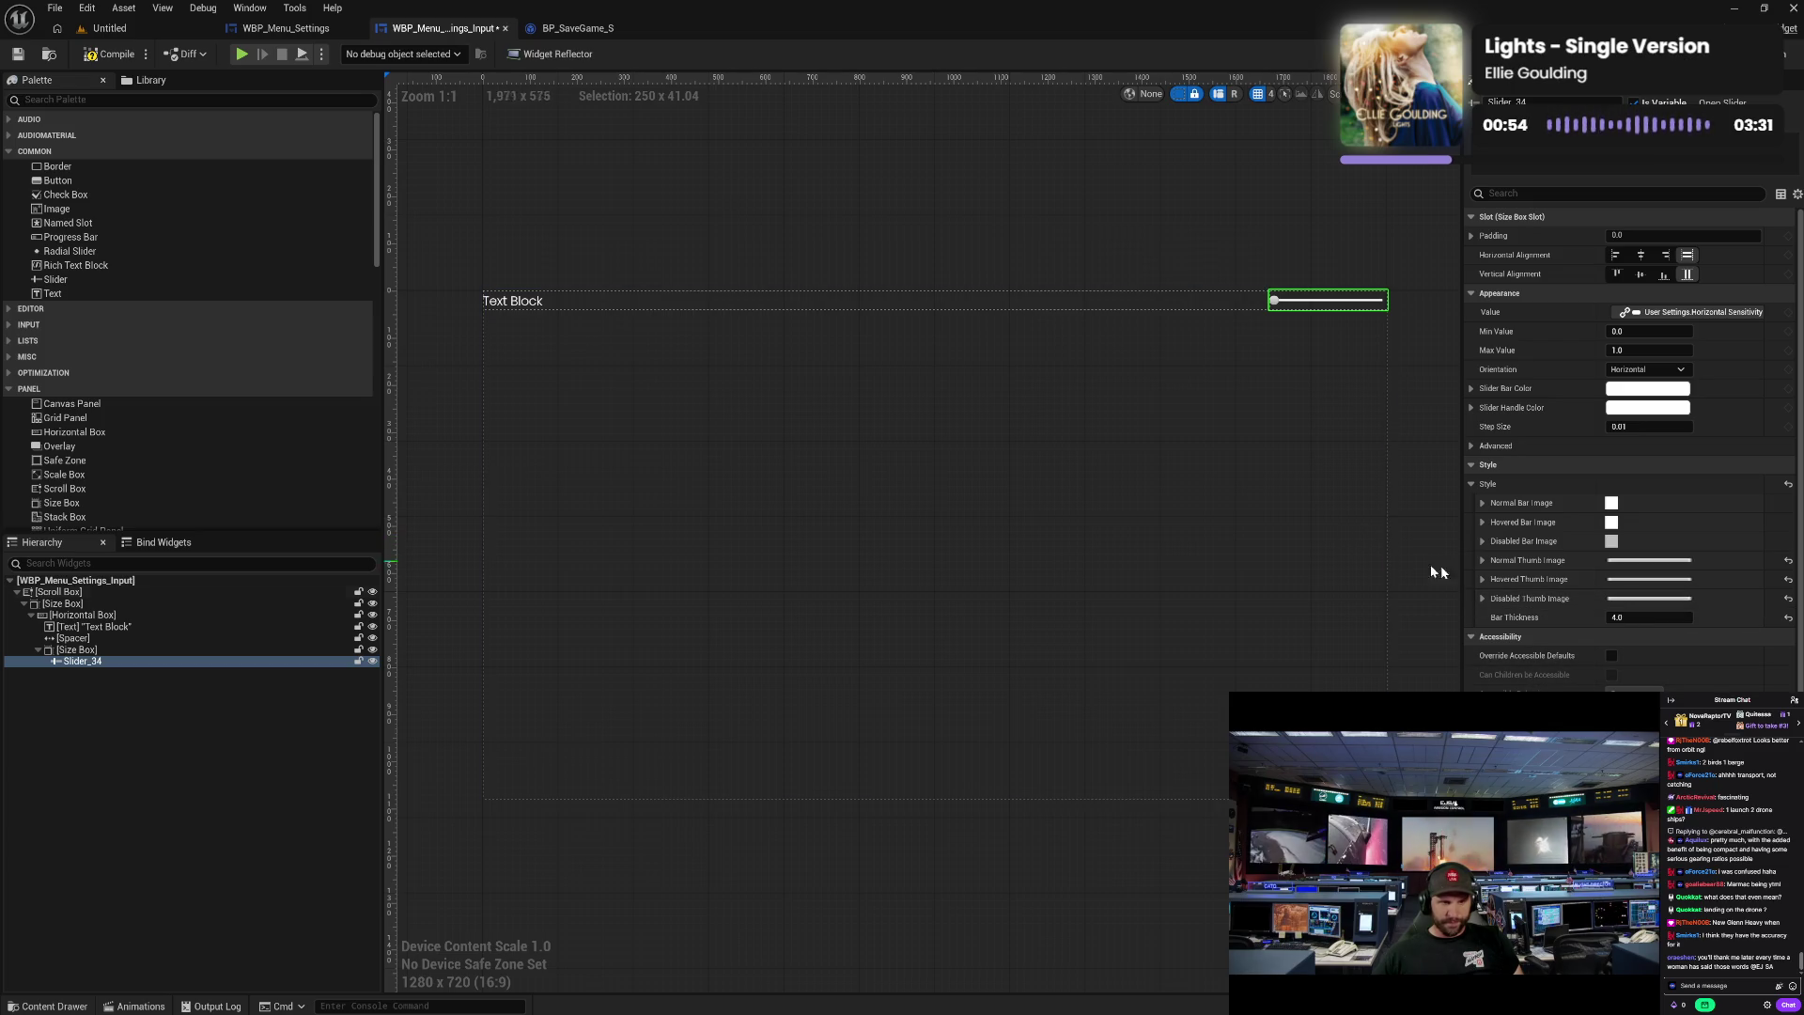
- Review the thumb tint and outline settings, then collapse the thumb sections
{"action": "left_click", "coordinate": [1483, 560]}
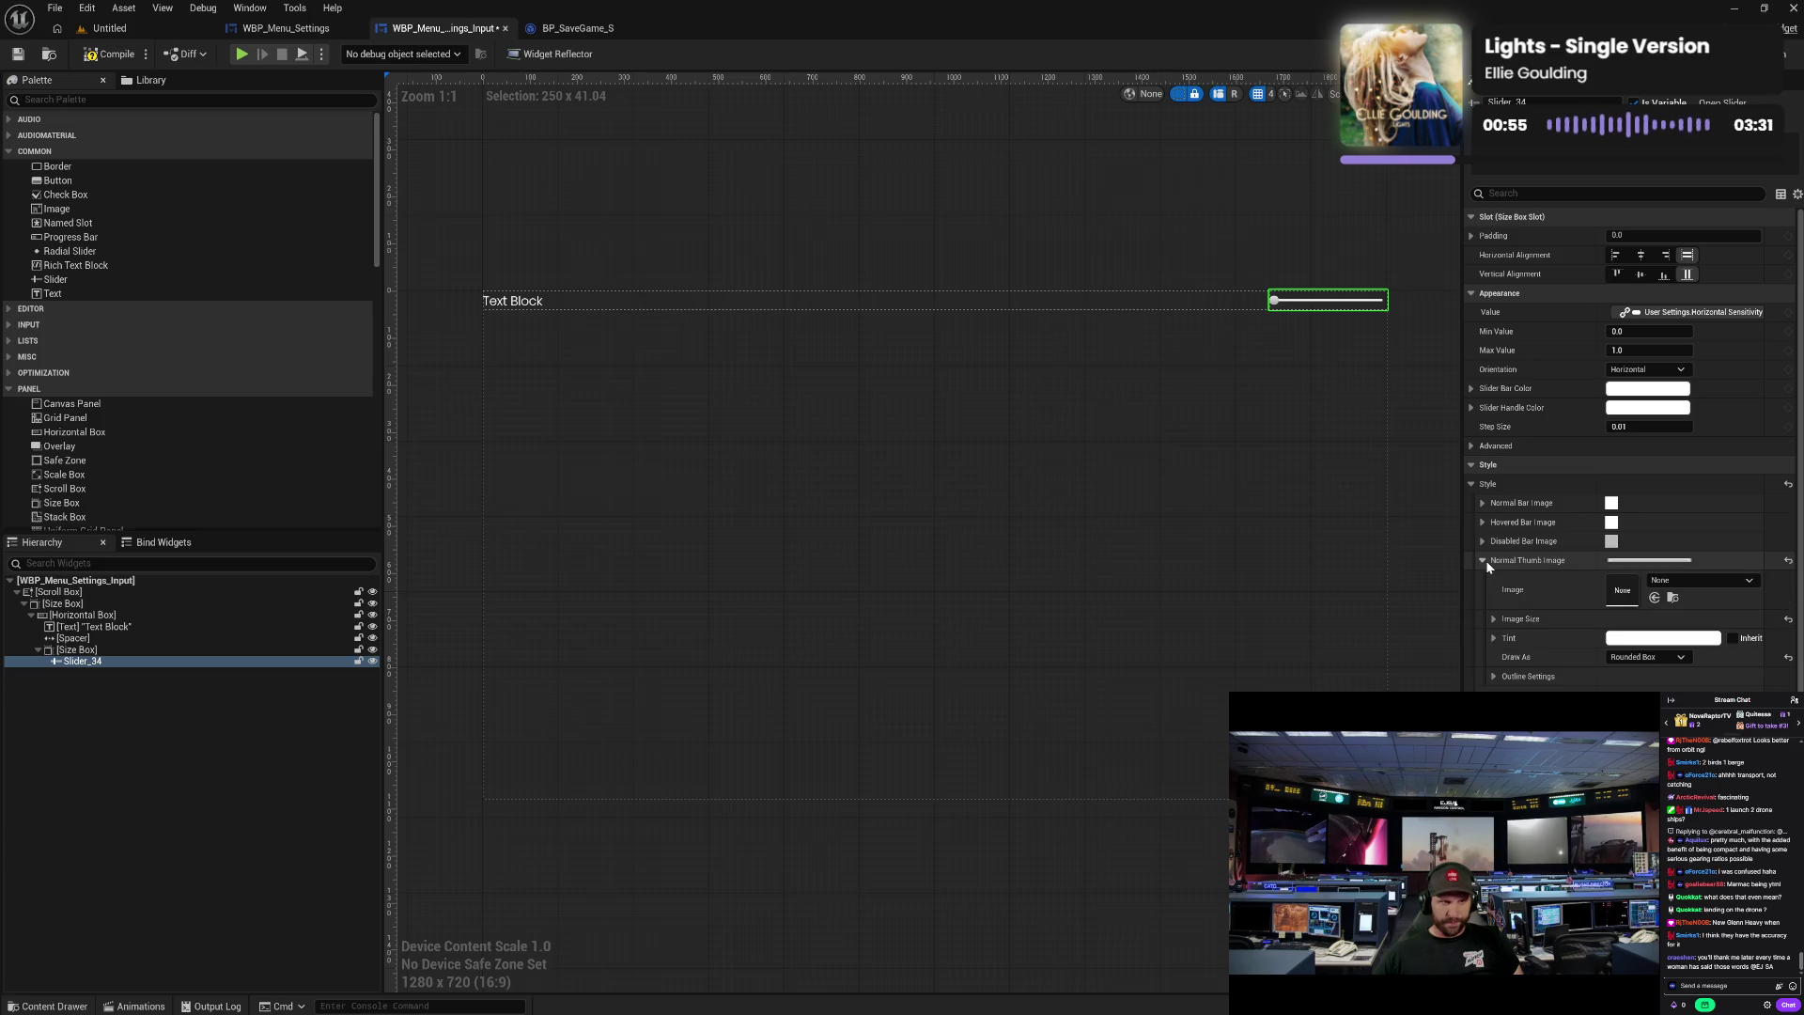
{"action": "left_click", "coordinate": [1646, 637]}
{"action": "key", "text": "Escape"}
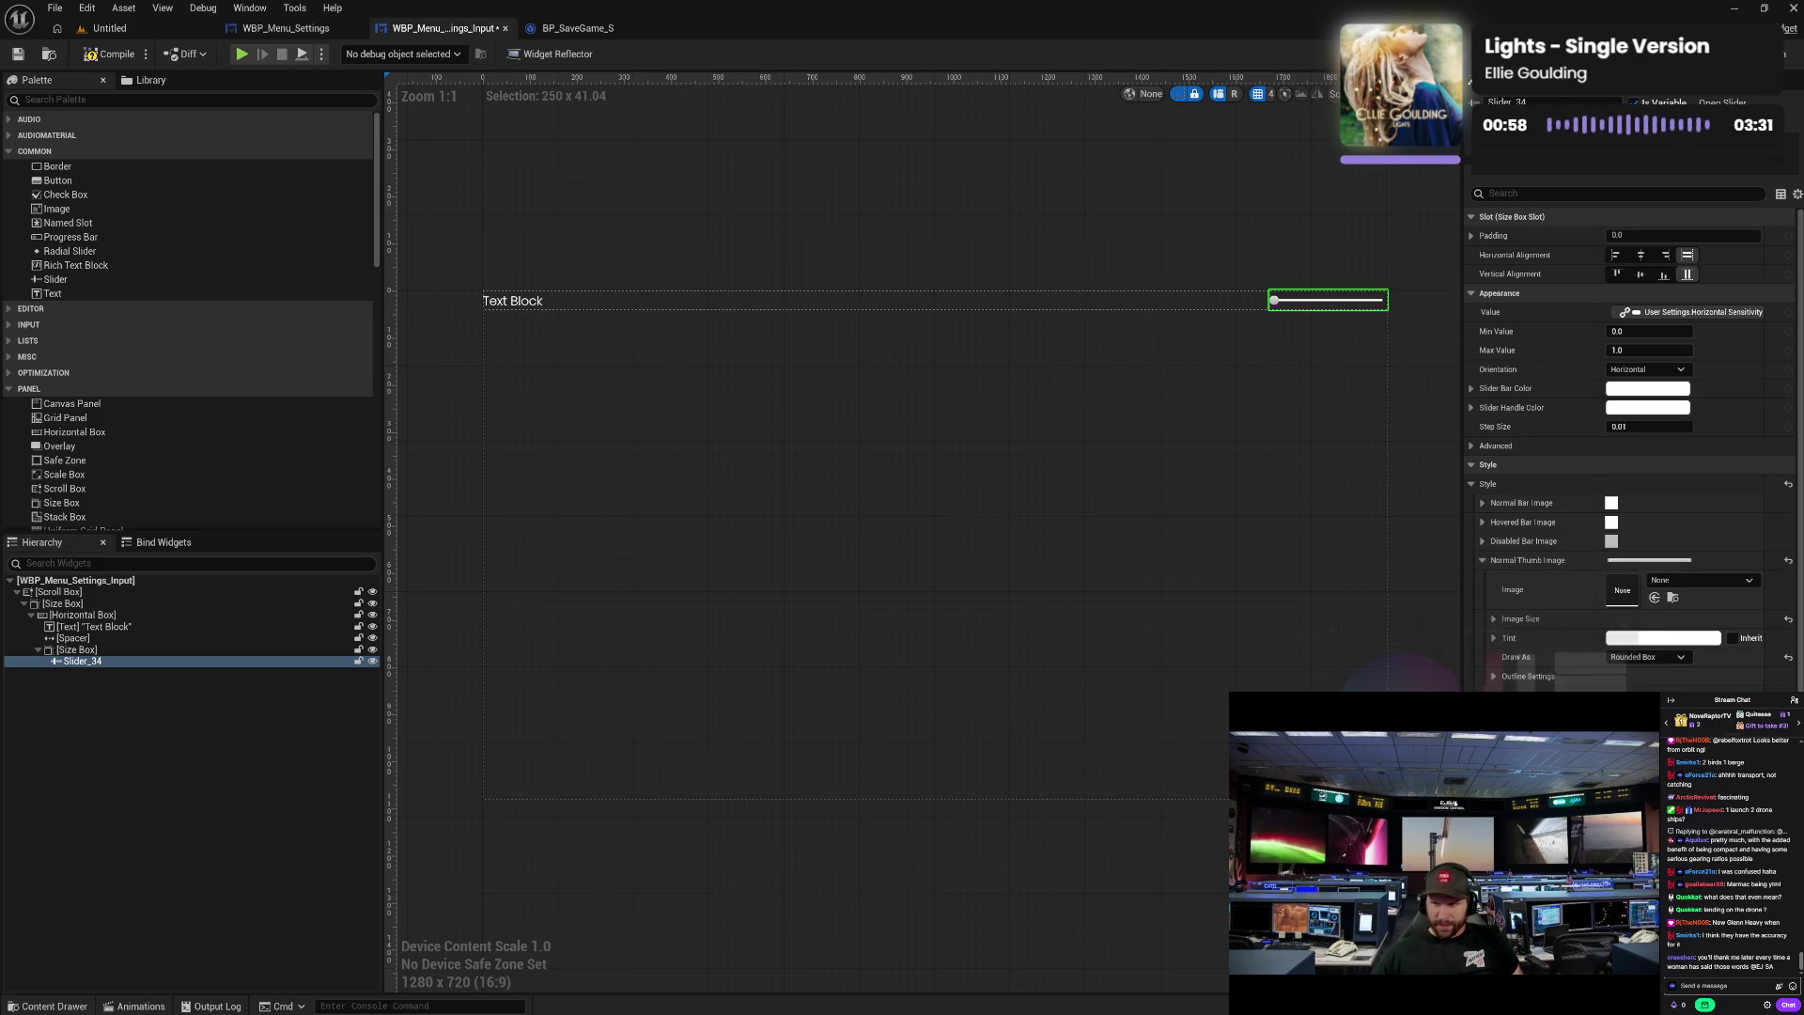
{"action": "left_click", "coordinate": [1495, 677]}
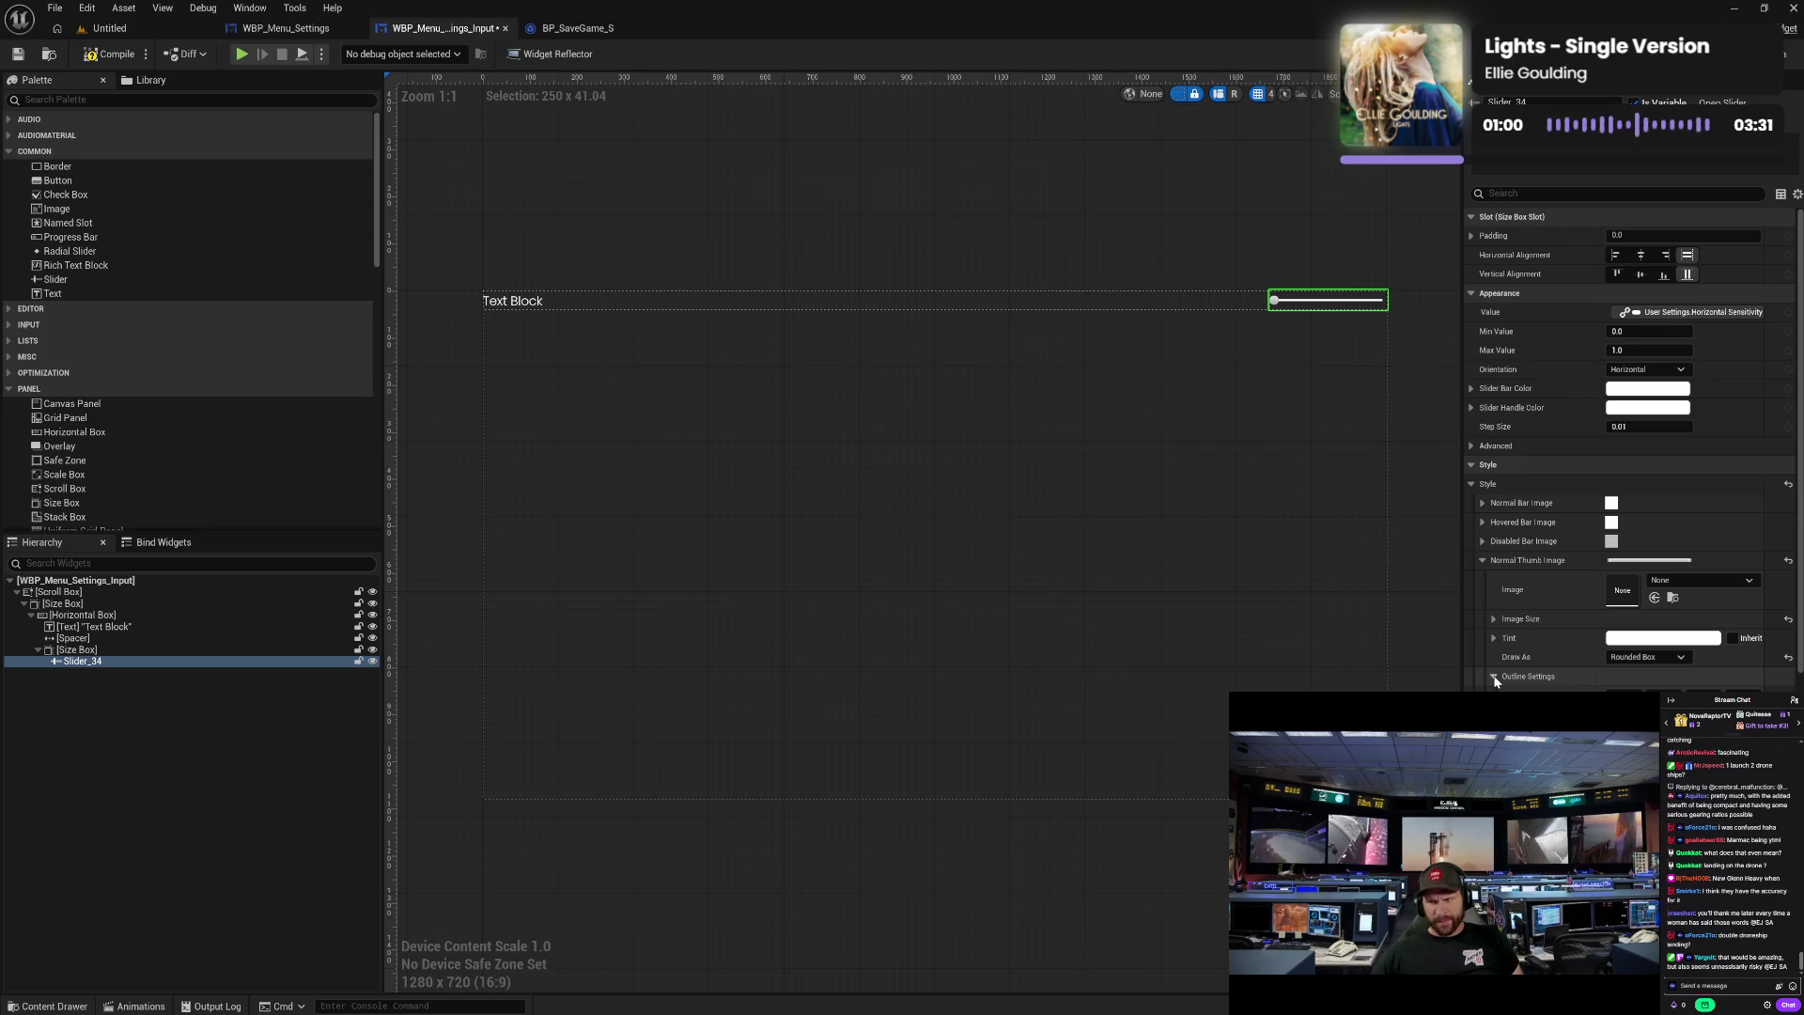
{"action": "left_click", "coordinate": [1493, 676]}
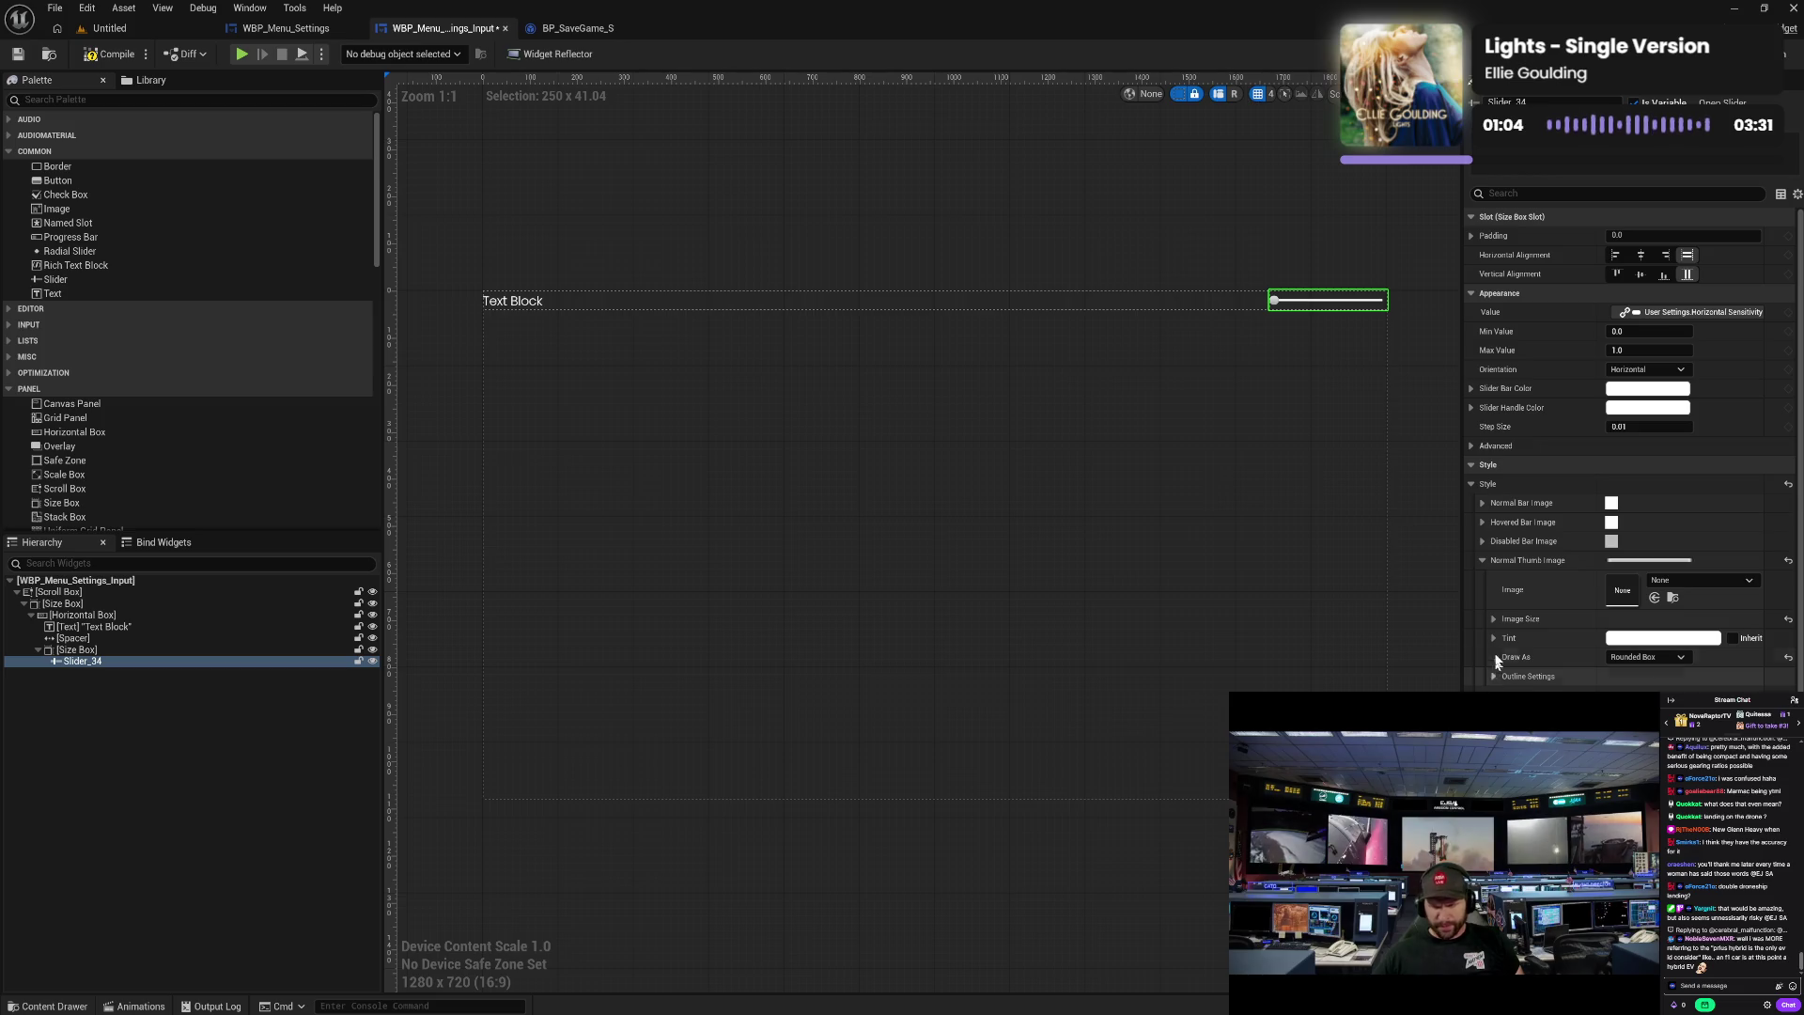
{"action": "left_click", "coordinate": [1483, 561]}
{"action": "left_click", "coordinate": [1483, 580]}
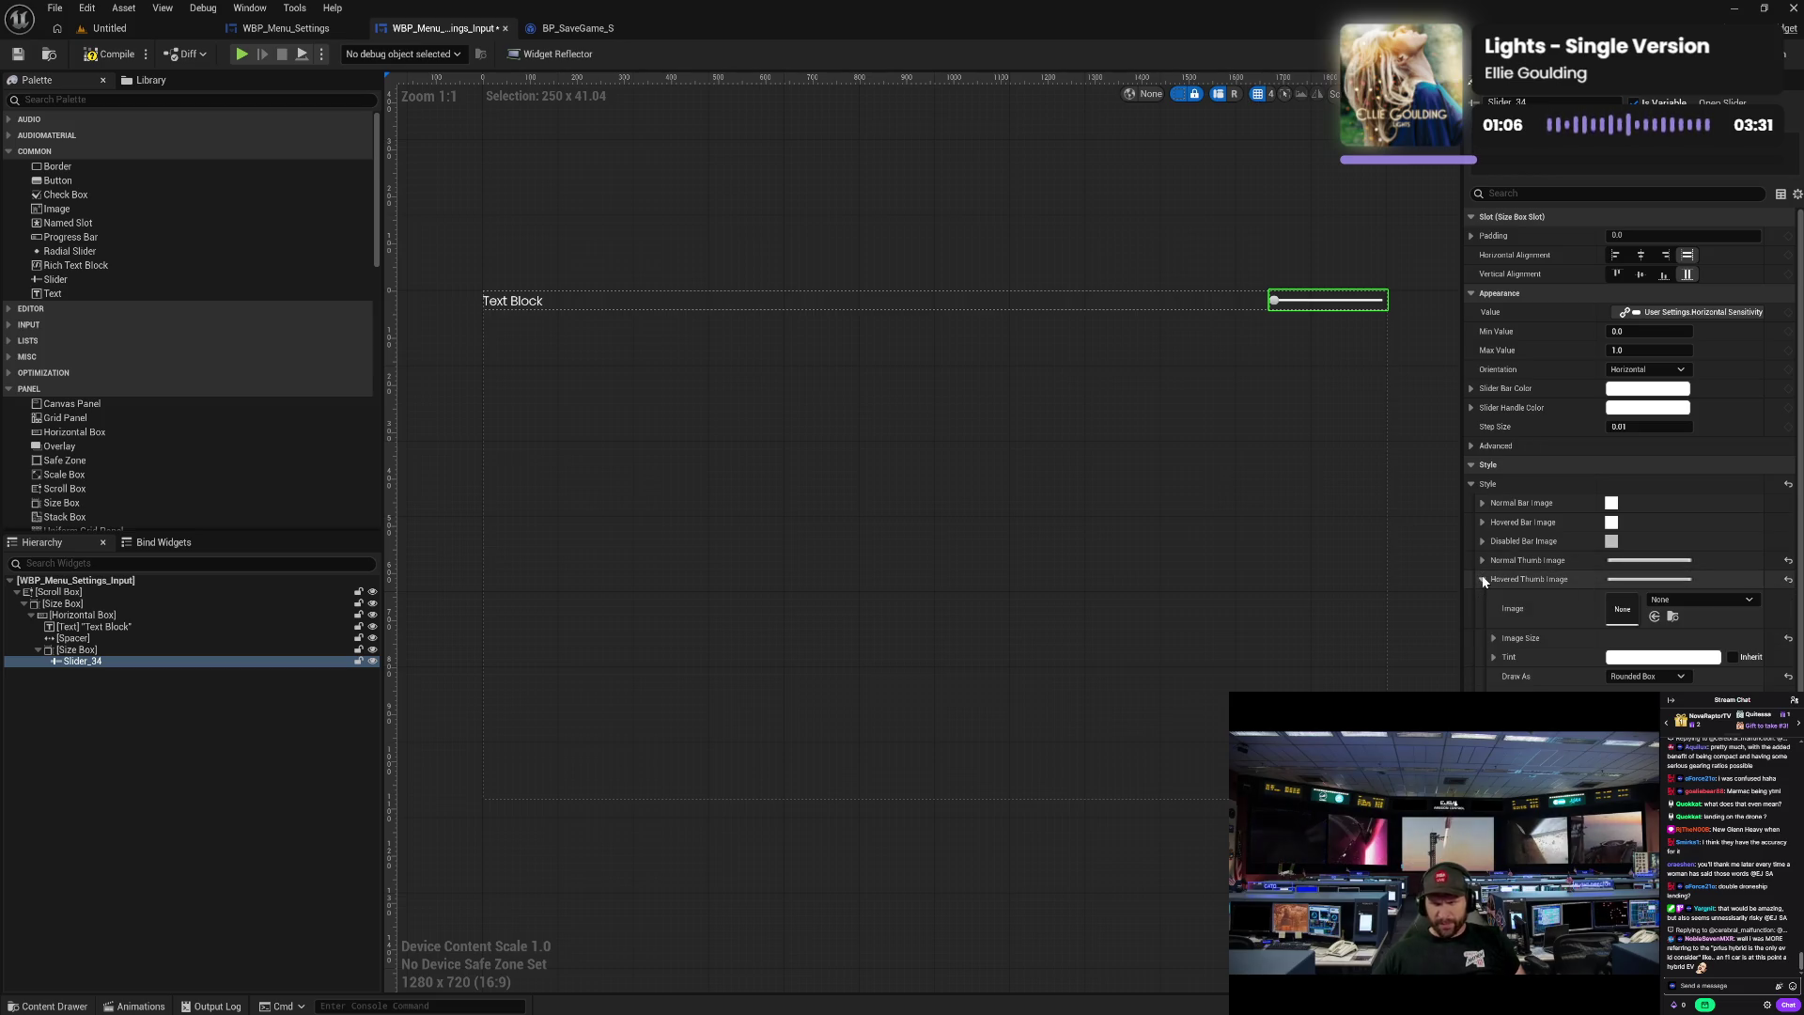
{"action": "left_click", "coordinate": [1482, 580]}
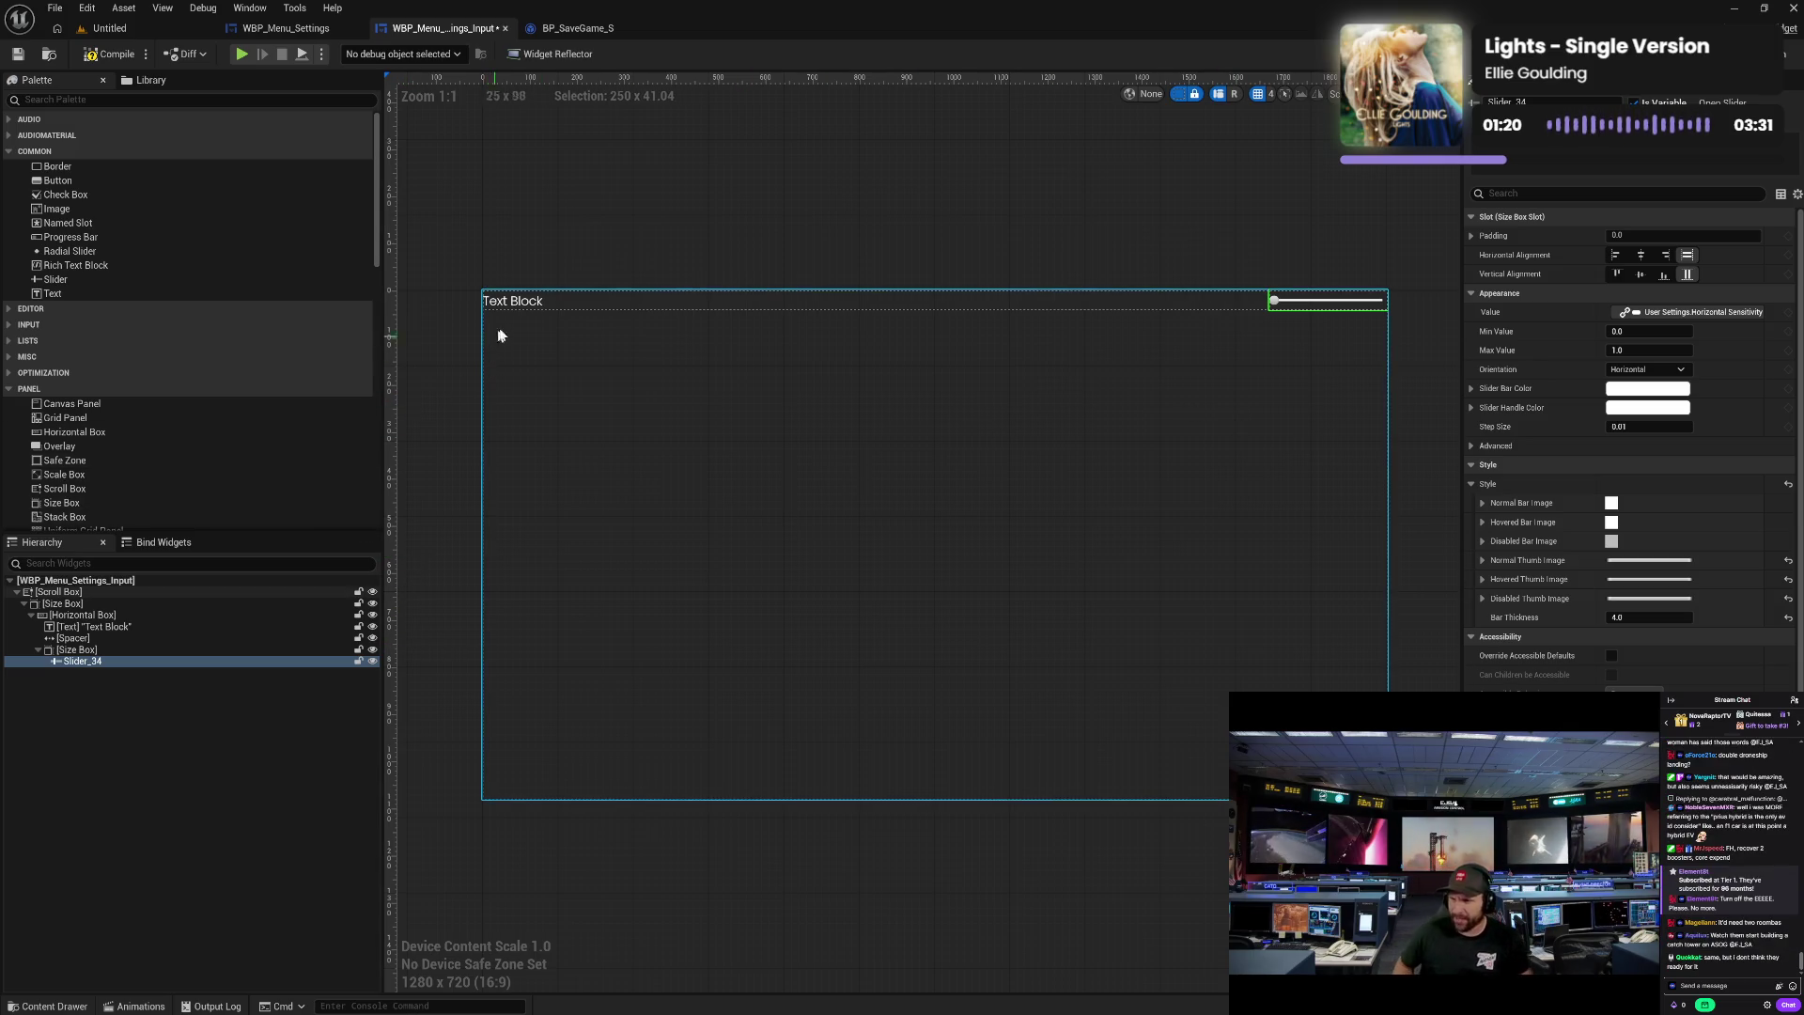
{"action": "left_click", "coordinate": [513, 300]}
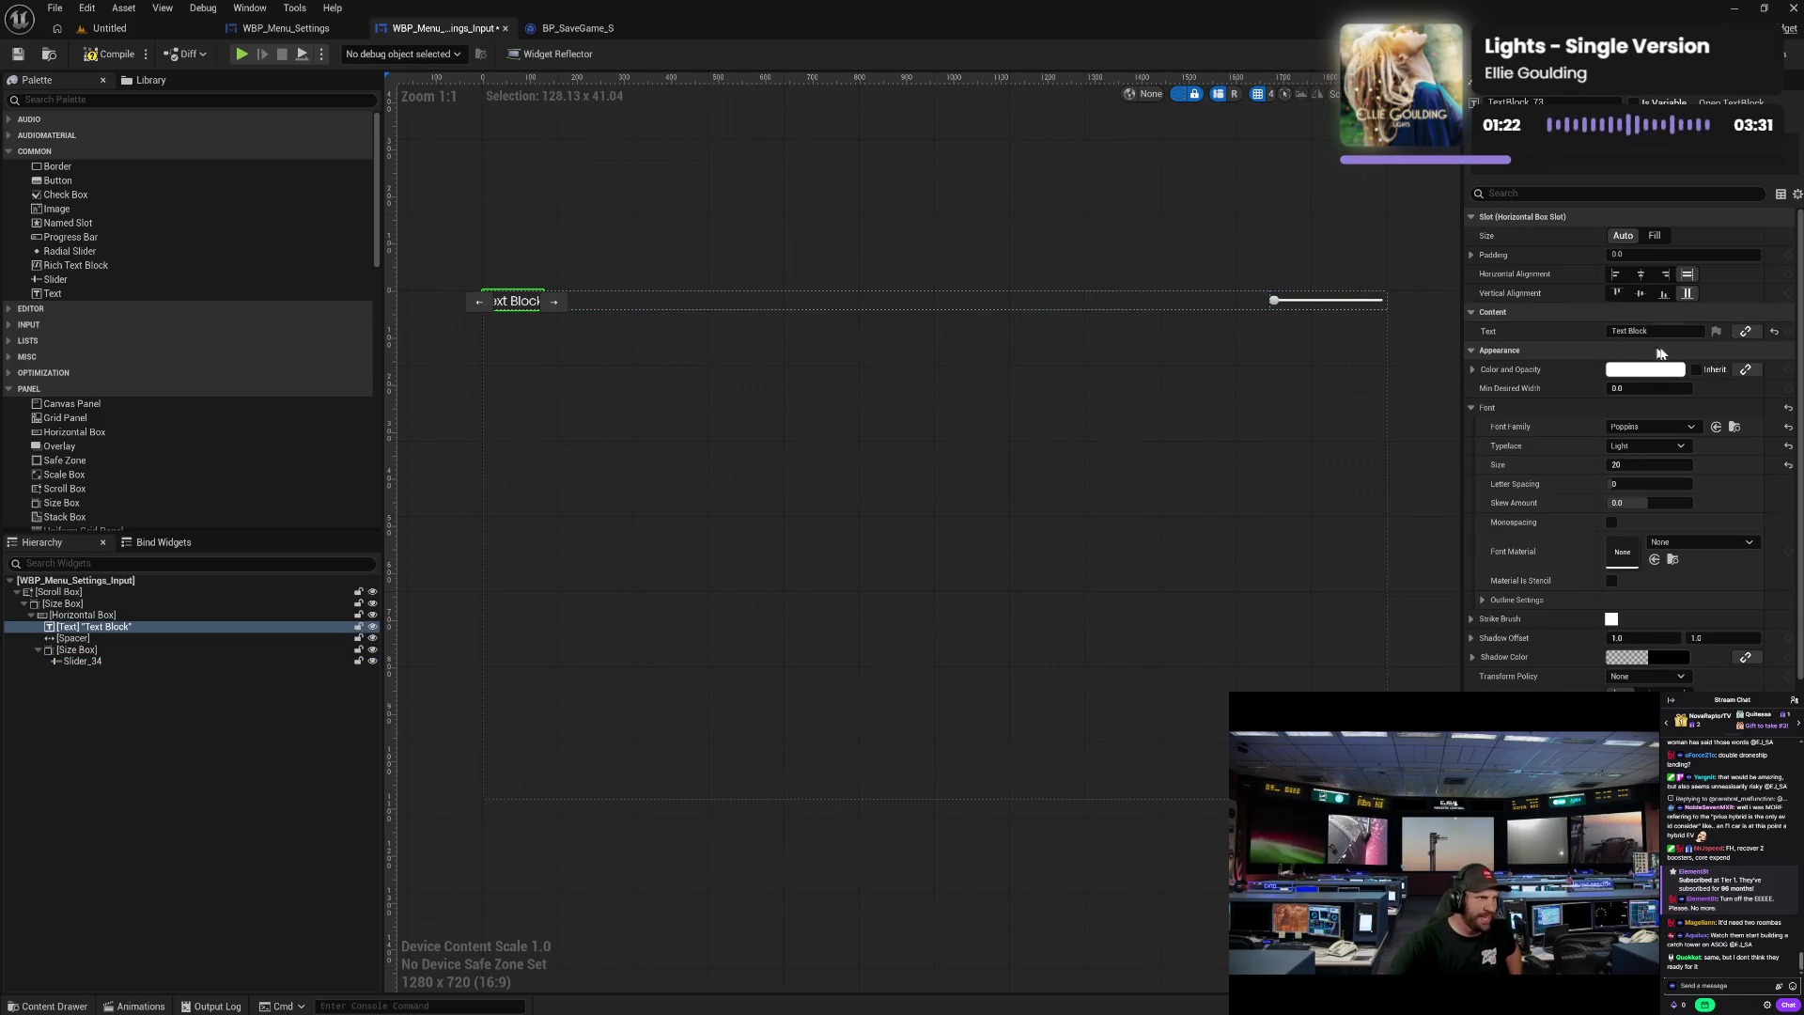
- Change the Text Block's Text field in Details to 'Horizontal Sensitivity'
{"action": "left_click", "coordinate": [1745, 331]}
{"action": "mouse_move", "coordinate": [1739, 411]}
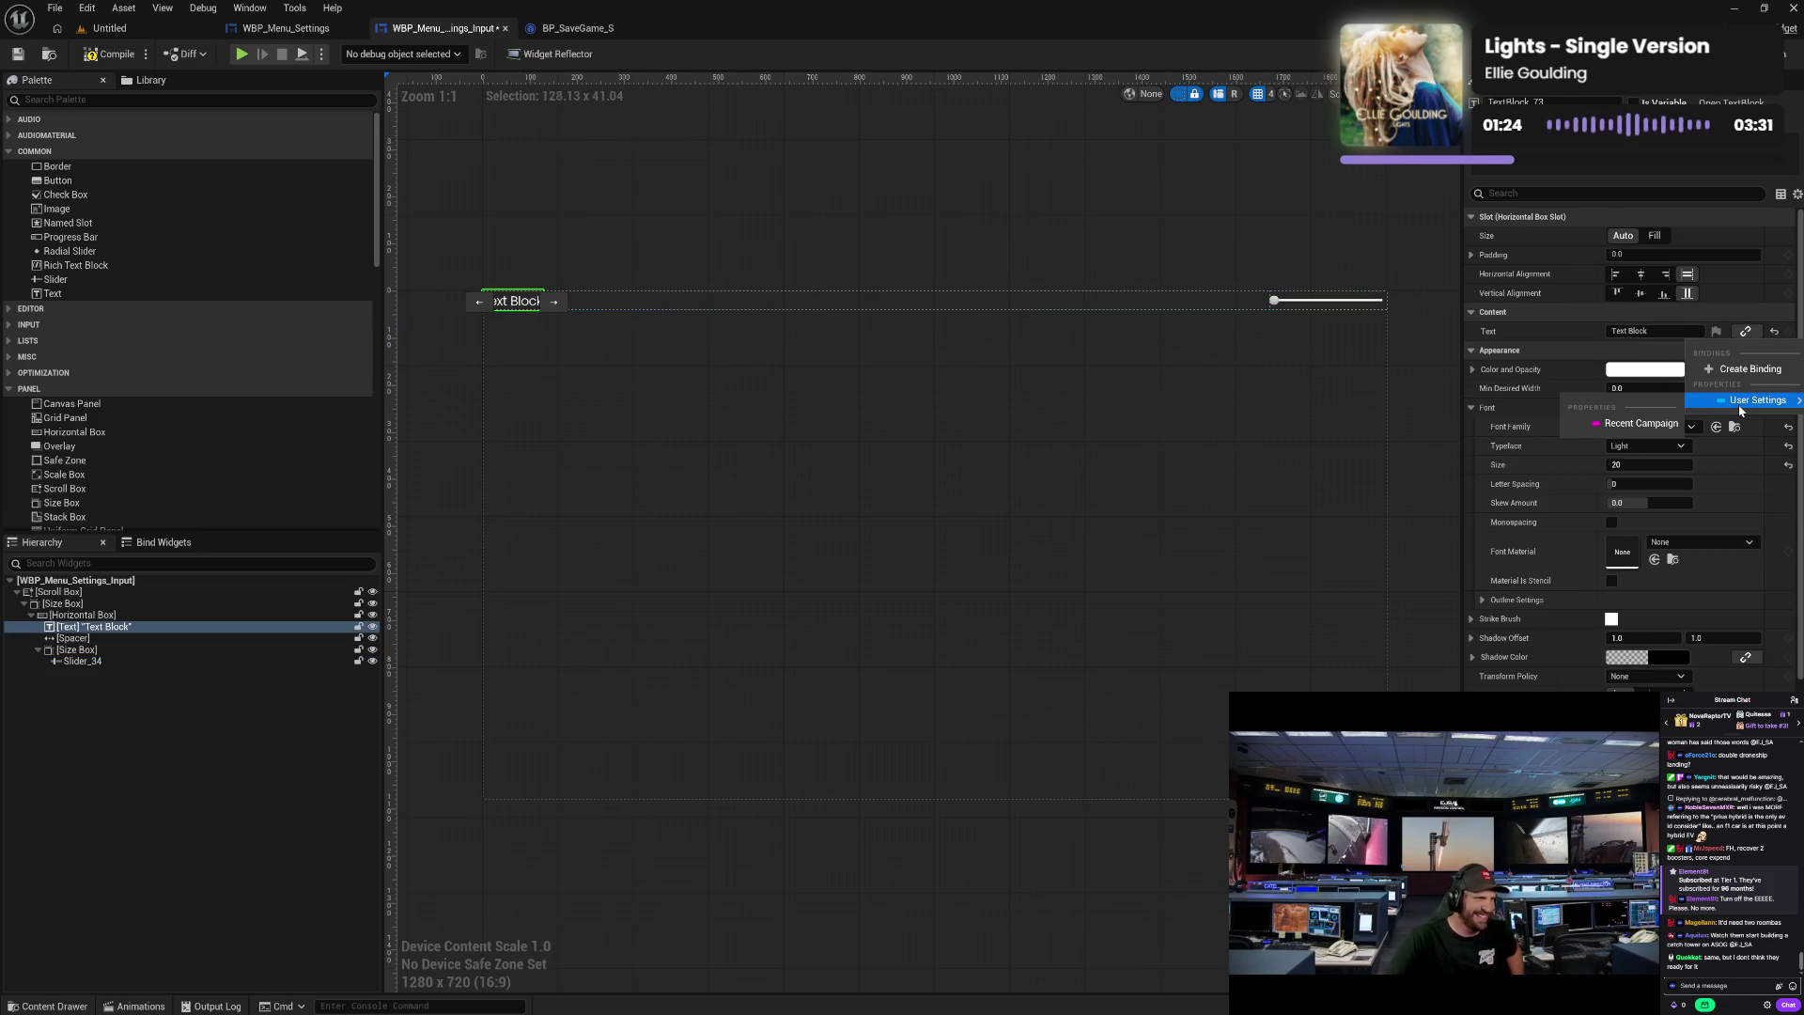
{"action": "left_click", "coordinate": [1626, 336]}
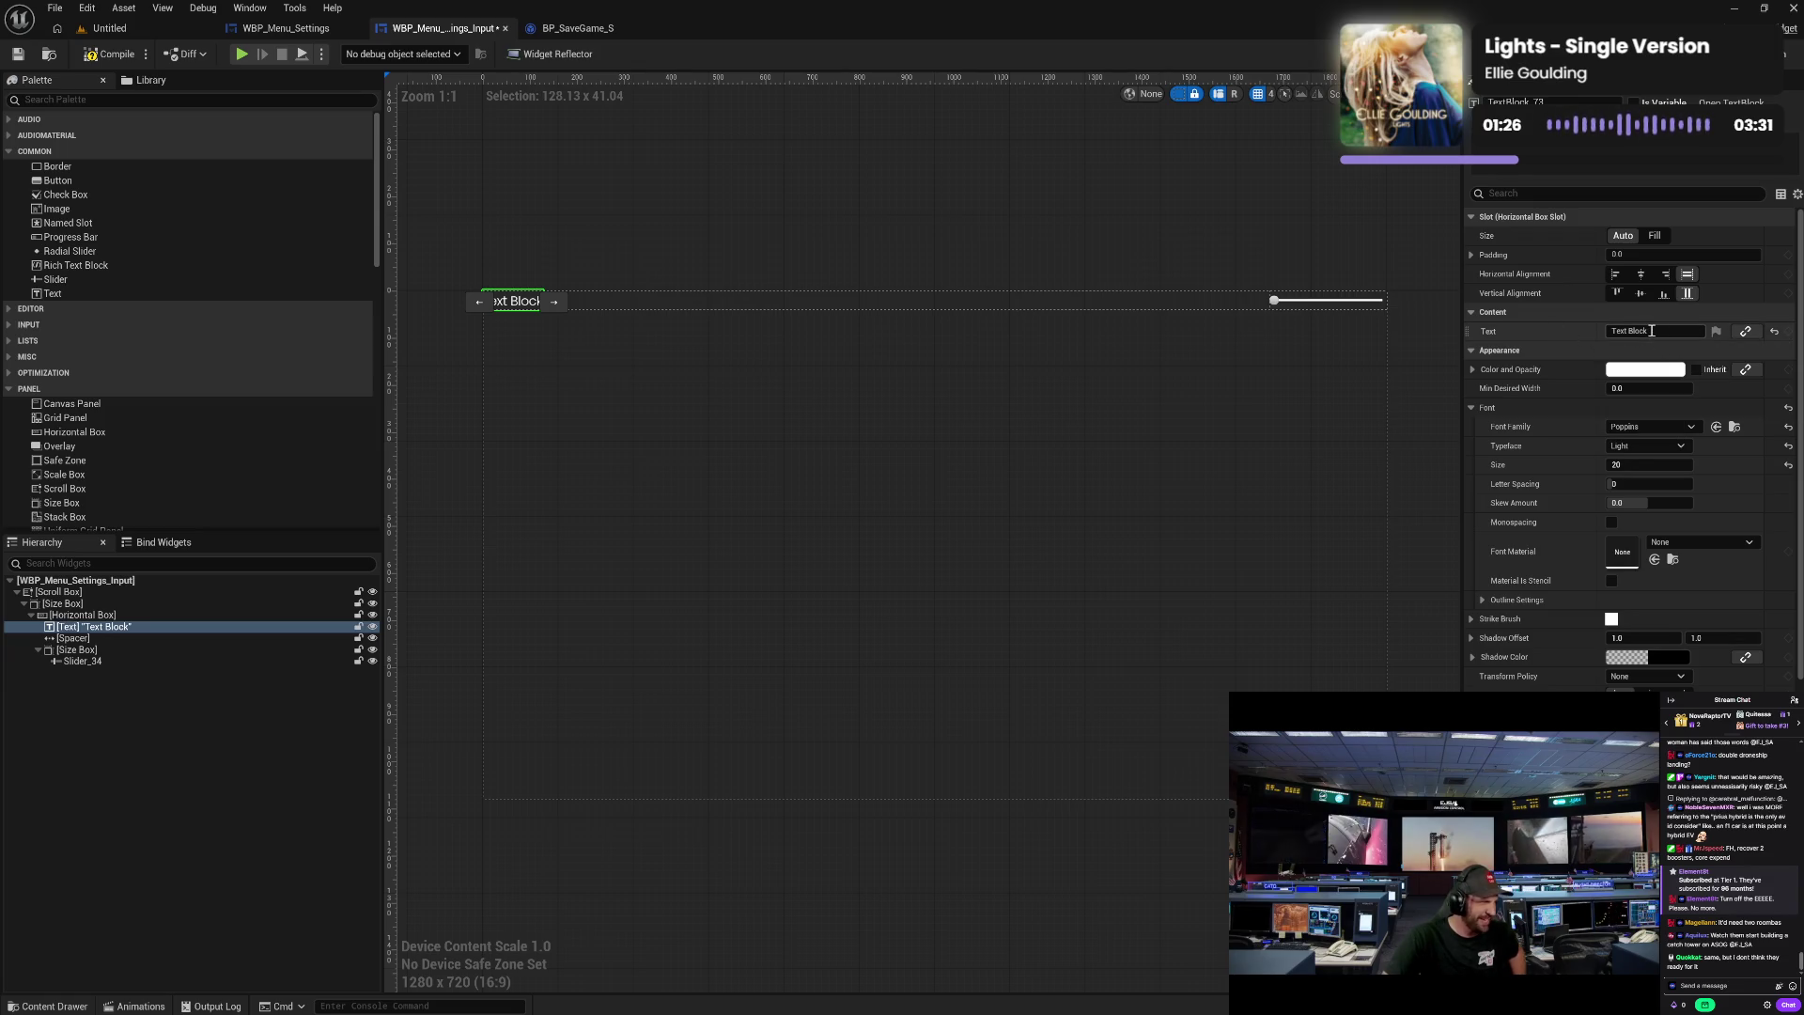
{"action": "left_click", "coordinate": [1650, 330]}
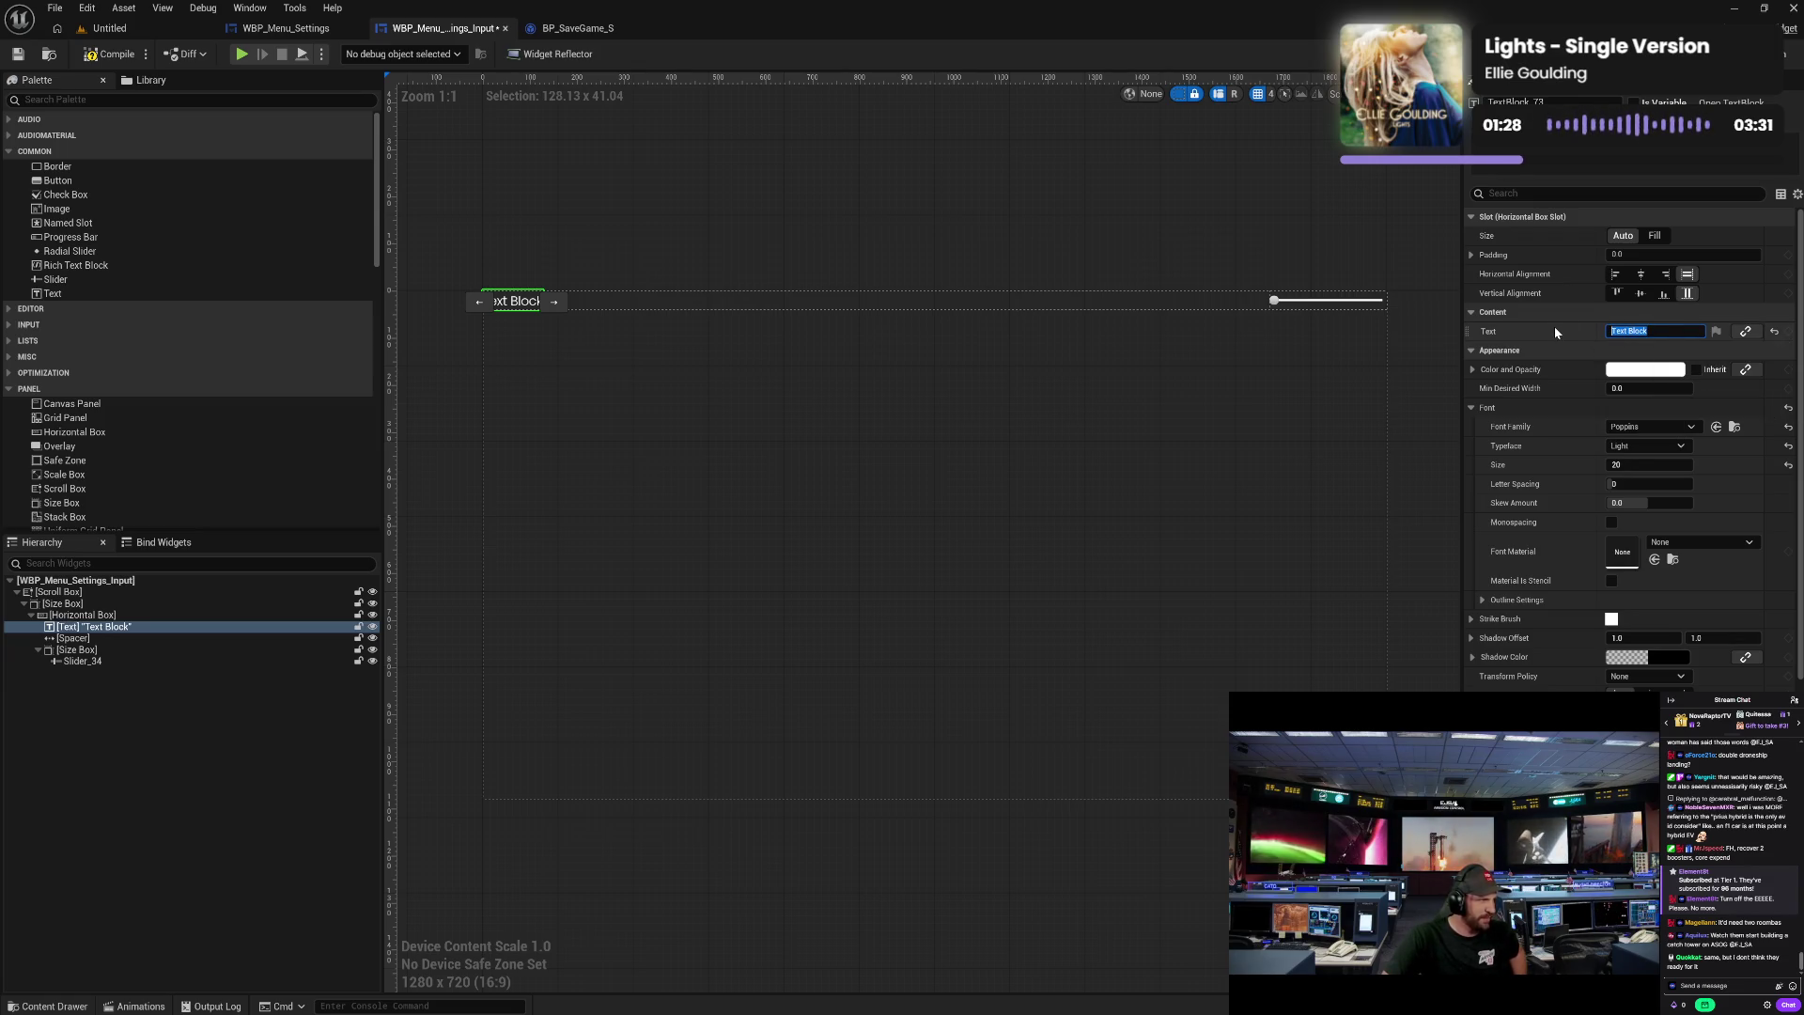
{"action": "type", "text": "Horizont"}
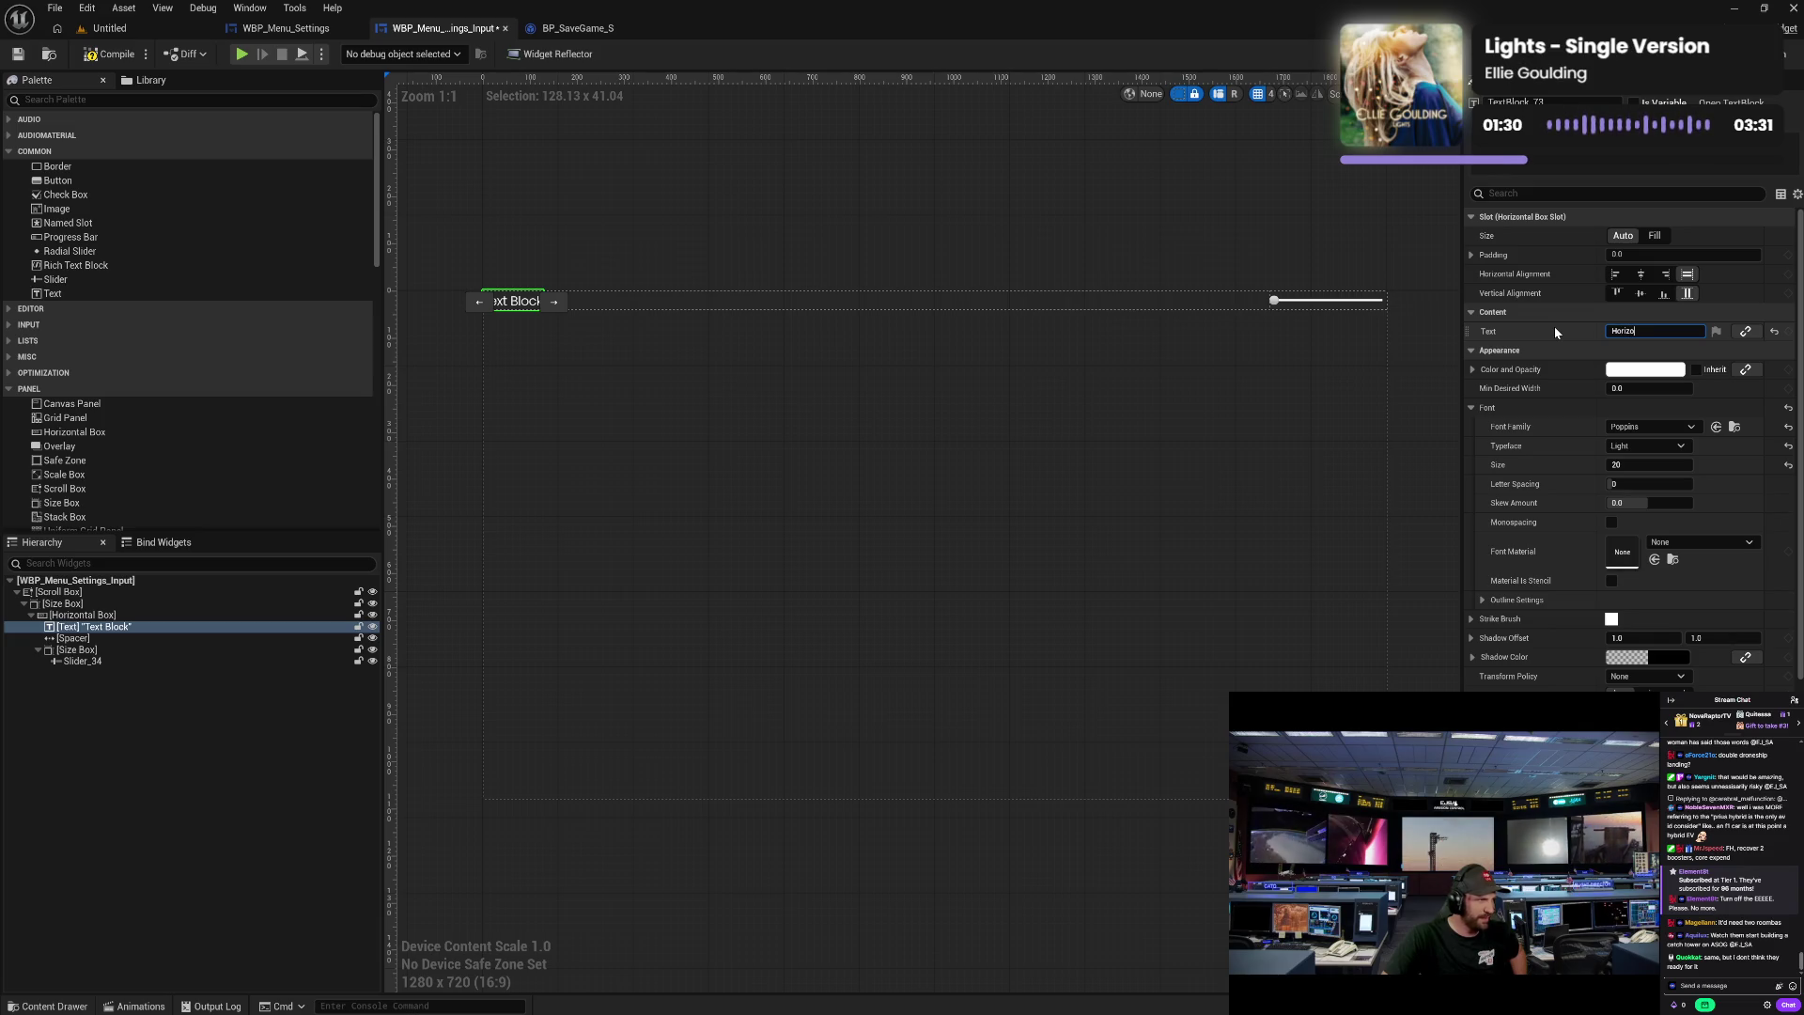
{"action": "type", "text": "al Sen"}
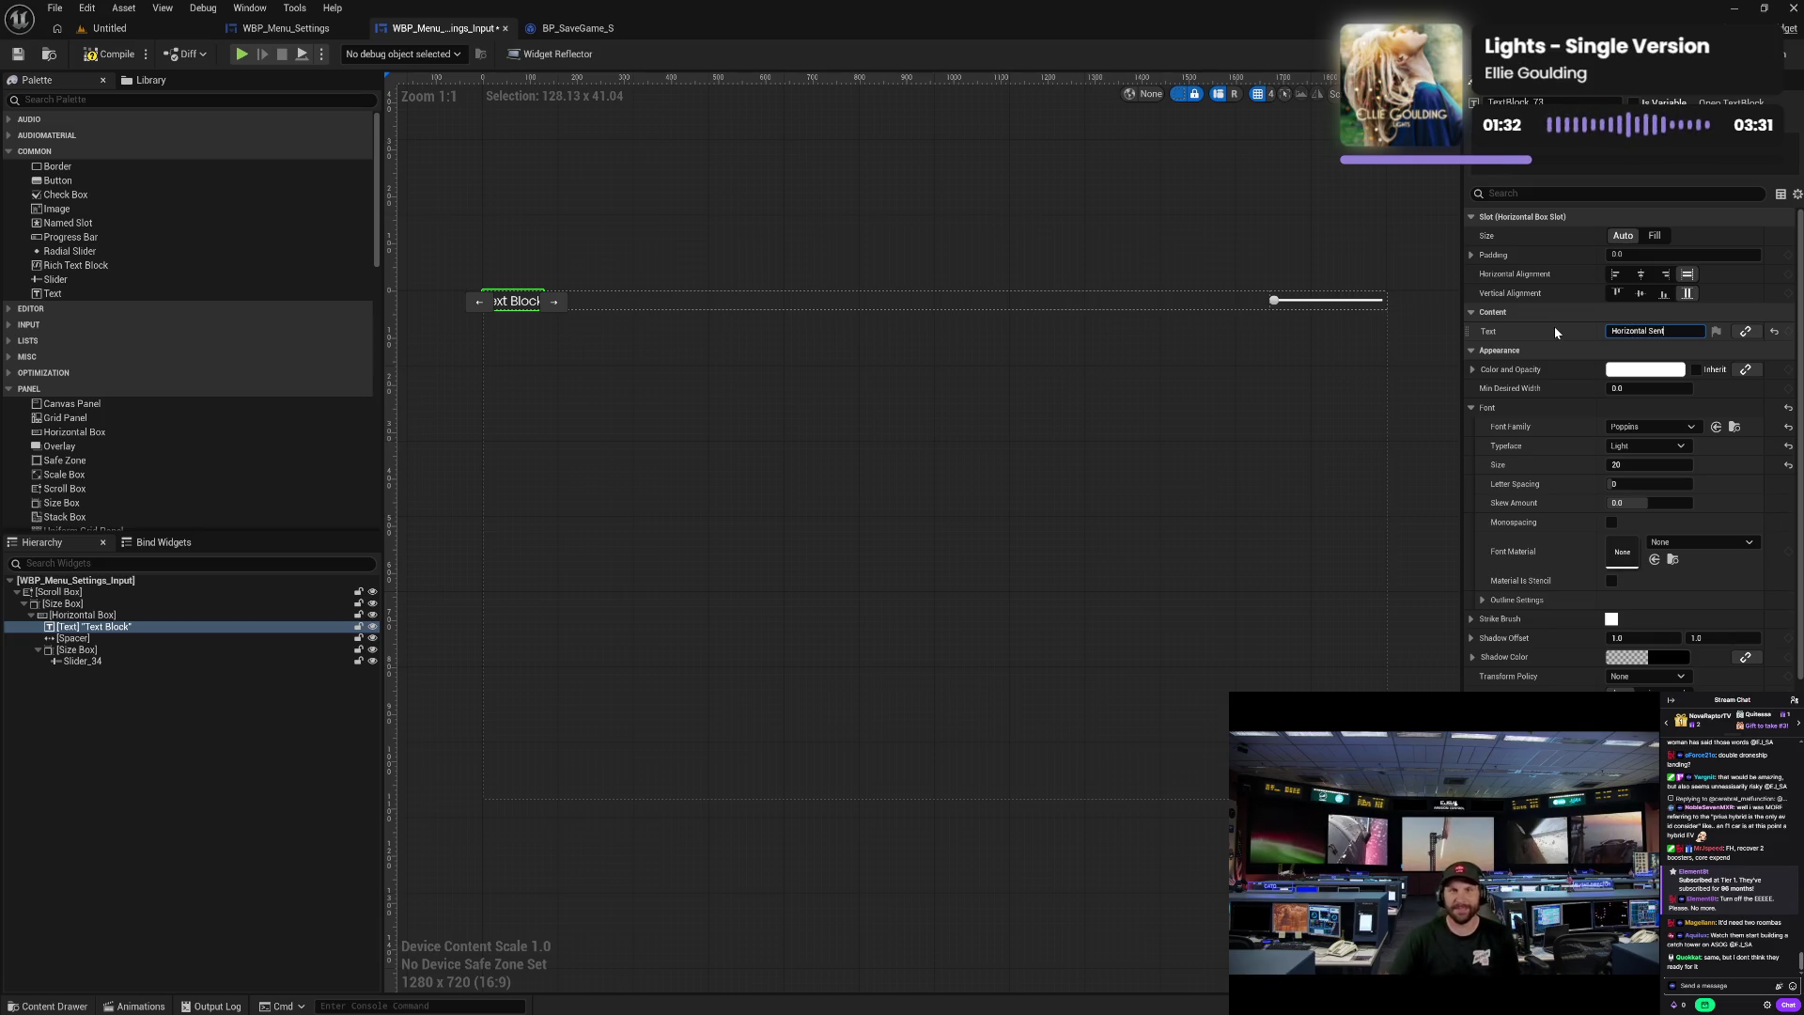
{"action": "type", "text": "s"}
{"action": "key", "text": "BackSpace"}
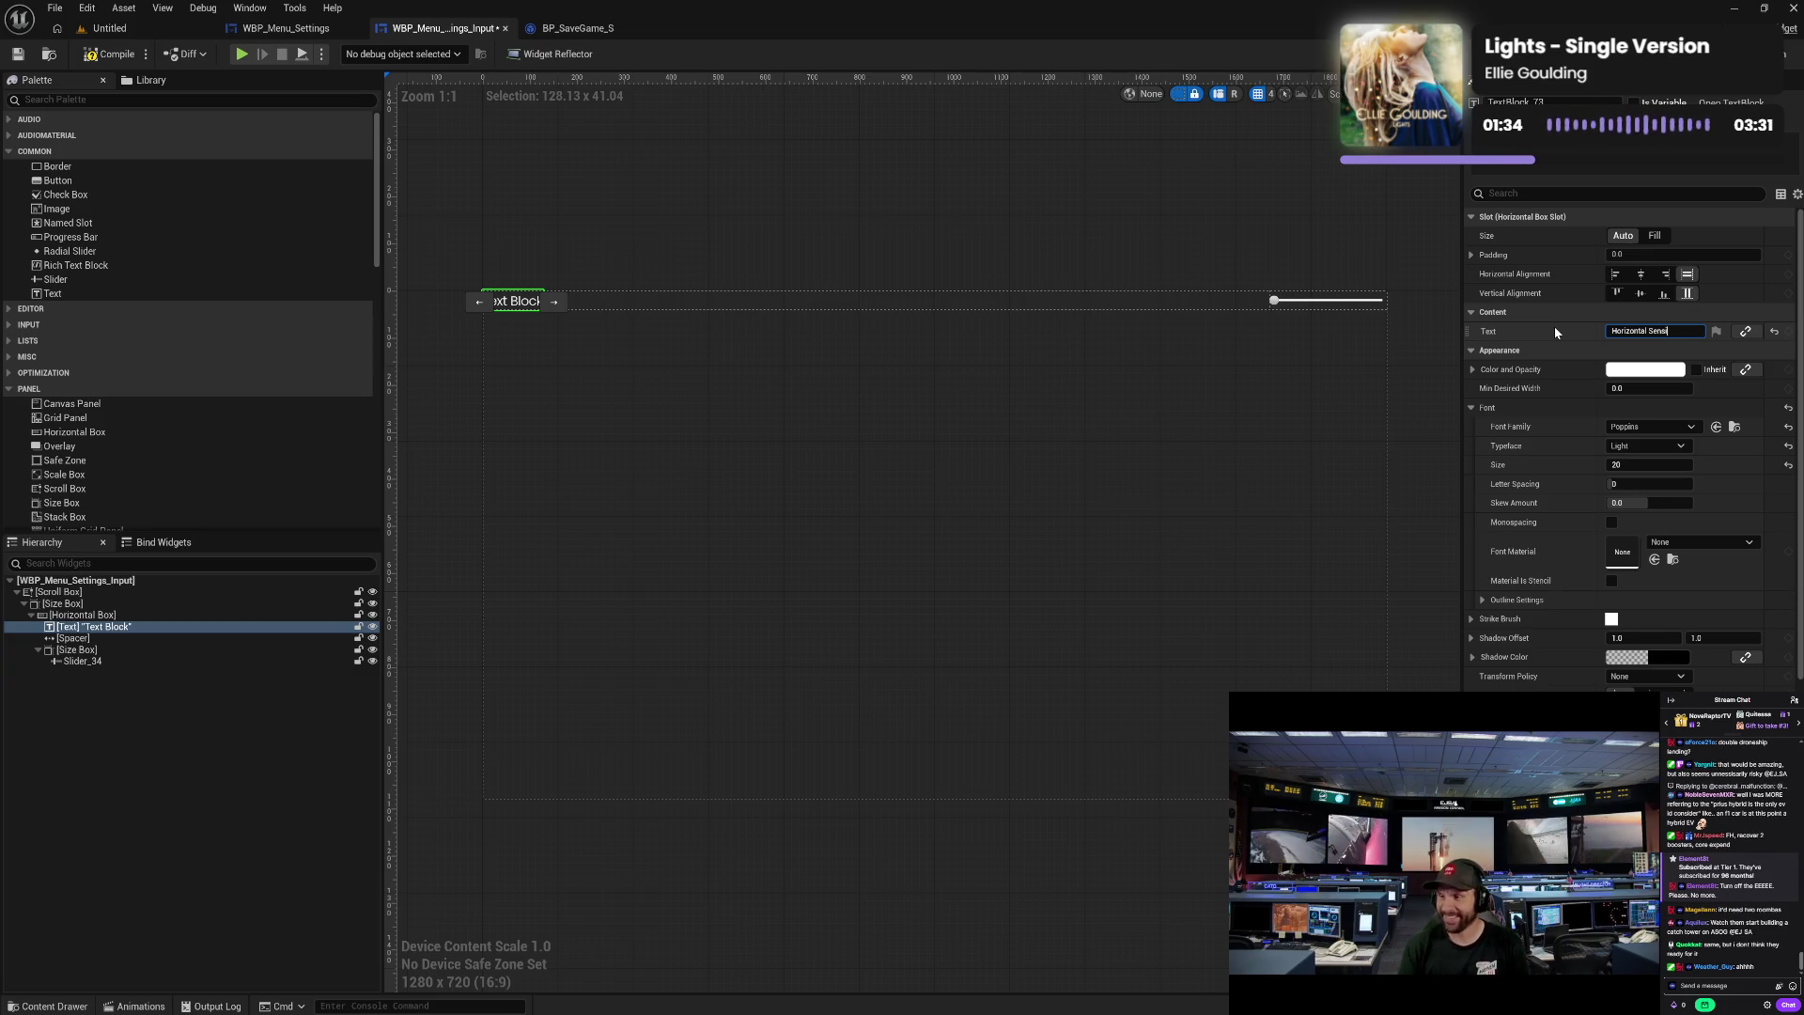
{"action": "type", "text": "tivity"}
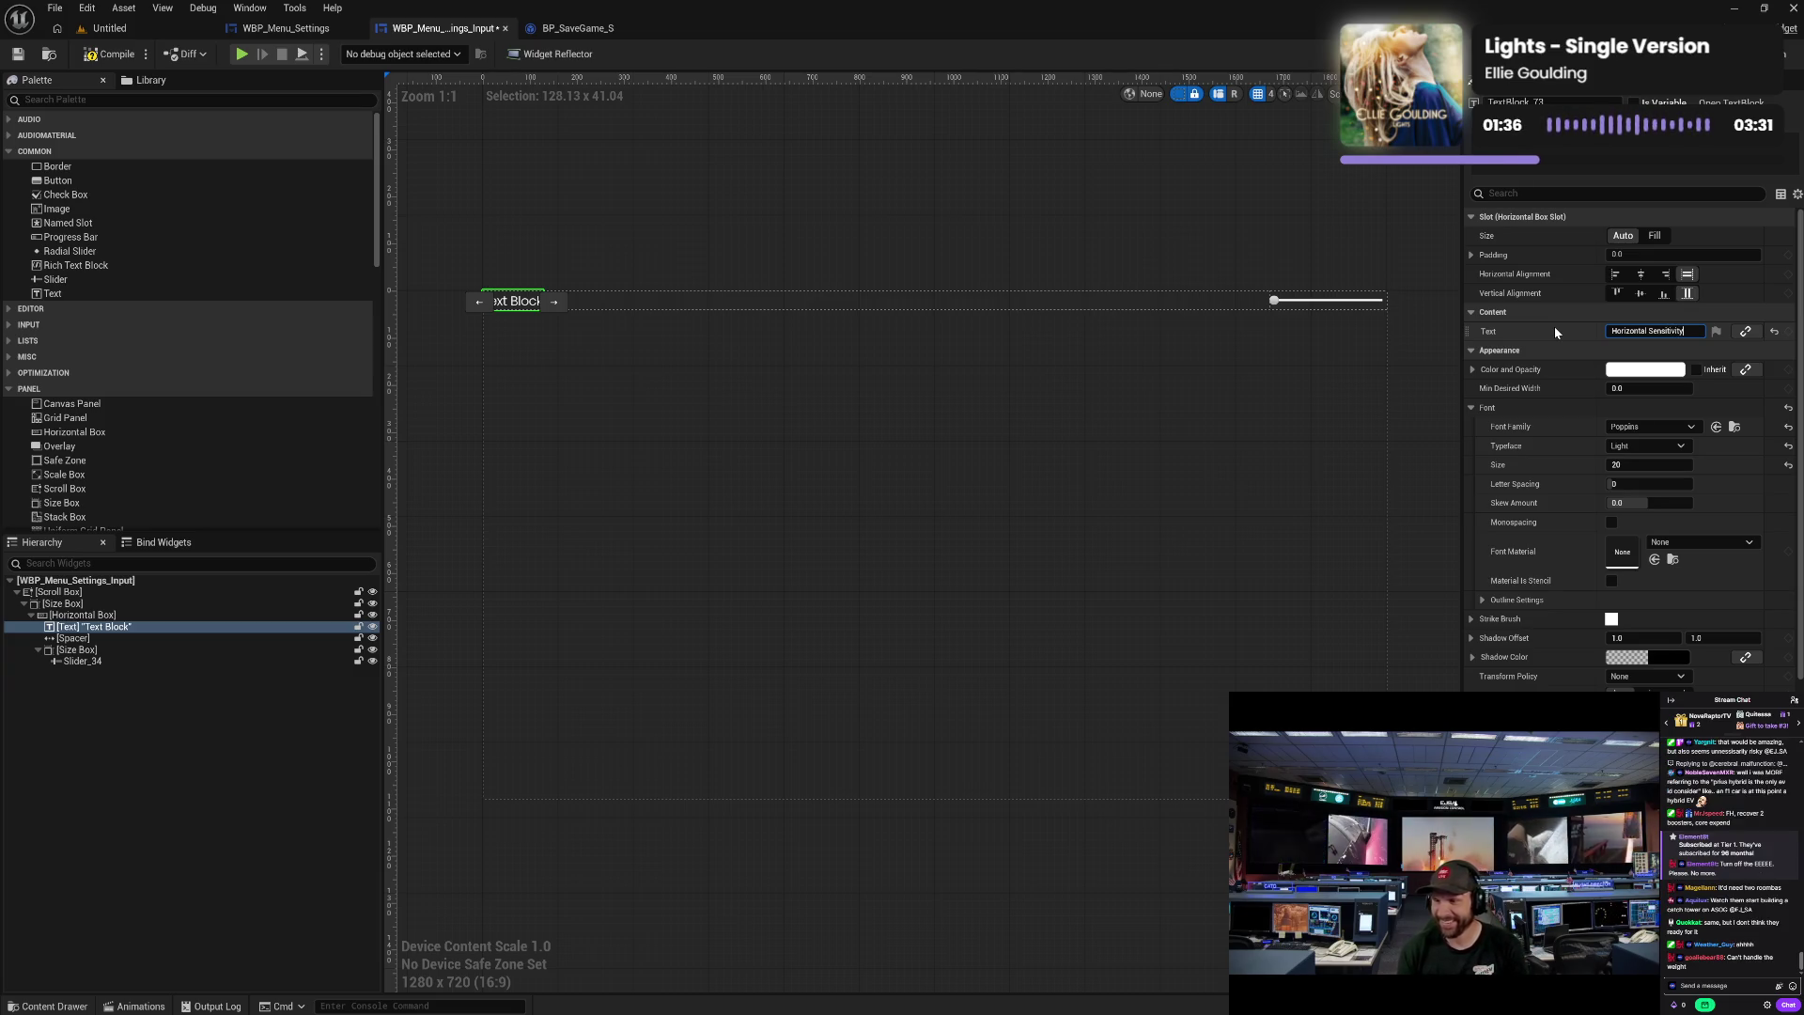
{"action": "key", "text": "Return"}
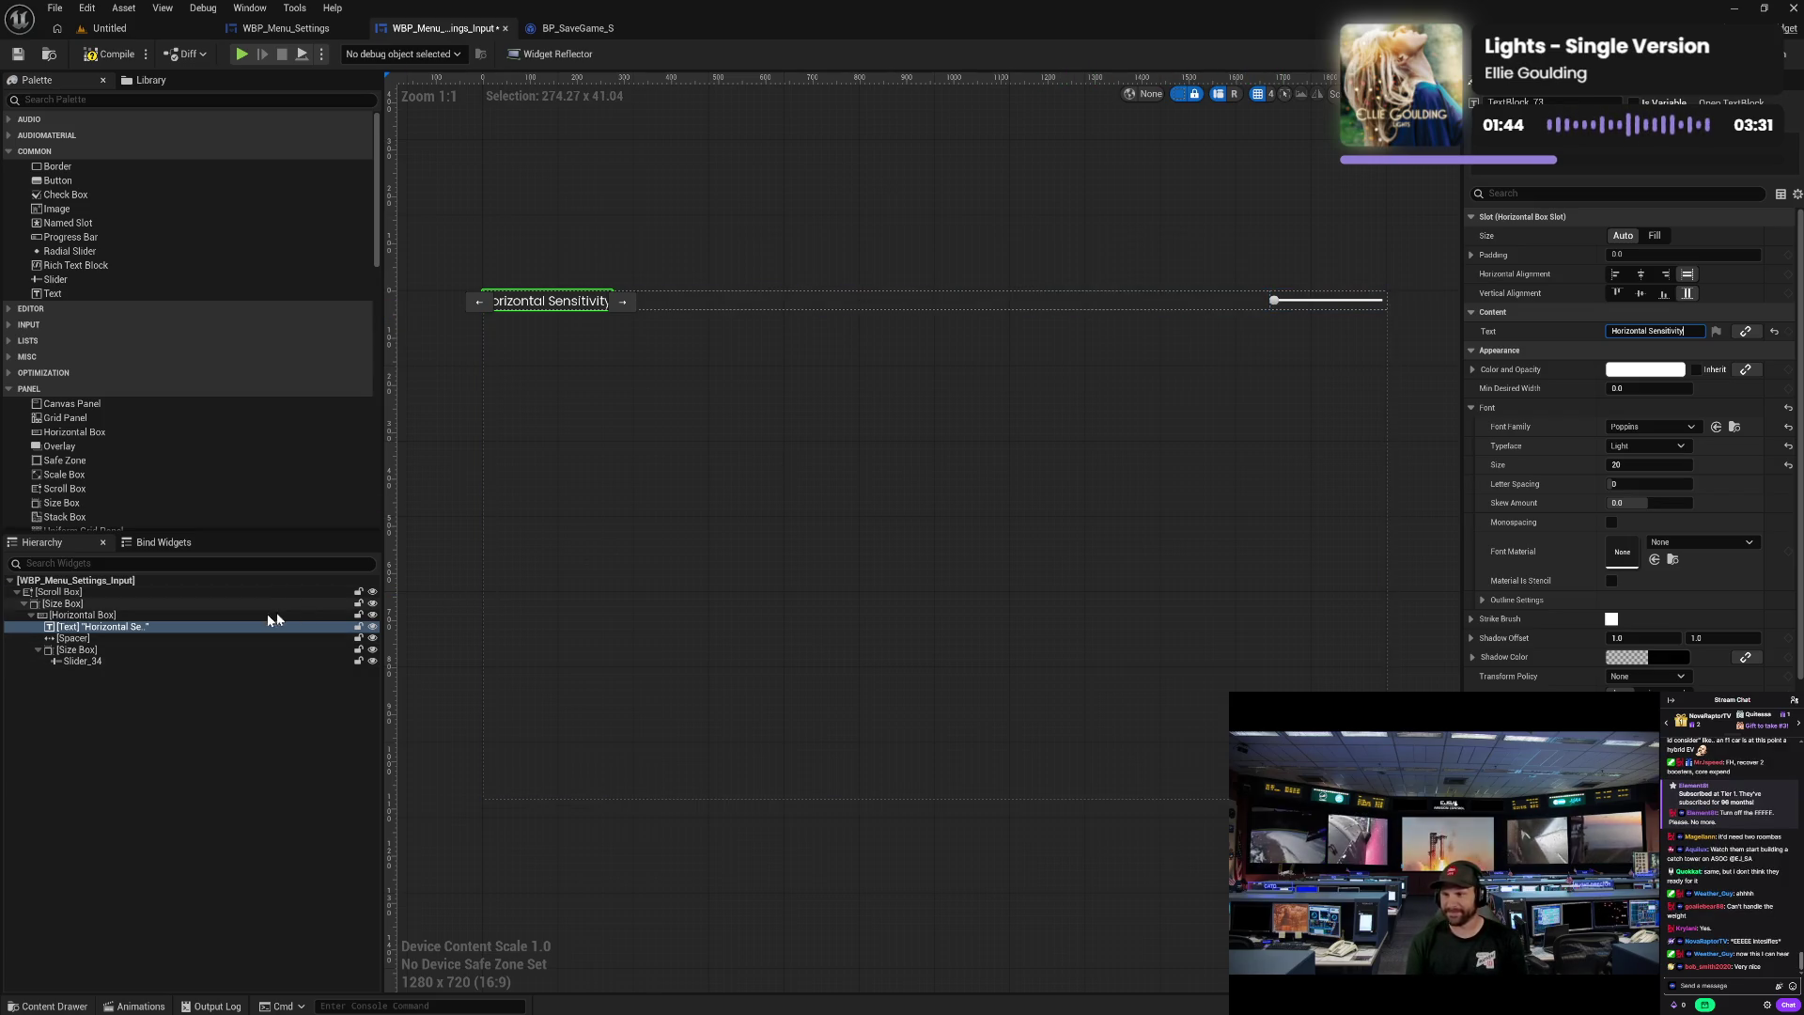
{"action": "left_click", "coordinate": [140, 616]}
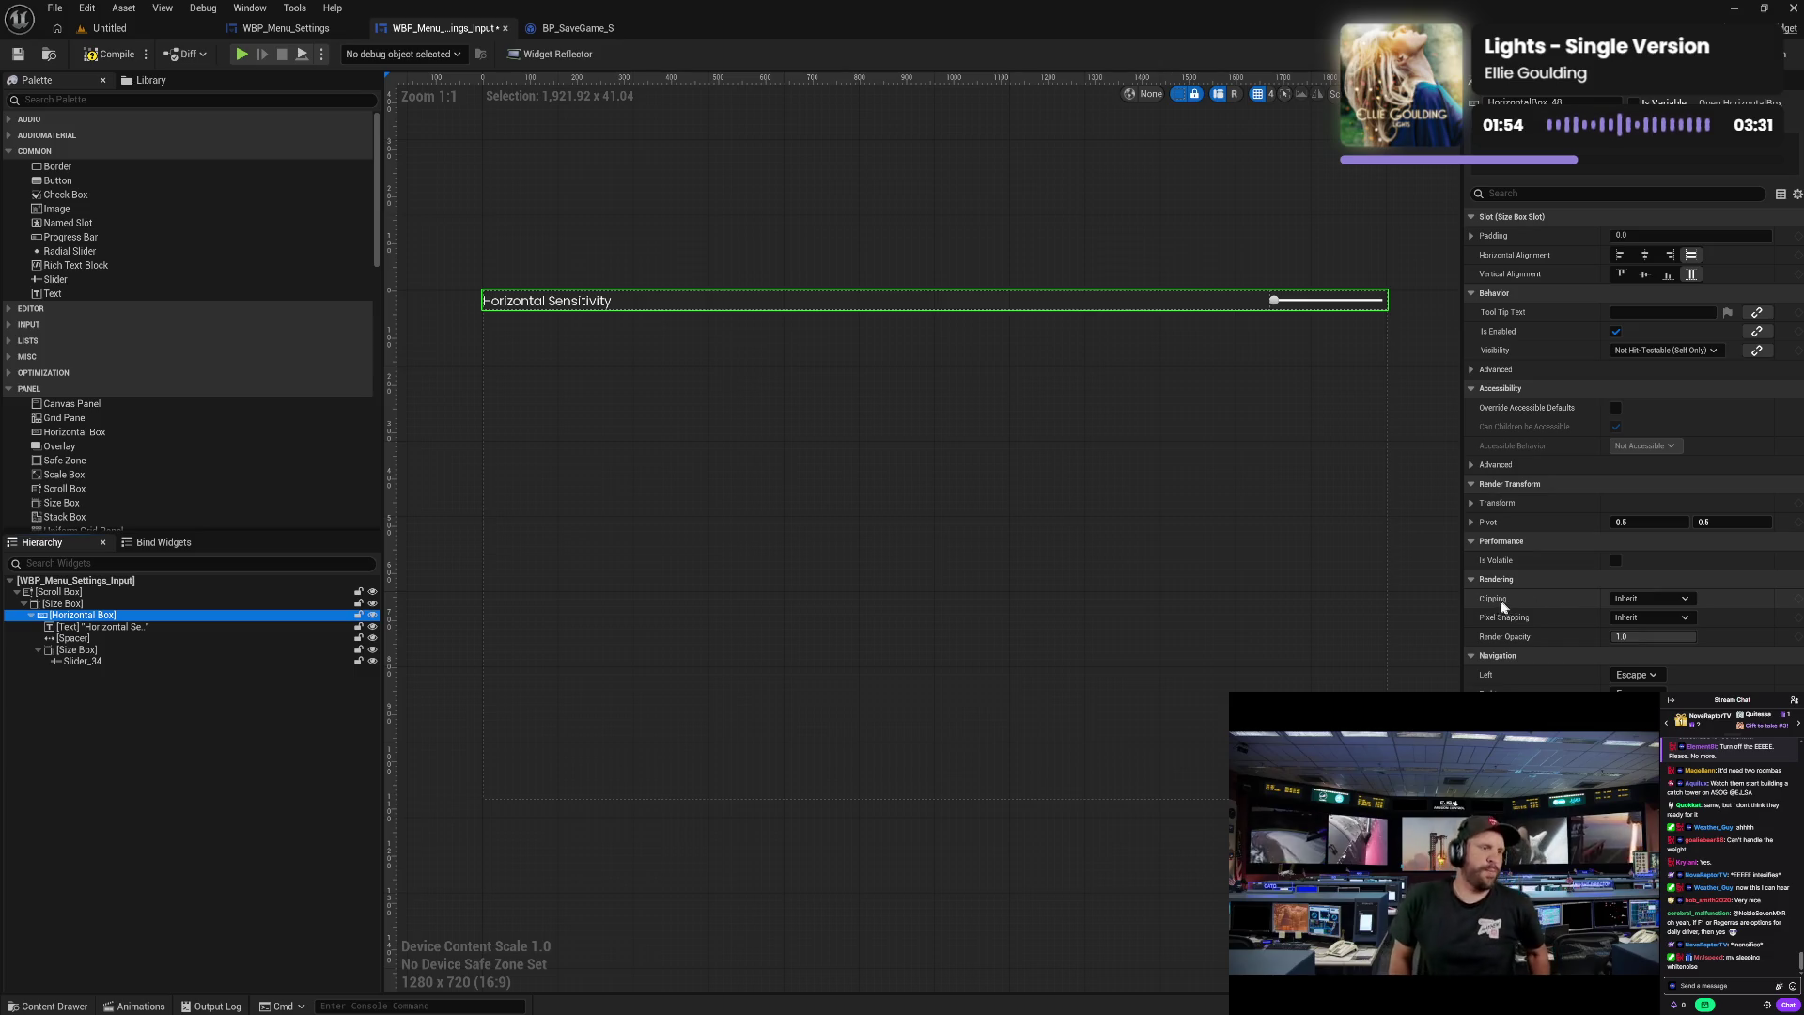
- On the row's Size Box, enable Height Override under Child Layout with a value of 50
{"action": "left_click", "coordinate": [178, 605]}
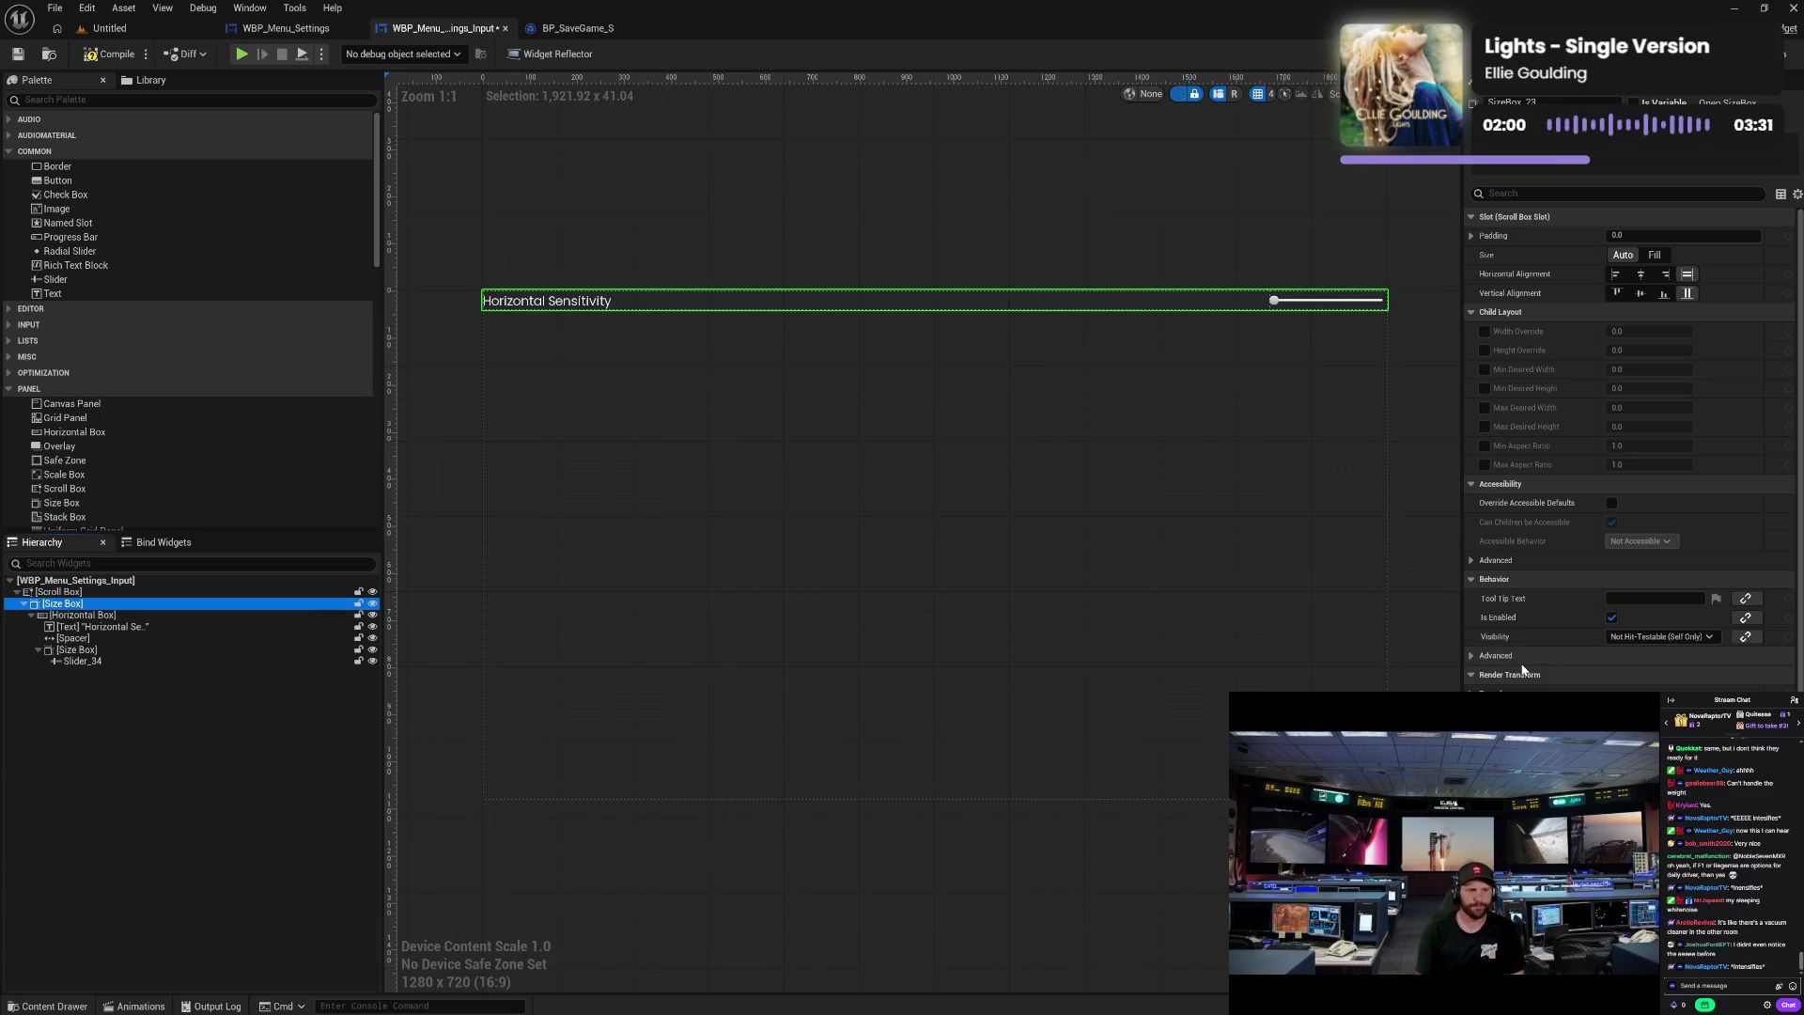
{"action": "scroll", "coordinate": [1523, 669], "scroll_direction": "down", "scroll_amount": 1}
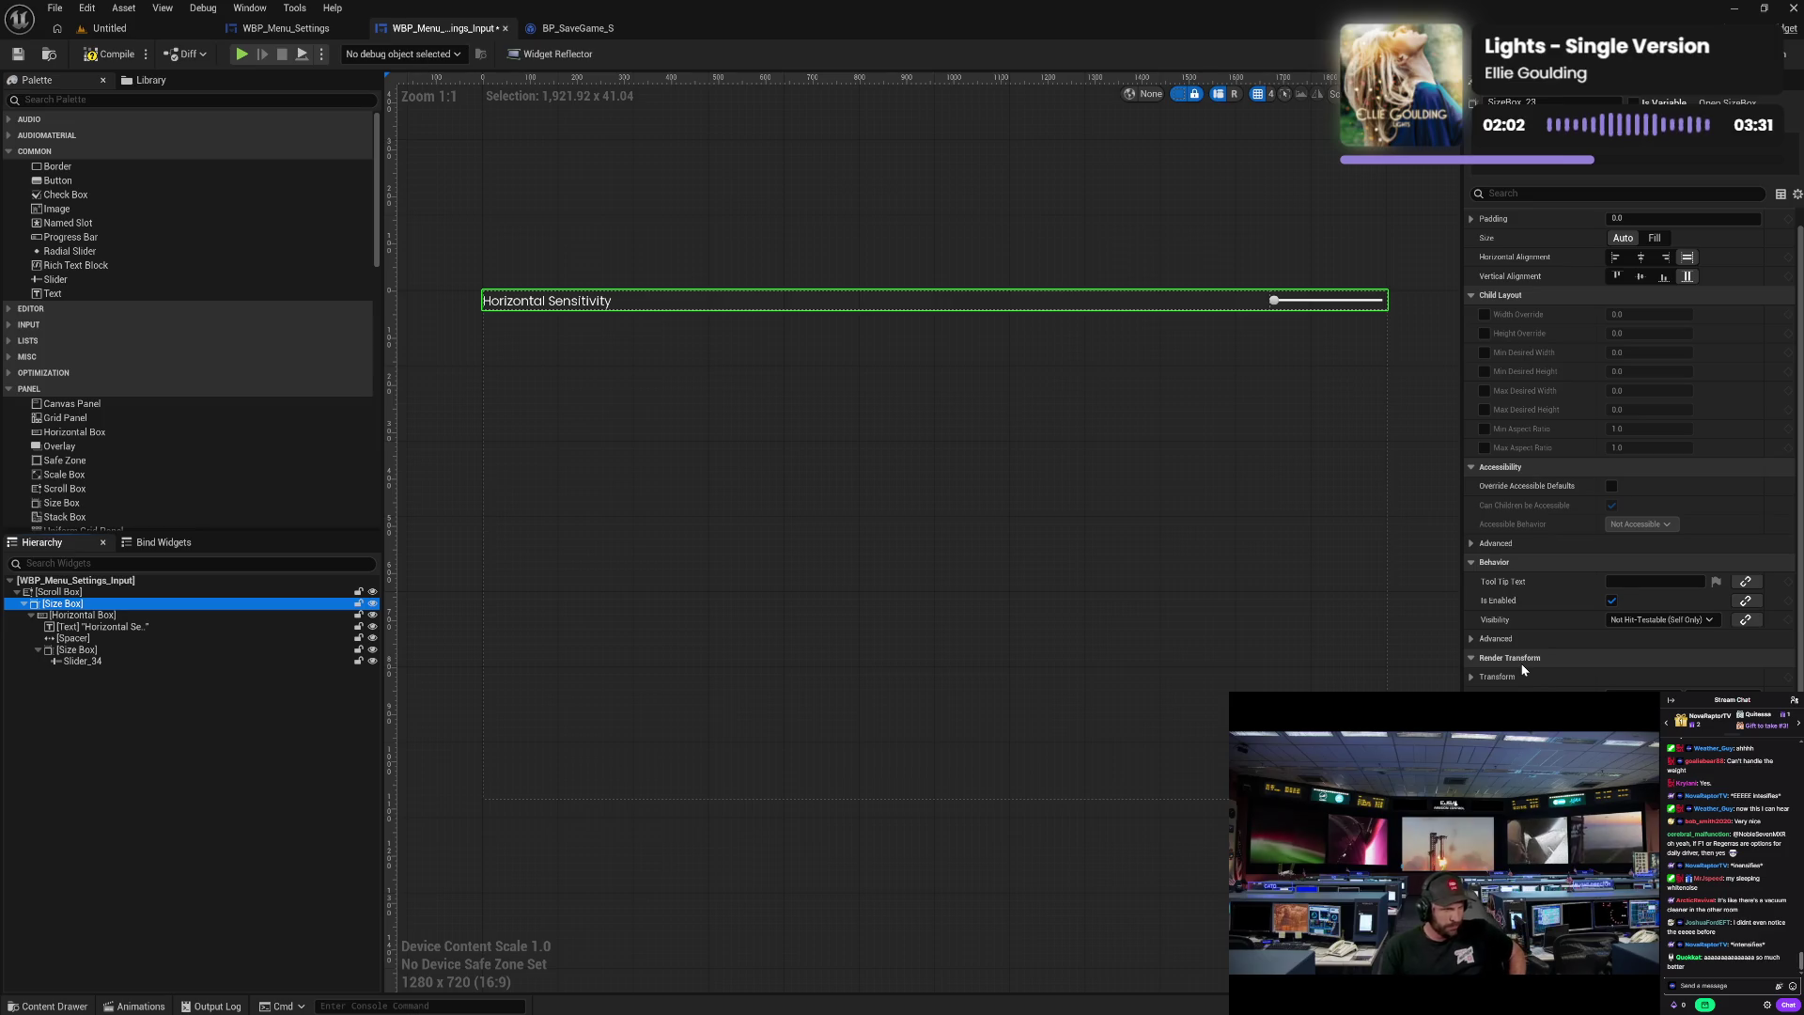
{"action": "scroll", "coordinate": [1523, 674], "scroll_direction": "up", "scroll_amount": 1}
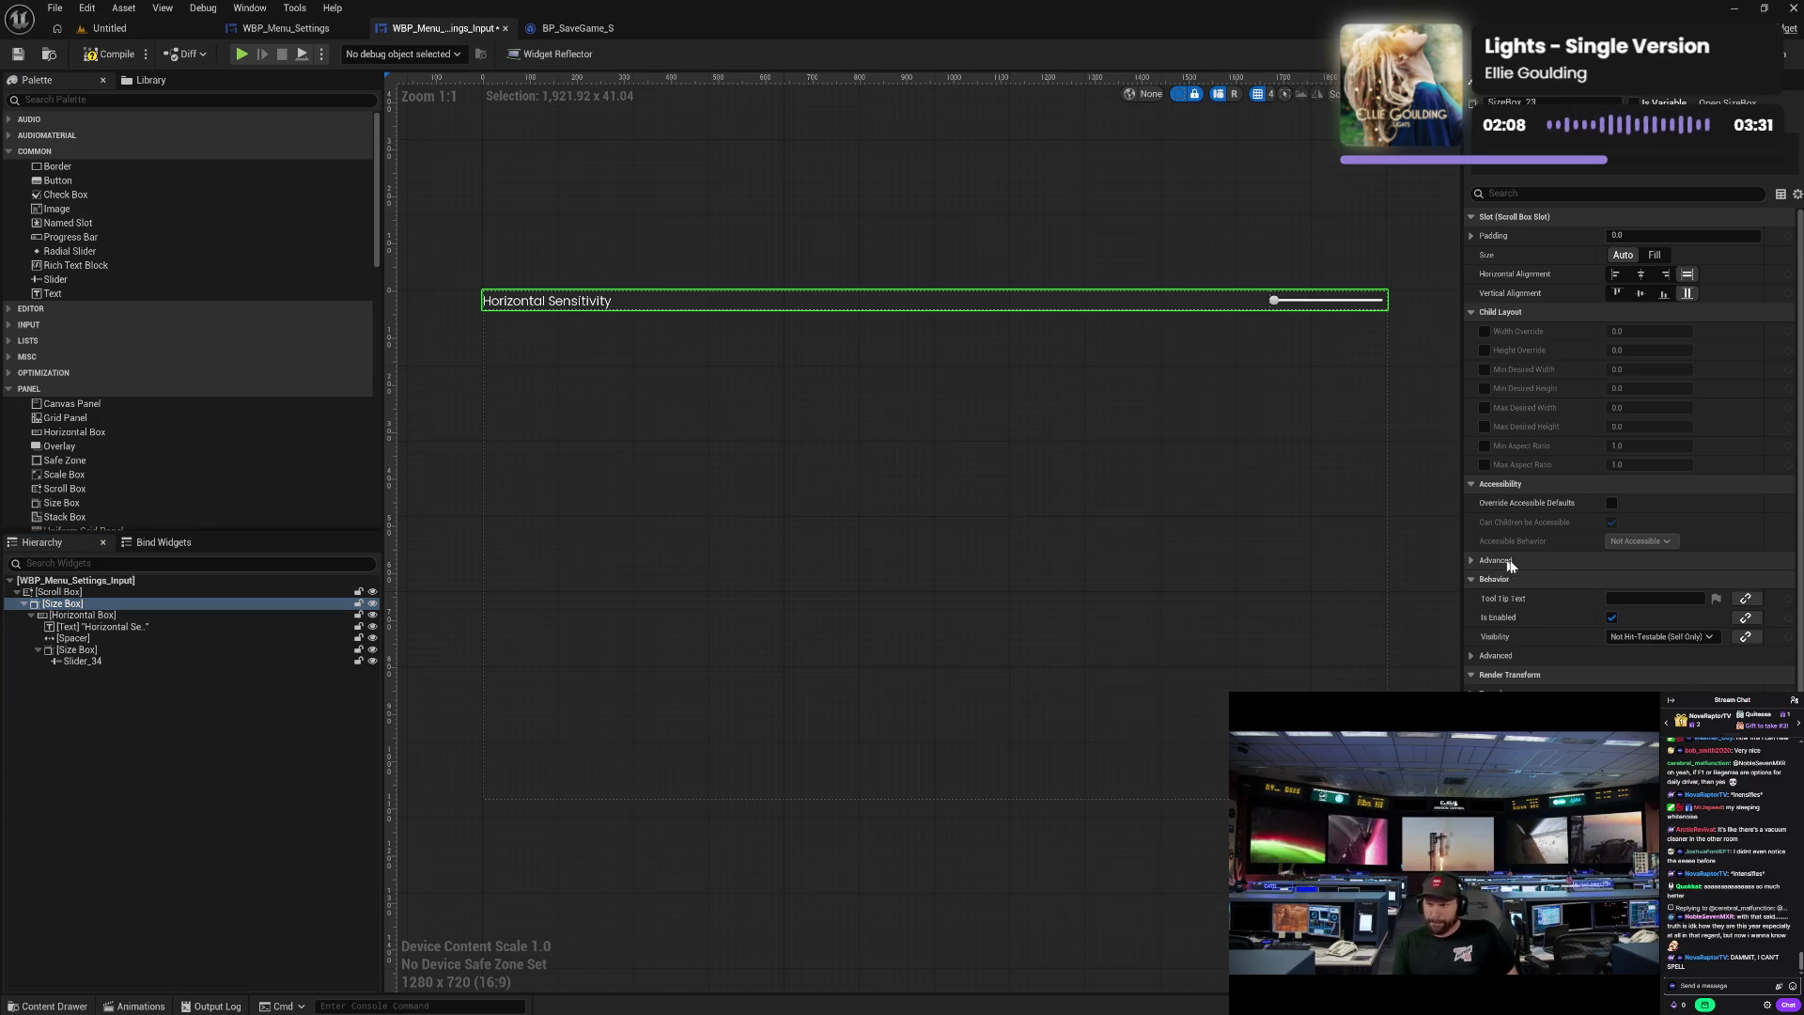
{"action": "left_click", "coordinate": [1483, 351]}
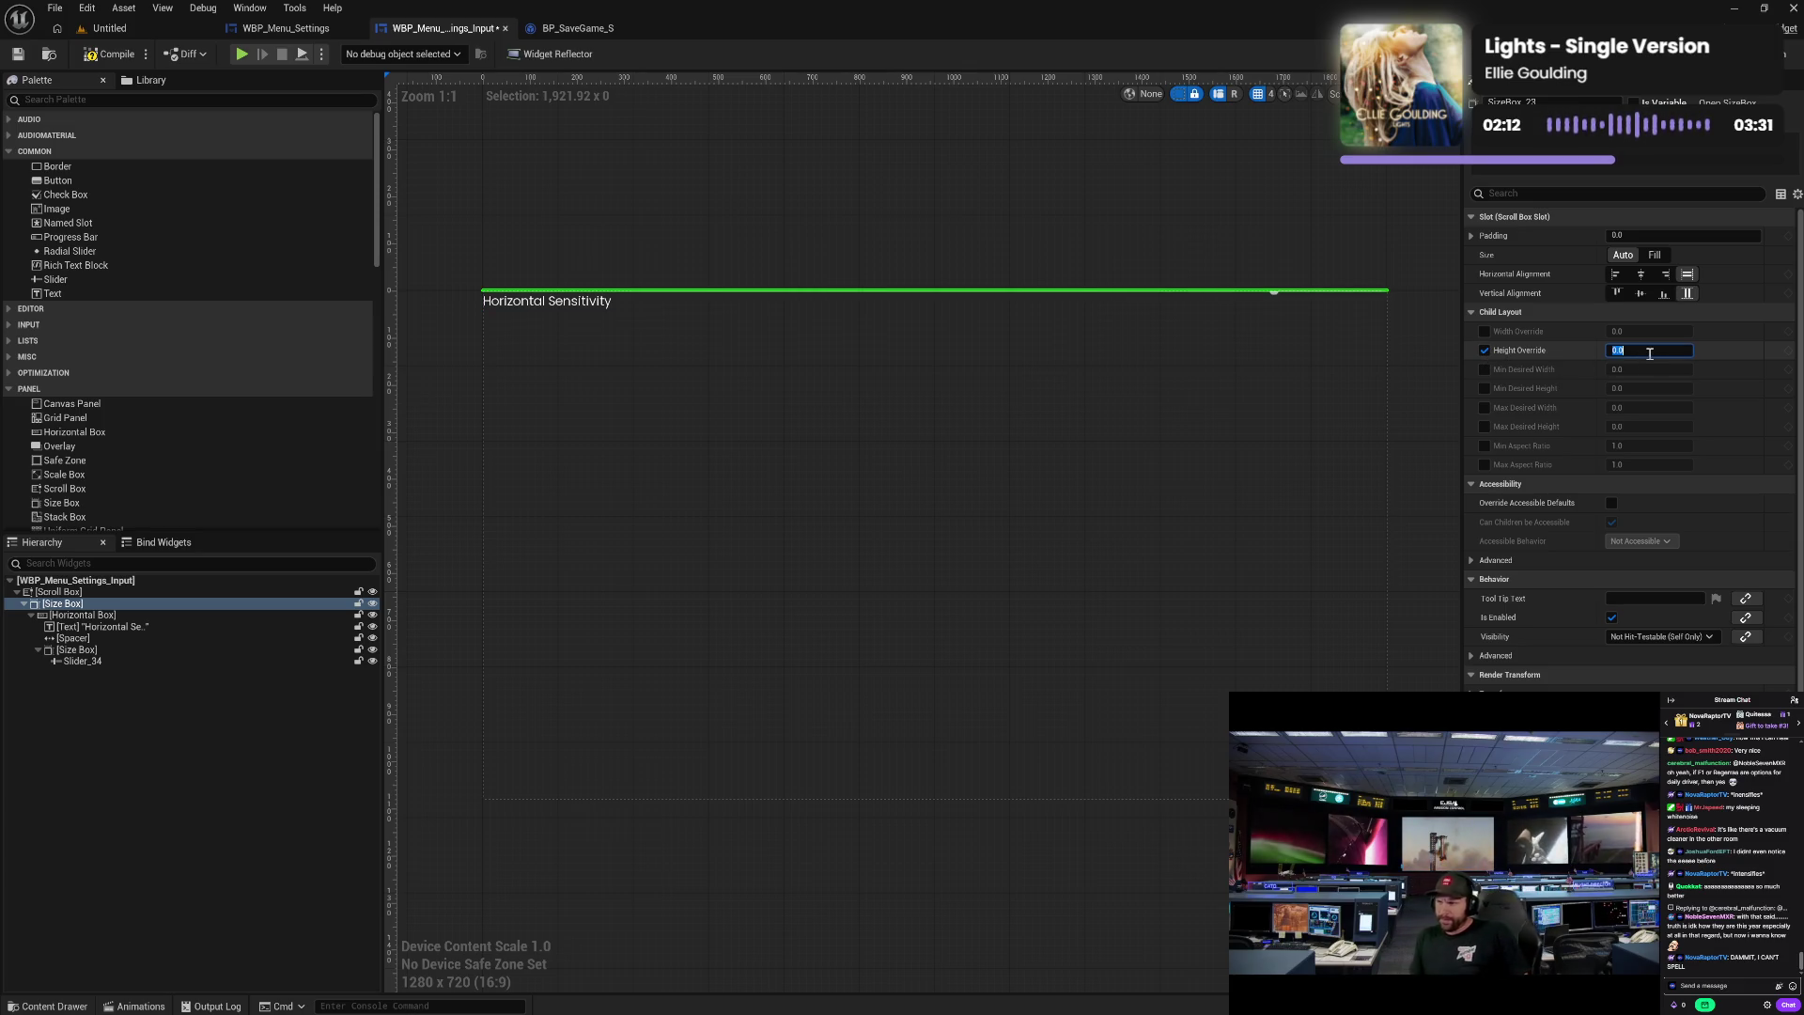
{"action": "left_click", "coordinate": [1648, 353]}
{"action": "type", "text": "50"}
{"action": "key", "text": "Return"}
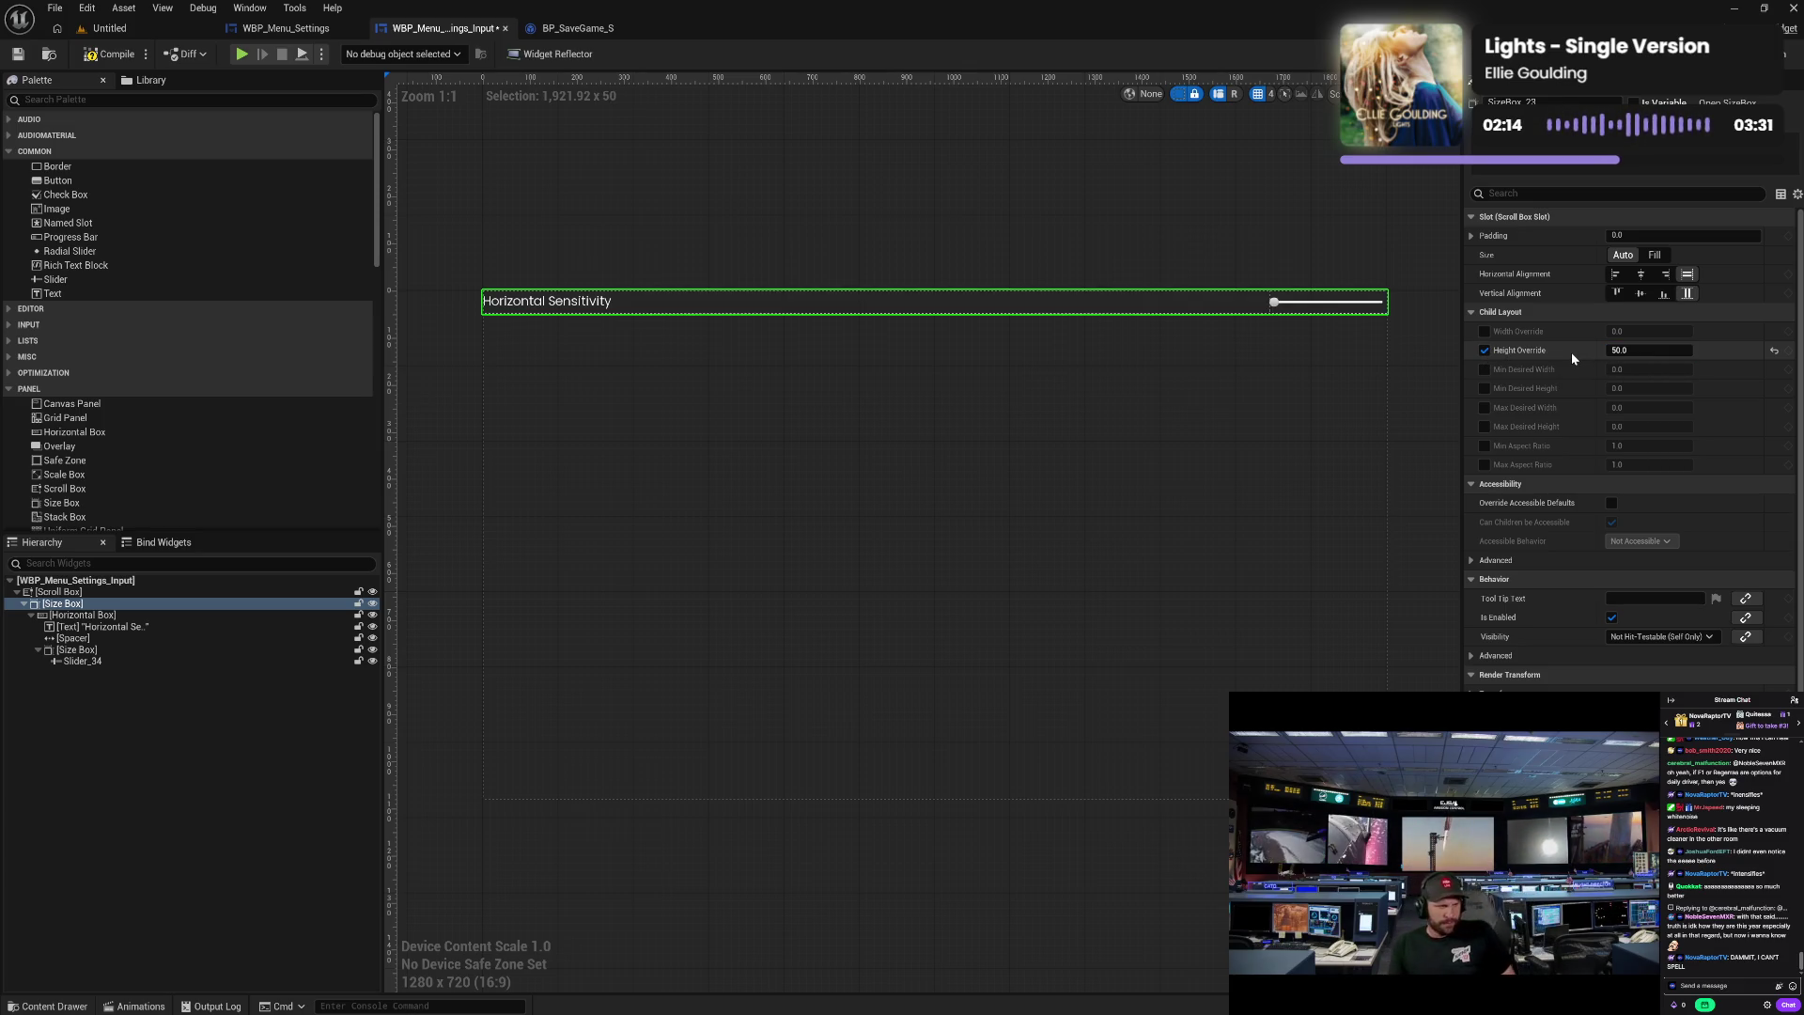
- Restore the Size Box Height Override to 50.0 after it changed to 55
{"action": "left_click", "coordinate": [1639, 349]}
{"action": "type", "text": "55"}
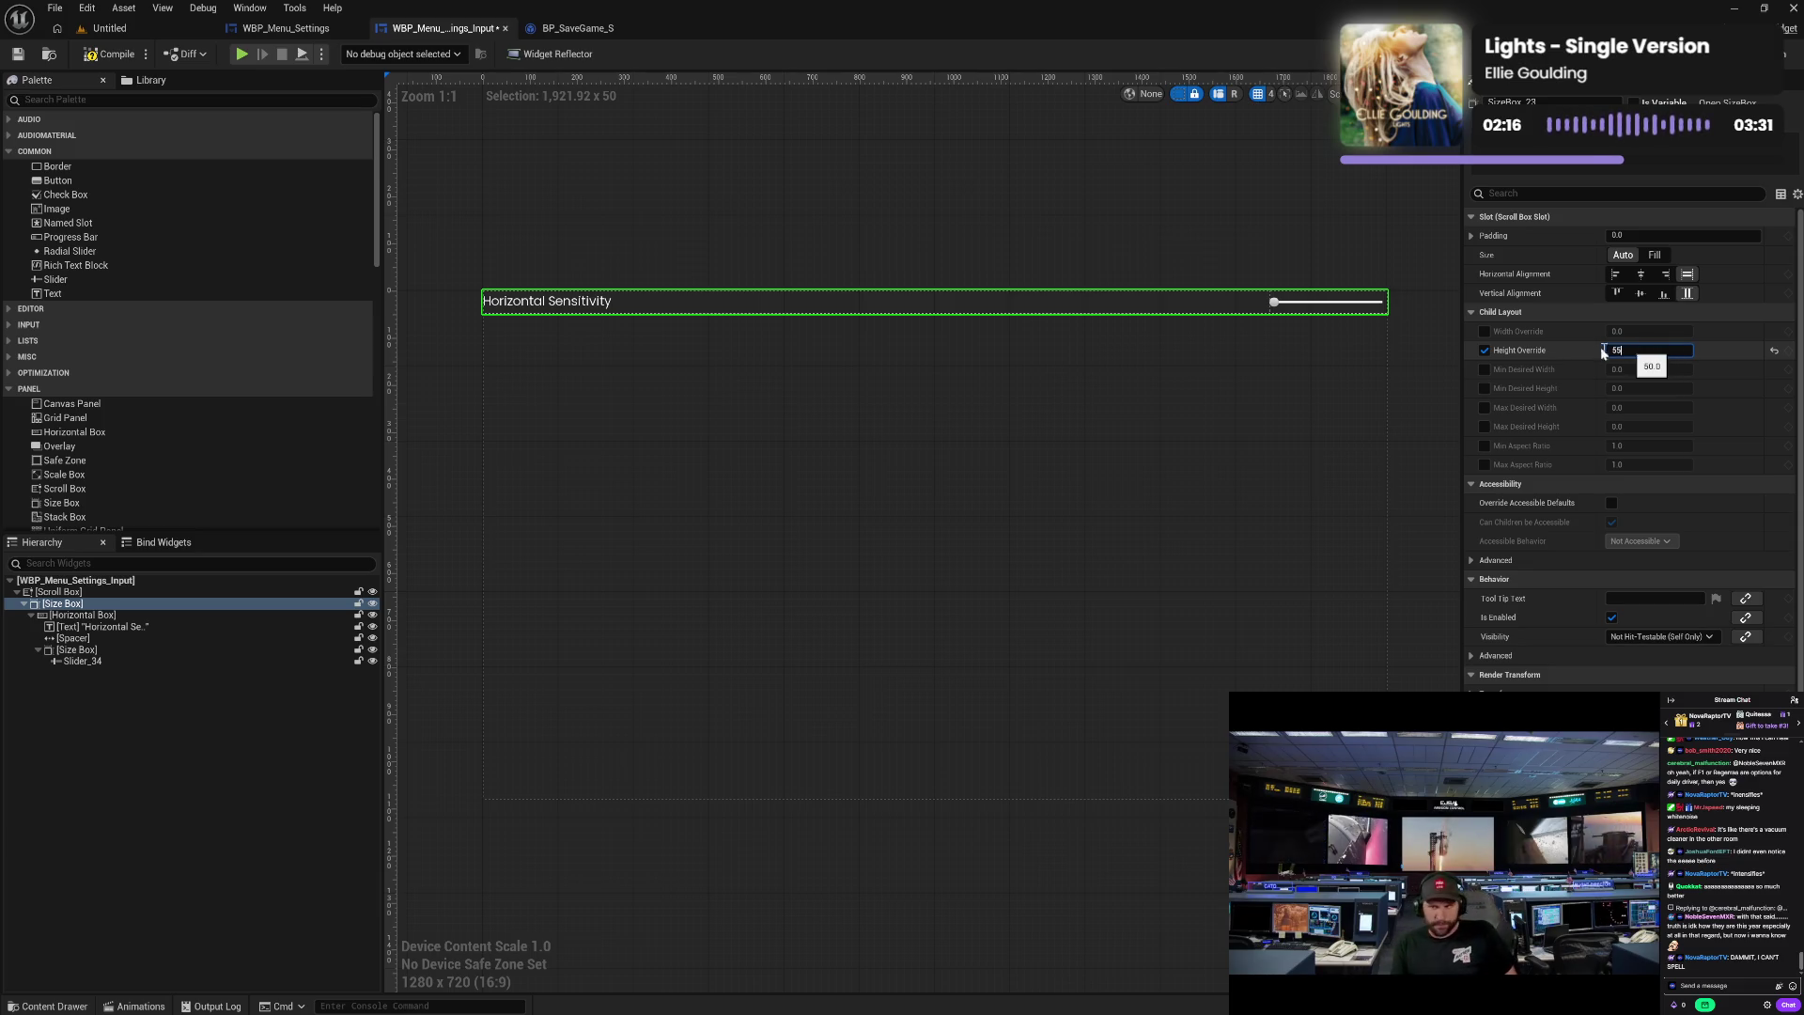
{"action": "key", "text": "Return"}
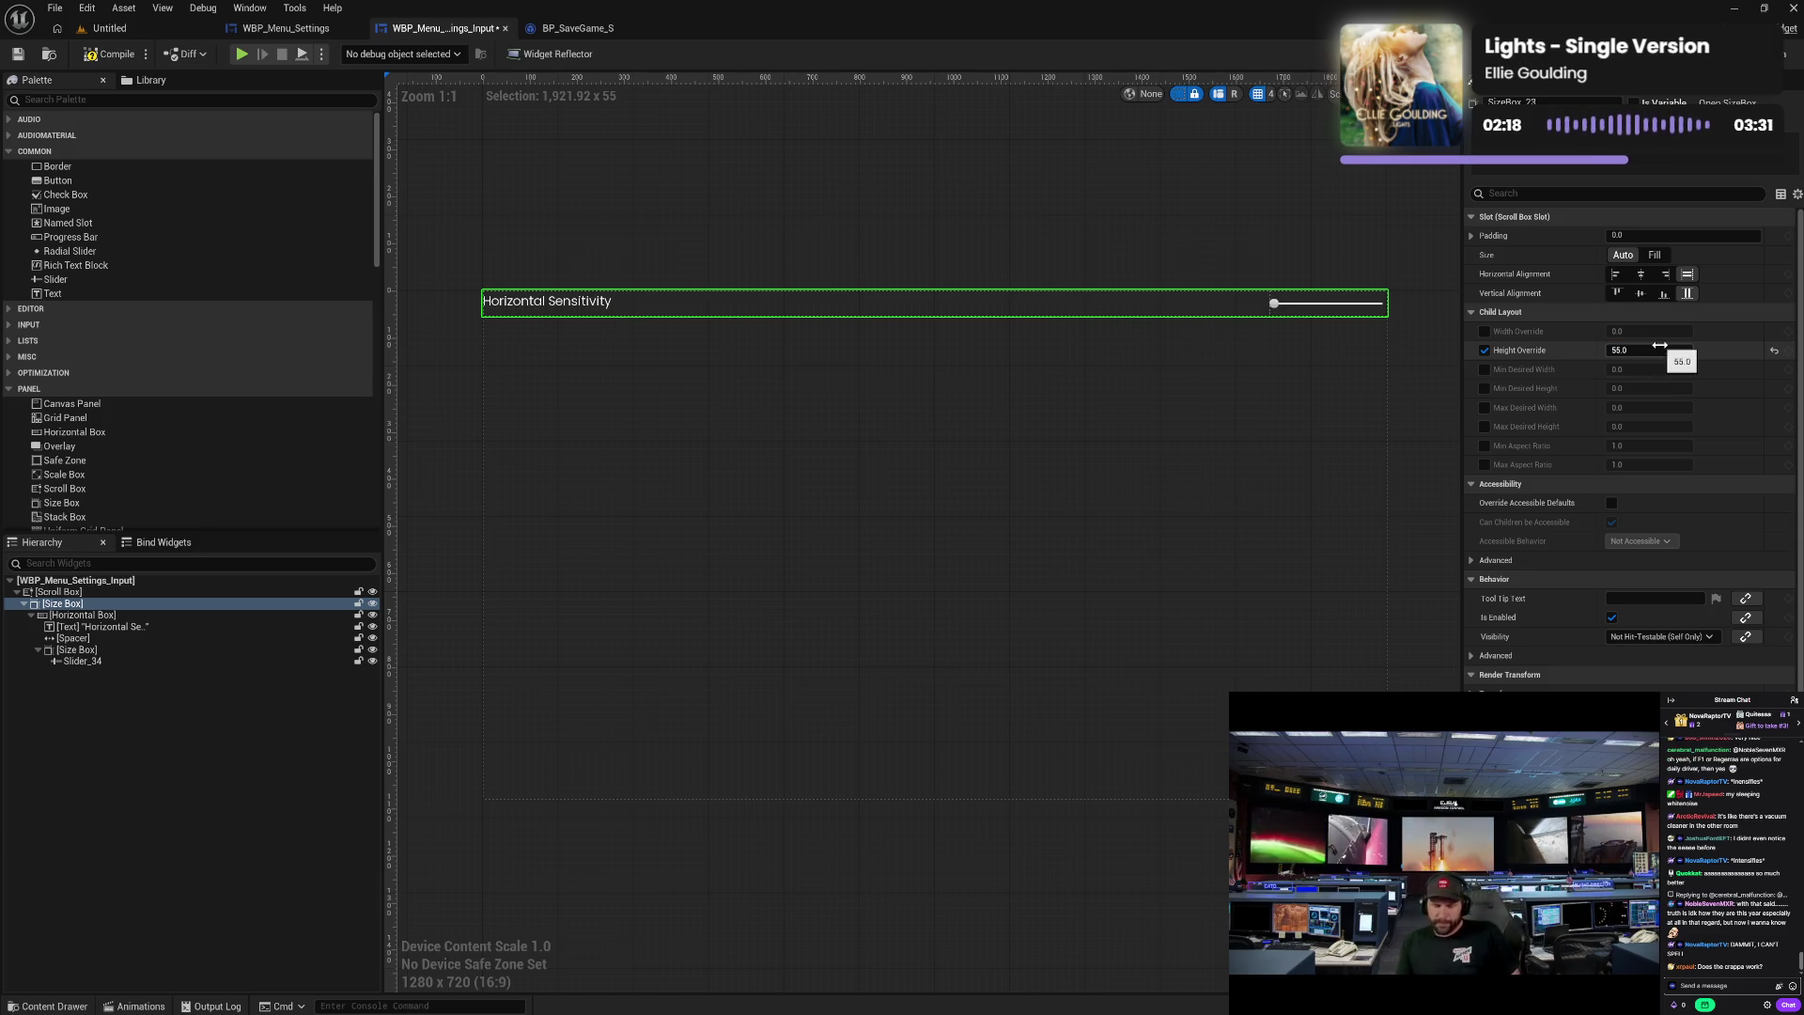
{"action": "left_click", "coordinate": [1655, 349]}
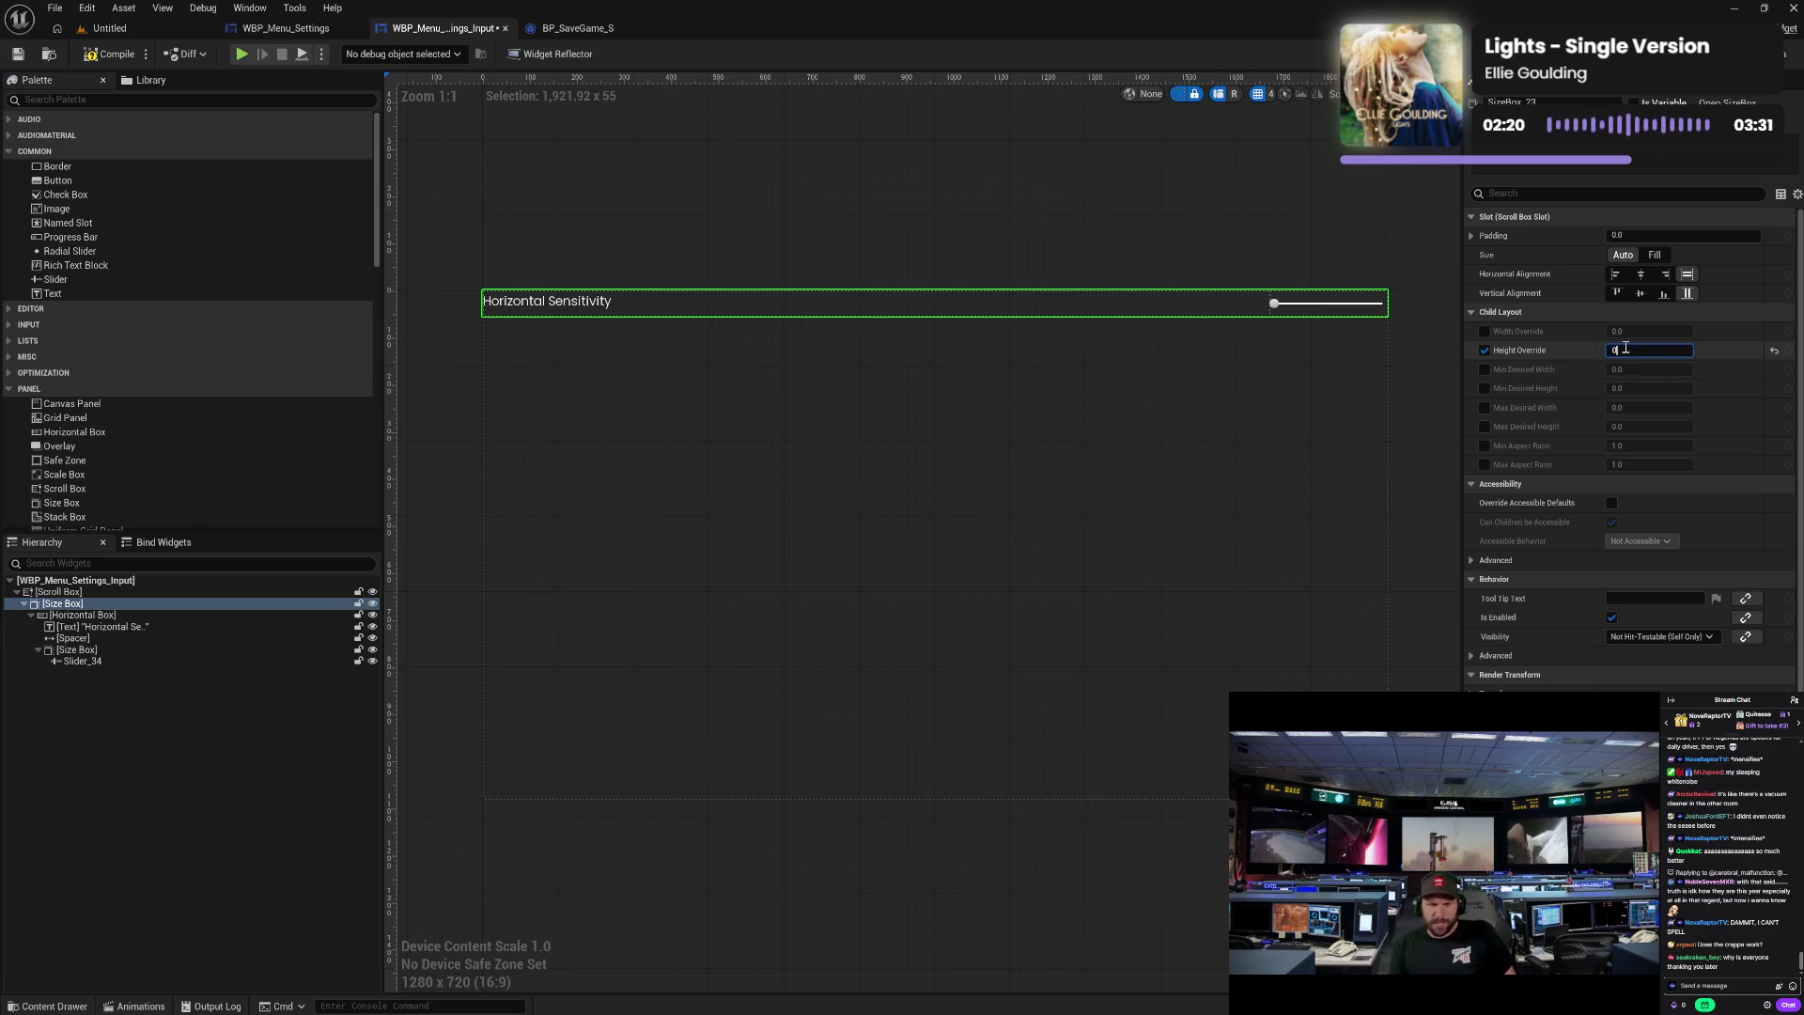
{"action": "key", "text": "BackSpace"}
{"action": "type", "text": "50"}
{"action": "key", "text": "Return"}
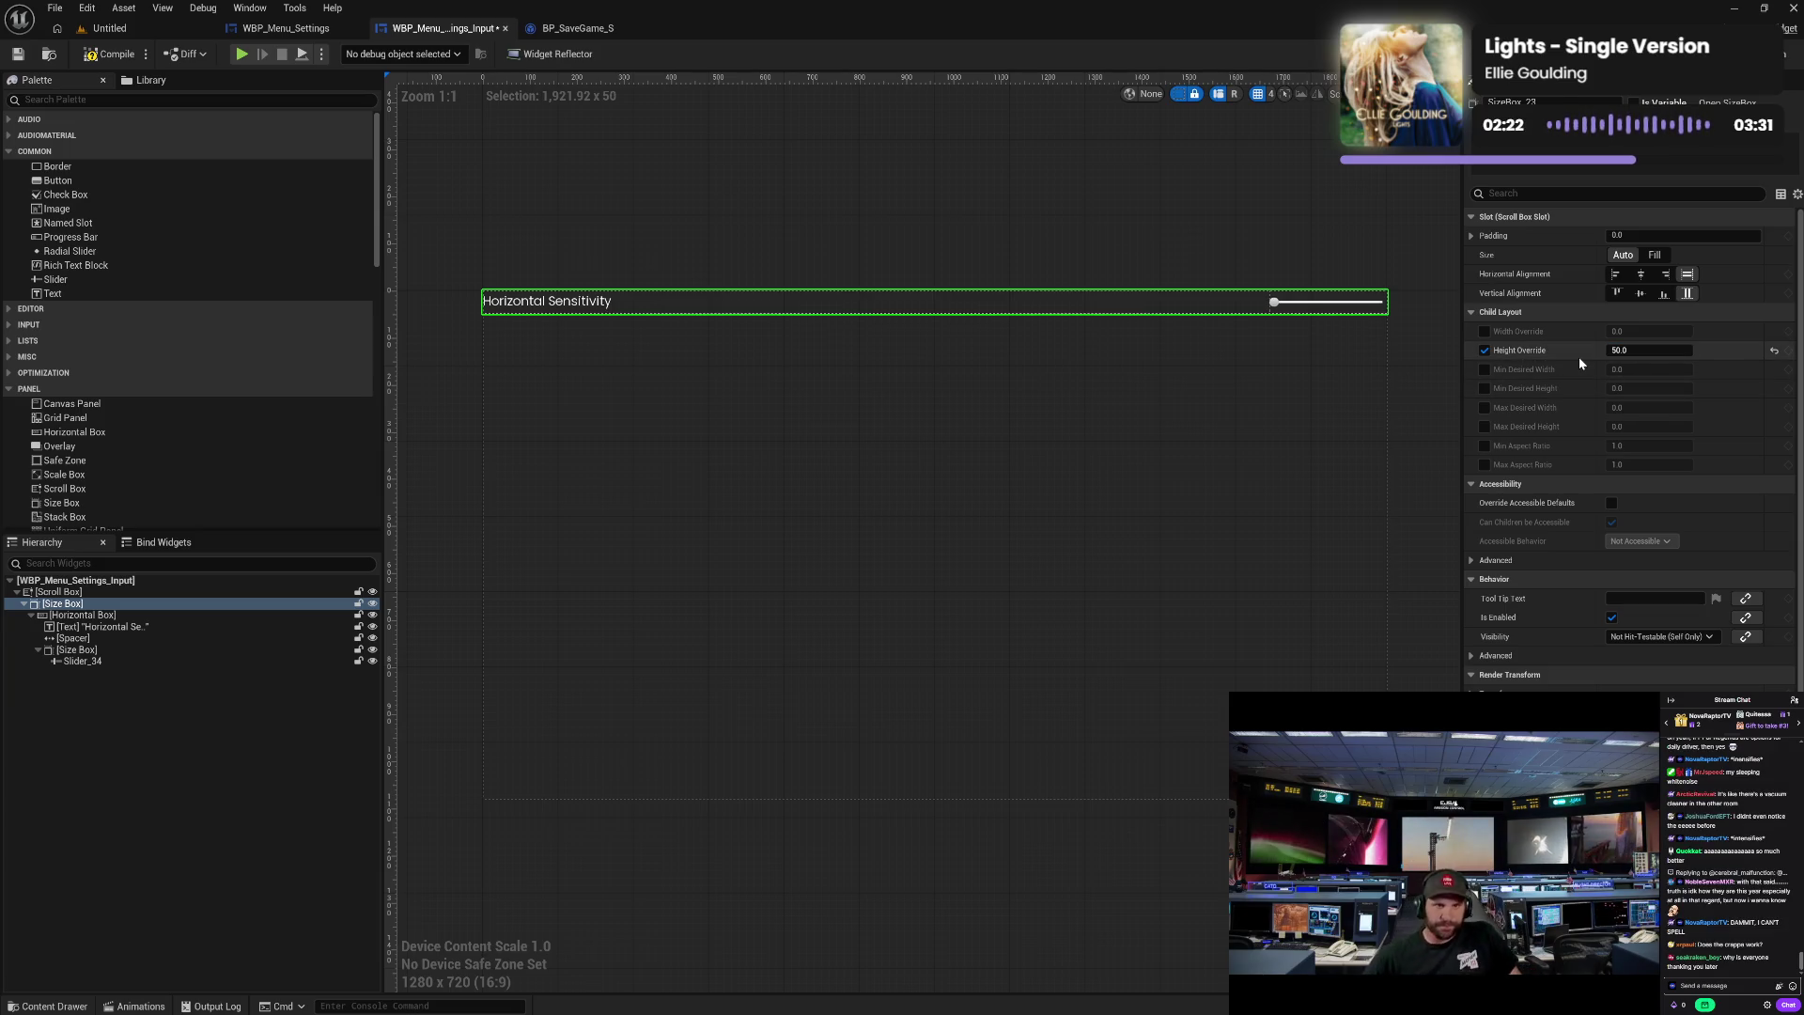
{"action": "left_click", "coordinate": [805, 160]}
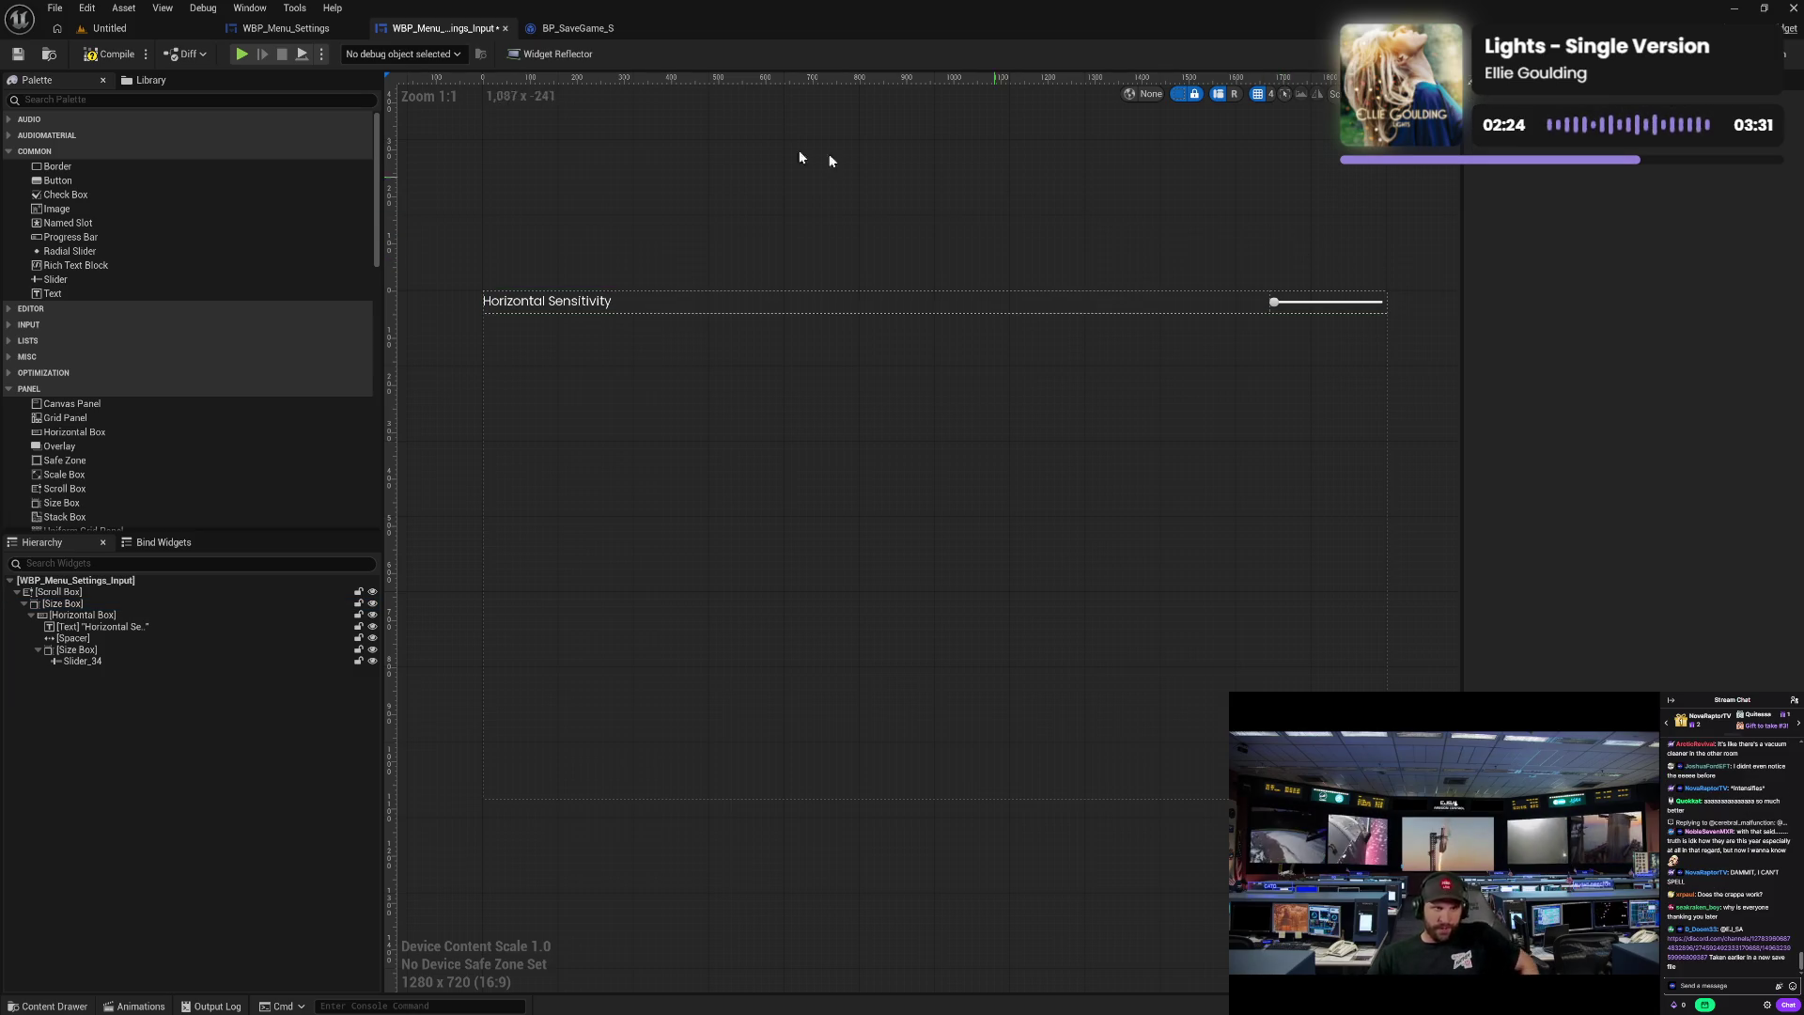
- Compile WBP_Menu_Settings_Input and check the WBP_Menu_Settings tab before returning
{"action": "left_click", "coordinate": [138, 56]}
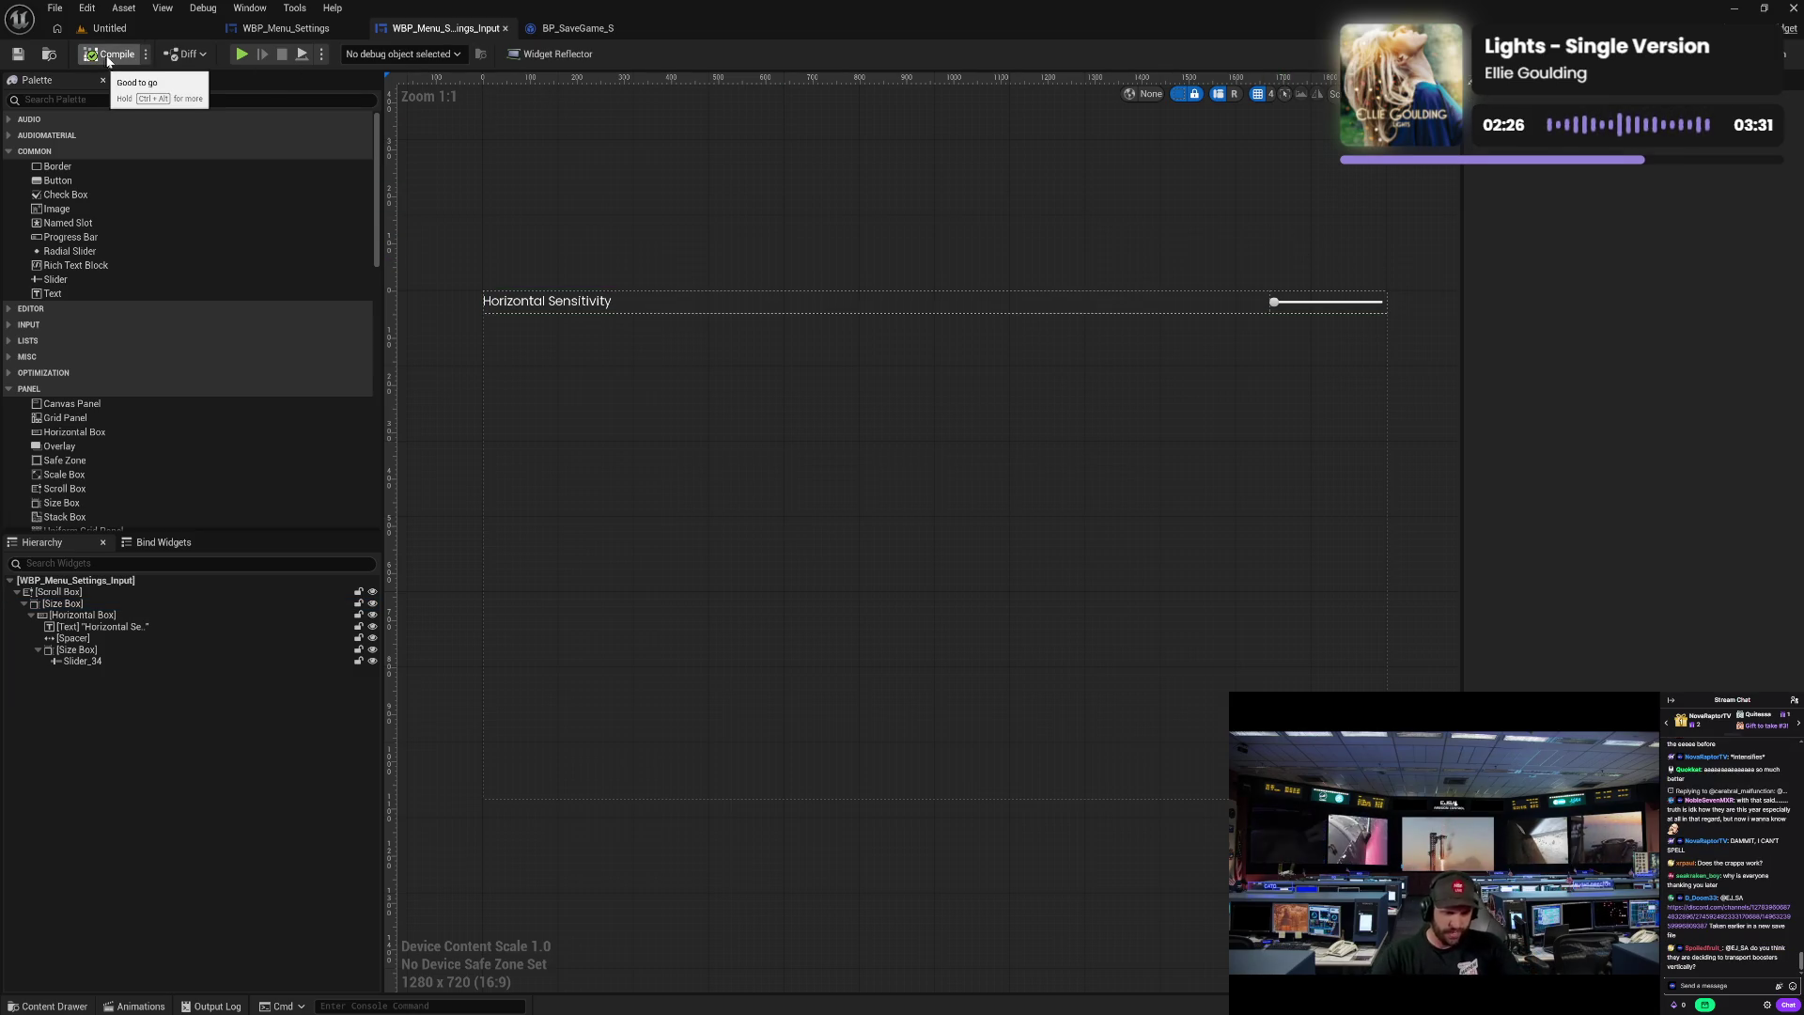
{"action": "left_click", "coordinate": [289, 29]}
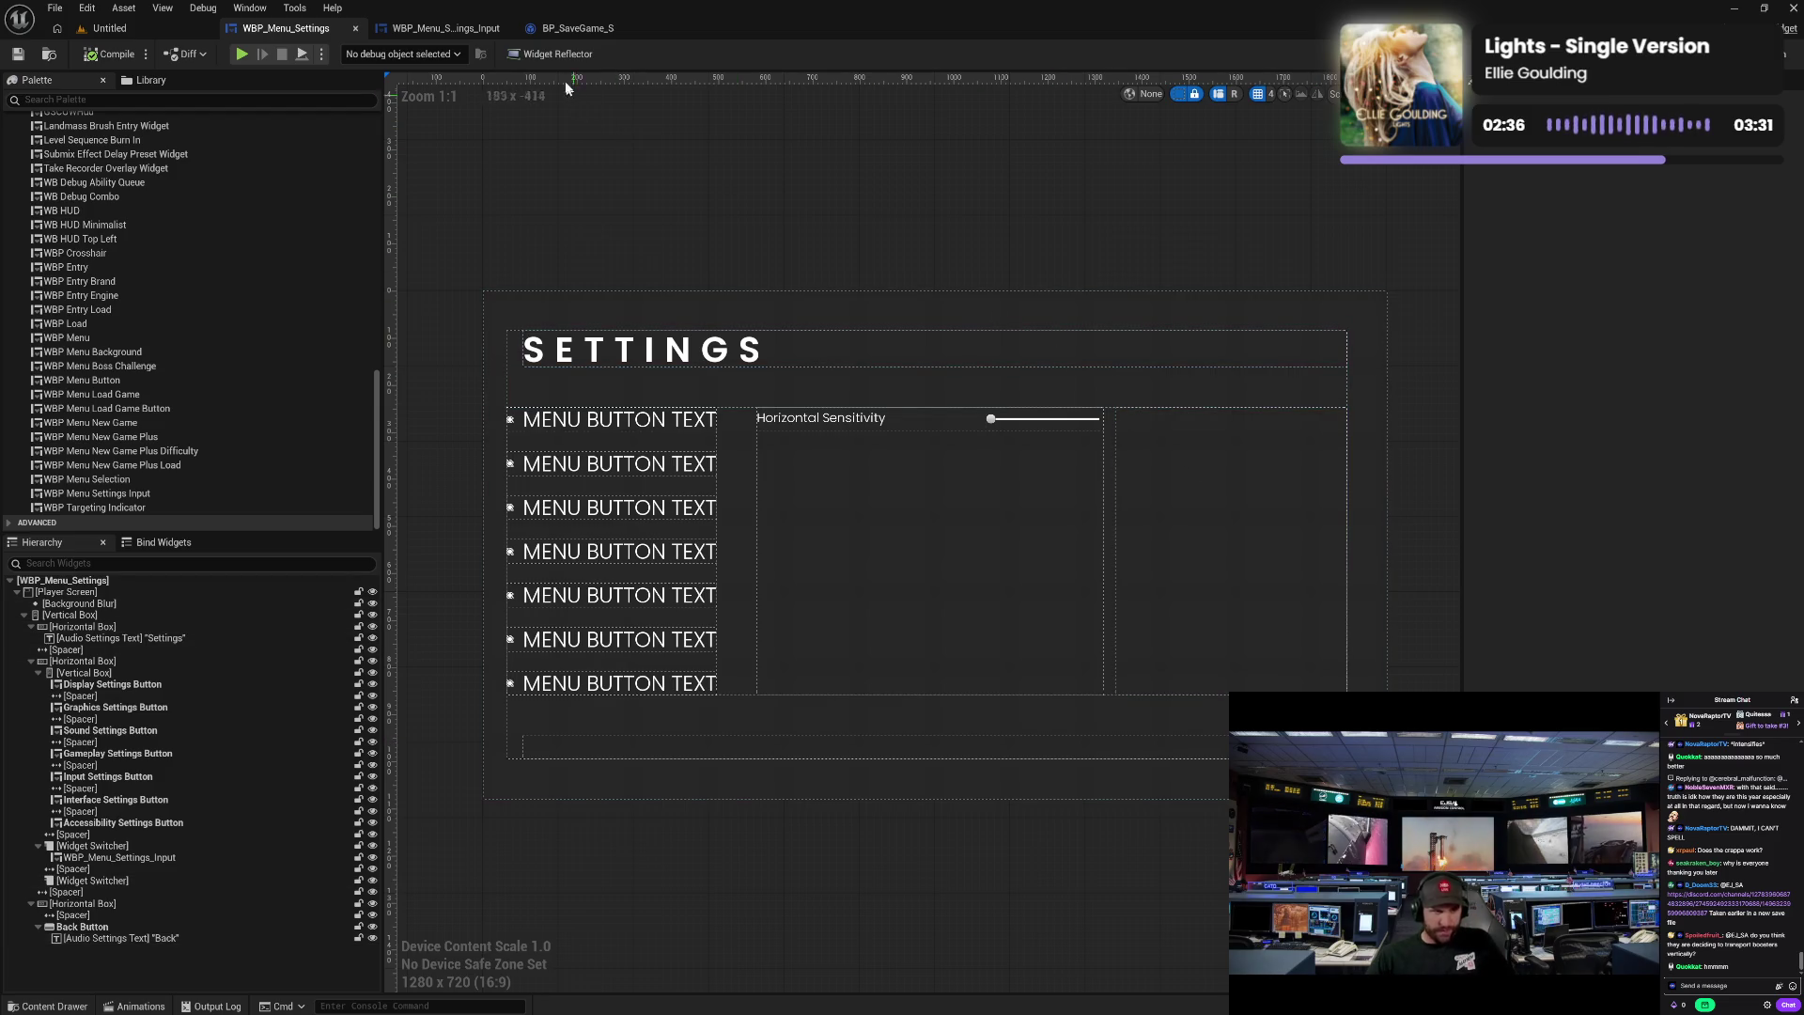
{"action": "left_click", "coordinate": [460, 33]}
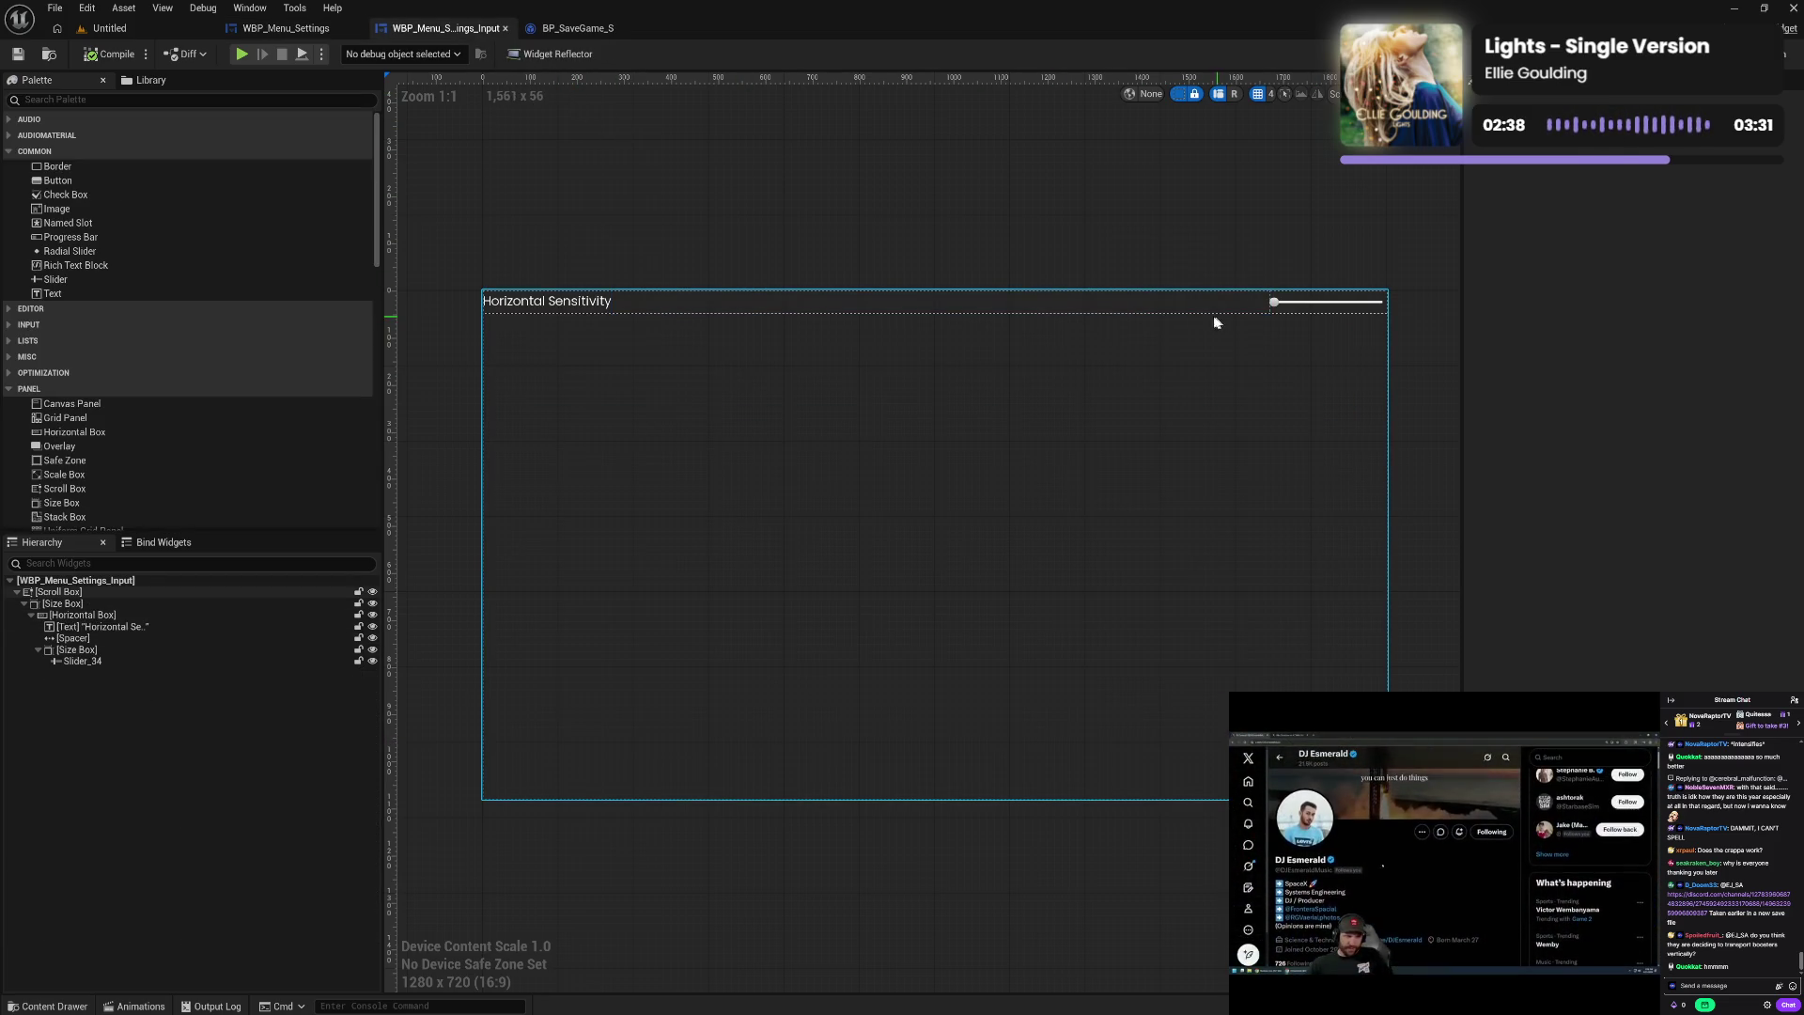
- Duplicate the Horizontal Sensitivity Size Box row with Ctrl+D
{"action": "left_click", "coordinate": [23, 605]}
{"action": "left_click", "coordinate": [77, 605]}
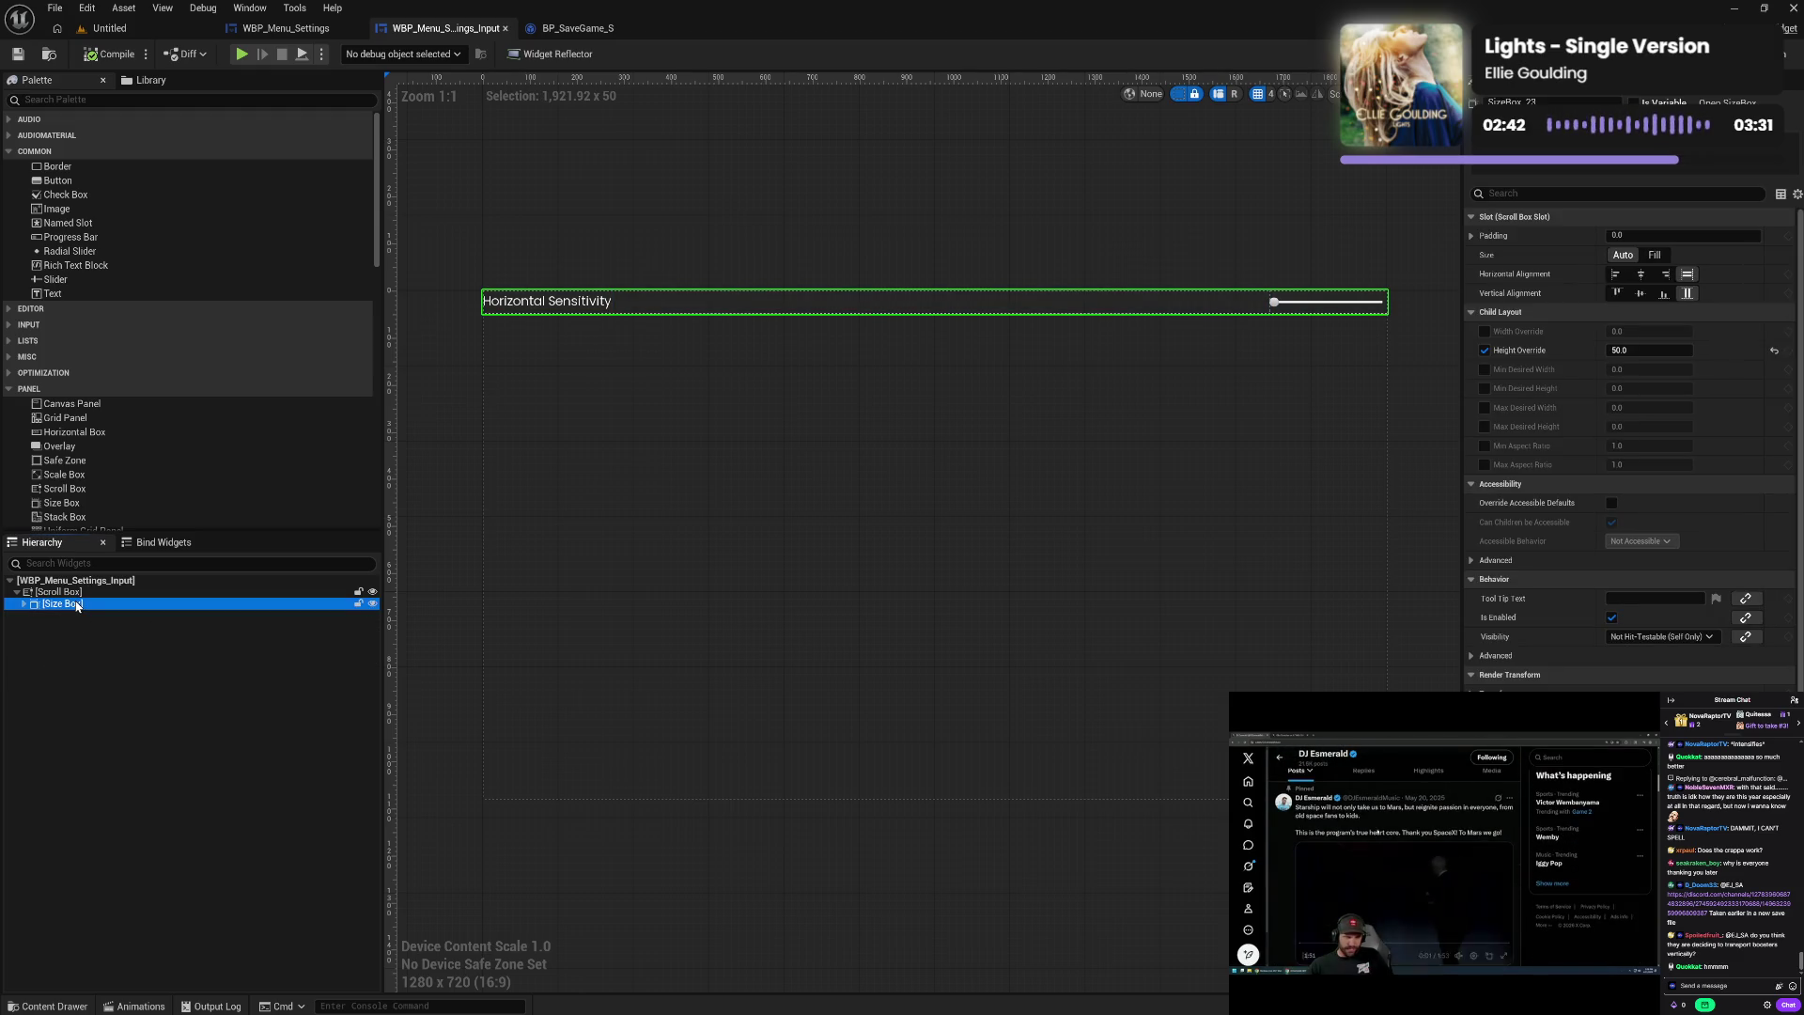
{"action": "key", "text": "ctrl+d"}
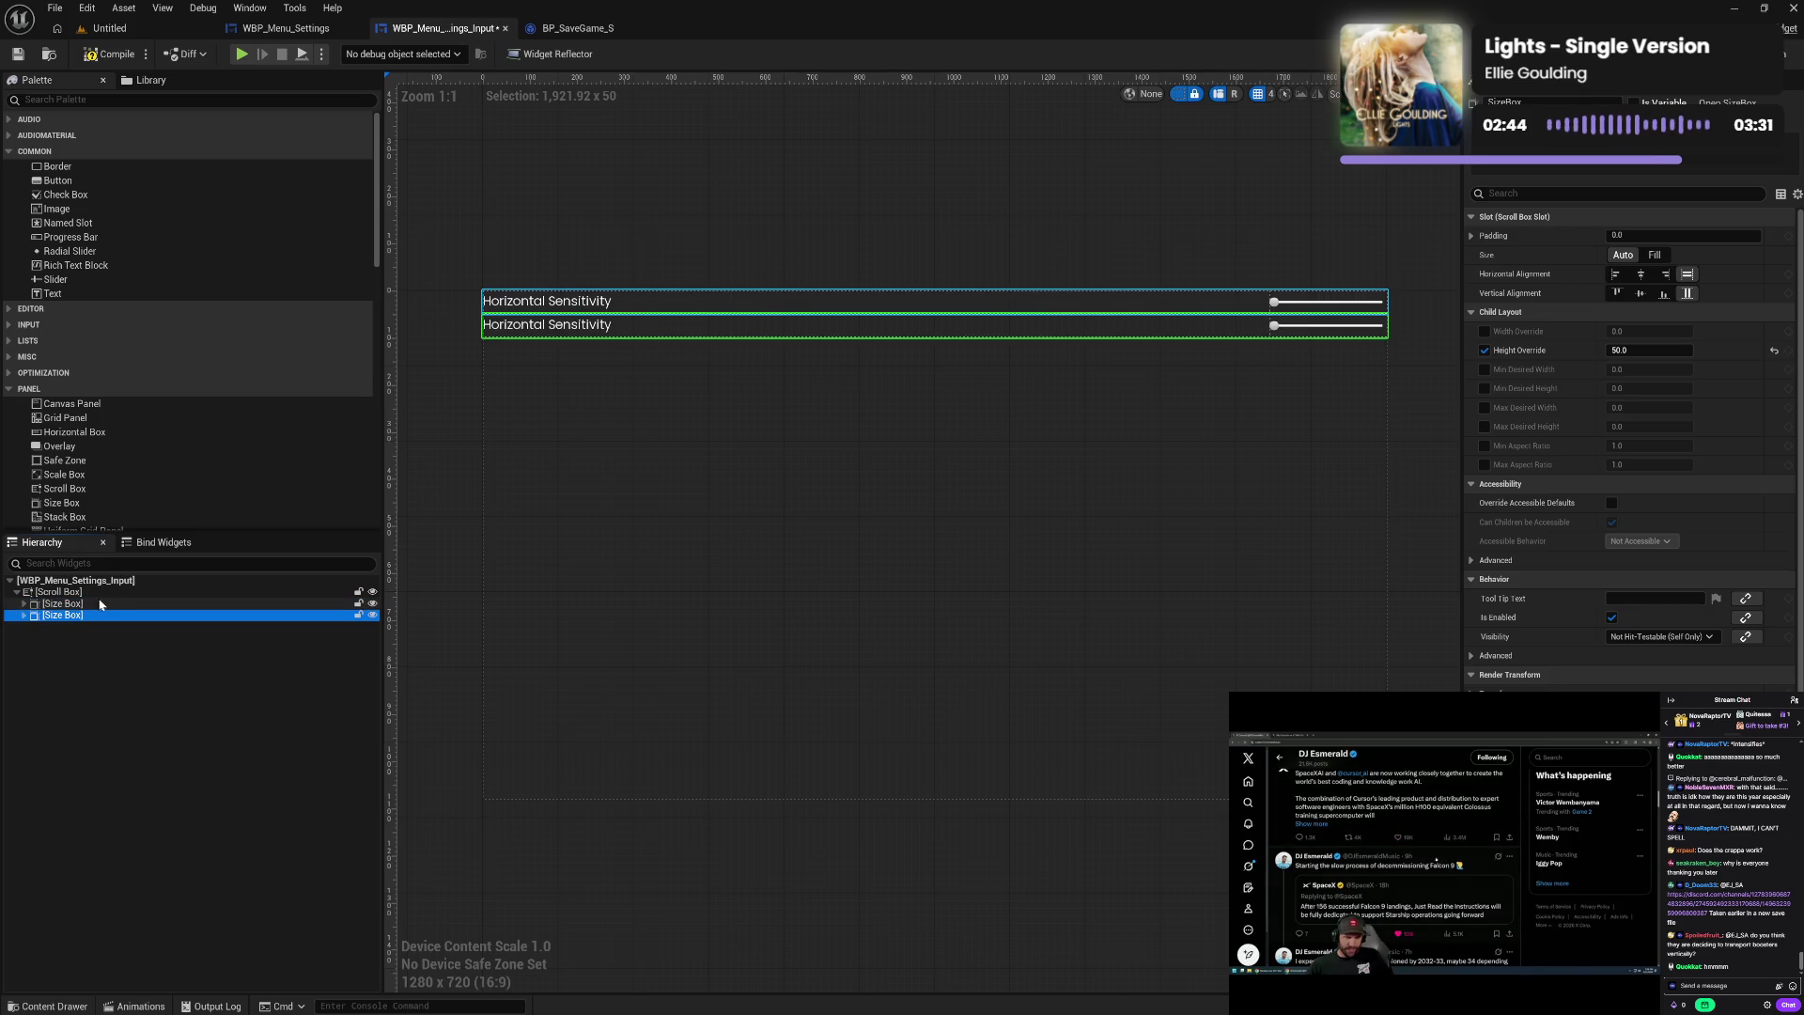